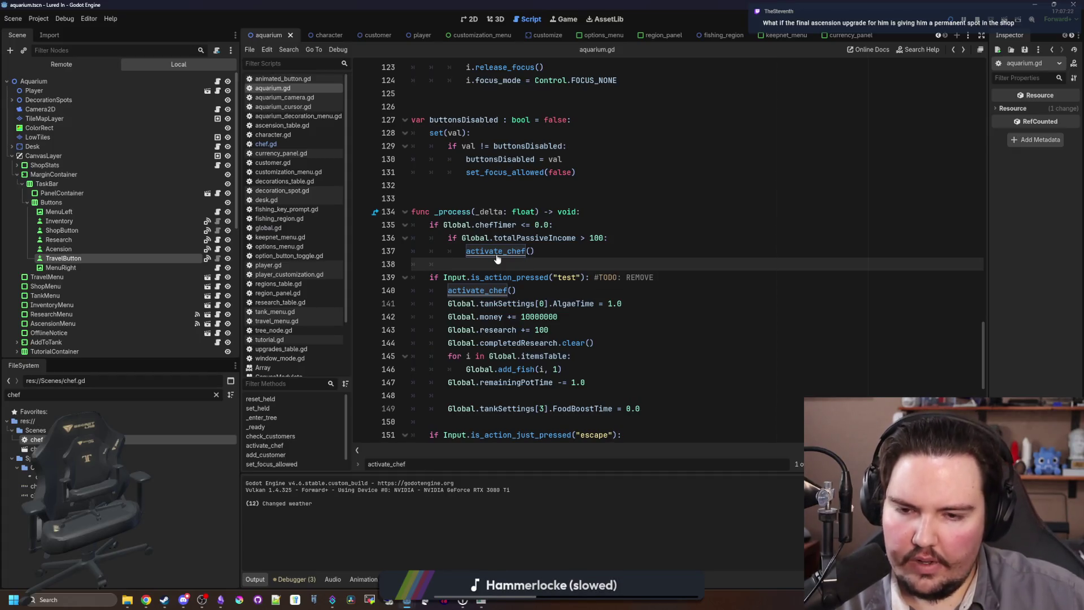
- Add an else branch assigning Global.chefTimer in aquarium.gd's _process, then jump to chefTimer's declaration in global.gd
key(Return)
text(el)
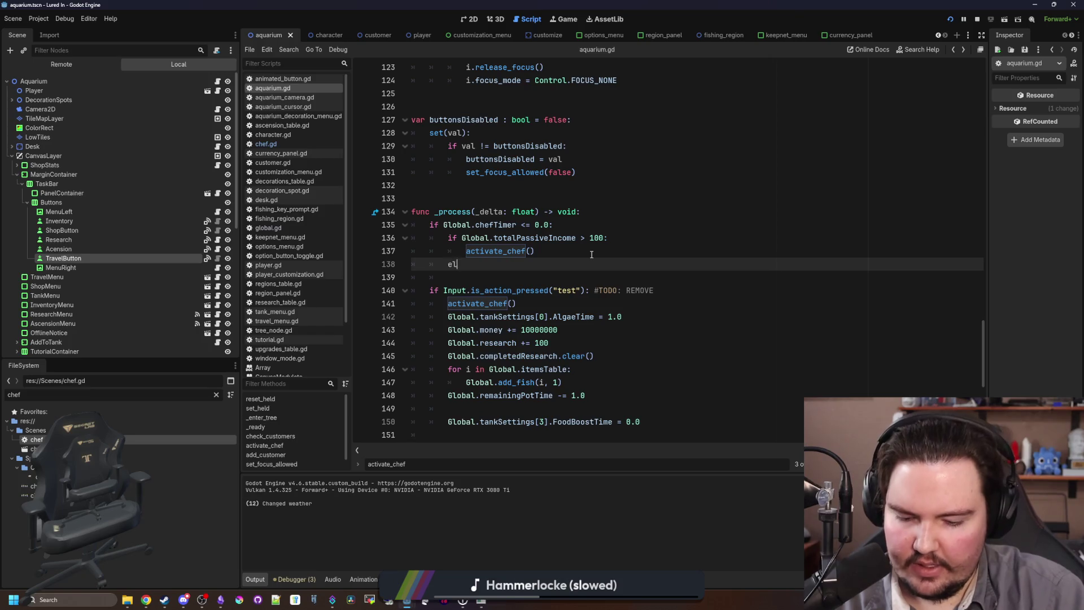
text(se:)
key(Return)
text(Global.chefTimer = )
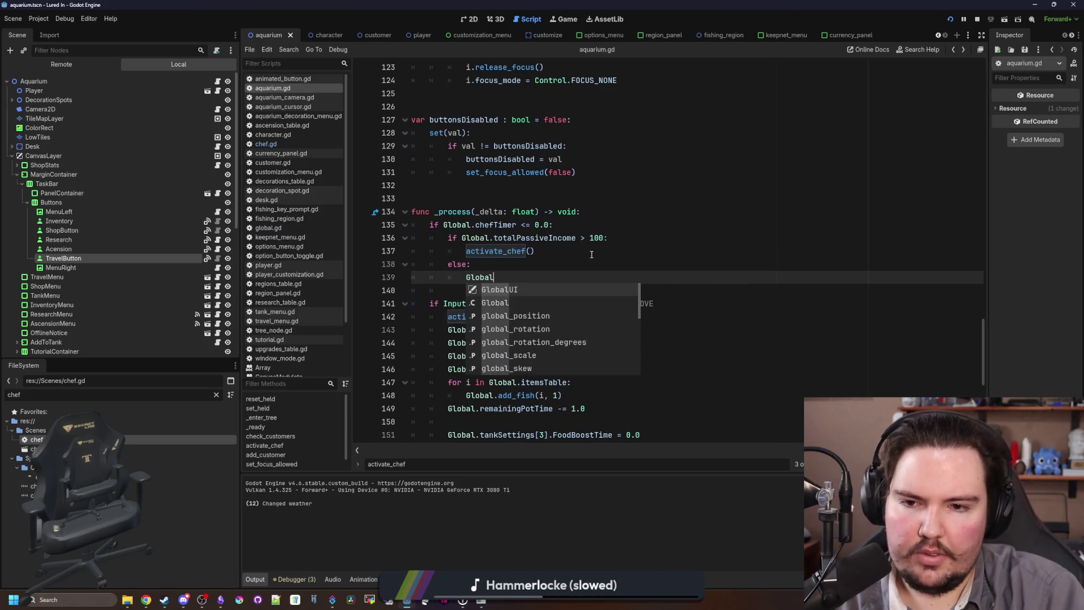
text(Global.chef)
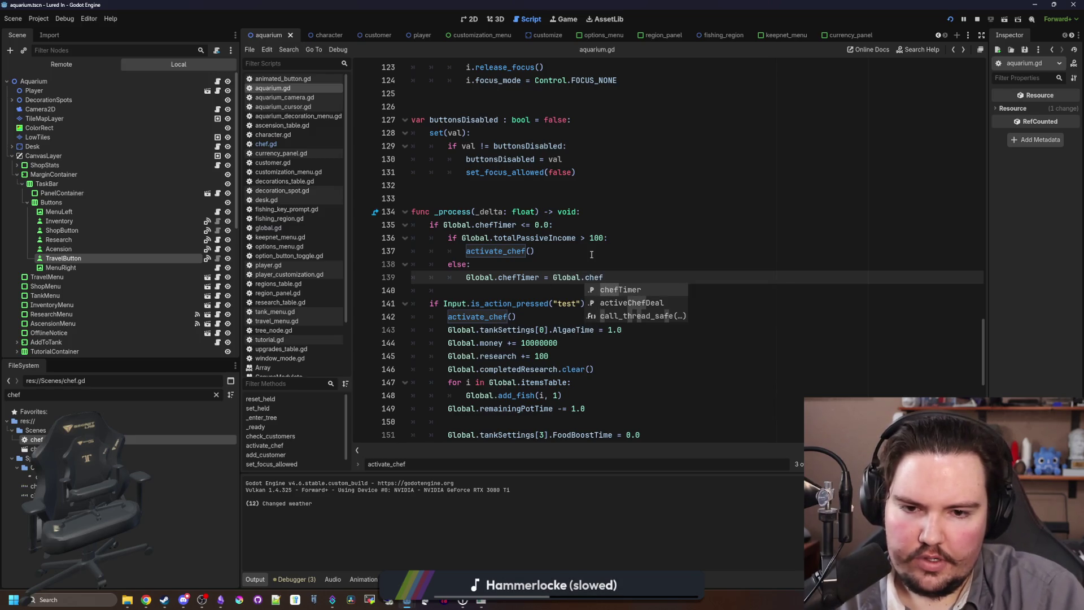
key(BackSpace)
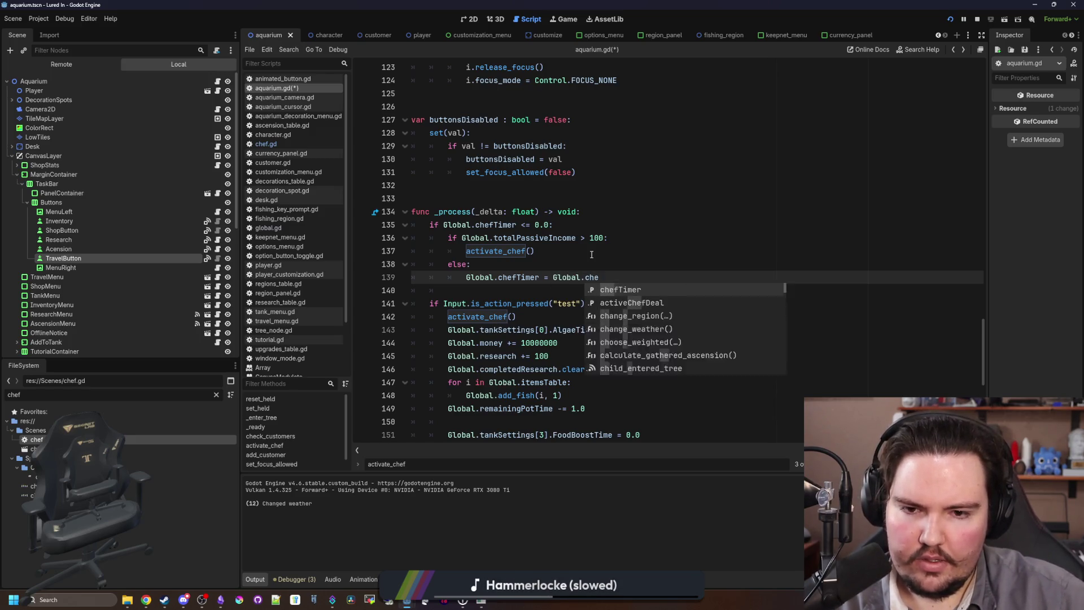
key(BackSpace)
key(BackSpace)
key(BackSpace)
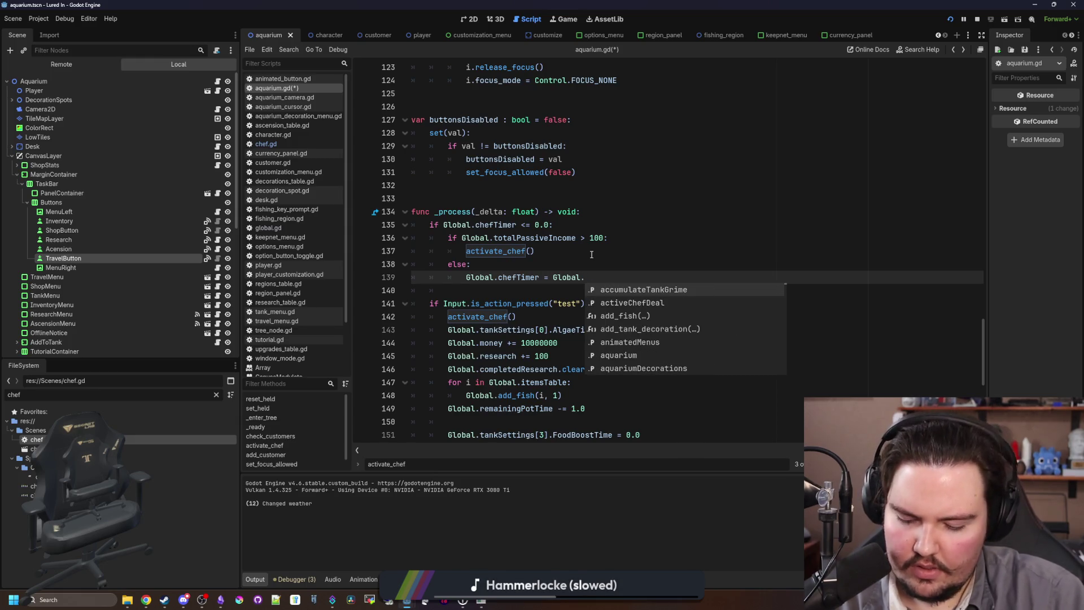
text(chef)
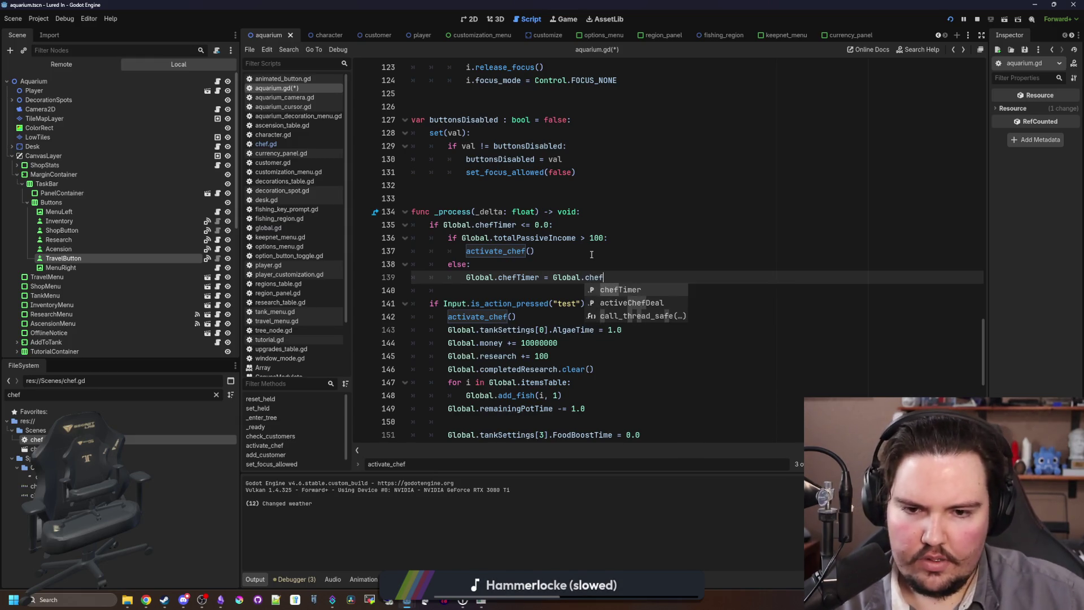
key(Return)
ctrl+click(605, 278)
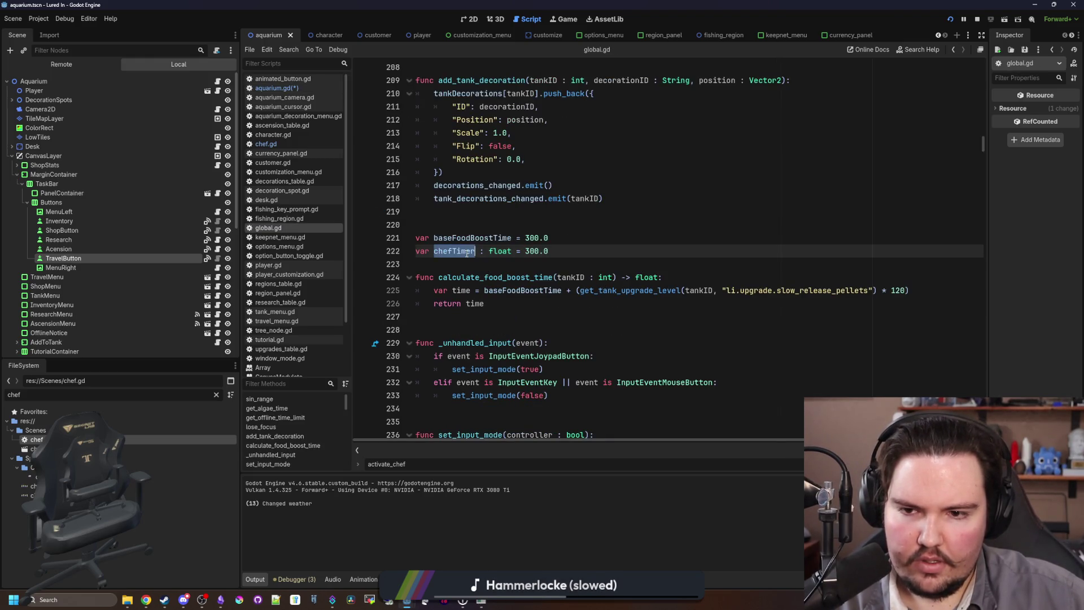
- Go back to aquarium.gd's new reset line and reopen chefTimer's declaration in global.gd
key(alt+Left)
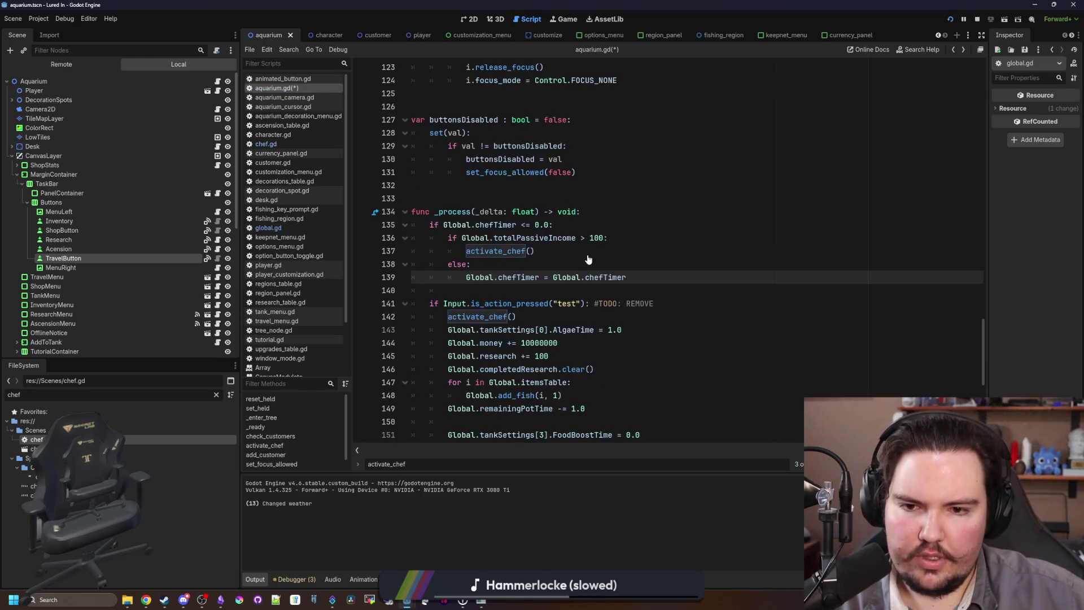
drag(639, 283, 552, 277)
click(553, 278)
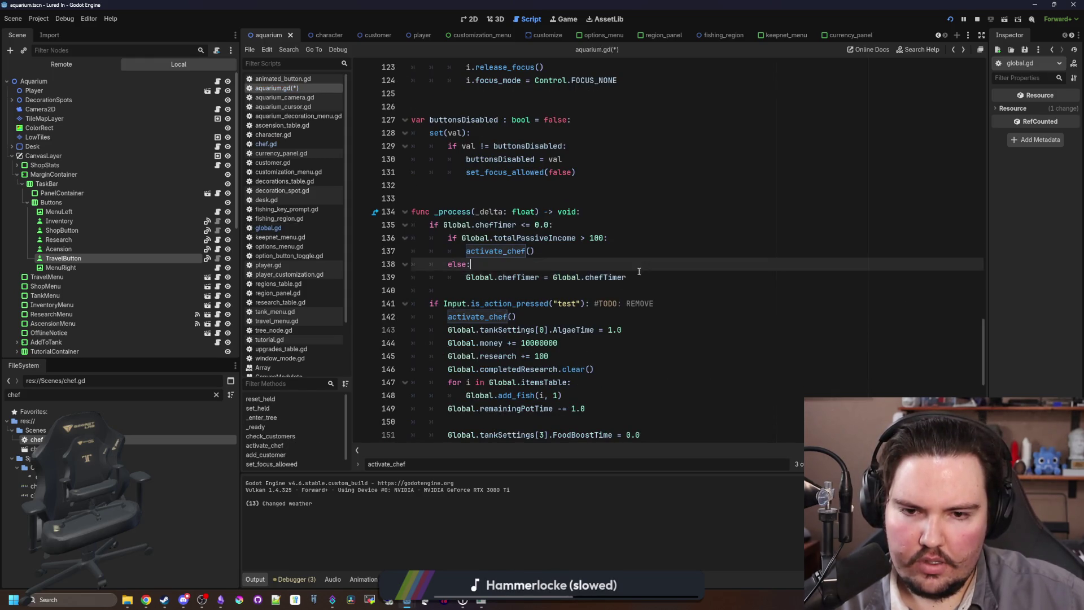
drag(626, 277, 590, 277)
ctrl+click(609, 277)
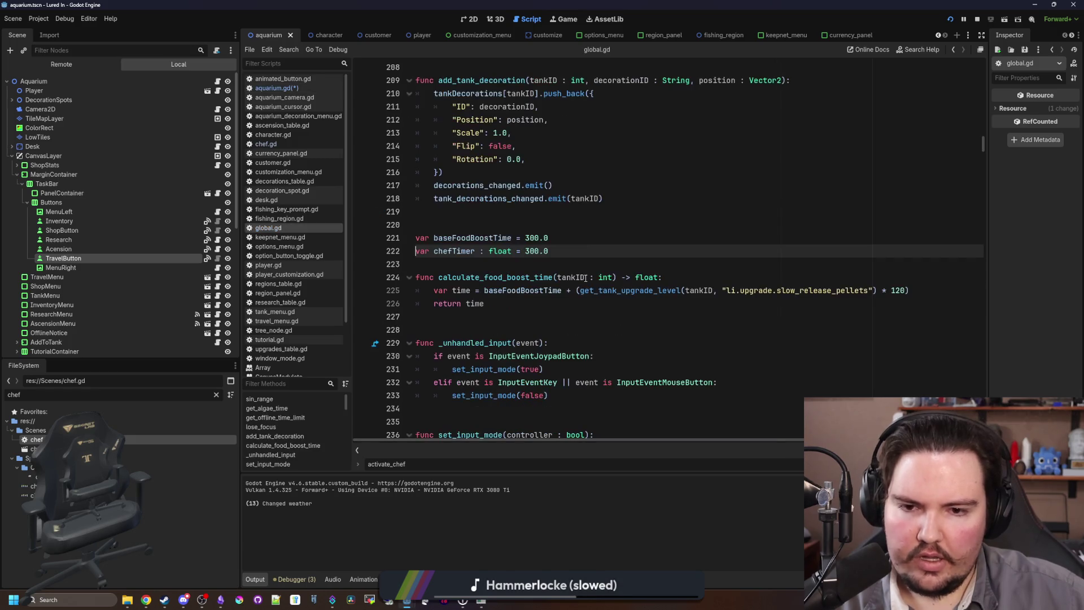
- Declare var baseChefTime = 300.0 and make it chefTimer's default value
click(563, 232)
key(ctrl+shift+Return)
text(var baseChefTime = 300.0)
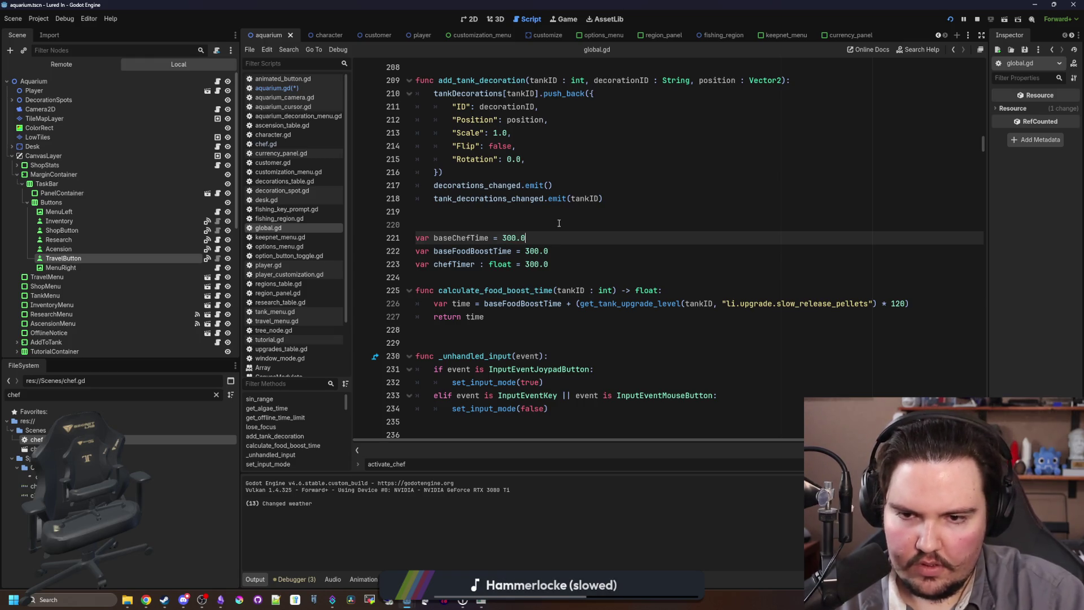
double_click(472, 238)
key(ctrl+c)
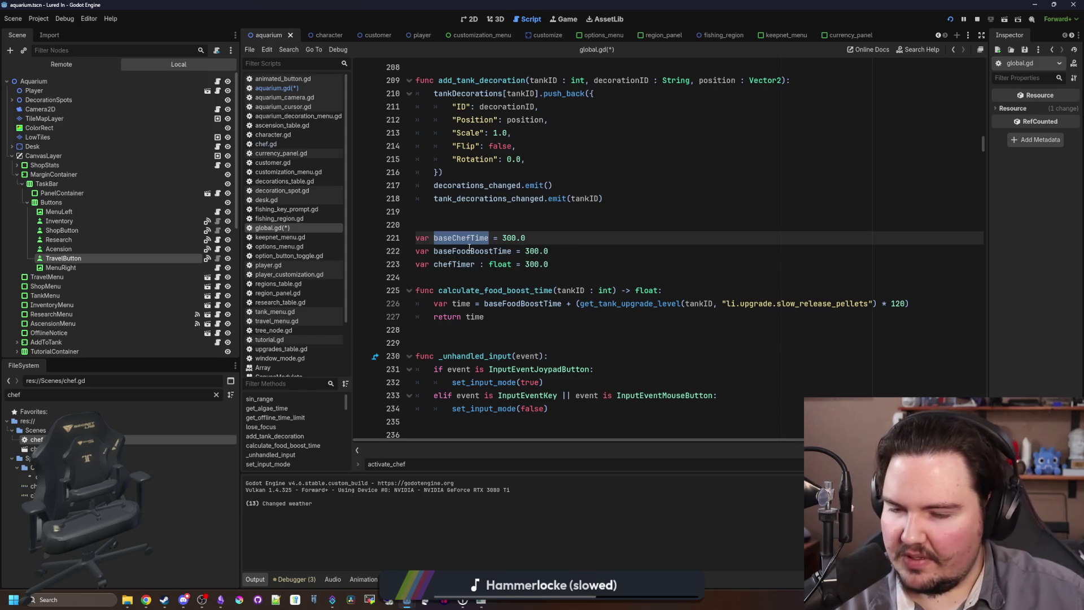
drag(553, 264, 524, 265)
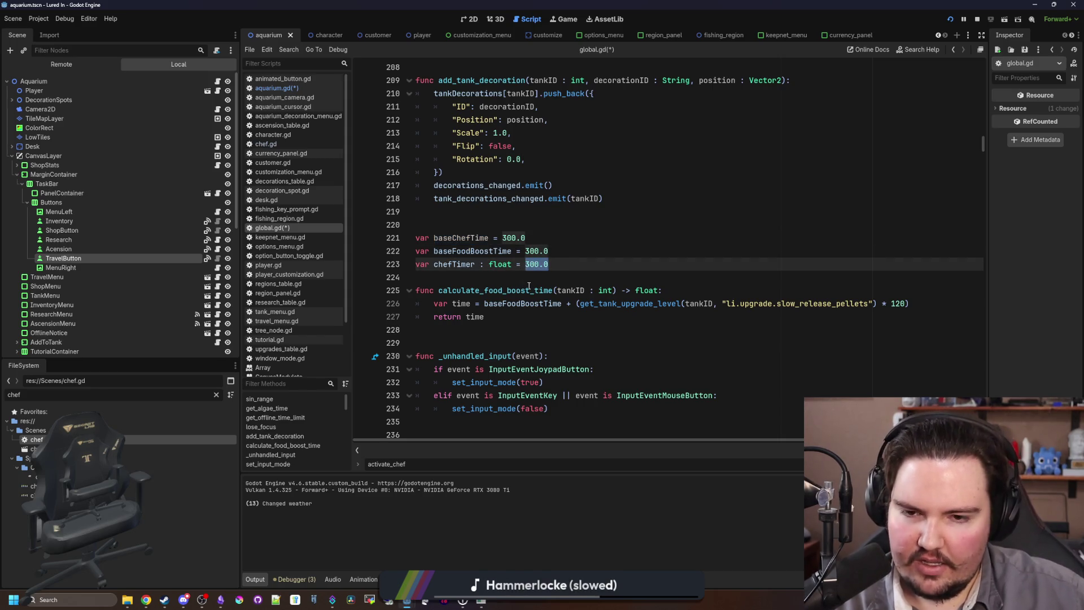
key(ctrl+v)
click(587, 252)
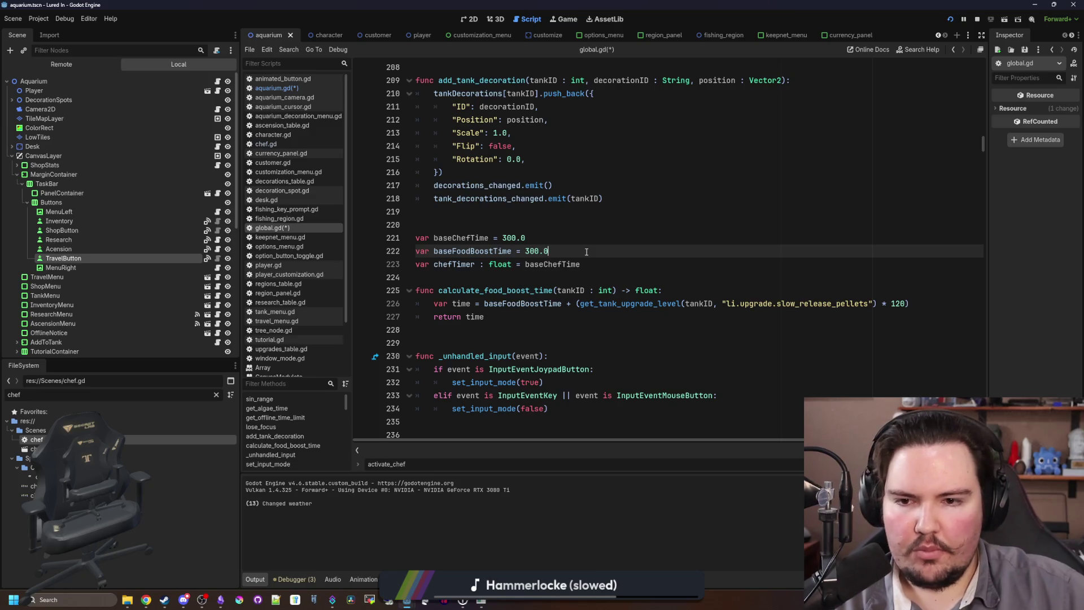
- Save global.gd and select the right-hand Global.chefTimer on aquarium.gd line 139
double_click(473, 237)
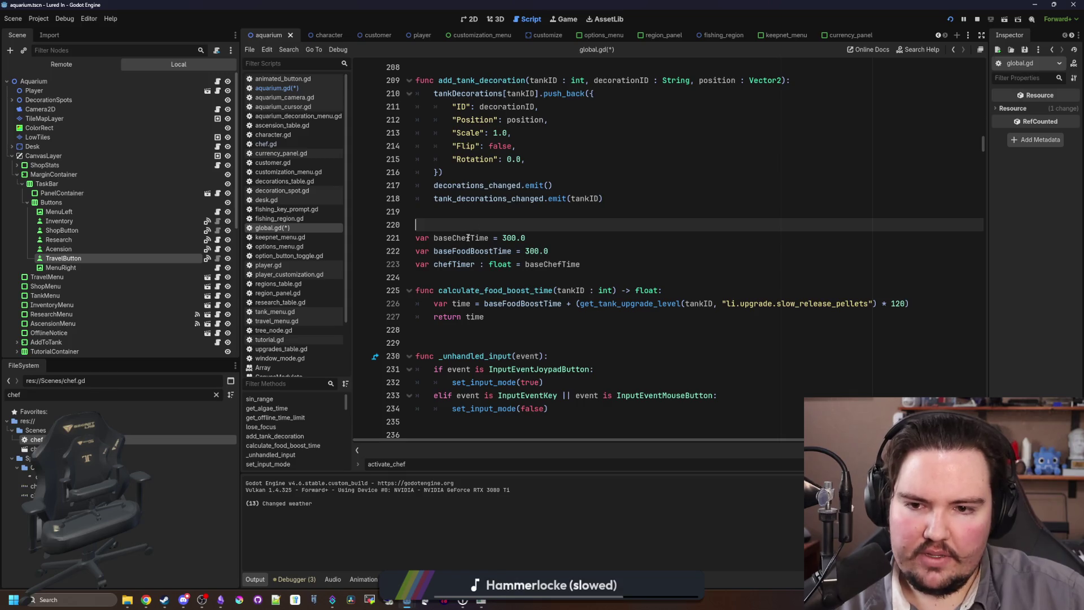
key(Up)
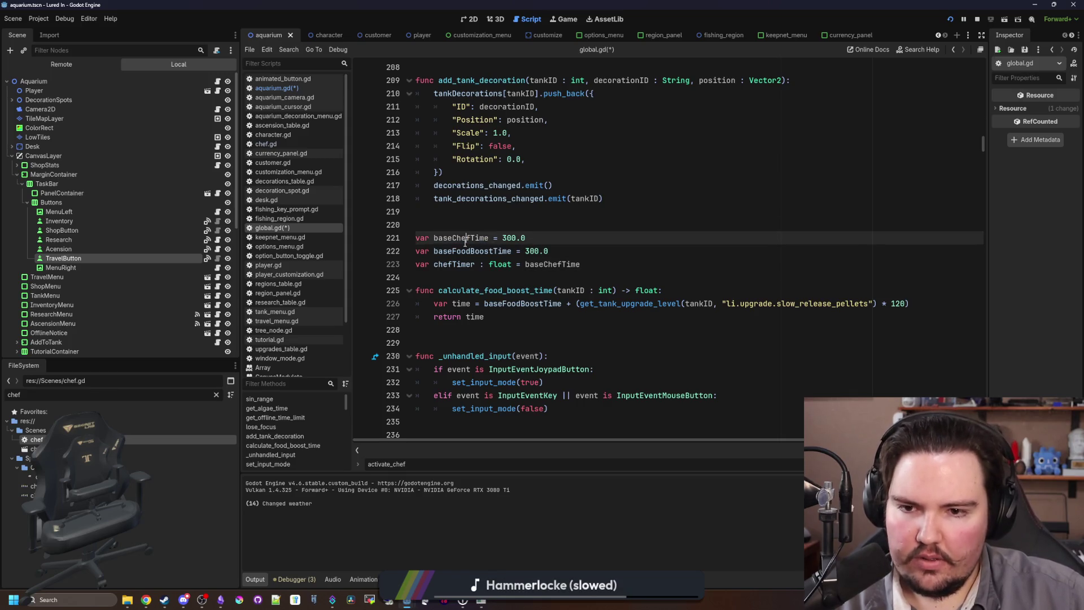
key(ctrl+s)
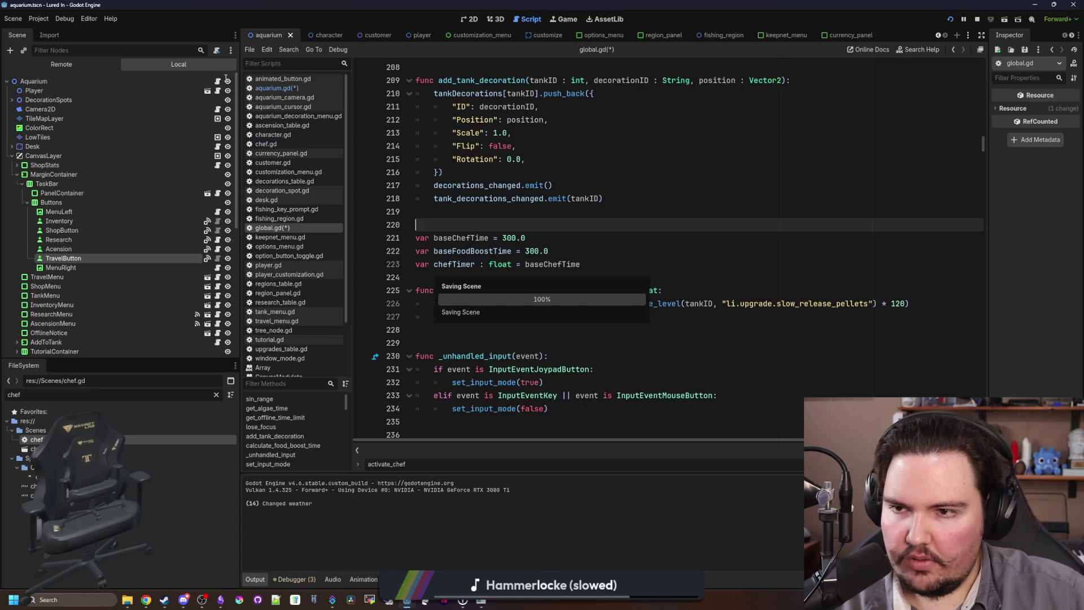
click(217, 81)
drag(663, 273, 554, 276)
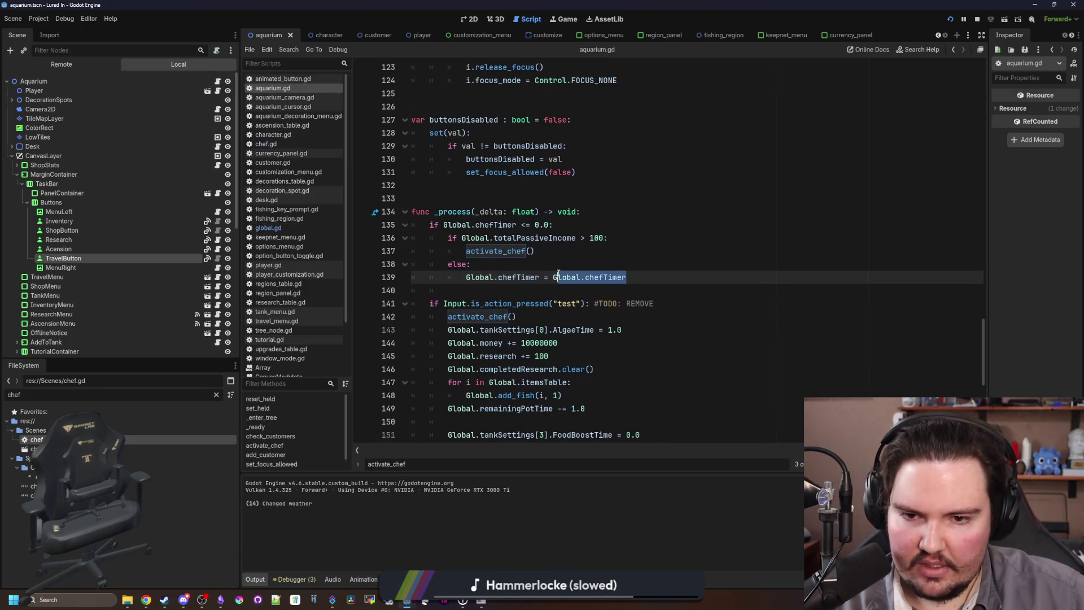
- Make line 139 in aquarium.gd reset the timer to Global.baseChefTime
text(baseChefTime)
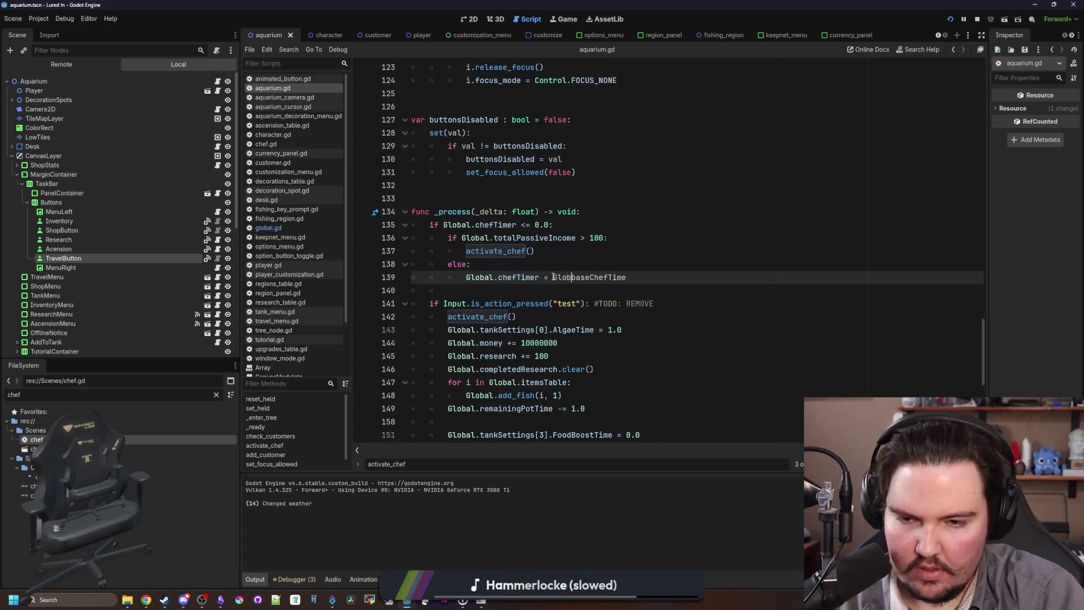
drag(639, 276, 566, 278)
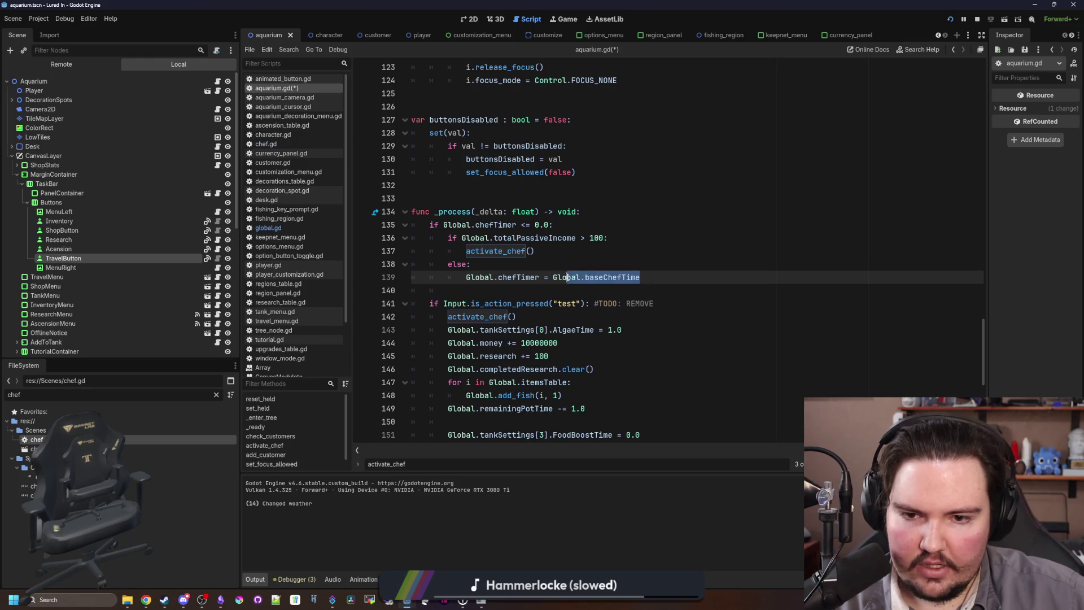
ctrl+click(496, 250)
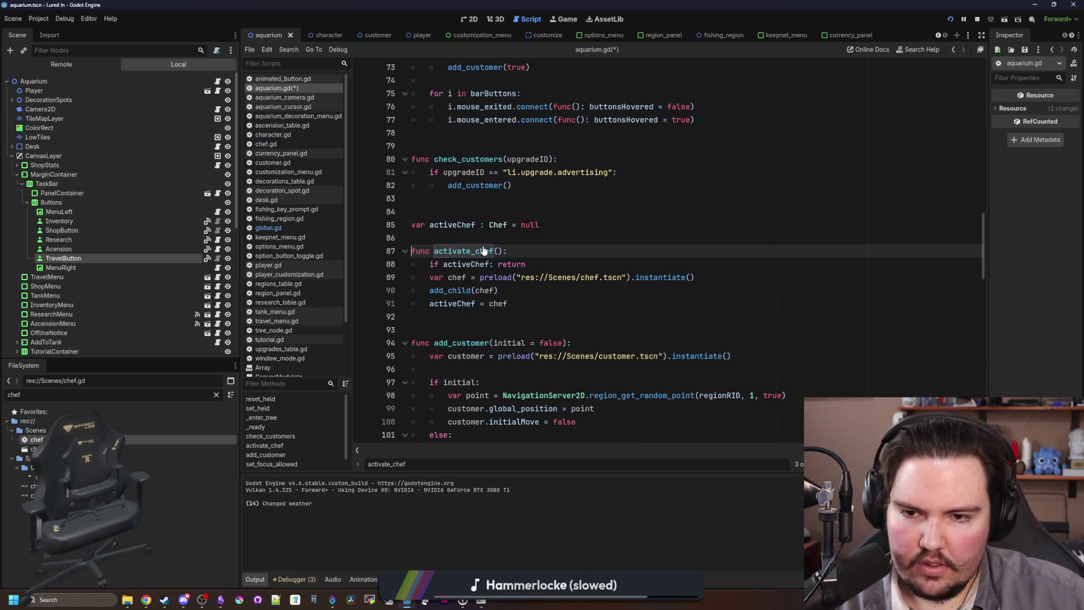
- In chef.gd's leave(), replace the hard-coded 120.0 with Global.baseChefTime and save
click(280, 144)
scroll(677, 282, down, 9)
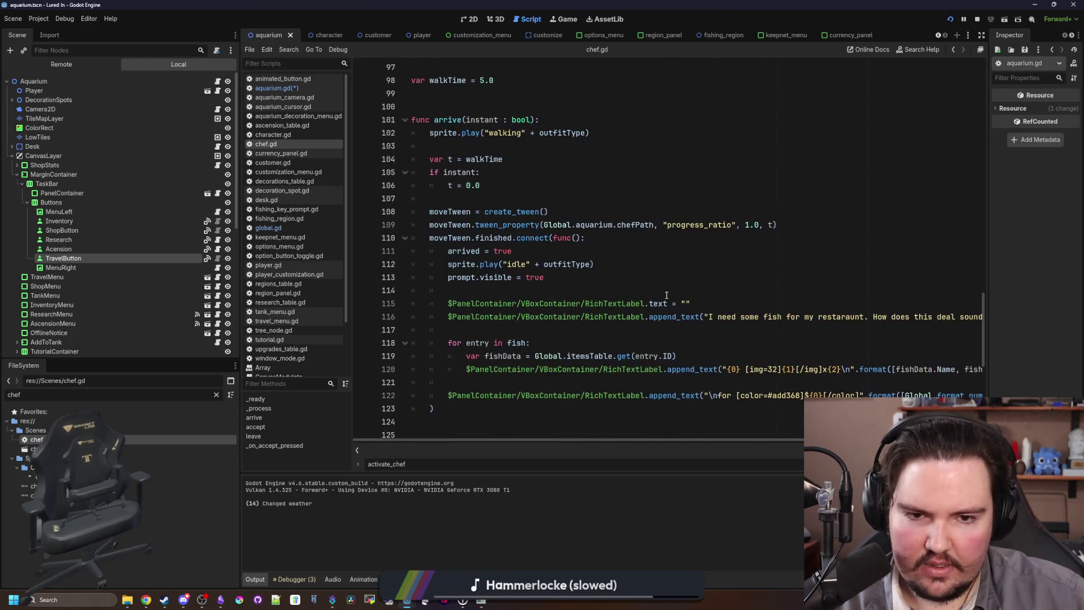
key(ctrl+f)
text(=120)
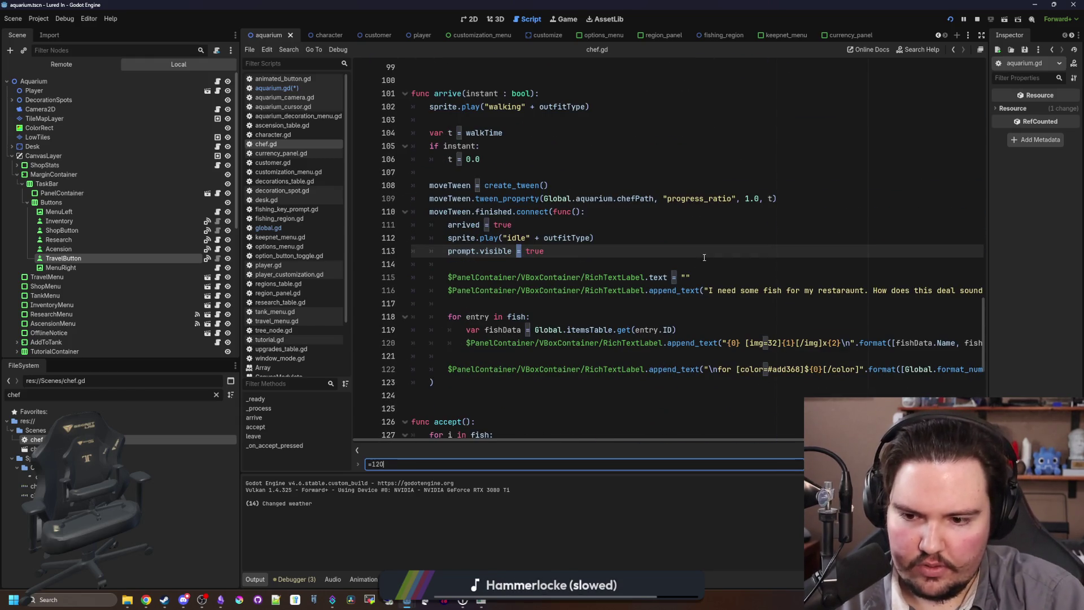
key(BackSpace)
key(BackSpace)
scroll(620, 262, down, 8)
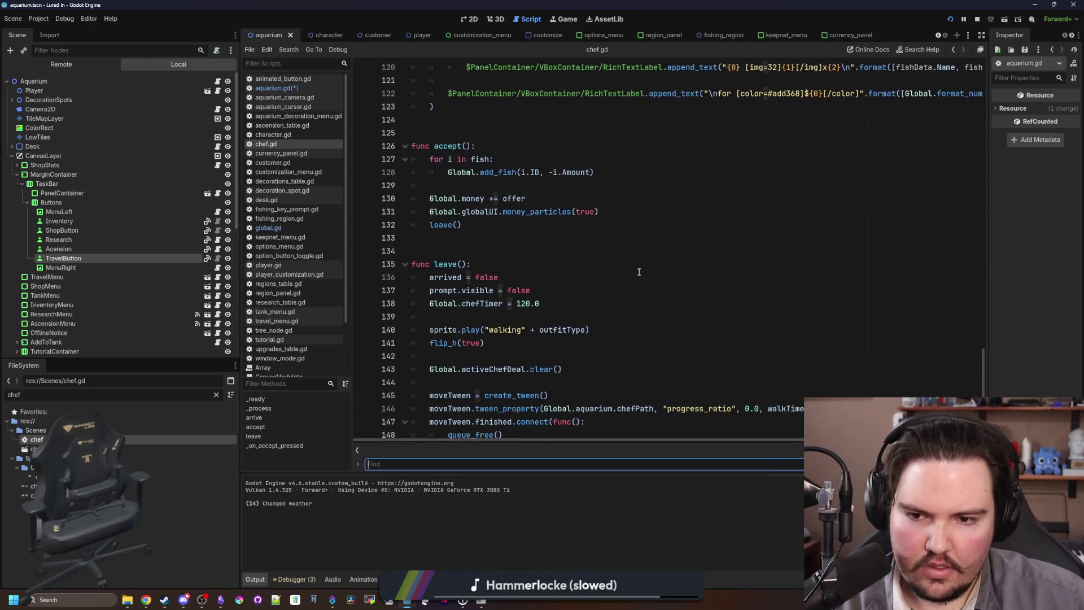
scroll(581, 266, down, 1)
double_click(528, 224)
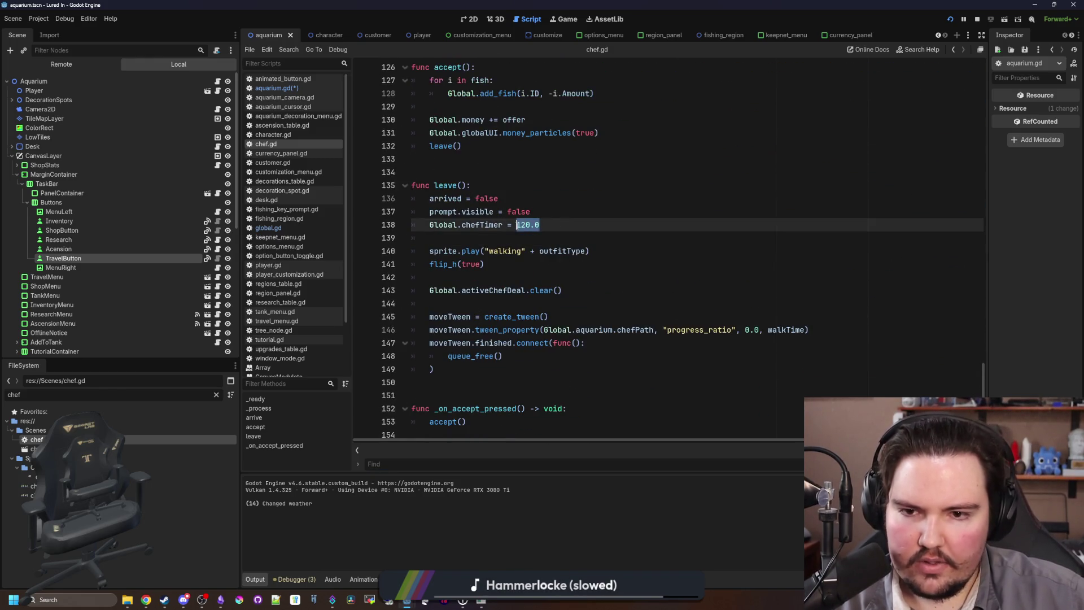
text(Global.baseChefTime)
click(536, 212)
key(ctrl+s)
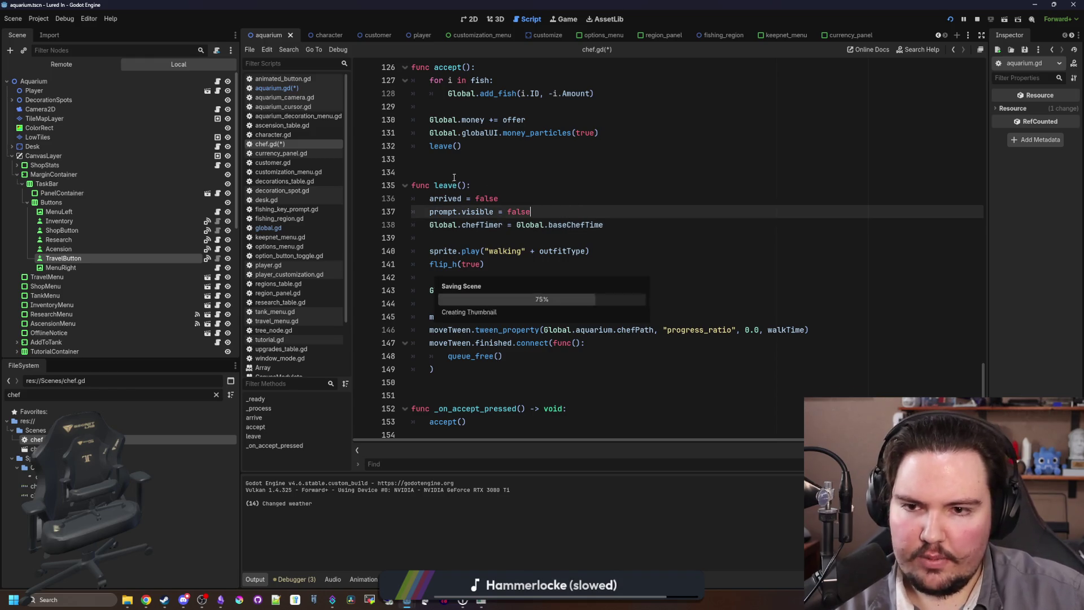
- Stop the running game and switch to the changelog notes
click(449, 175)
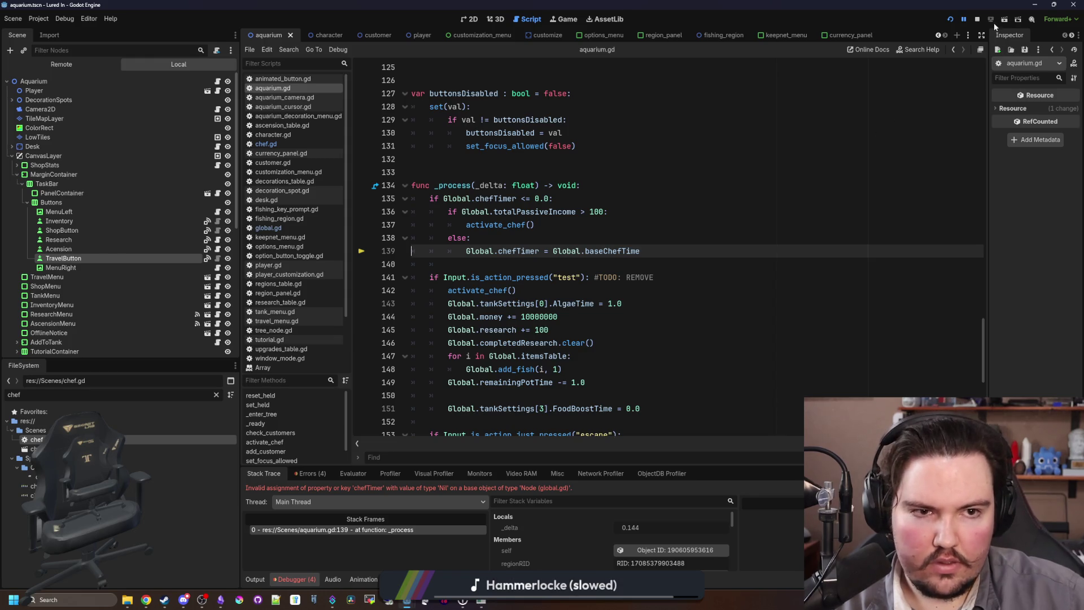
click(977, 19)
click(449, 172)
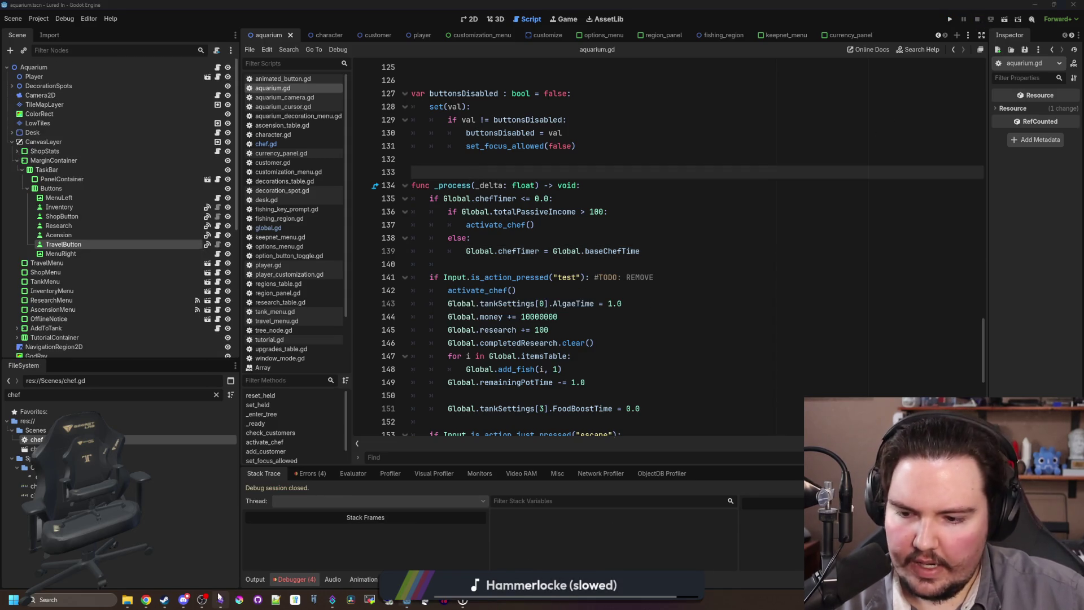
key(alt+Tab)
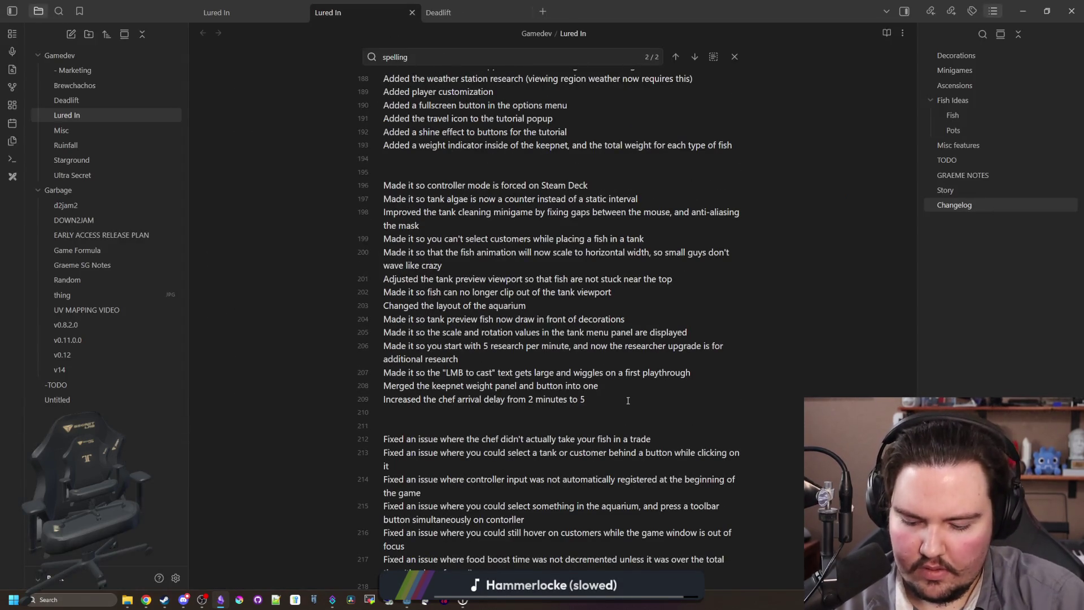
- Add the changelog line: the chef won't show up until passive income is more than 100 per min
key(Return)
text(Made it so the chef will not show up until your passive inc)
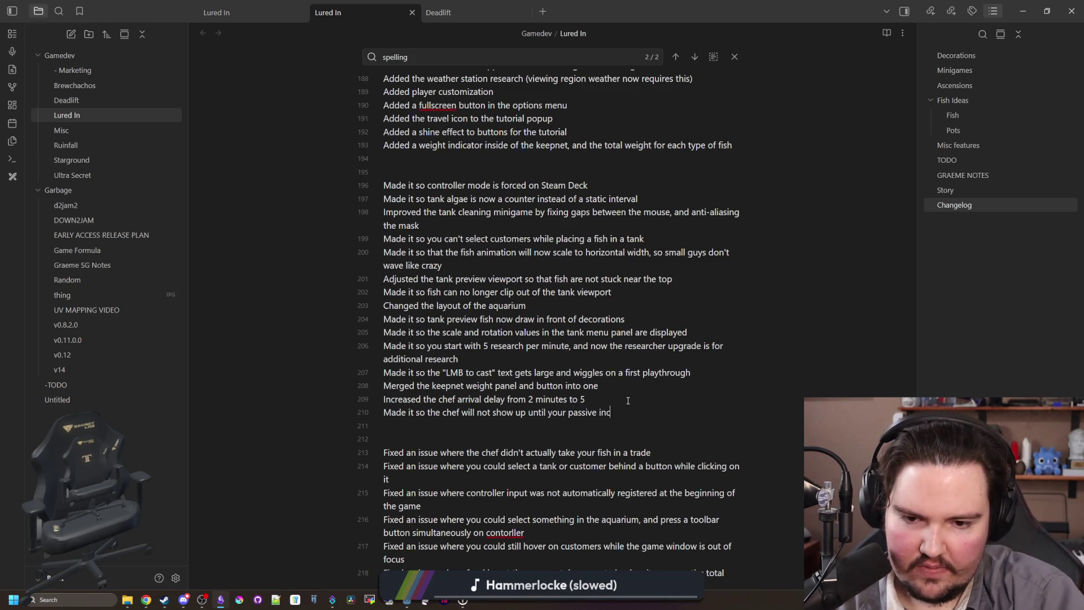
text(ome is more than 100 per minute)
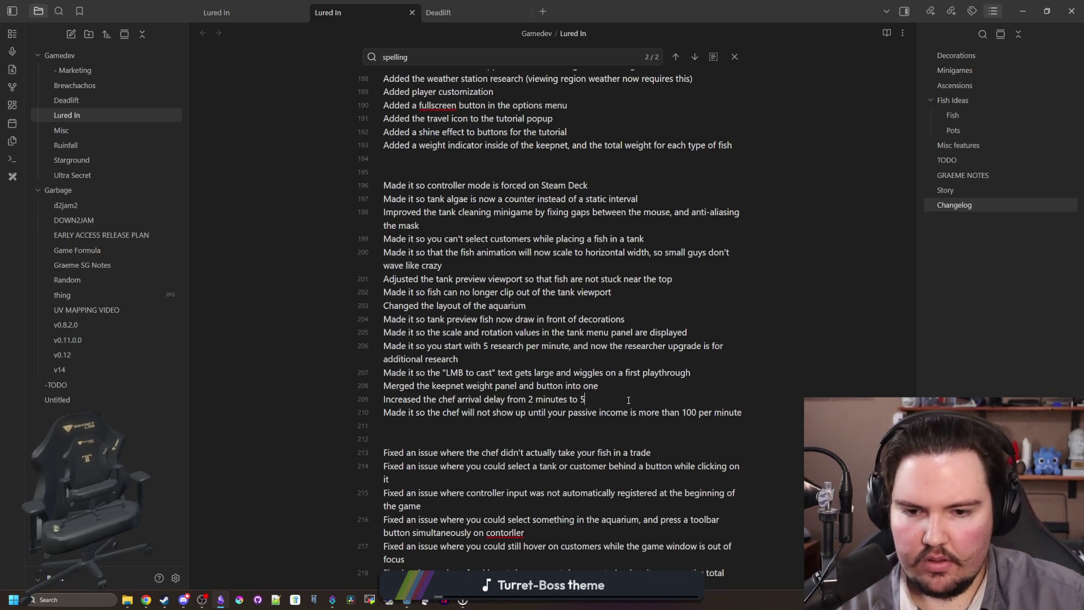
key(alt+Tab)
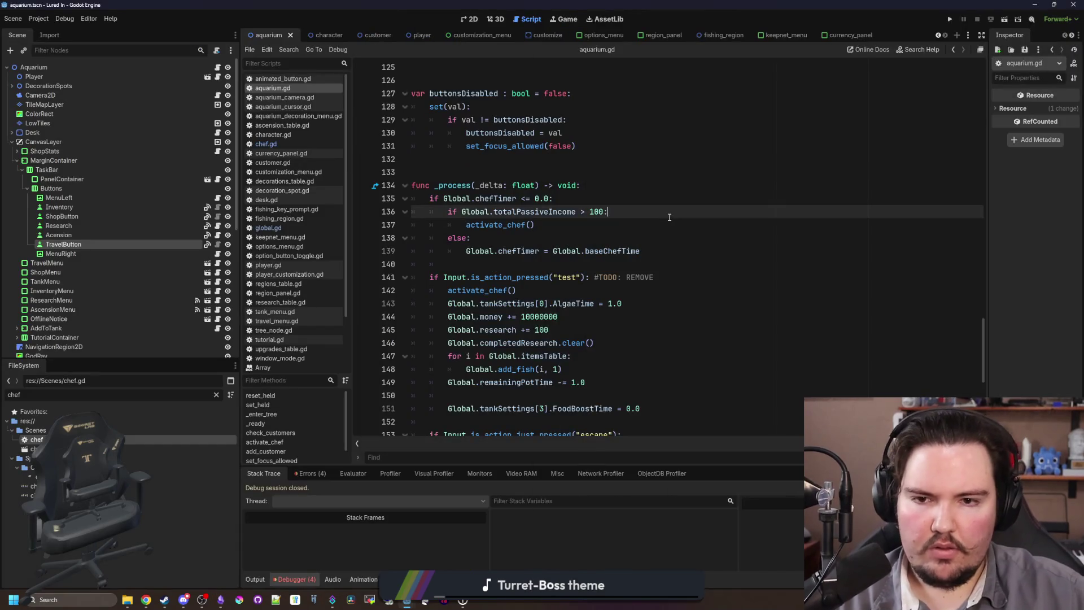
- Run the game, dismiss Welcome Back, maximize it, travel to the Pond for $0 and cast
click(951, 19)
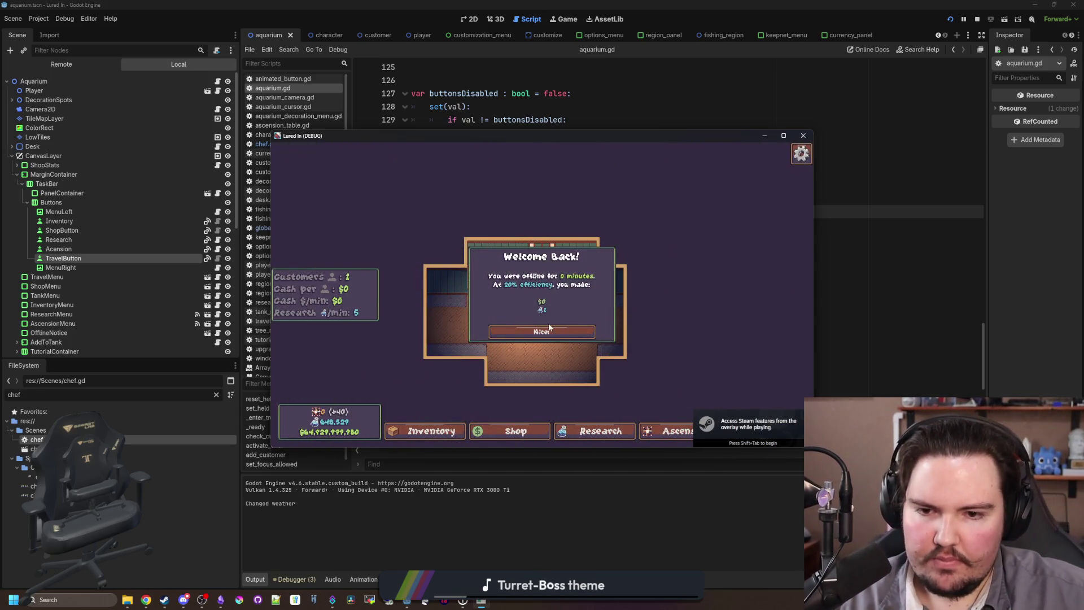
click(549, 330)
click(784, 135)
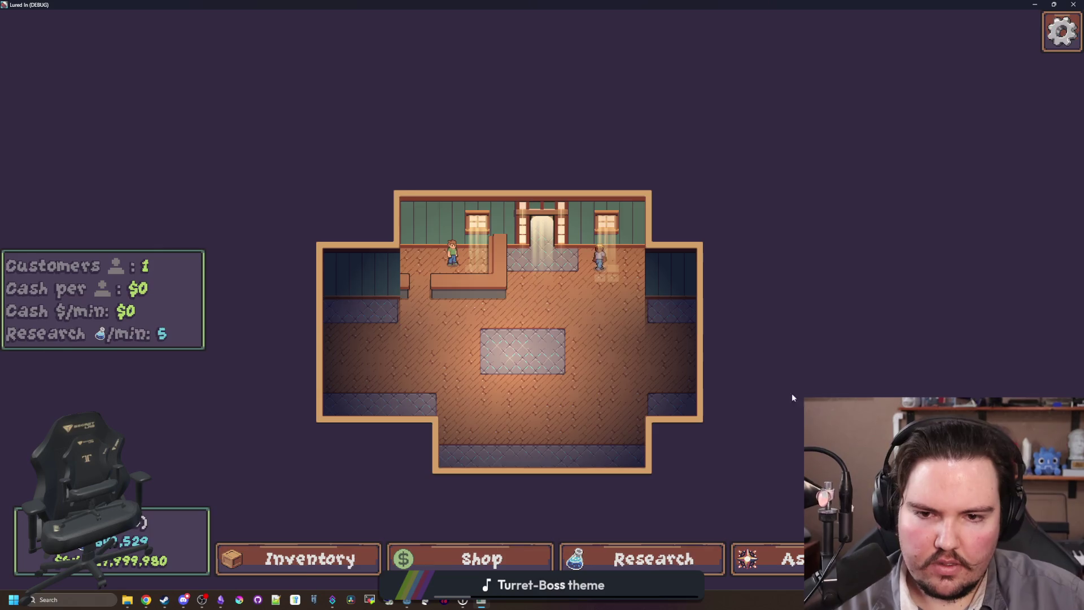
scroll(792, 397, up, 5)
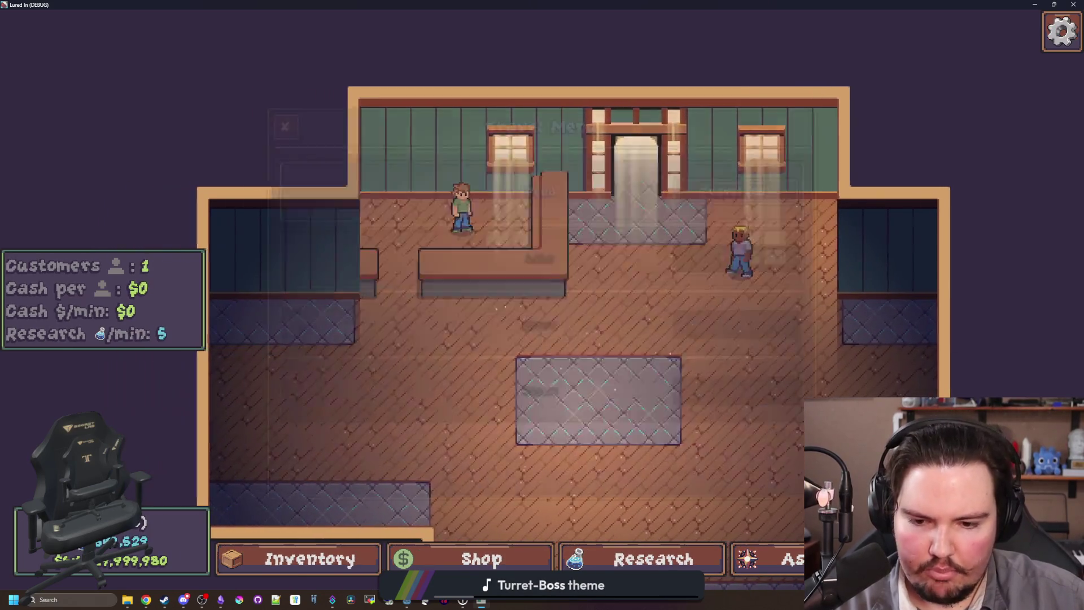
click(585, 529)
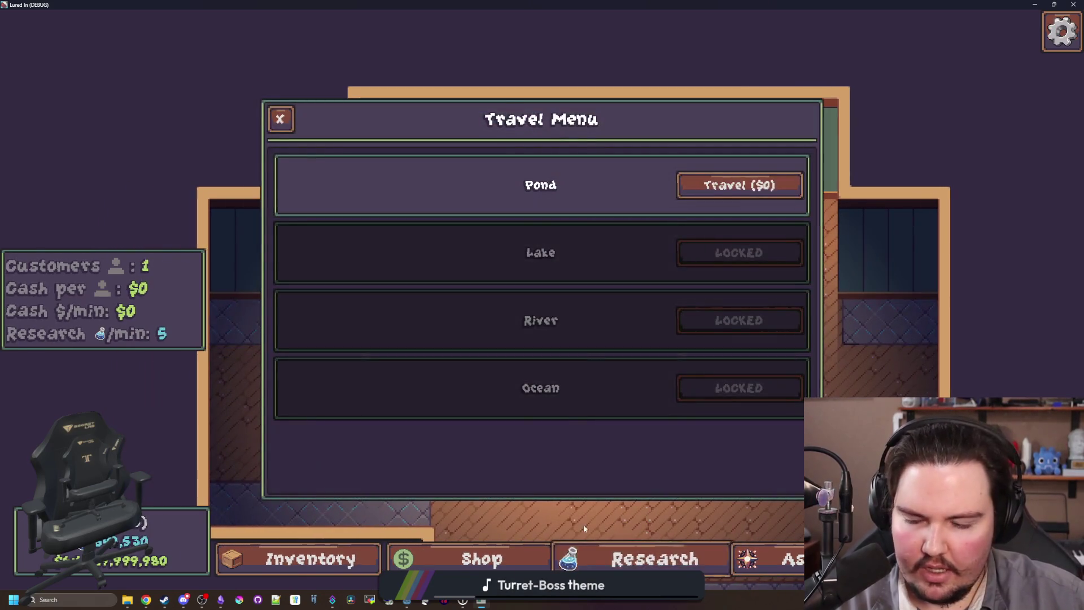
click(788, 196)
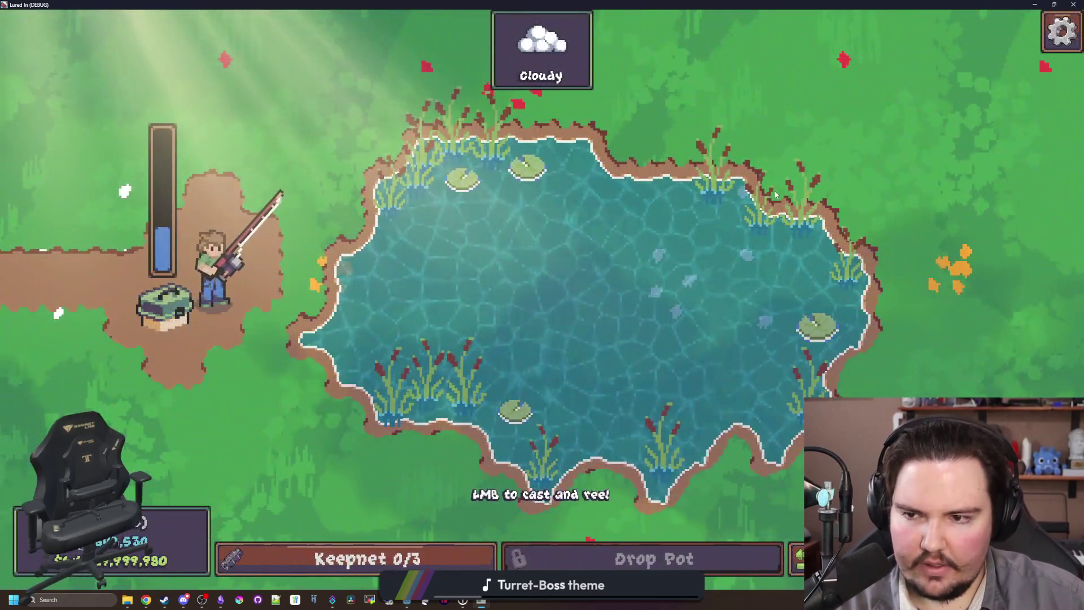
drag(618, 180, 618, 179)
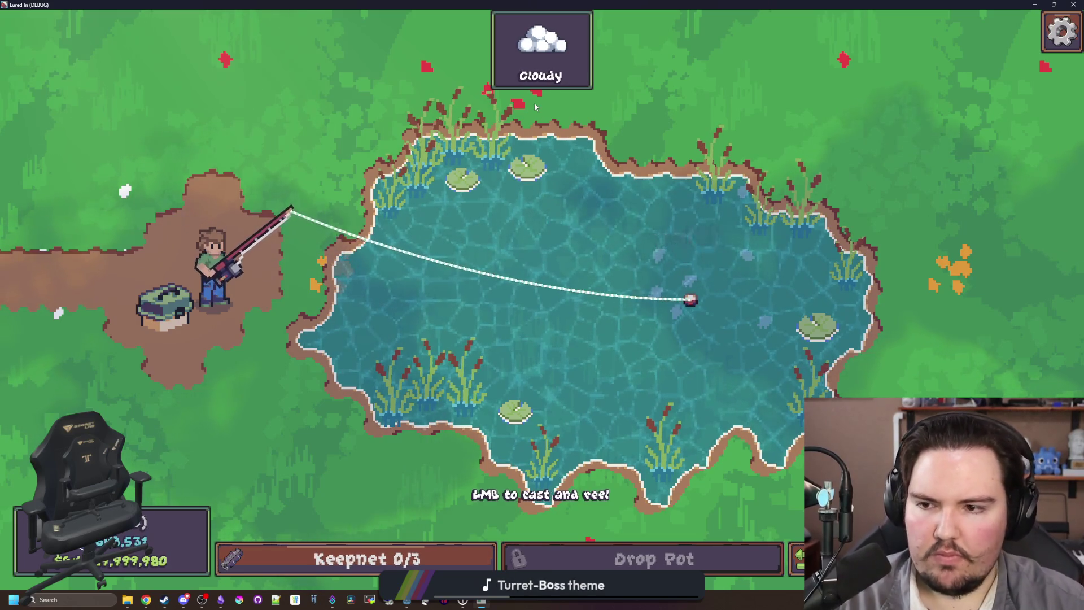
- Reel in a Bluegill so the keepnet shows 1/3, then open the shop
click(668, 248)
click(758, 285)
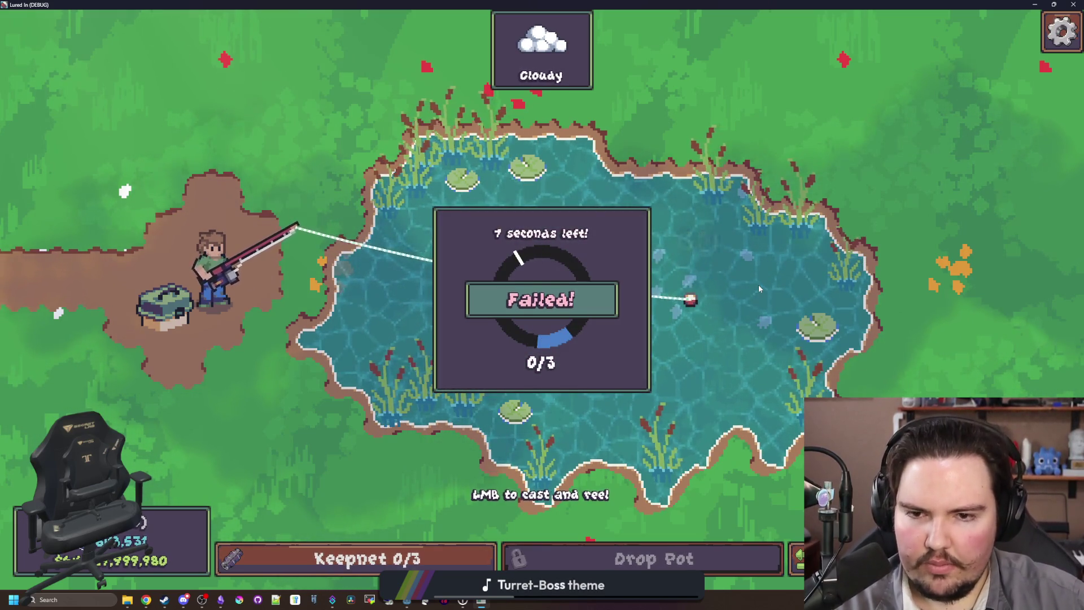
click(630, 235)
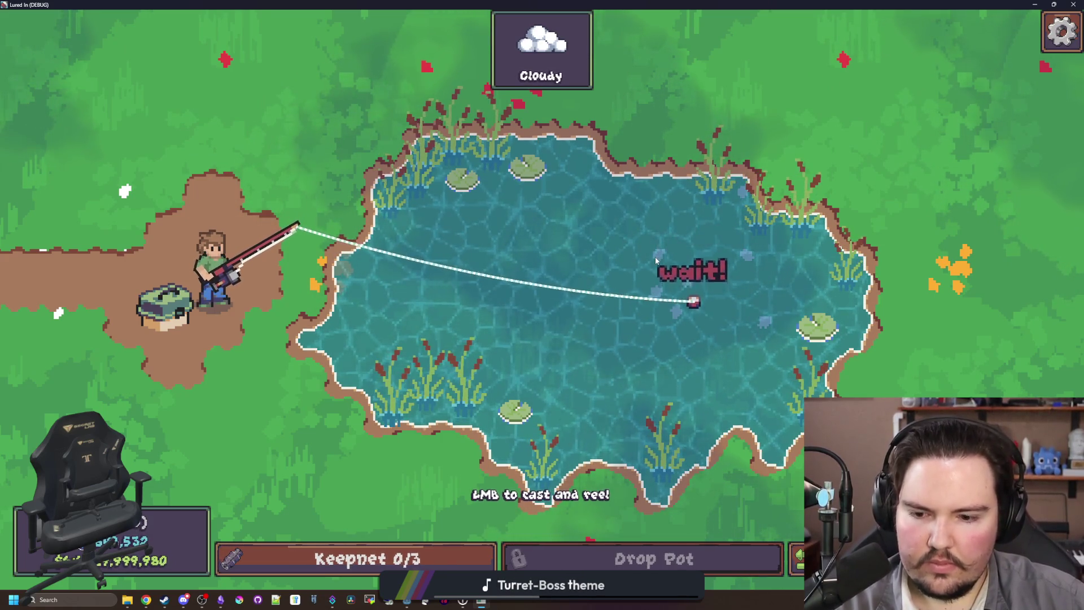
click(616, 284)
drag(617, 284, 713, 218)
click(712, 219)
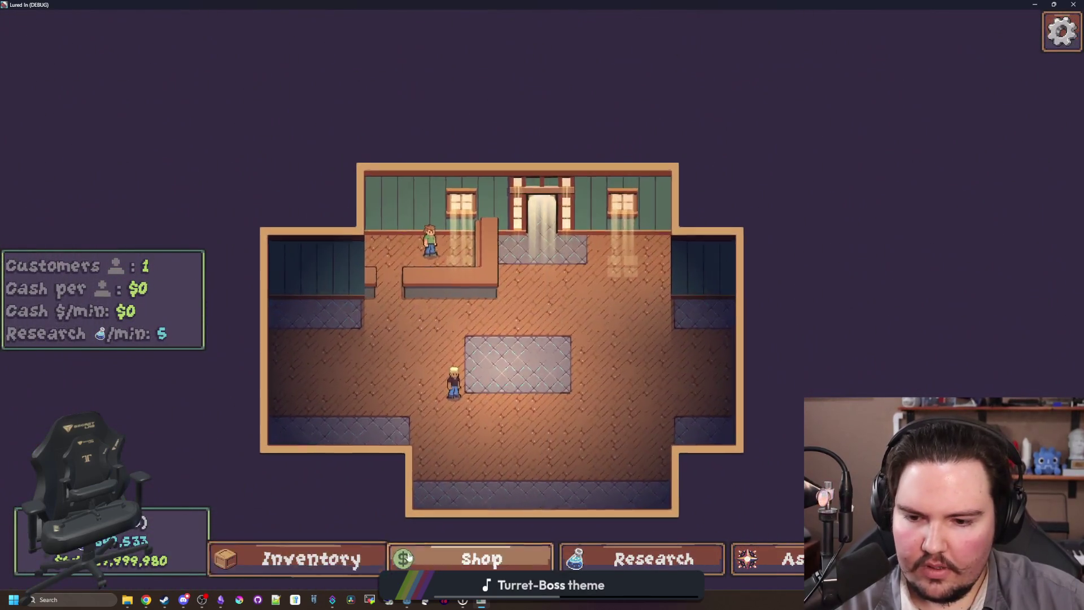
click(409, 557)
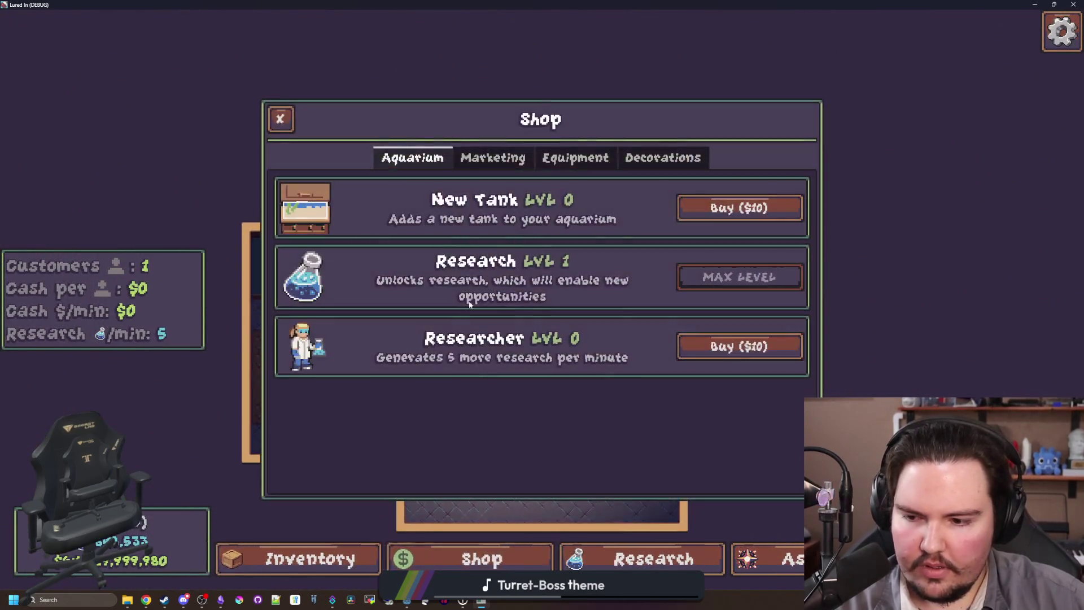
- Buy a new tank and move a Minnow from the inventory into it
click(740, 204)
click(341, 545)
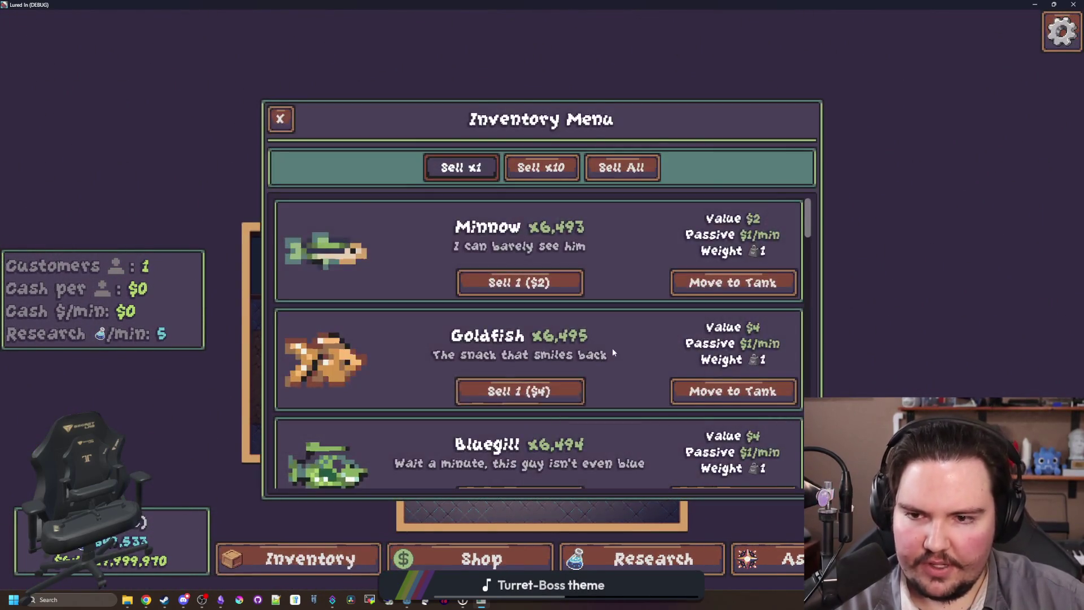
scroll(612, 348, down, 10)
scroll(615, 347, up, 10)
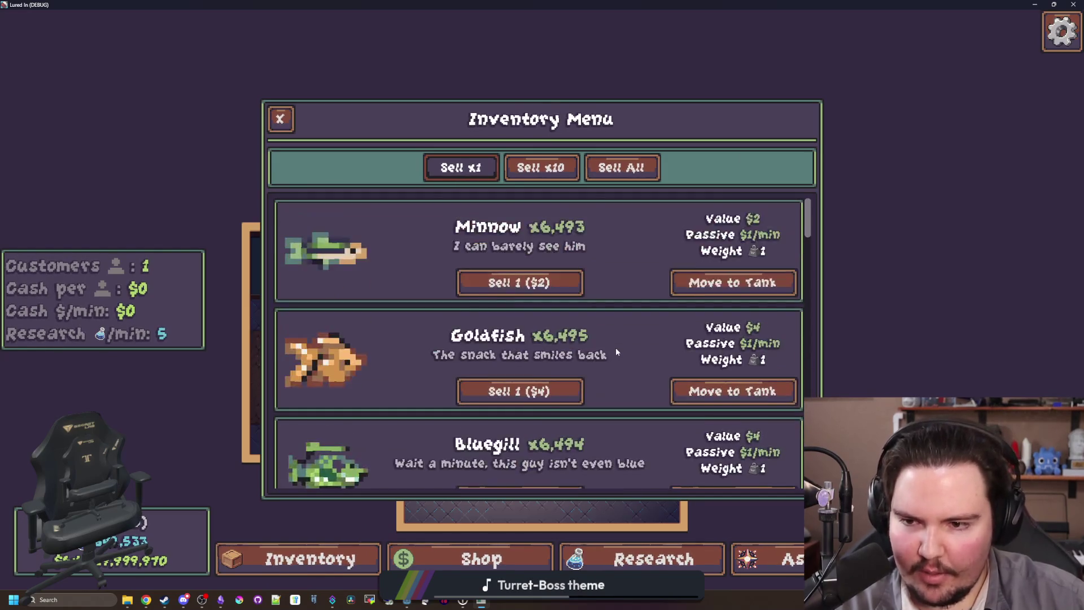
click(732, 283)
click(288, 253)
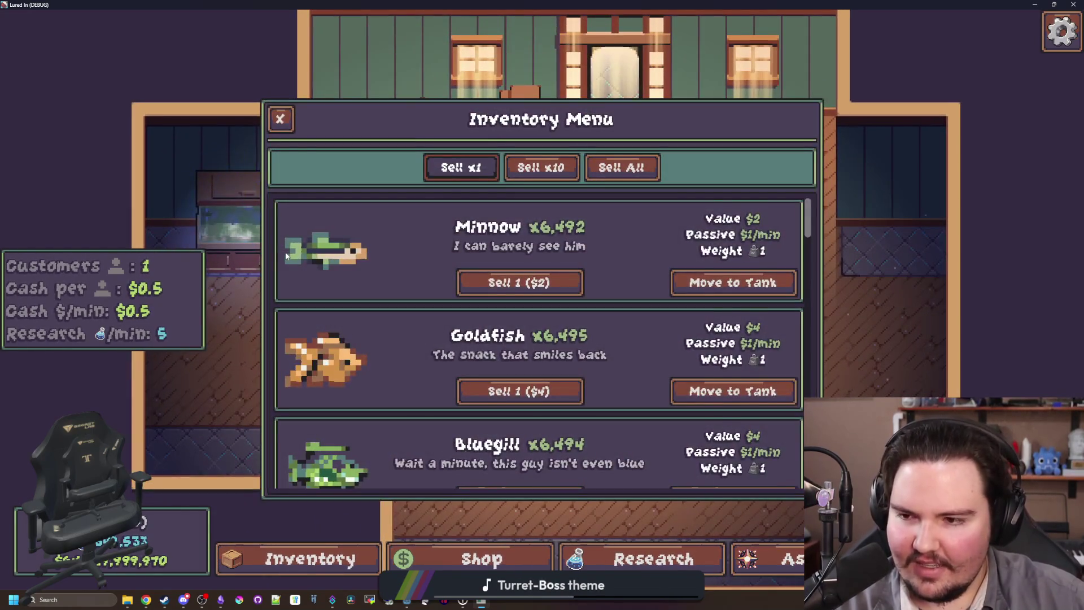
- Open Fish Tank 1 and scrub the algae off the glass with the sponge
click(276, 258)
click(381, 247)
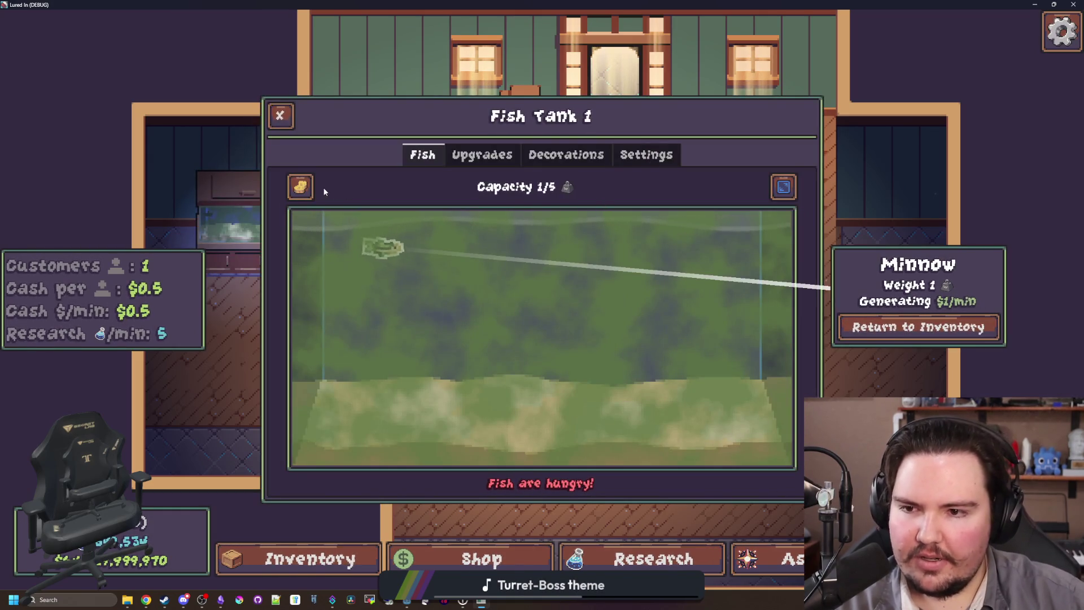
click(299, 187)
mouse_move(245, 232)
mouse_down()
mouse_move(353, 266)
mouse_move(332, 388)
mouse_move(519, 457)
mouse_move(745, 429)
mouse_move(476, 339)
mouse_move(758, 304)
mouse_move(302, 217)
mouse_move(428, 354)
mouse_up()
key(Escape)
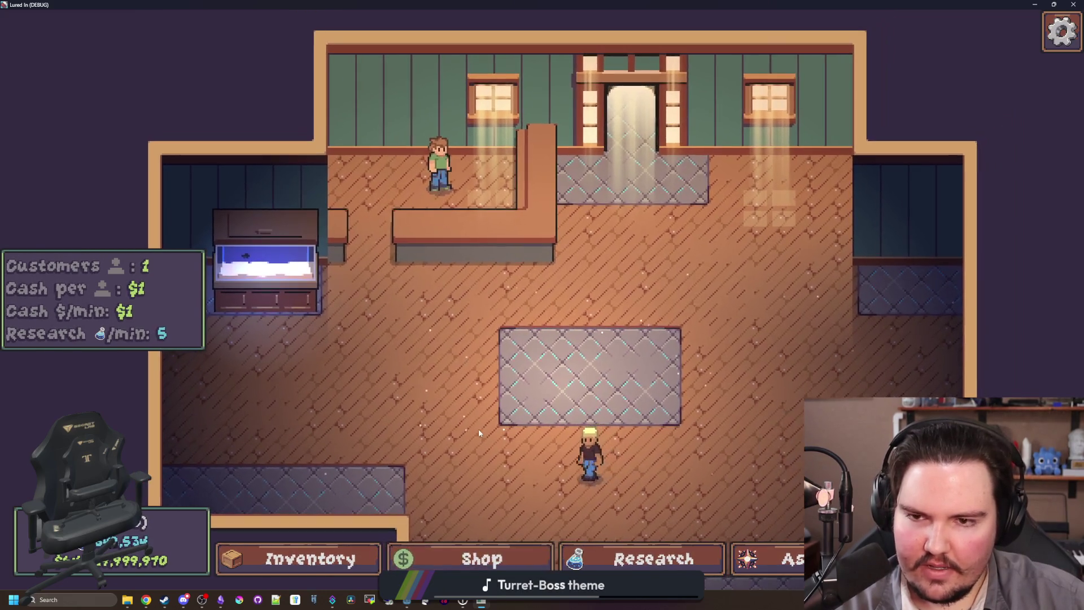
- Buy a second new tank and move four Carp into the left and right tanks
click(442, 557)
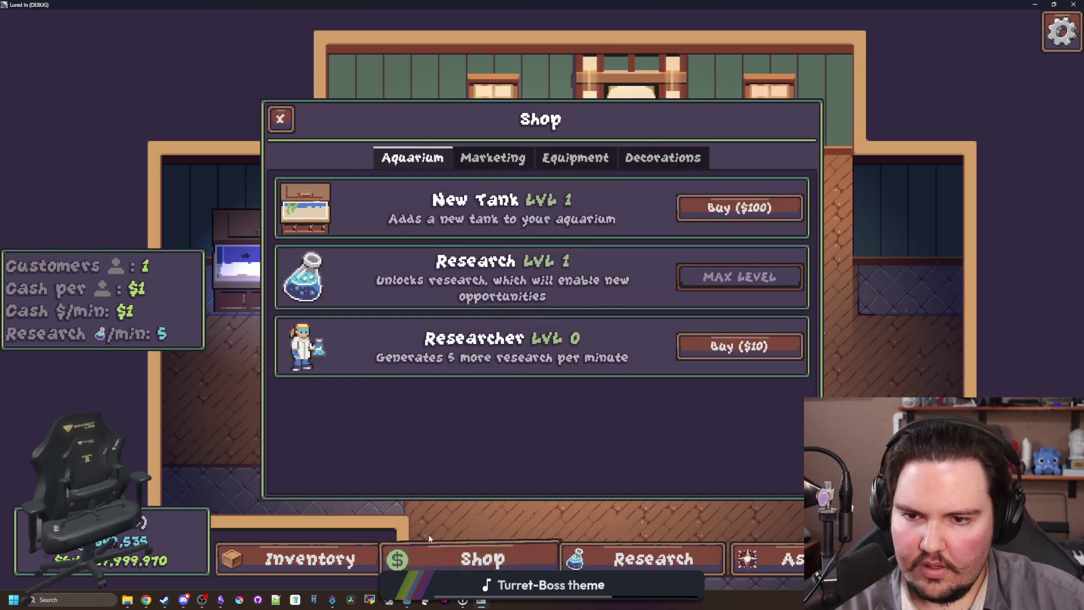
click(765, 221)
click(479, 559)
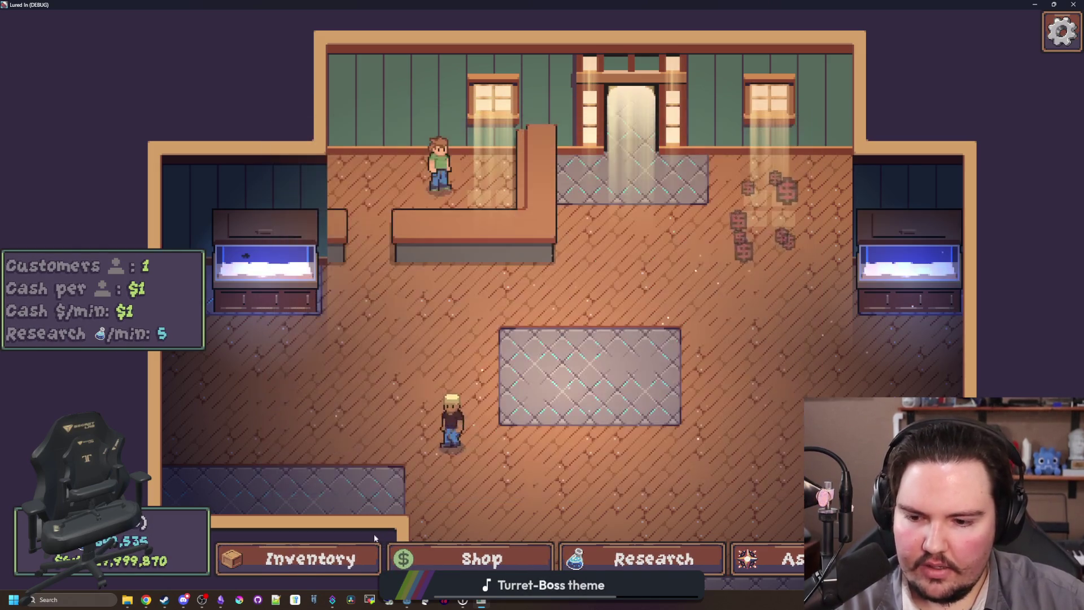
click(367, 557)
scroll(514, 316, down, 2)
click(693, 426)
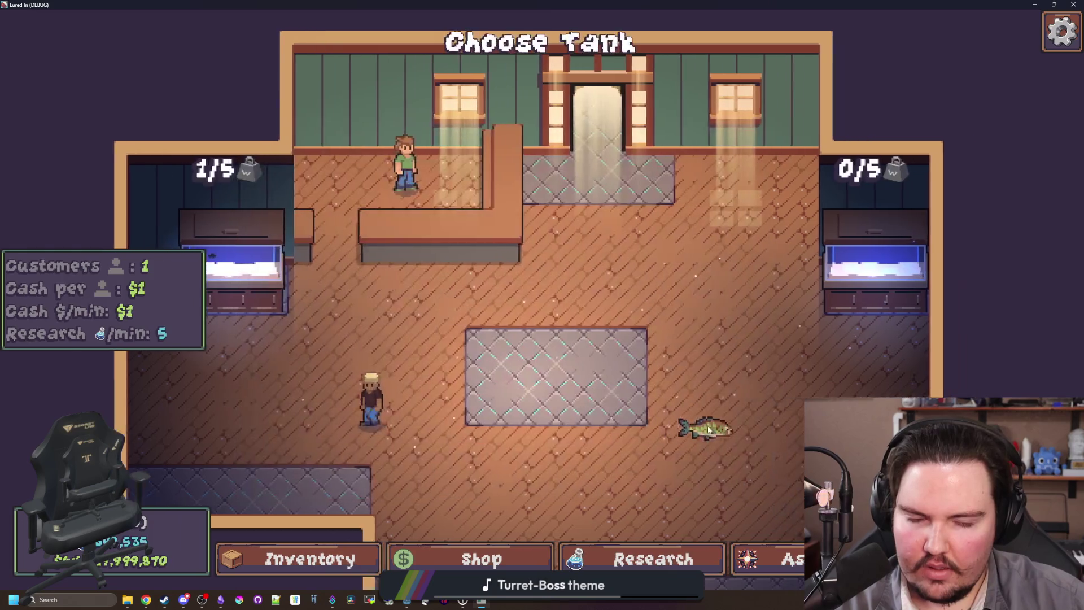
click(830, 265)
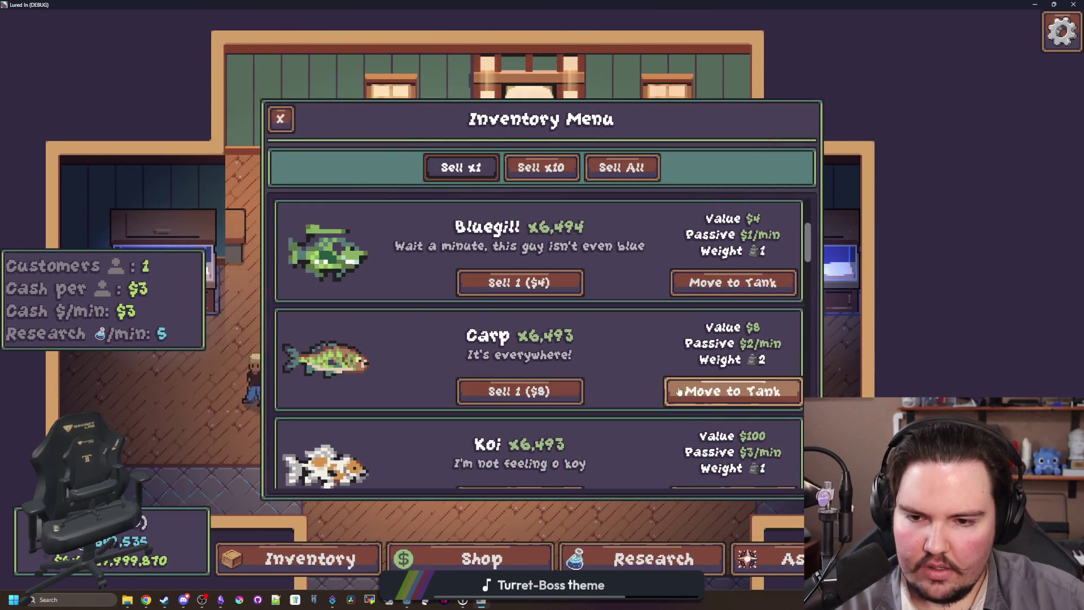
click(732, 391)
click(807, 262)
click(732, 390)
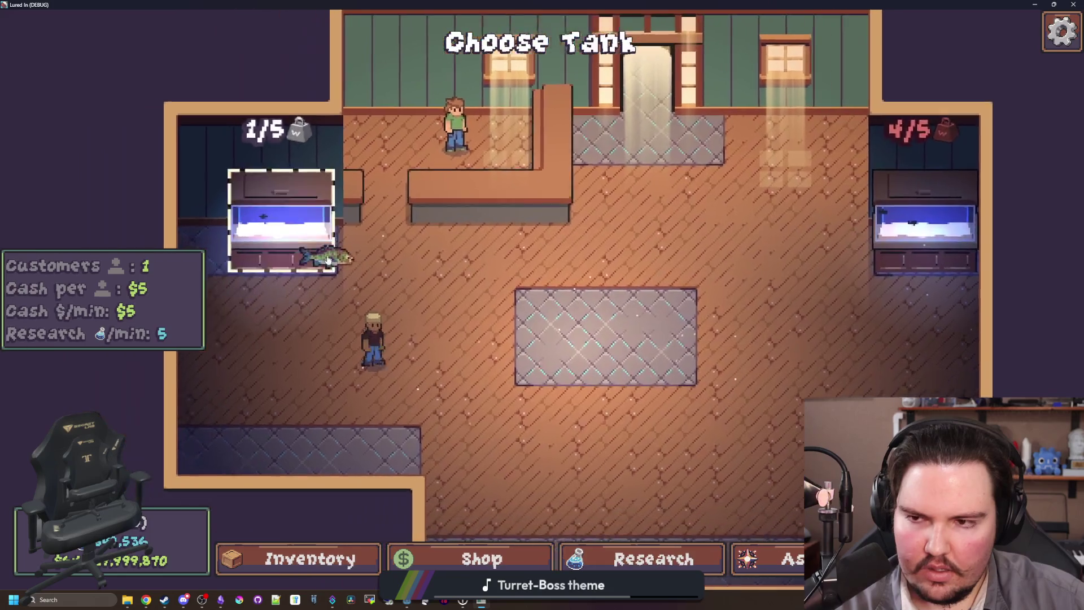
click(333, 253)
click(726, 395)
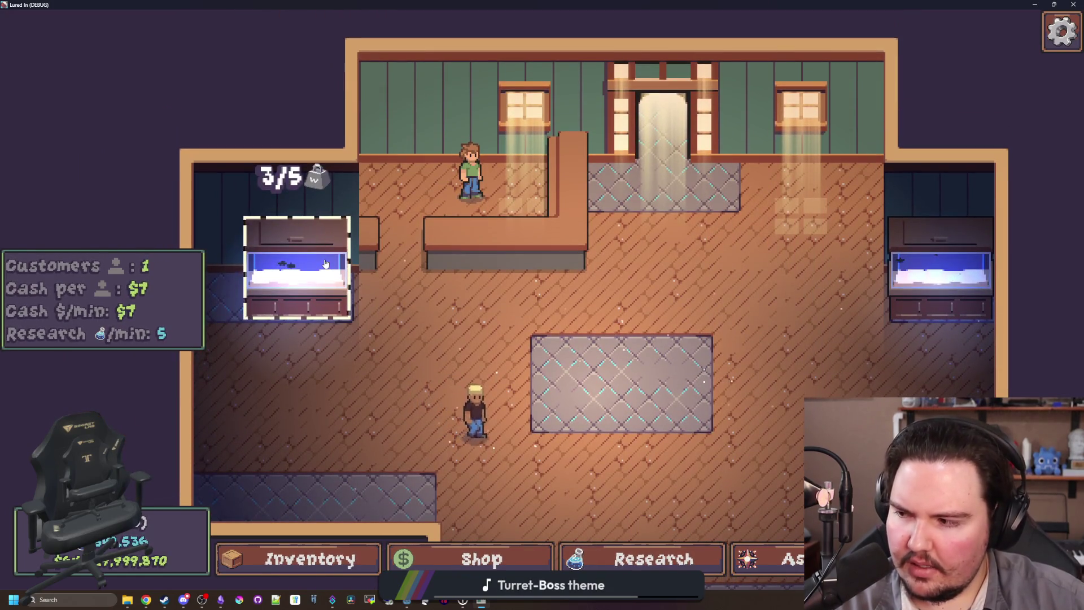
- Check the left tank's fish, walk the character up the shop floor, and return to the editor
click(301, 263)
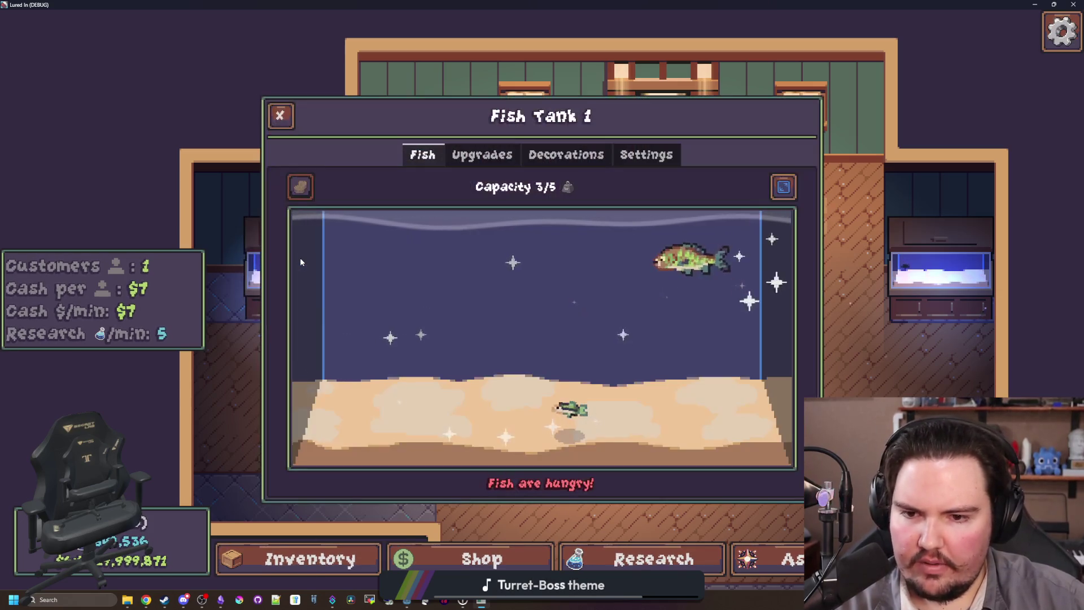
key(Escape)
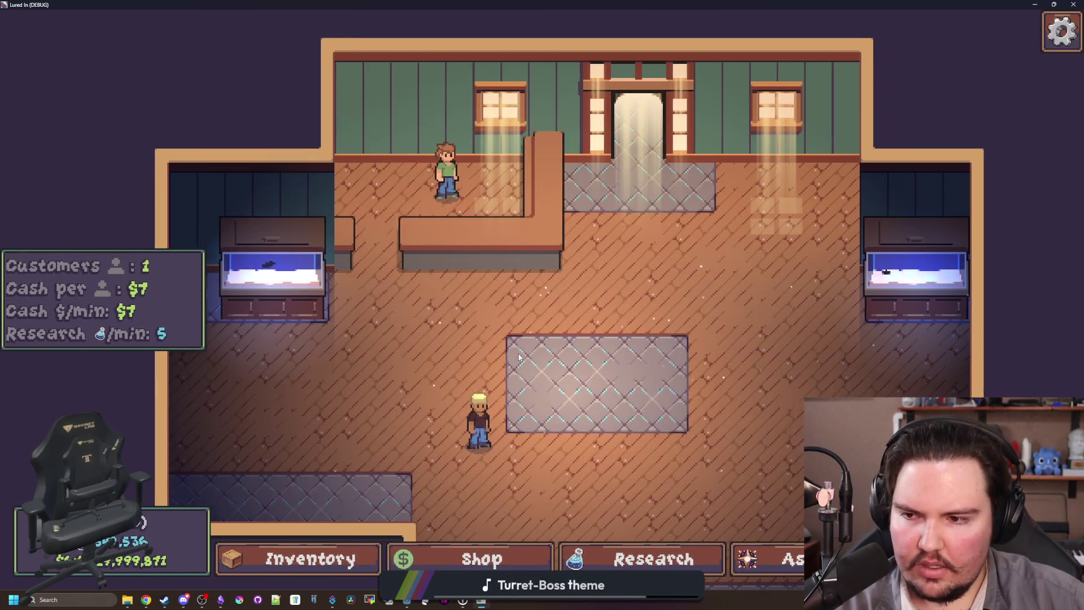
key(w)
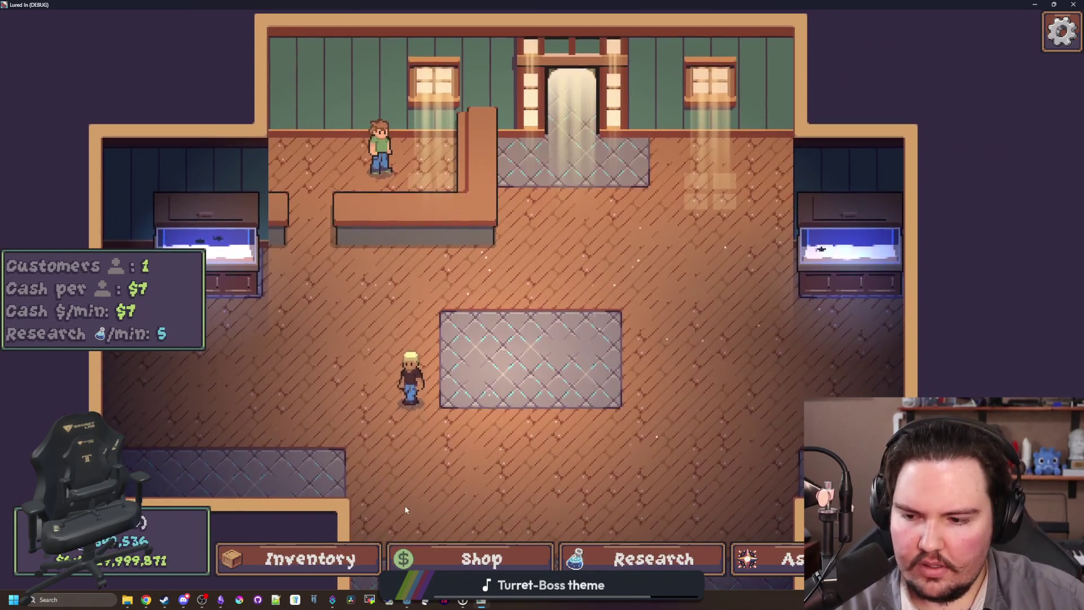
key(w)
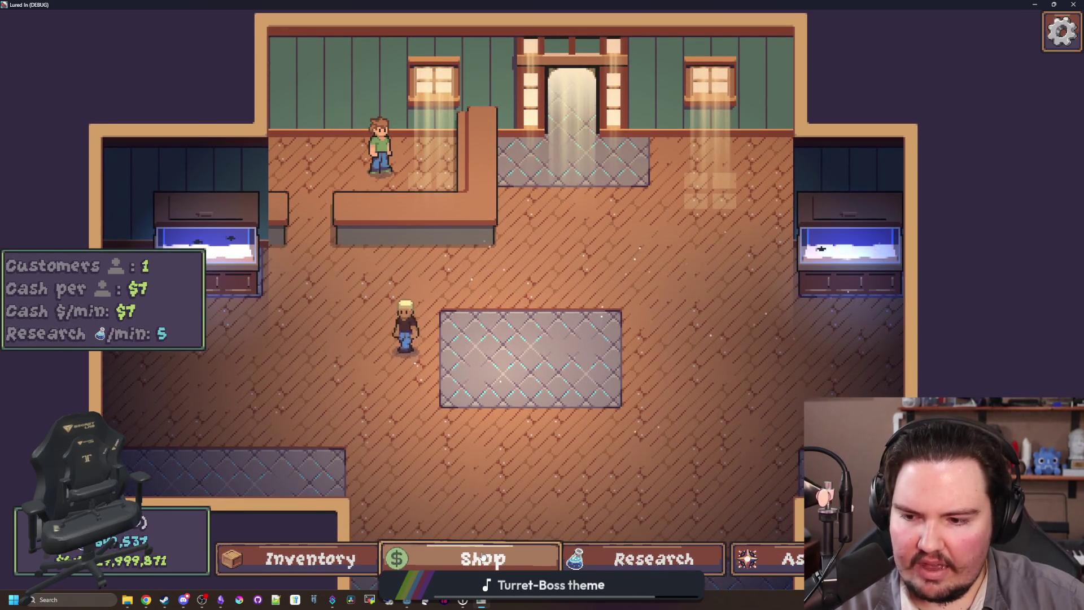
key(alt+Tab)
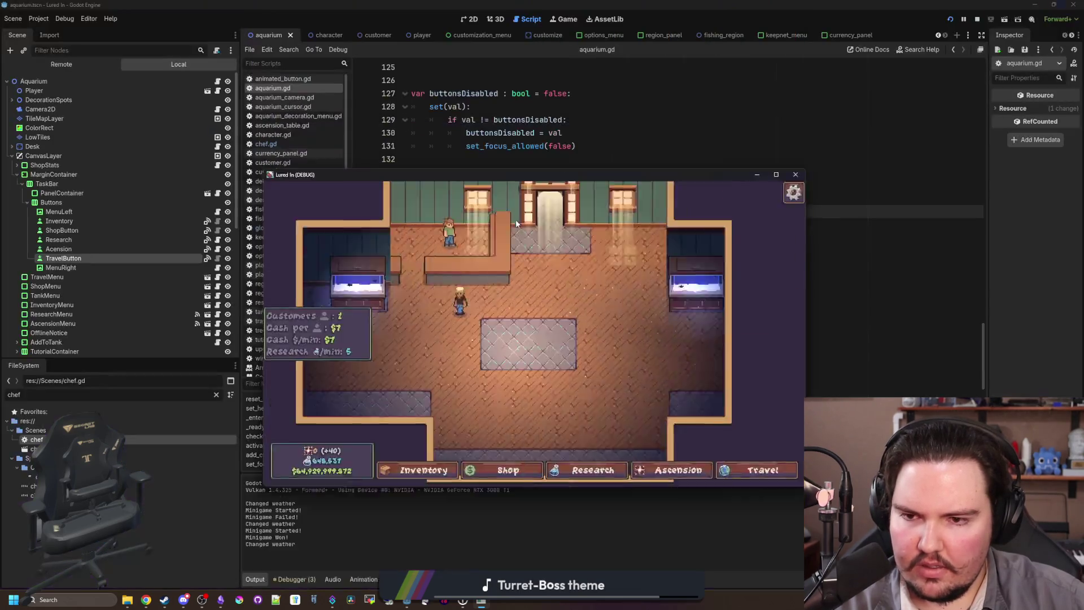
- Check the passive income threshold on line 136, then bring back and maximize the game window
click(599, 211)
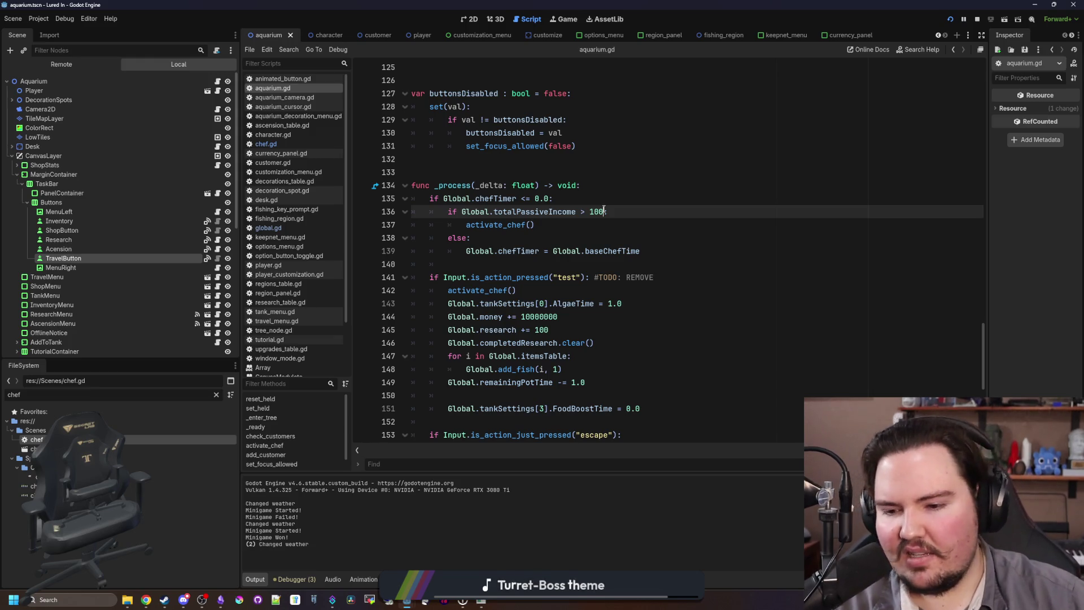
key(Up)
key(Up)
mouse_move(483, 602)
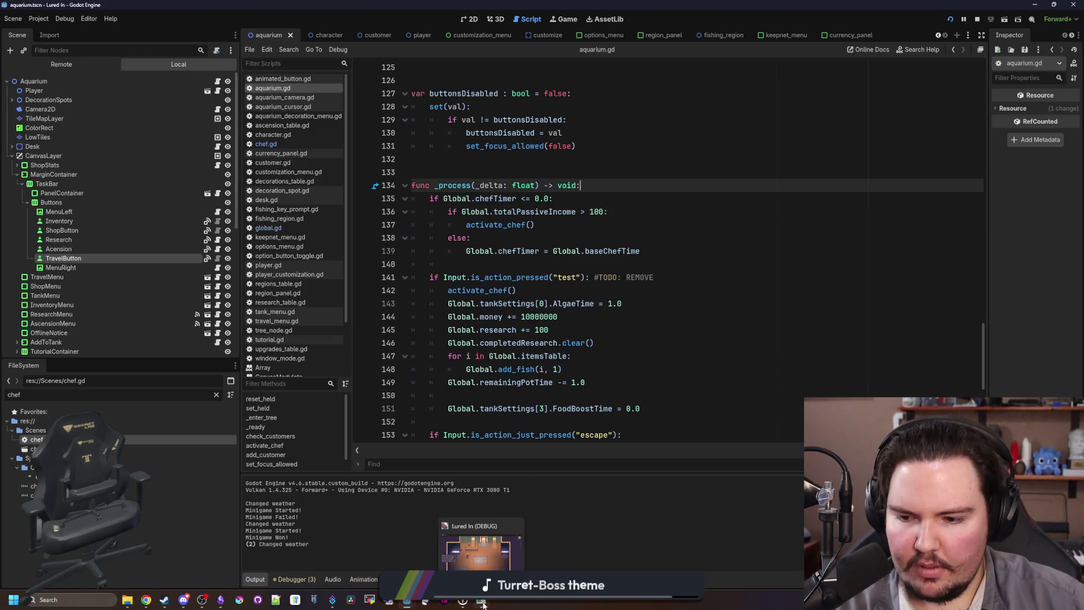
click(481, 541)
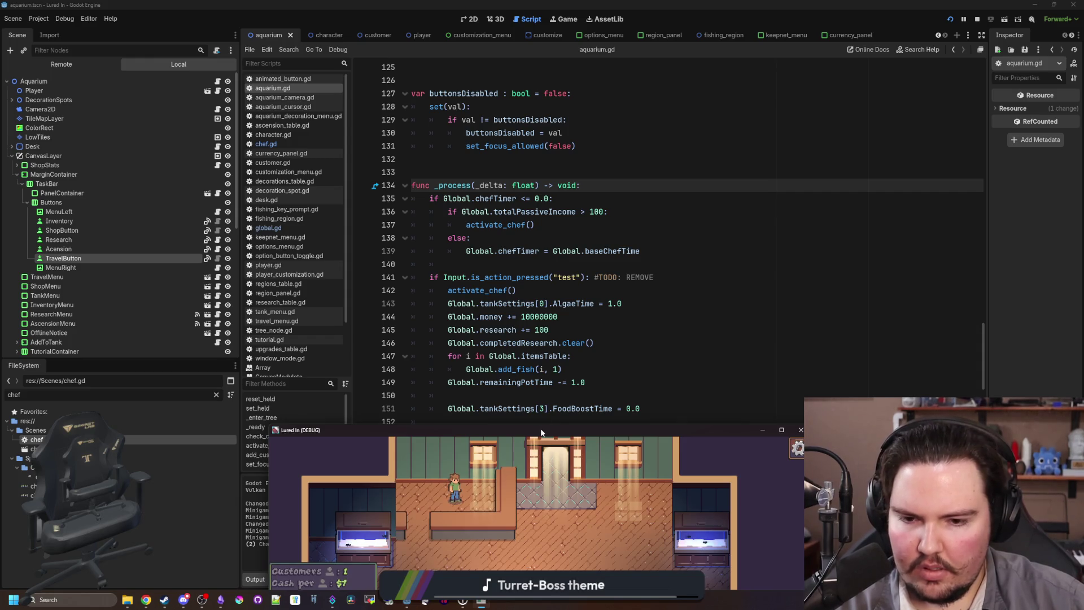
double_click(542, 430)
- Open and close the in-game shop, move the player aside, and restore the window size
click(439, 556)
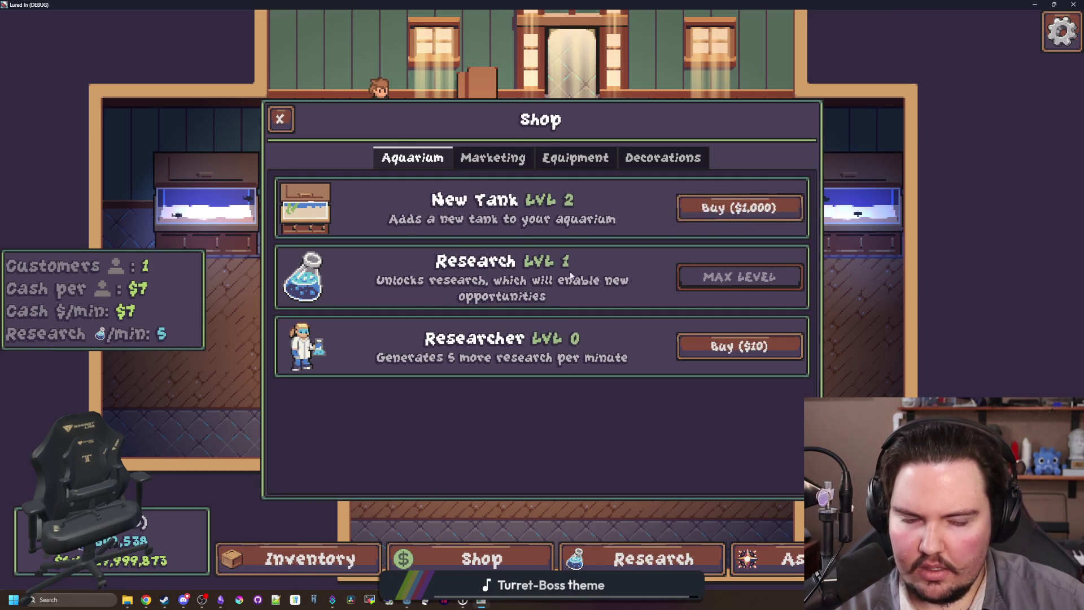
key(Escape)
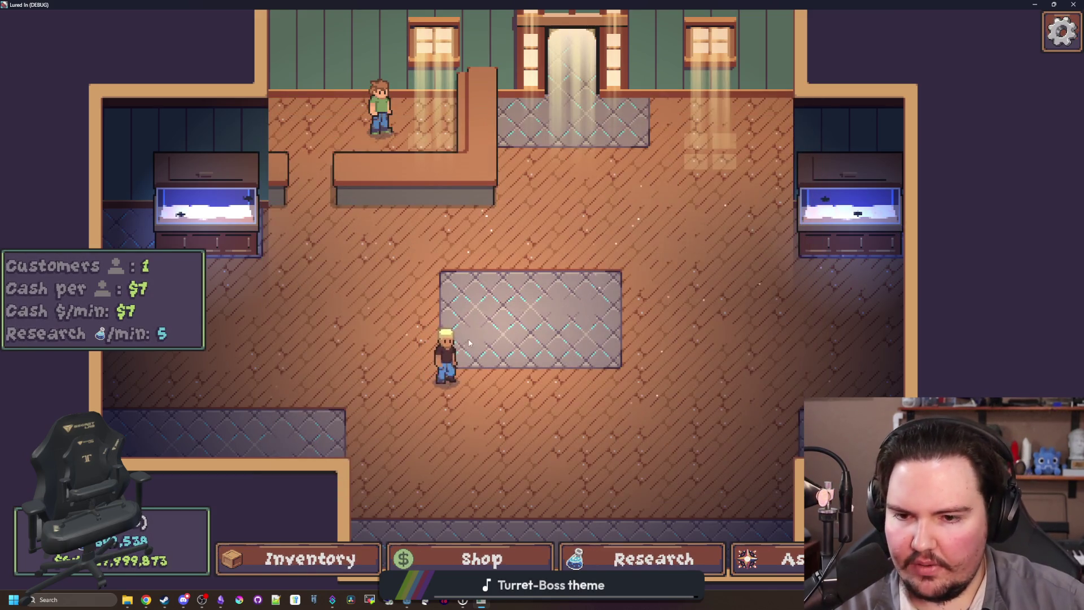
mouse_move(446, 346)
mouse_down()
mouse_move(451, 353)
mouse_move(517, 268)
mouse_move(995, 338)
mouse_move(511, 319)
mouse_move(512, 350)
mouse_up()
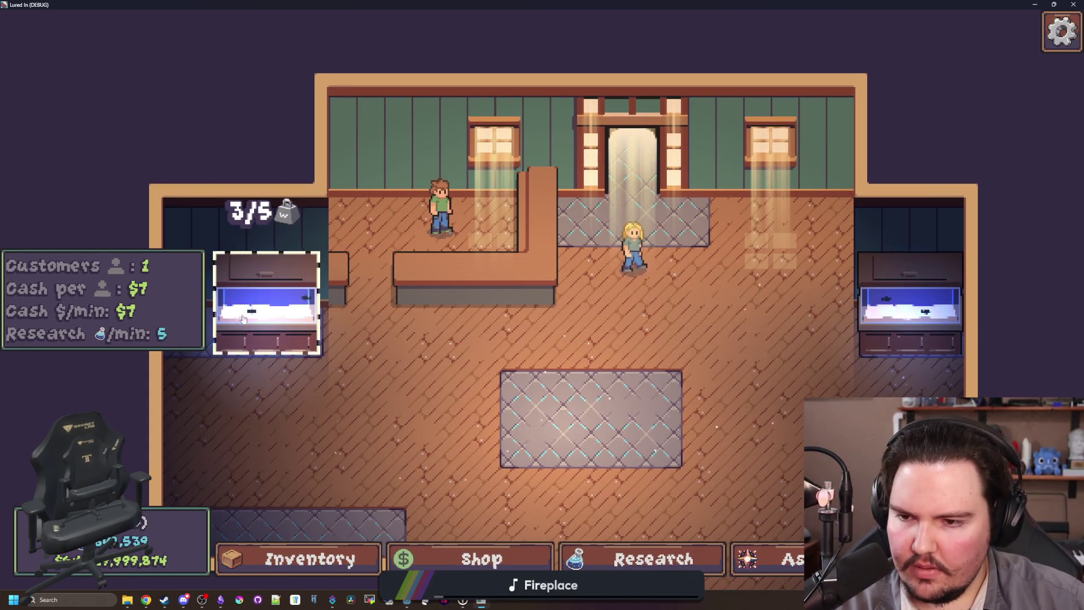
key(super+Down)
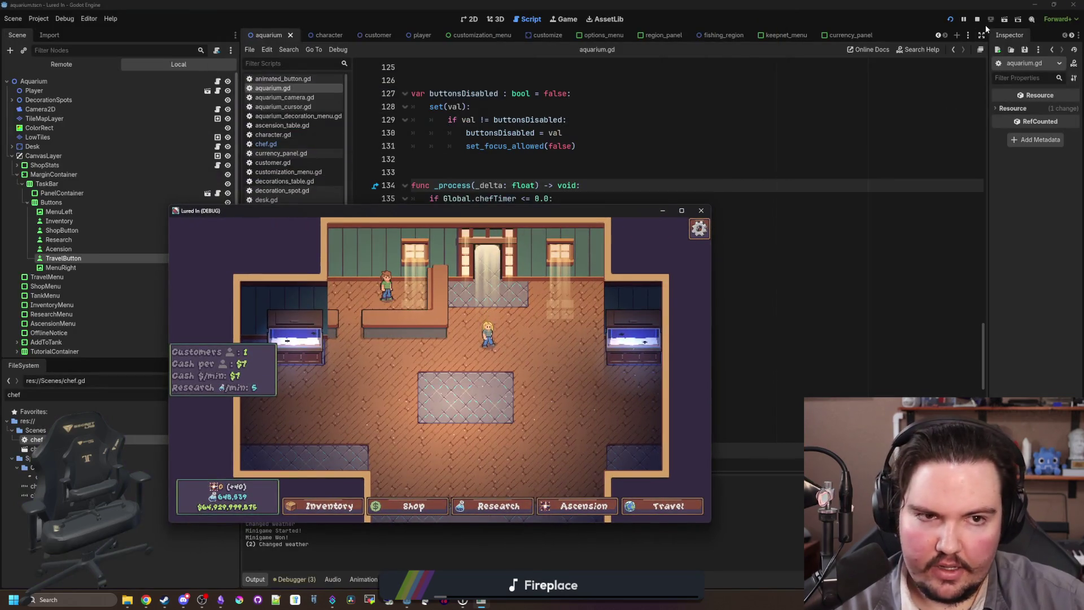
- Close the game and relaunch it with F5 from aquarium.gd
click(700, 211)
click(666, 159)
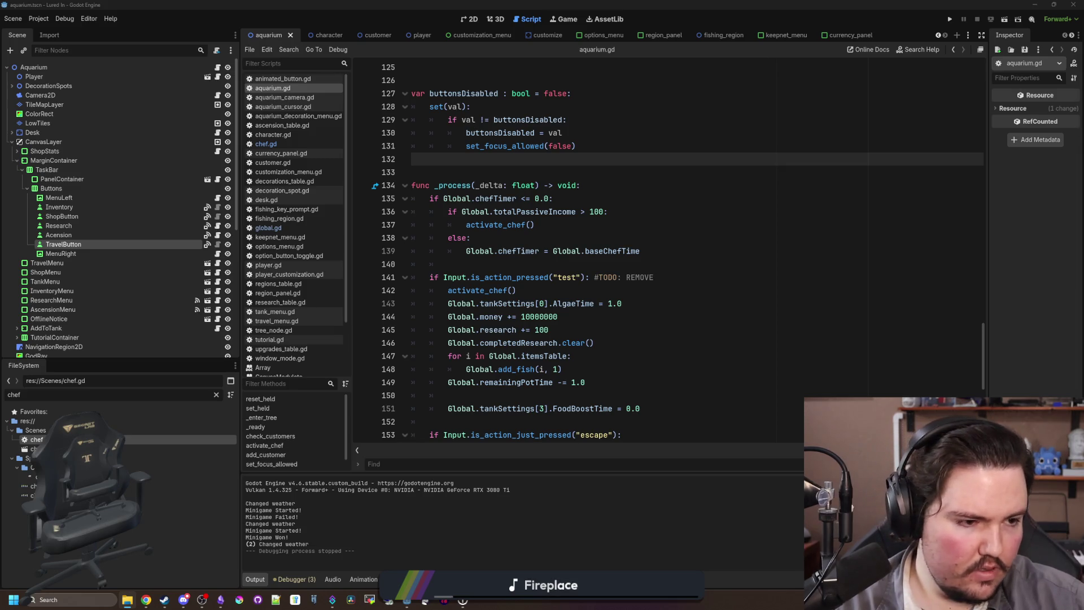
click(626, 218)
key(F5)
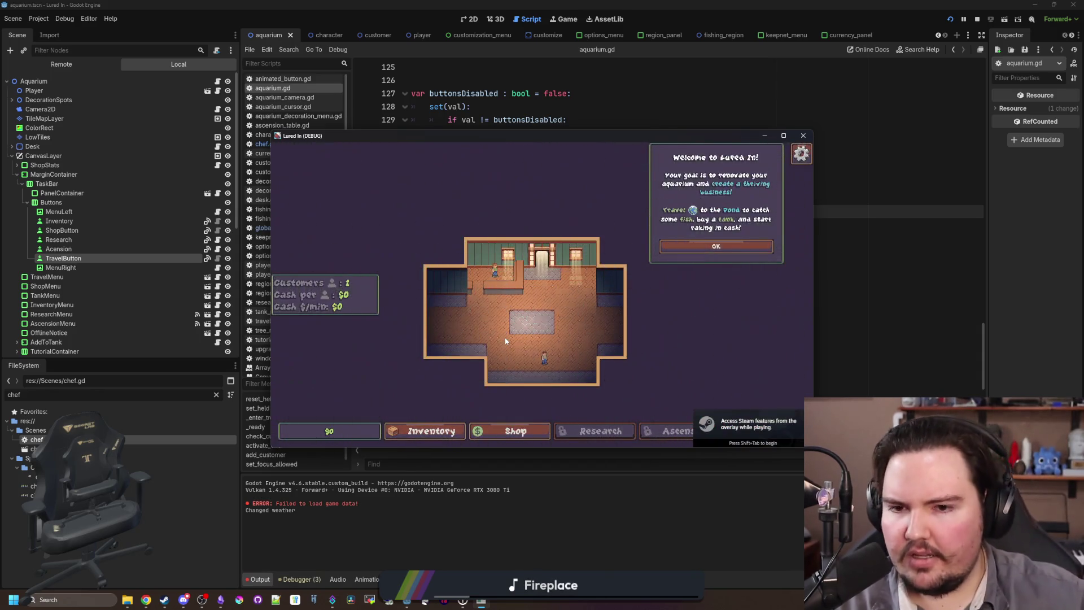
- Dismiss the welcome popup, buy a new tank, travel to the Pond, cast, then close the game
click(748, 250)
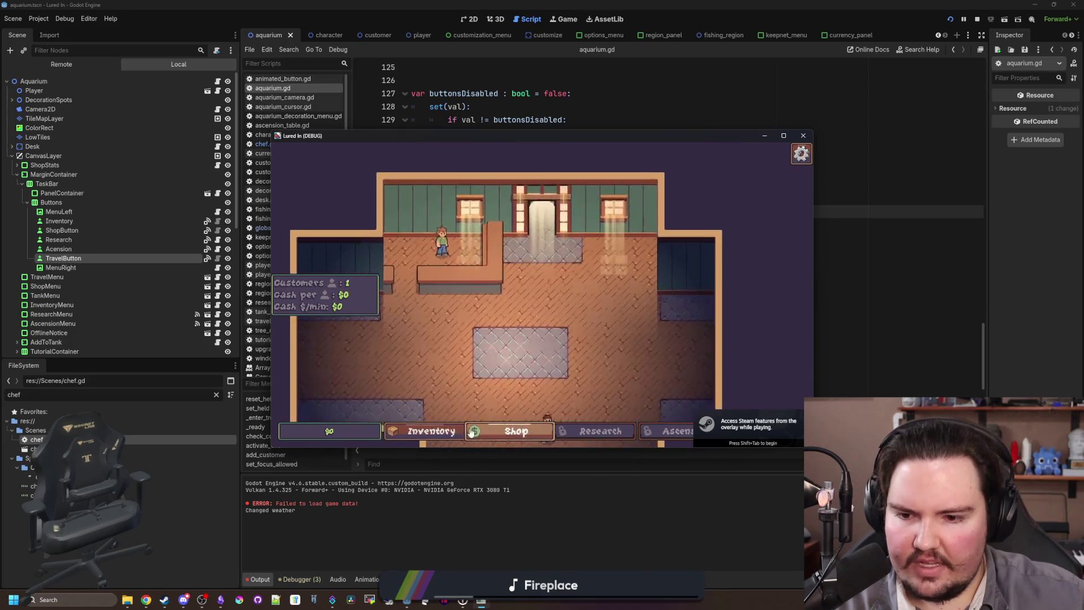
click(493, 431)
click(643, 251)
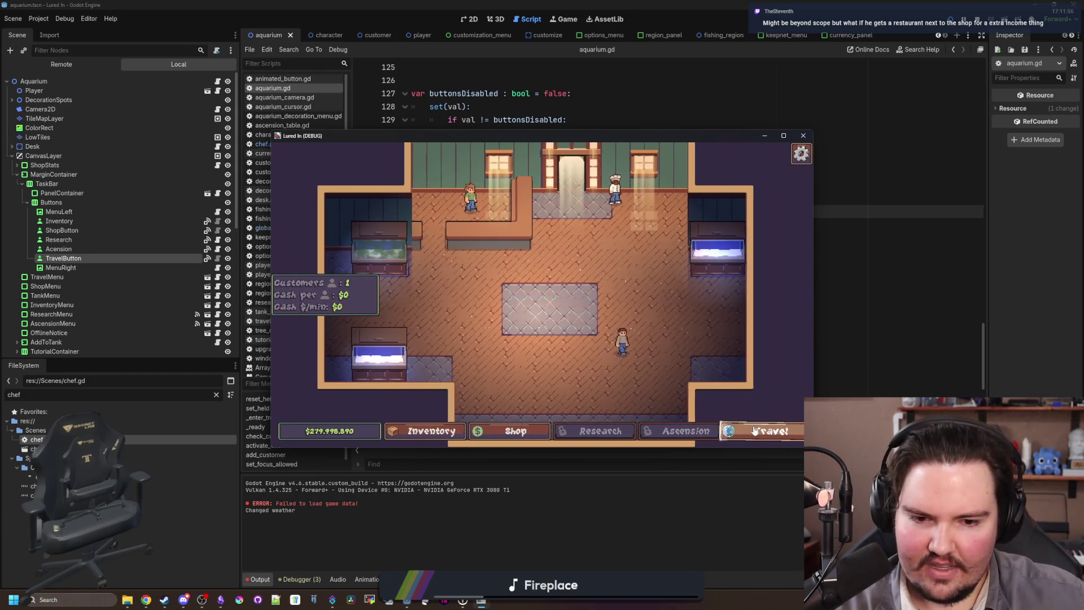
click(754, 430)
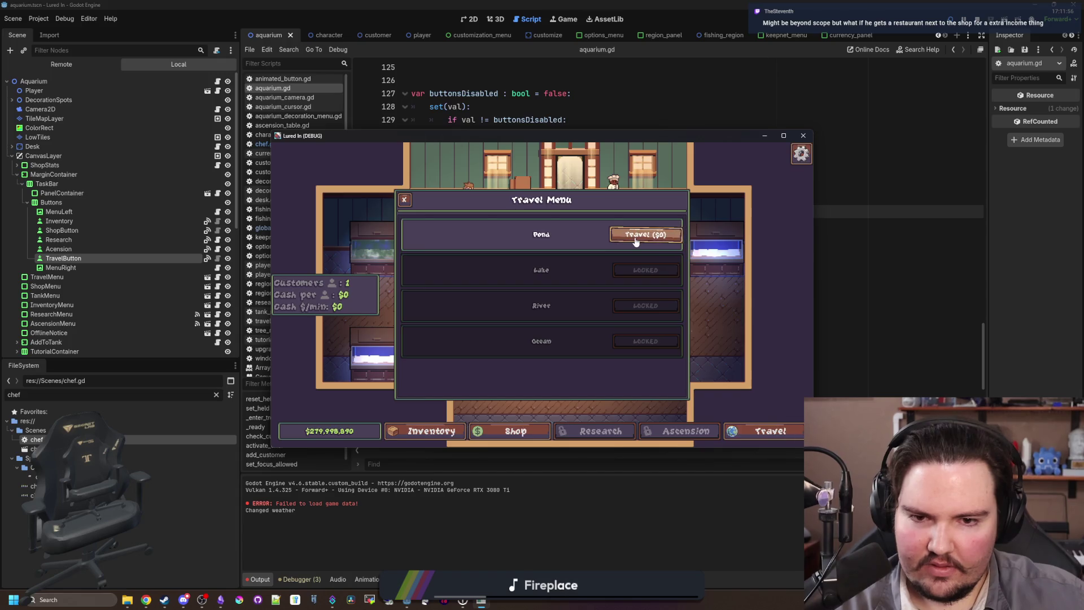
click(635, 240)
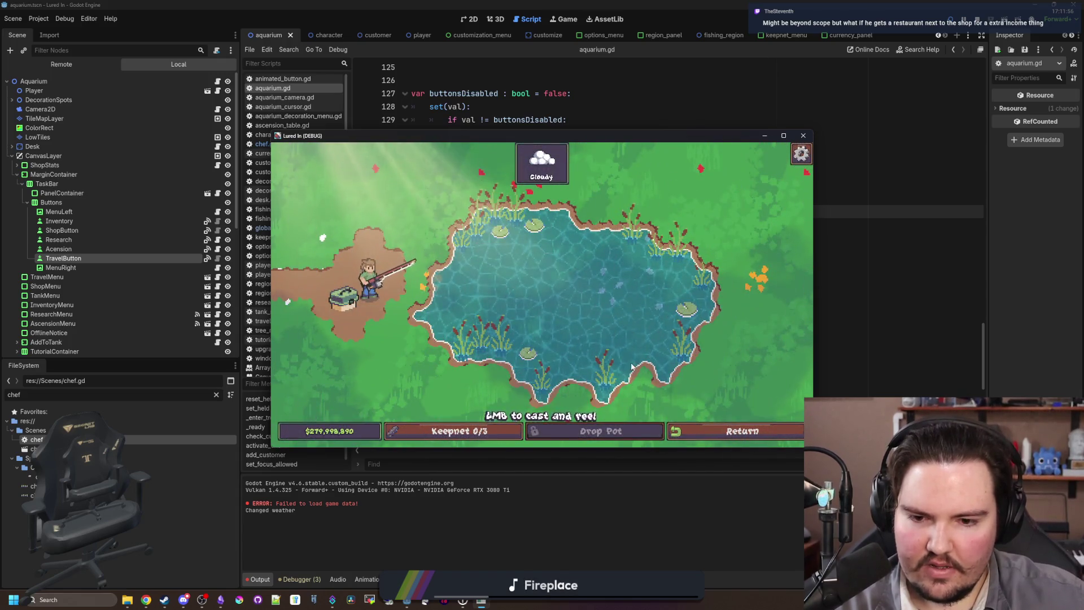
drag(561, 246, 560, 250)
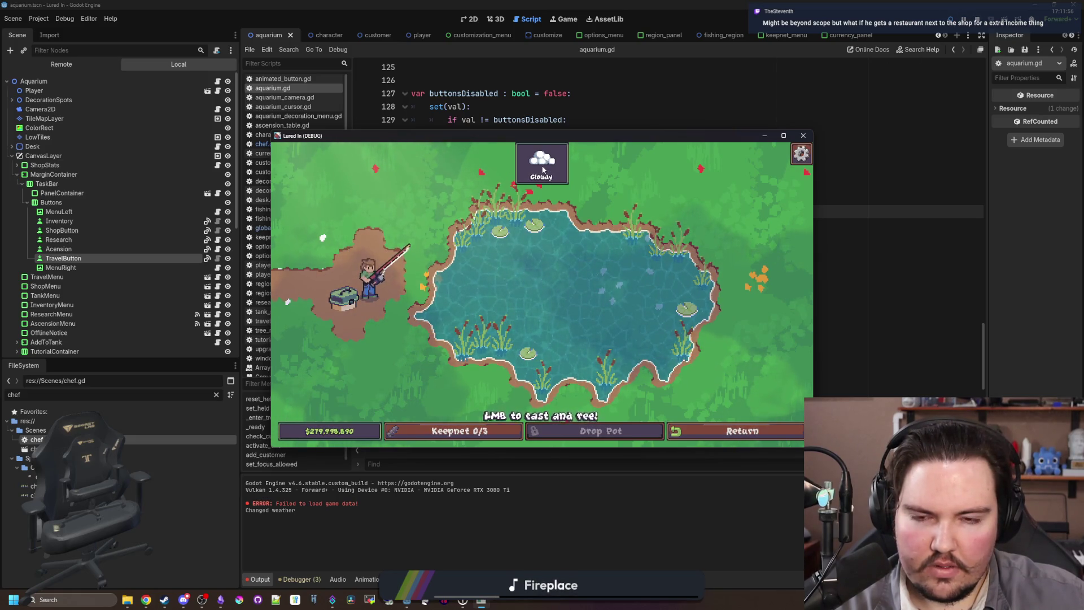
click(802, 136)
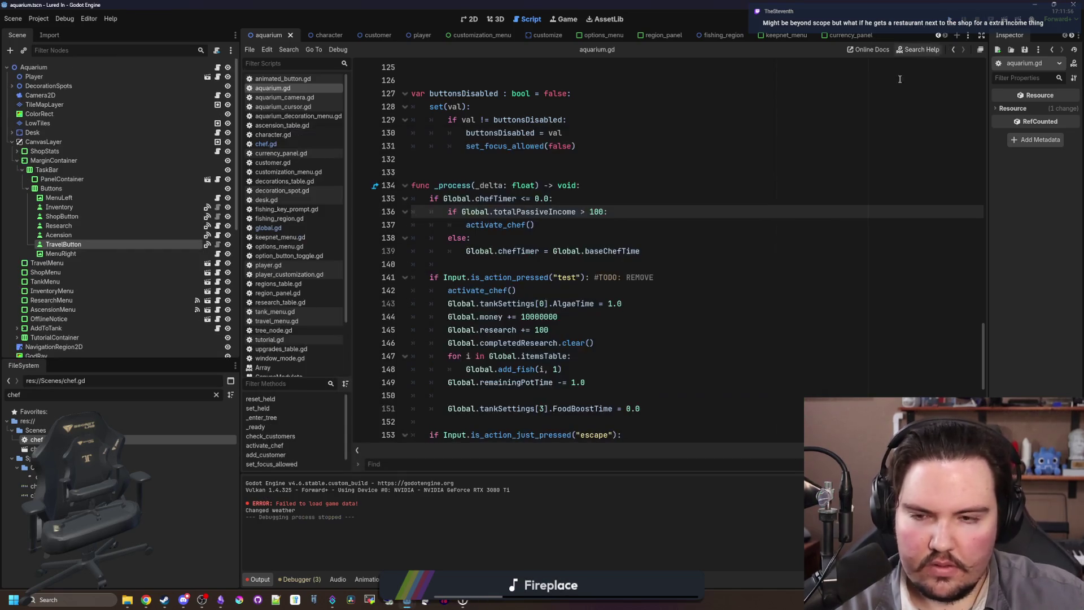
- Stop the debug session and save the aquarium scene repeatedly with Ctrl+S
click(718, 220)
key(ctrl+s)
click(665, 208)
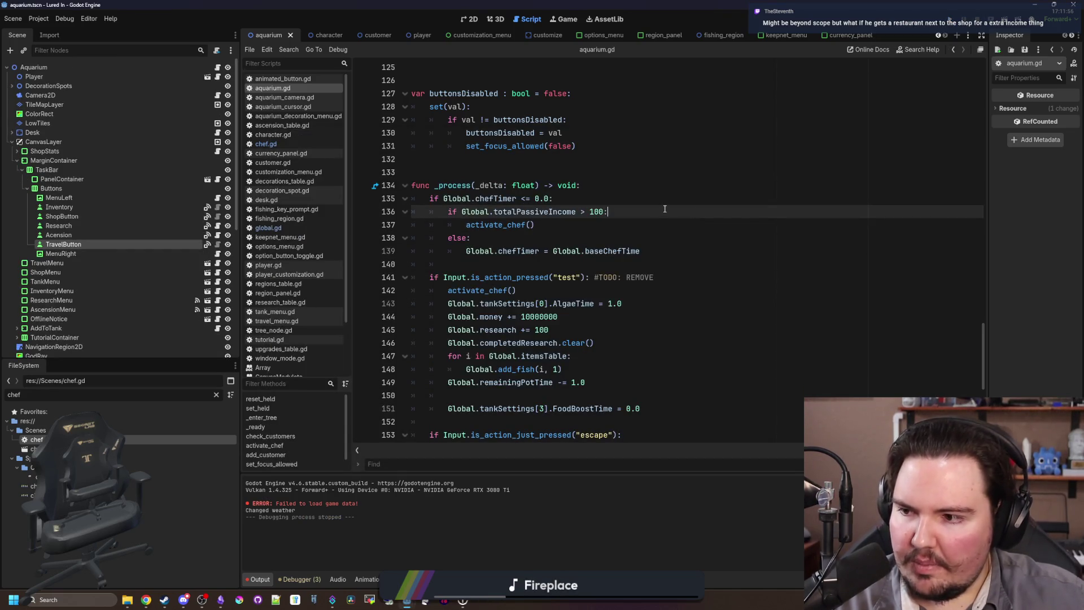
key(ctrl+s)
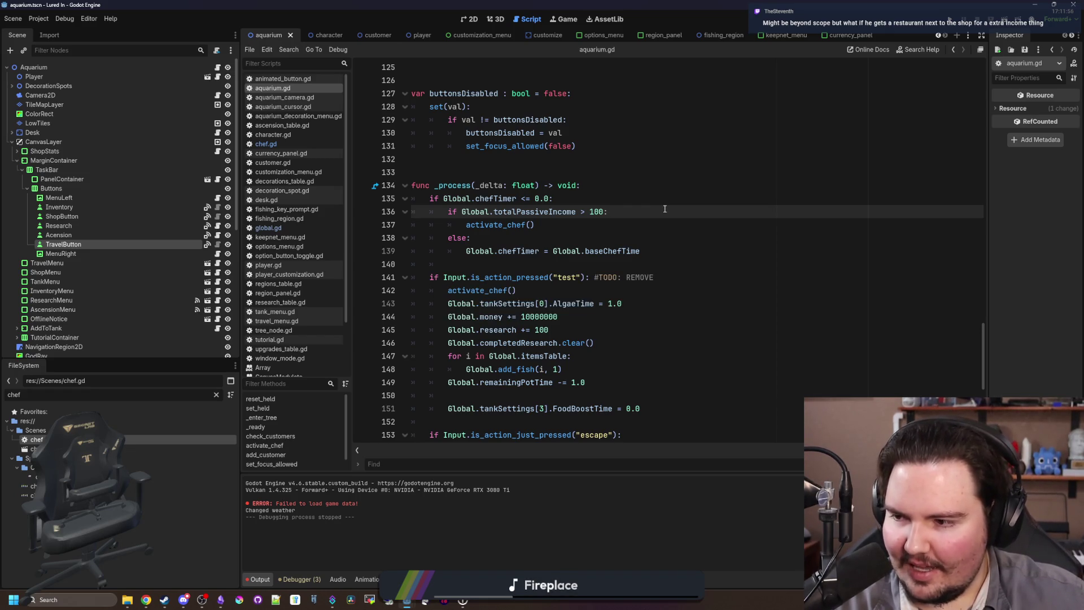
click(537, 237)
click(509, 172)
key(ctrl+s)
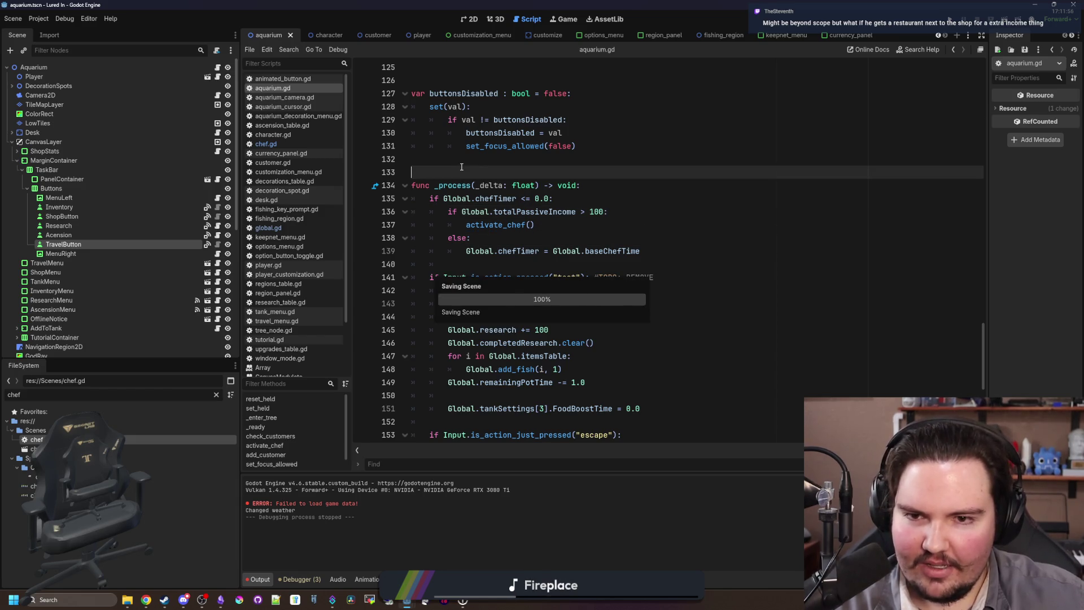
click(509, 160)
scroll(508, 248, up, 3)
key(ctrl+s)
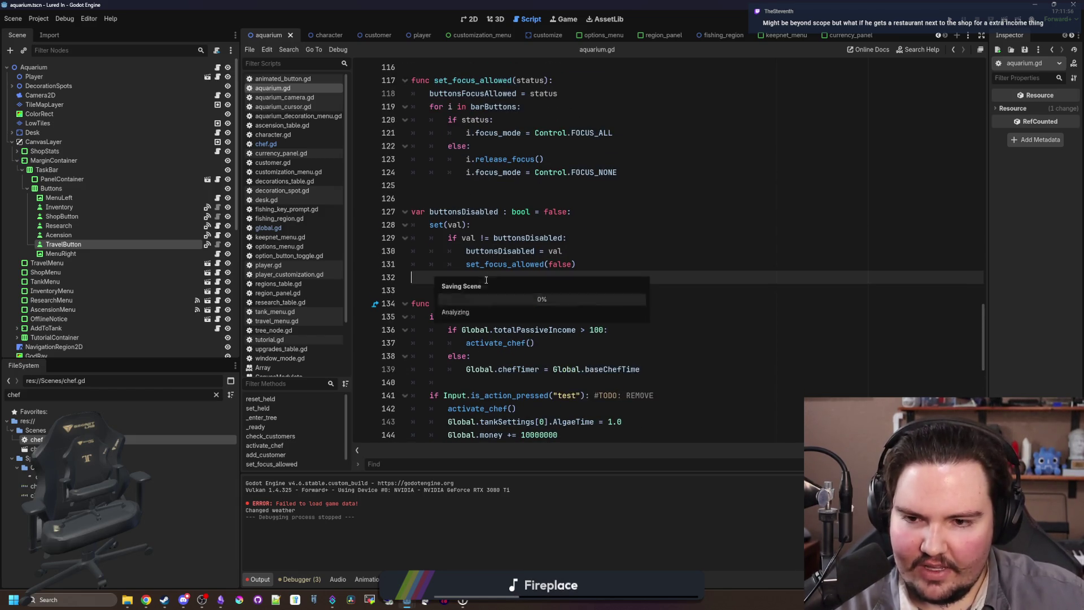
click(466, 292)
key(ctrl+s)
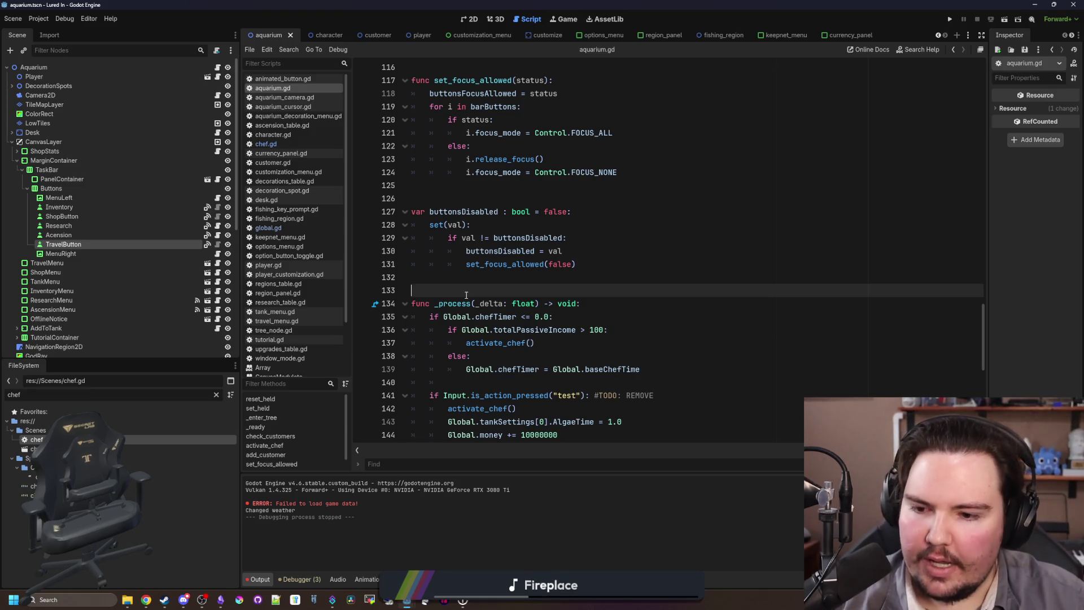
key(ctrl+s)
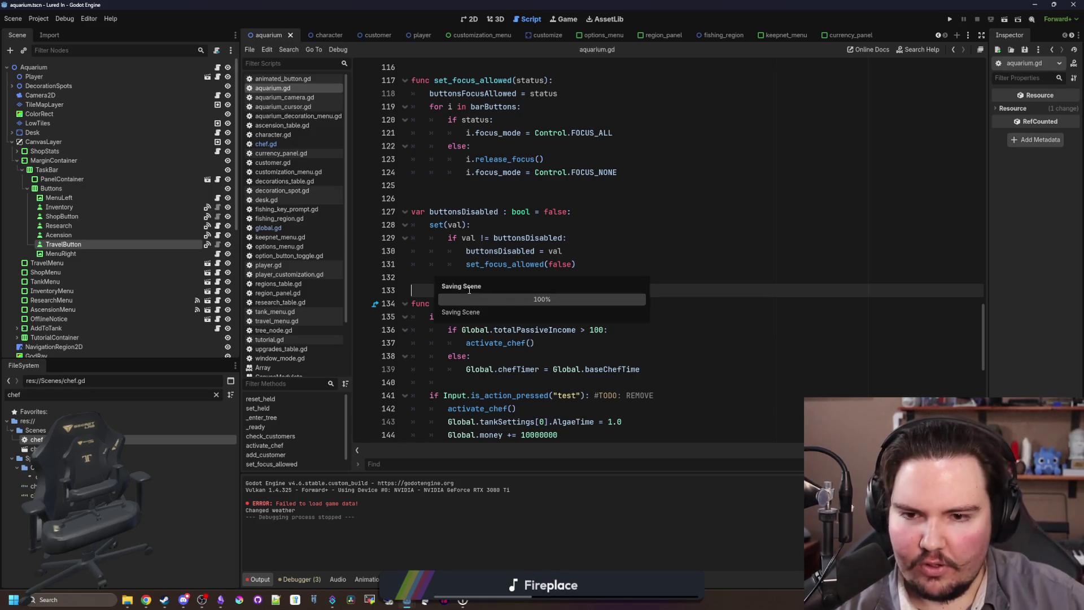
key(ctrl+s)
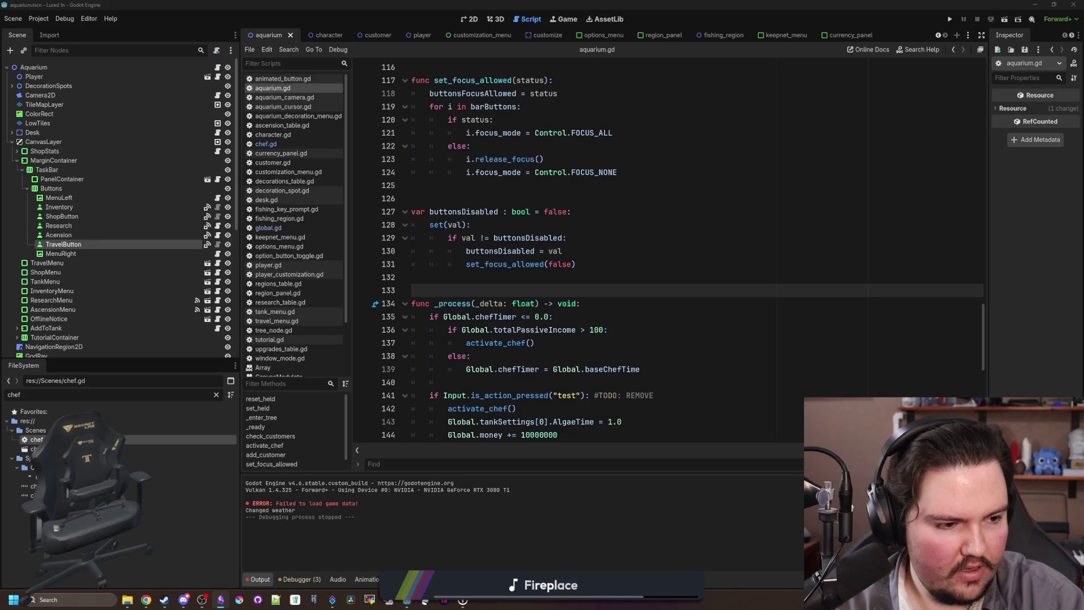
click(598, 279)
scroll(564, 276, down, 10)
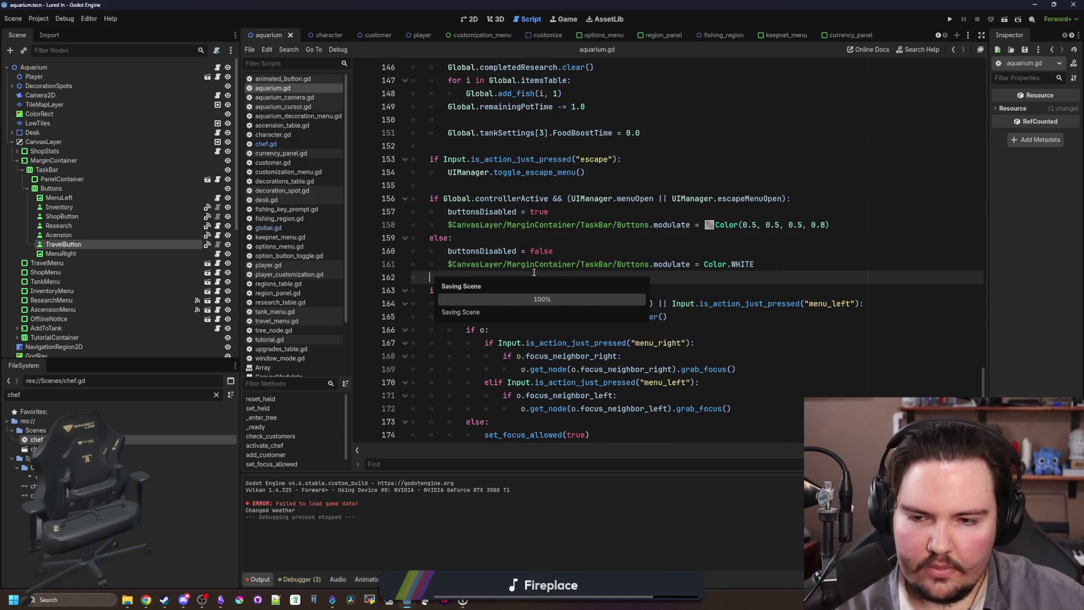
scroll(533, 272, up, 7)
key(alt+Tab)
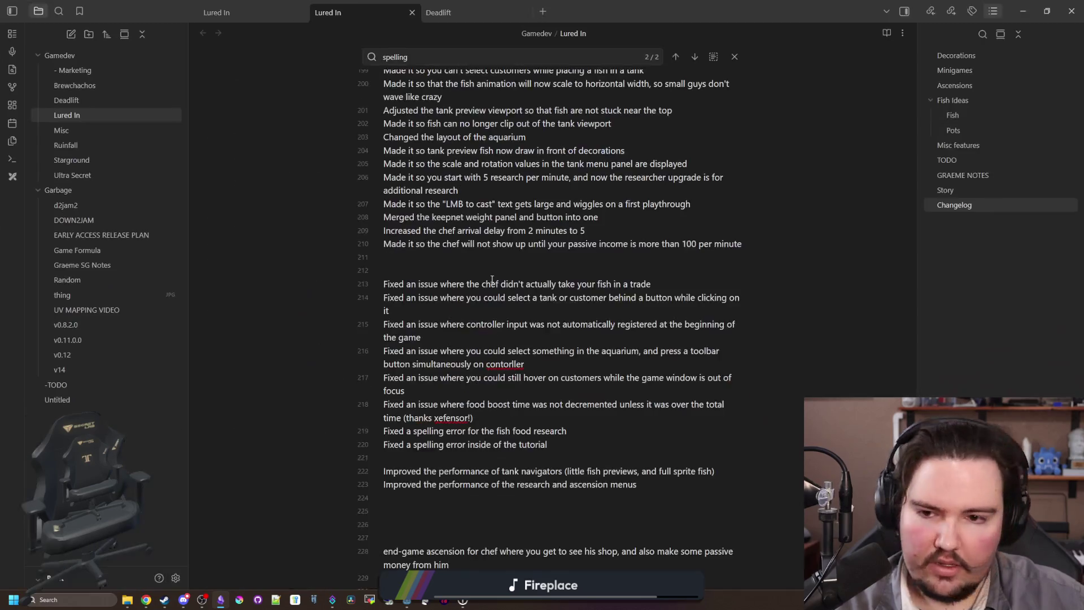
scroll(416, 363, up, 5)
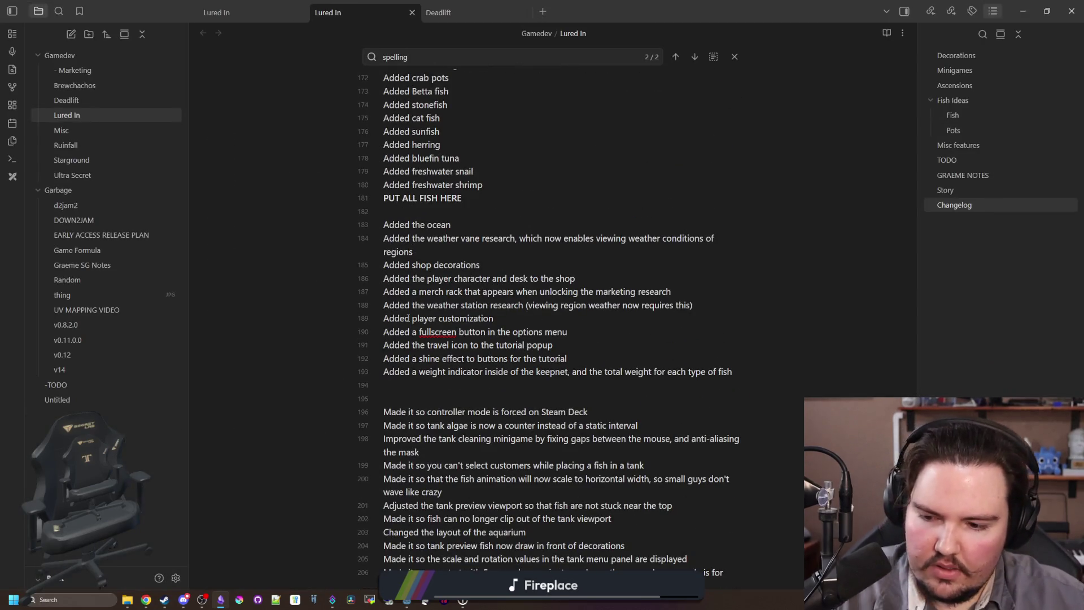
key(alt+Tab)
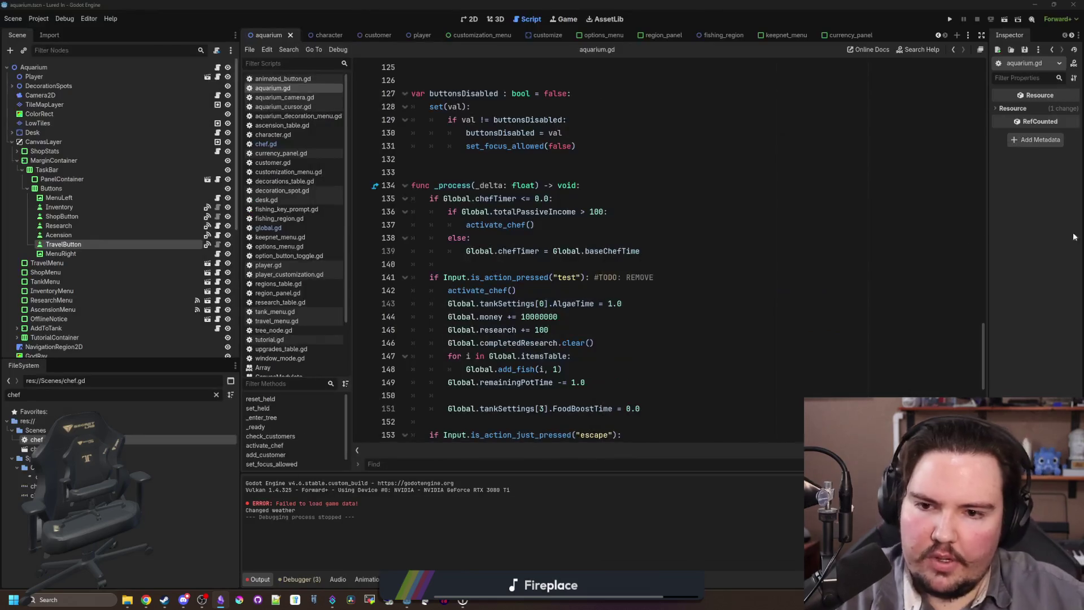
click(530, 224)
click(485, 237)
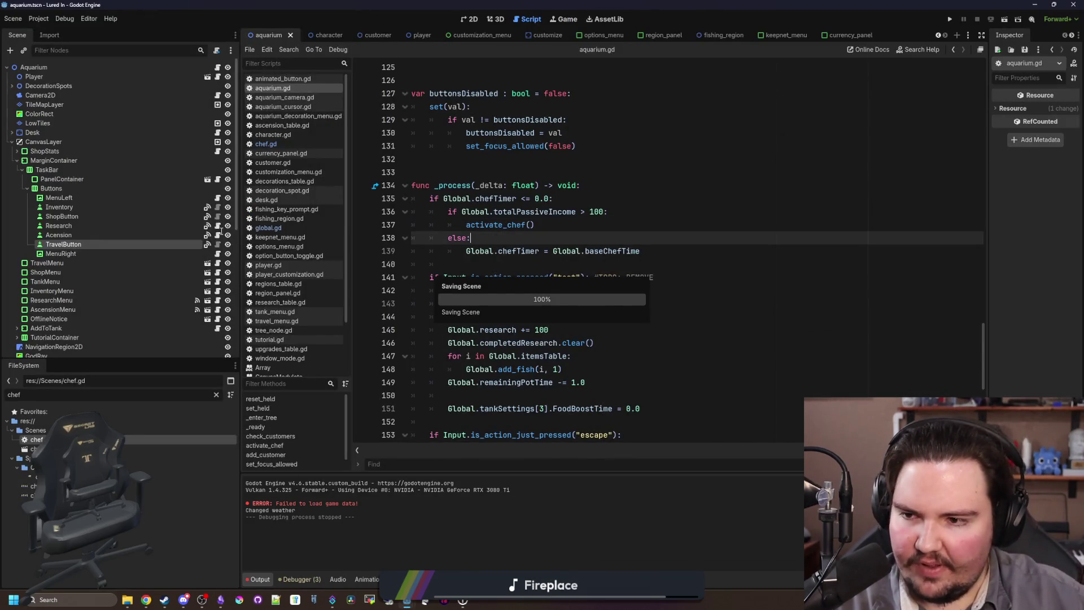
click(215, 394)
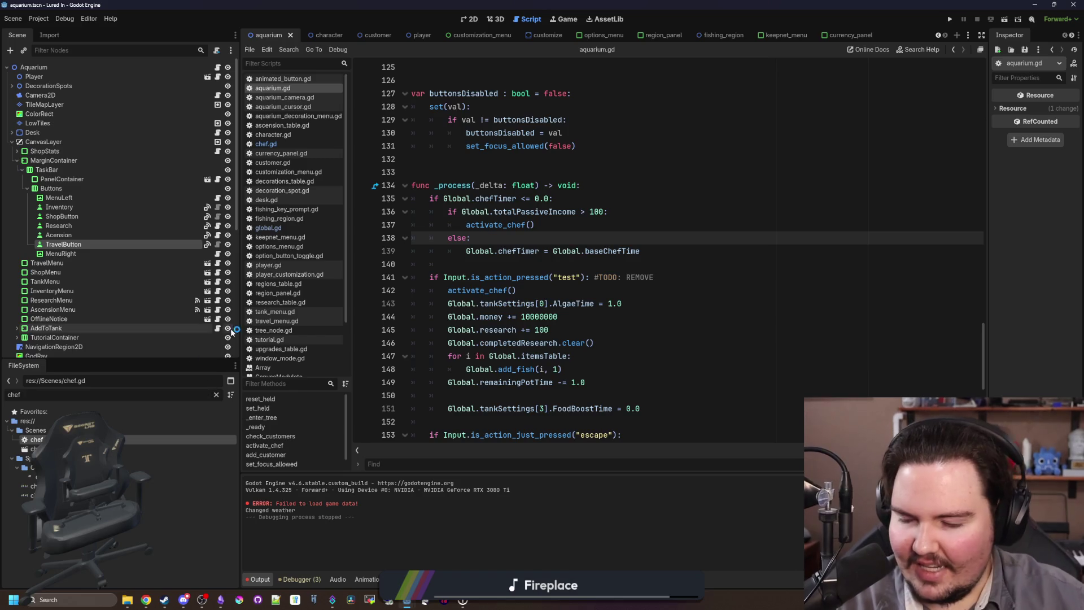
text(chef)
double_click(37, 439)
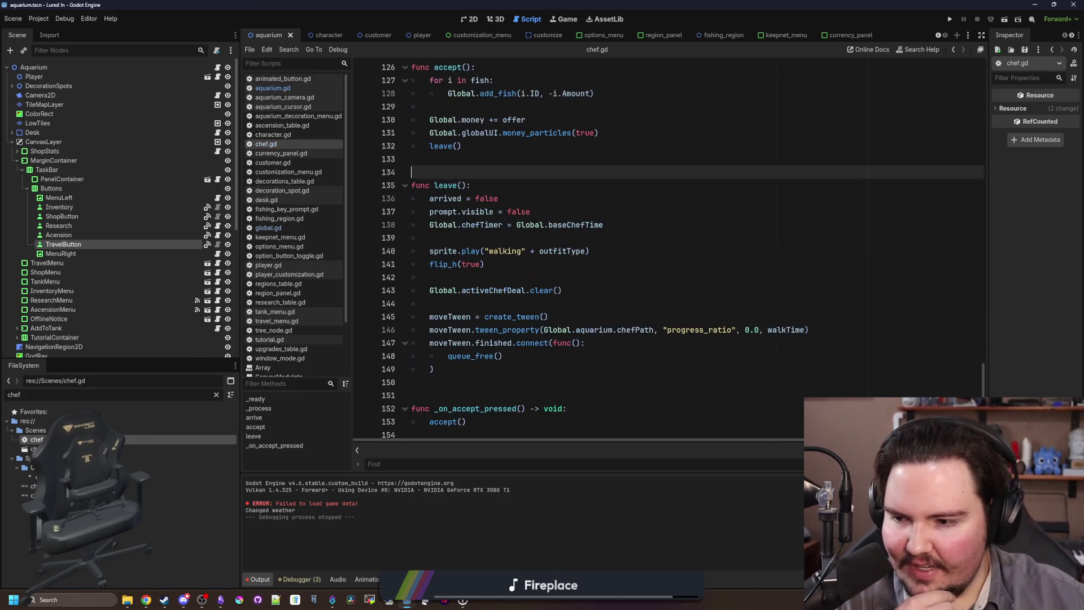
click(514, 304)
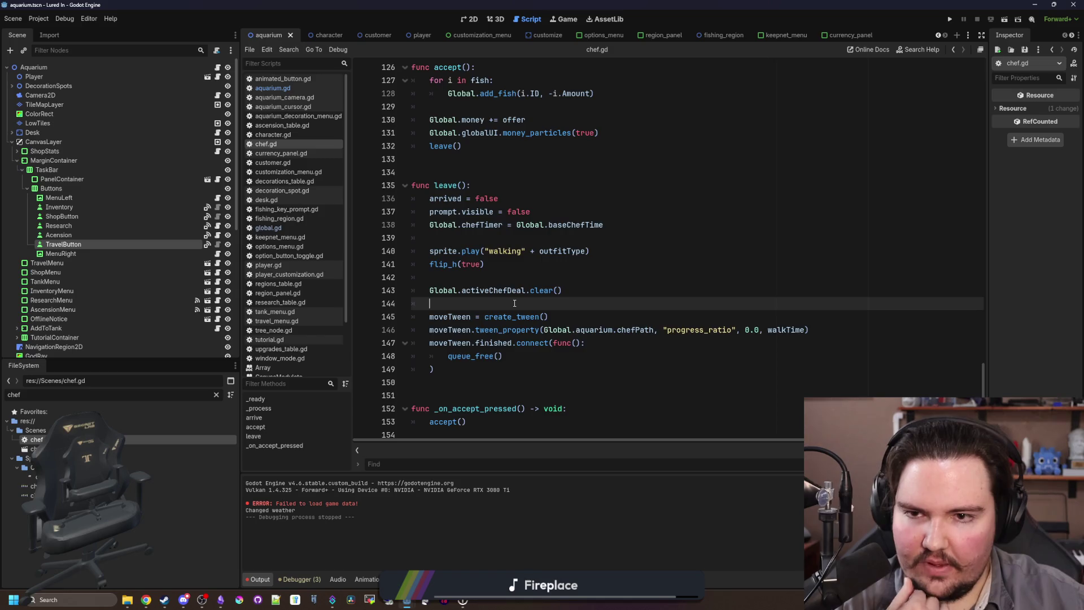
scroll(515, 304, up, 12)
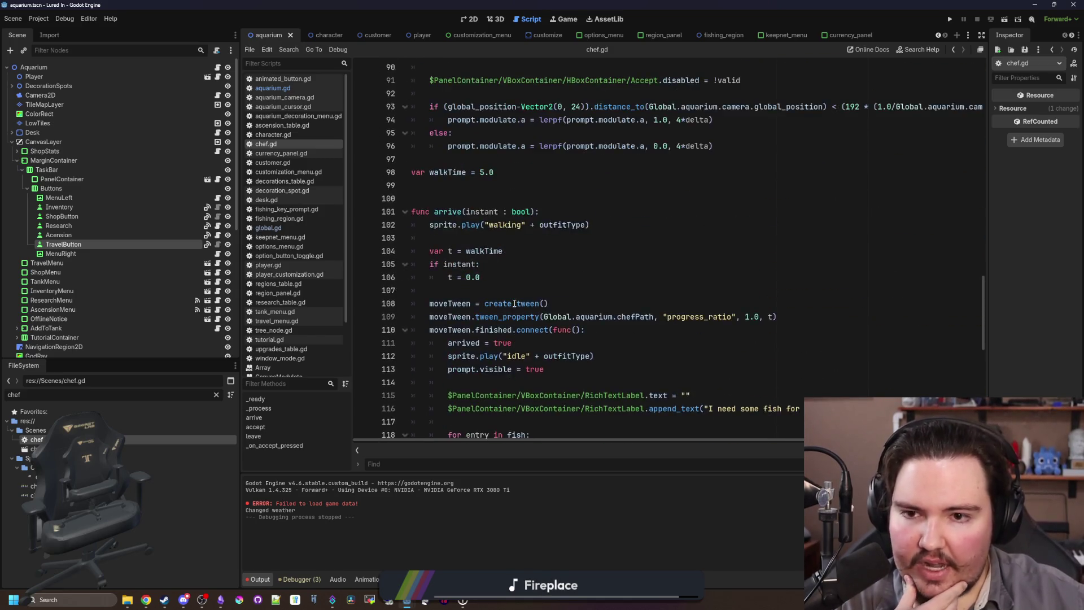
scroll(514, 304, up, 5)
scroll(514, 303, up, 9)
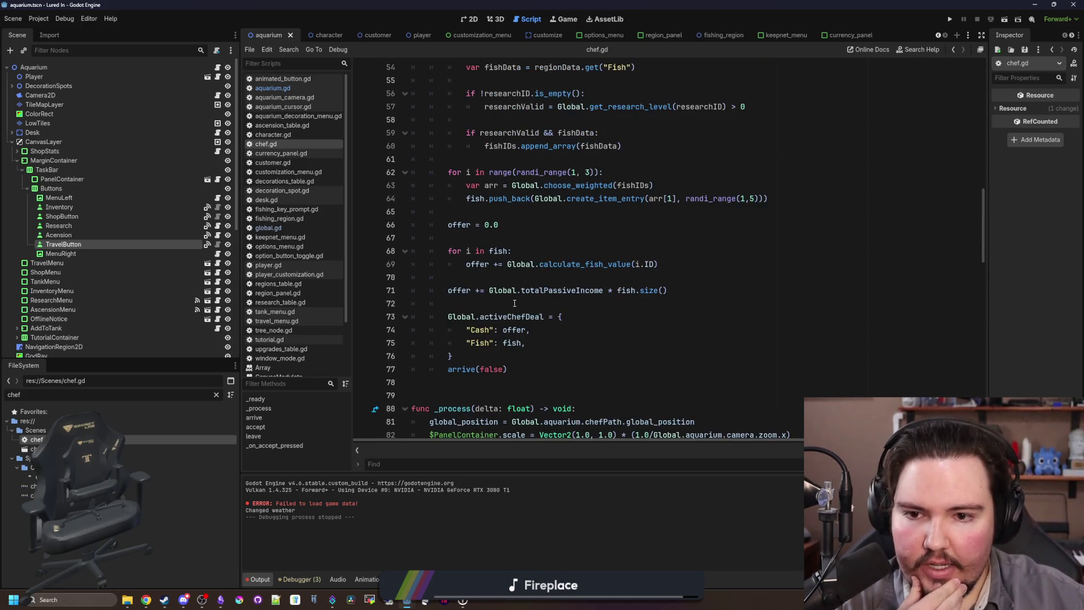
click(542, 309)
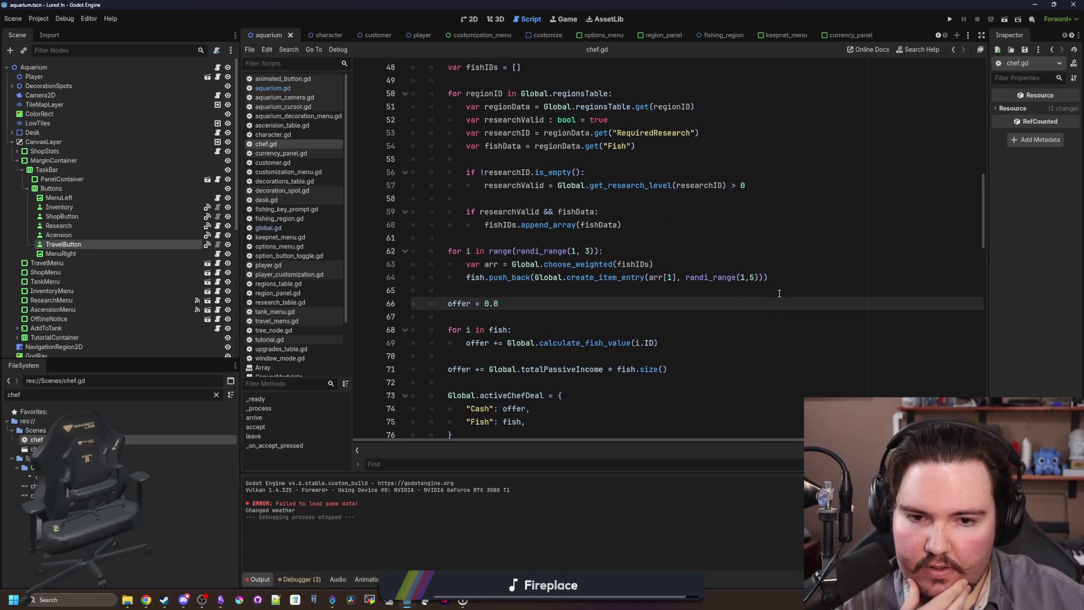
drag(769, 277, 418, 251)
click(477, 224)
scroll(478, 224, down, 2)
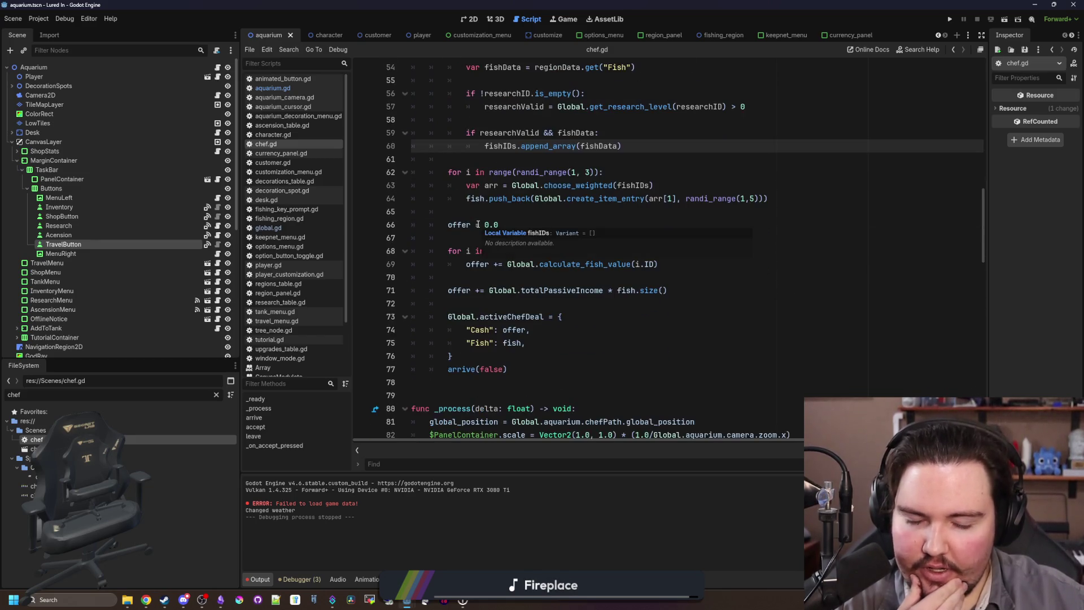
click(504, 277)
scroll(504, 277, up, 1)
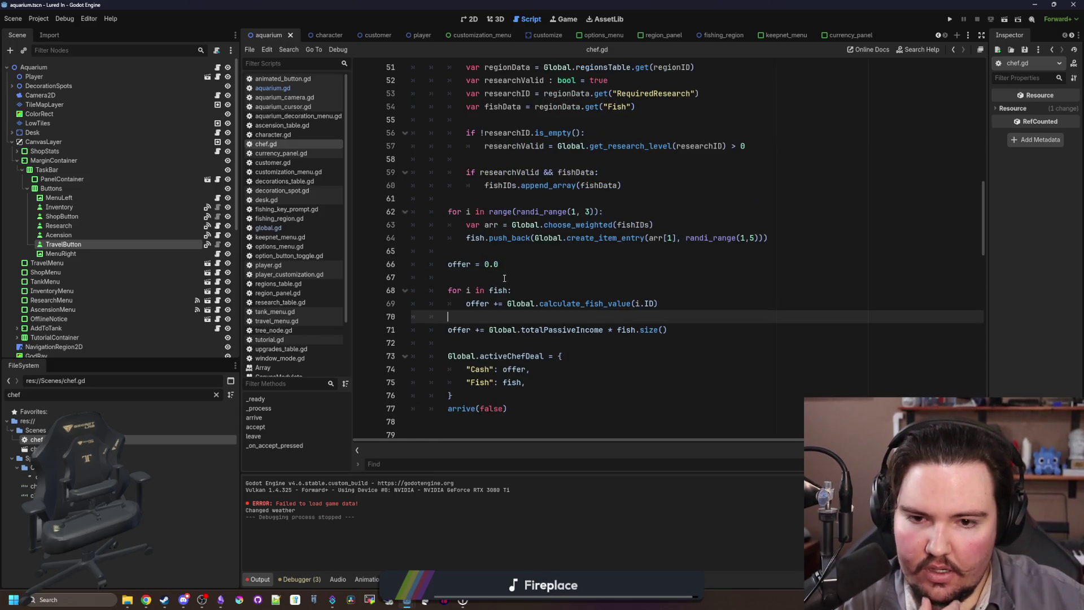
scroll(504, 277, up, 2)
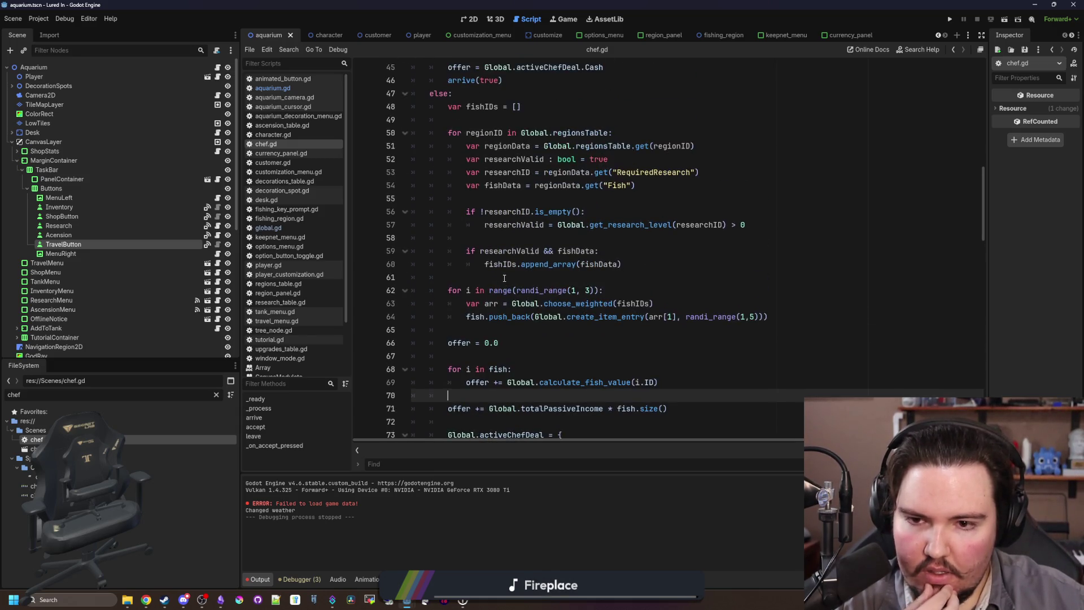
click(504, 277)
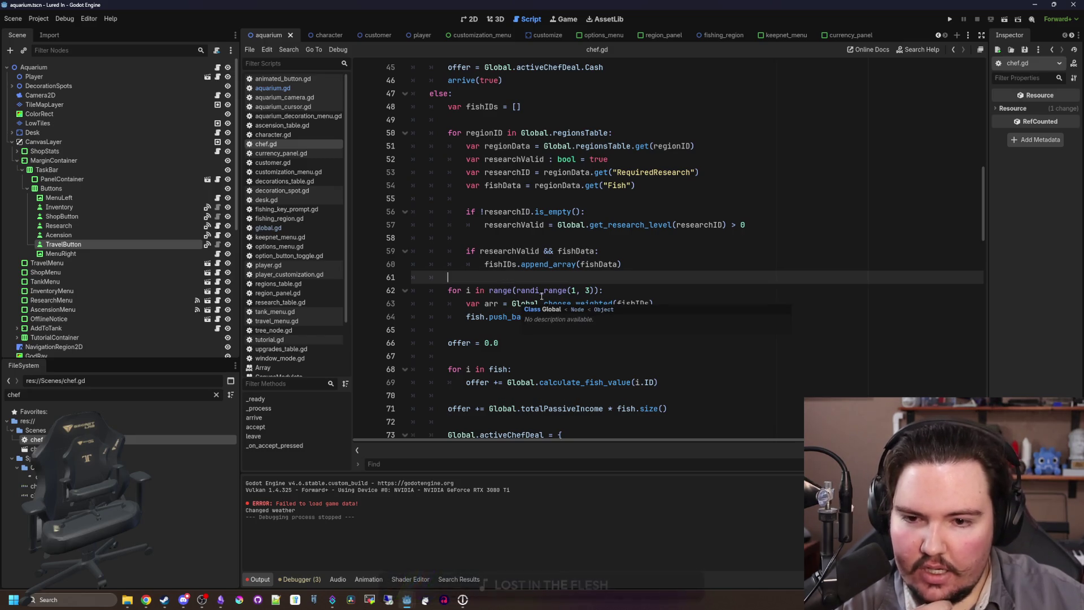
click(655, 303)
click(645, 293)
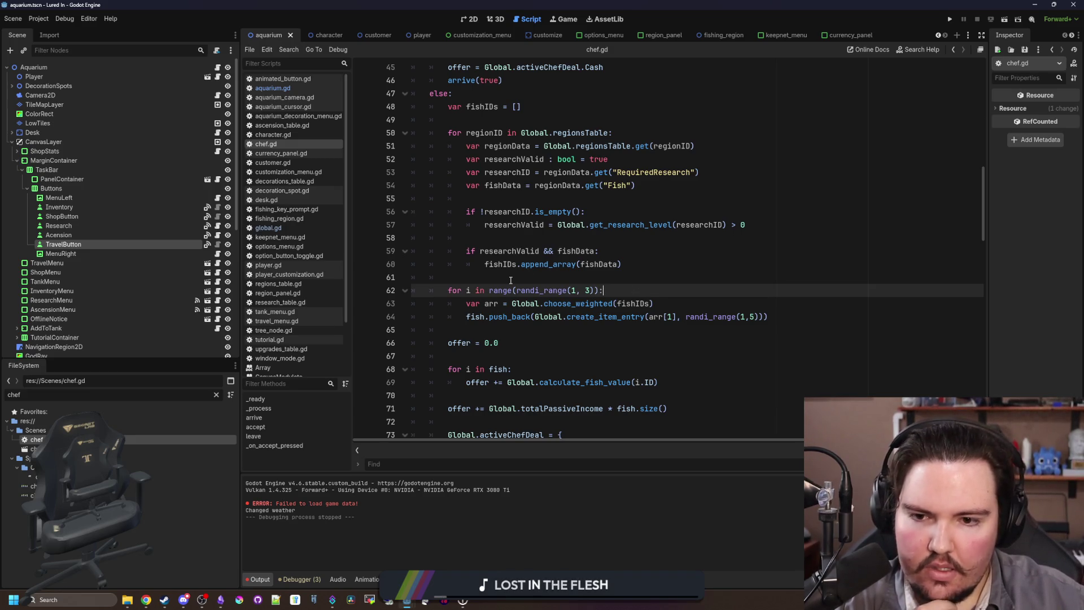
click(688, 305)
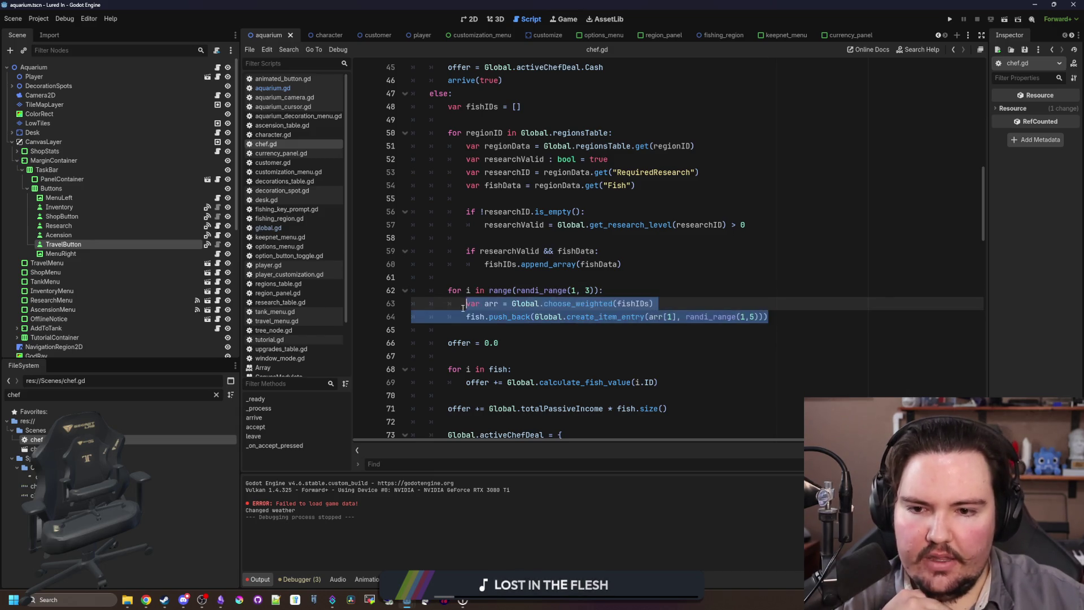
click(677, 290)
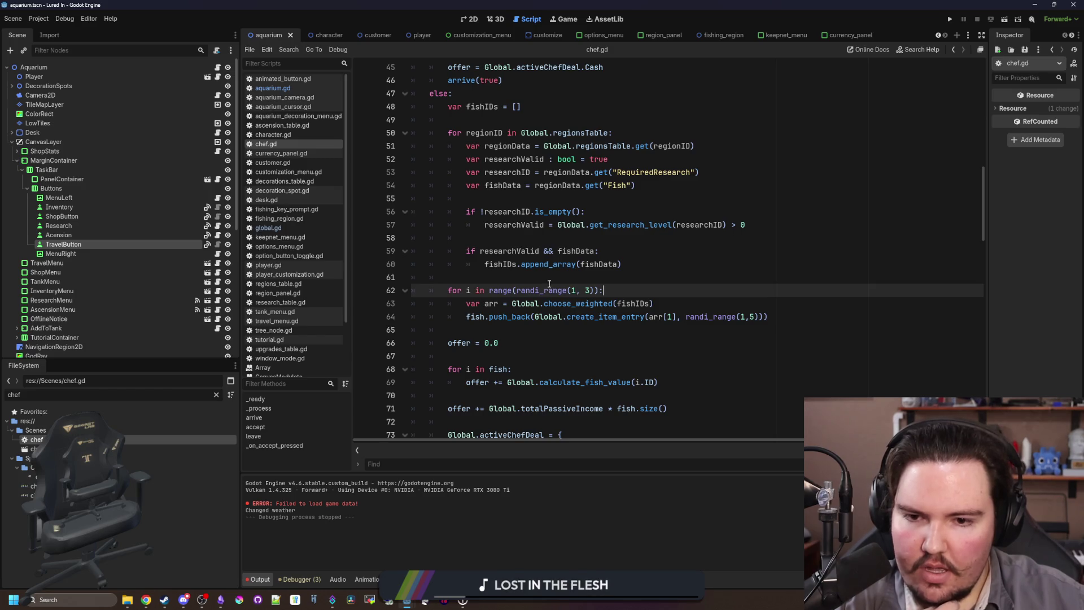
click(786, 321)
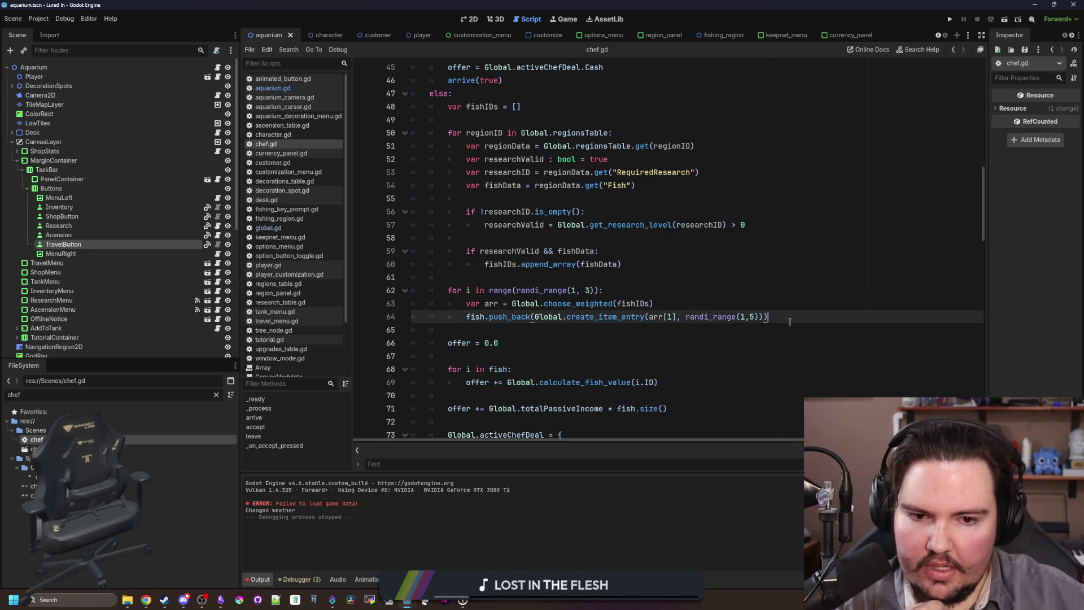
key(Return)
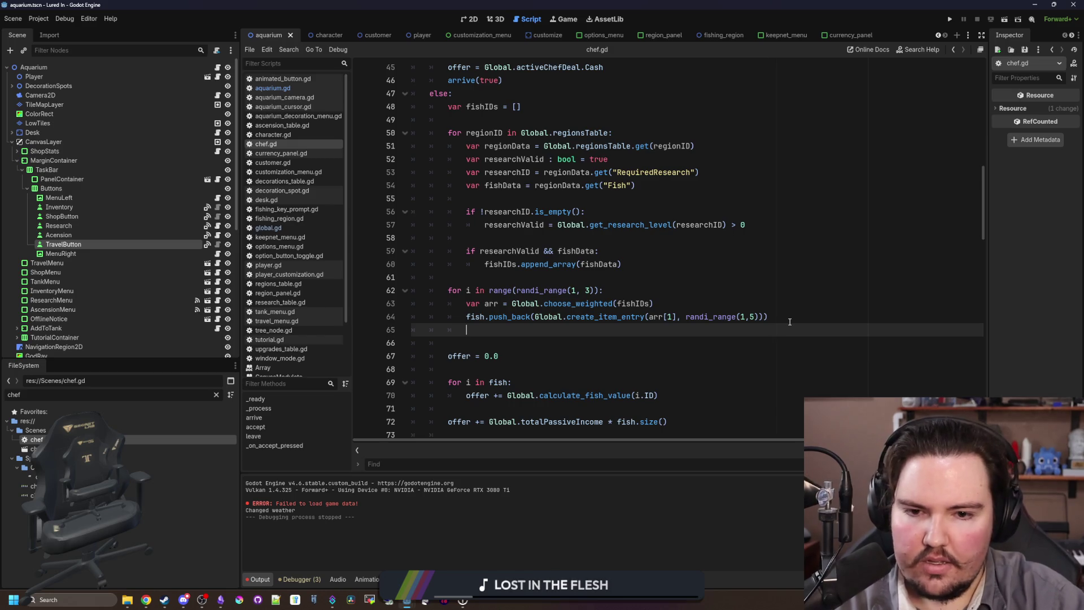
- Add fishIDs.erase(arr) after the push_back in chef.gd's fish loop and save
text(fishIDs)
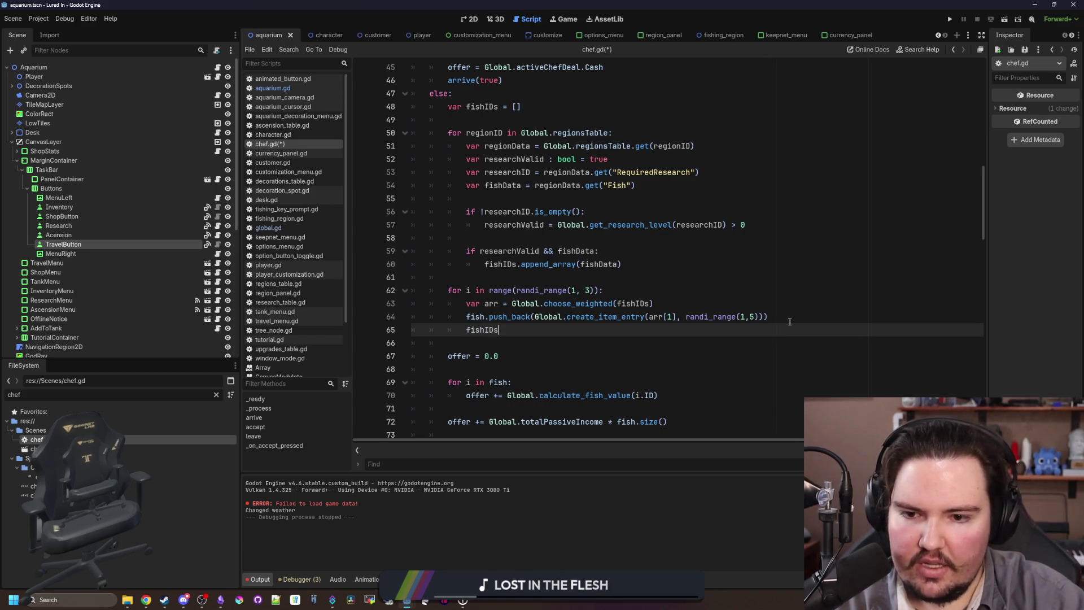
text(.era)
key(Return)
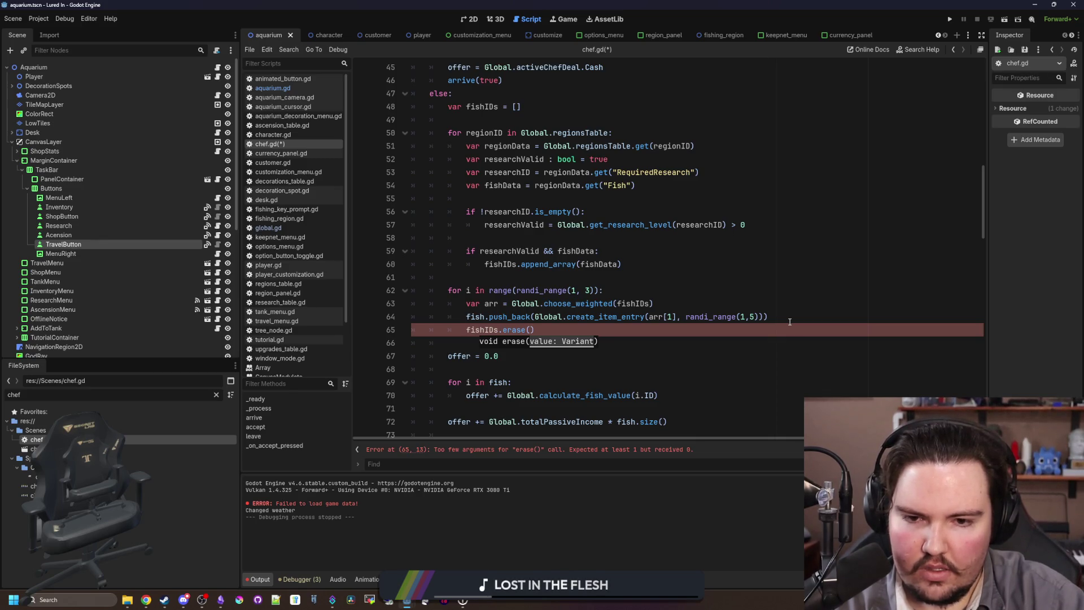
text(arr)
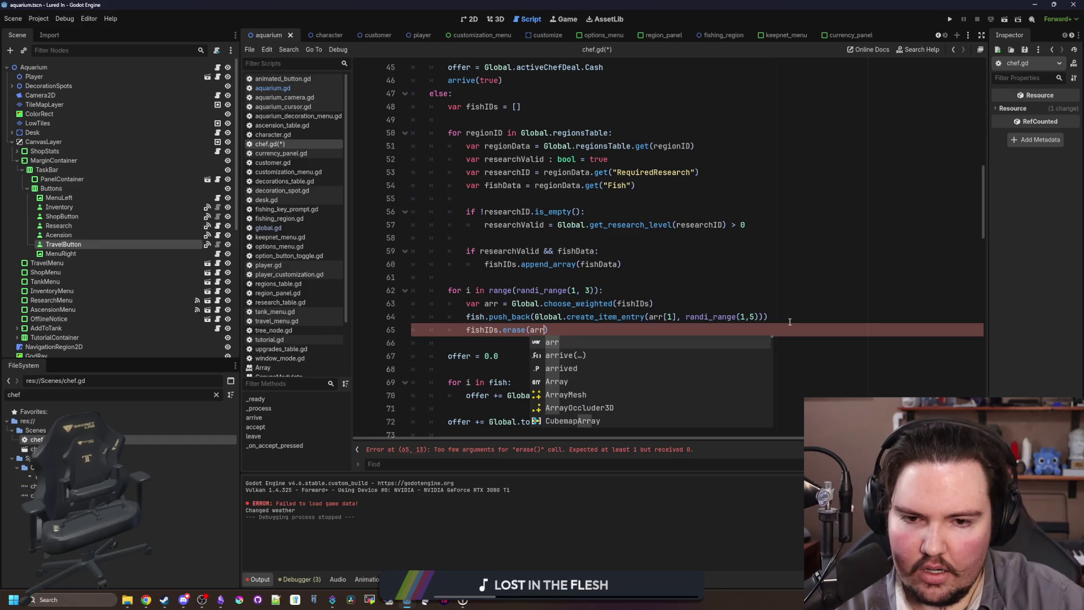
key(BackSpace)
key(BackSpace)
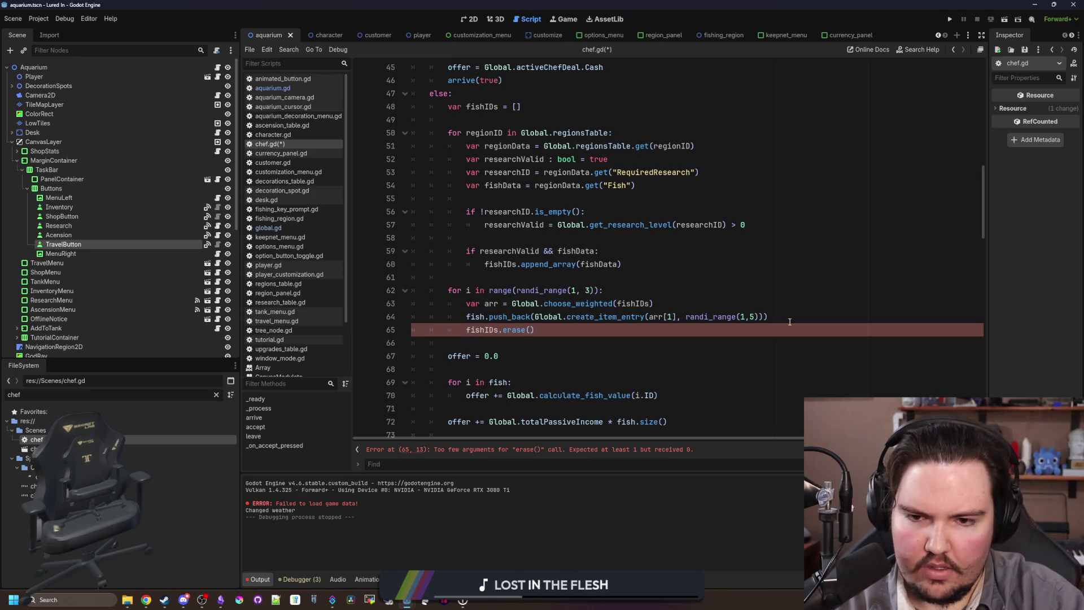
text(arr))
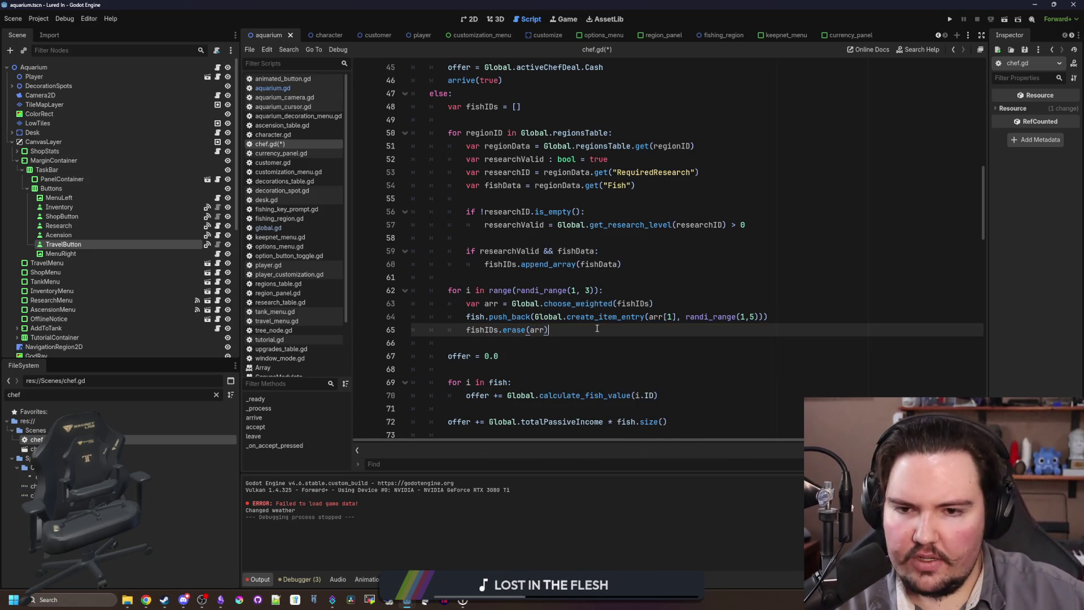
click(503, 277)
key(ctrl+s)
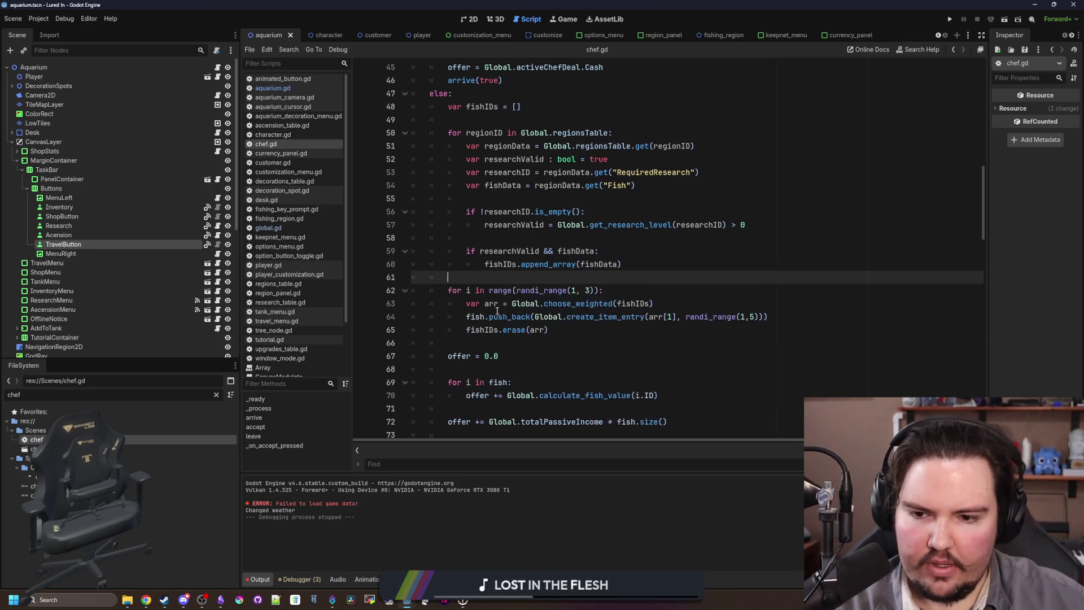
- Review the fish loop and check the choose_weighted definition in global.gd
scroll(499, 283, down, 1)
click(495, 300)
scroll(516, 290, up, 1)
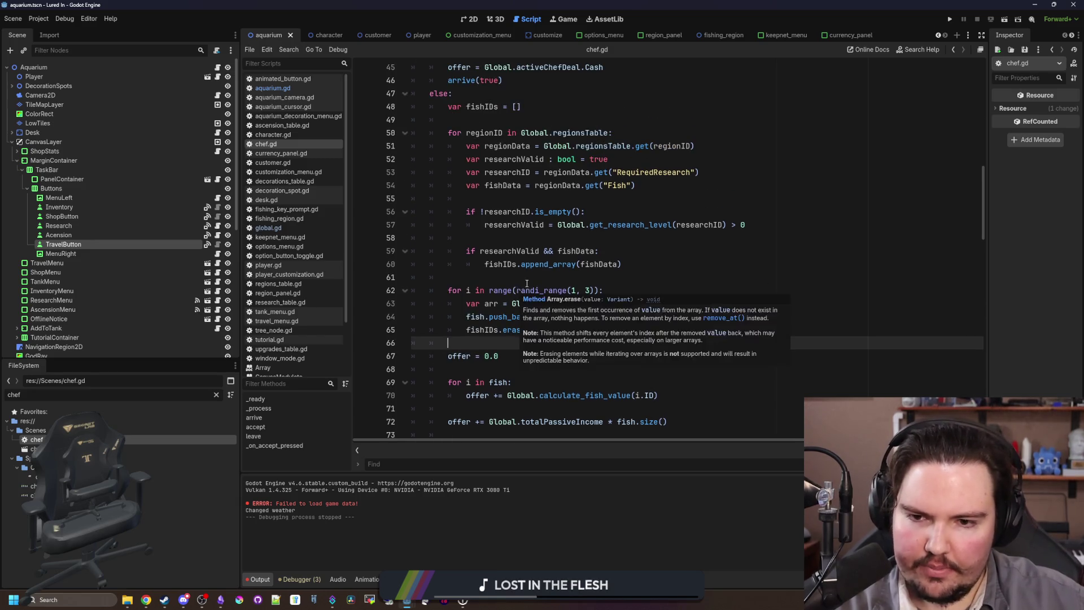
click(529, 278)
click(568, 328)
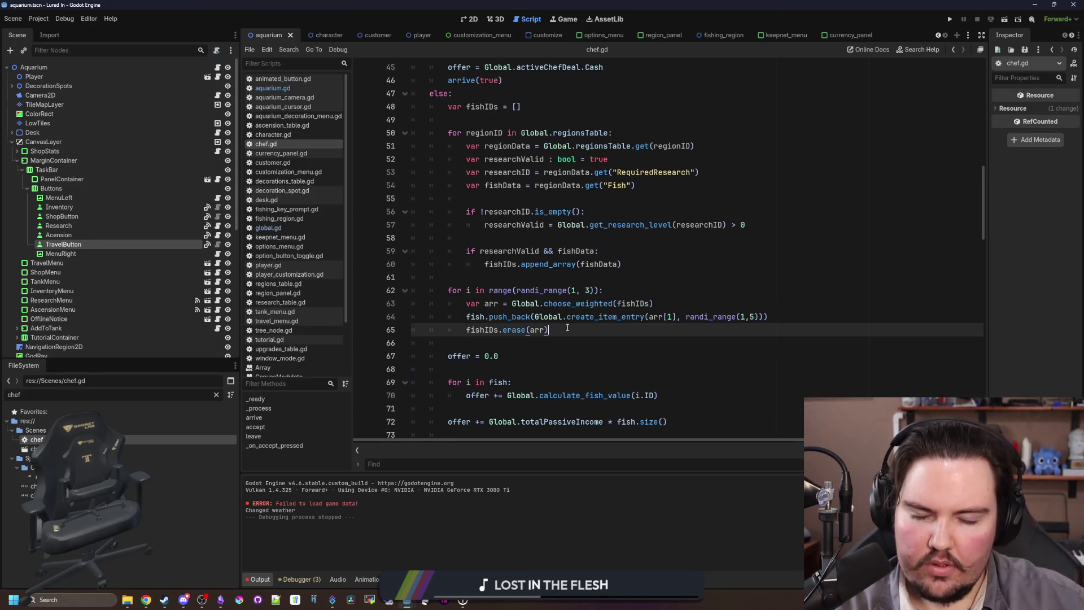
click(629, 287)
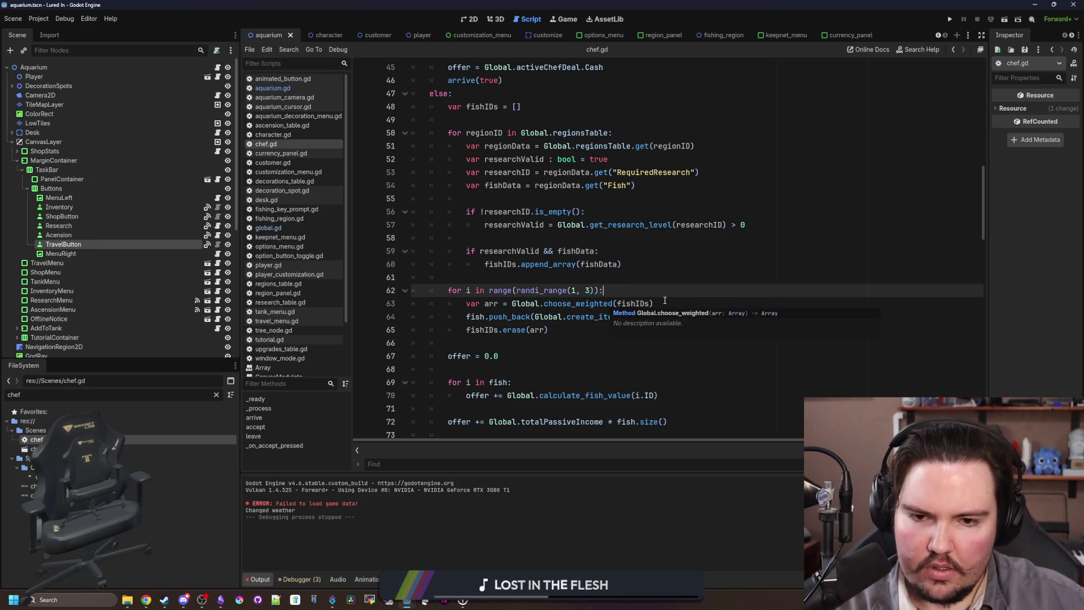
ctrl+click(581, 303)
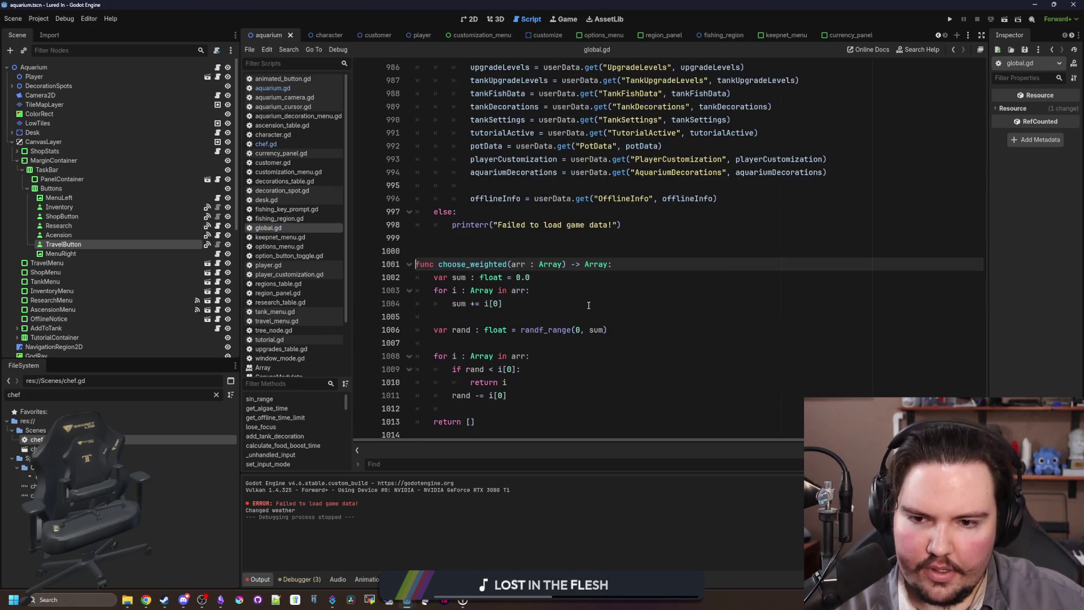
key(alt+Left)
key(alt+Left)
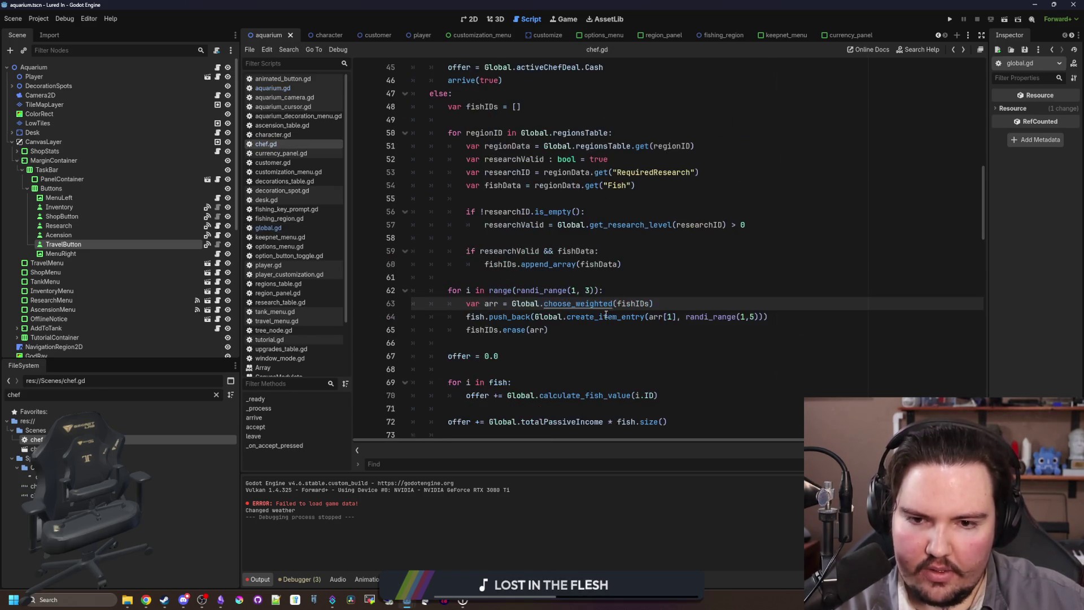
click(628, 294)
- Wrap the three fish-picking lines in 'if fishIDs.size() > 0:', save, and run the game
key(Return)
text(if fishIDs.size)
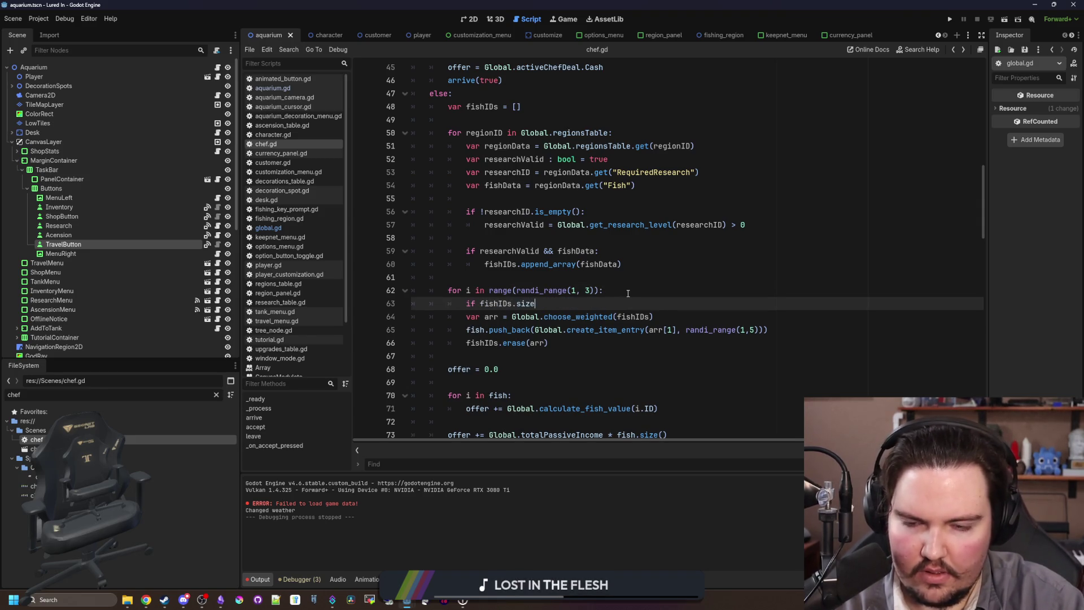
text(())
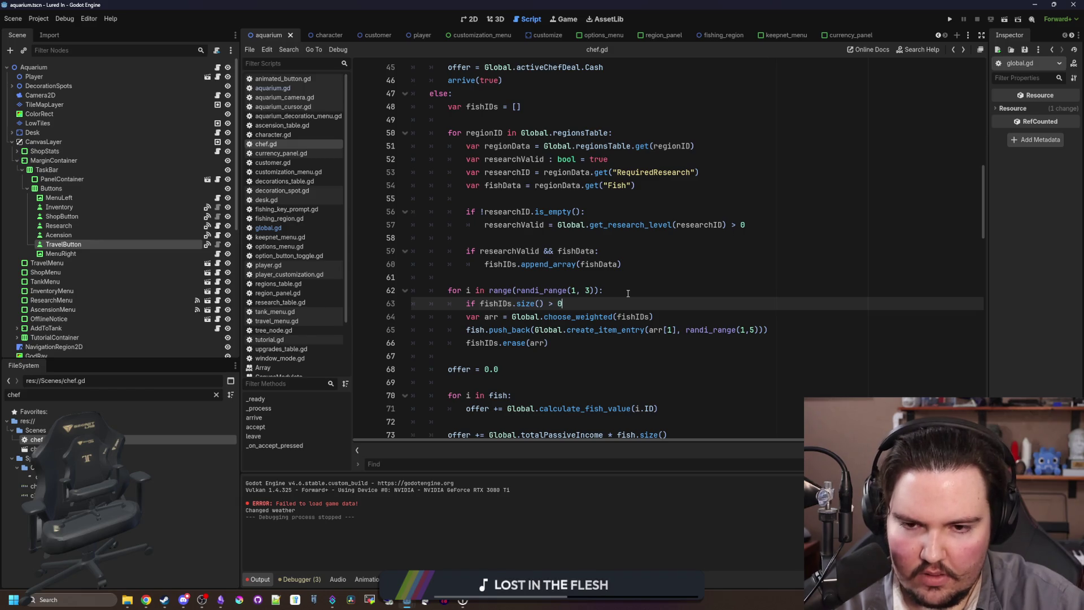
text(:)
drag(545, 359, 418, 316)
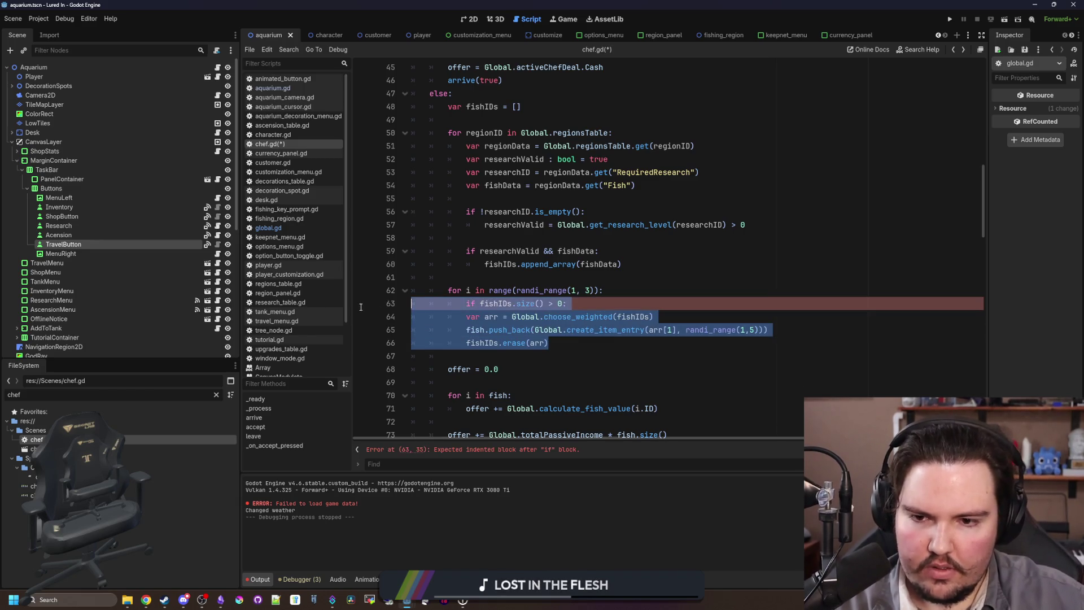
key(Tab)
click(625, 287)
key(ctrl+s)
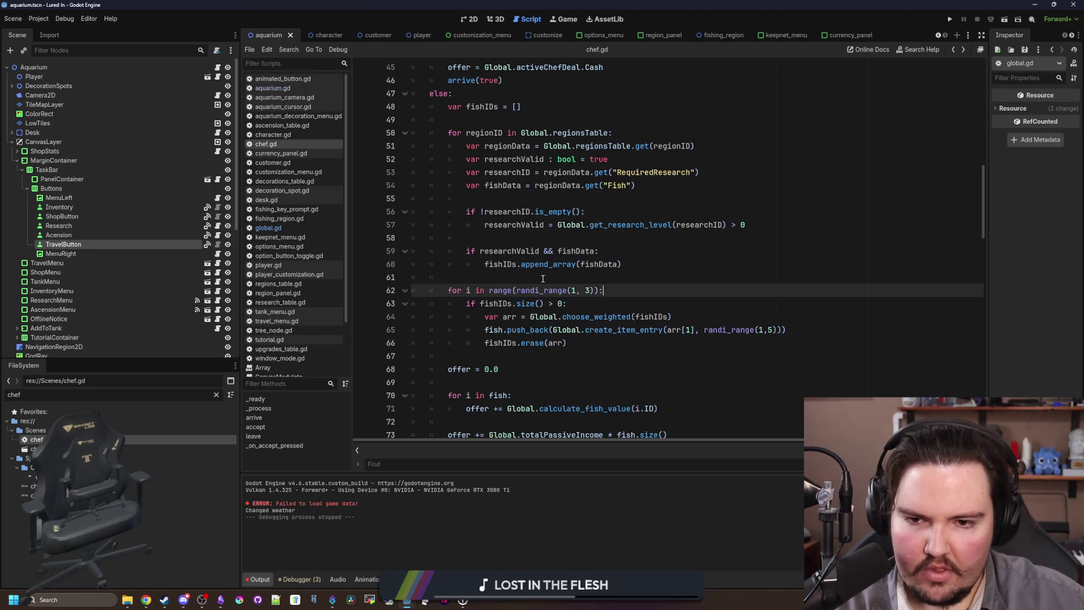
key(Up)
key(ctrl+s)
click(950, 20)
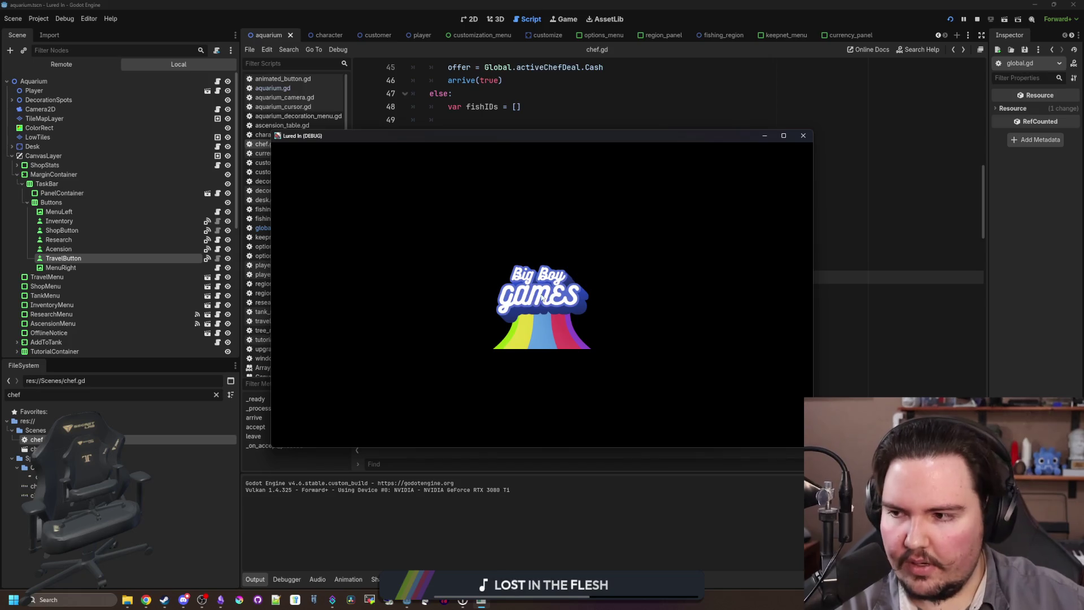
- Dismiss both welcome dialogs, turn down the chef's 2 Goldfish and 2 Carp $22 offer, then switch to Obsidian
click(511, 332)
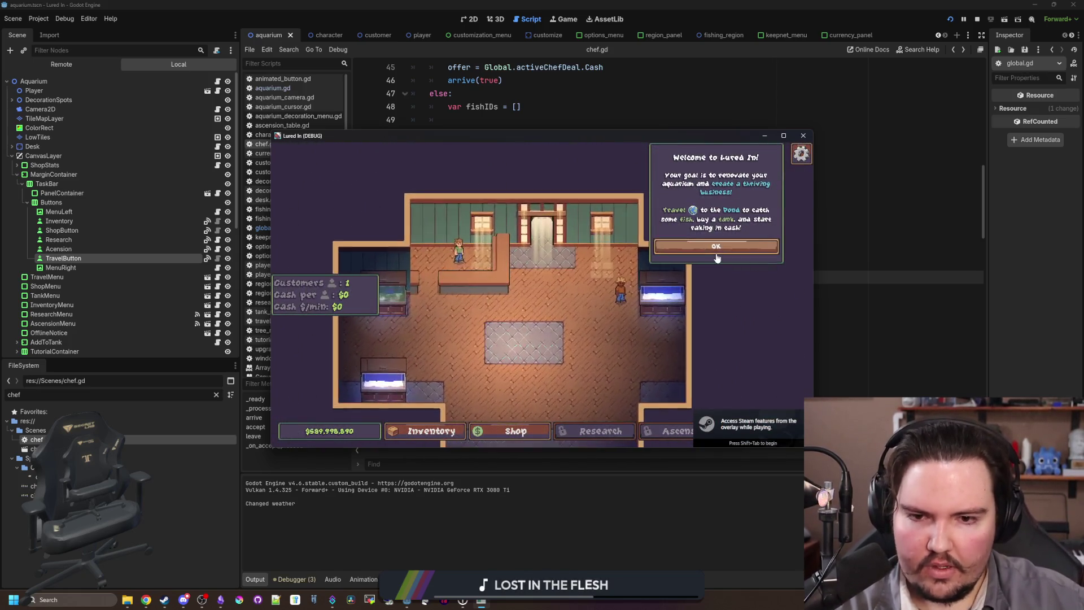
click(715, 247)
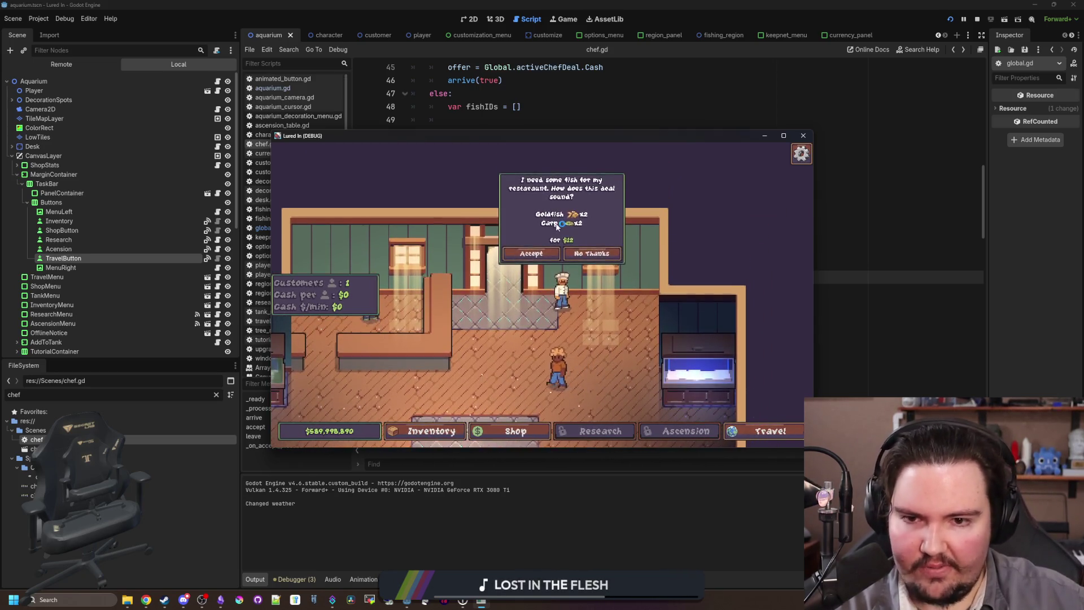
click(573, 255)
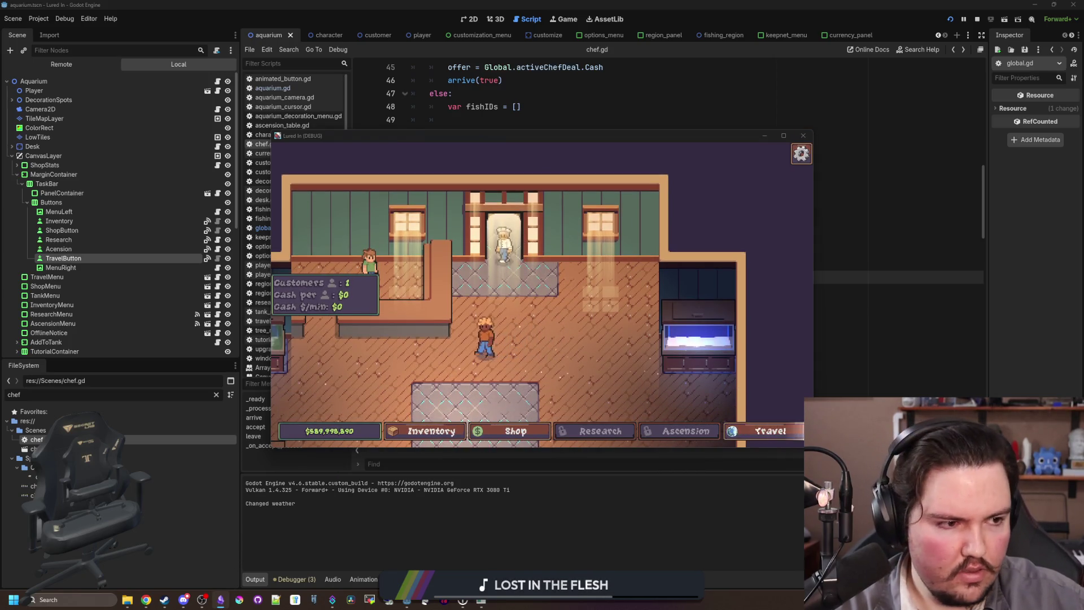
click(221, 600)
scroll(519, 363, down, 4)
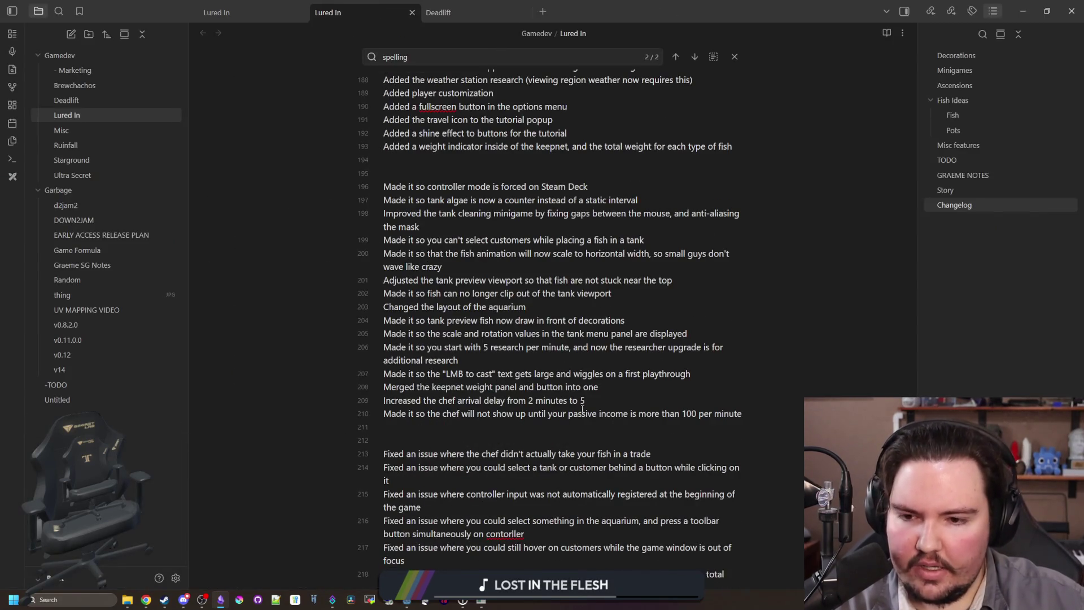
- Type, then delete, an unfinished 'Made it so that the chef will' changelog line
click(743, 414)
key(Return)
text(Made it so )
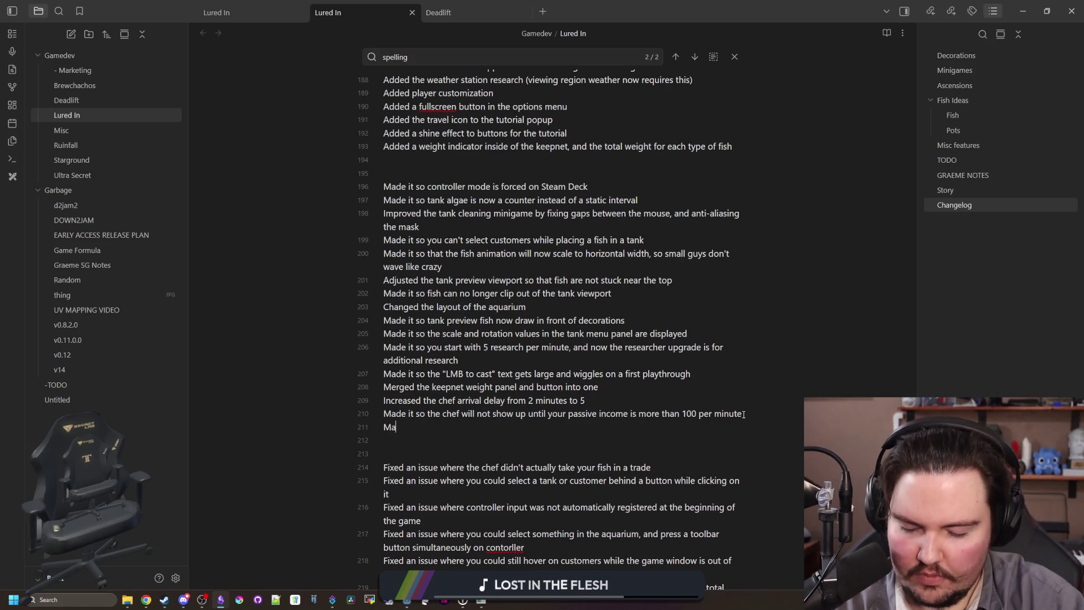
text(that t)
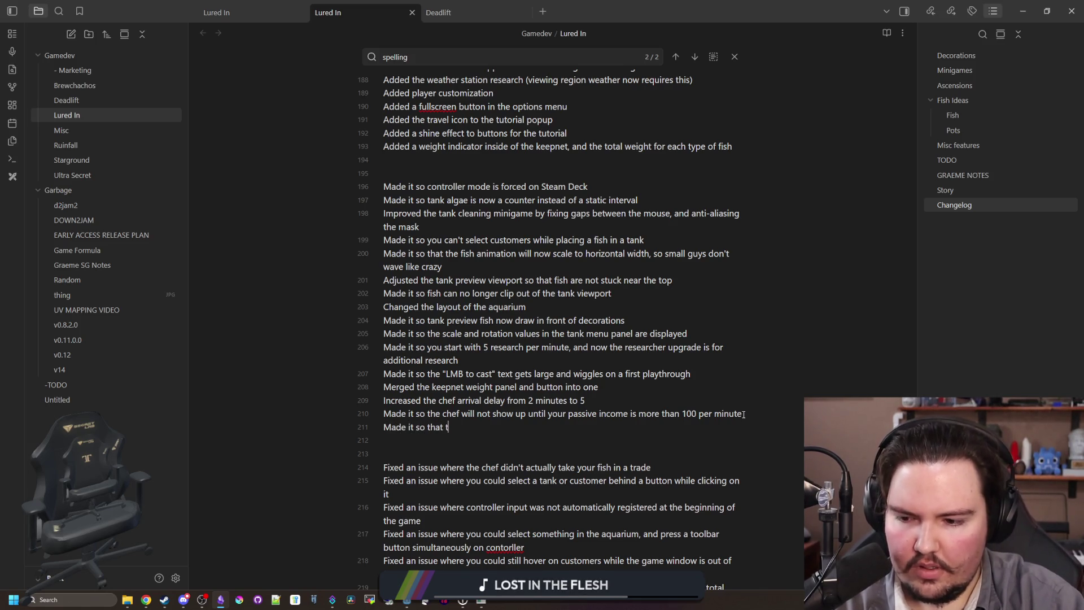
text(he chef )
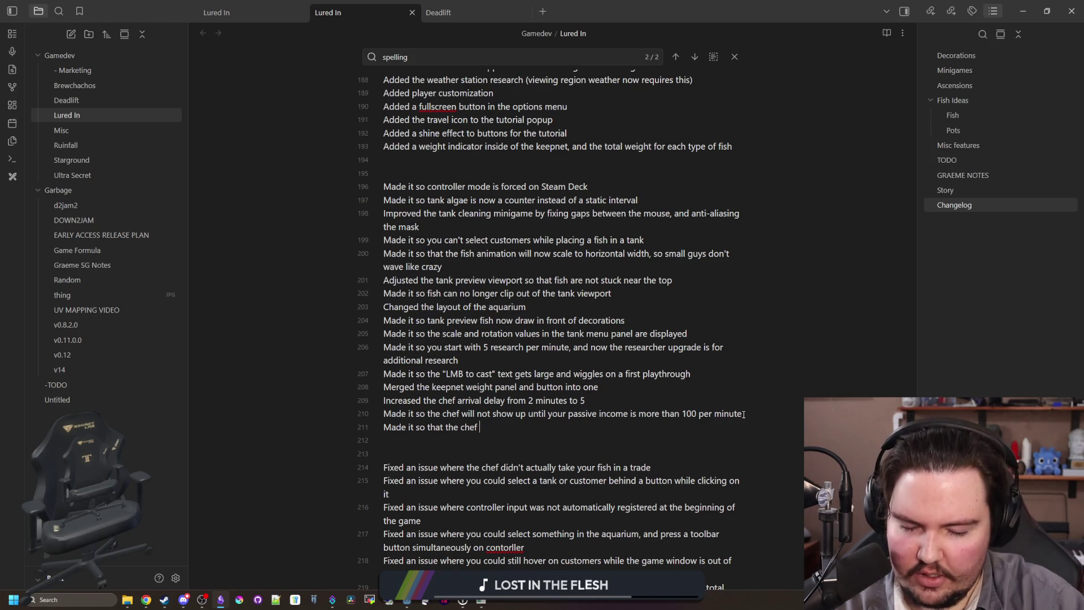
text(will)
key(BackSpace)
key(BackSpace)
key(BackSpace)
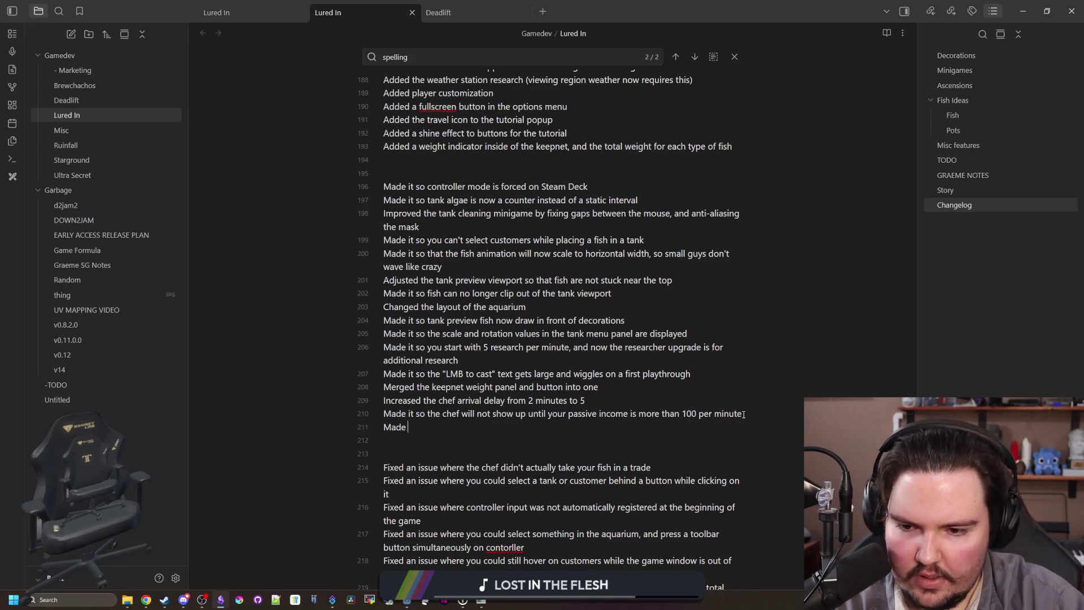
key(BackSpace)
key(BackSpace)
- Add the entry 'Fixed an issue where the chef would display multiple of the same kind of fish'
scroll(537, 502, down, 3)
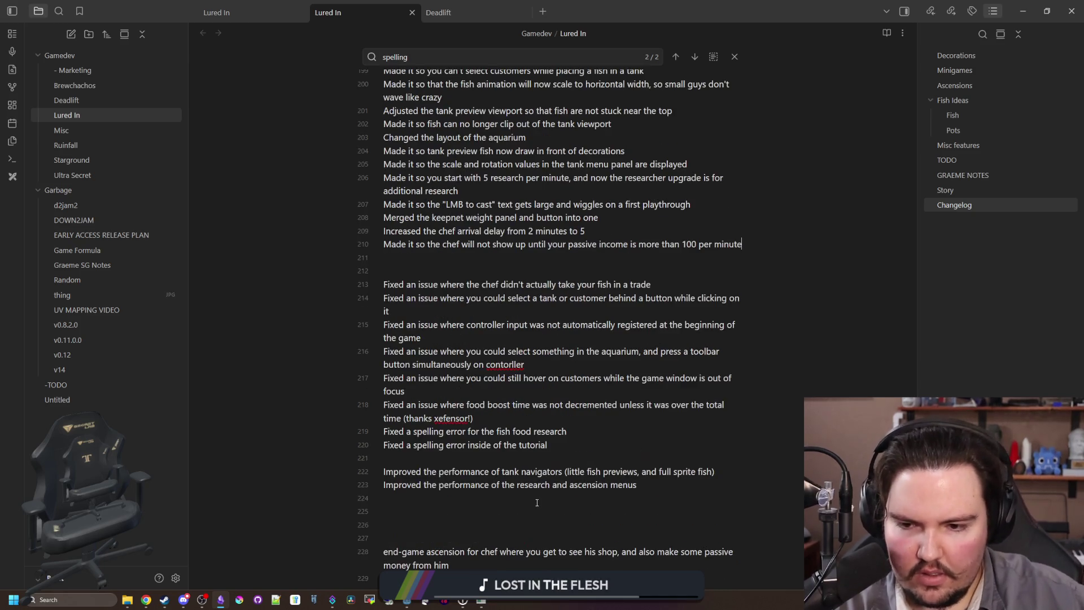
key(Return)
text(Fixed an issu)
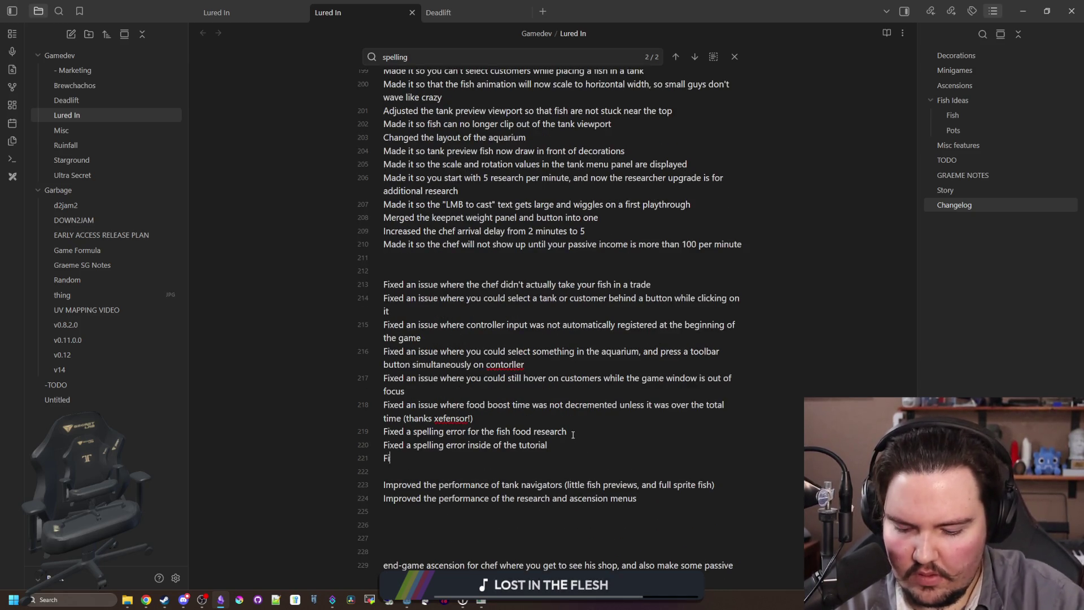
text(e where the chef would)
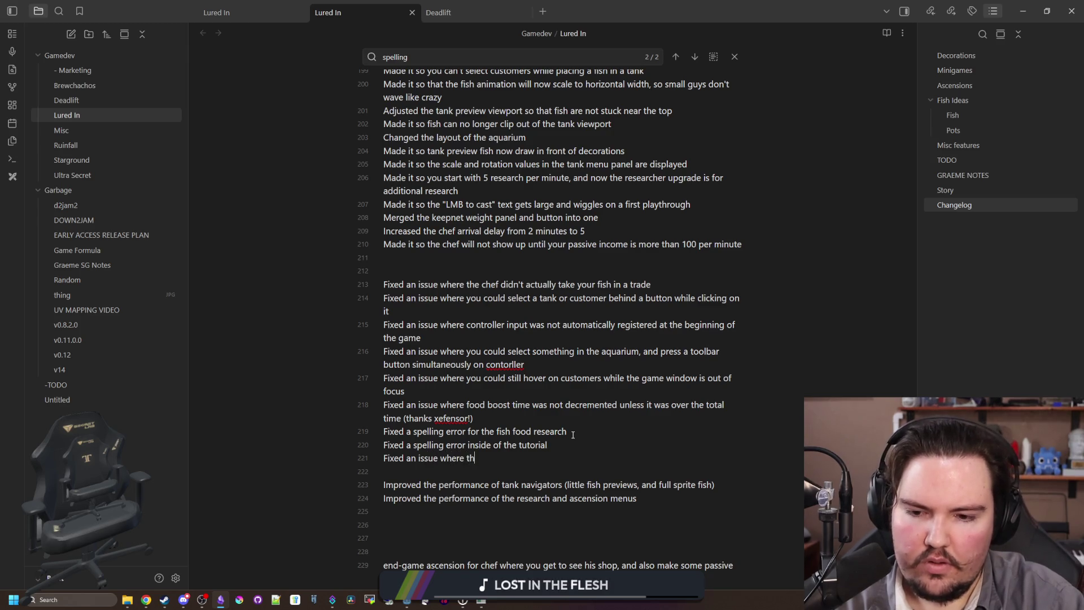
text( display m)
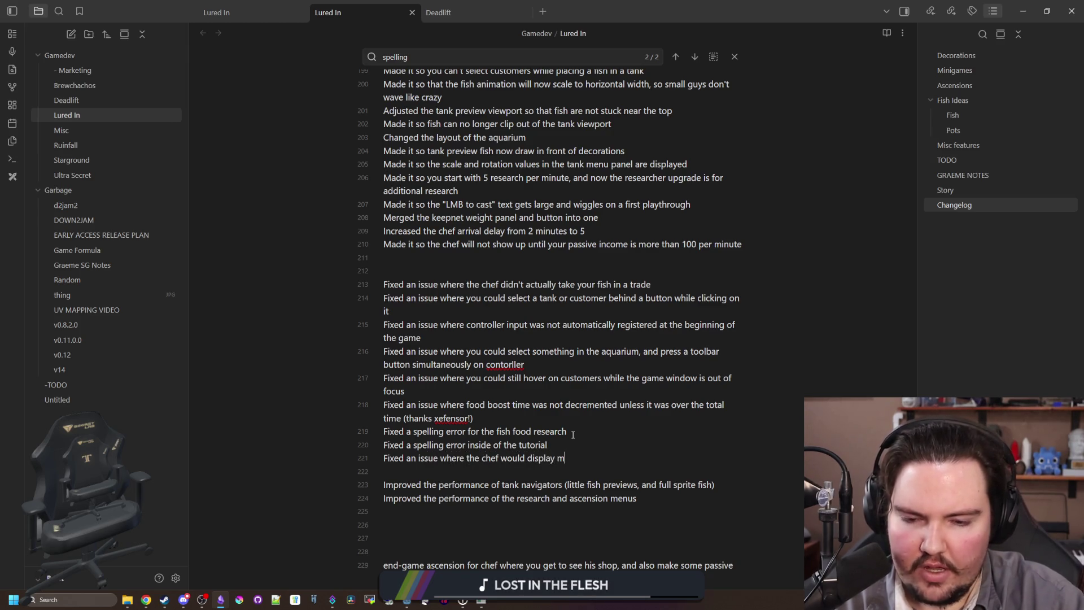
text(ultiple of the same kind of)
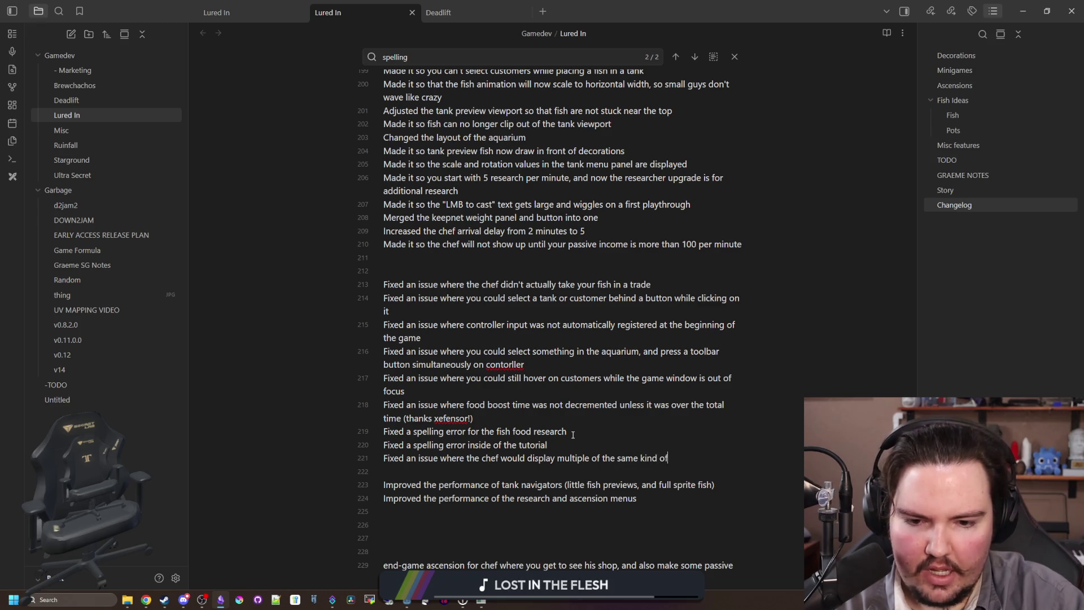
text( fish)
key(alt+Tab)
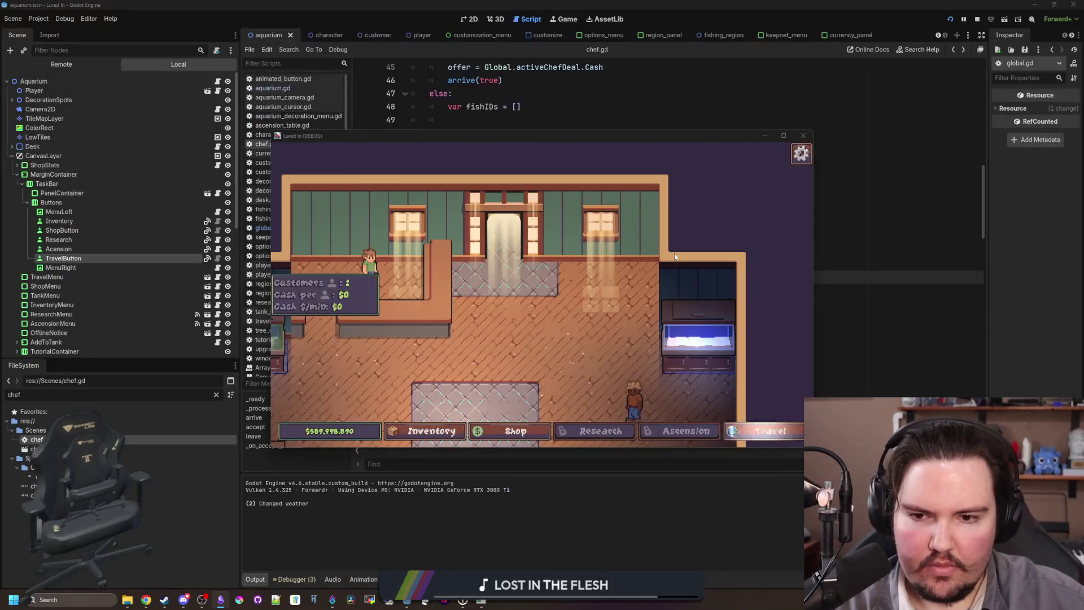
- Travel to the pond and back, then decline the chef's next two fish deals
click(753, 435)
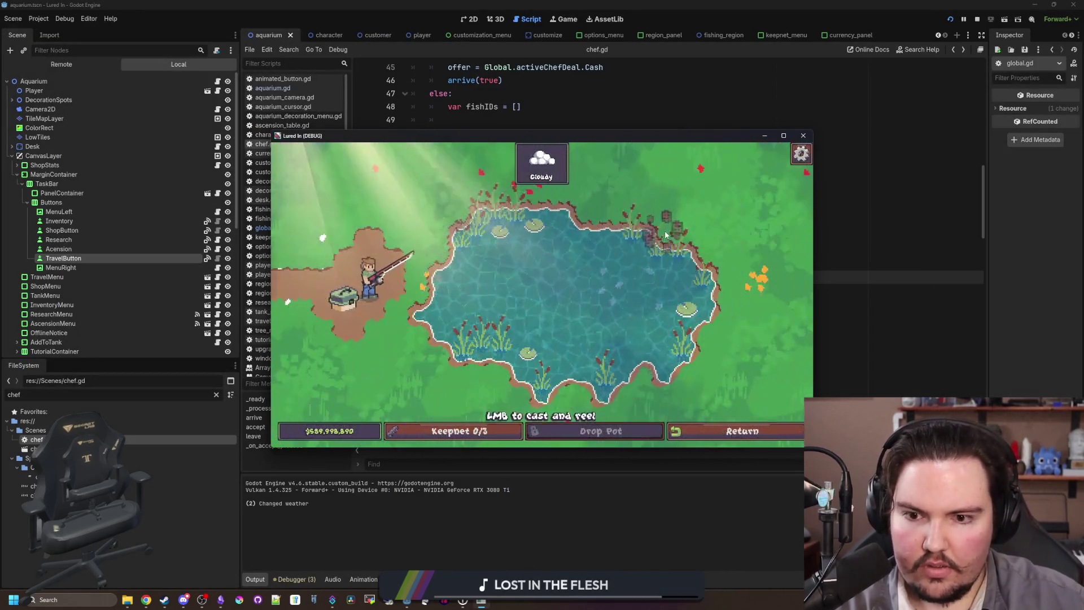
click(537, 287)
key(Escape)
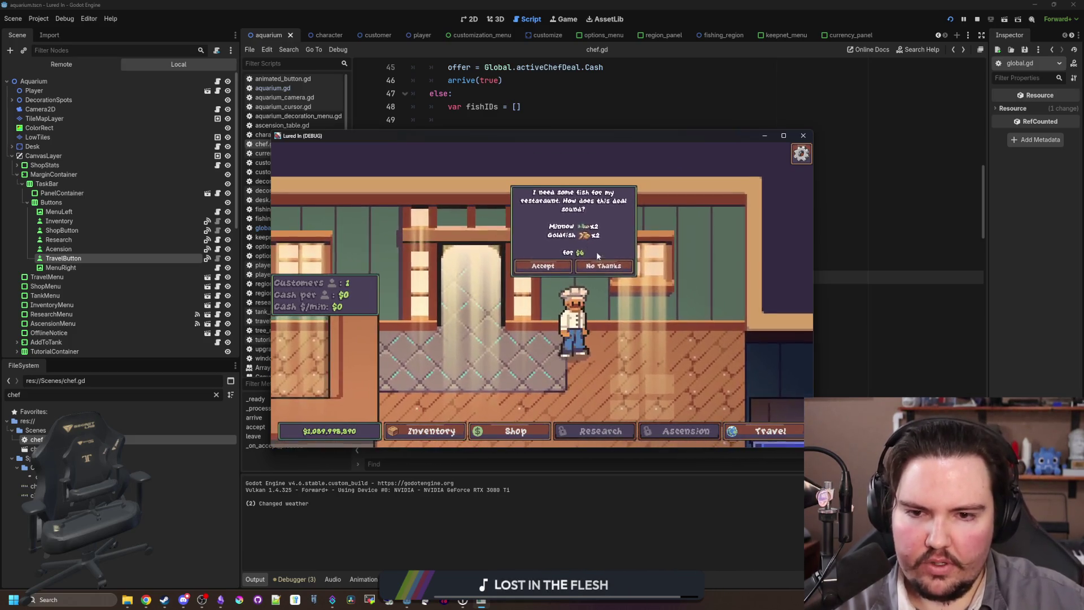
click(599, 263)
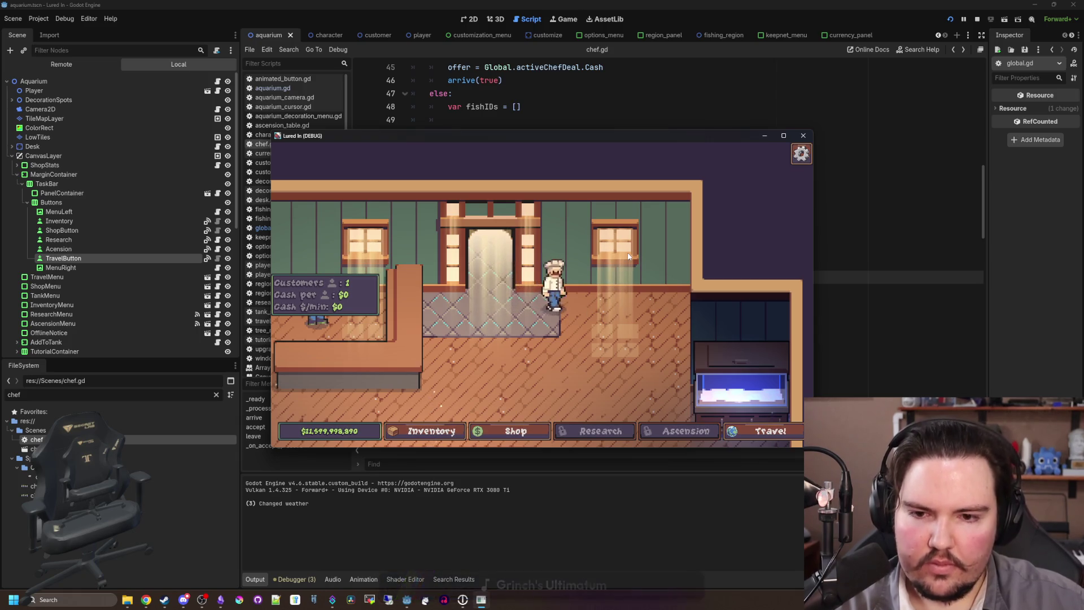
click(595, 242)
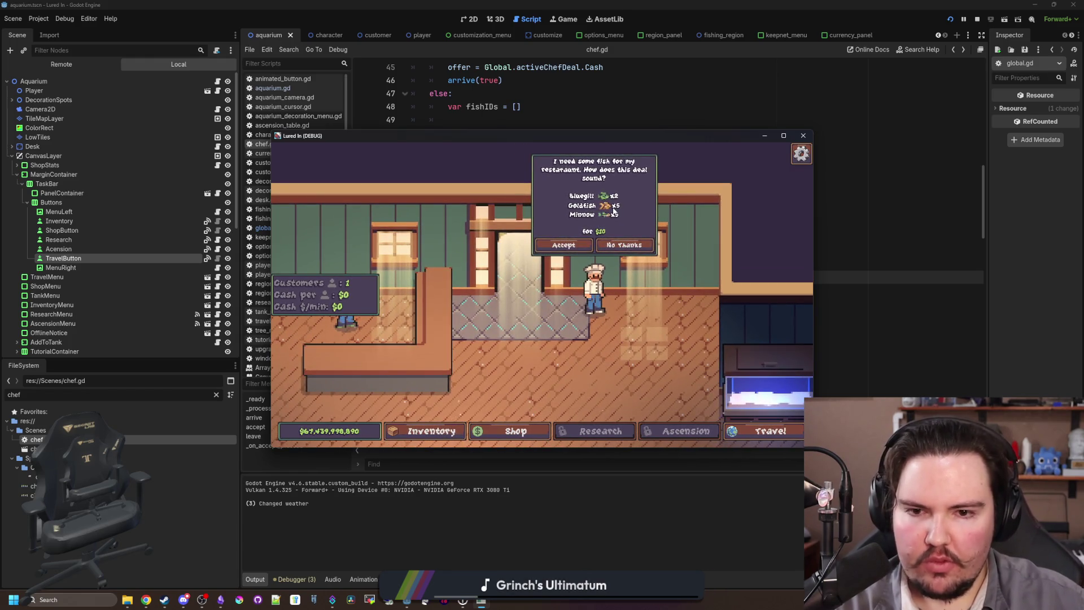
- Check the inventory twice, pan toward the chef, and bring chef.gd back up
click(429, 431)
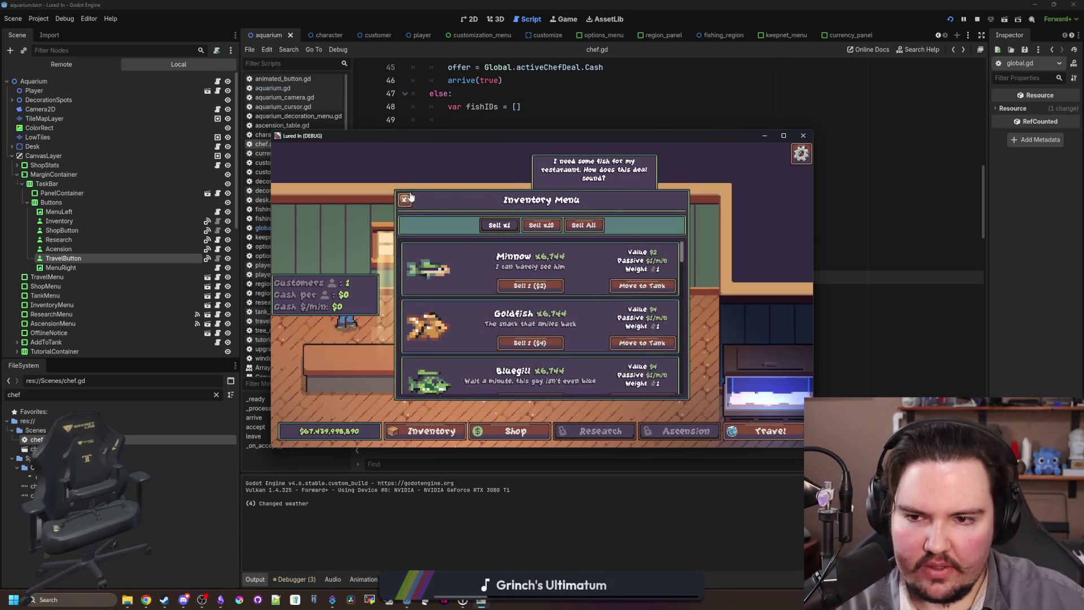
click(404, 199)
click(442, 434)
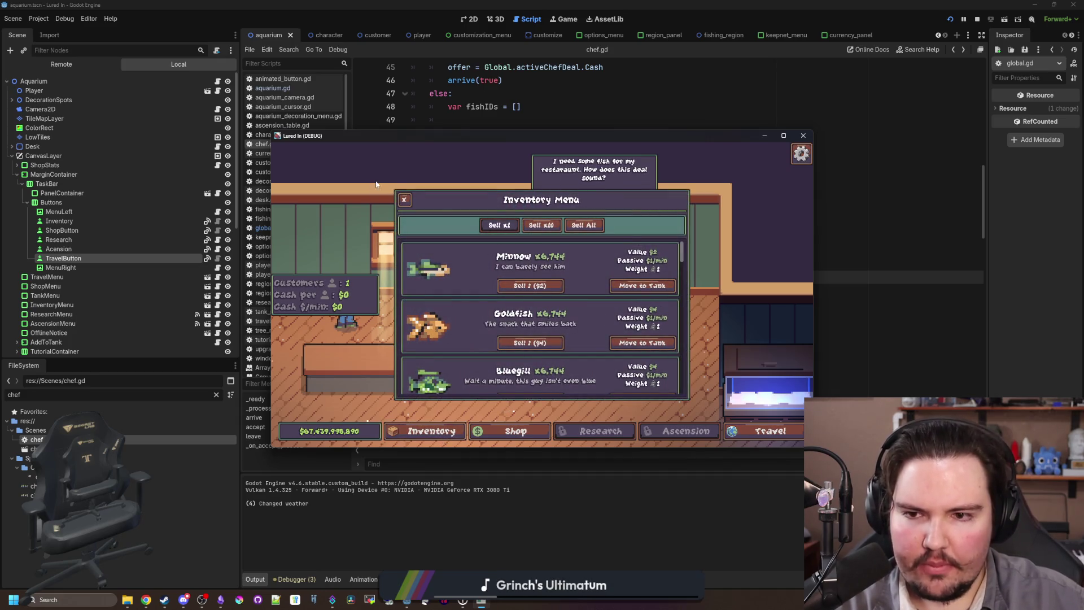
click(404, 199)
drag(620, 238, 548, 306)
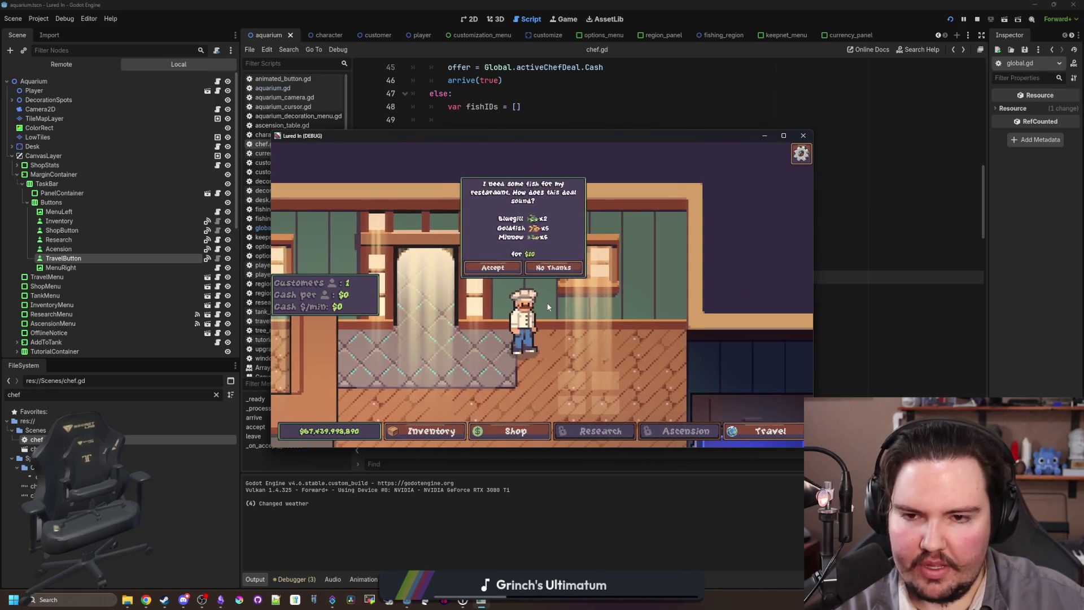
click(716, 120)
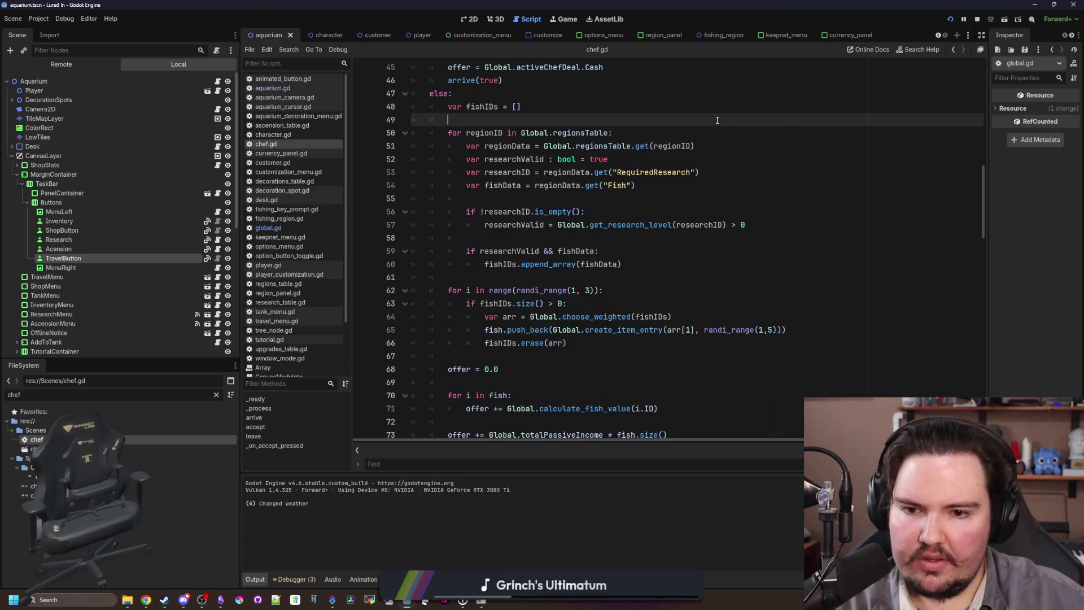
- Add 'offer = 0.0' on line 68 of chef.gd so the offer resets before summing fish values
click(541, 265)
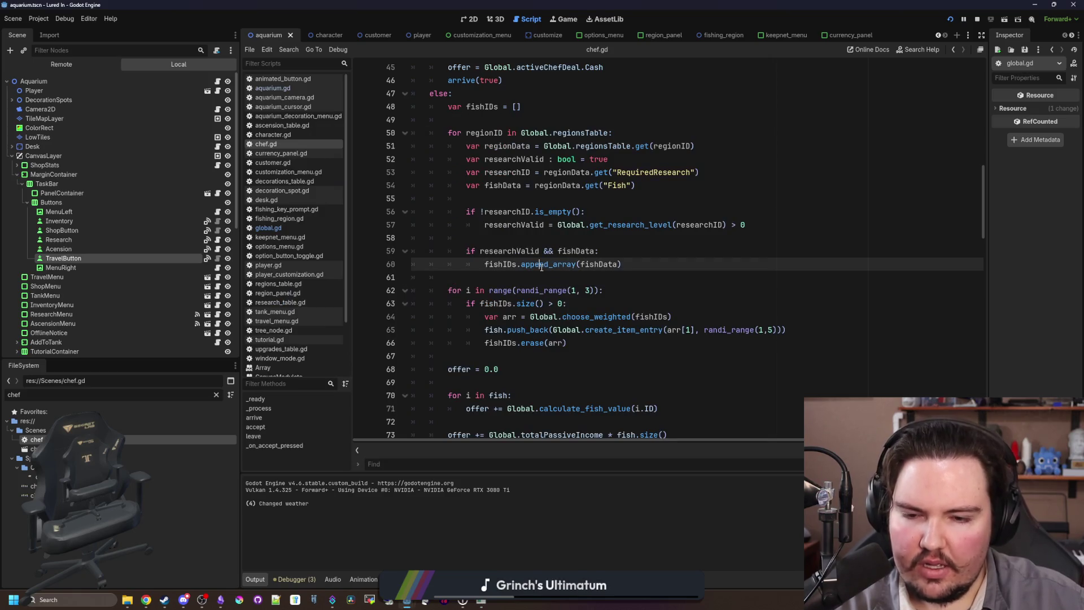
click(488, 361)
key(ctrl+s)
scroll(488, 361, down, 2)
click(510, 314)
key(ctrl+s)
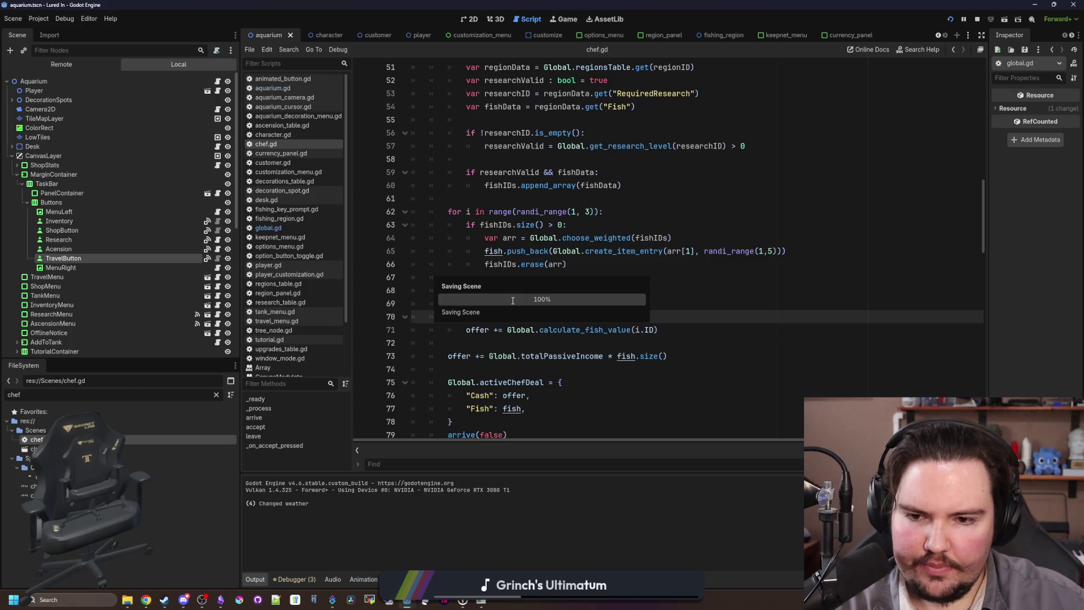
click(508, 290)
text(offer = 0.0)
scroll(505, 271, down, 1)
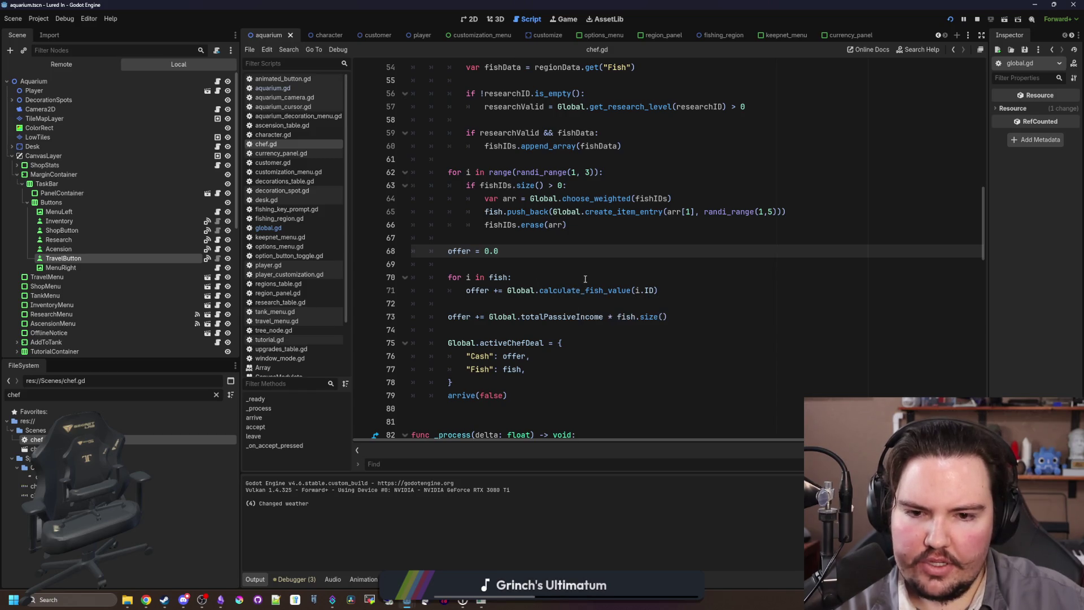
key(Down)
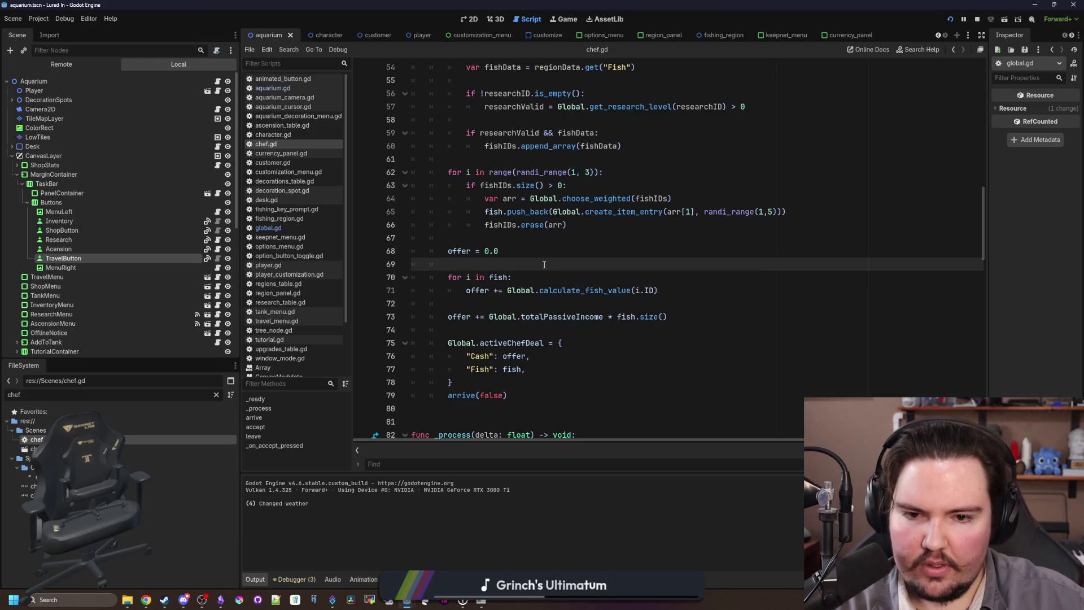
click(686, 288)
text(* fish.)
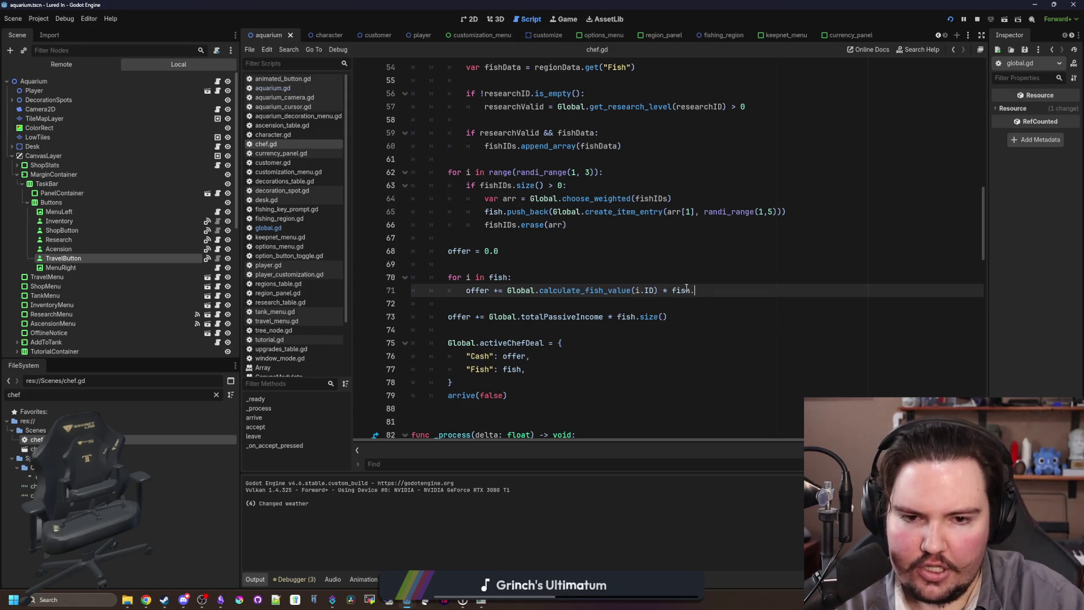
- Type 'Amount' on line 71, save, and inspect create_item_entry's definition in global.gd
text(Amount)
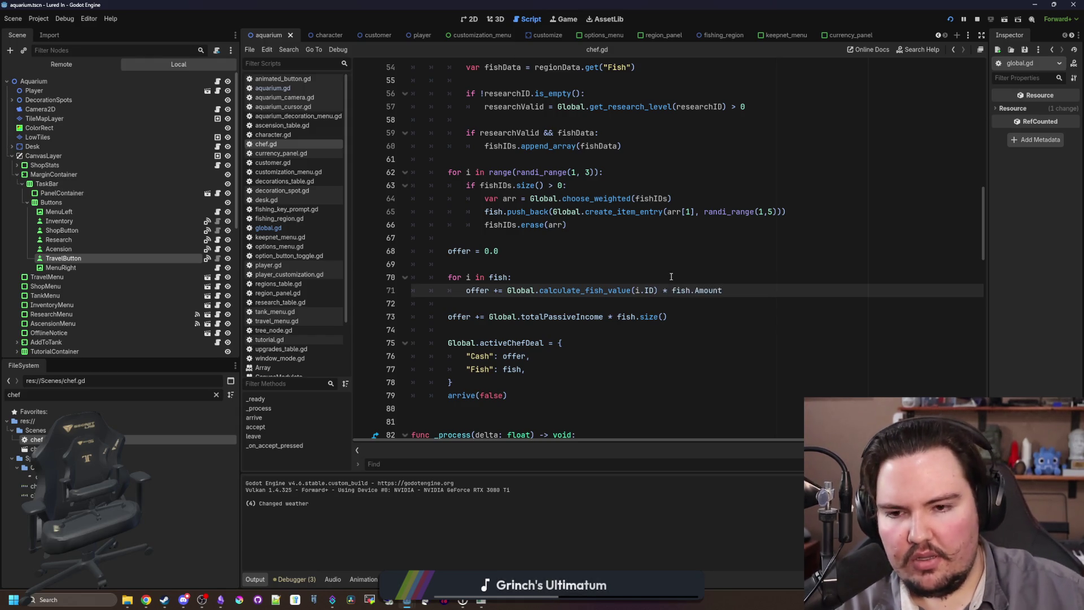
key(ctrl+s)
click(484, 252)
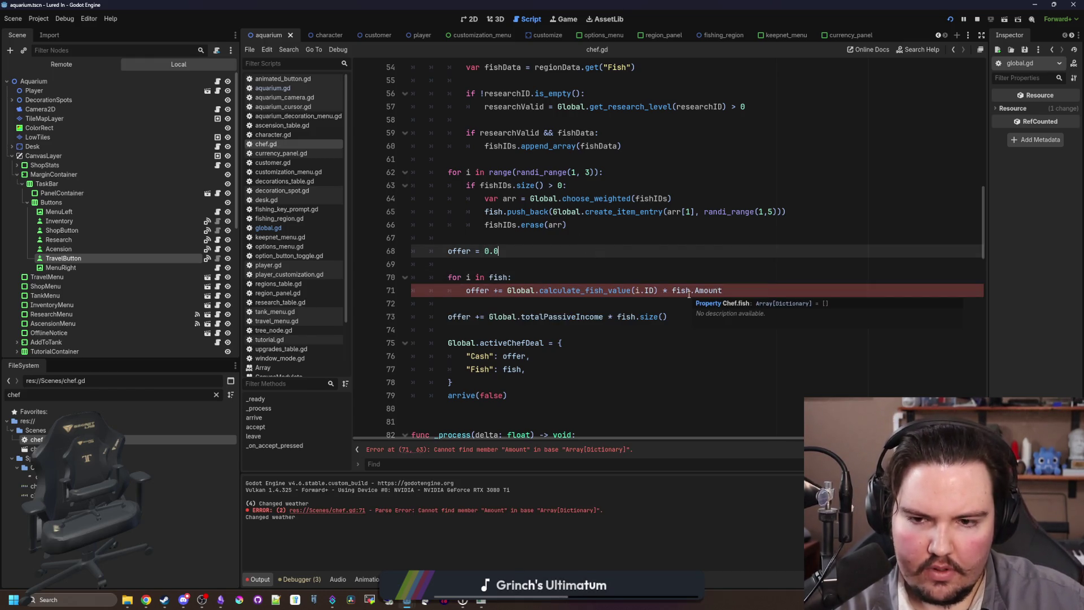
click(520, 266)
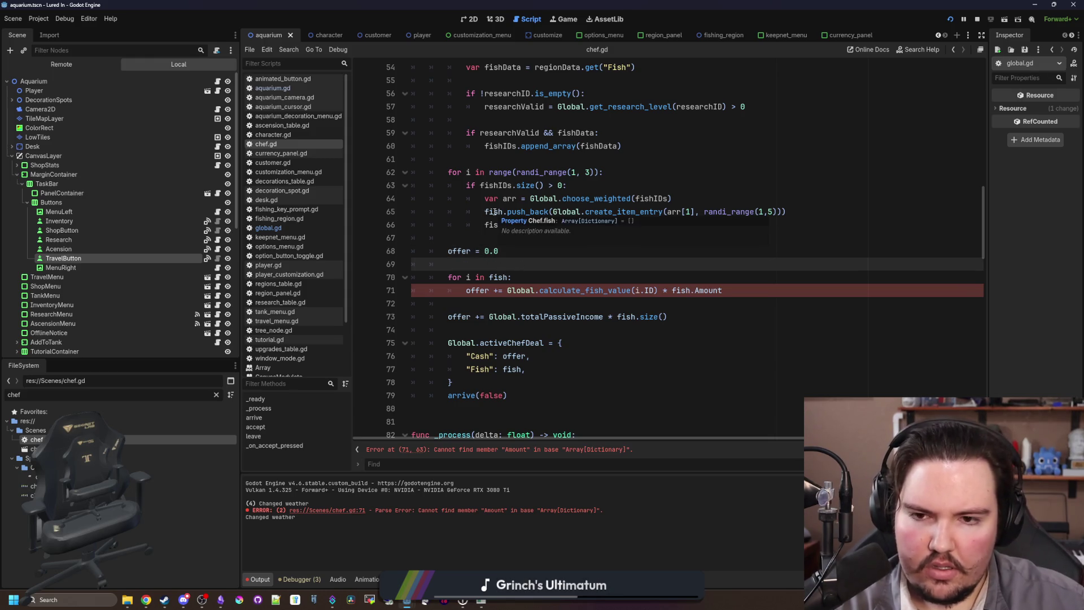
key(Down)
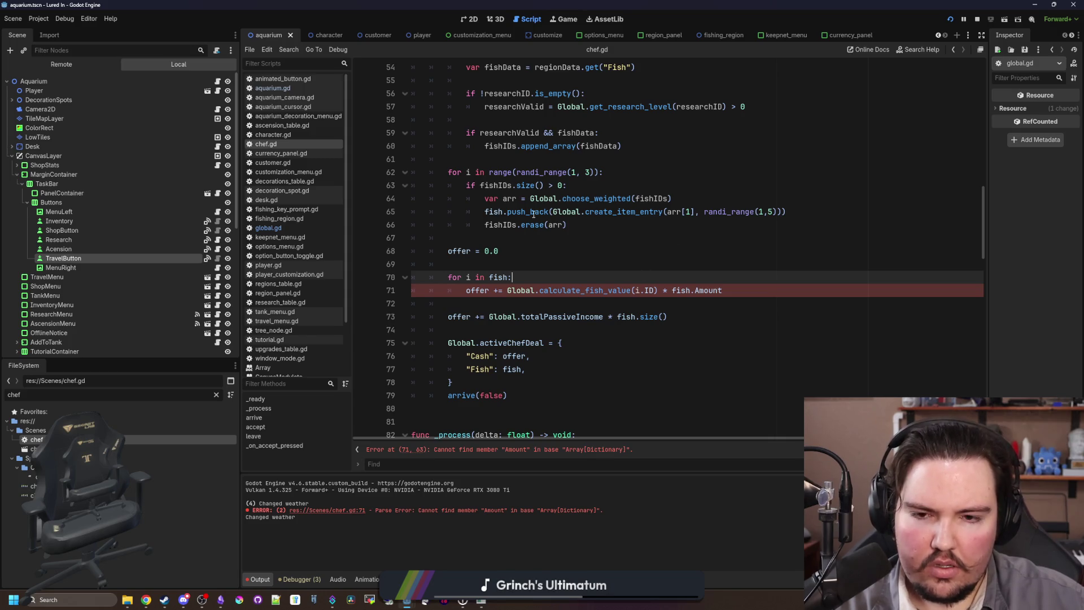
drag(721, 294, 690, 291)
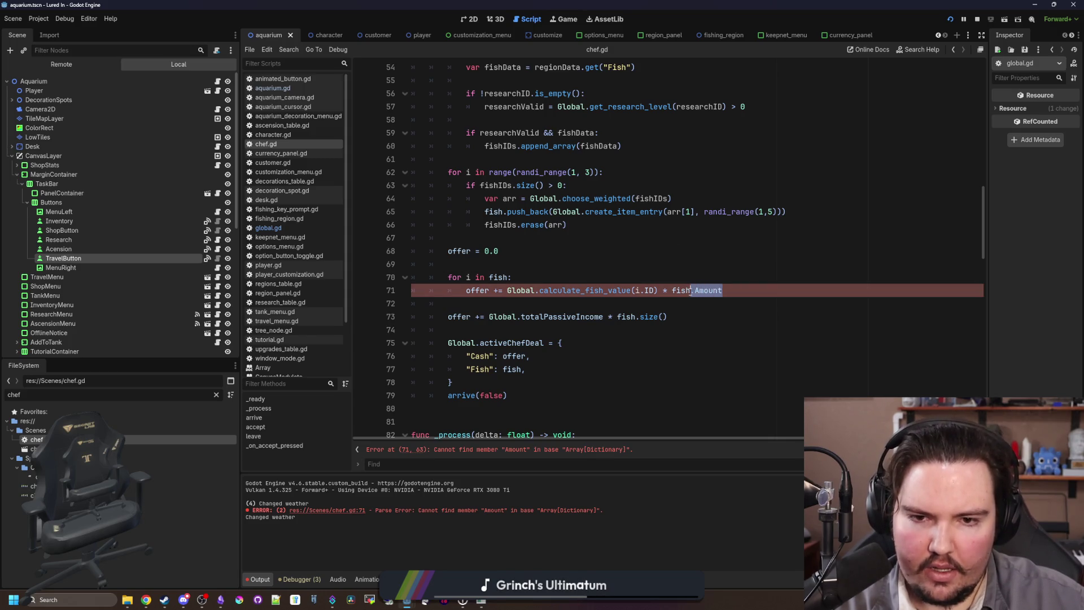
click(674, 260)
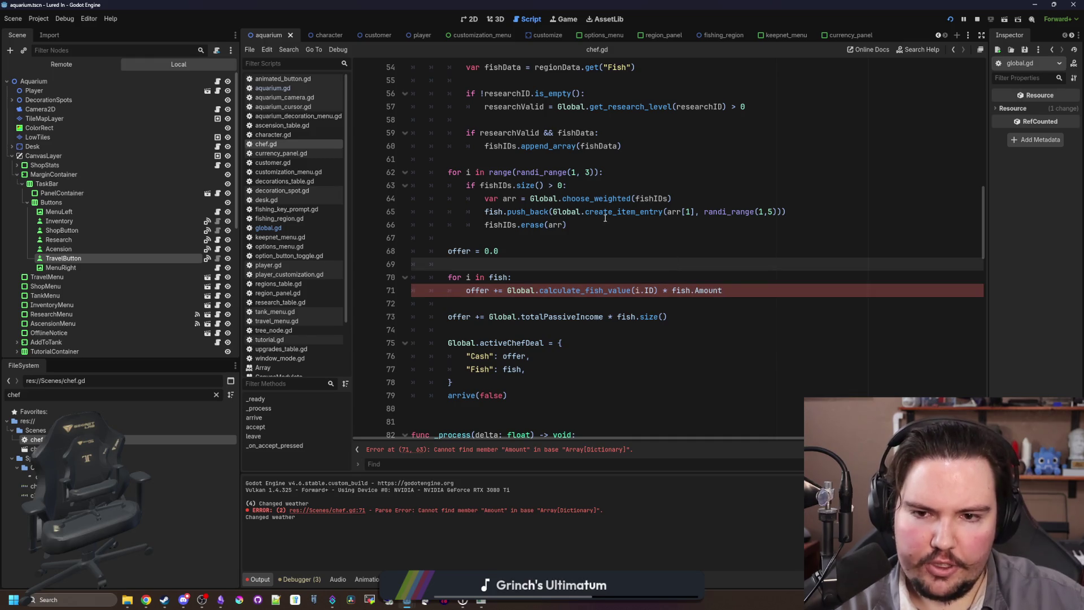
ctrl+click(625, 214)
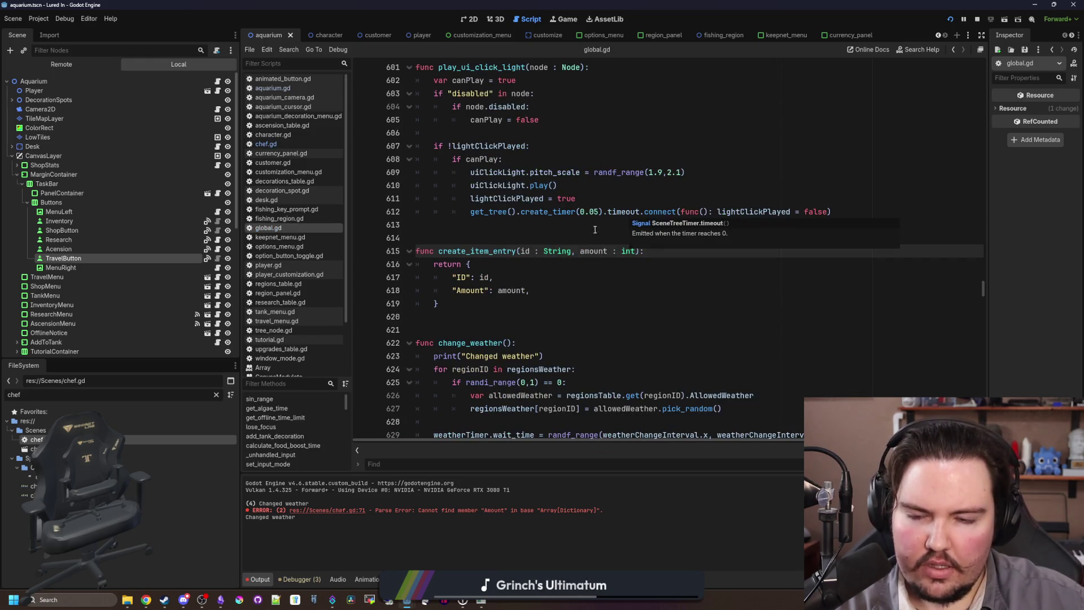
key(alt+Left)
key(alt+Left)
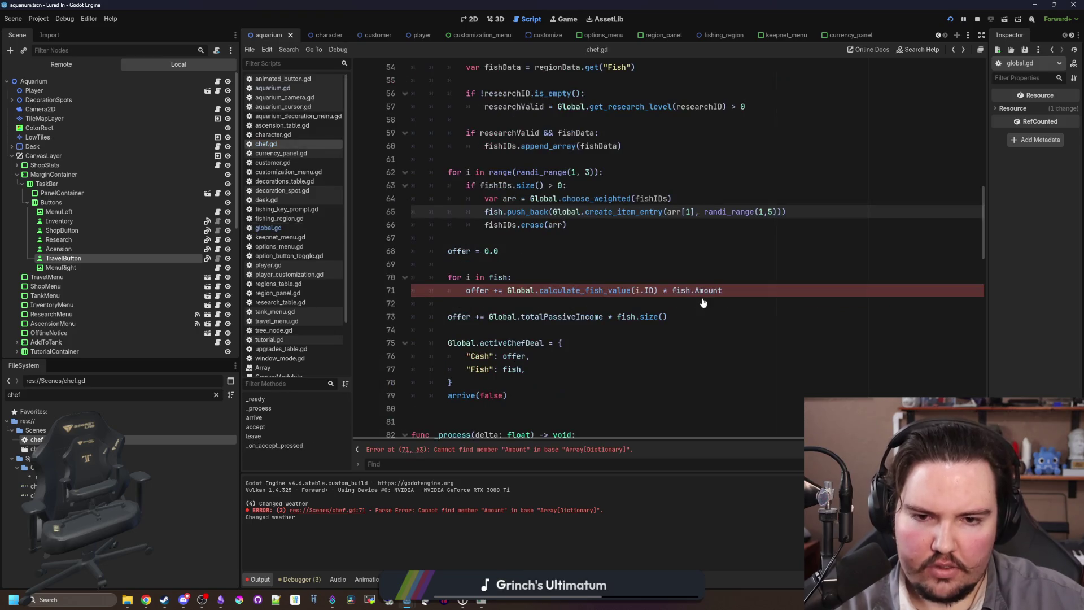
- Change fish.Amount to i.Amount on line 71, save, and run the game with F5
click(696, 278)
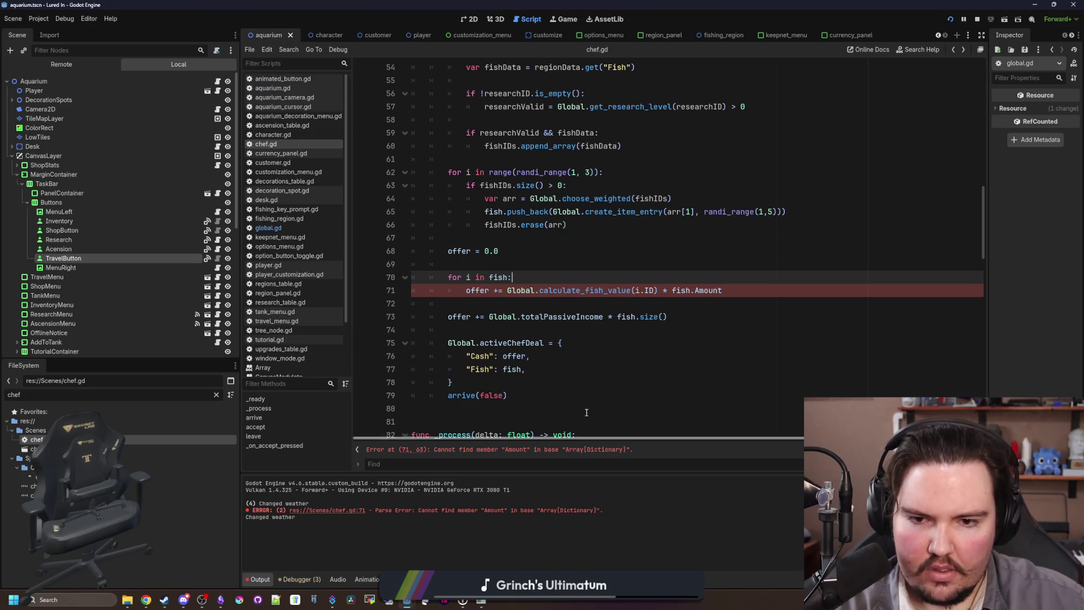
scroll(679, 314, up, 1)
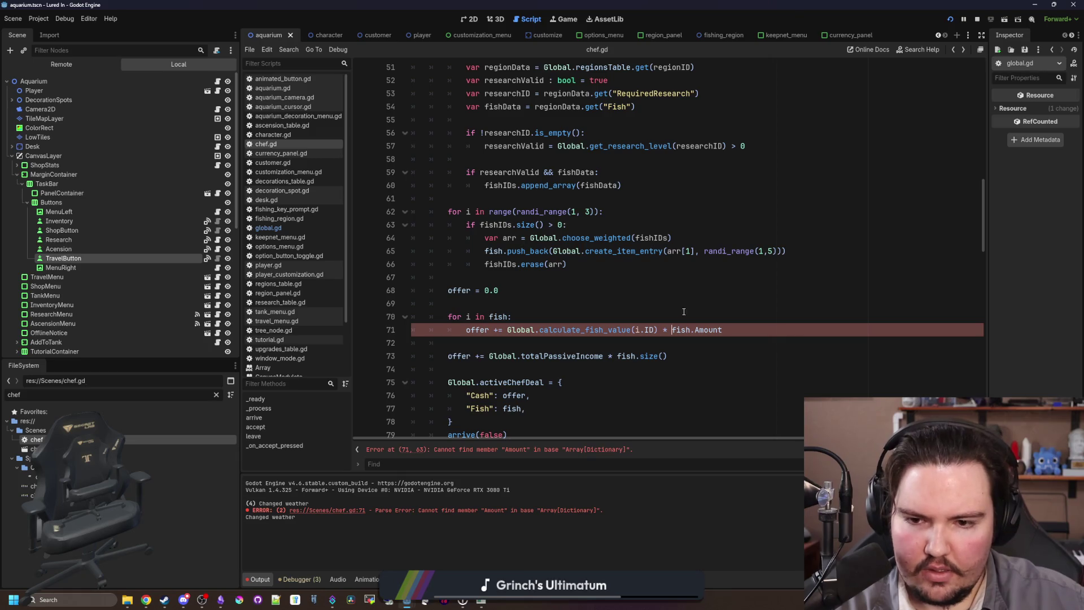
key(ctrl+shift+Right)
text(i)
click(659, 290)
key(ctrl+s)
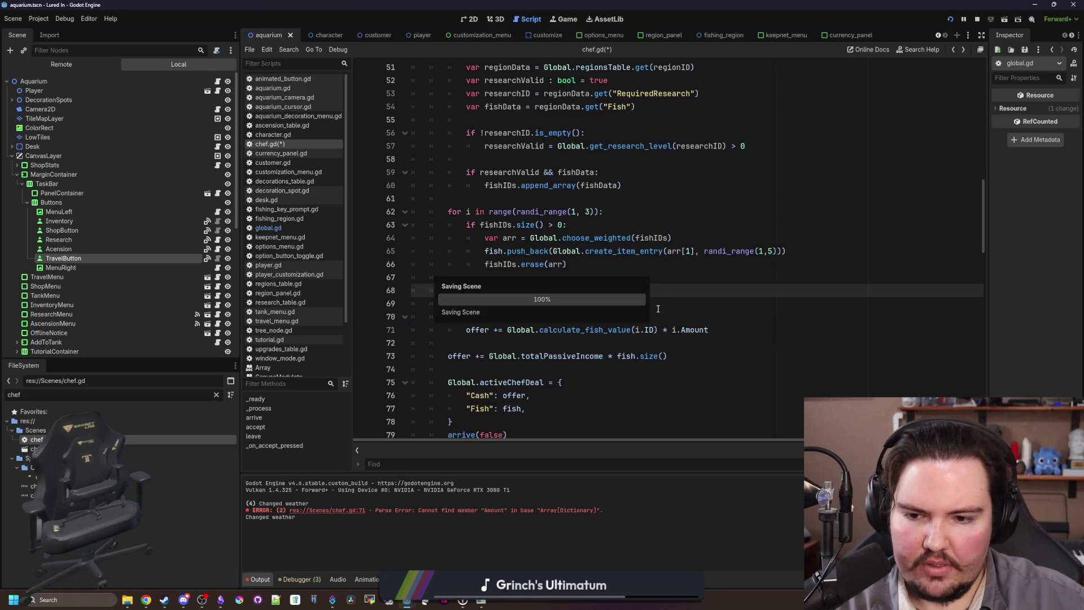
key(F5)
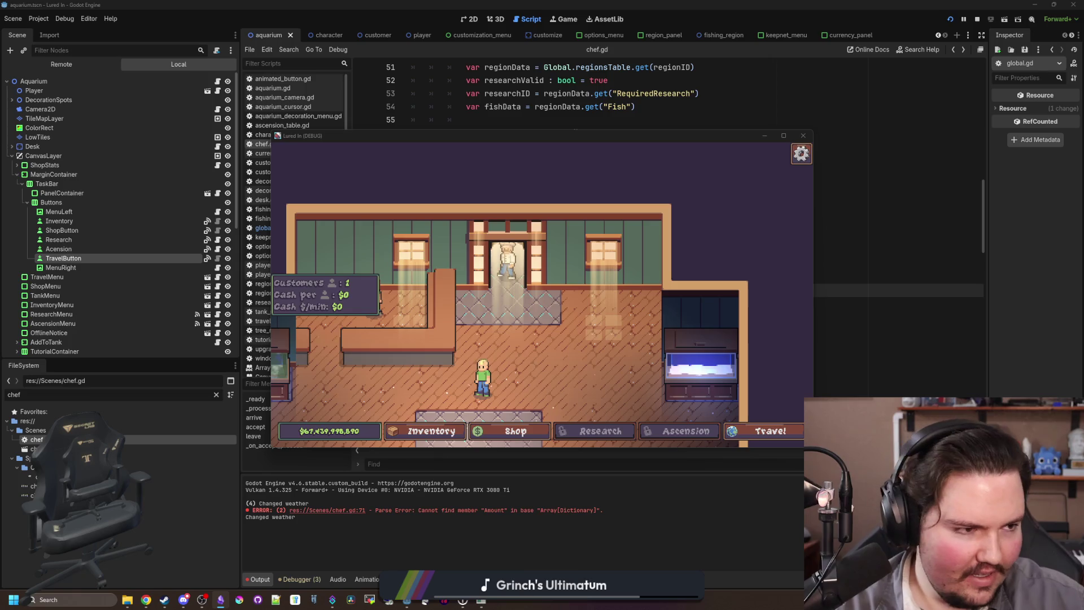
click(223, 601)
- Add a changelog line about fixing the chef not offering full price on all fish
scroll(635, 410, down, 1)
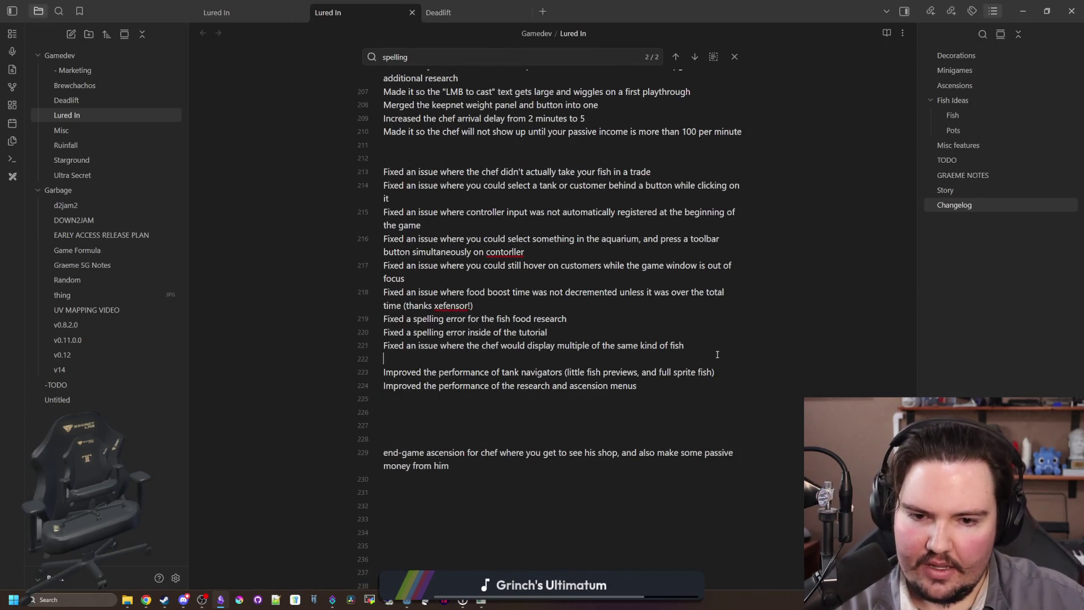
key(Return)
text(Fix)
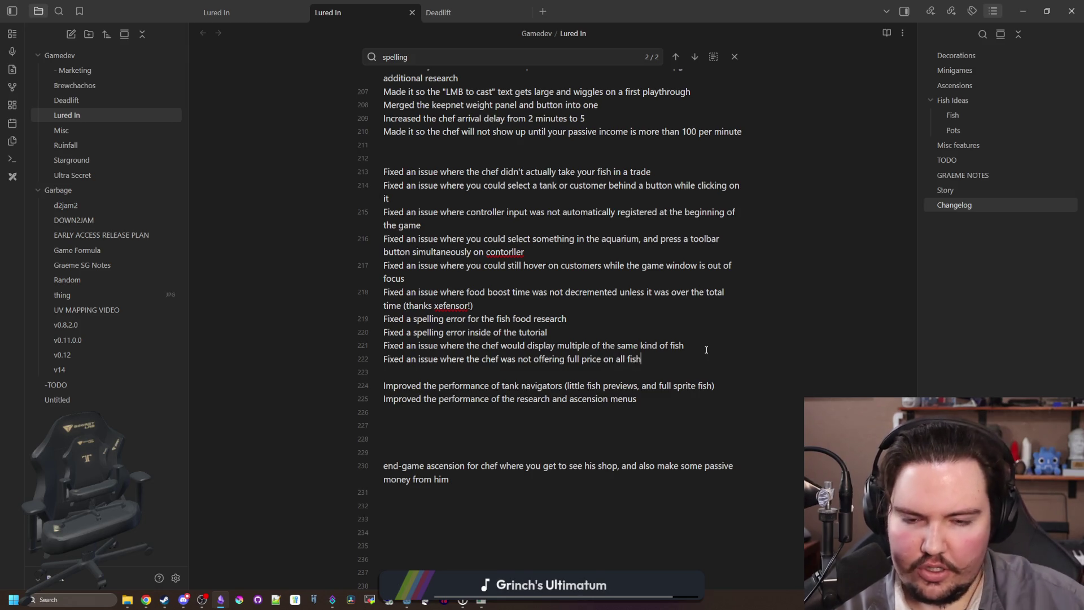
key(alt+Tab)
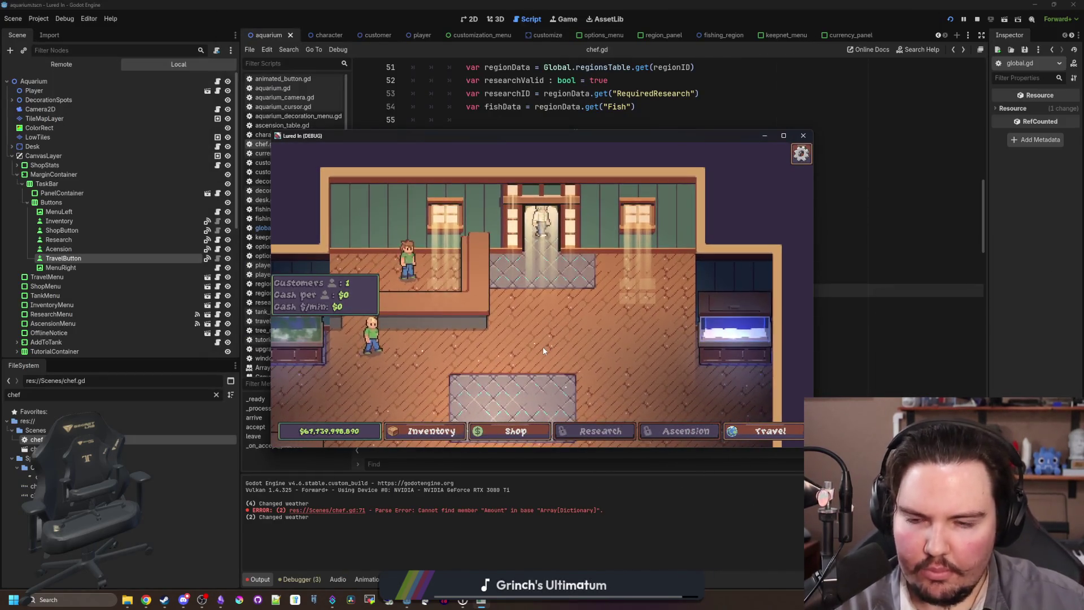
- Check the fish counts in the inventory while the chef's deal is shown
scroll(584, 310, up, 3)
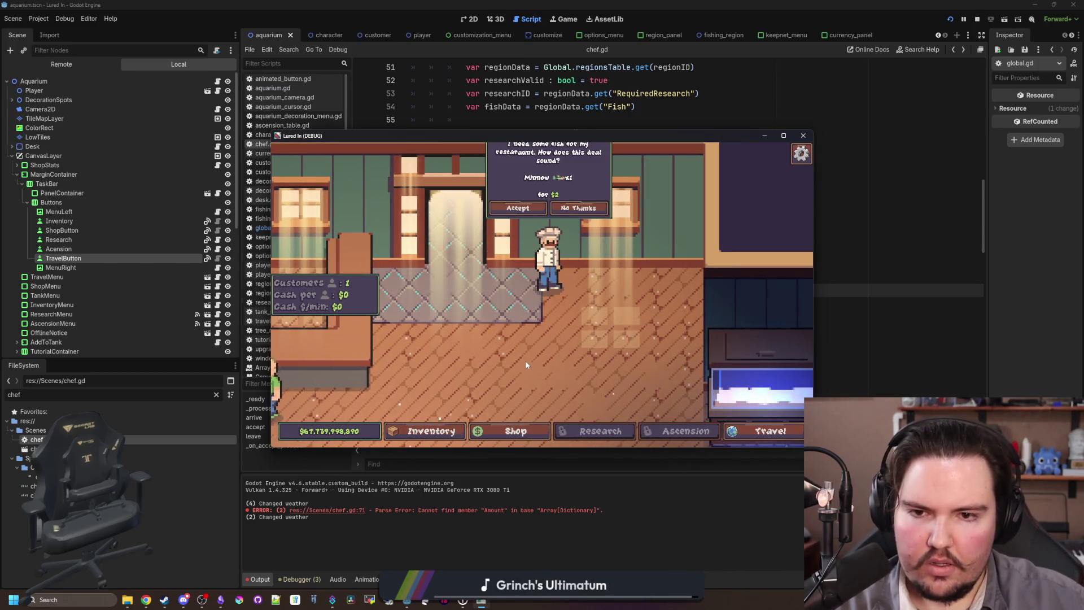
click(429, 430)
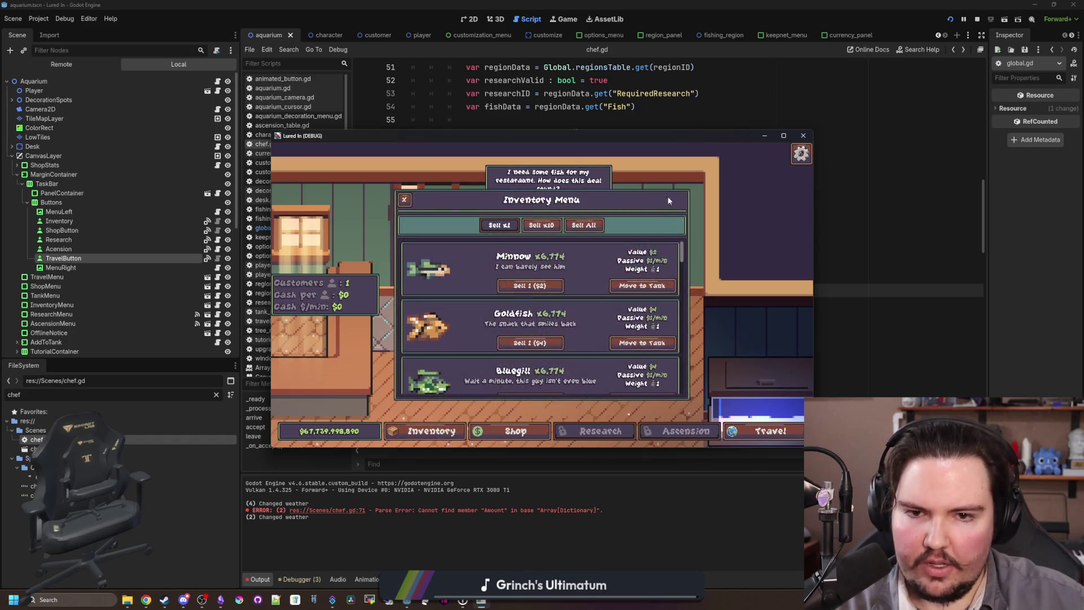
click(404, 198)
click(581, 235)
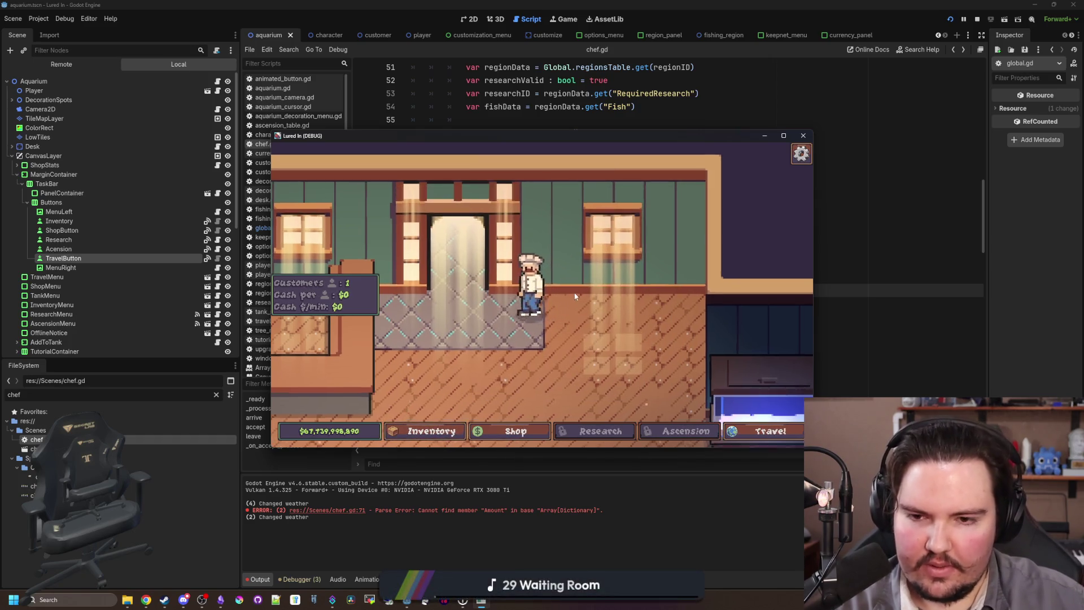
scroll(575, 295, down, 2)
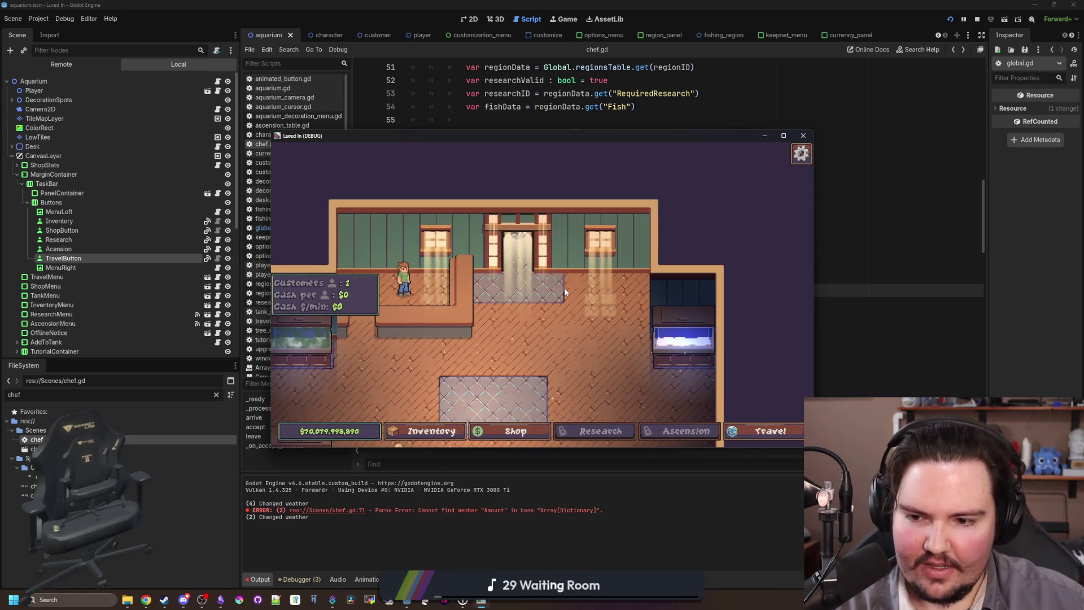
scroll(564, 287, up, 2)
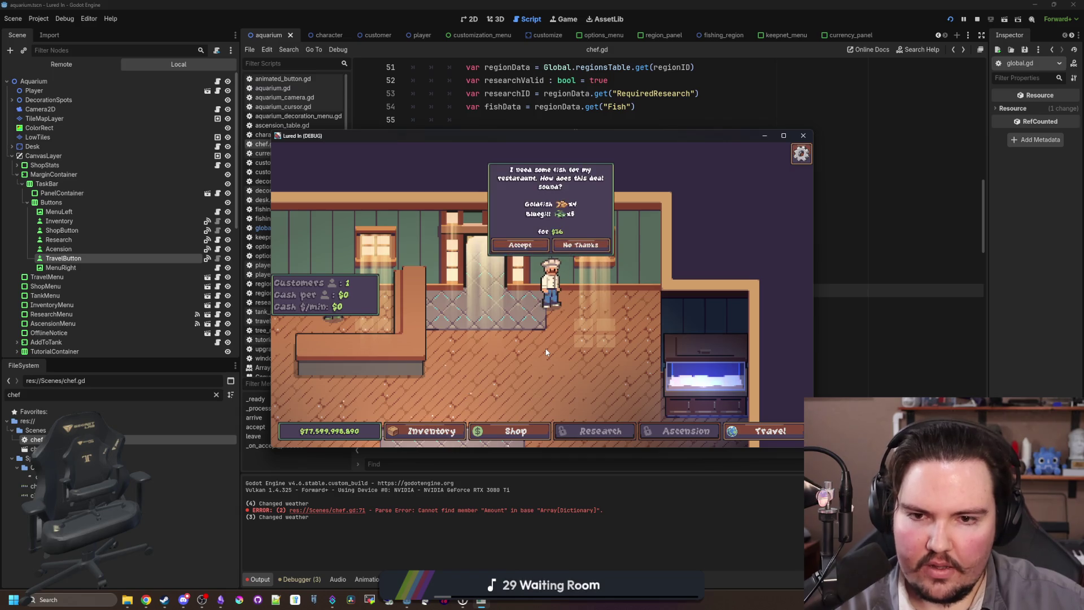
scroll(568, 329, up, 1)
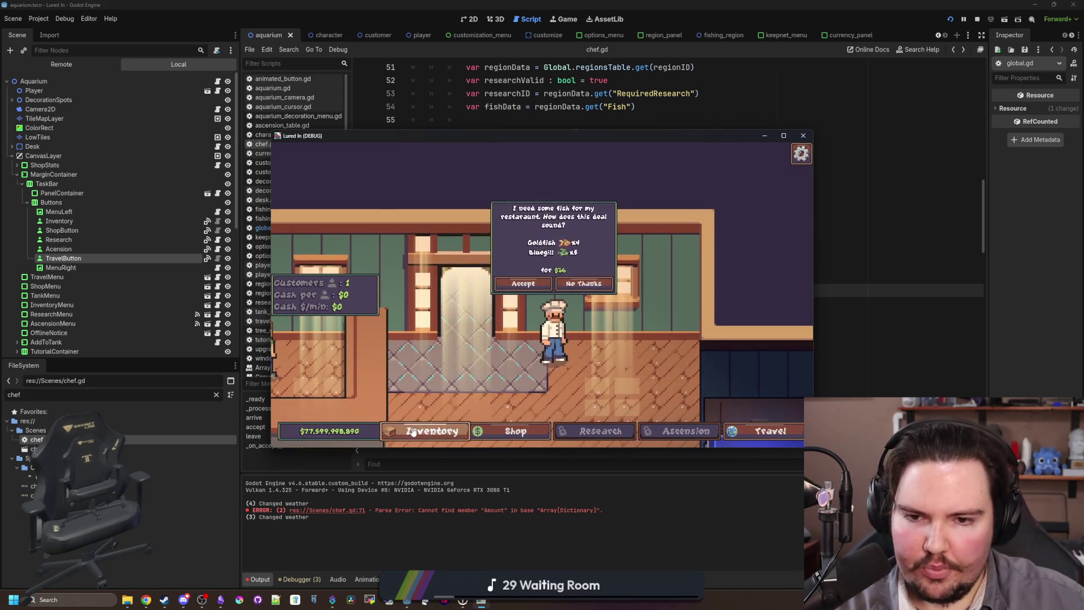
- Compare inventory fish amounts with the offer, then accept the chef's $36 Goldfish-and-Bluegill deal
click(413, 430)
click(413, 430)
click(413, 431)
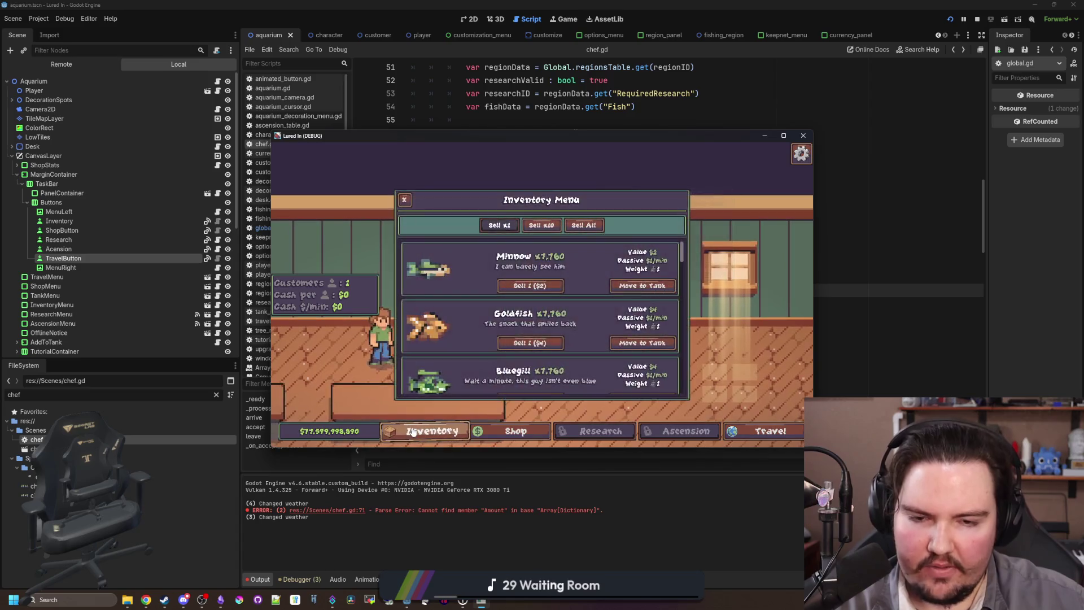
click(413, 430)
click(413, 430)
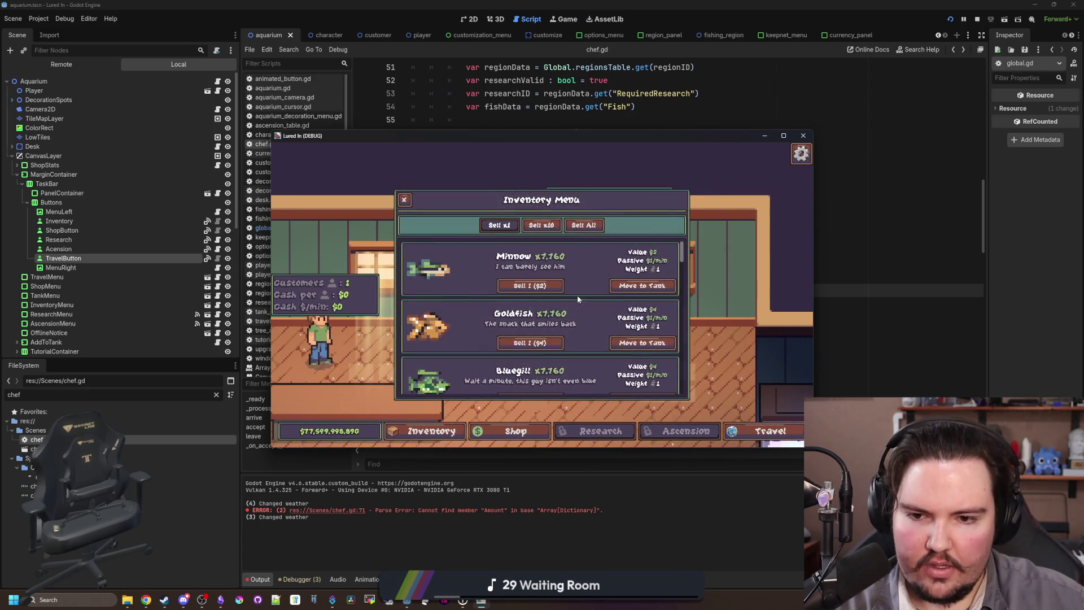
click(391, 440)
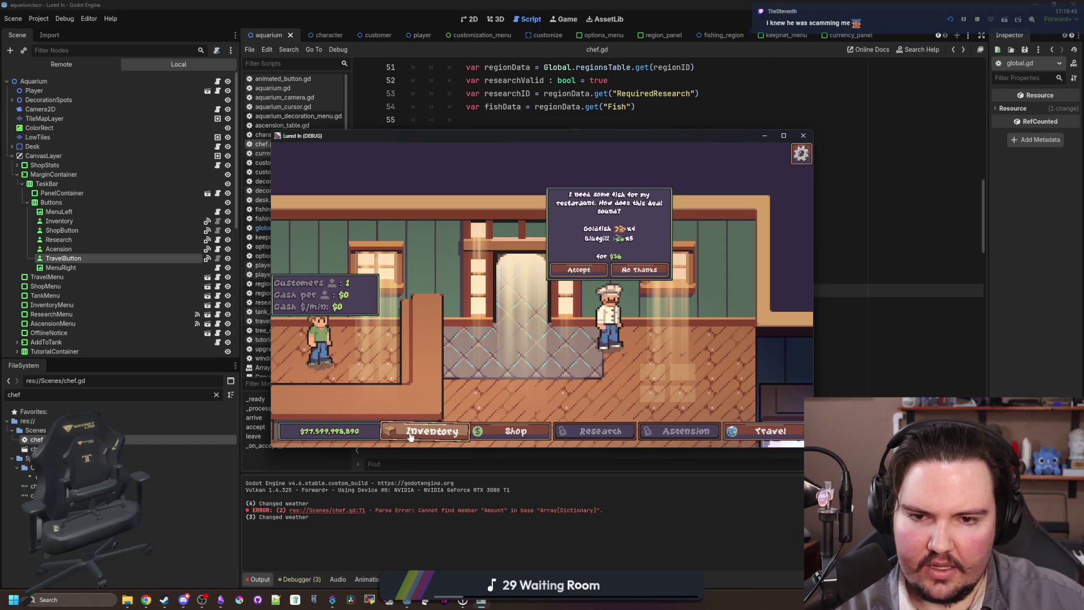
click(412, 432)
scroll(563, 318, down, 2)
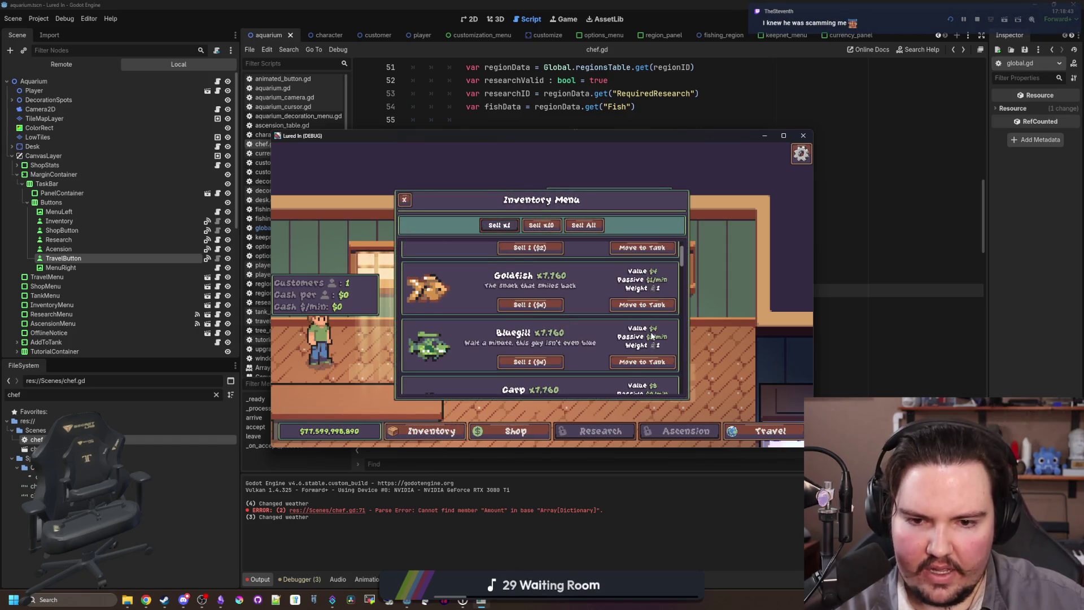
click(445, 428)
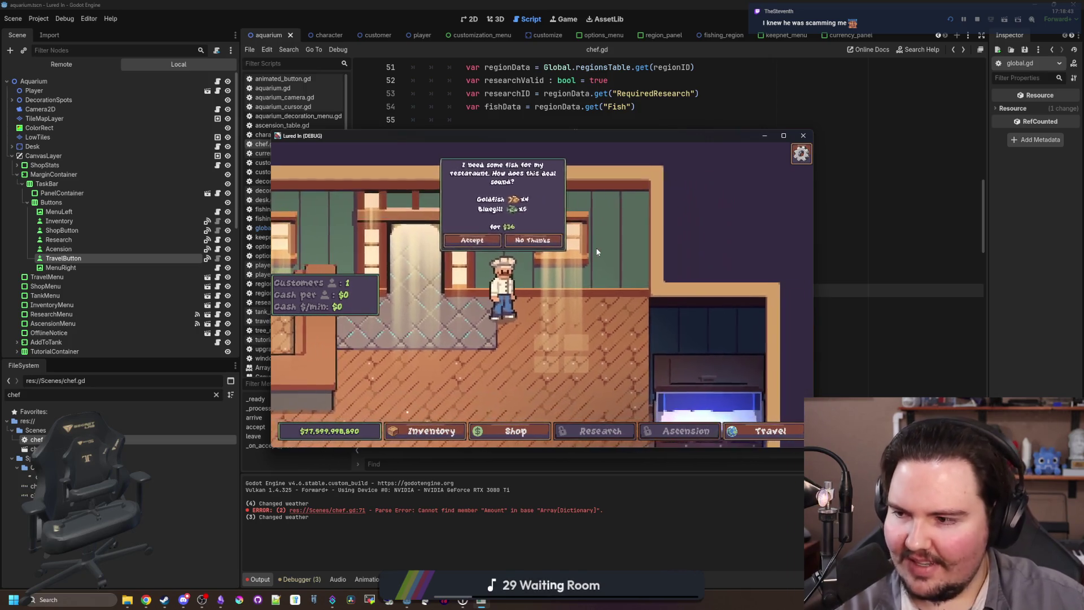
click(512, 240)
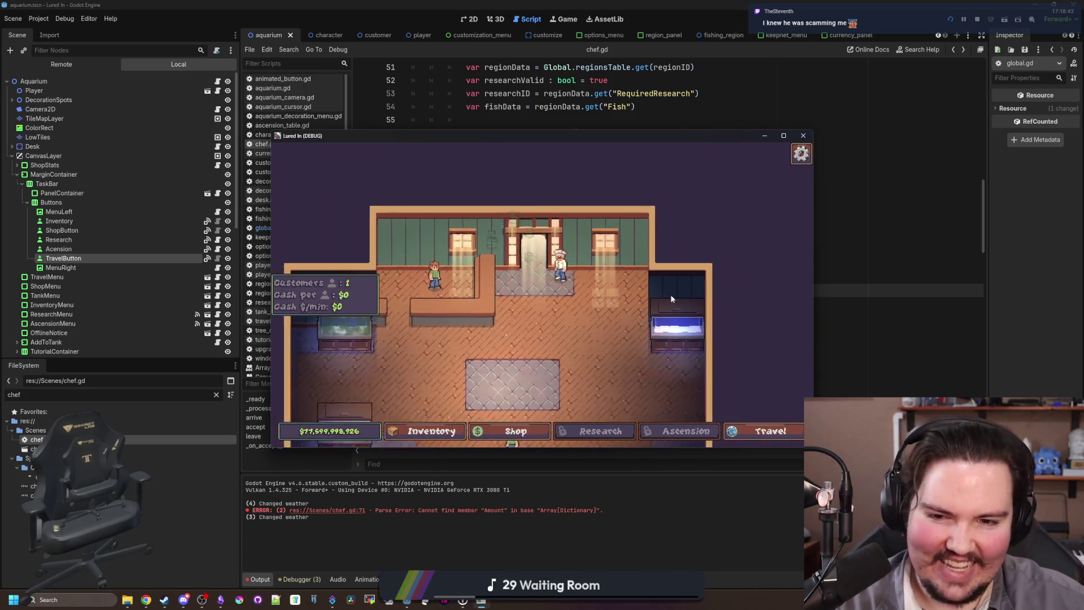
- Correct the changelog typo 'contorller' to 'controller' using the spelling suggestions
key(alt+Tab)
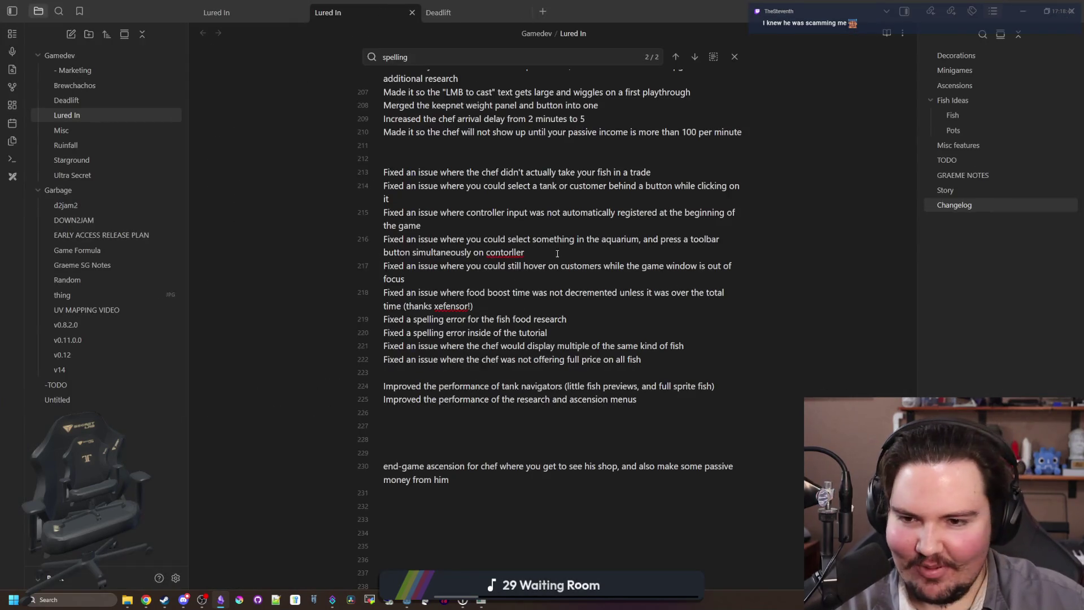
right_click(508, 252)
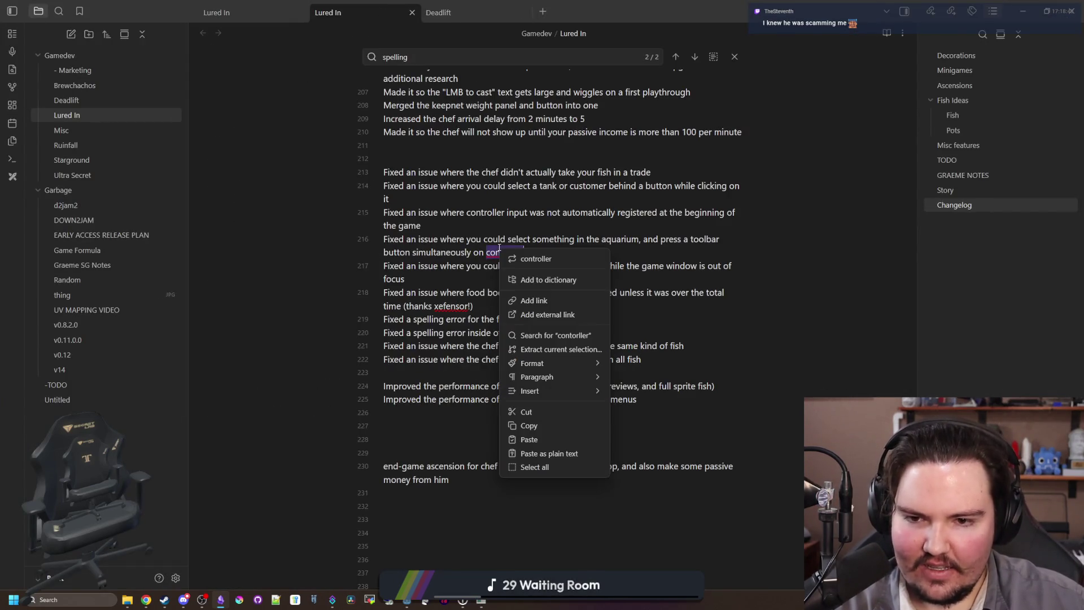
click(519, 262)
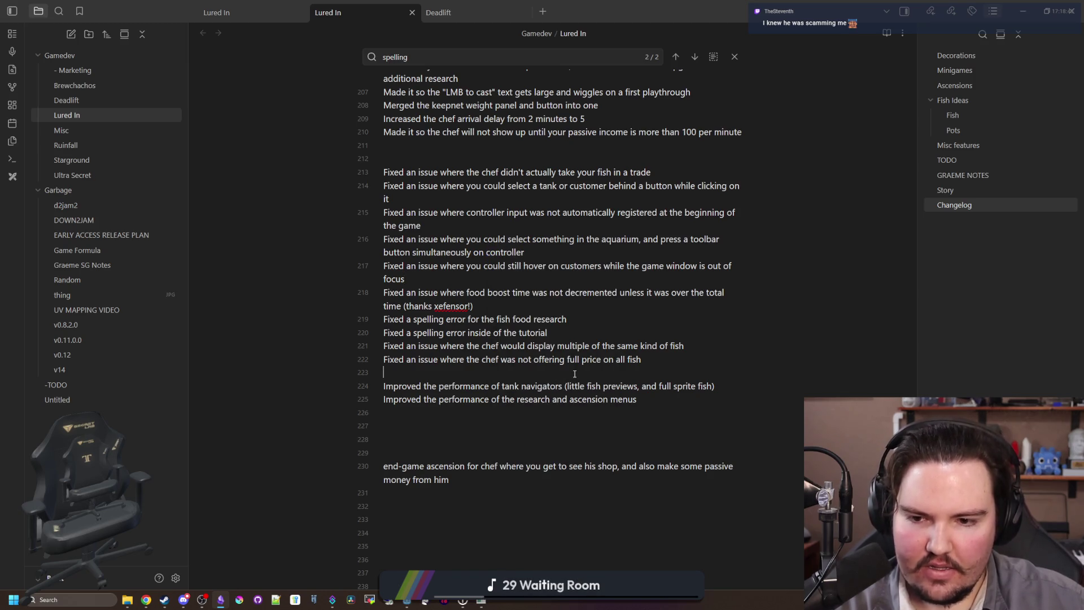
key(alt+Tab)
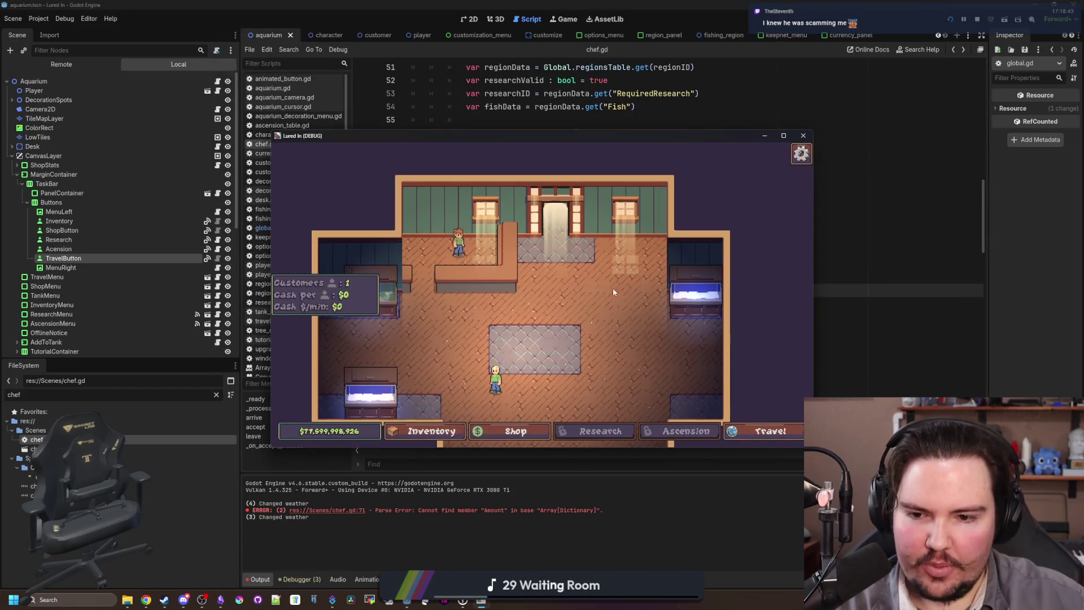
- Pan over the shop room and inspect the Fish Tank 2 details
scroll(613, 277, down, 2)
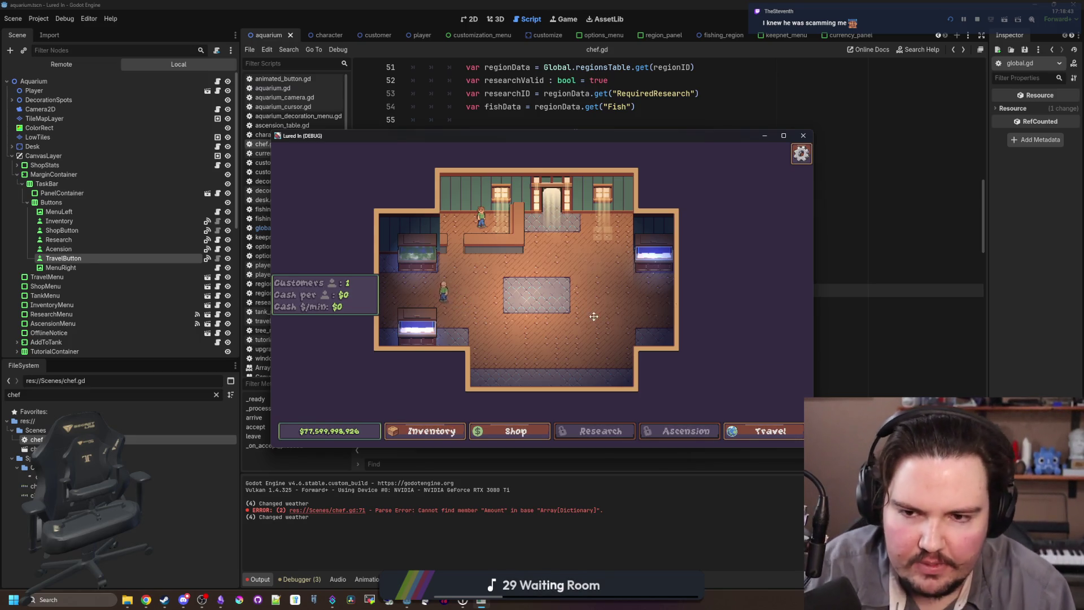
drag(594, 316, 561, 326)
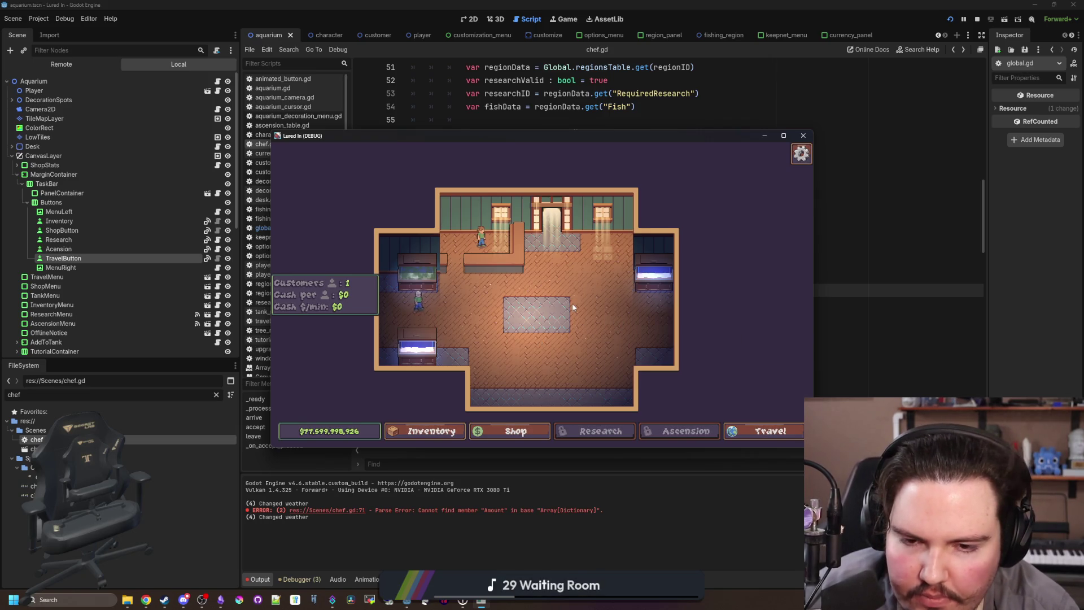
click(632, 290)
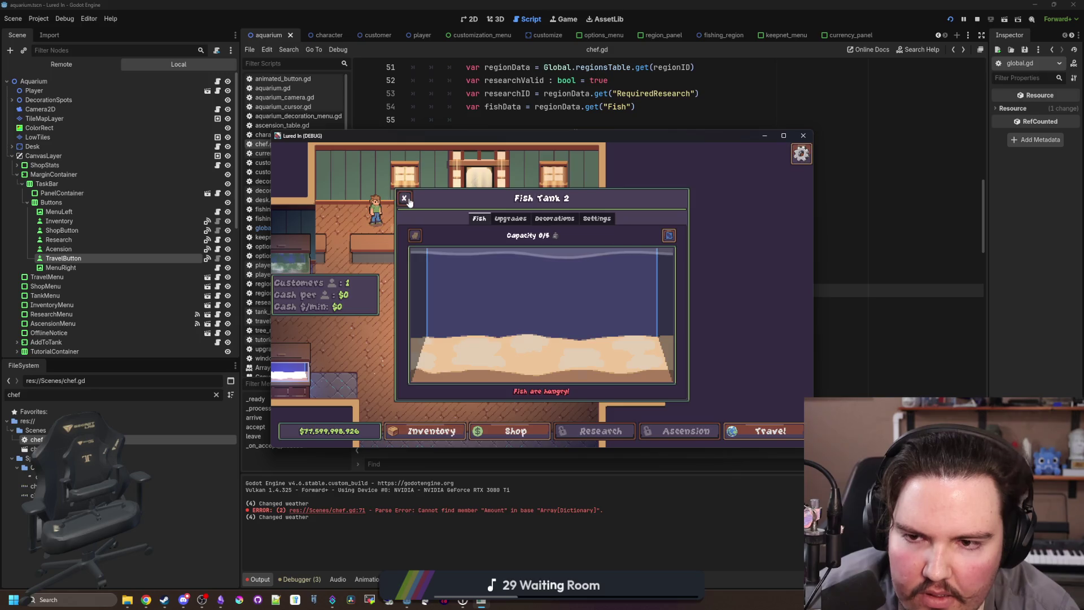
click(405, 198)
key(alt+Tab)
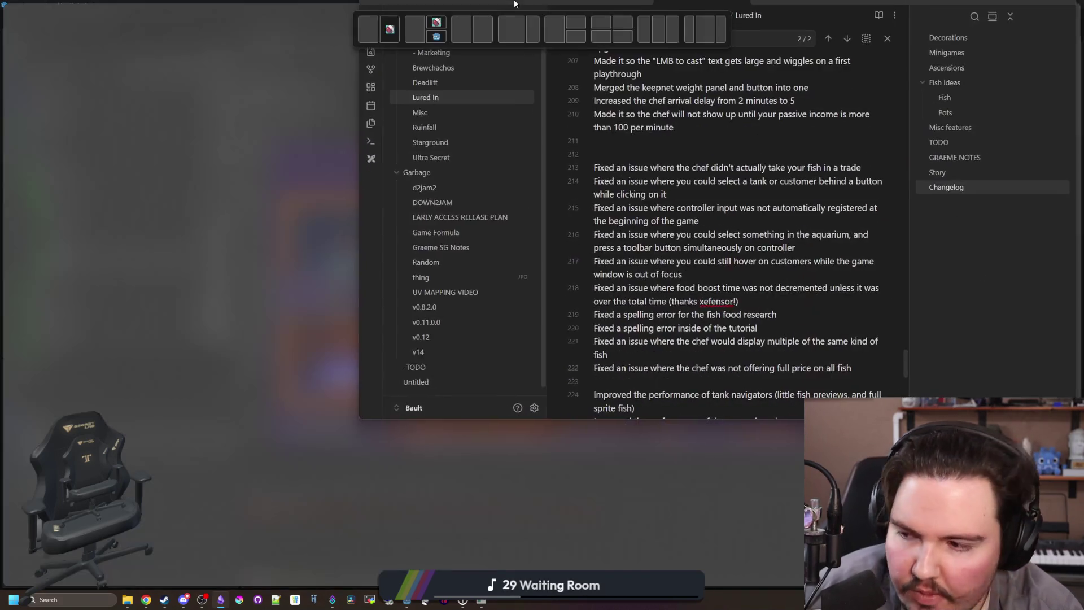
key(alt+Tab)
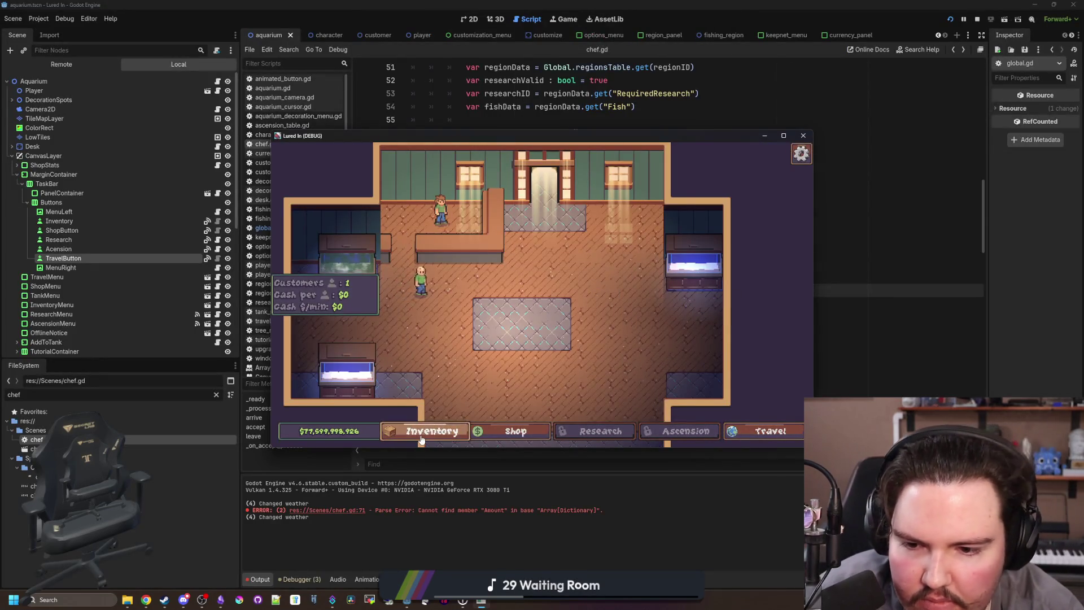
- Check the inventory against the chef's 2 Goldfish offer, then stop the game with F8
click(429, 431)
scroll(500, 305, down, 15)
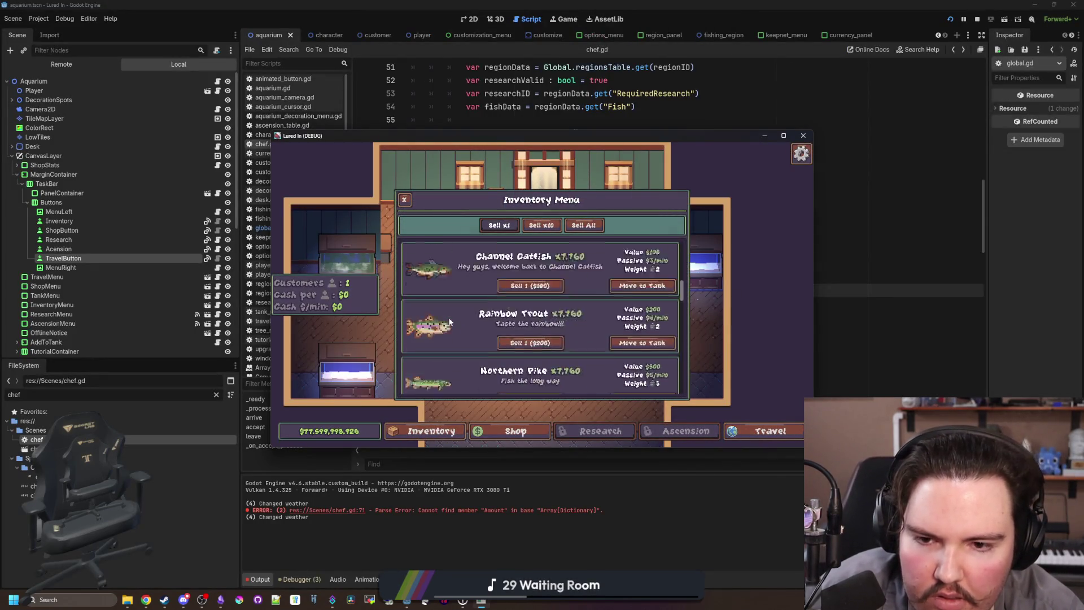
click(405, 199)
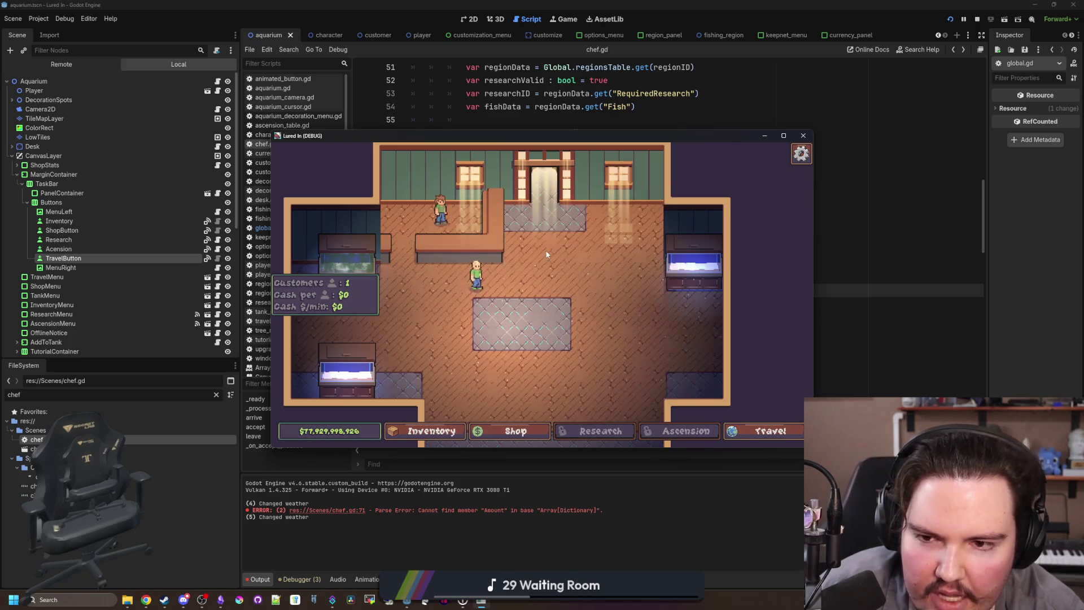
scroll(563, 291, up, 5)
drag(563, 291, 448, 395)
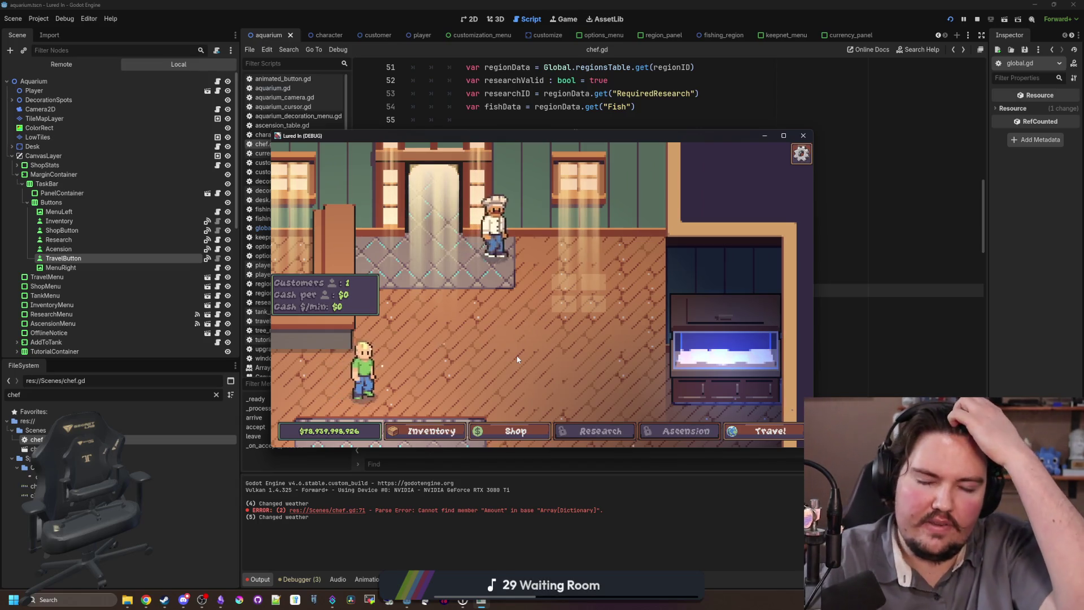
scroll(564, 238, up, 3)
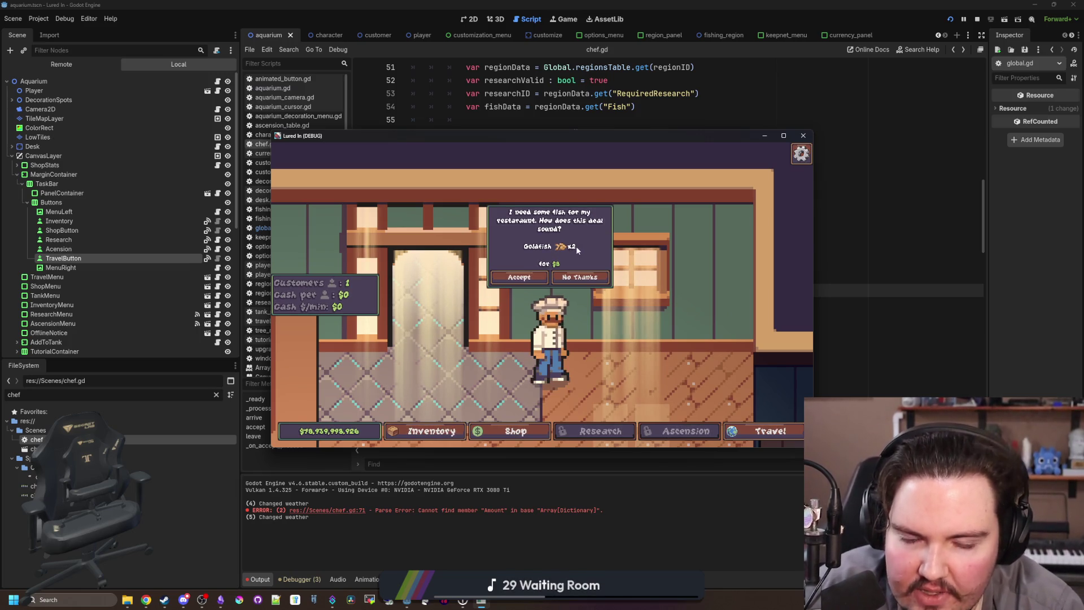
key(F8)
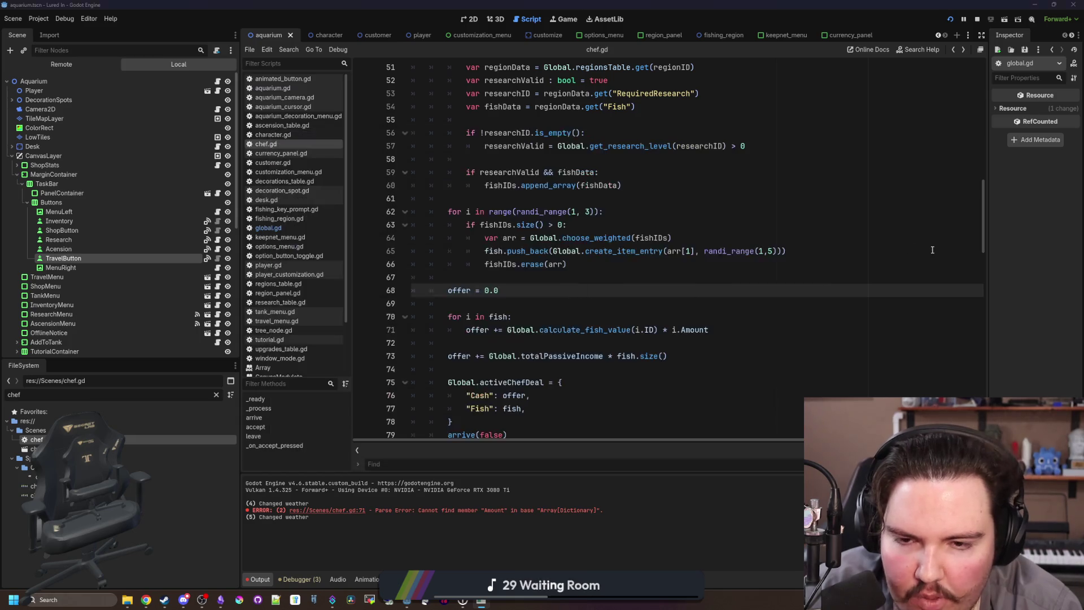
- Add a new update_ui() function below the arrive function in chef.gd
click(503, 277)
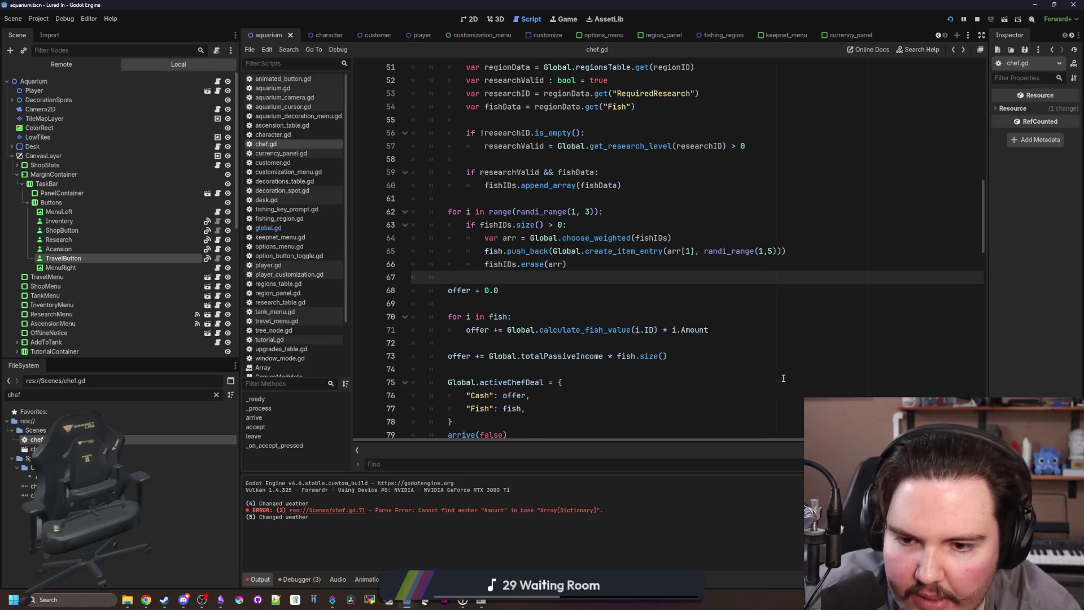
scroll(783, 377, down, 4)
click(484, 277)
scroll(482, 285, down, 11)
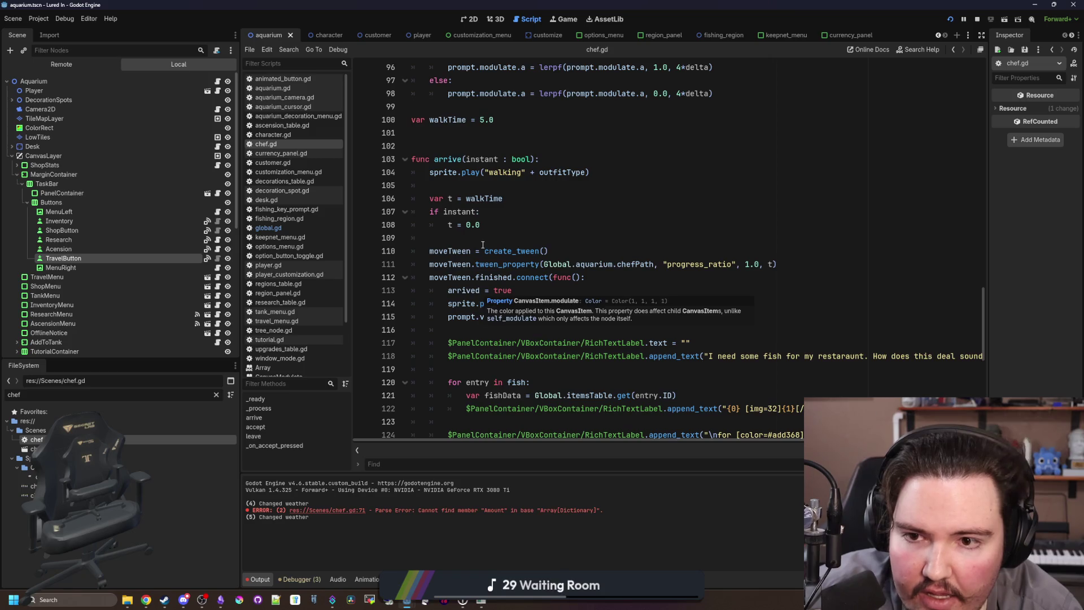
click(482, 245)
scroll(483, 245, down, 1)
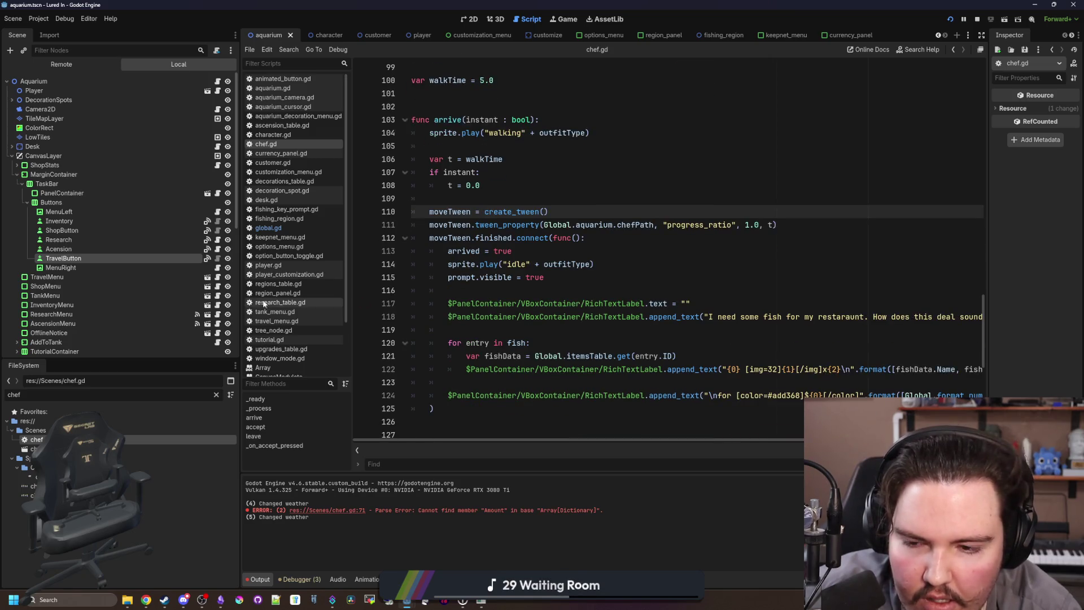
drag(240, 311, 36, 328)
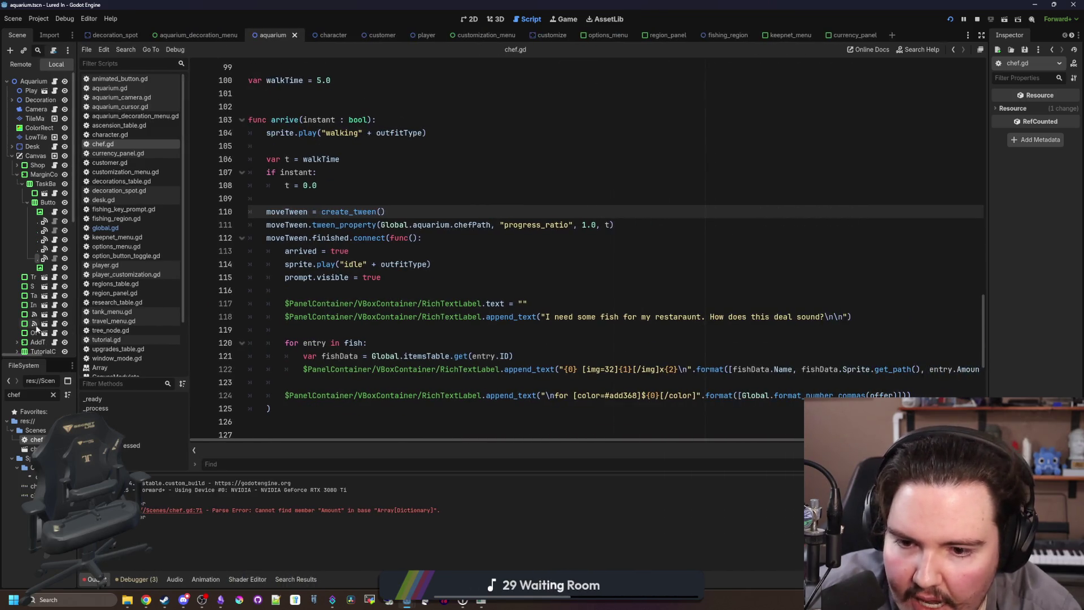
click(368, 322)
click(306, 420)
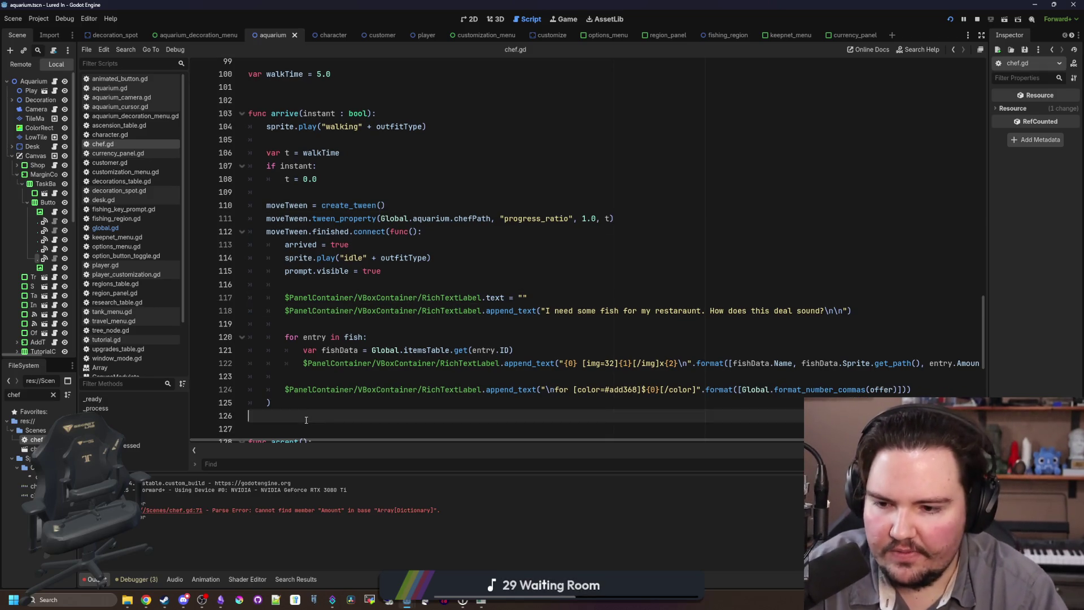
key(Return)
key(Return)
text(func update)
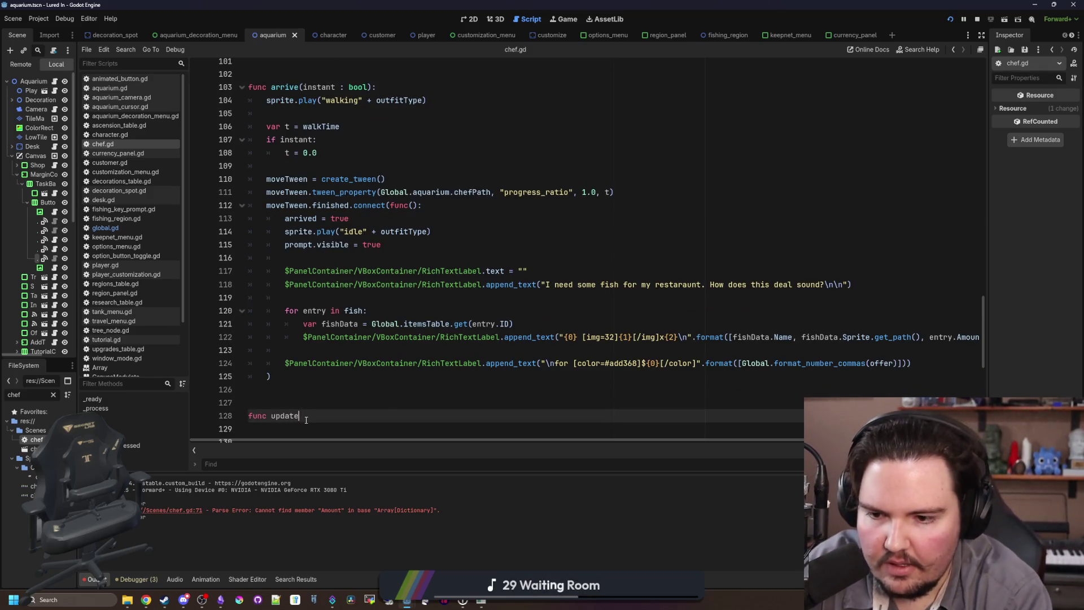
text(_ui():)
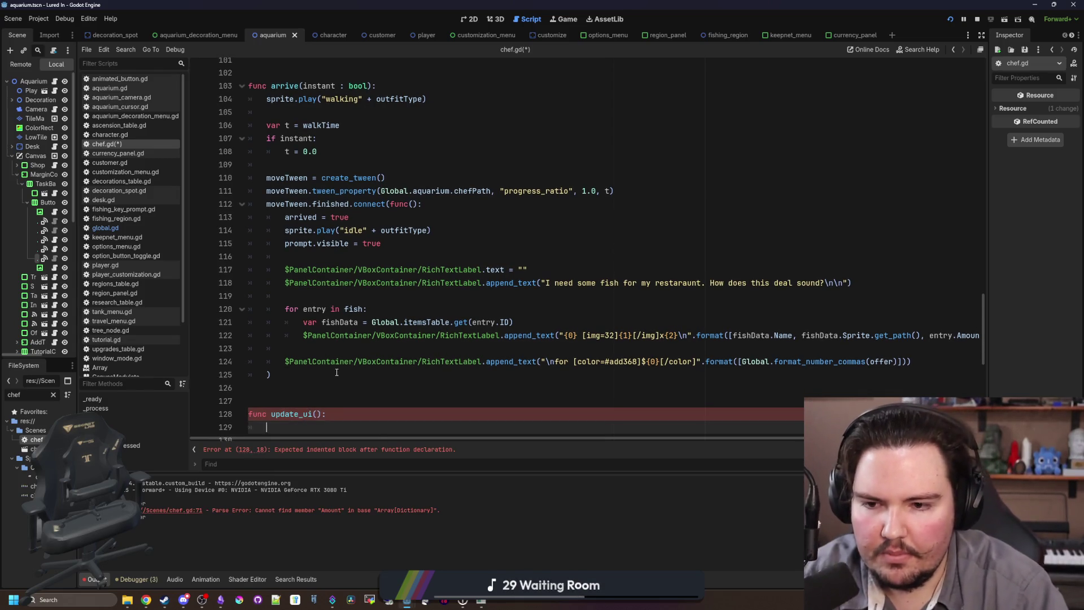
- Move the RichTextLabel offer-text lines out of arrive into update_ui()
click(336, 373)
mouse_move(931, 362)
mouse_down()
mouse_move(726, 361)
mouse_move(248, 240)
mouse_move(211, 217)
mouse_move(194, 269)
mouse_up()
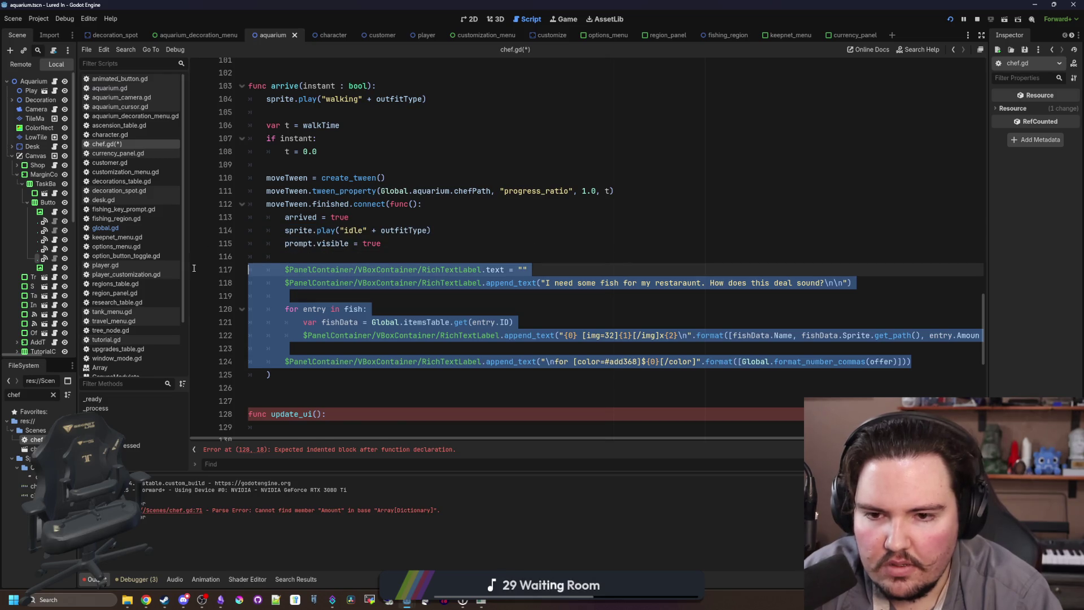
key(BackSpace)
text(update_ui())
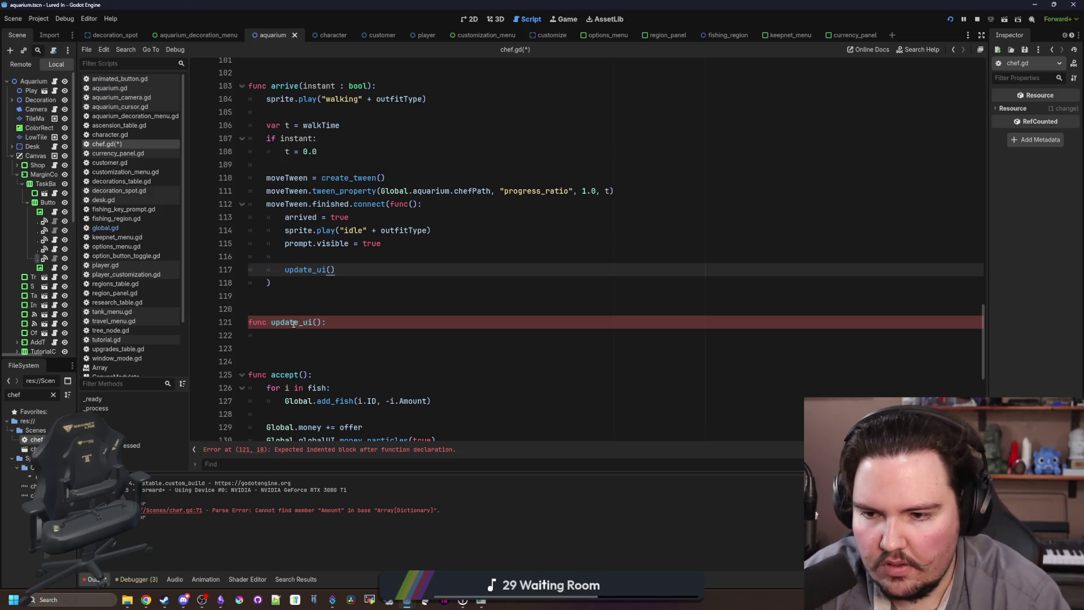
click(293, 335)
key(ctrl+v)
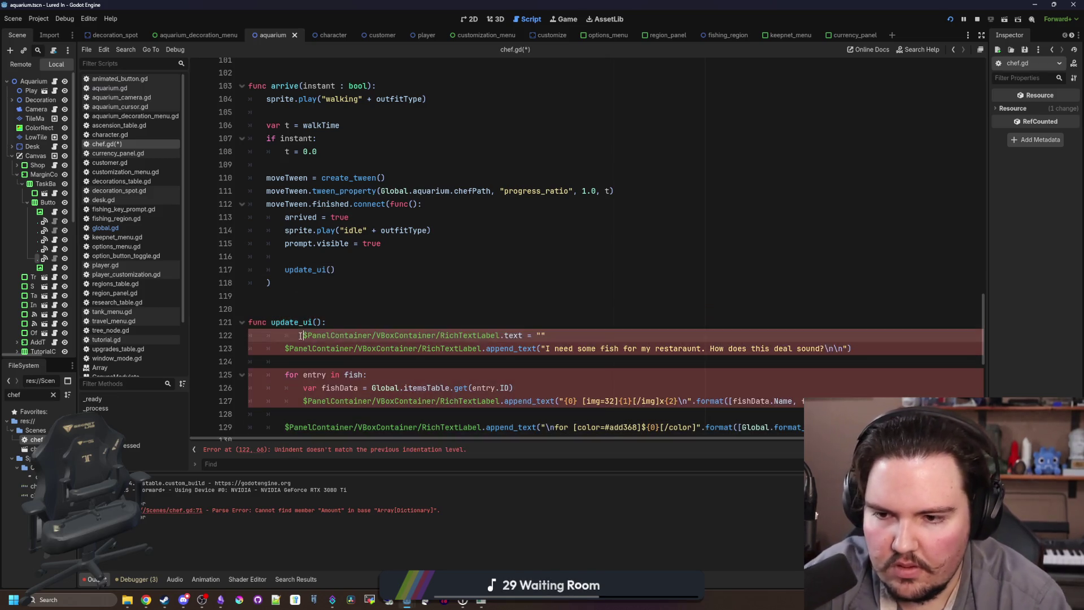
click(337, 251)
key(BackSpace)
- Unindent the update_ui body by one level and save chef.gd
scroll(337, 251, down, 3)
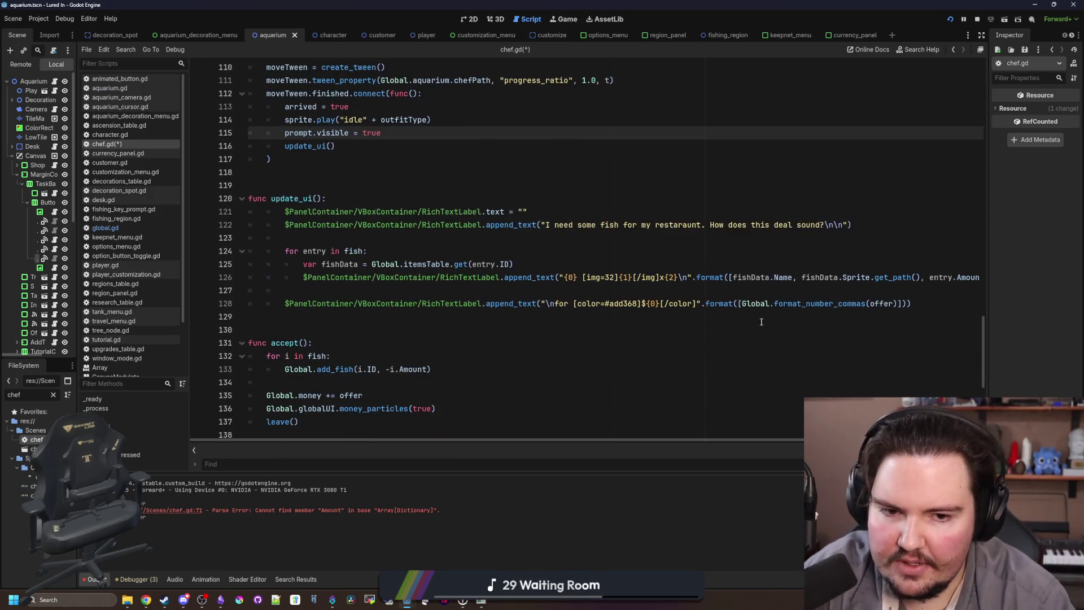
drag(910, 303, 134, 215)
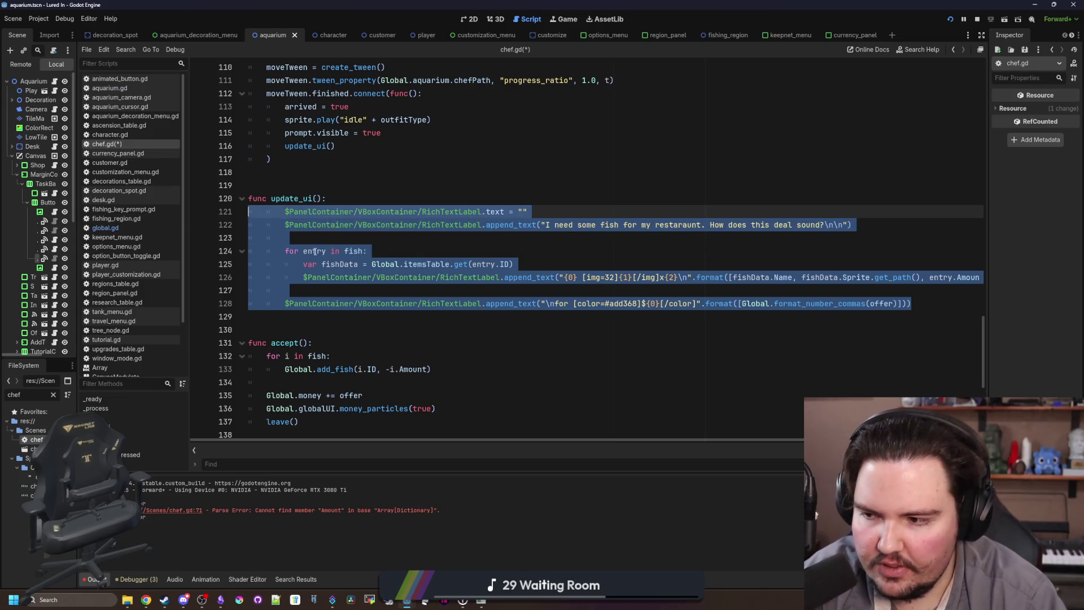
key(shift+Tab)
key(Up)
key(Up)
scroll(315, 256, up, 2)
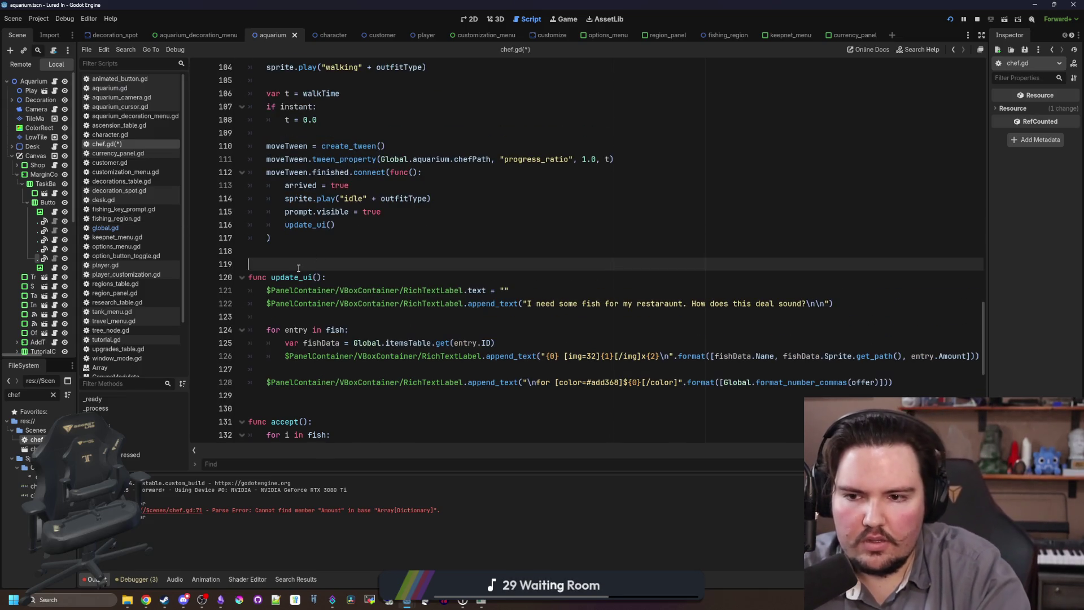
key(ctrl+s)
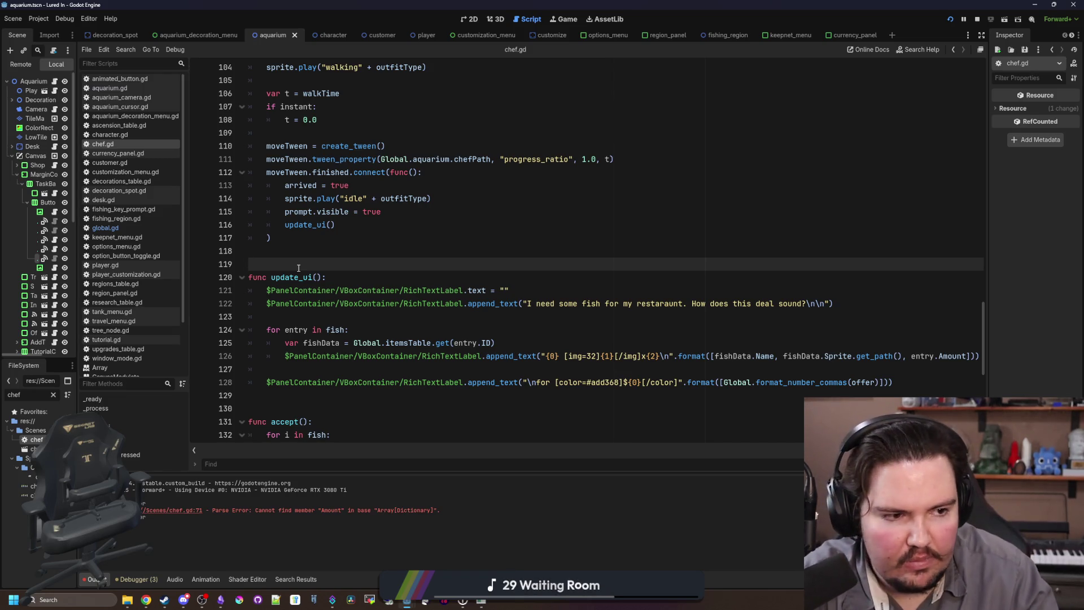
scroll(298, 267, down, 1)
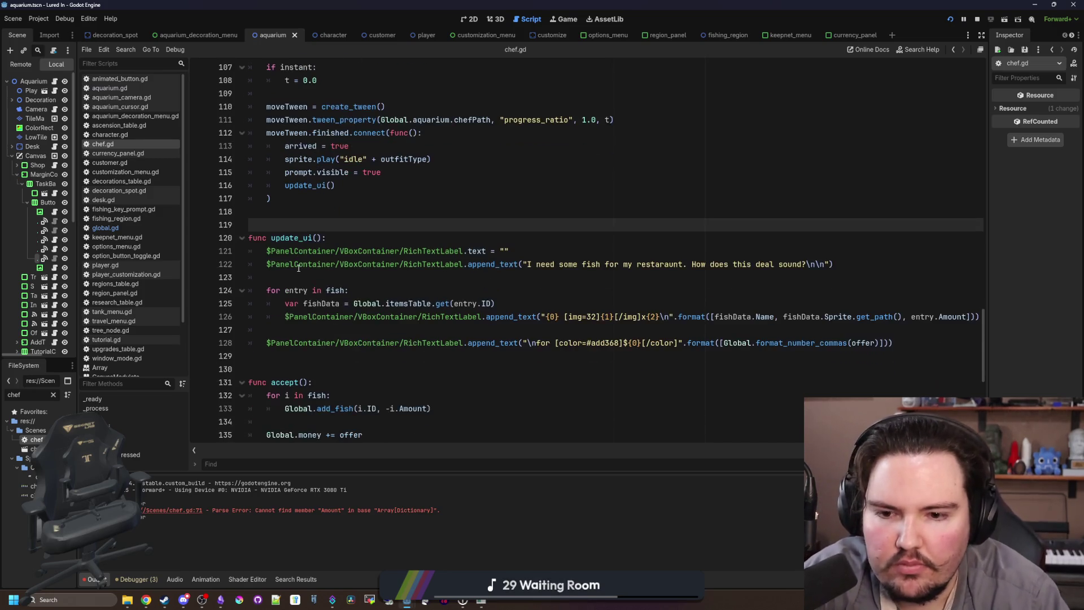
scroll(343, 249, up, 20)
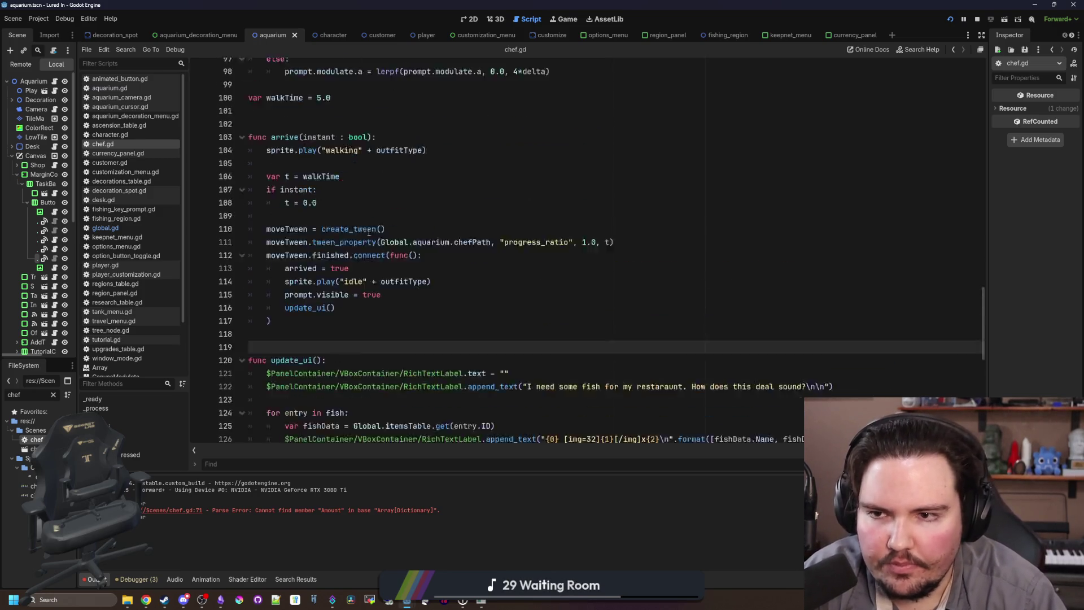
scroll(389, 239, up, 8)
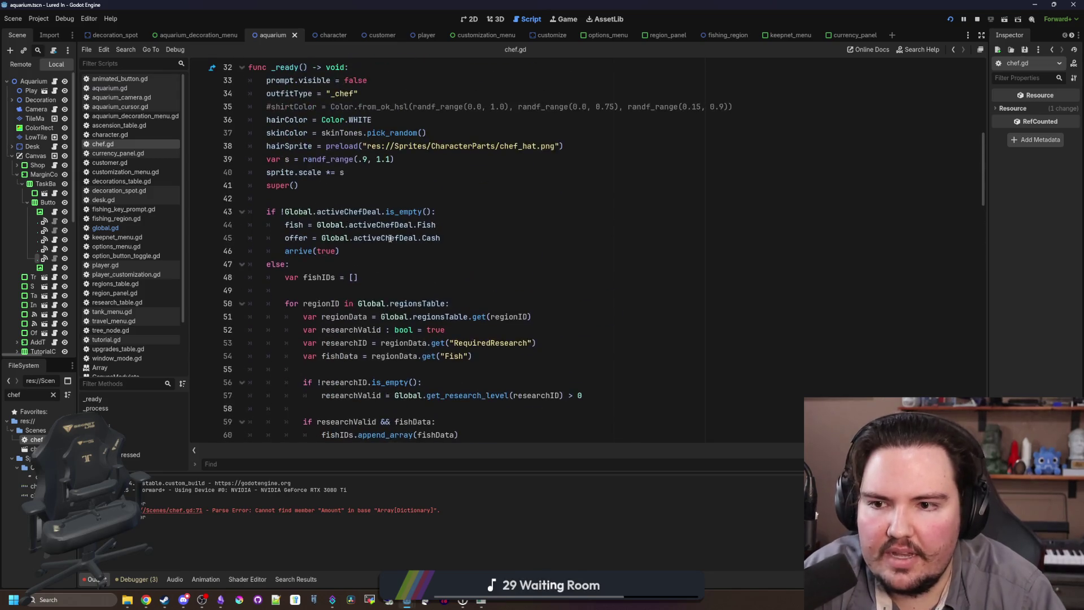
scroll(339, 254, down, 3)
- Add a line '#Global.inventor' after super() in _ready, commented out with Ctrl+K
click(320, 261)
key(Return)
key(Return)
text(Global.)
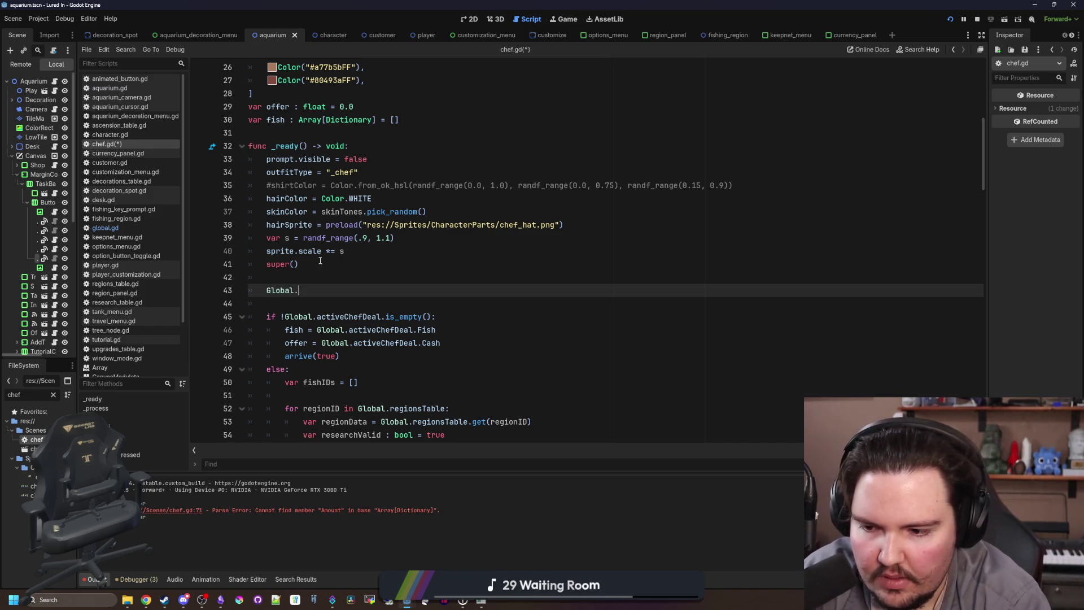
text(fish)
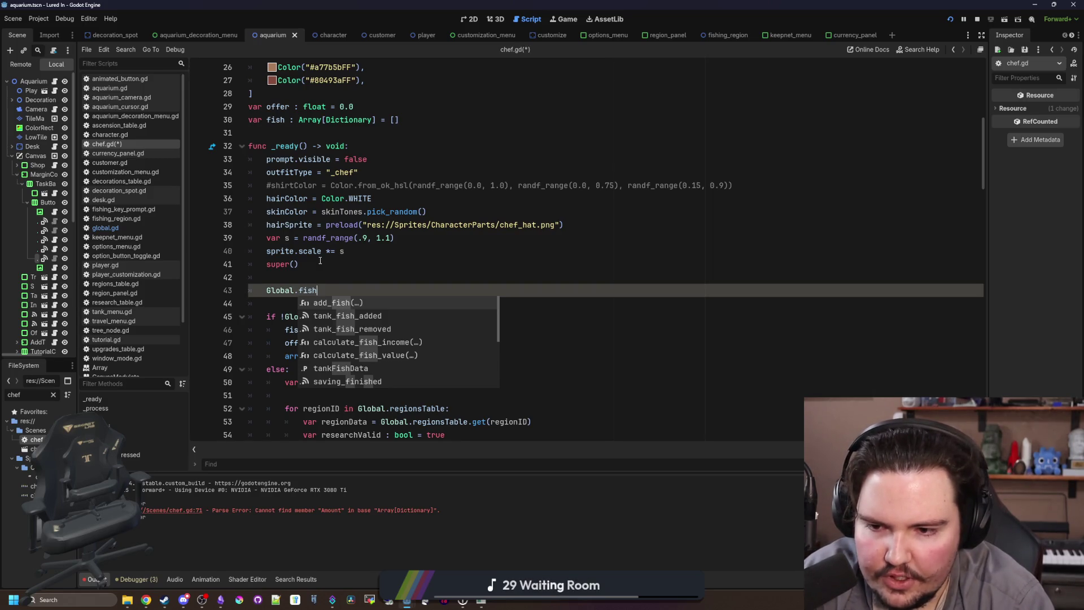
key(BackSpace)
key(BackSpace)
key(BackSpace)
text(inventoir)
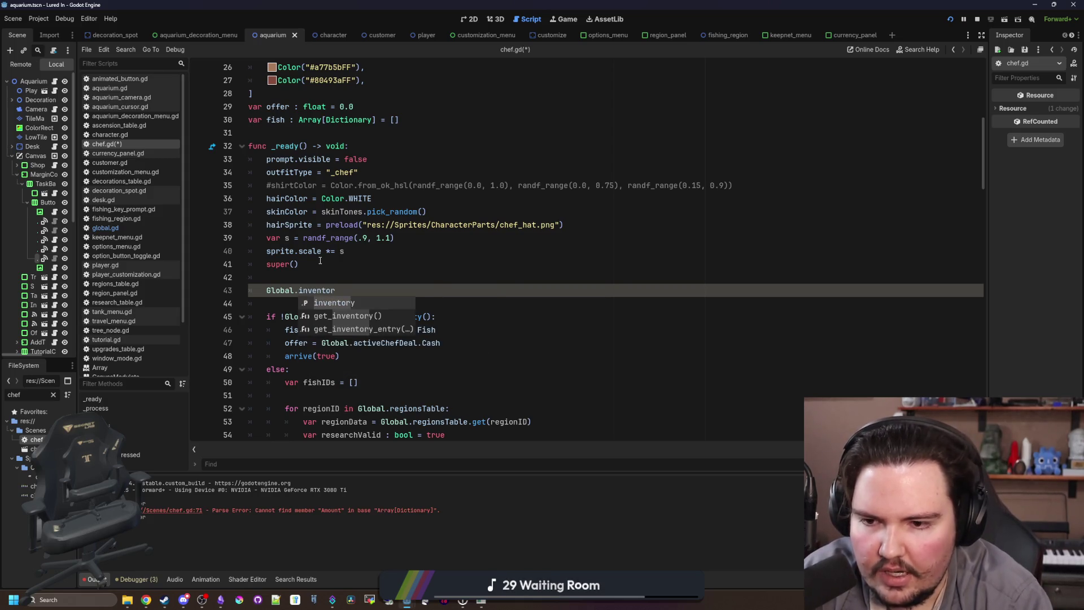
key(ctrl+k)
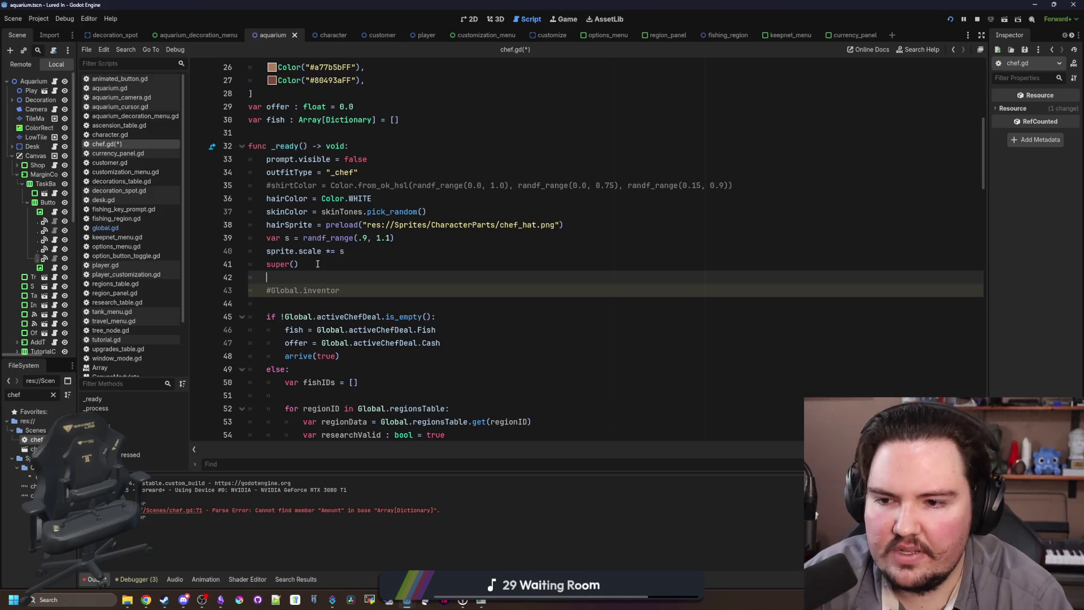
- Switch to the global.gd script and start a text search
scroll(433, 96, up, 8)
click(407, 120)
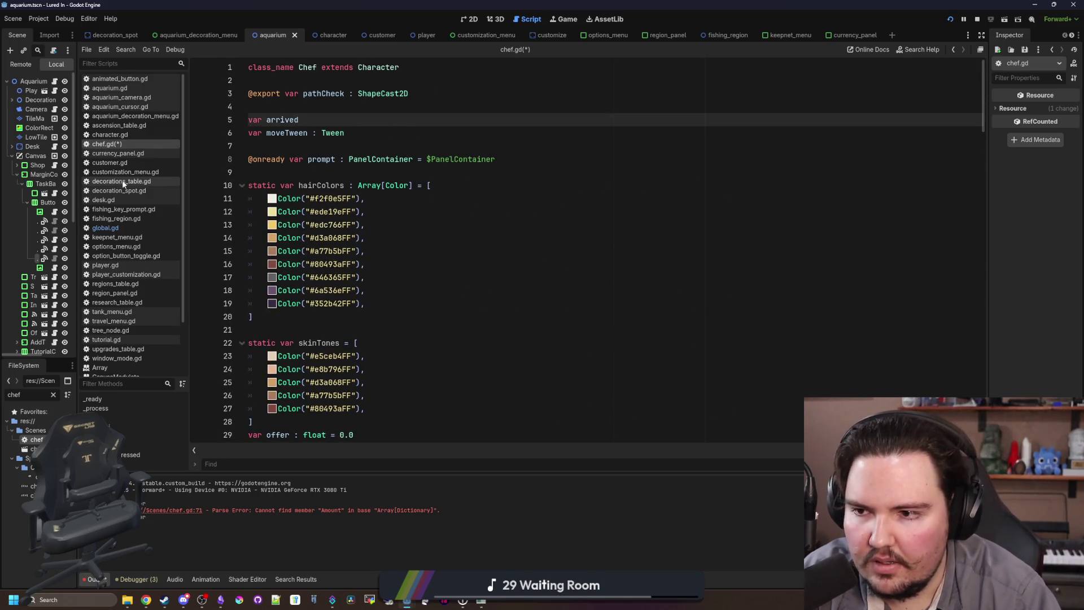
click(105, 227)
click(510, 271)
key(ctrl+f)
- Add an inventory_changed.emit() call at the end of add_fish in global.gd
text(add_fiush)
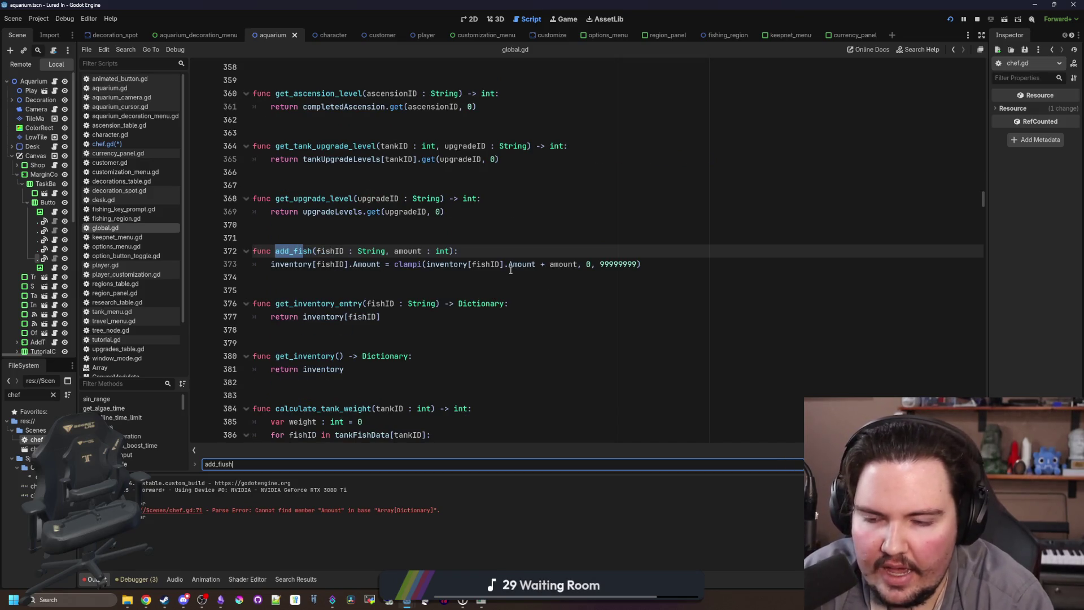
click(510, 270)
ctrl+click(303, 264)
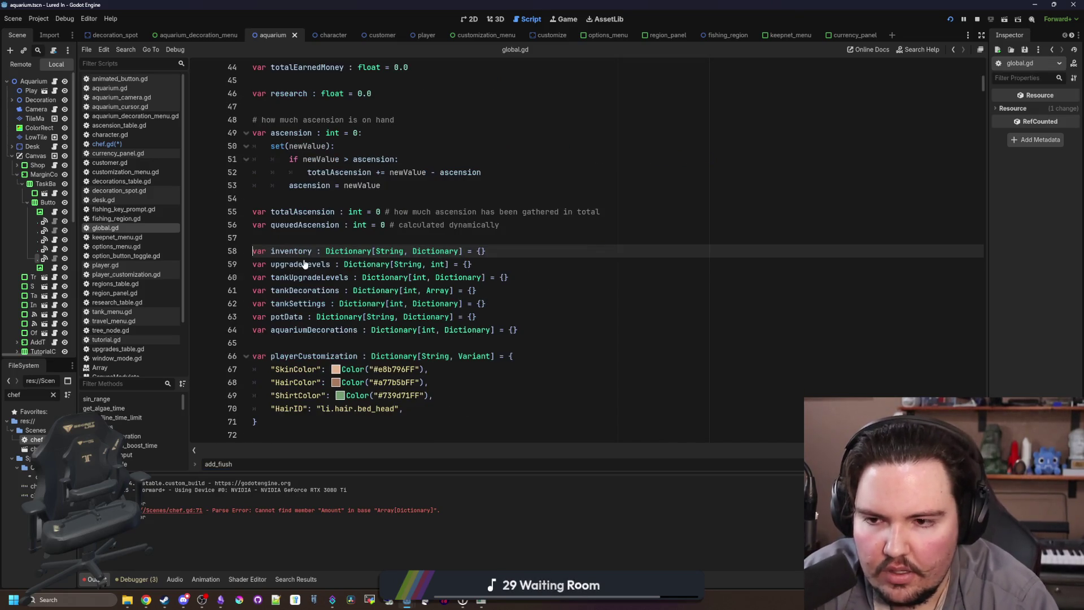
key(alt+Left)
key(Return)
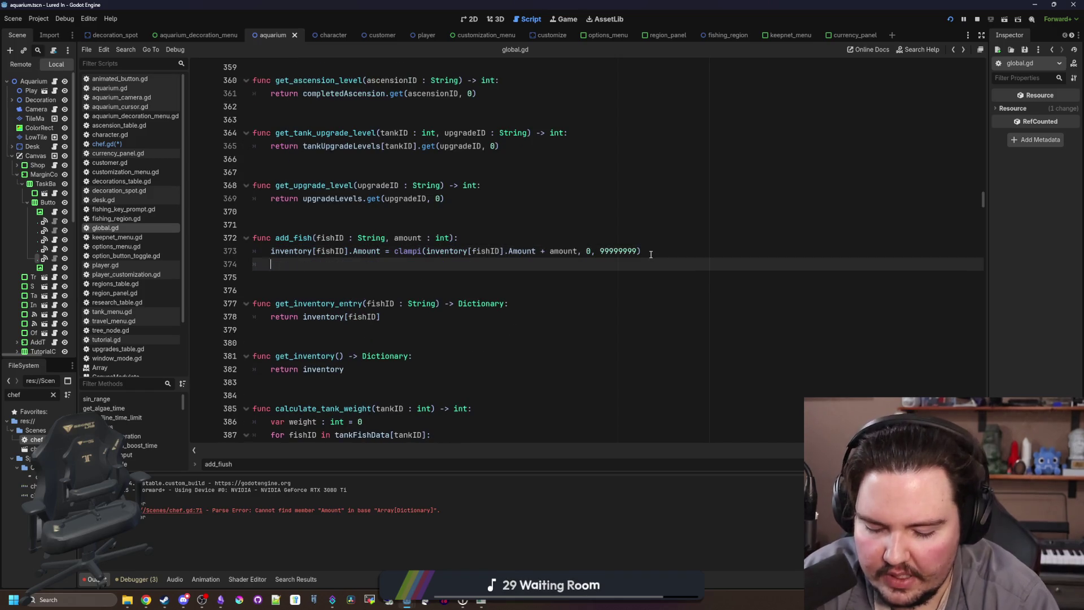
text(anged()
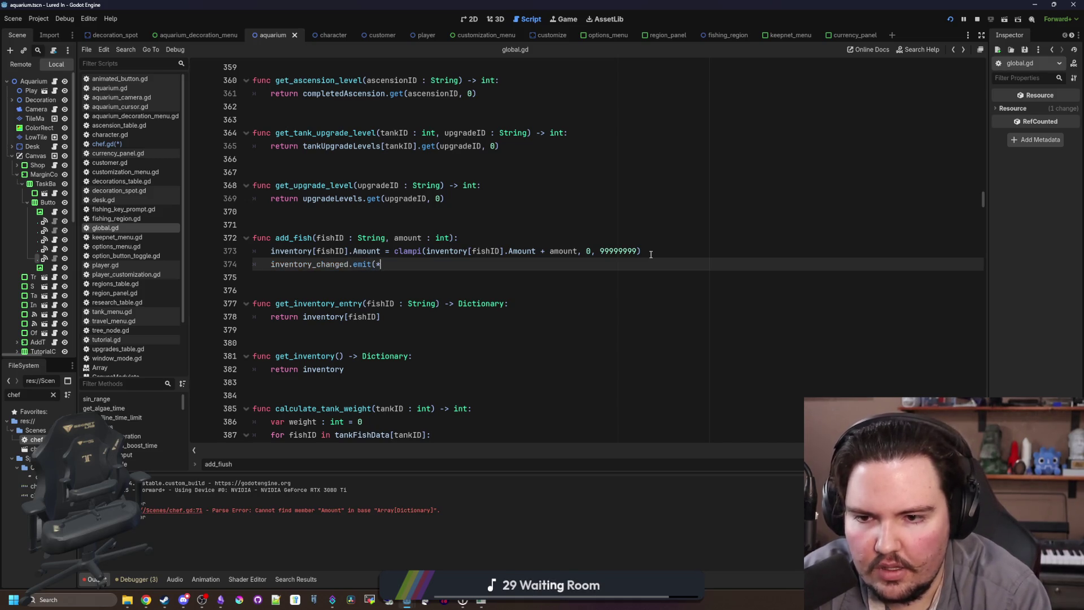
drag(382, 263, 267, 263)
key(ctrl+c)
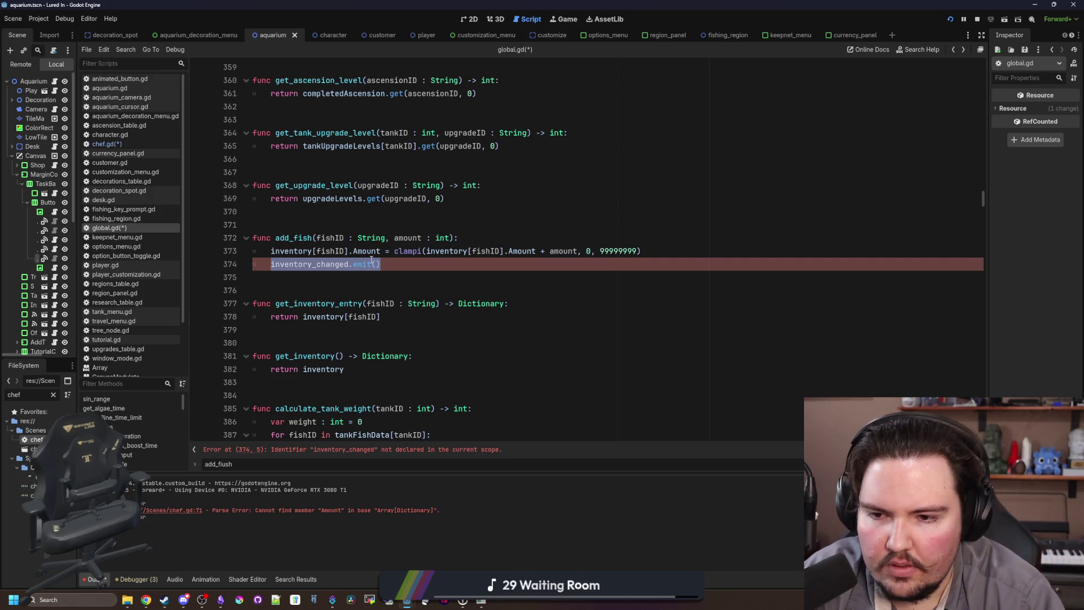
- Search global.gd for inventory to reach its declaration on line 58
key(ctrl+f)
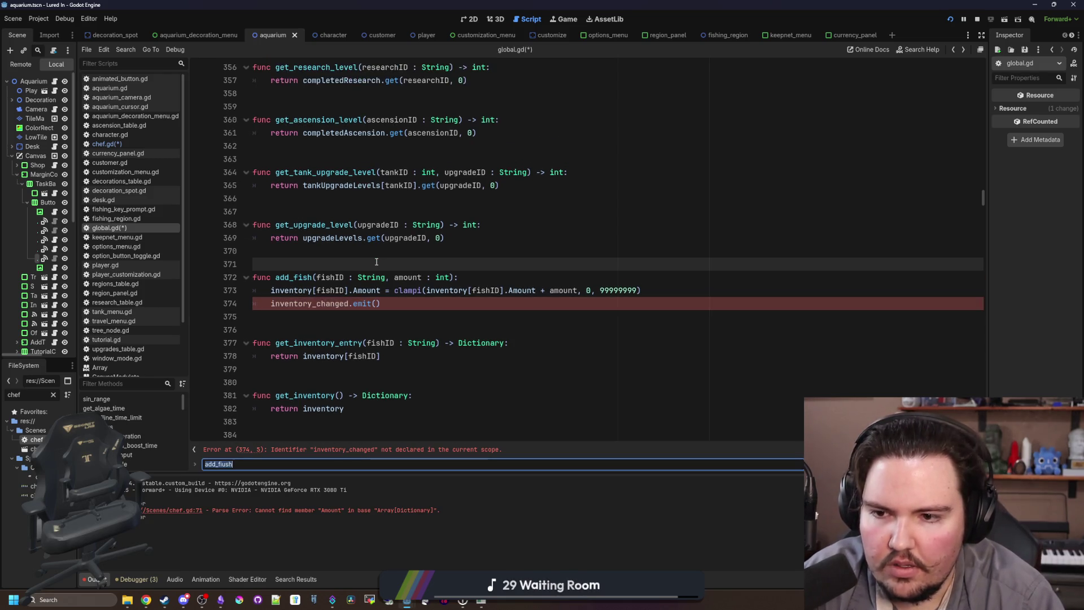
text(remove_fis)
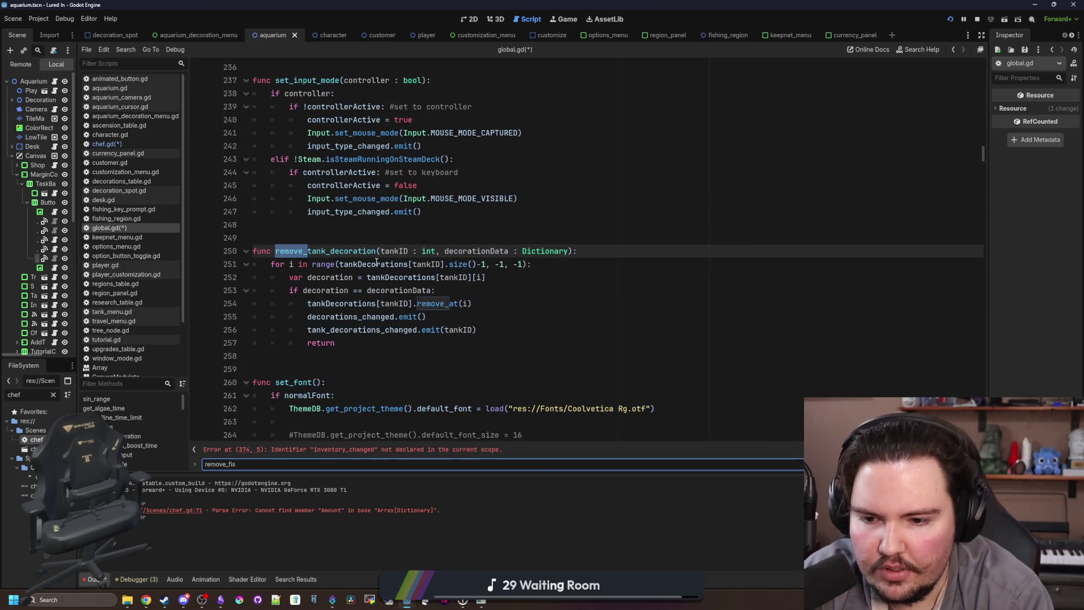
key(ctrl+BackSpace)
text(change)
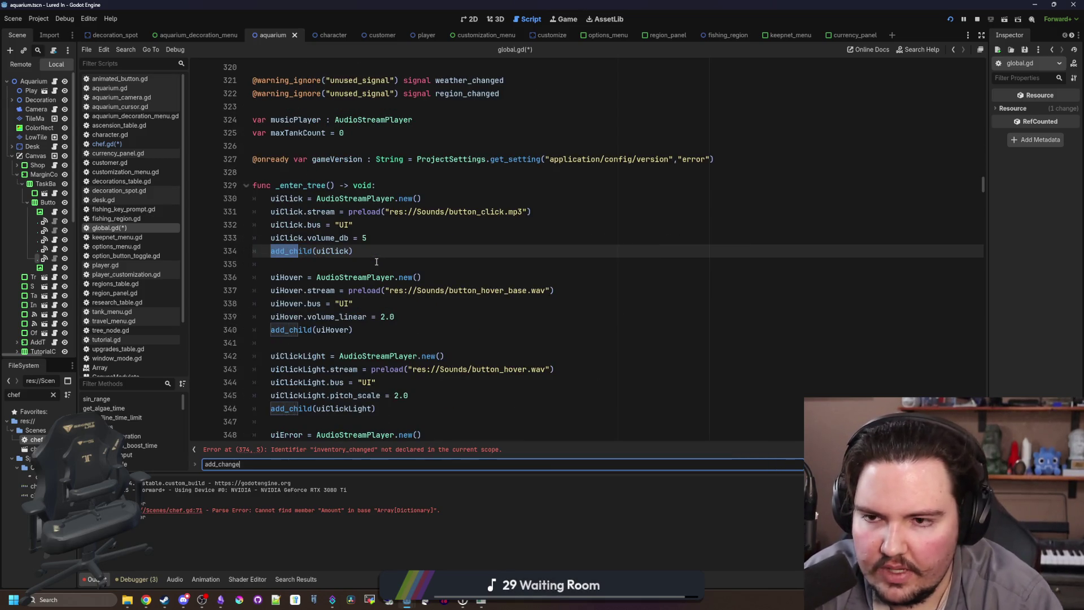
key(ctrl+a)
text(invent)
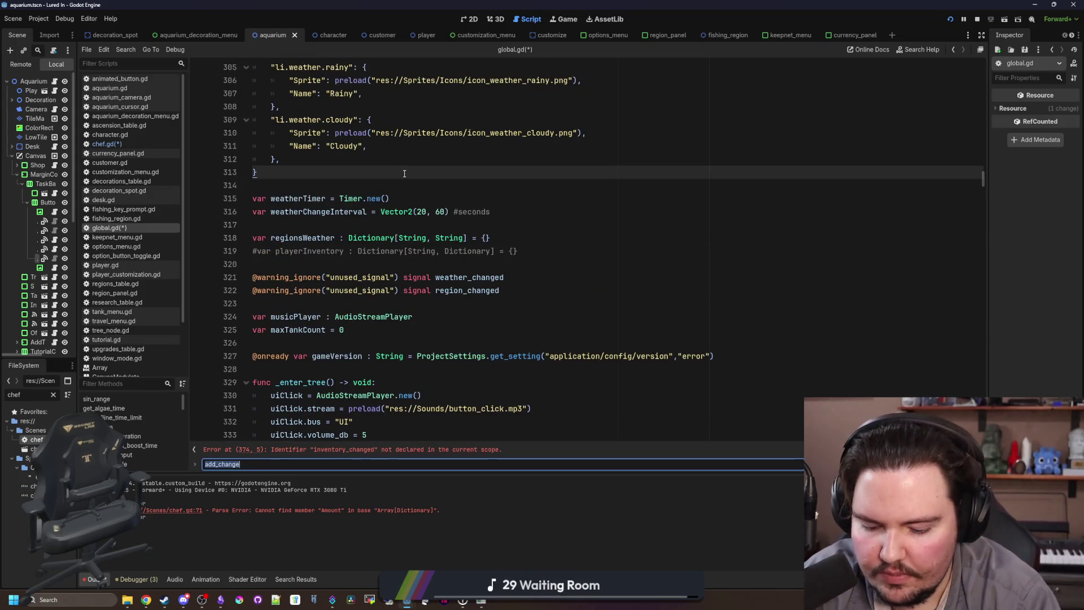
text(ory)
key(Return)
key(Return)
key(Return)
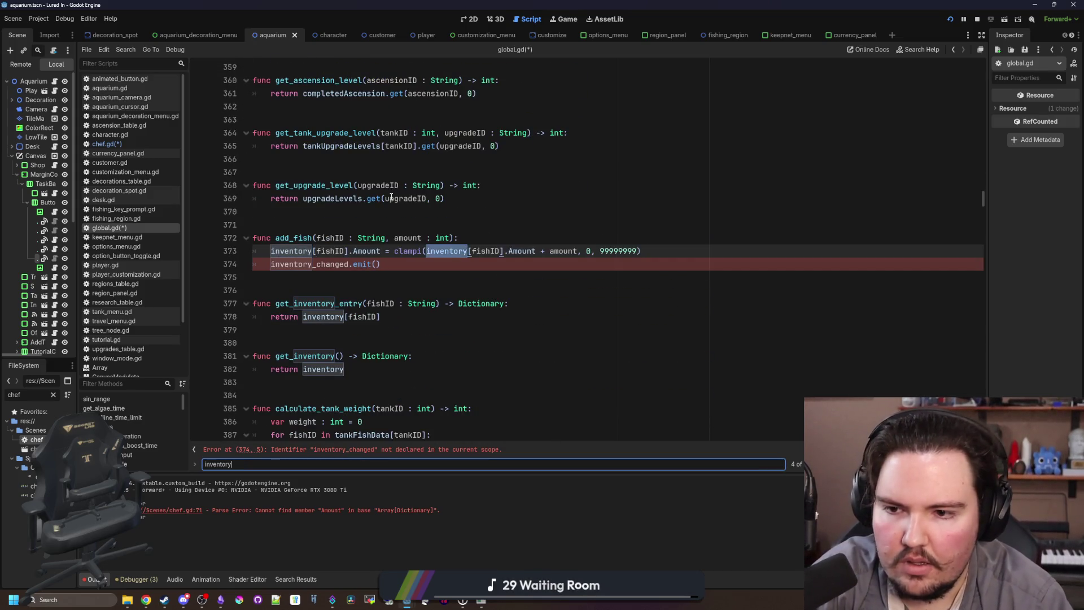
key(Return)
key(Return)
key(Return)
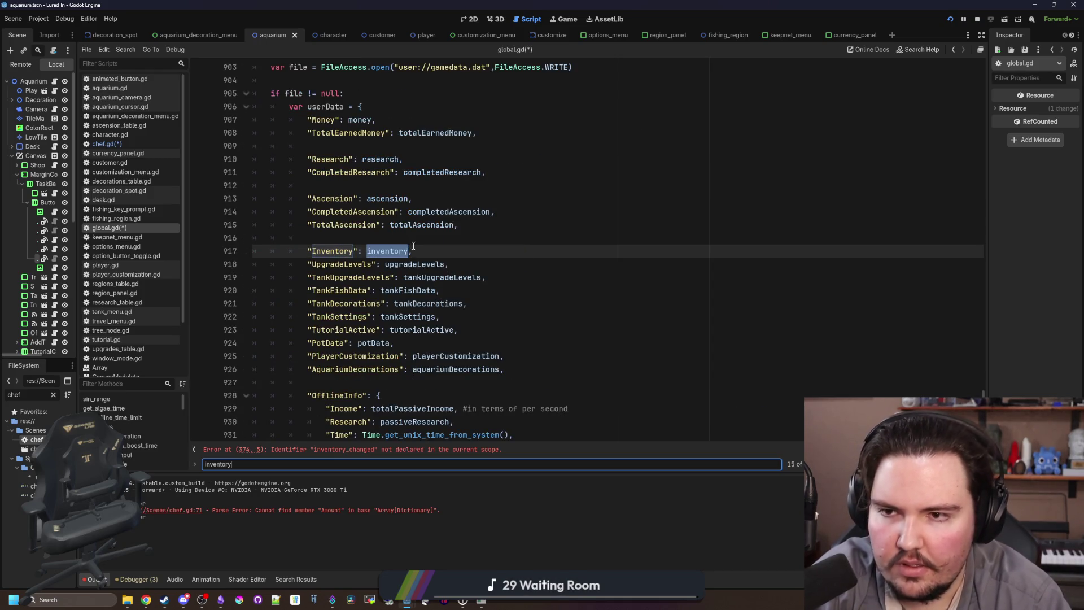
key(Return)
key(Return)
key(Return)
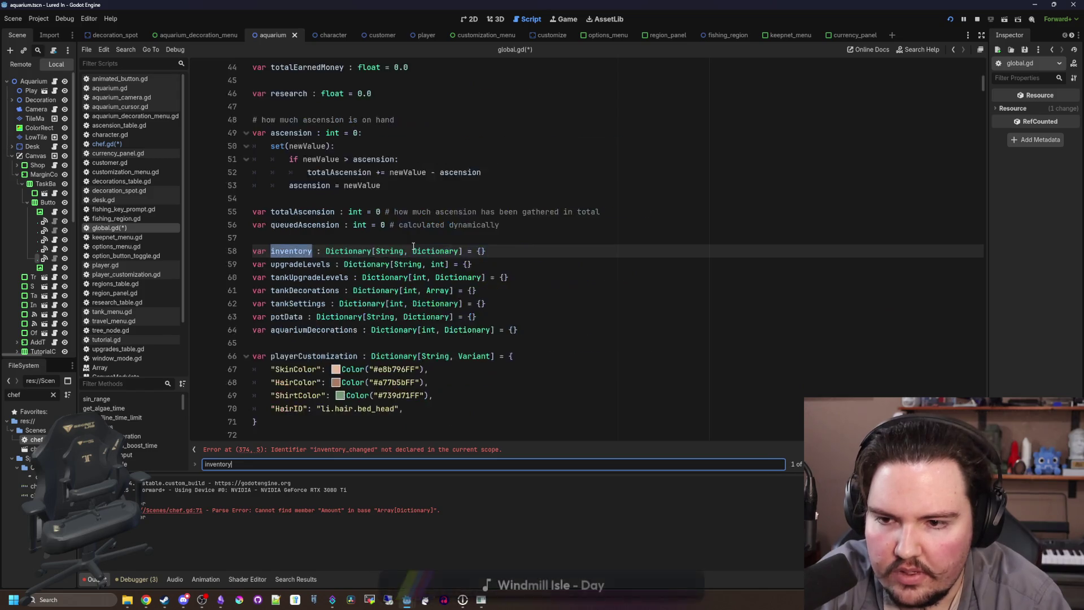
key(Return)
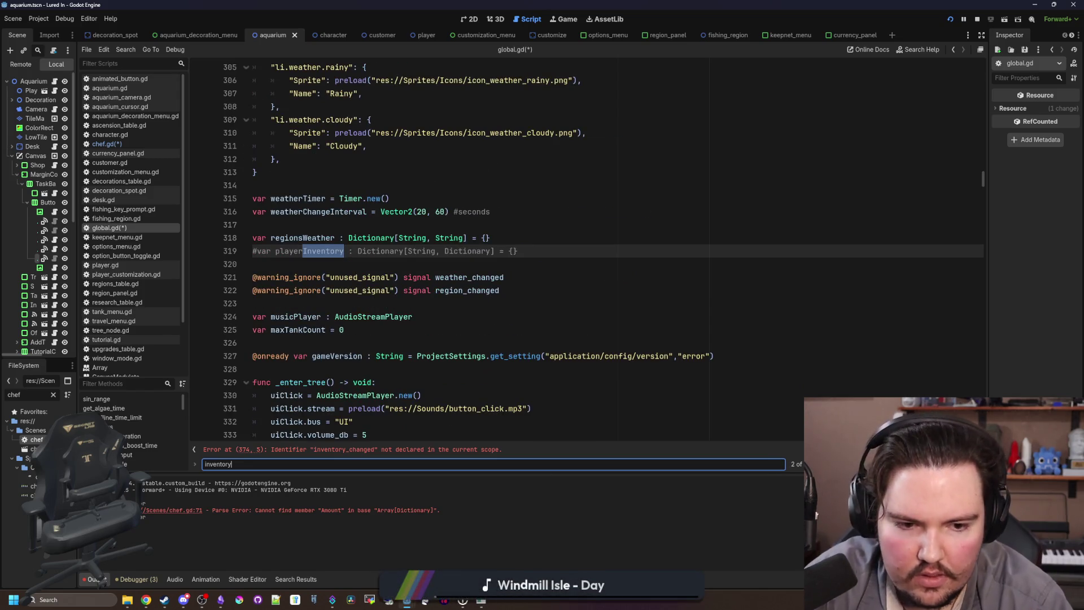
key(shift+Return)
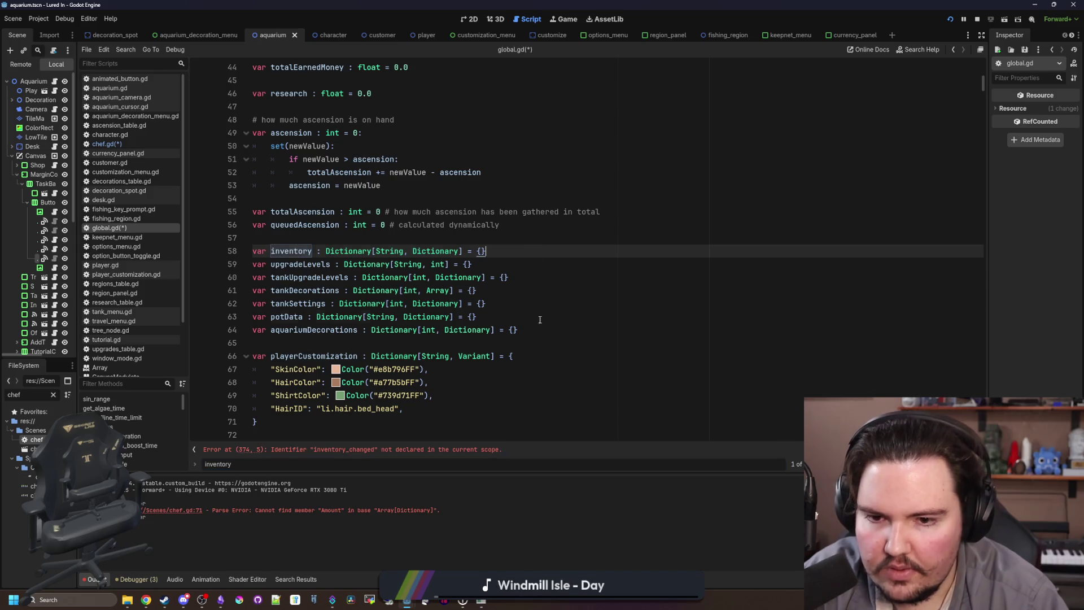
- Declare 'signal inventory_changed' on line 66 below the variable declarations
click(539, 326)
key(Return)
key(Return)
key(ctrl+v)
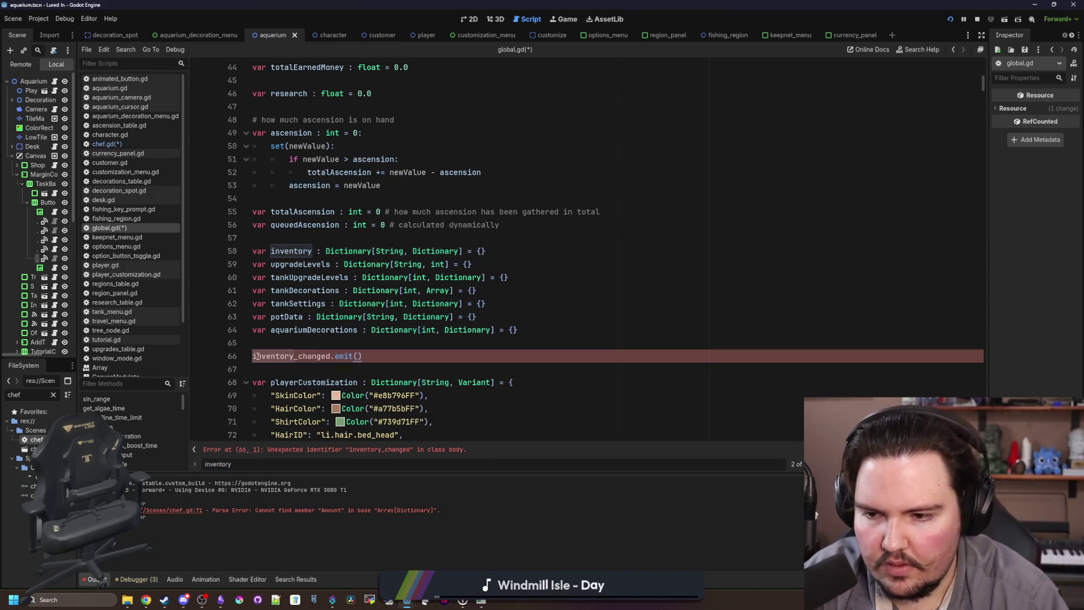
click(252, 356)
text(signal)
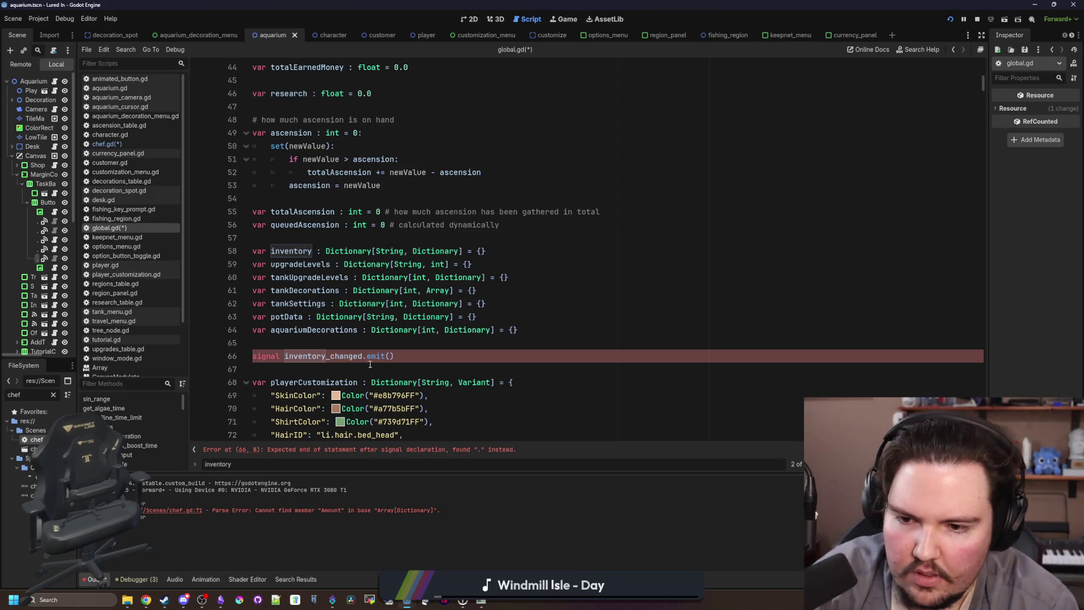
drag(398, 355, 366, 355)
key(BackSpace)
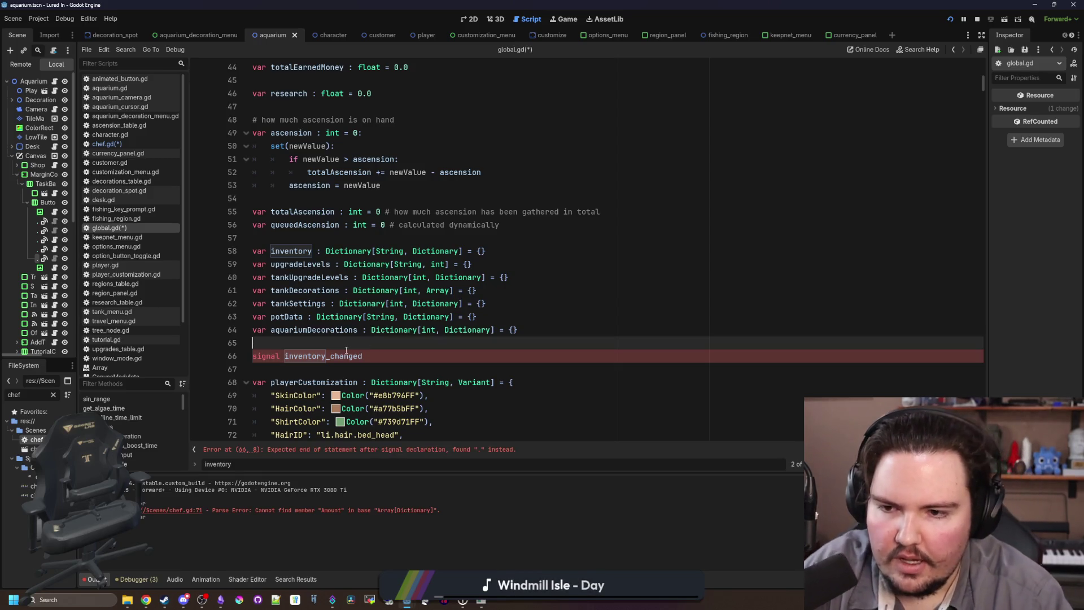
- Search all project files for inventory
key(ctrl+shift+f)
text(inventory)
key(Return)
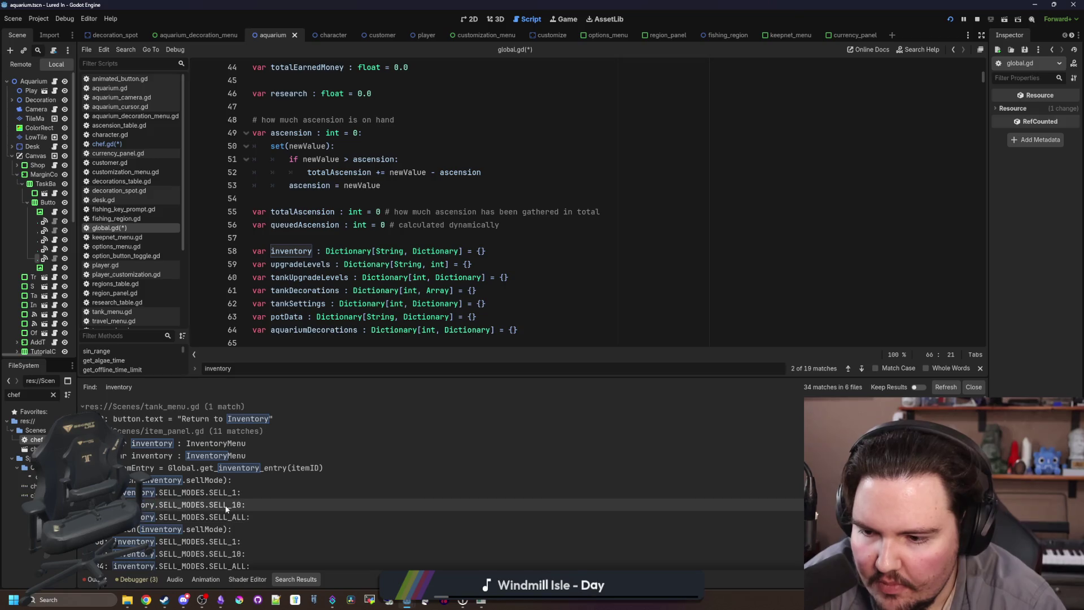
- Check the inventory reset loop in ascend() and save global.gd
scroll(229, 483, down, 5)
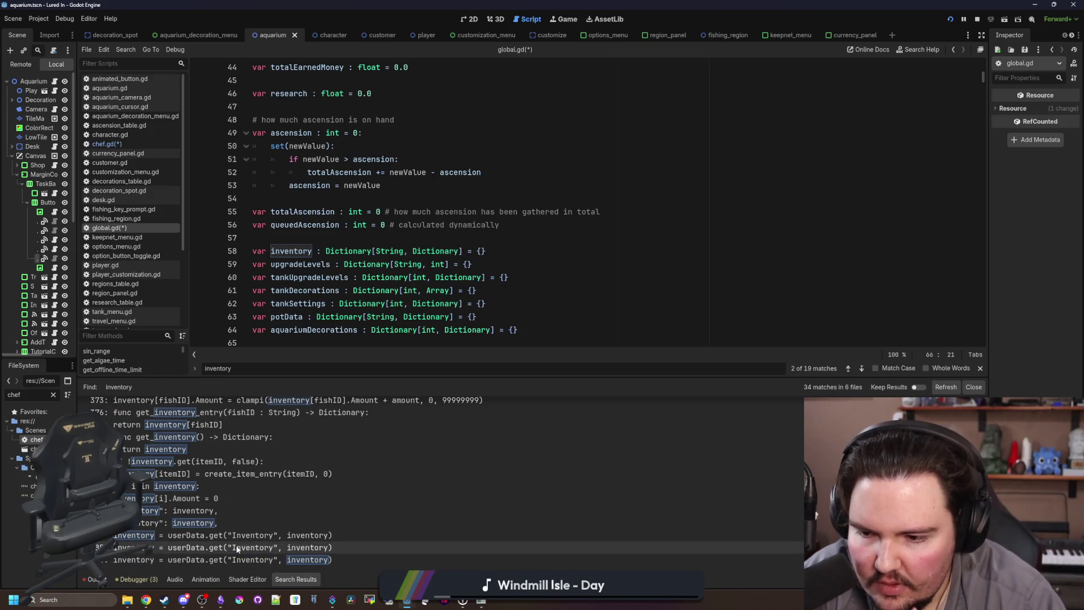
click(186, 499)
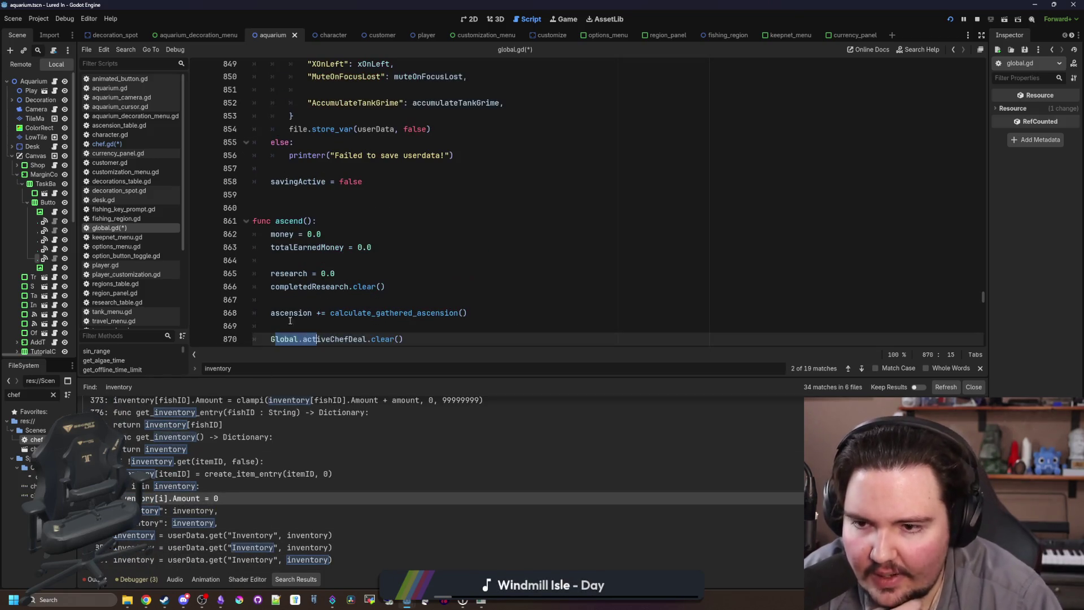
scroll(336, 199, down, 2)
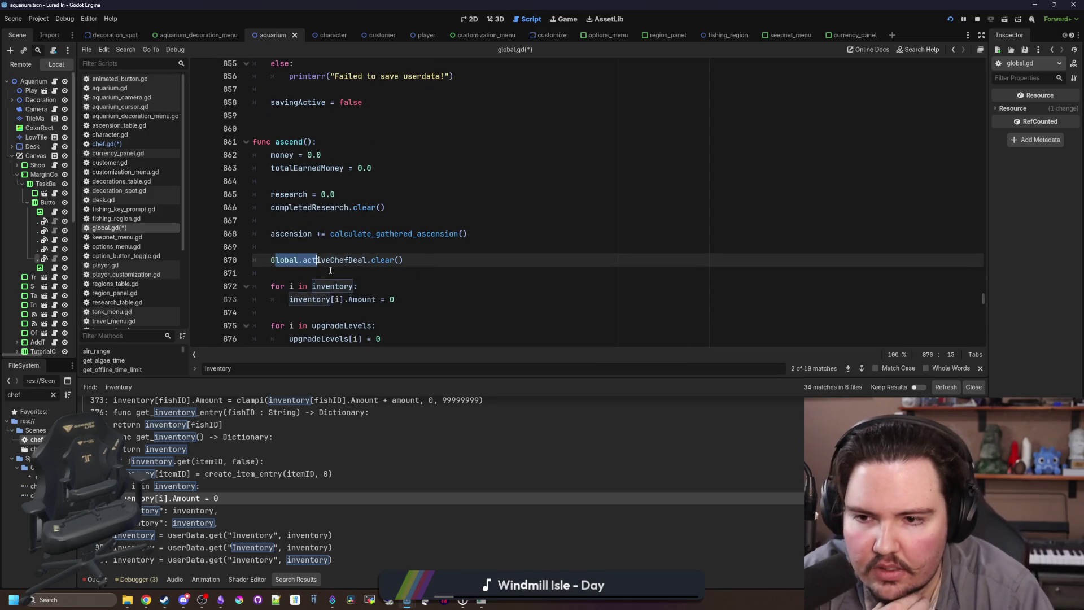
scroll(330, 271, down, 2)
click(428, 229)
key(ctrl+s)
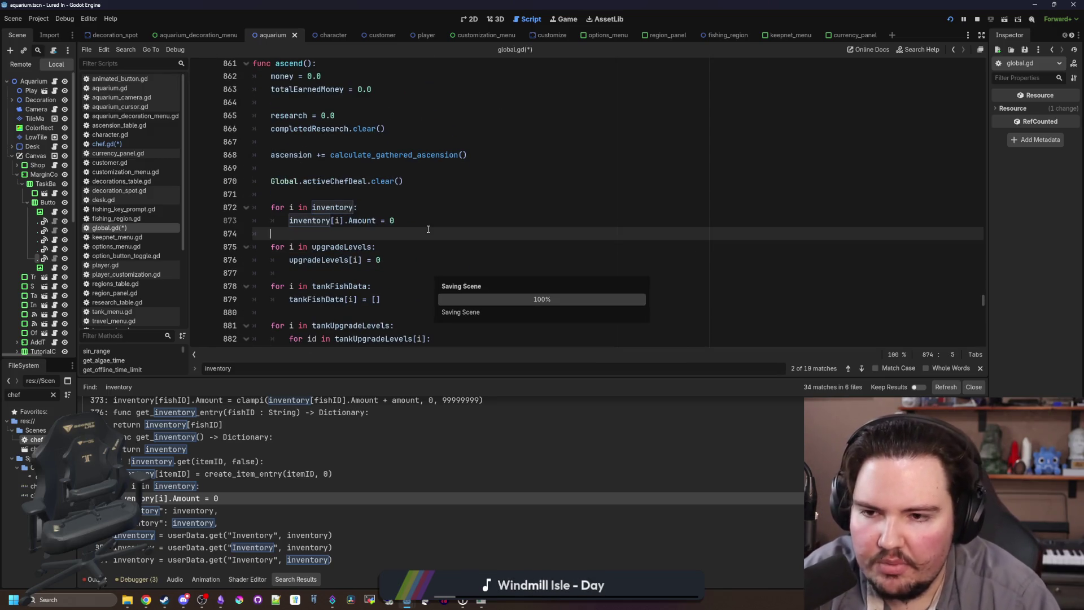
mouse_move(276, 233)
mouse_down()
mouse_move(291, 220)
mouse_move(277, 207)
mouse_up()
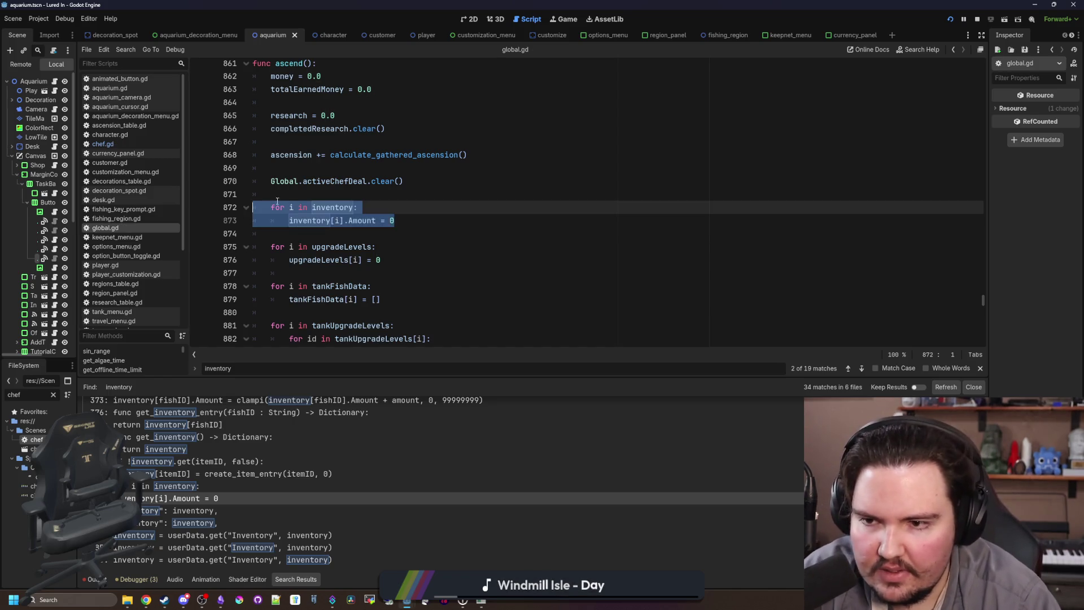
click(286, 197)
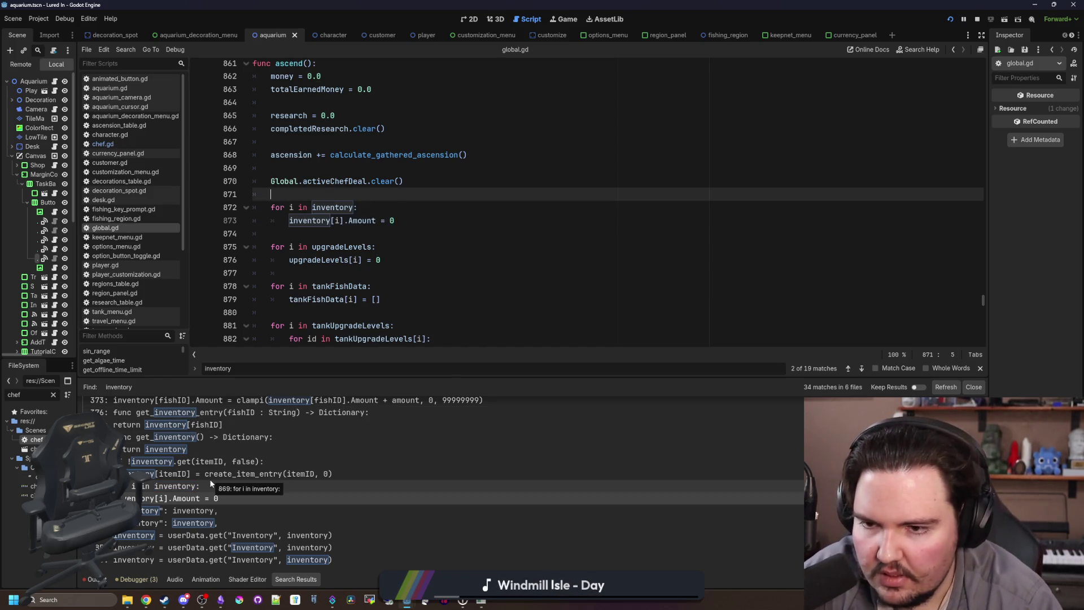
- Remove the 99999999 upper limit from add_fish's clampi call on line 375
scroll(242, 504, up, 3)
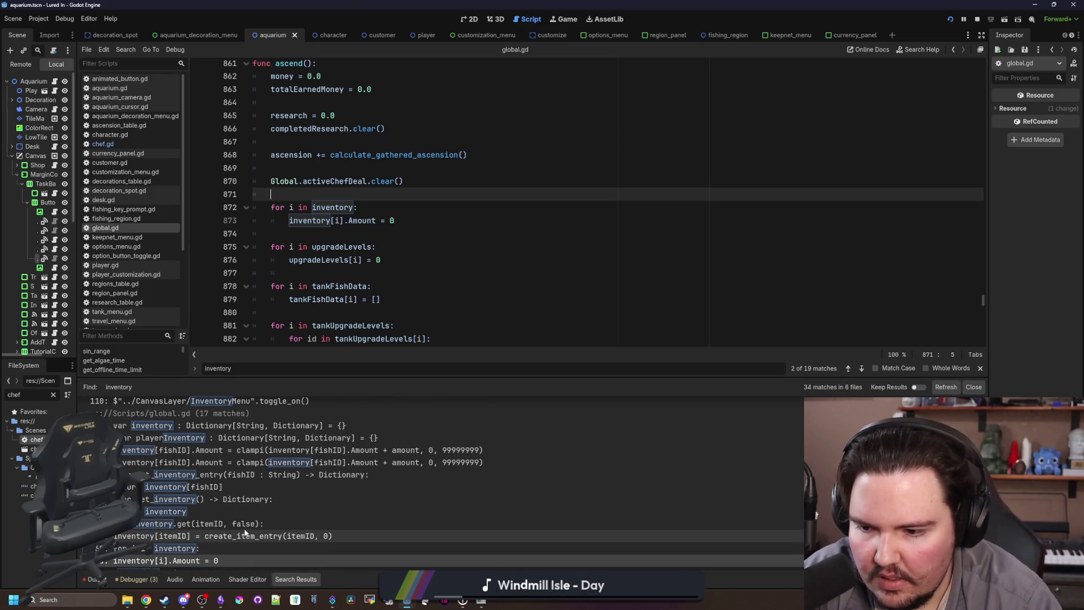
scroll(247, 516, up, 2)
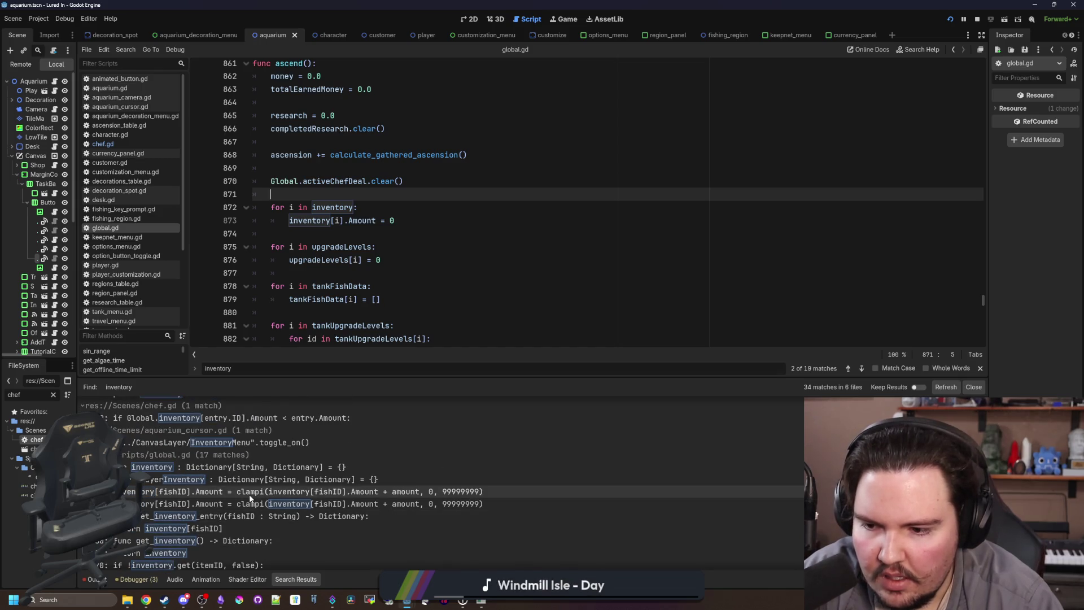
click(250, 495)
scroll(464, 251, up, 2)
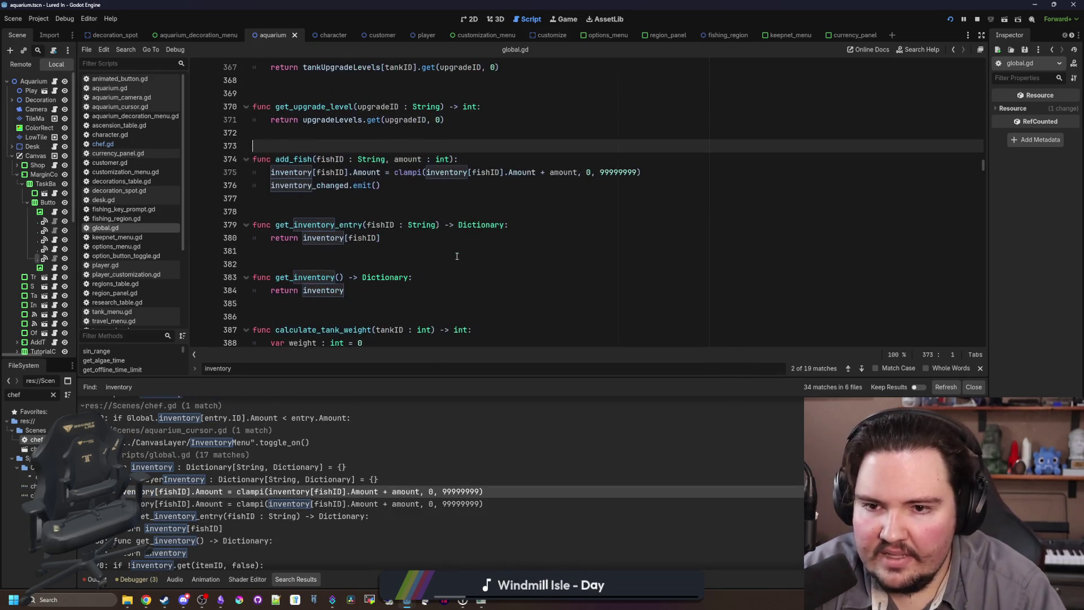
scroll(482, 224, up, 1)
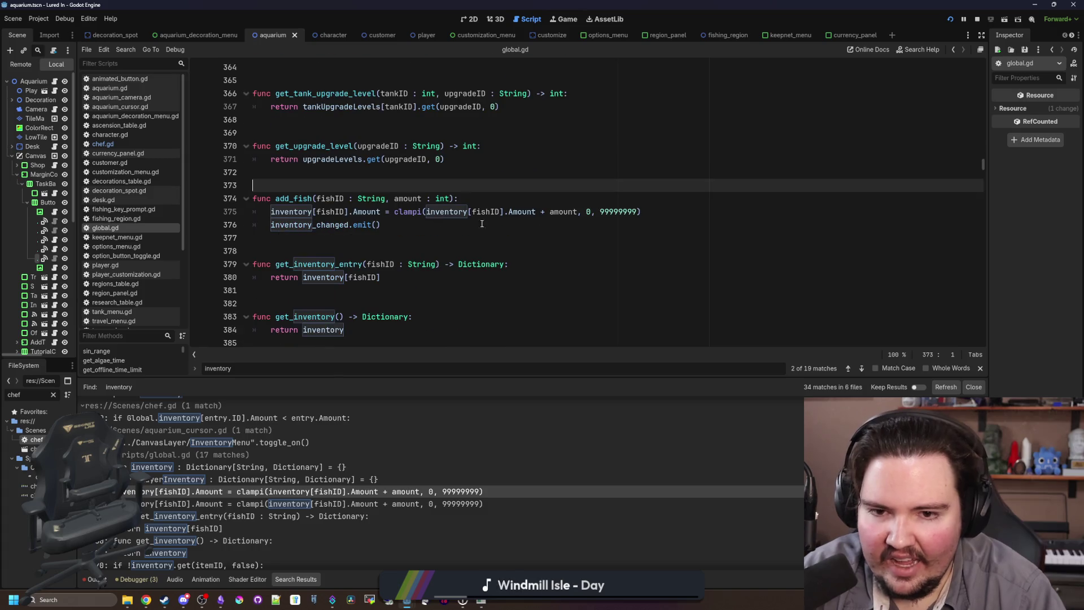
click(635, 212)
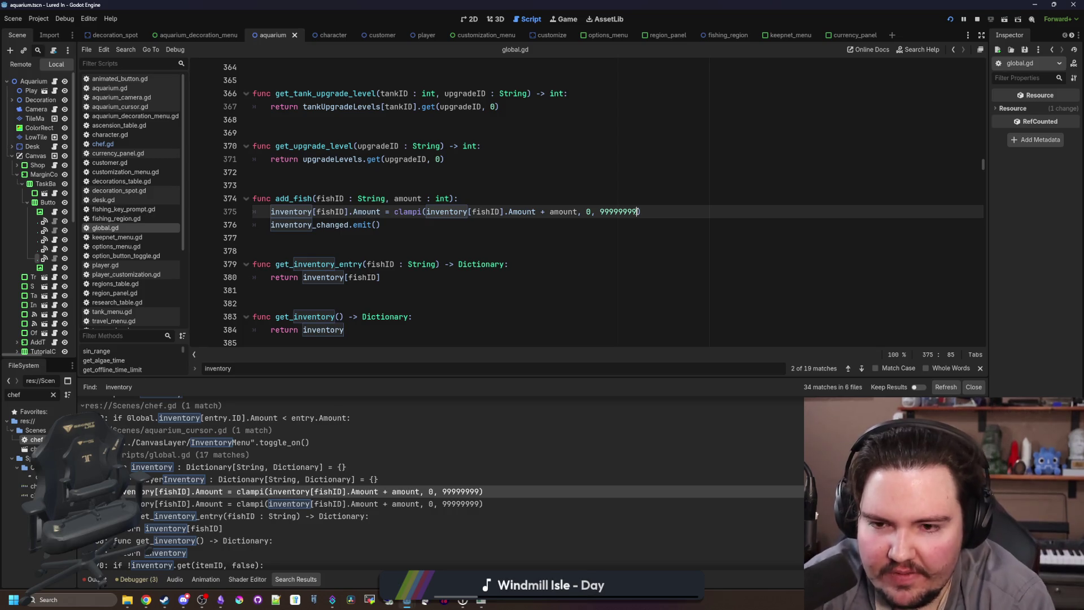
key(BackSpace)
key(BackSpace)
key(BackSpace)
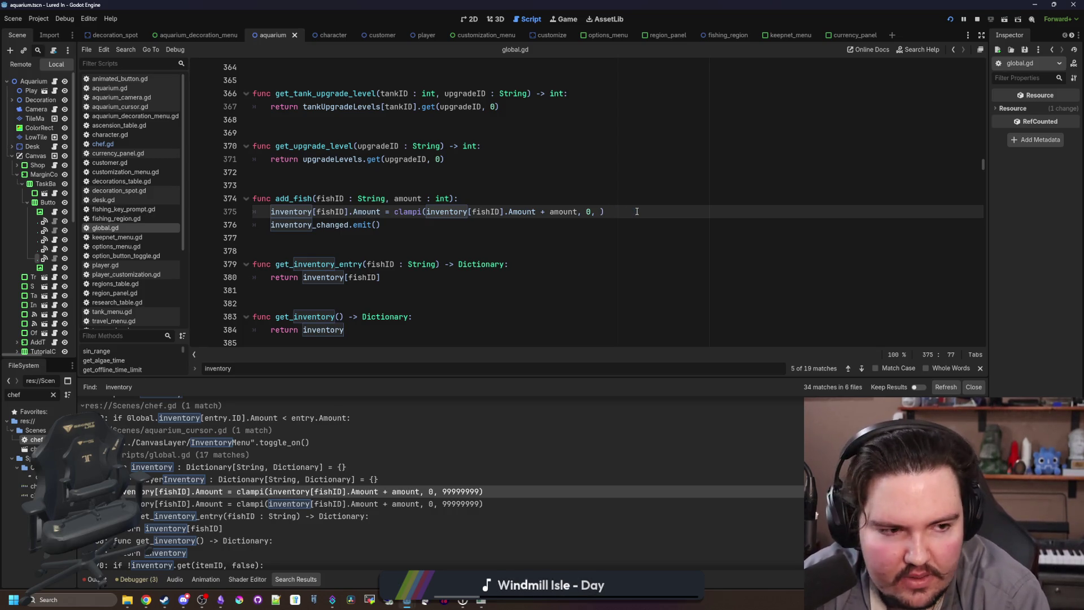
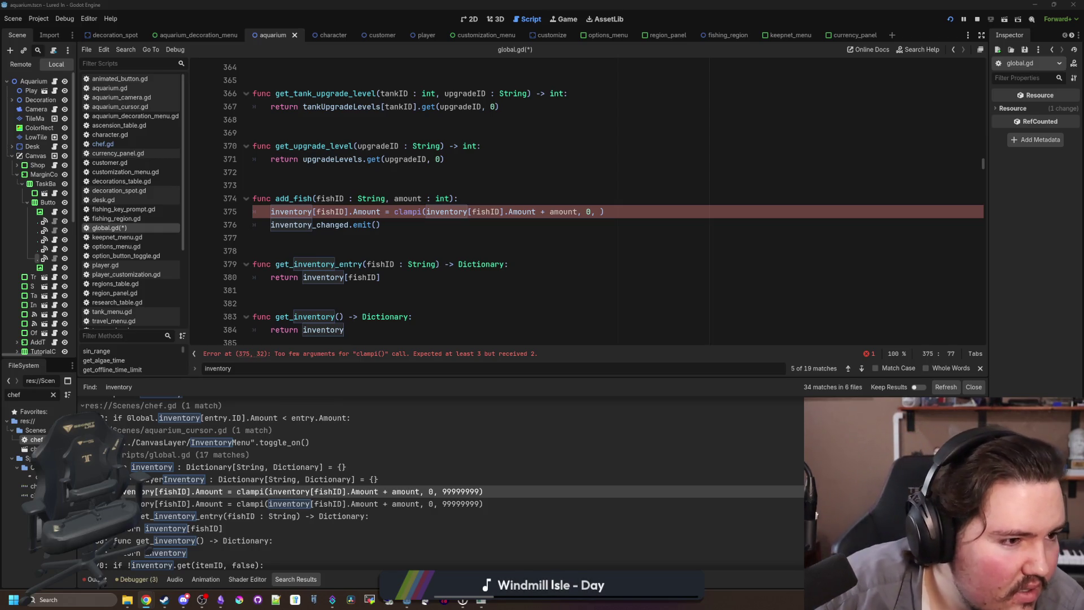
click(561, 251)
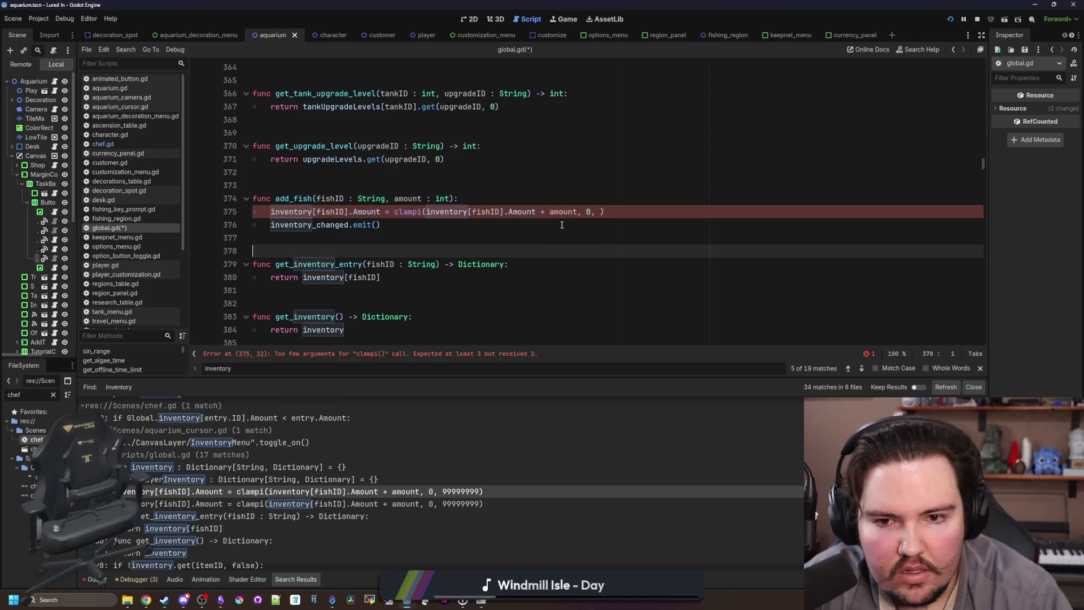
click(599, 217)
text(2,147,483,647)
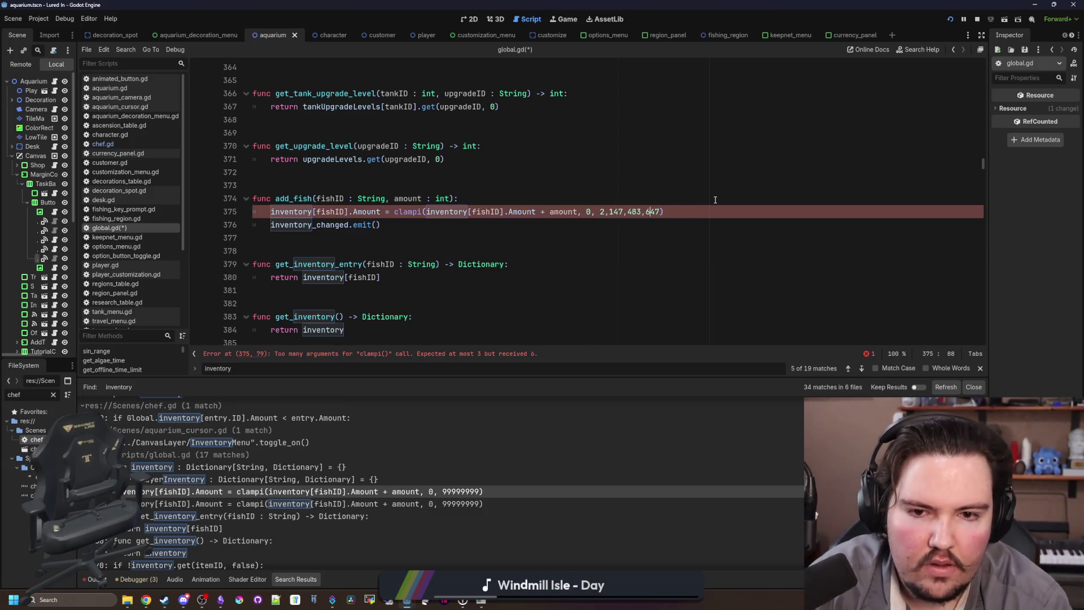
key(Left)
key(Left)
key(Left)
key(BackSpace)
key(Left)
key(BackSpace)
key(Left)
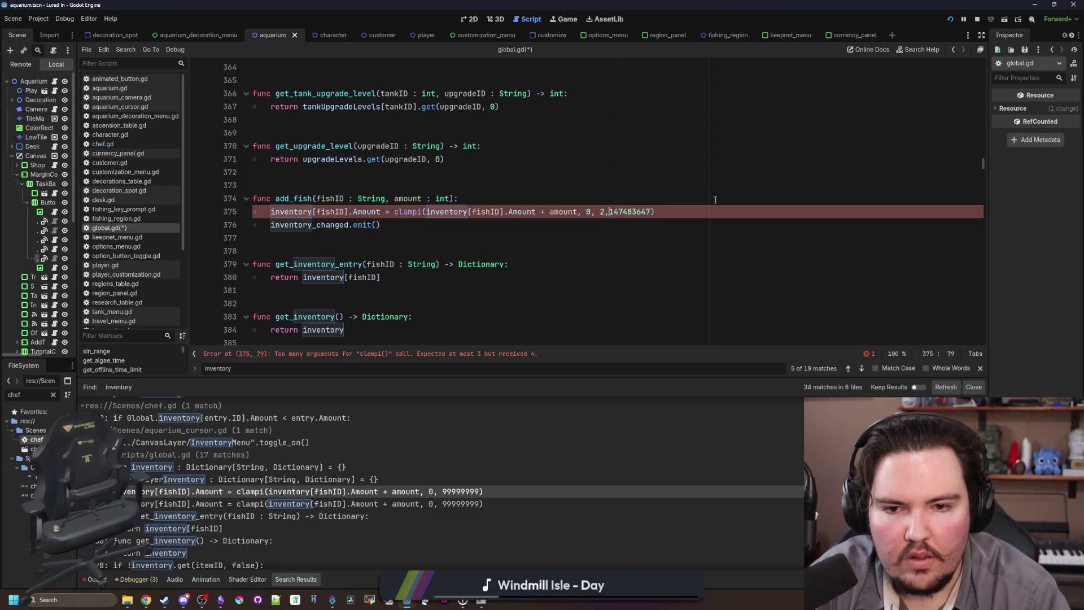
key(BackSpace)
- Save global.gd with the clampi upper bound in place
key(Up)
scroll(714, 199, up, 1)
scroll(451, 201, down, 1)
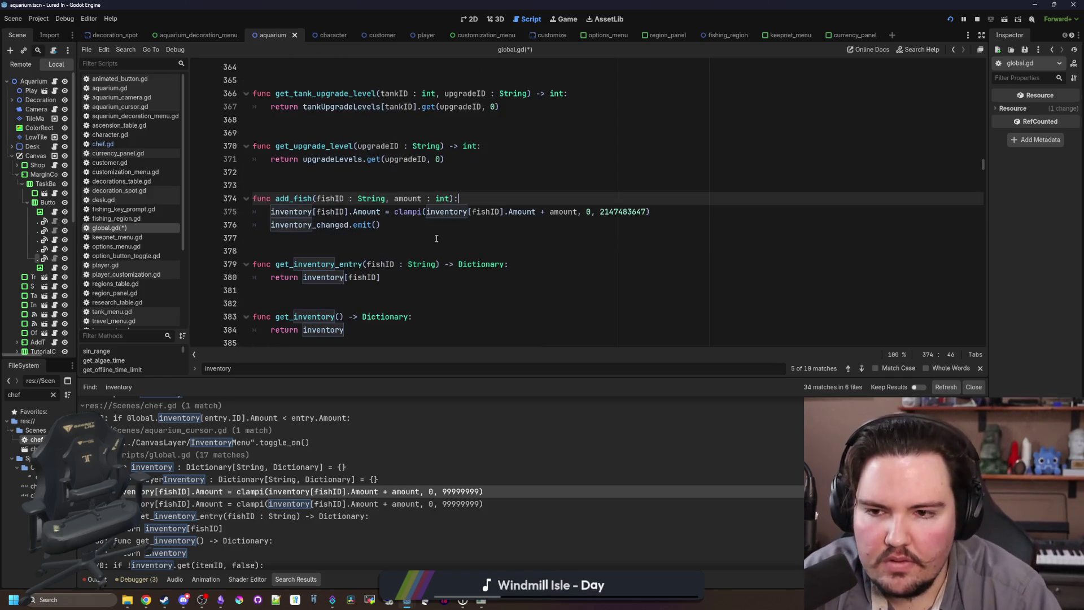
click(517, 241)
scroll(584, 257, up, 1)
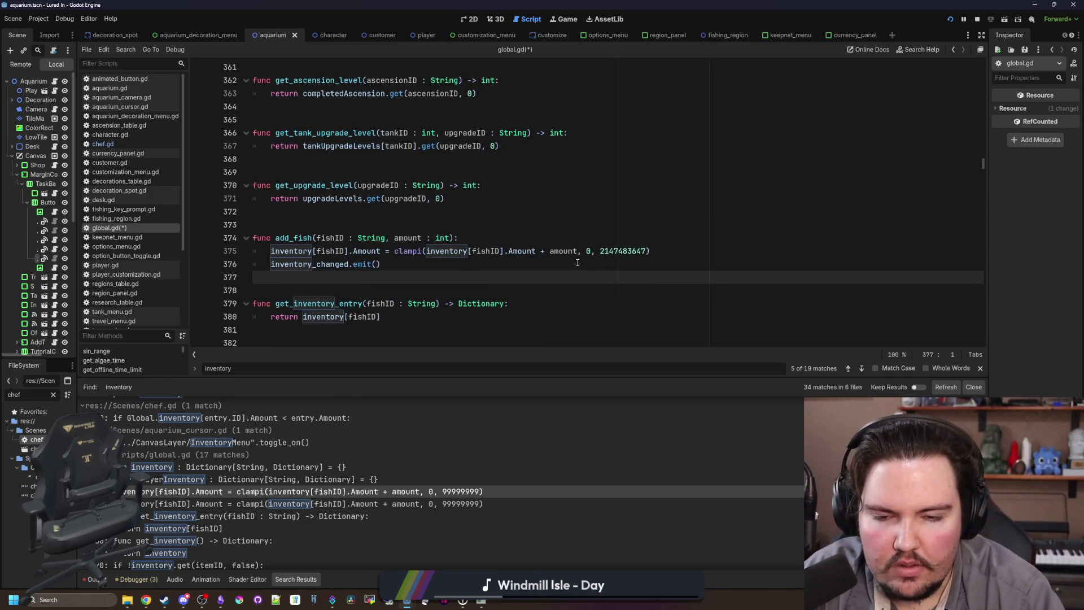
click(578, 262)
key(ctrl+s)
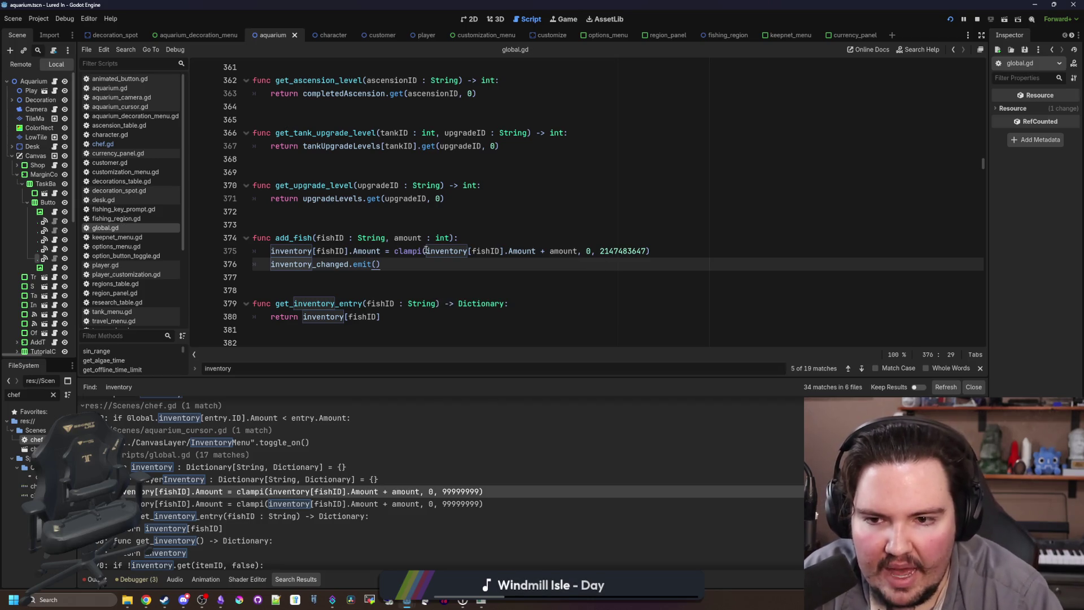
double_click(395, 251)
text(max)
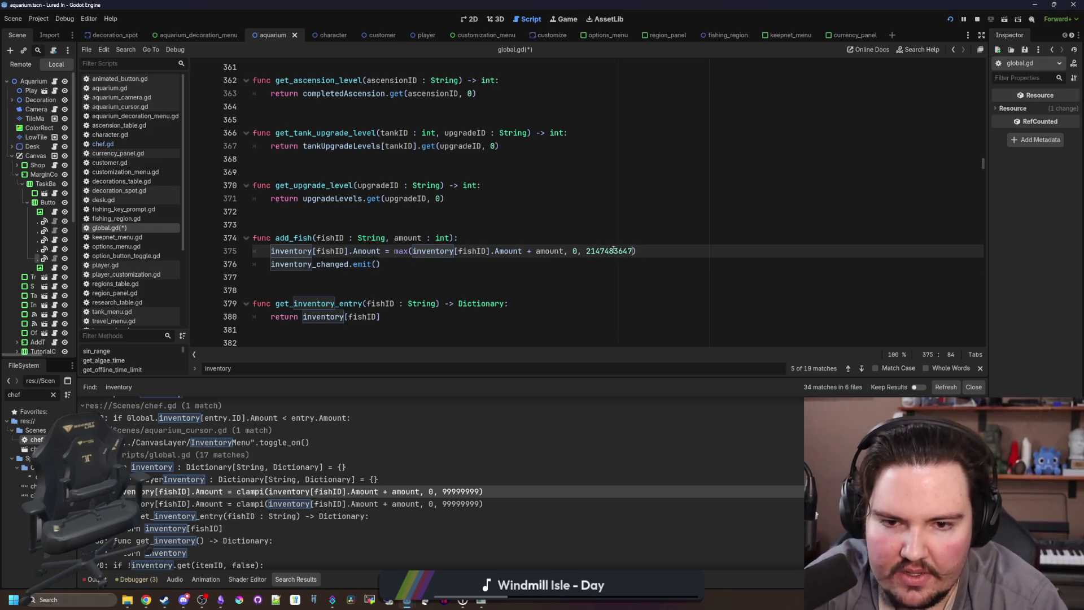
drag(636, 251, 577, 251)
key(BackSpace)
click(594, 237)
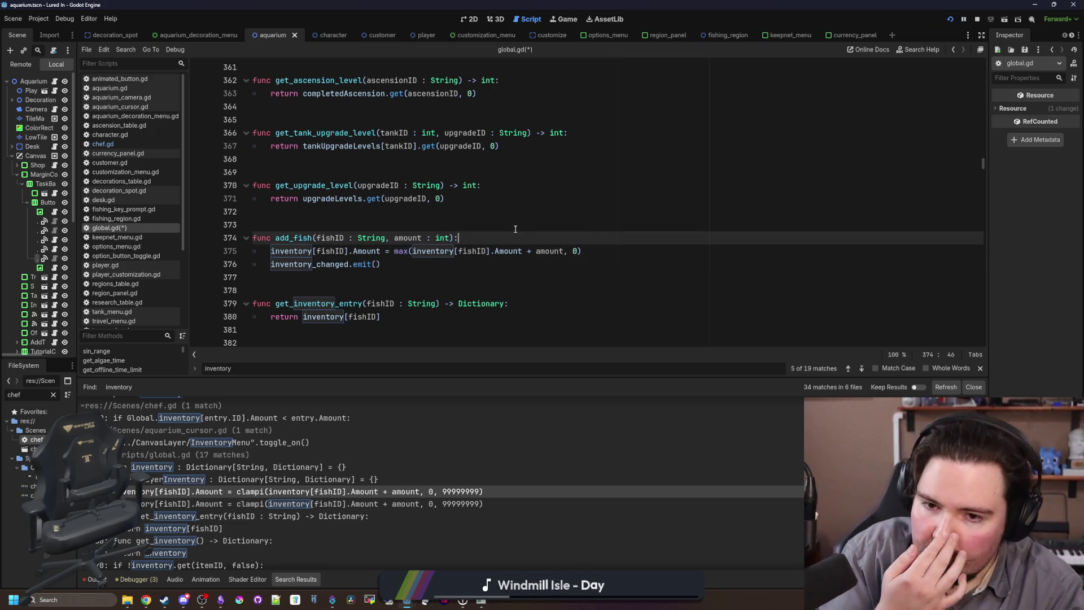
key(Up)
click(412, 275)
key(Up)
key(Up)
key(Up)
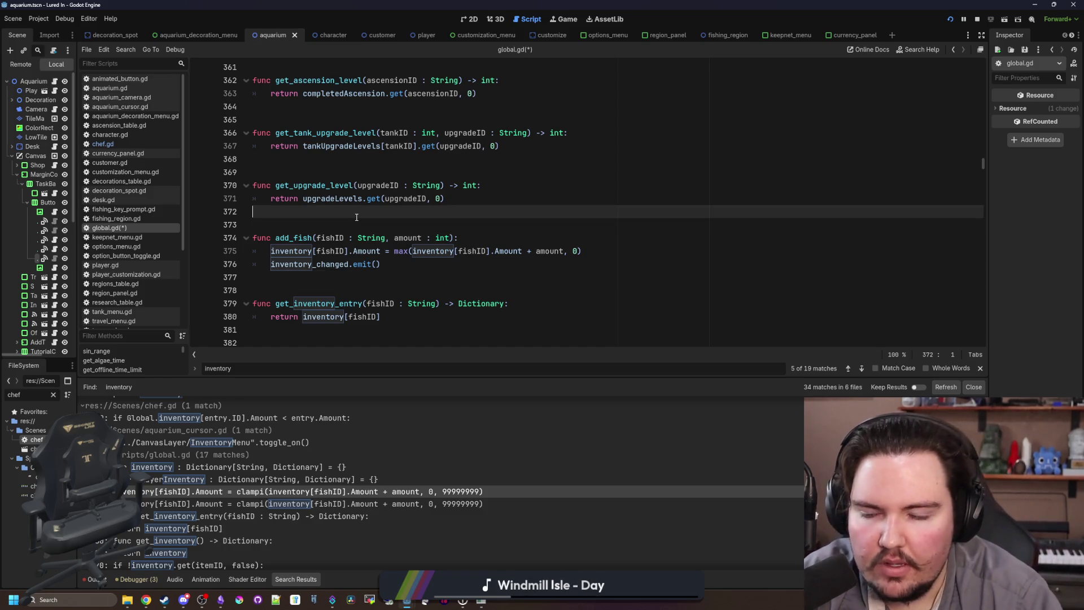
key(ctrl+s)
click(316, 264)
click(334, 237)
key(ctrl+s)
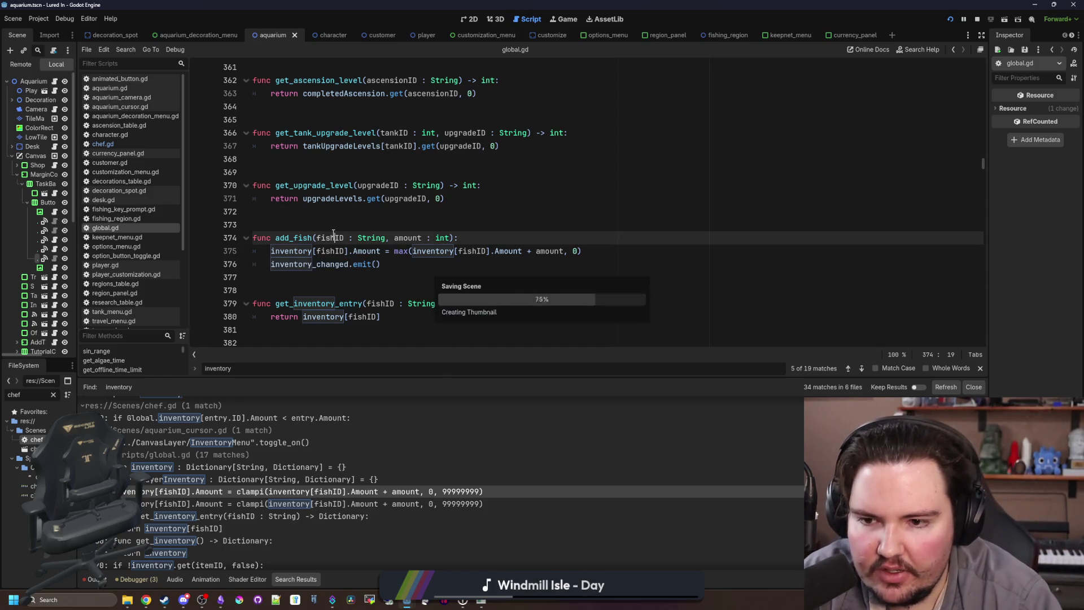
- Check the inventory_changed signal on line 376, then switch to chef.gd
scroll(233, 503, down, 9)
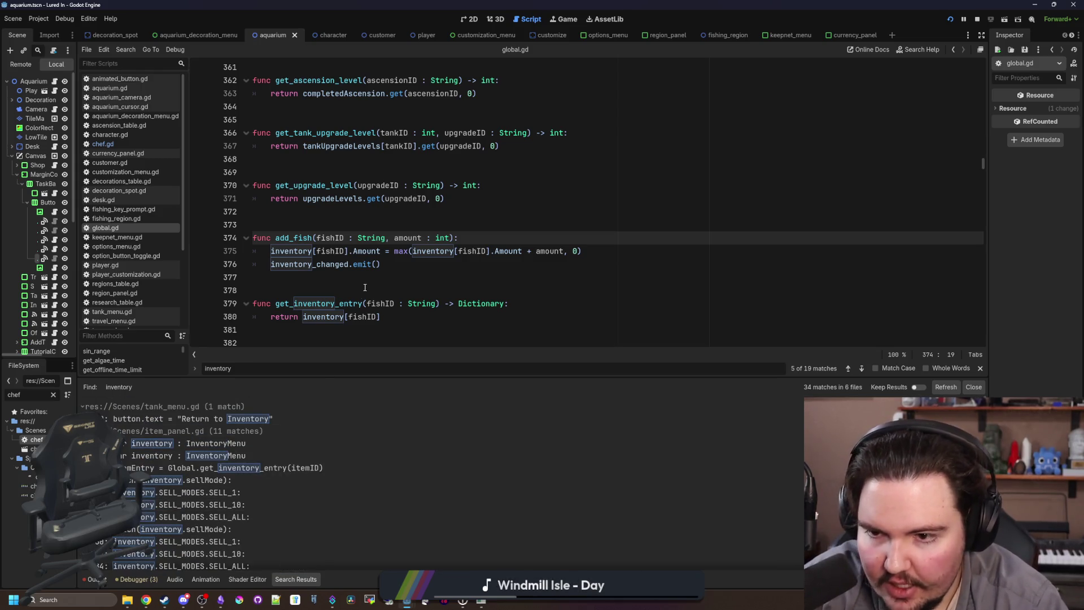
click(305, 290)
double_click(305, 263)
key(Down)
key(Down)
double_click(305, 264)
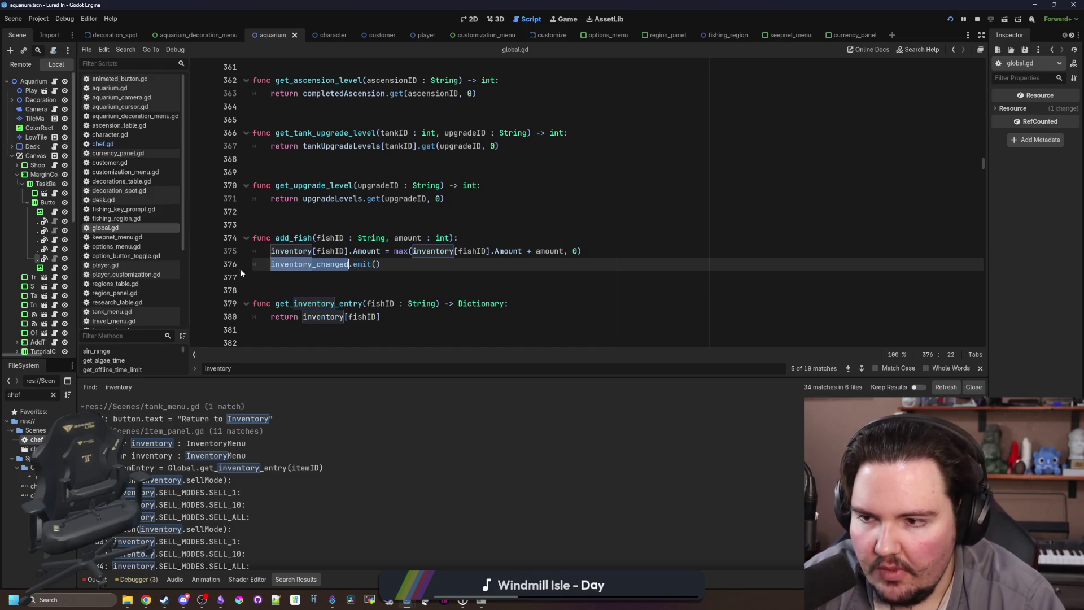
click(103, 144)
scroll(338, 175, down, 8)
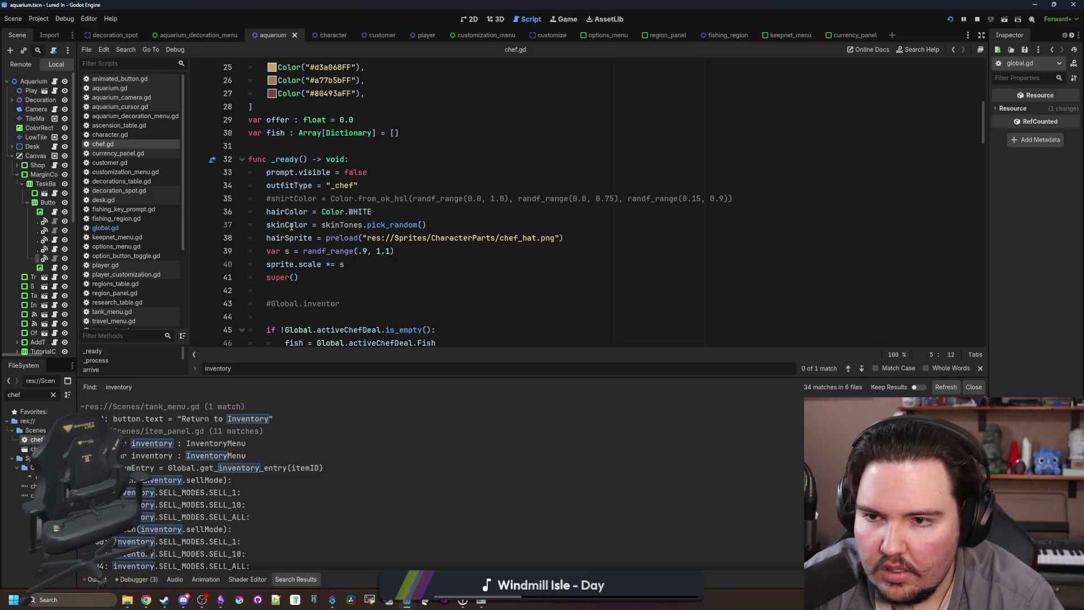
- Uncomment line 43 and complete it to Global.inventory_changed.connect(update_ui)
click(302, 289)
click(349, 298)
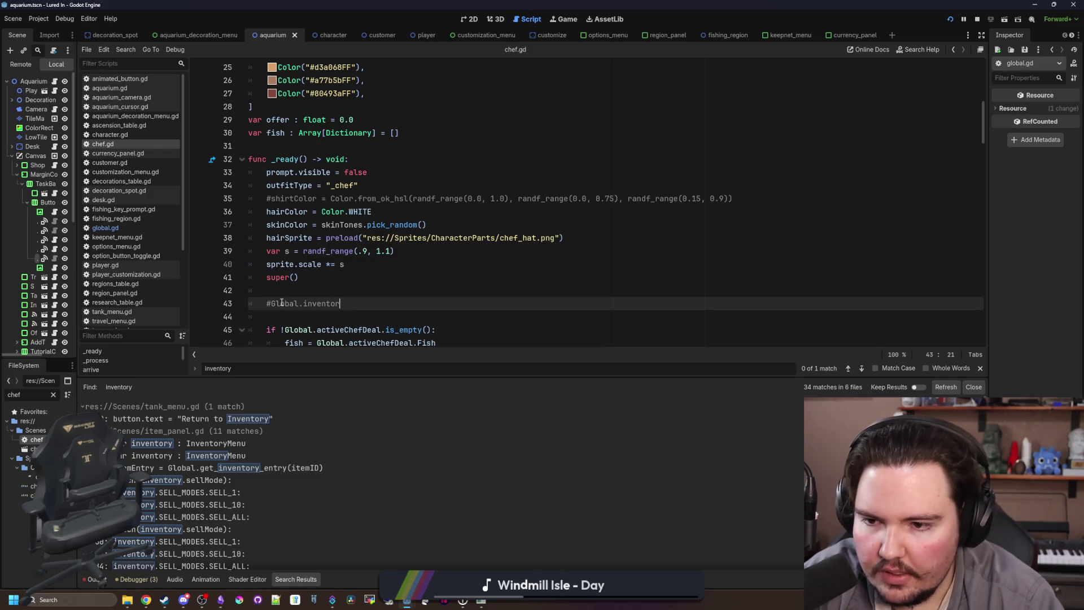
click(276, 303)
click(366, 303)
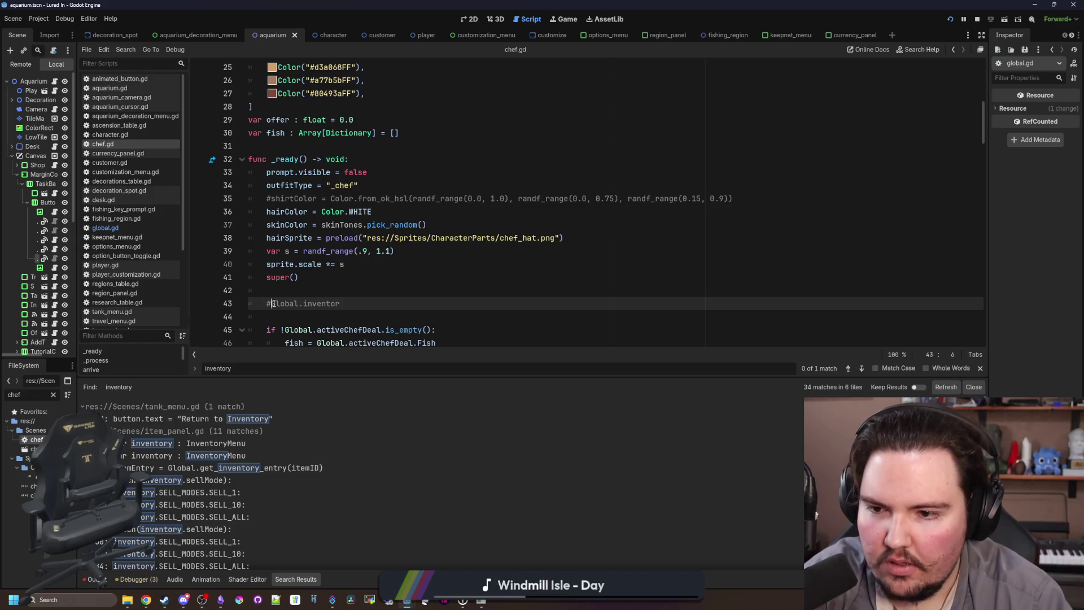
key(ctrl+k)
text(y_c)
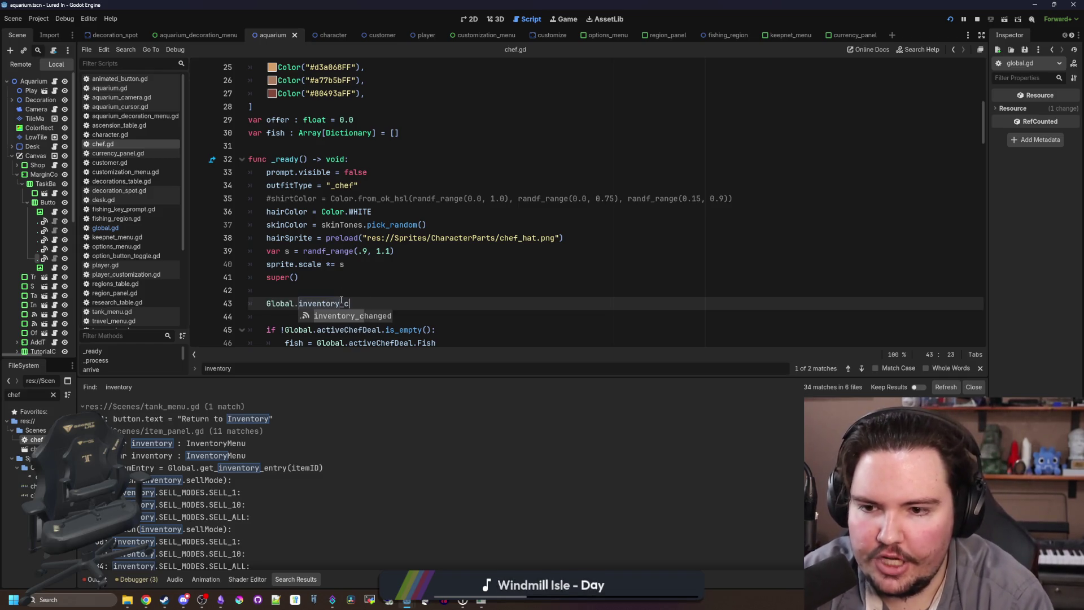
key(Return)
text(.connect(upd)
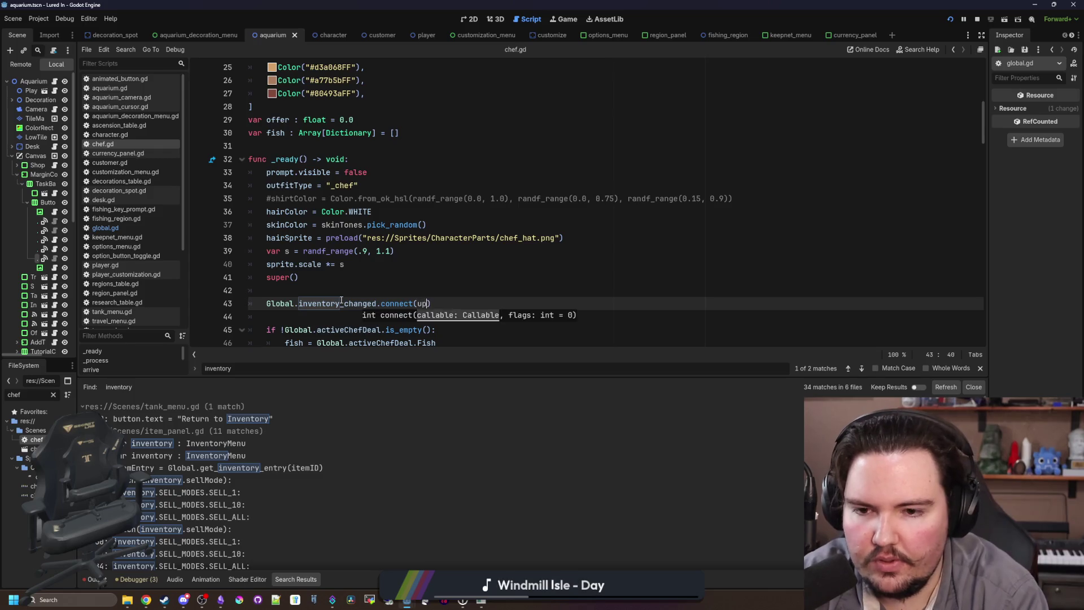
key(Return)
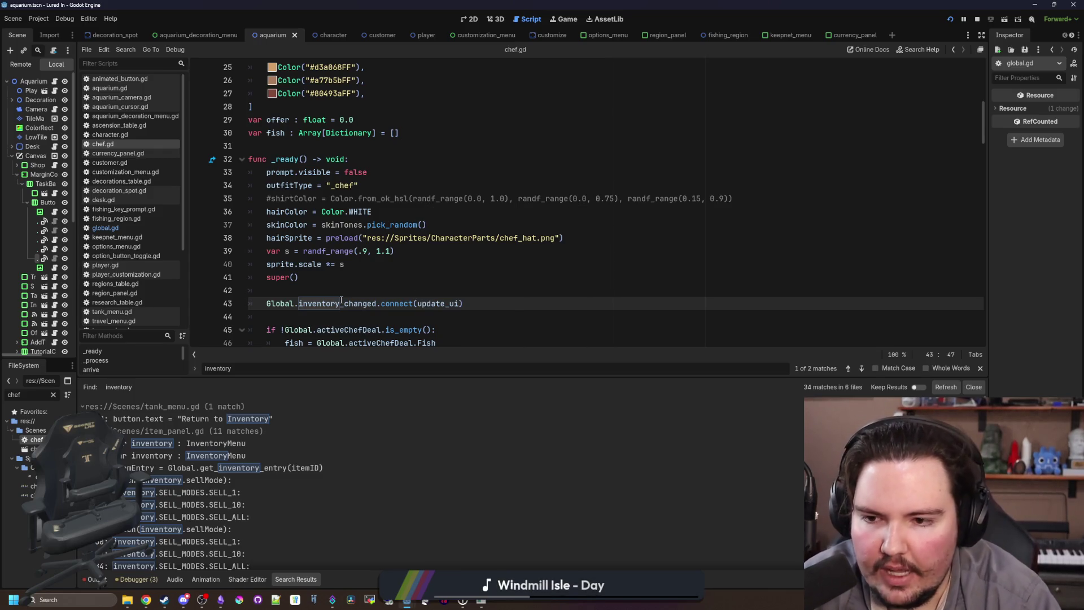
- Jump to the update_ui definition and enlarge the code editor by lowering the bottom panel
ctrl+click(430, 303)
drag(406, 376, 402, 481)
click(351, 332)
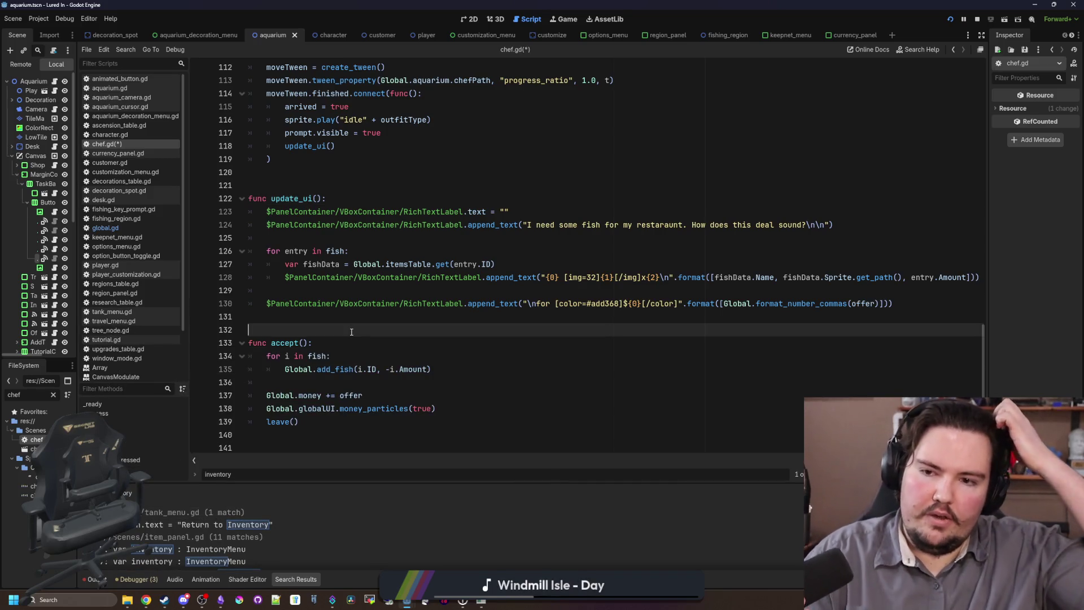
- Review the update_ui for loop and save chef.gd
click(481, 247)
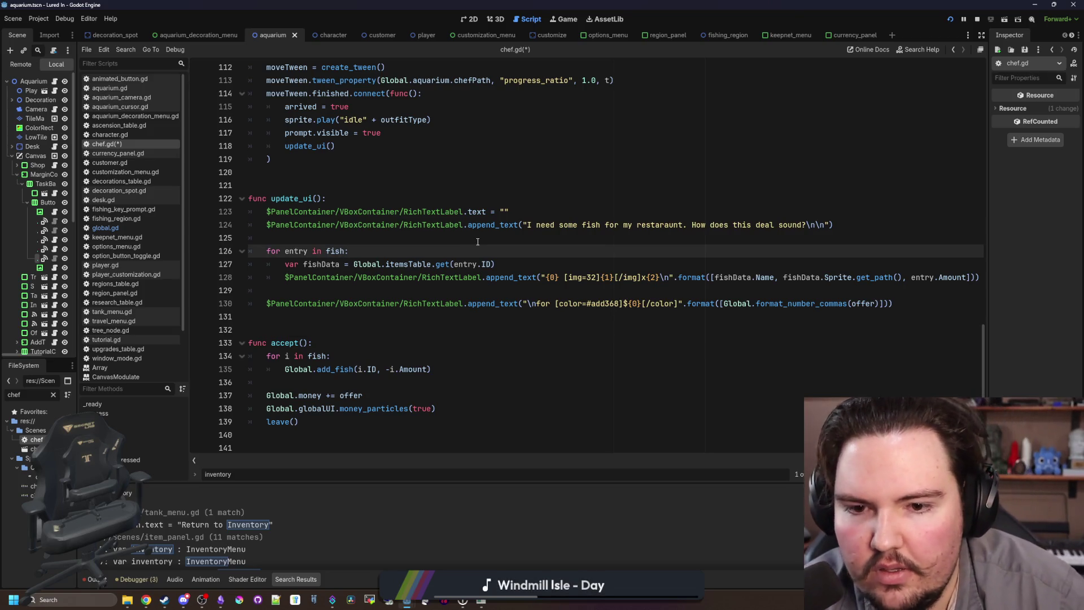
click(492, 291)
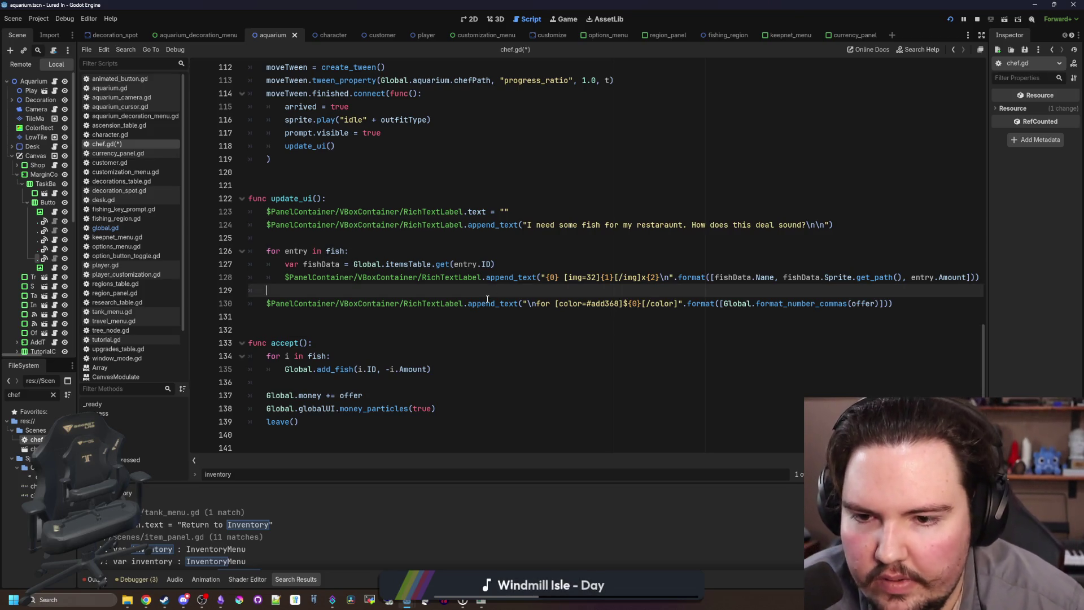
key(Down)
key(Down)
key(Down)
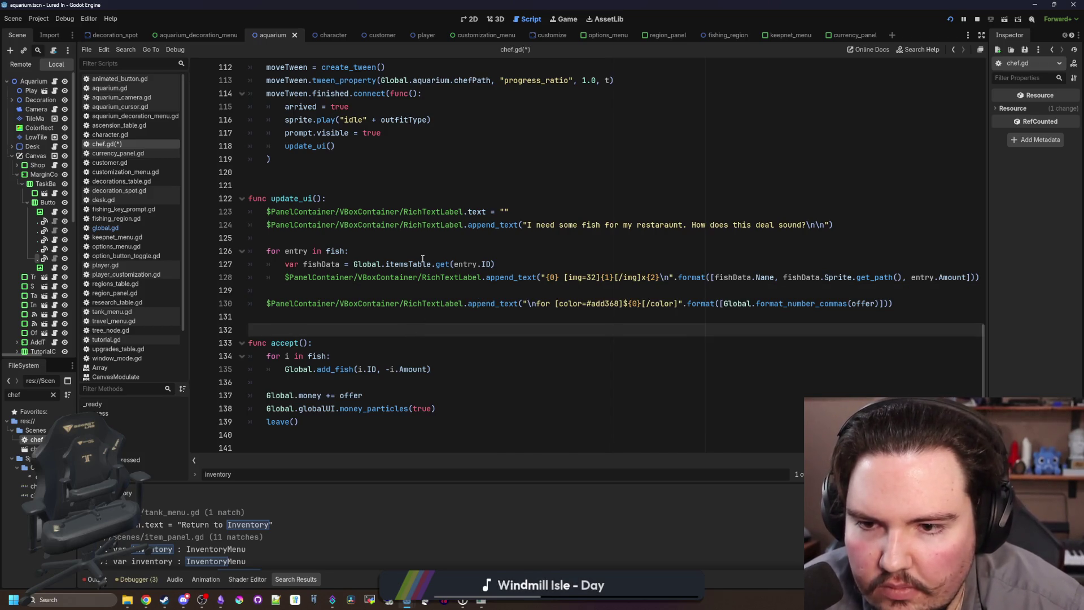
scroll(460, 276, up, 1)
click(456, 278)
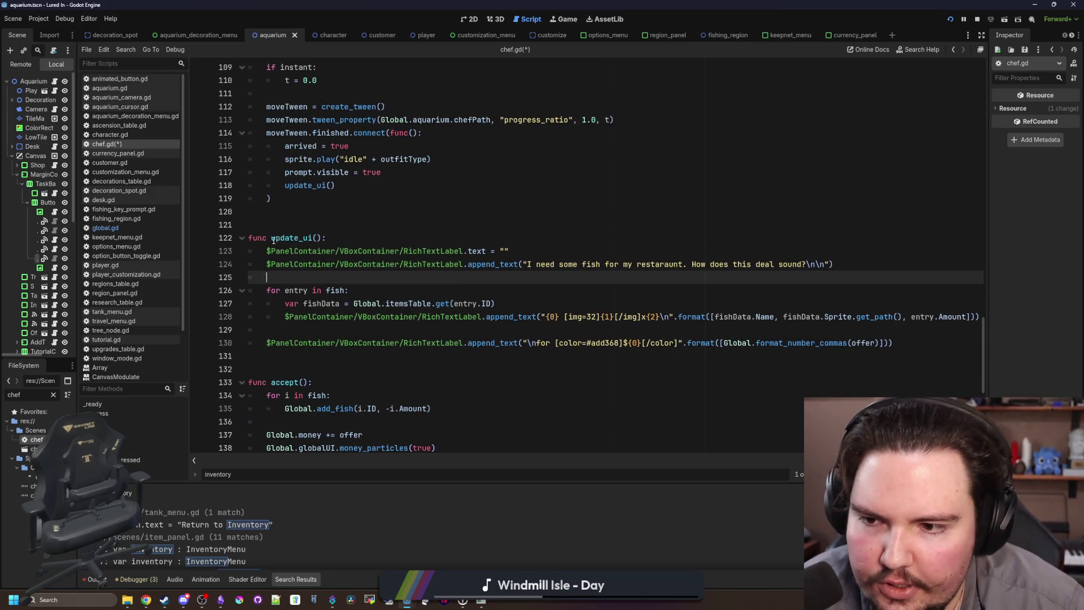
key(ctrl+s)
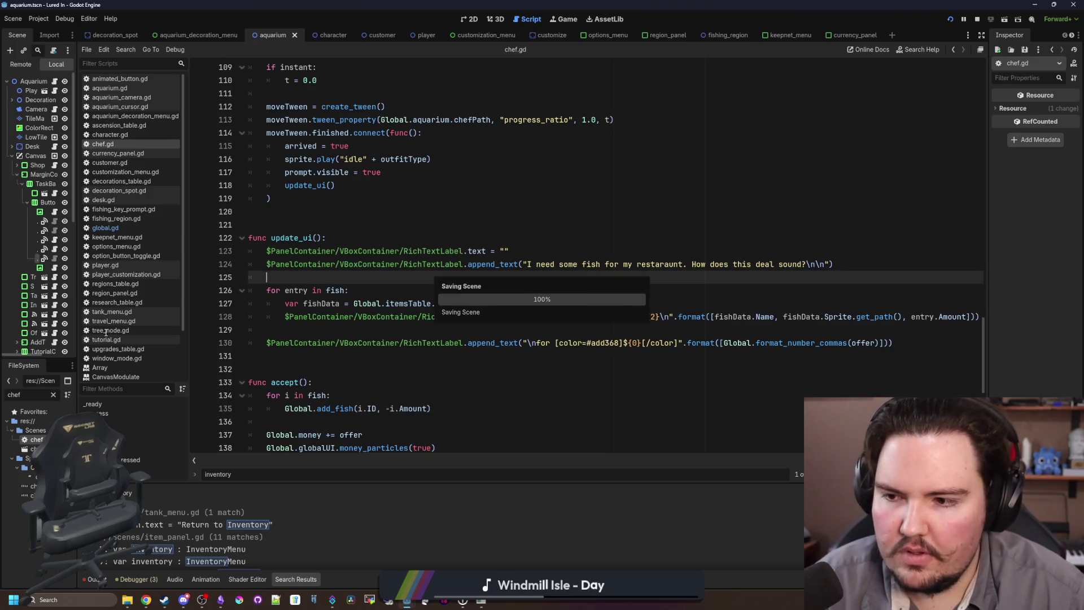
- Remove the trailing newline escape from the fish line and add a new line 129 with inventory_changed
click(611, 330)
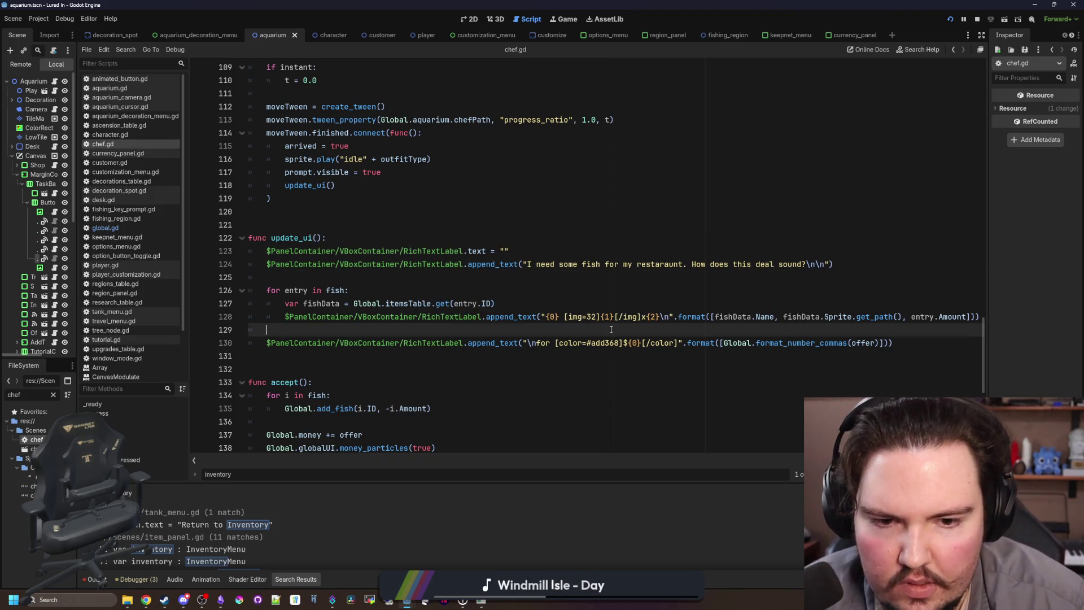
click(668, 318)
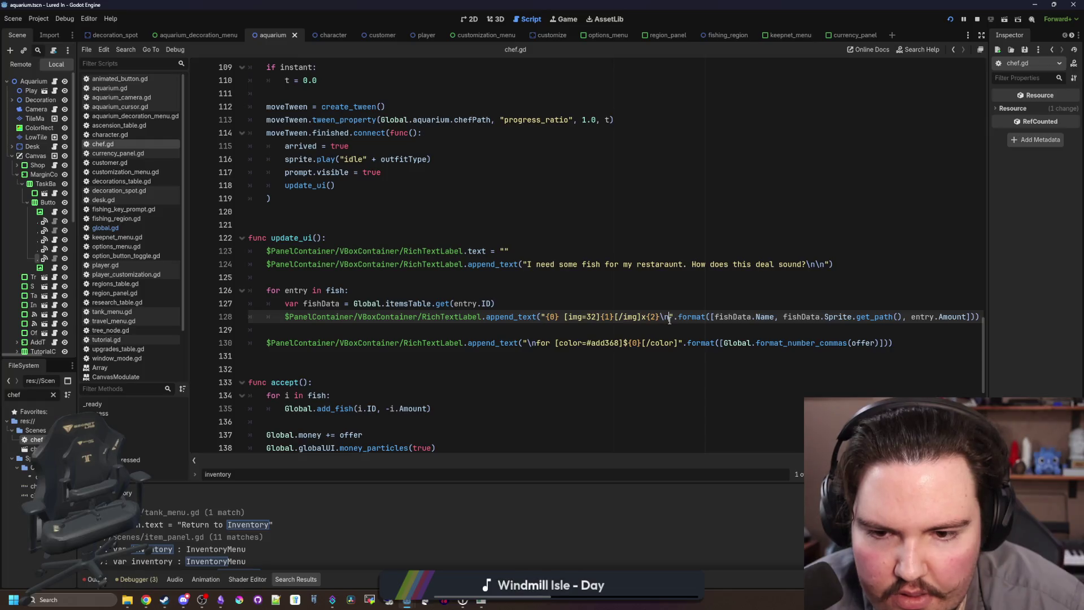
key(BackSpace)
key(BackSpace)
key(Down)
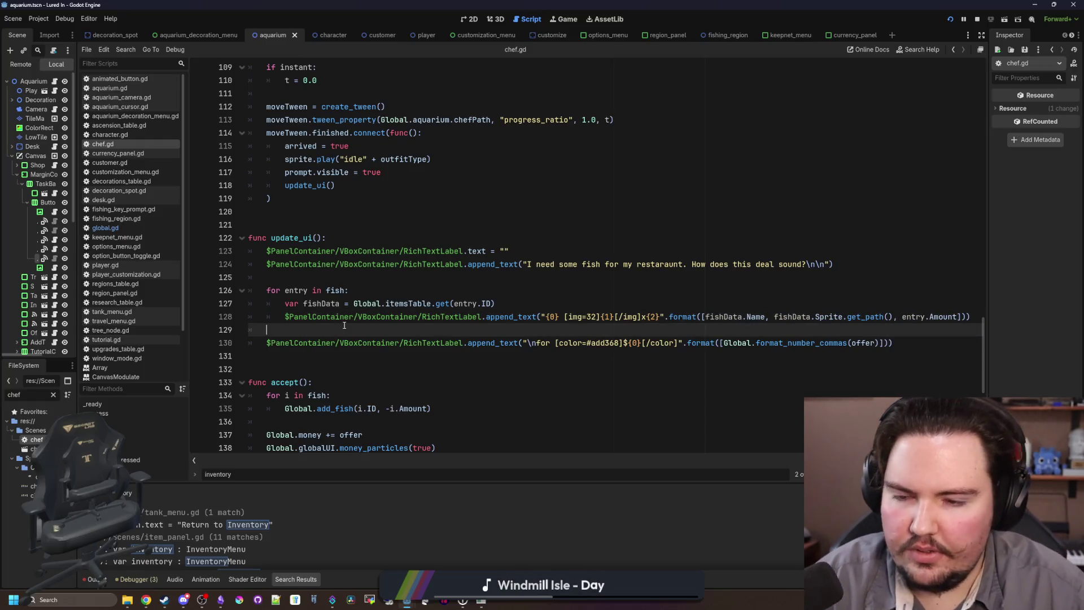
key(Return)
click(348, 325)
text(inventory_changed)
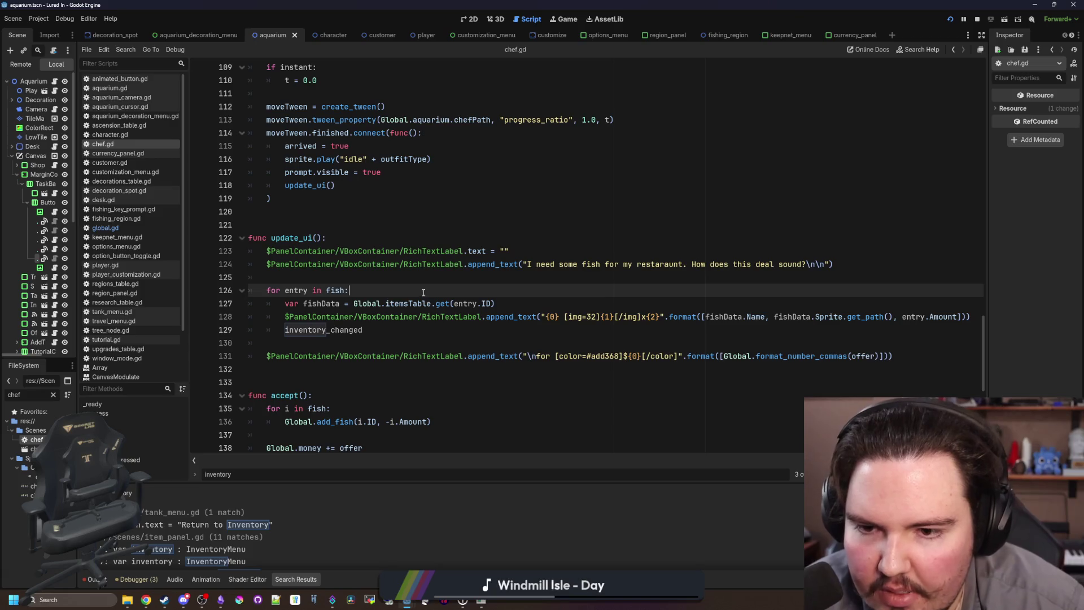
- Cut the RichTextLabel node path into a new 'var label =' line under the update_ui header
scroll(426, 291, up, 7)
scroll(427, 291, down, 7)
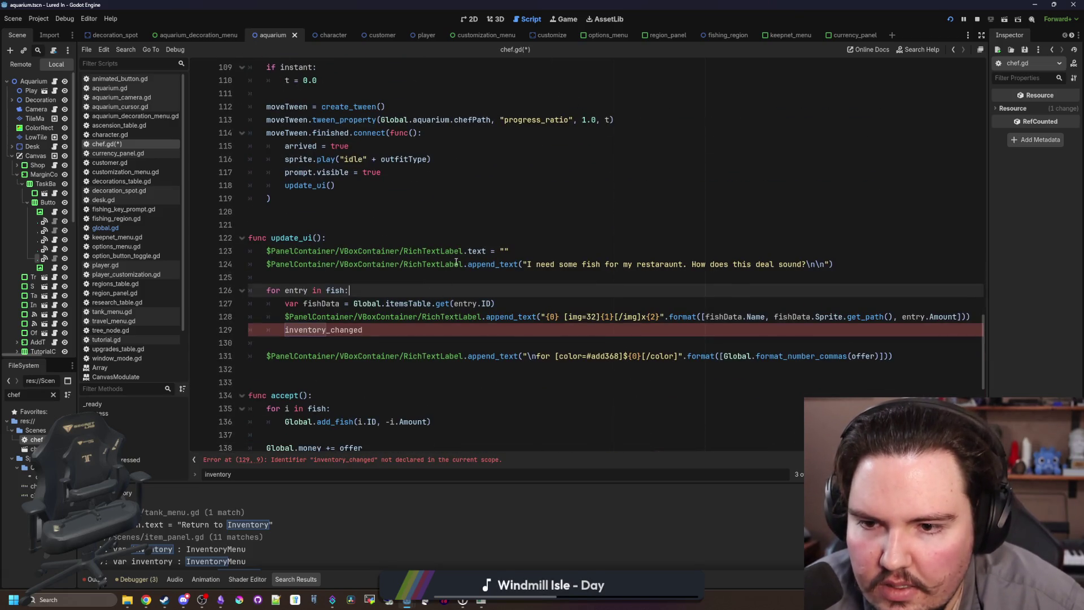
click(442, 238)
key(Return)
text(var label =)
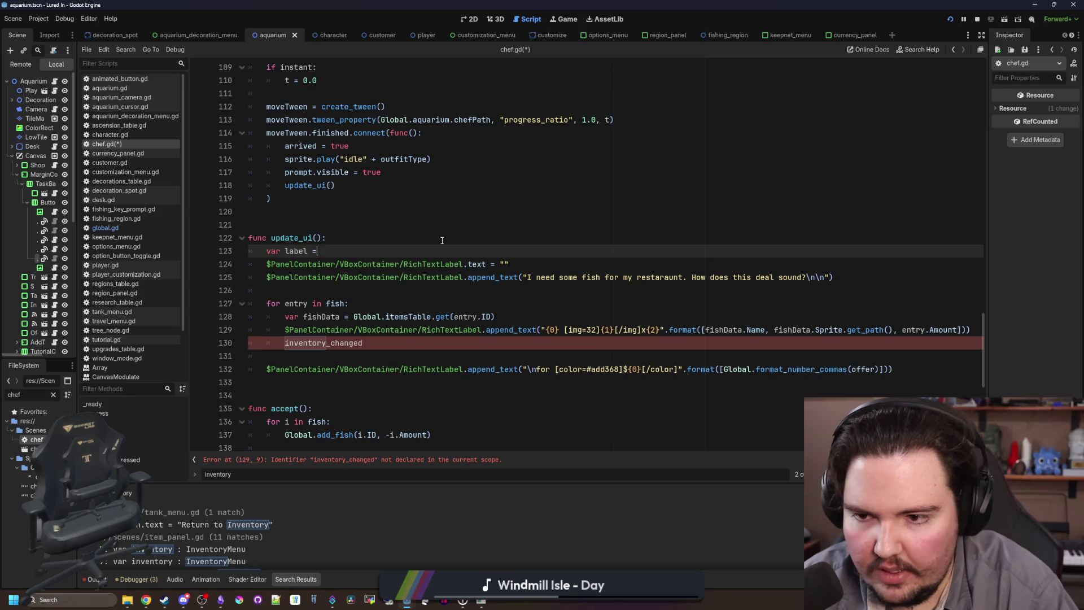
drag(469, 264, 266, 263)
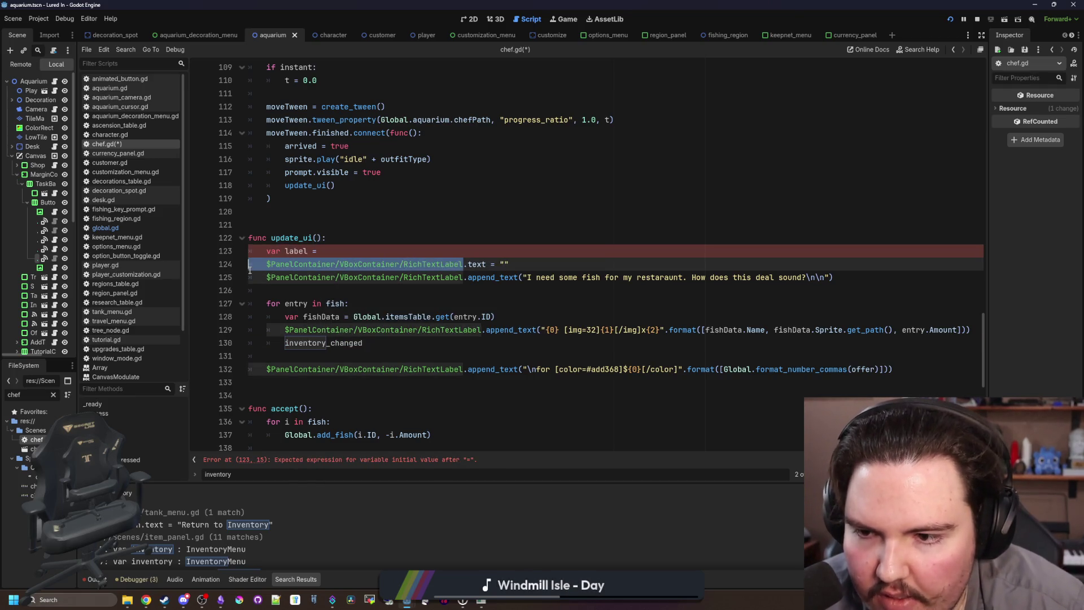
key(ctrl+x)
click(341, 251)
key(ctrl+v)
- Replace the remaining node paths on lines 124, 125, 129 and 132 with label
double_click(296, 251)
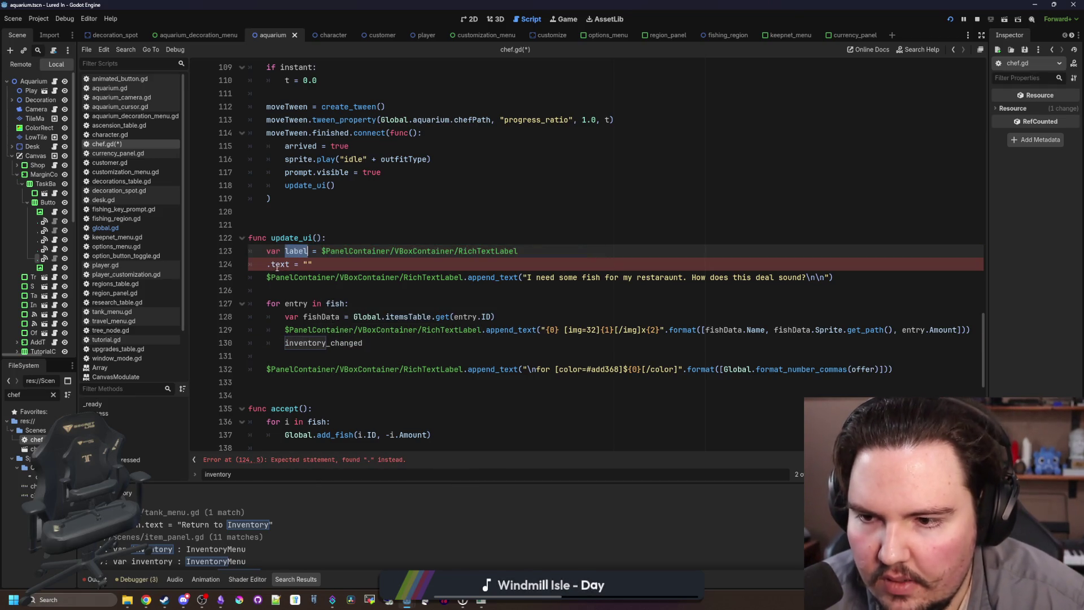
key(ctrl+c)
click(267, 264)
key(ctrl+v)
drag(462, 277, 266, 277)
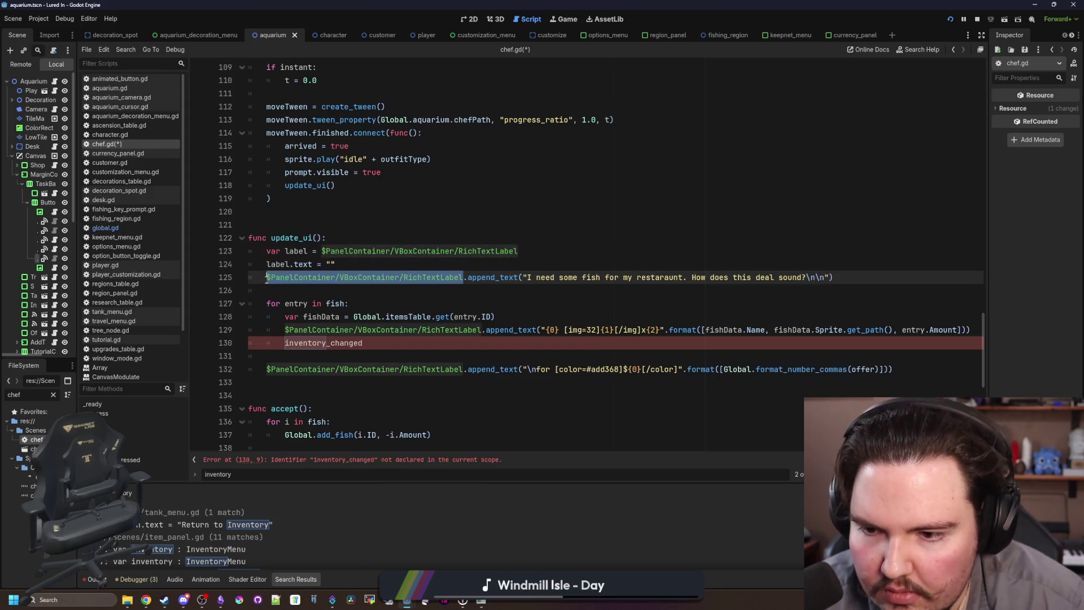
key(ctrl+v)
click(480, 329)
drag(480, 330, 284, 330)
key(ctrl+v)
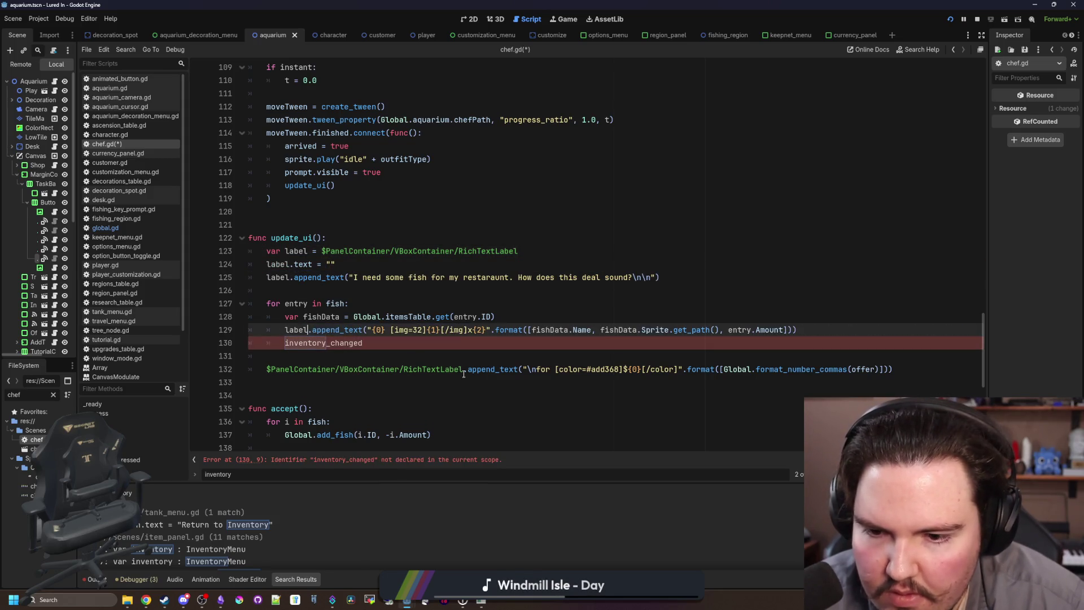
mouse_move(463, 368)
mouse_down()
mouse_move(294, 385)
mouse_move(265, 370)
mouse_up()
key(ctrl+v)
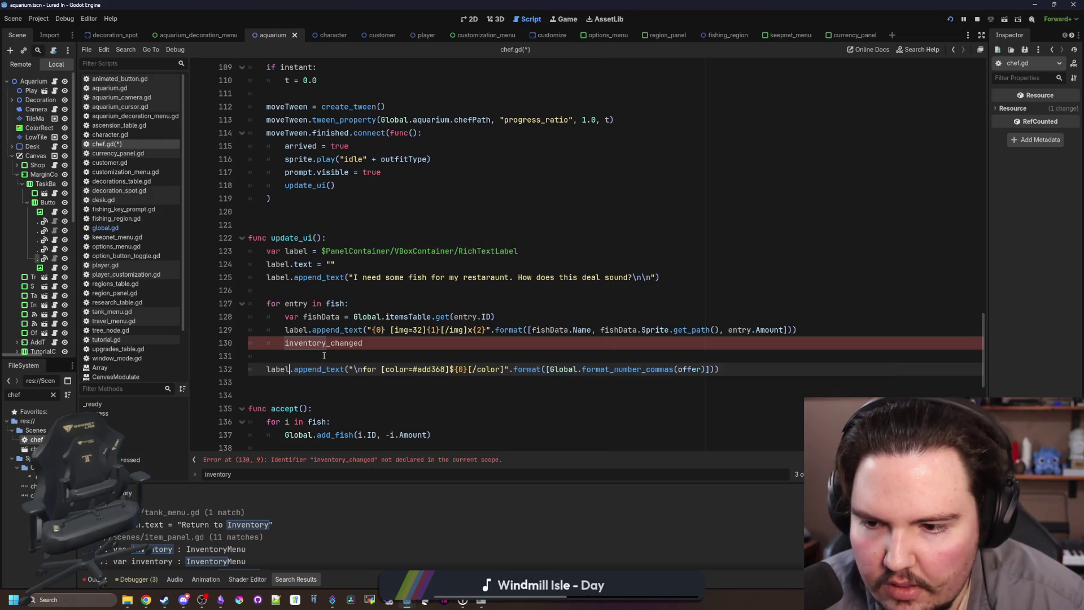
- Replace the stray inventory_changed with label.append_text("({0}/{1})").format()
click(378, 339)
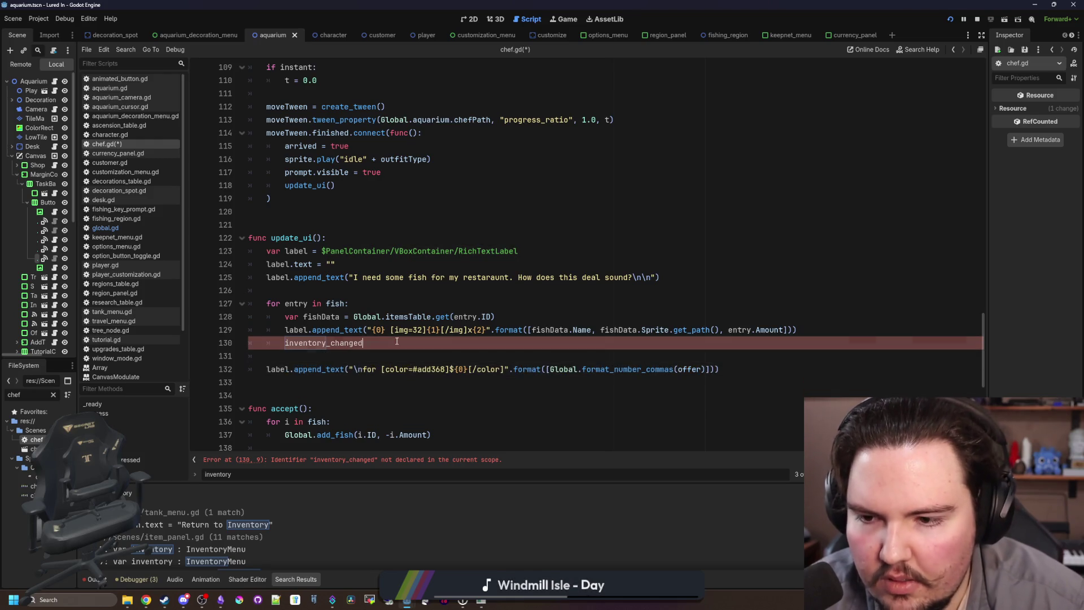
double_click(285, 343)
key(BackSpace)
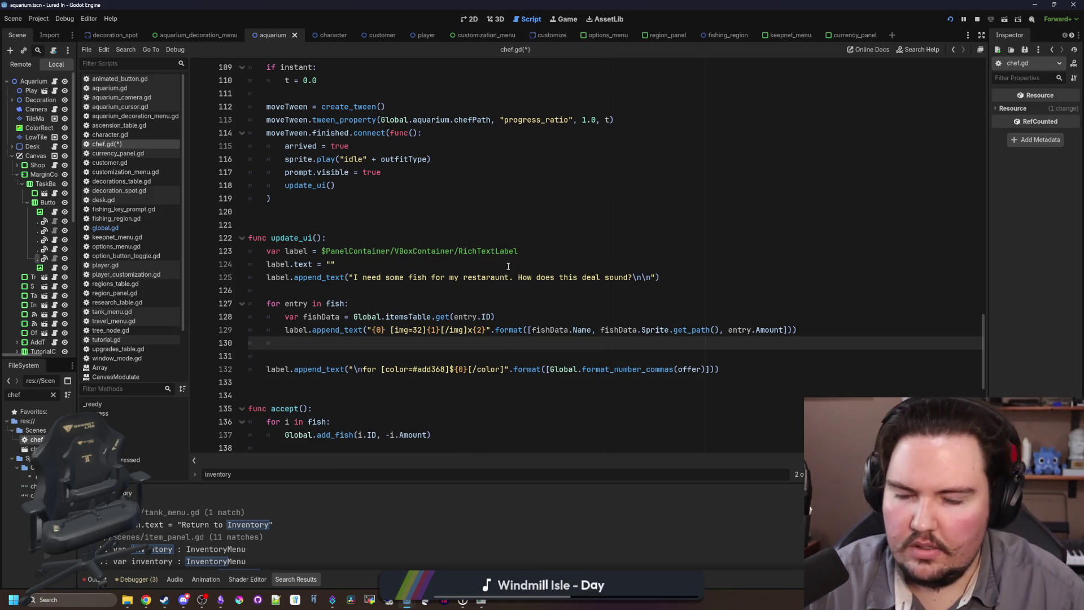
text(label.append_text)
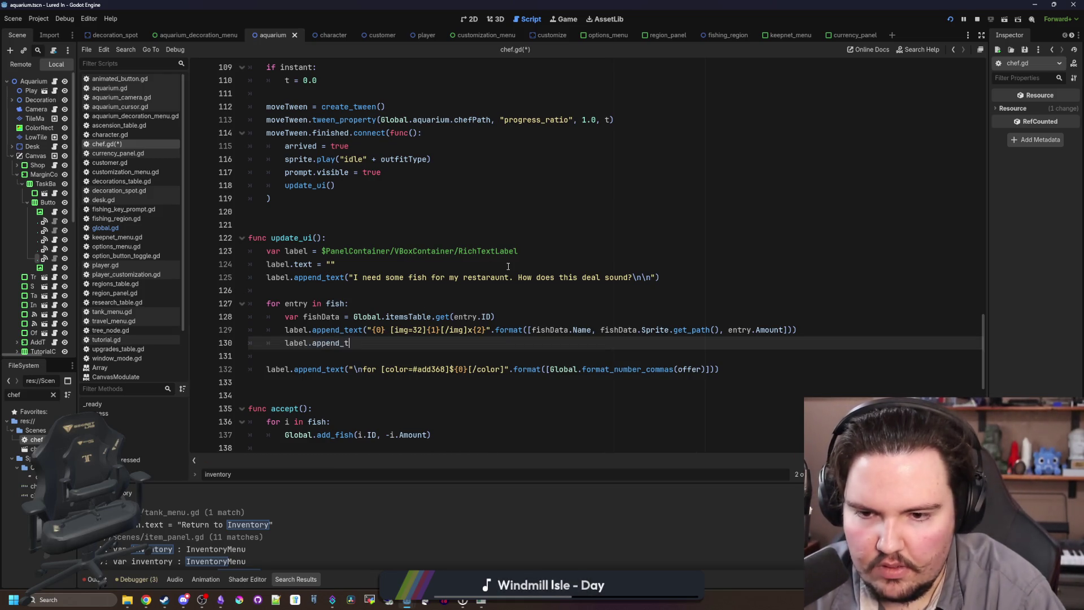
text(())
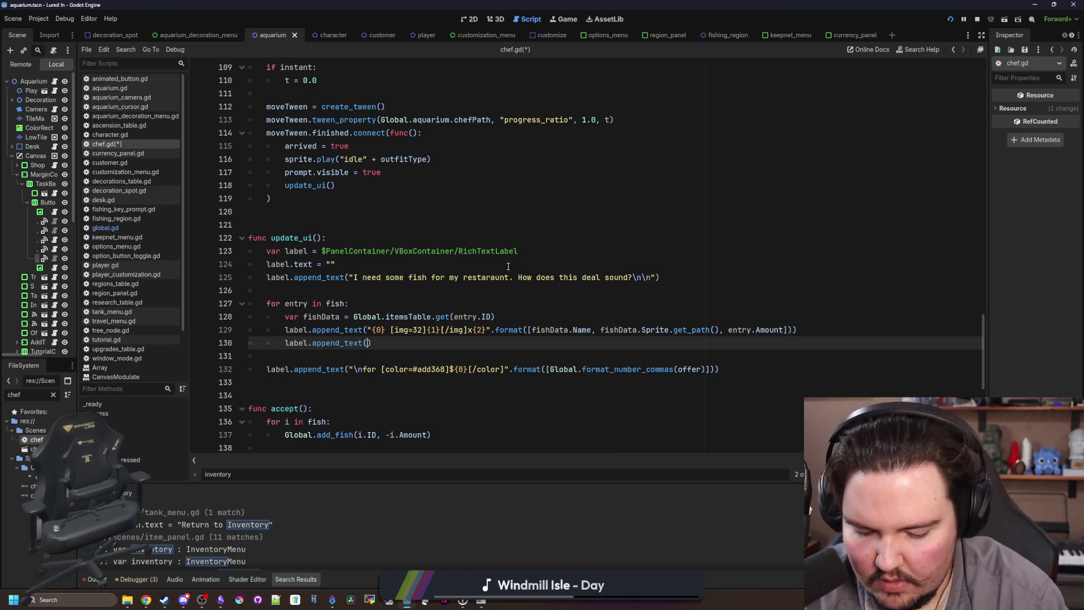
text("\n)
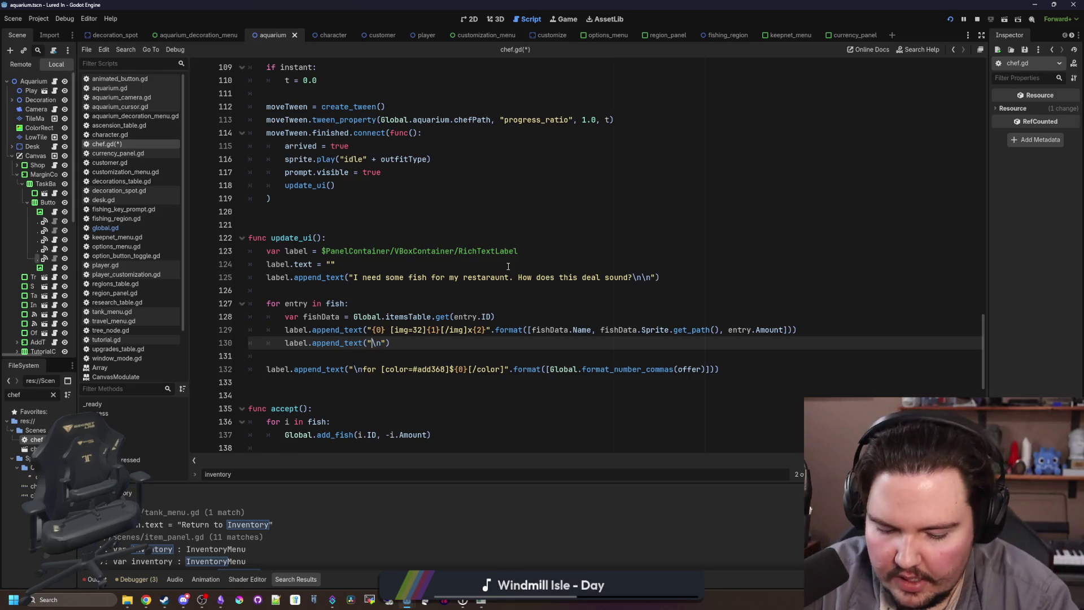
key(Left)
key(Left)
text({)
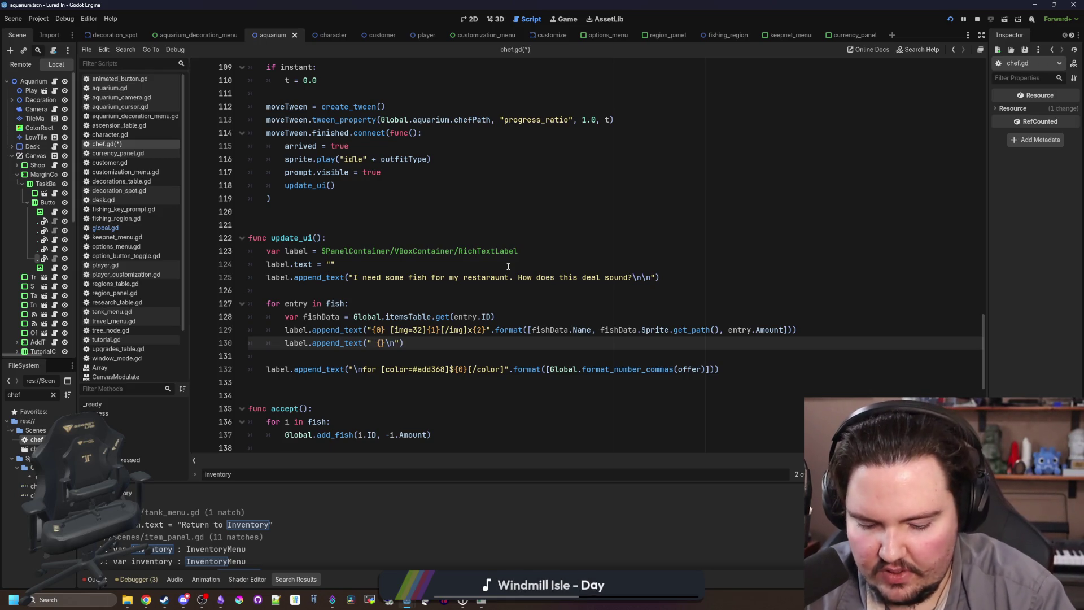
text(0}/{)
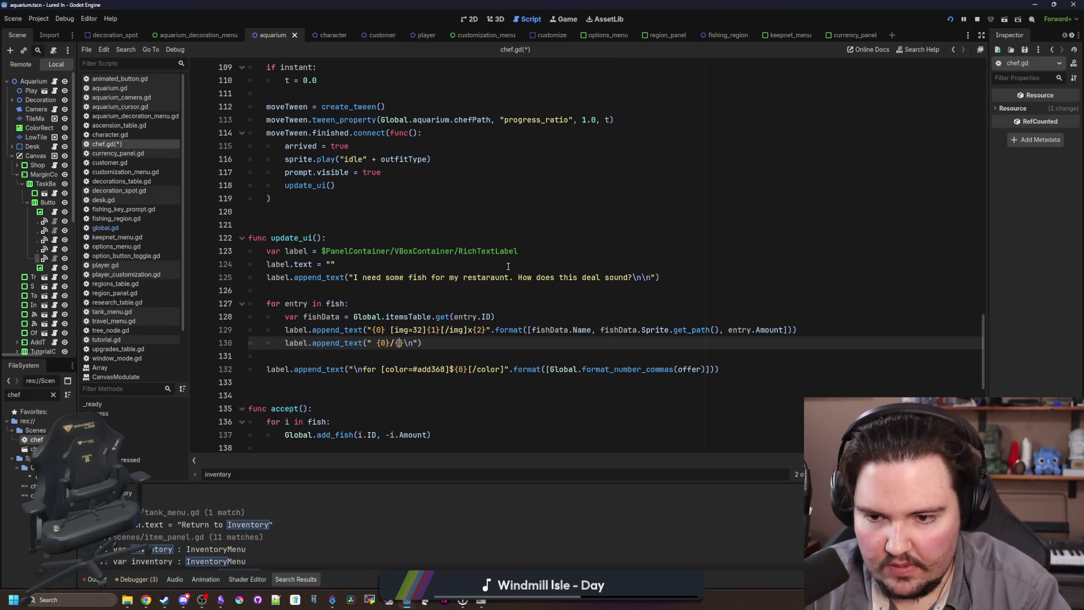
text(1})
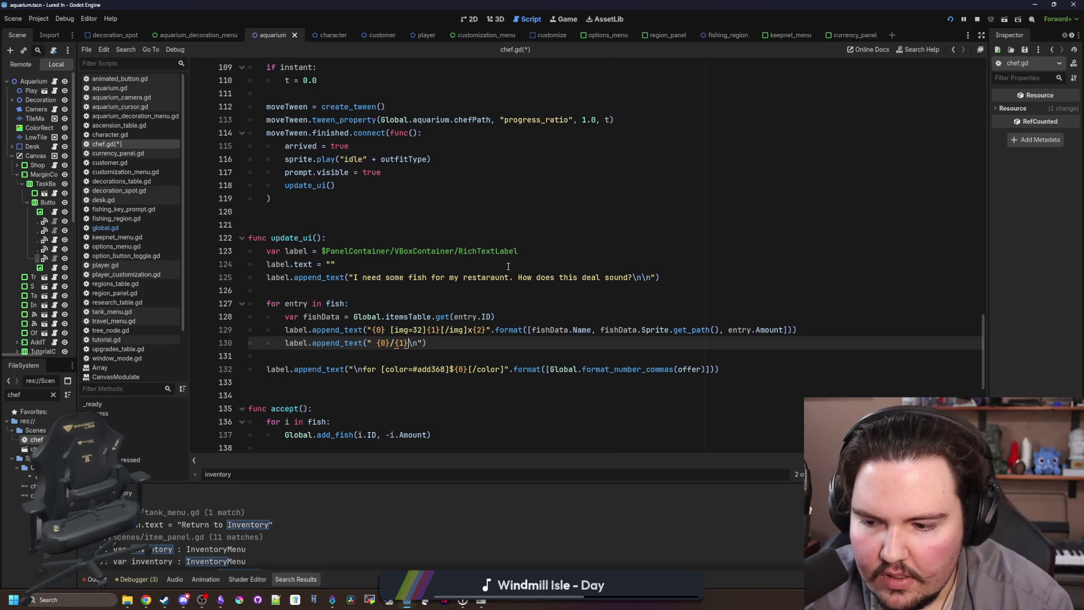
key(Left)
key(Left)
key(Left)
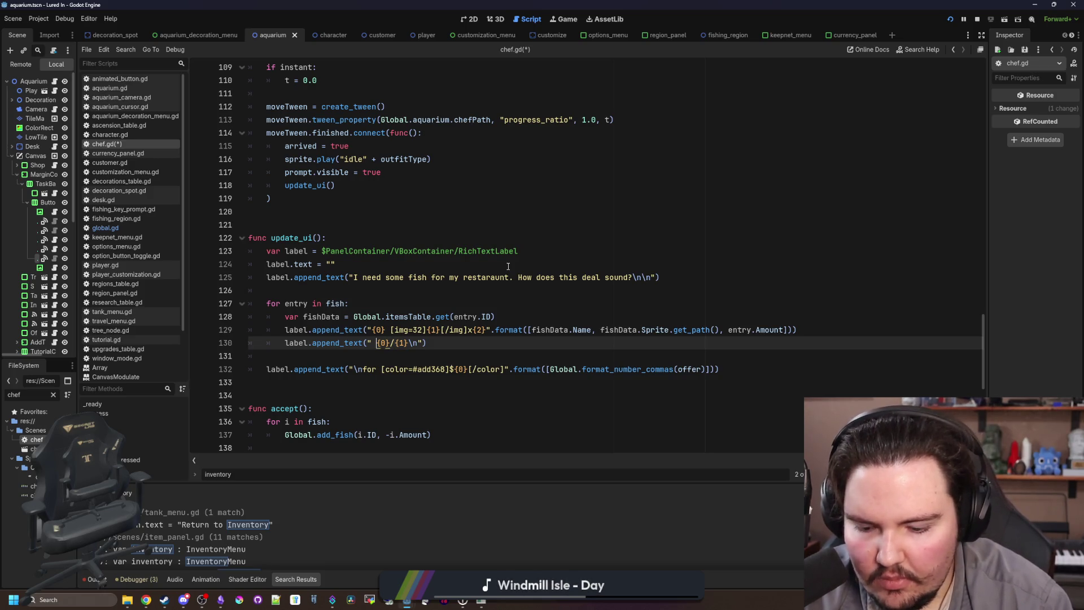
text(()
key(Delete)
key(Right)
key(Right)
key(Right)
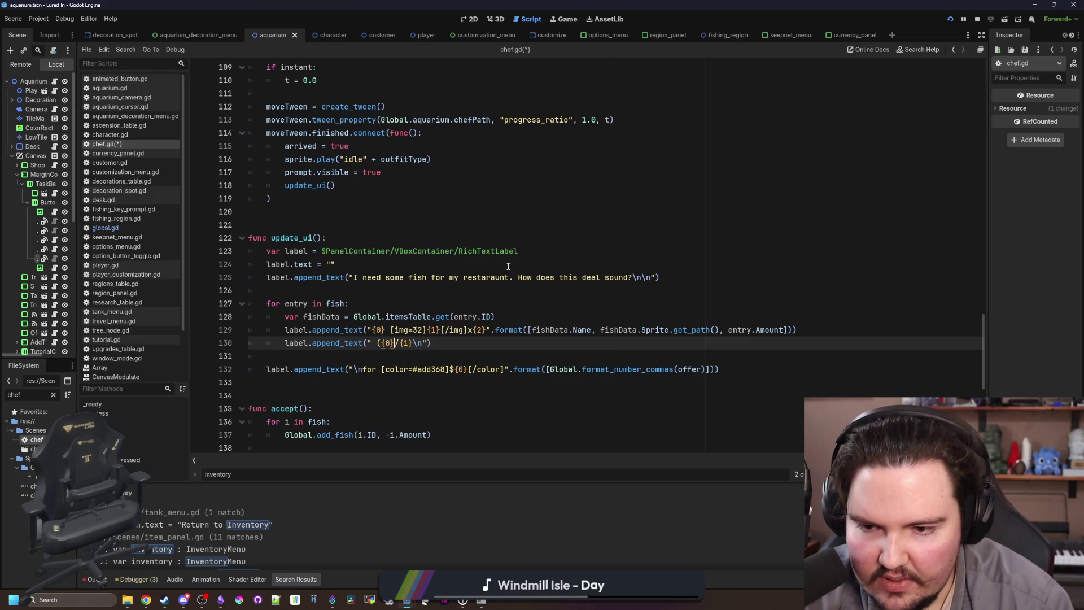
text())
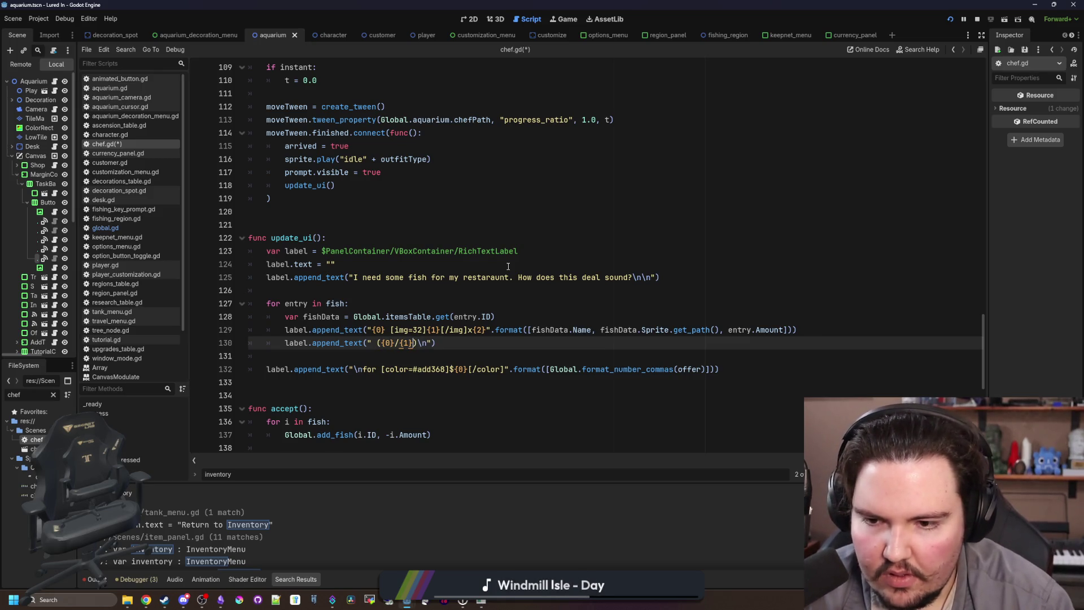
key(Right)
key(Right)
key(Right)
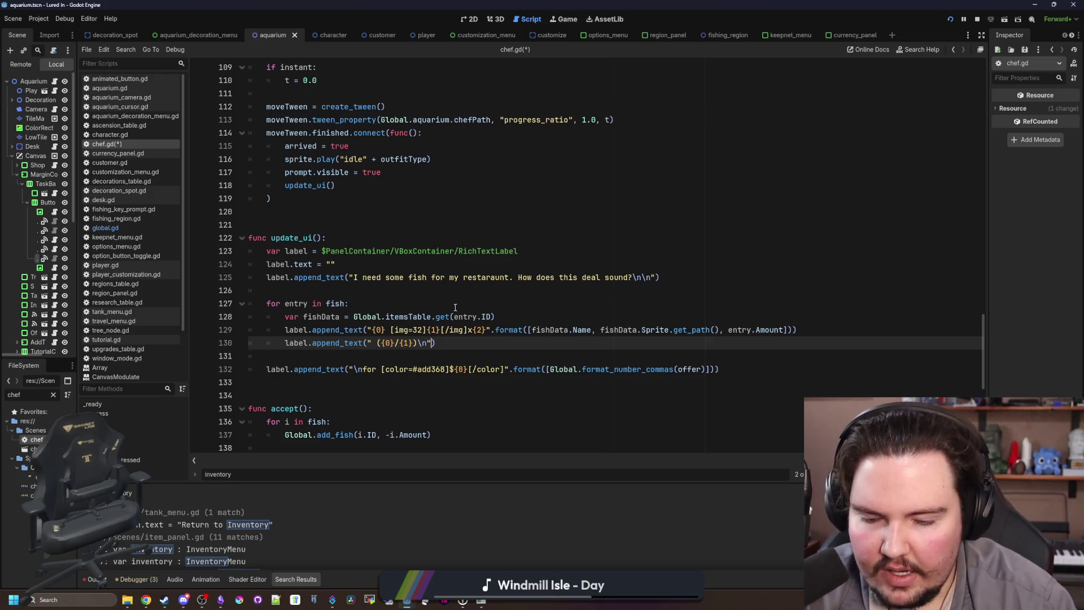
text(.format())
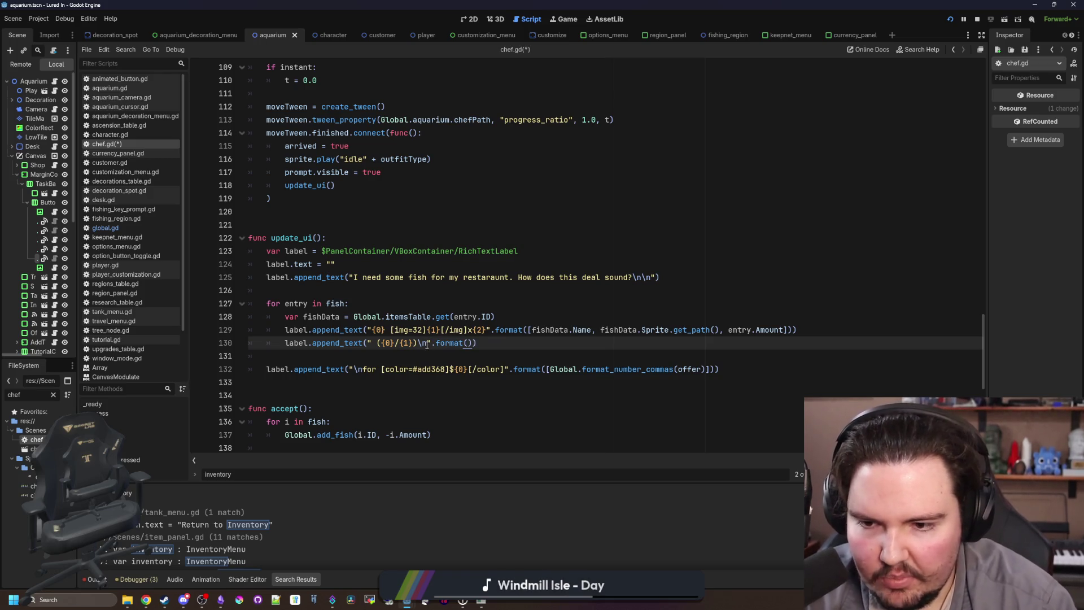
- Wrap the count in [color={2}]…[/color] tags, add empty format arguments, and start a variable line above
click(375, 344)
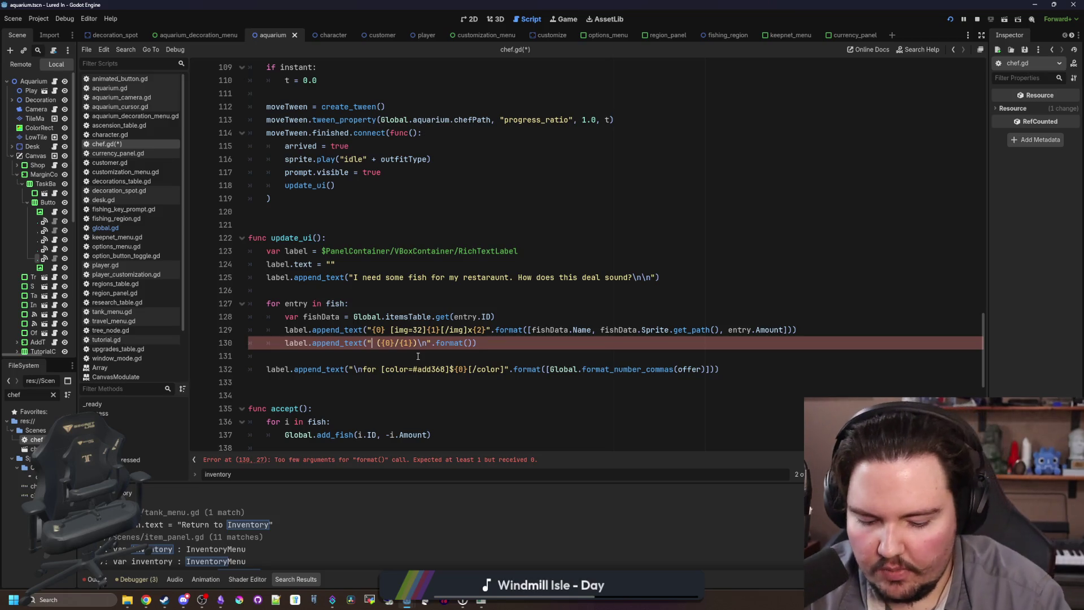
text([color)
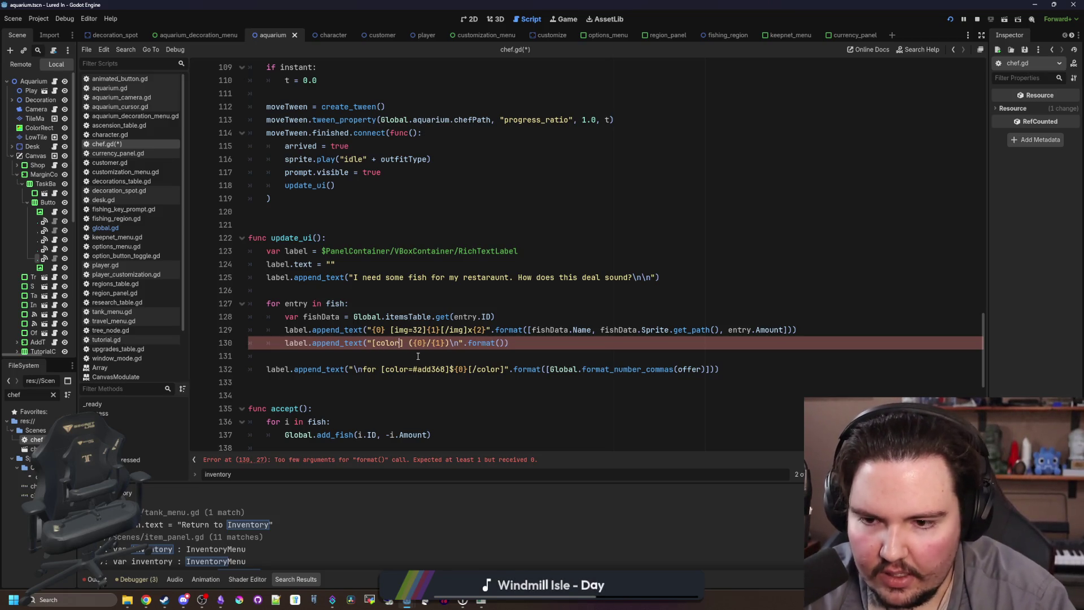
text(] ({0}/{1})\n[/color)
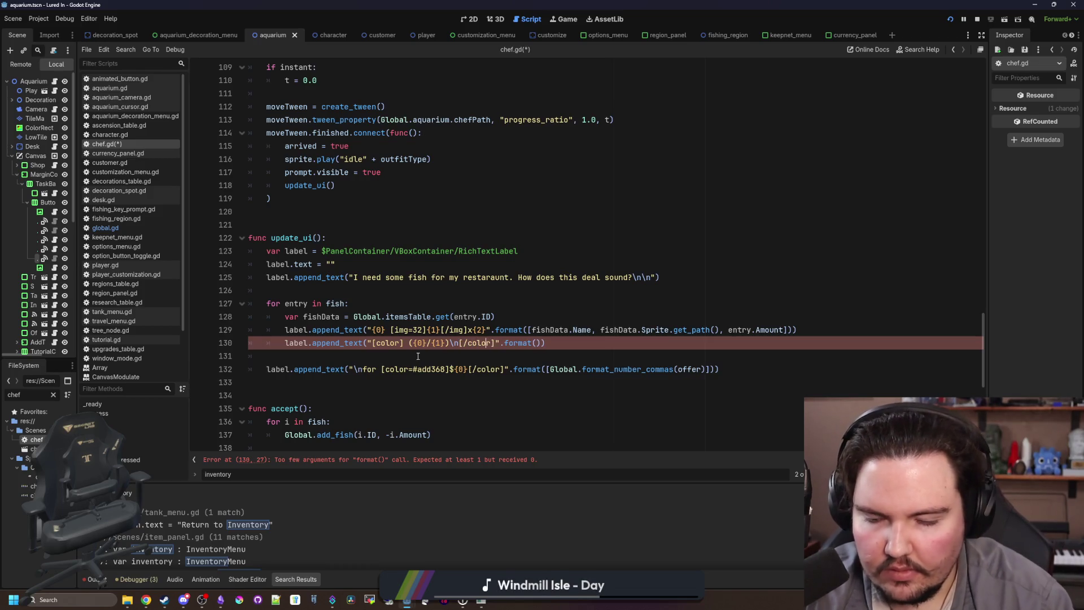
key(Left)
text(={2)
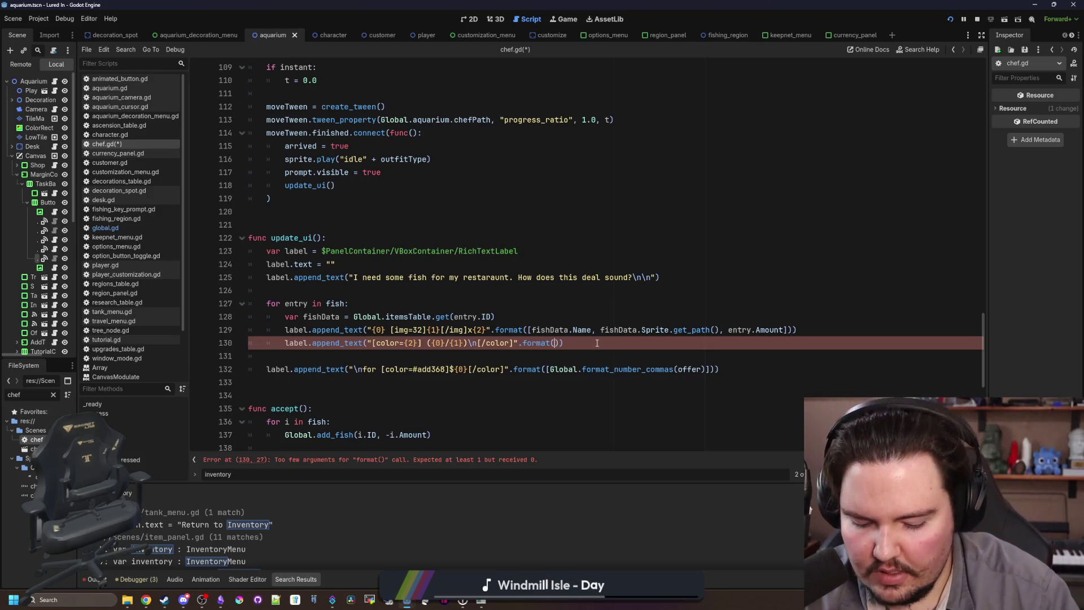
text(,,,color)
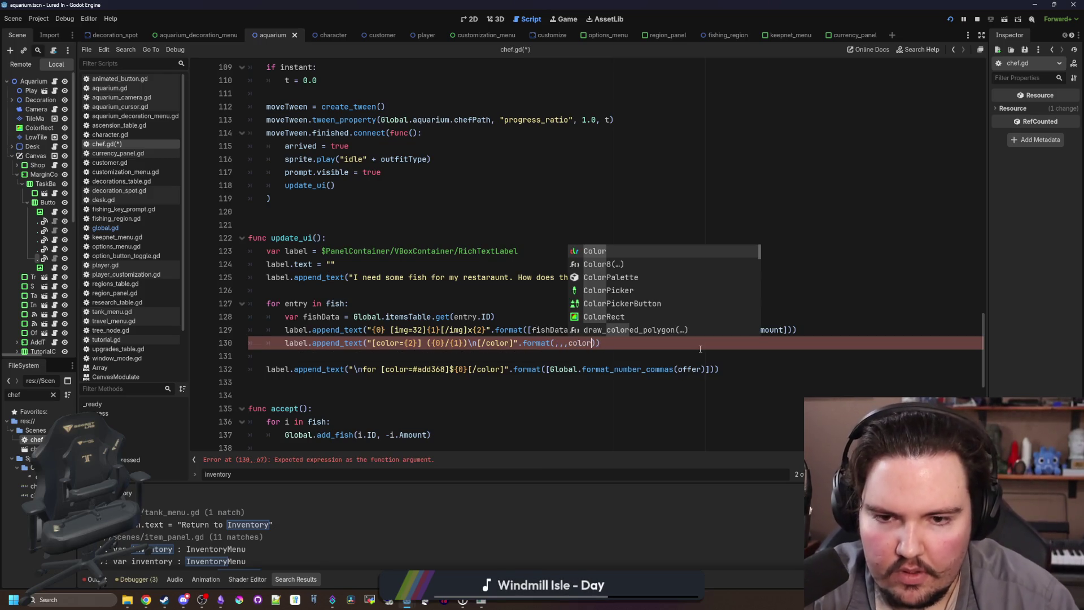
key(Escape)
click(808, 331)
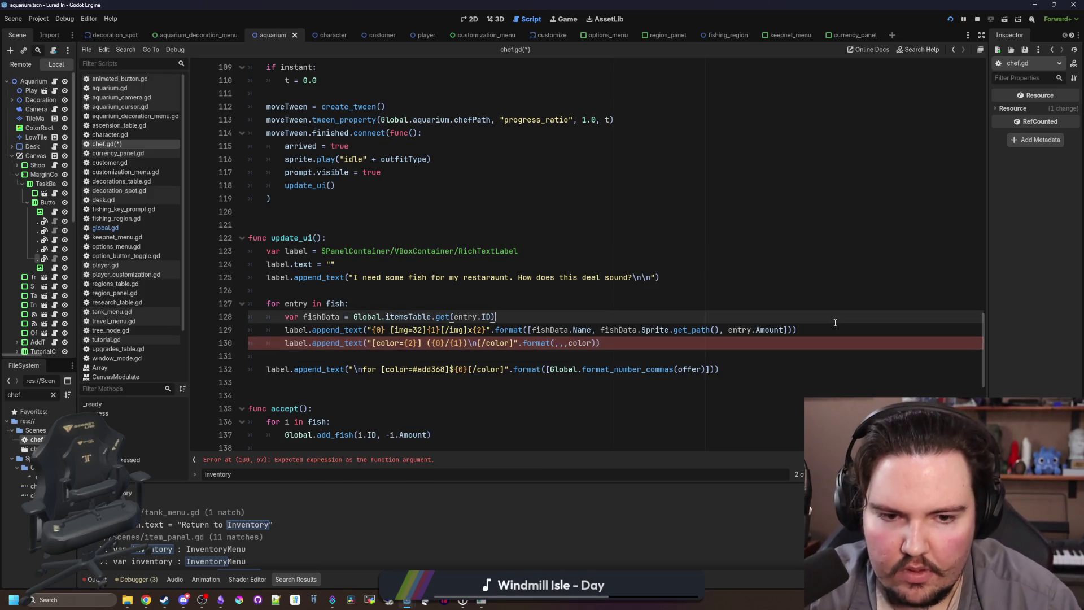
key(Return)
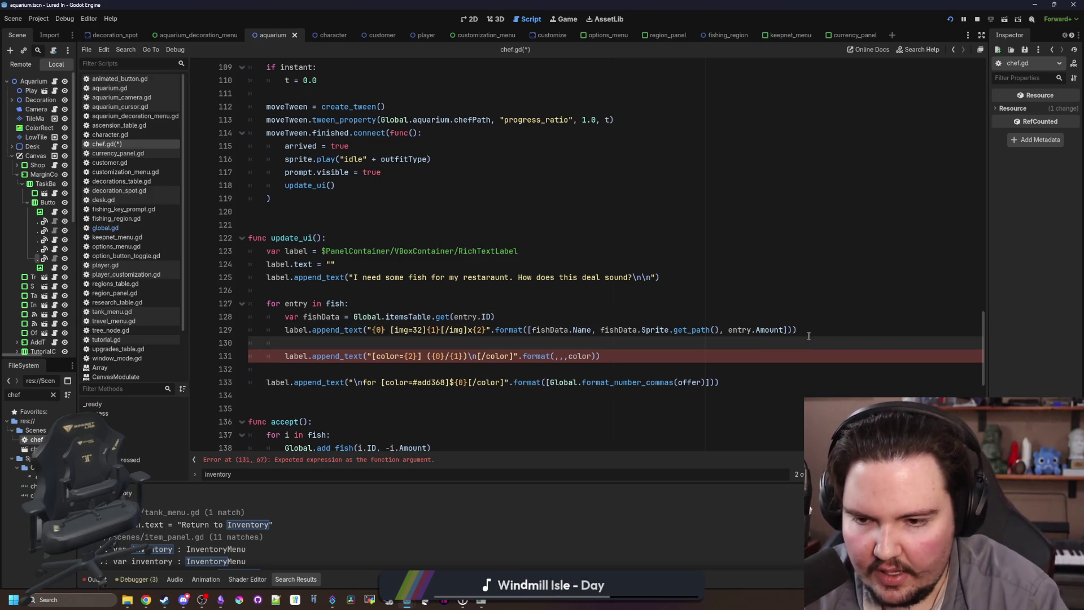
text(var)
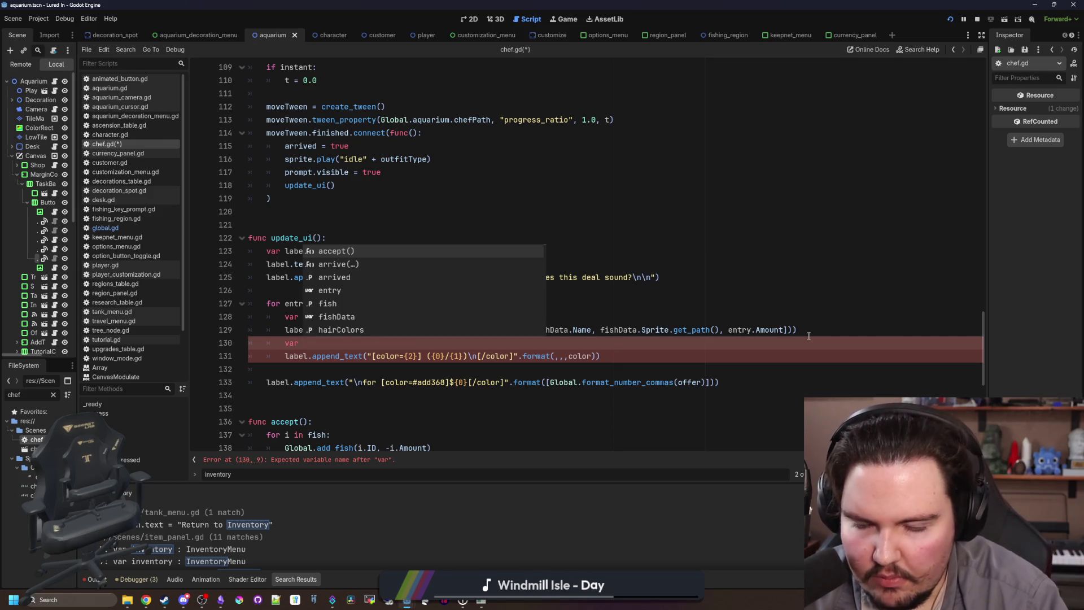
- Declare var amount = Global.get_inventory_entry(entry.ID) in the update_ui loop
key(BackSpace)
key(BackSpace)
key(BackSpace)
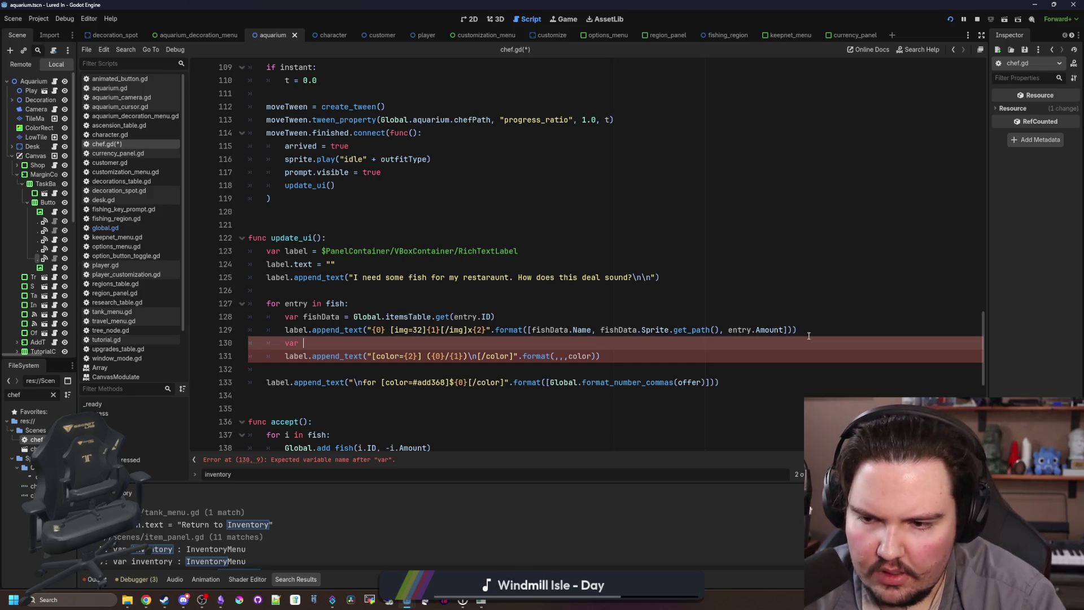
text(mount = )
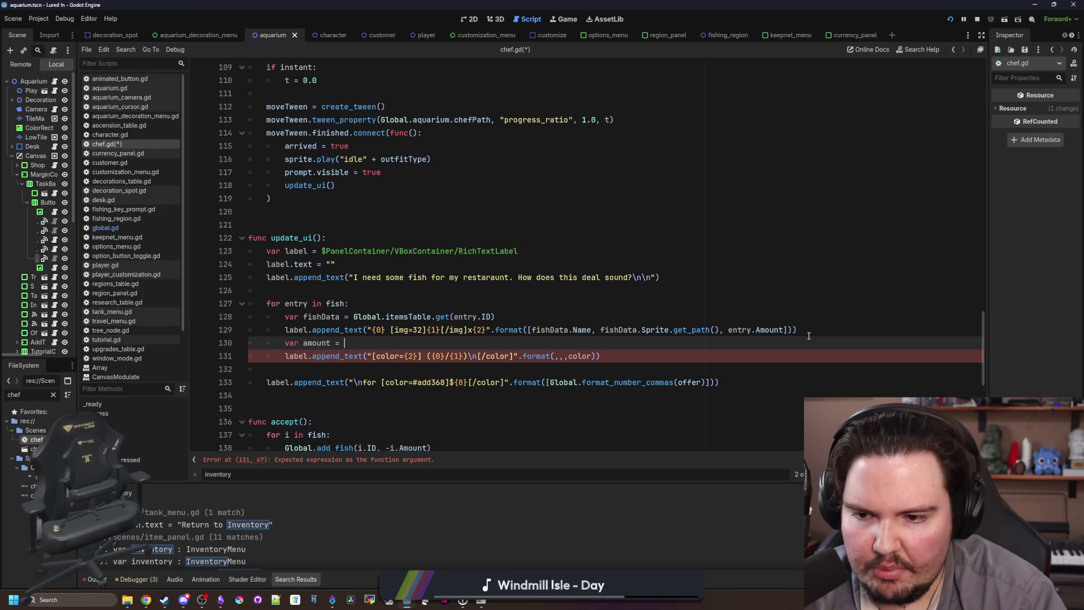
text(Global.get_)
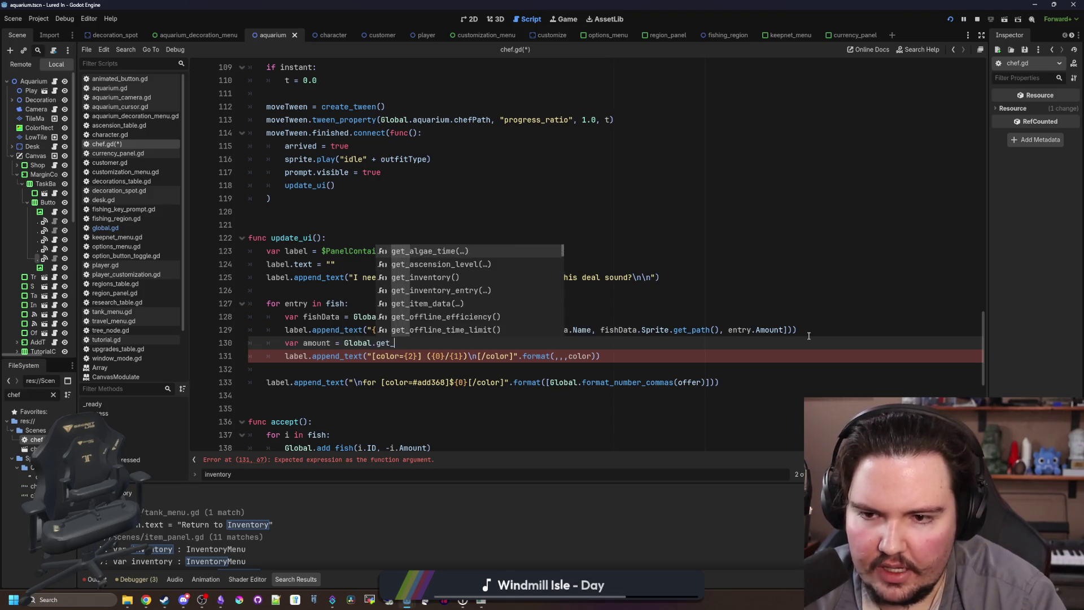
text(fi)
key(BackSpace)
key(BackSpace)
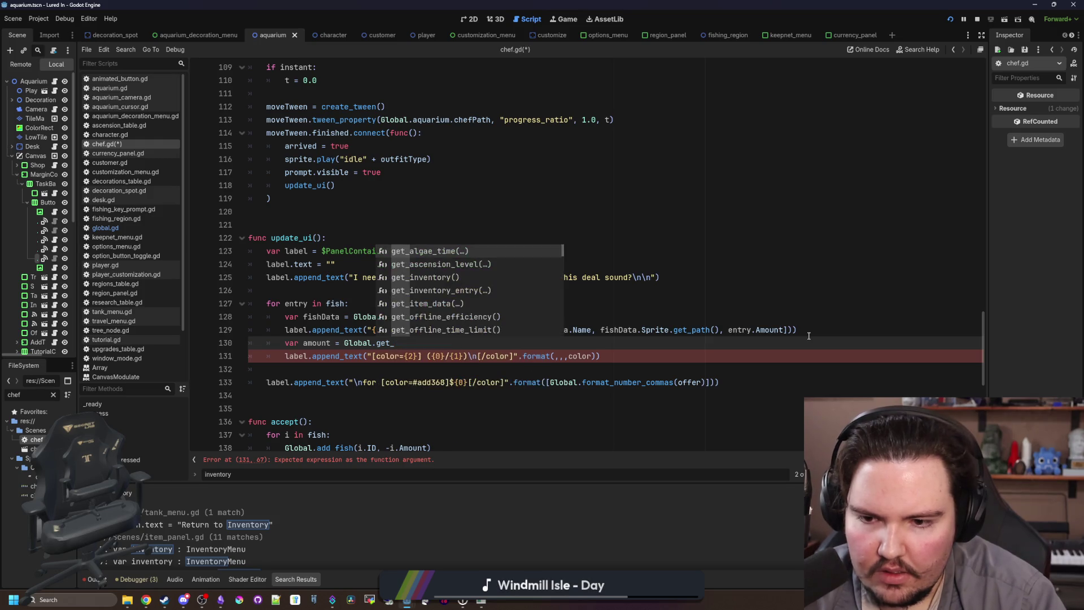
key(Down)
key(Down)
key(Down)
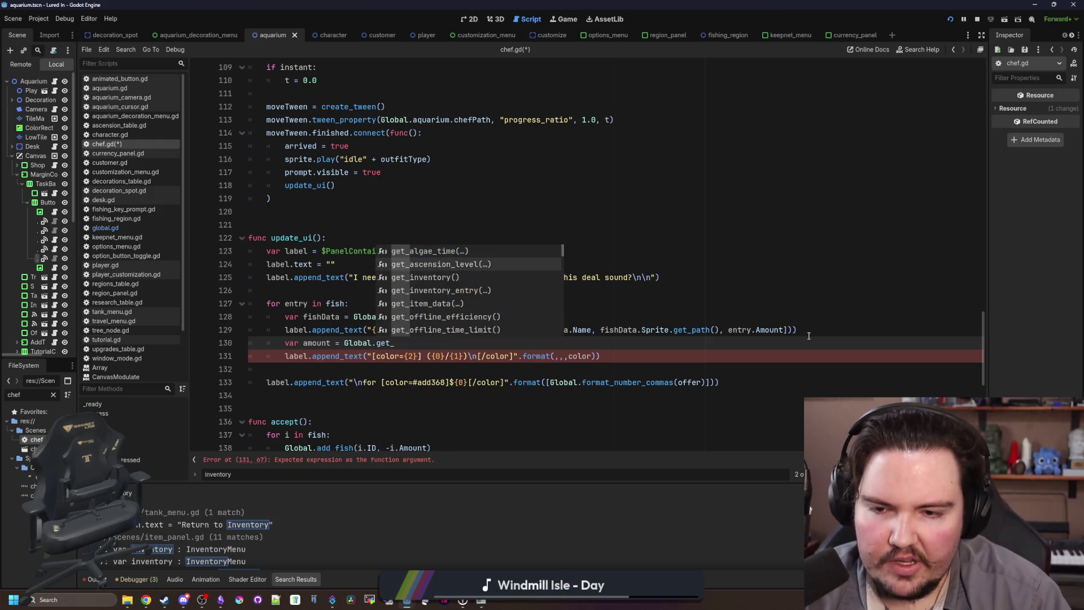
key(Return)
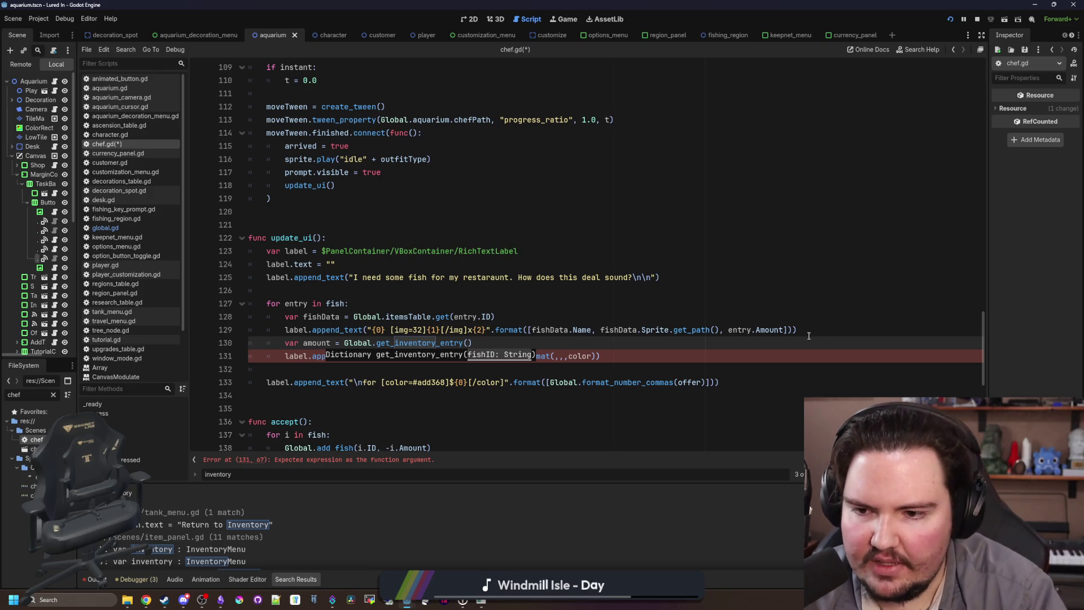
text(ry.ID)
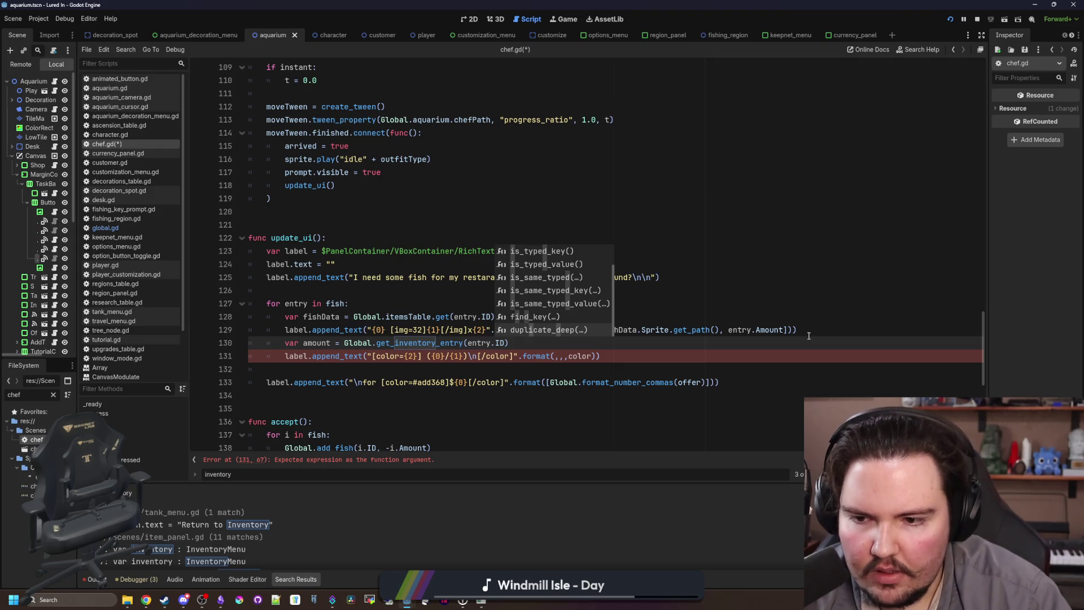
click(544, 345)
- Add var required = entry.Amount and fill the count line's format call with amount, required, color
key(Return)
text(v)
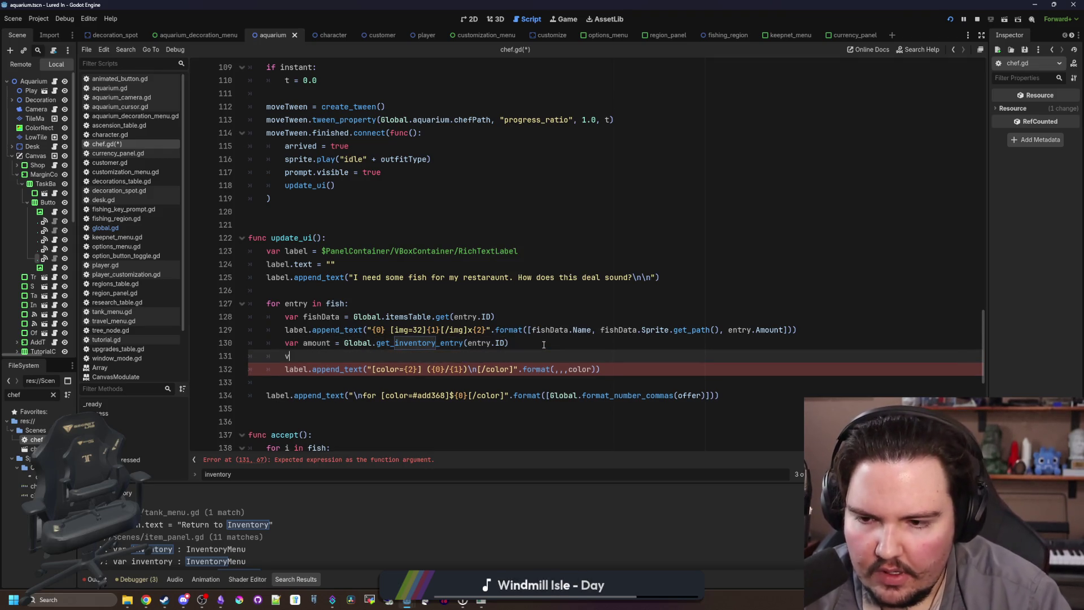
text(entry.Amount)
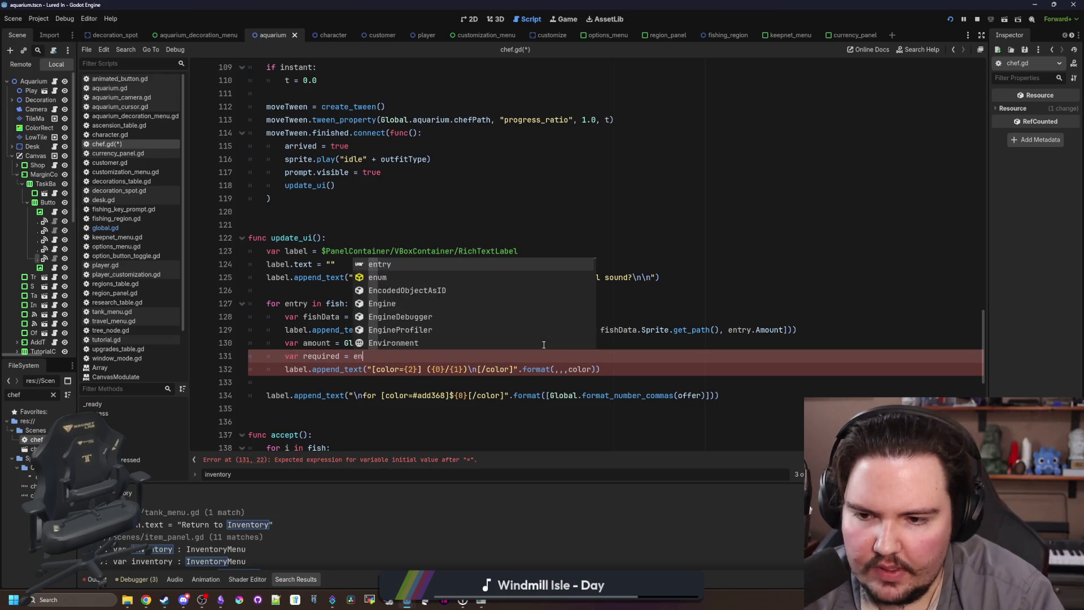
key(Escape)
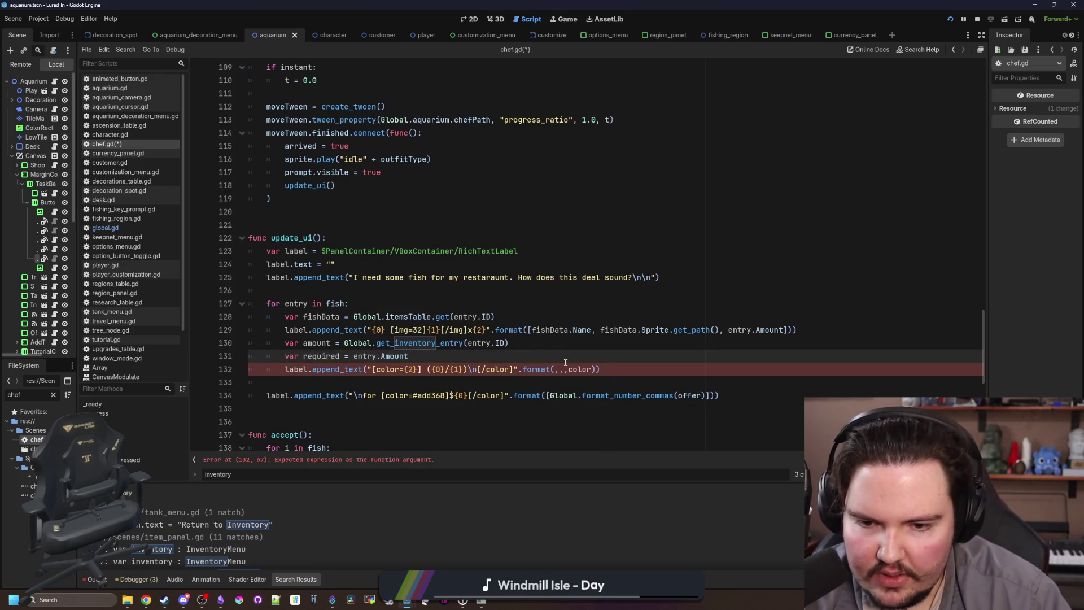
click(556, 368)
text(amount, re)
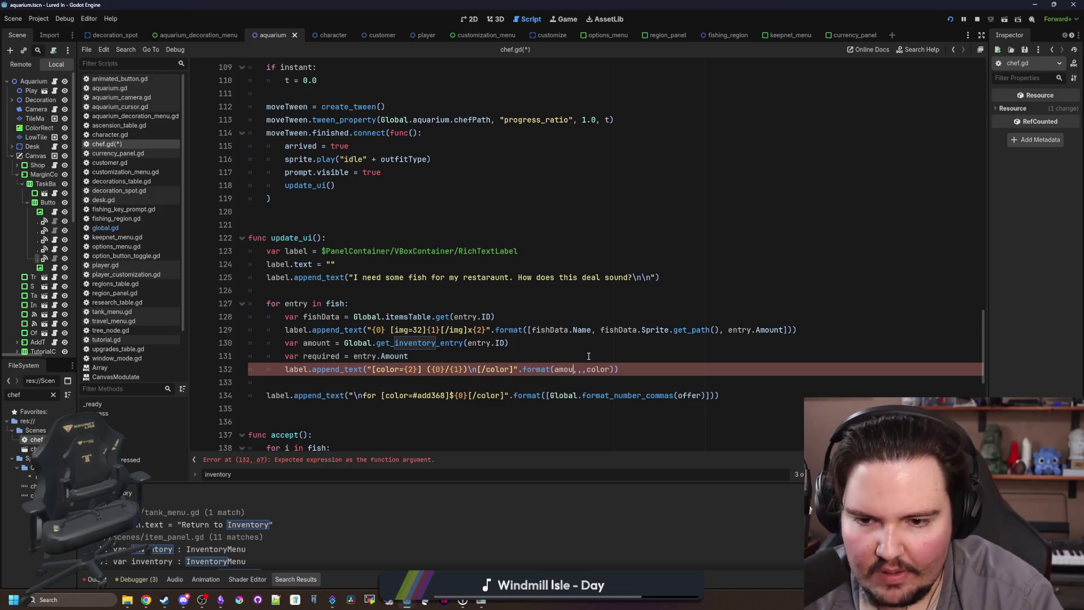
text(quired)
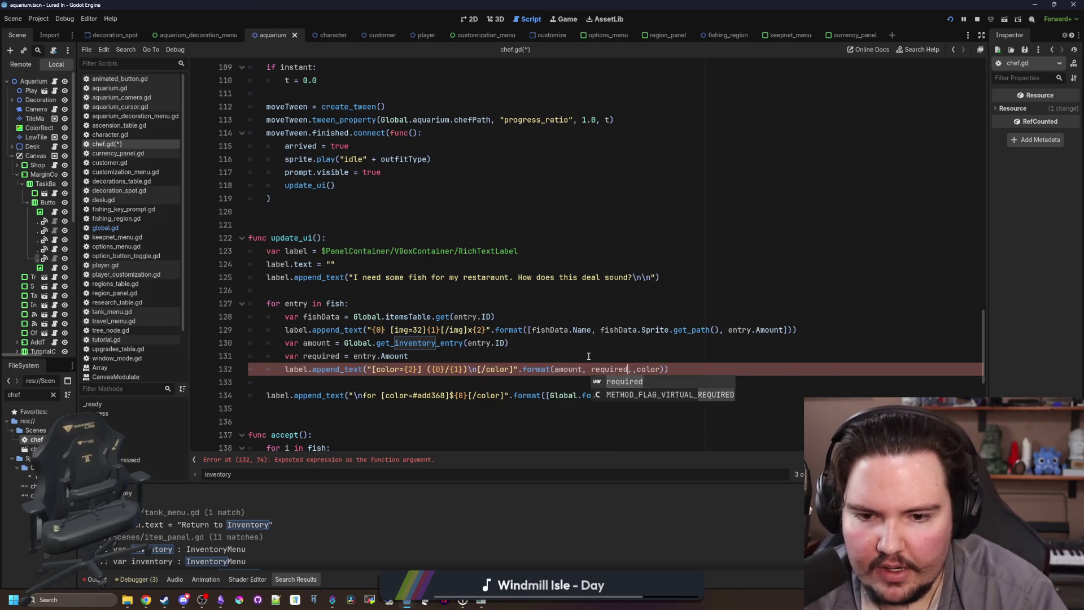
click(644, 370)
key(BackSpace)
key(BackSpace)
text(,)
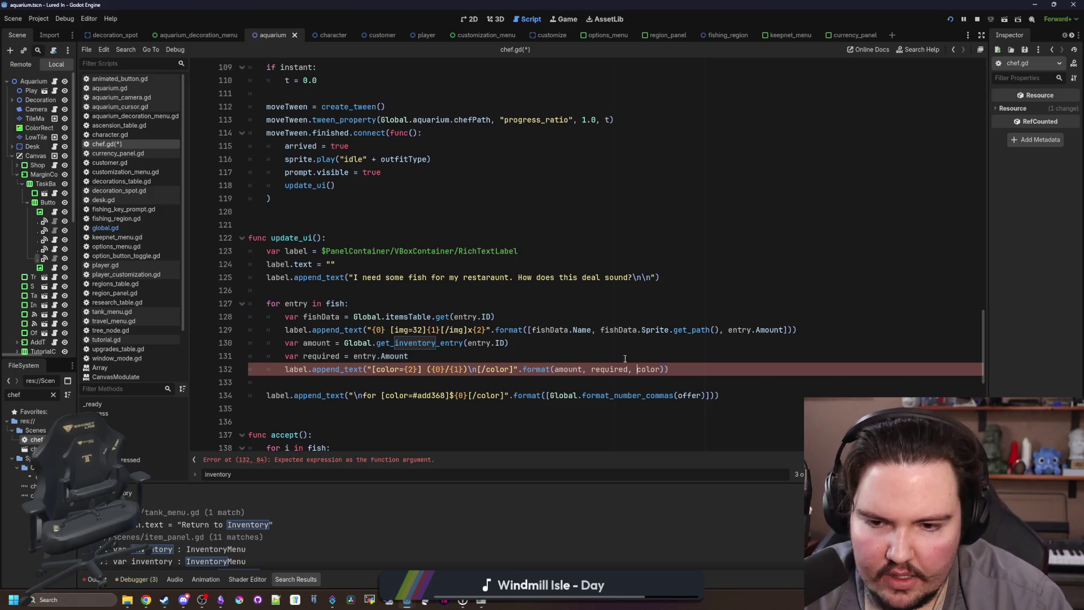
click(584, 359)
scroll(512, 336, down, 1)
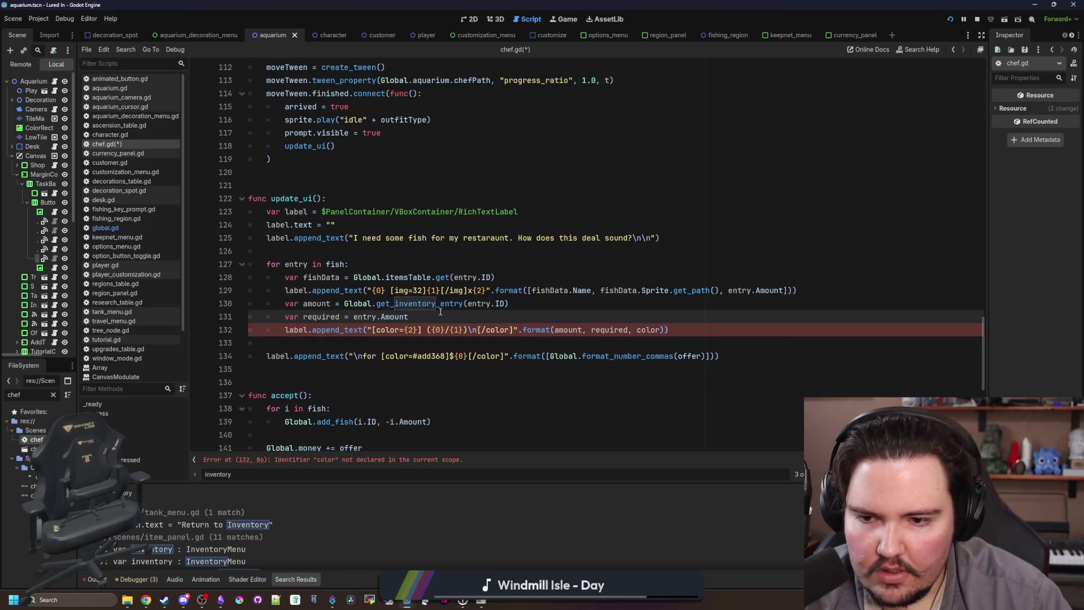
- In update_ui, add an if check setting color to Color.RED, then drop the unneeded else branch
key(Return)
key(Return)
key(Return)
key(Up)
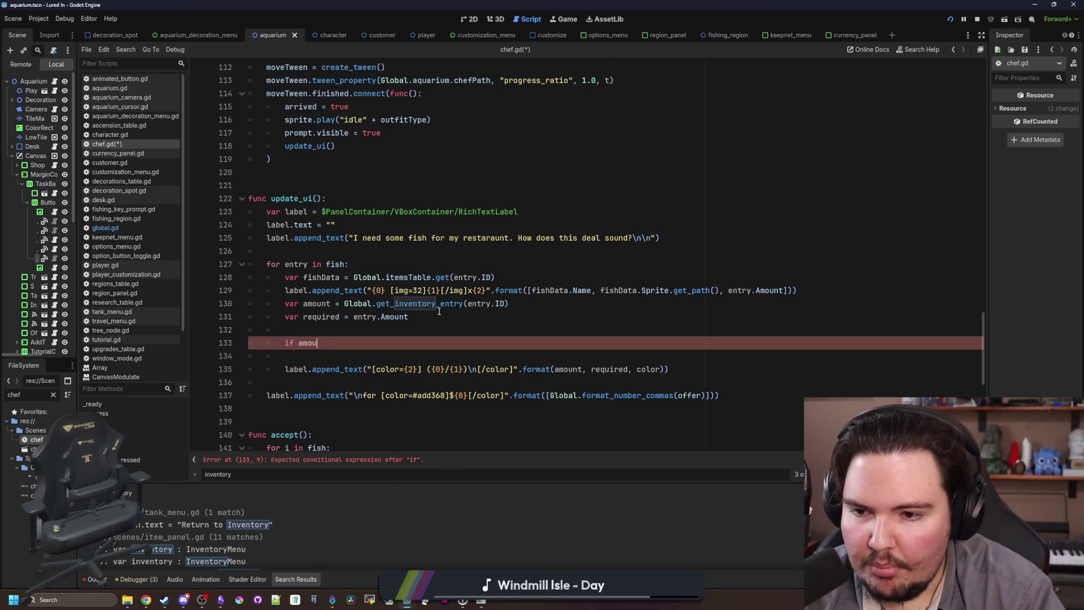
text(nt < required:)
key(Return)
text(color = )
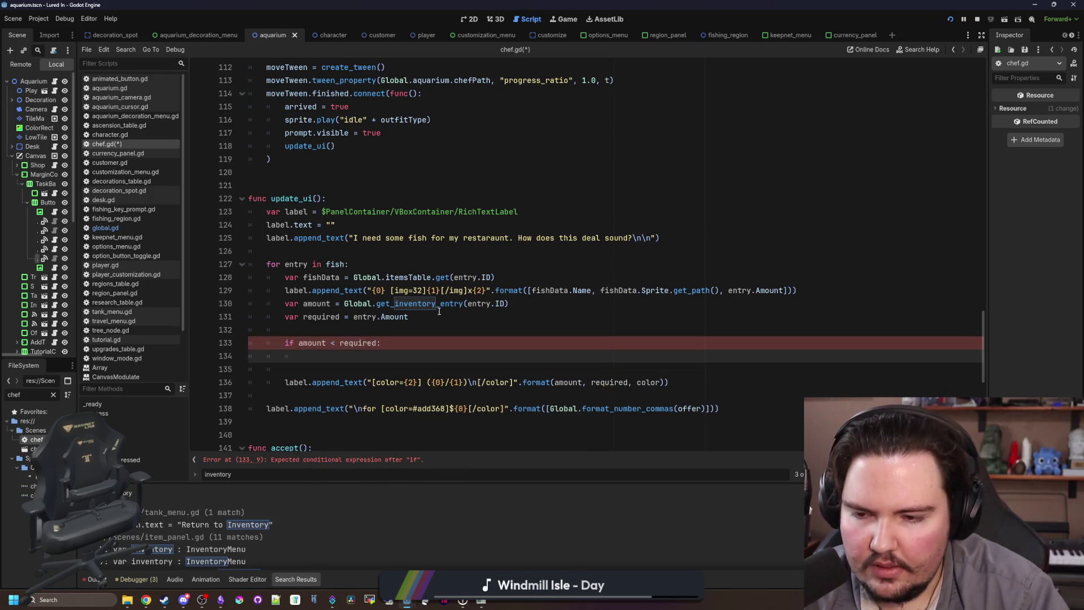
text(COLOR.)
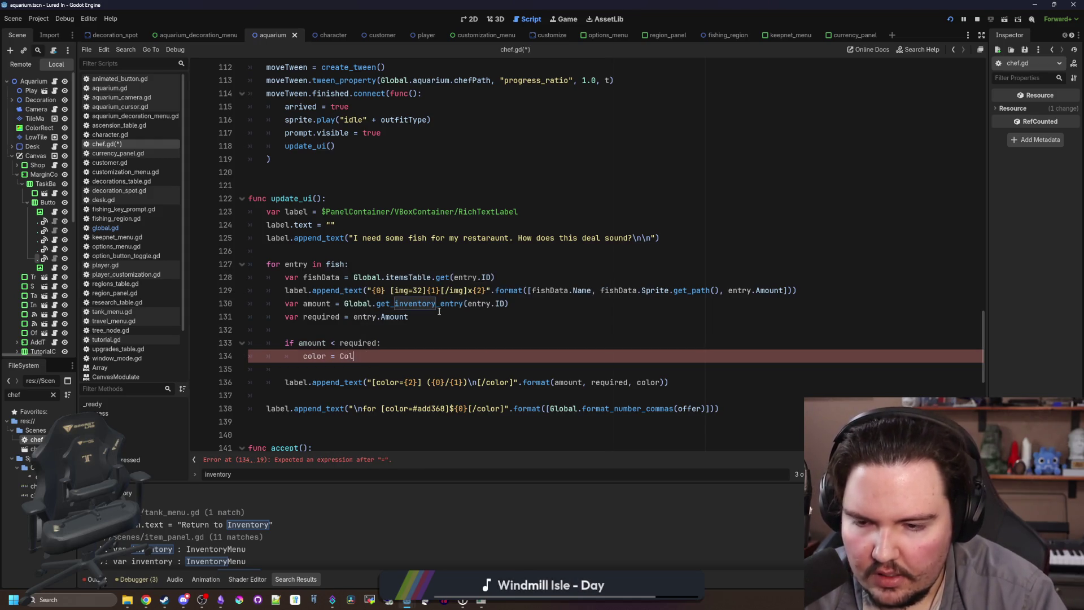
key(Return)
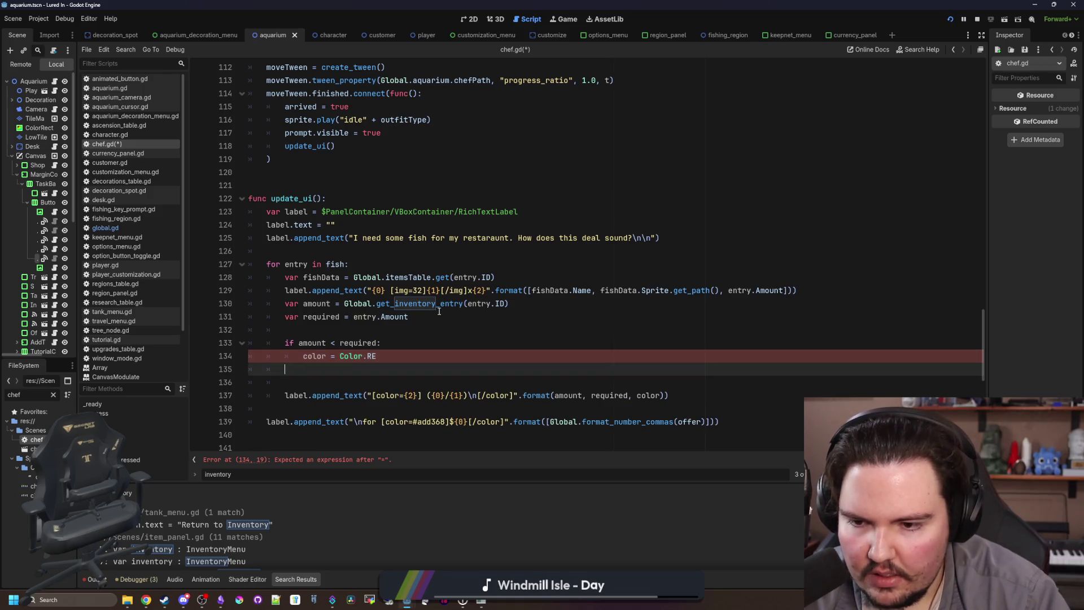
text(else:)
key(Return)
click(395, 355)
text(D)
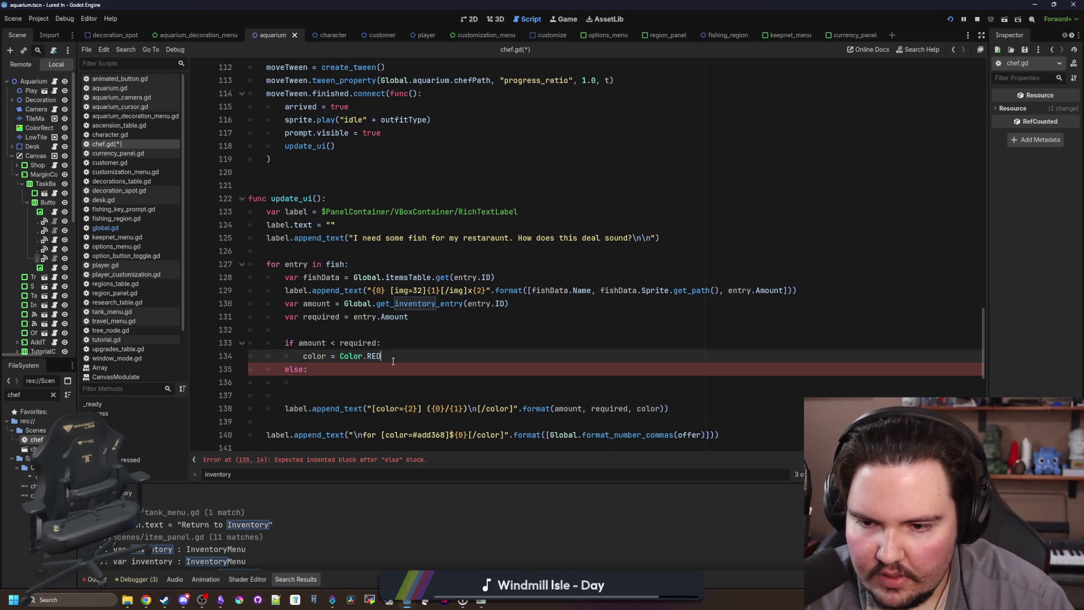
click(350, 382)
click(347, 329)
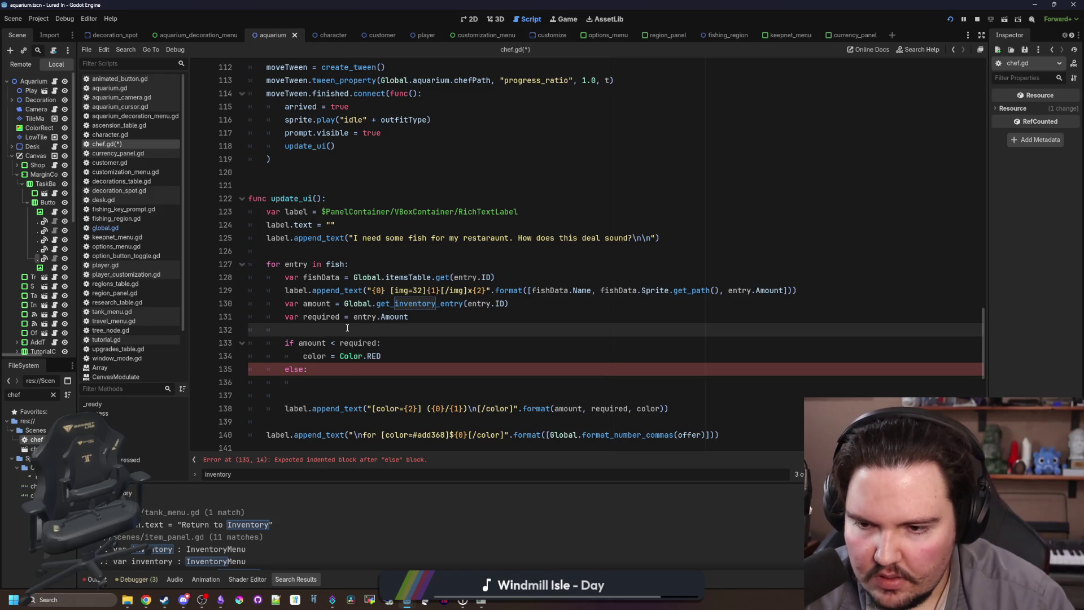
drag(317, 380, 209, 374)
key(BackSpace)
- Declare var c = Color.WHITE above the if check and tidy the blank lines
click(330, 332)
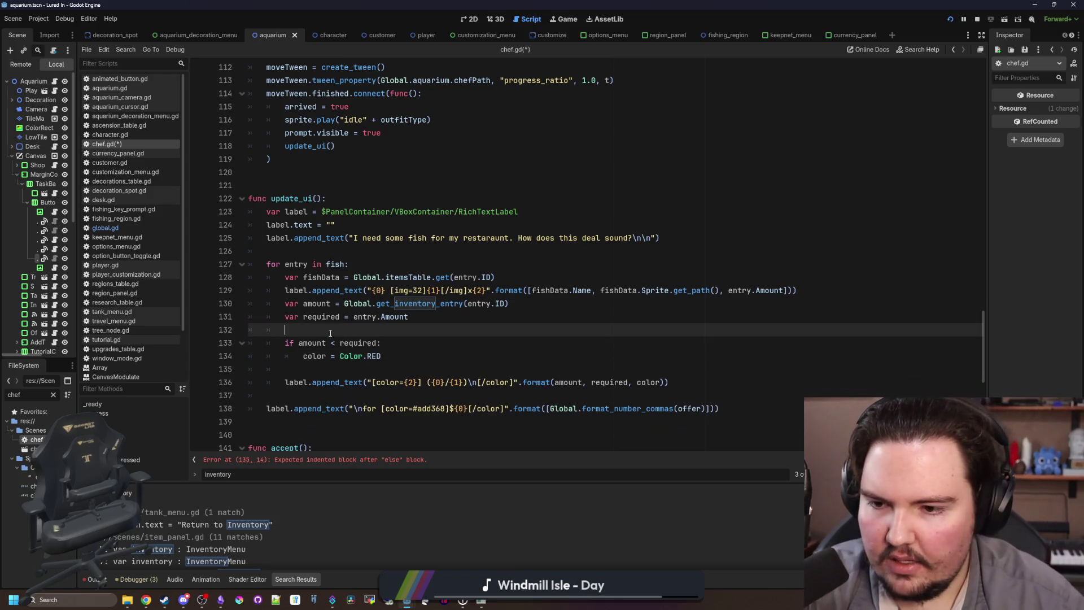
key(Return)
key(Return)
key(Up)
key(BackSpace)
key(BackSpace)
key(BackSpace)
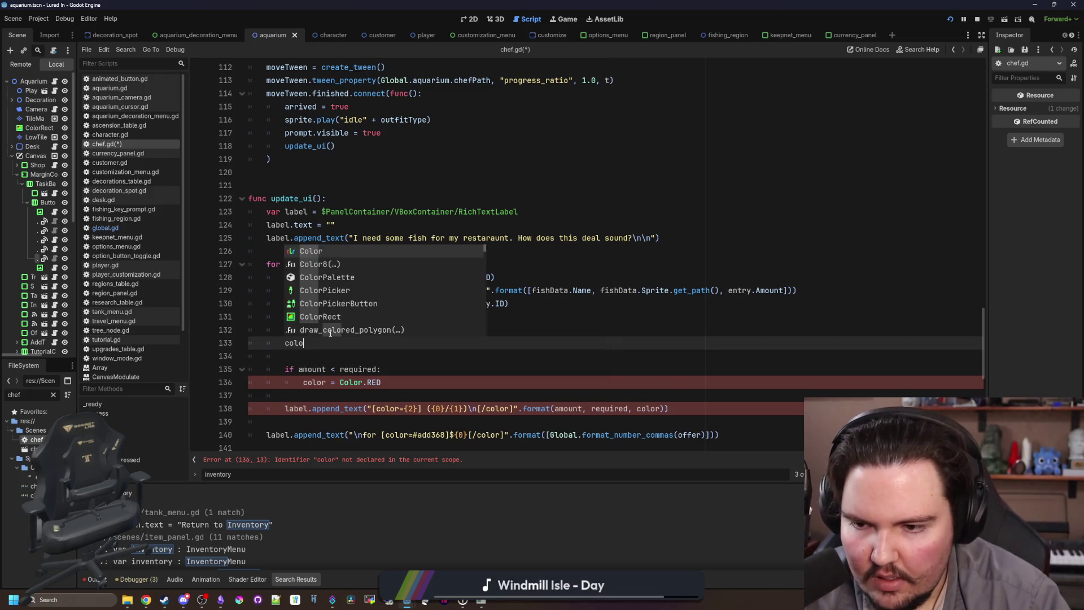
text(var c)
text(= COL)
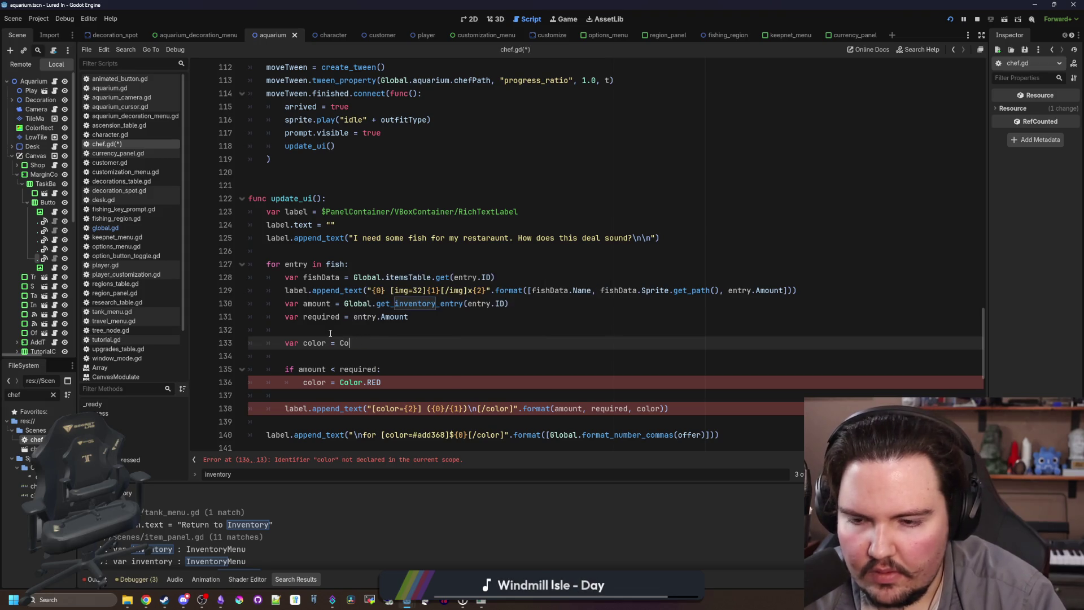
text(WHITE)
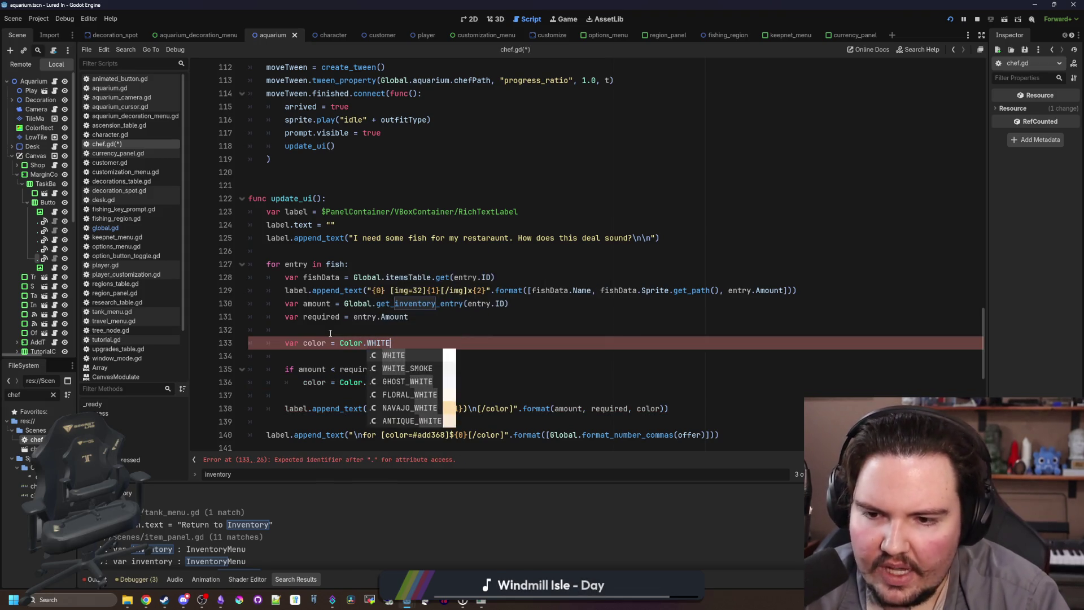
key(Return)
click(322, 354)
key(BackSpace)
key(BackSpace)
key(BackSpace)
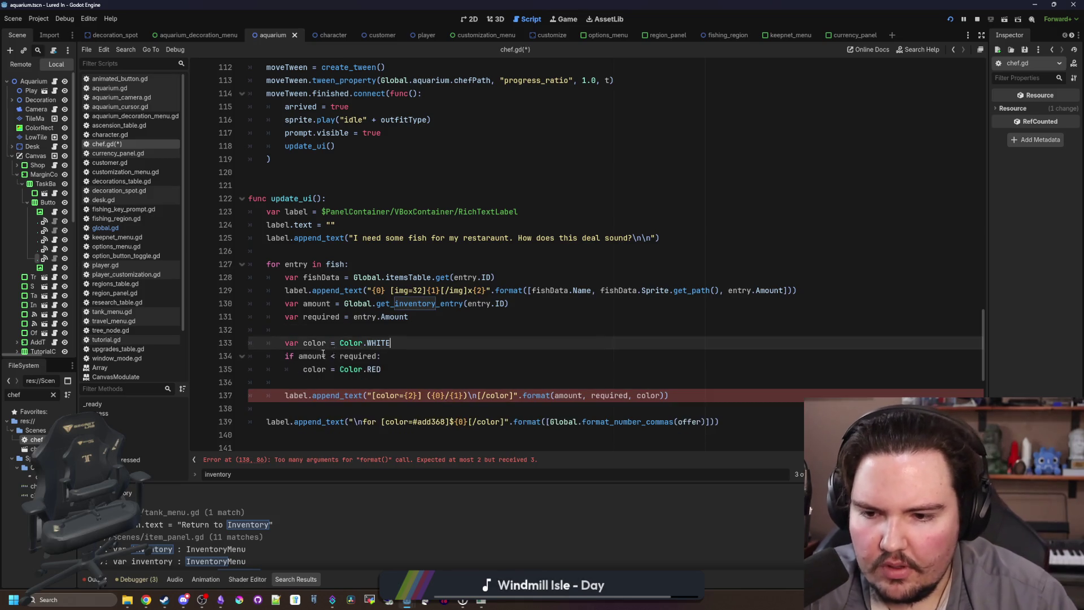
click(383, 377)
- Wrap the format arguments in square brackets instead of parentheses and save chef.gd
scroll(382, 376, down, 1)
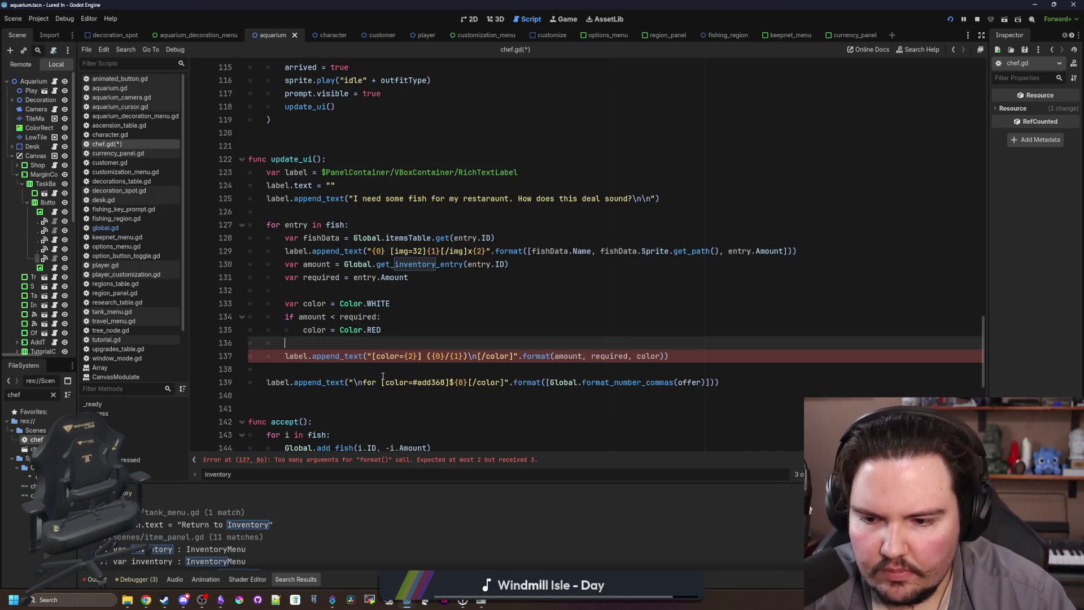
click(553, 352)
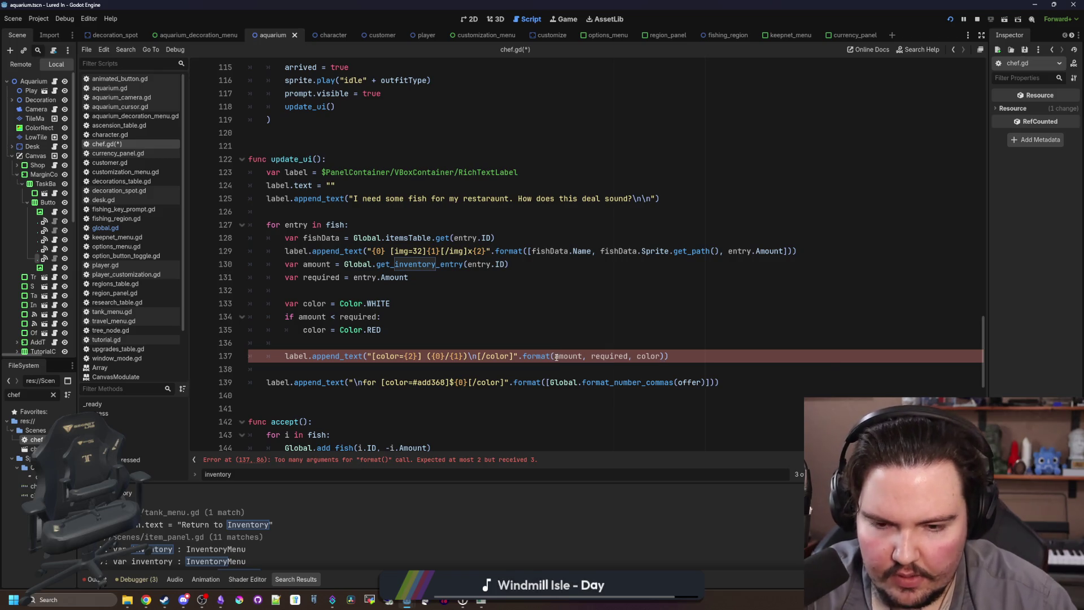
text([)
click(666, 356)
key(BackSpace)
text(])
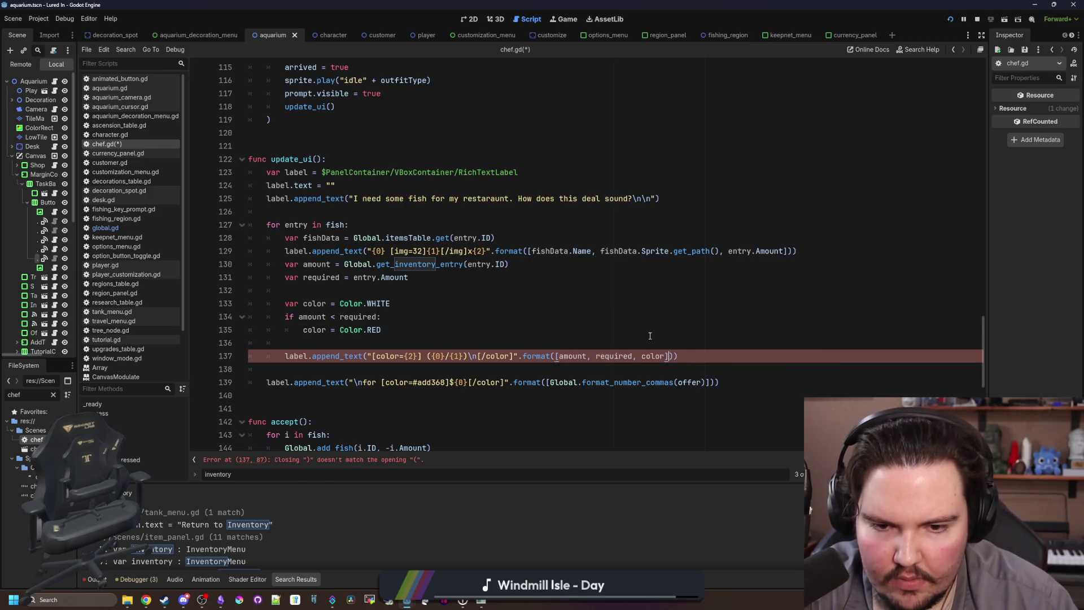
click(650, 335)
click(438, 342)
key(ctrl+s)
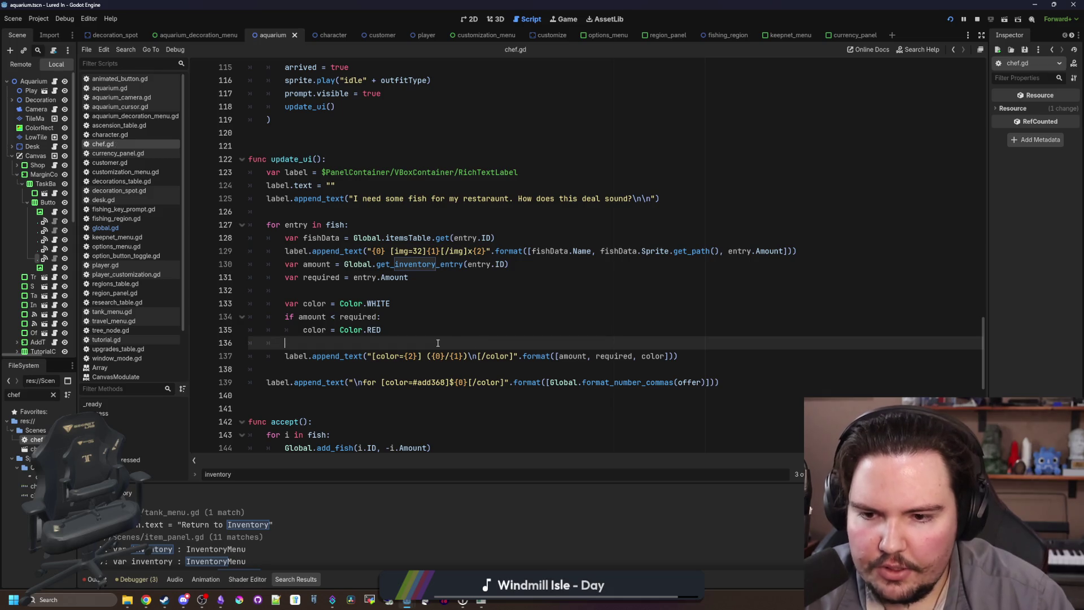
key(ctrl+s)
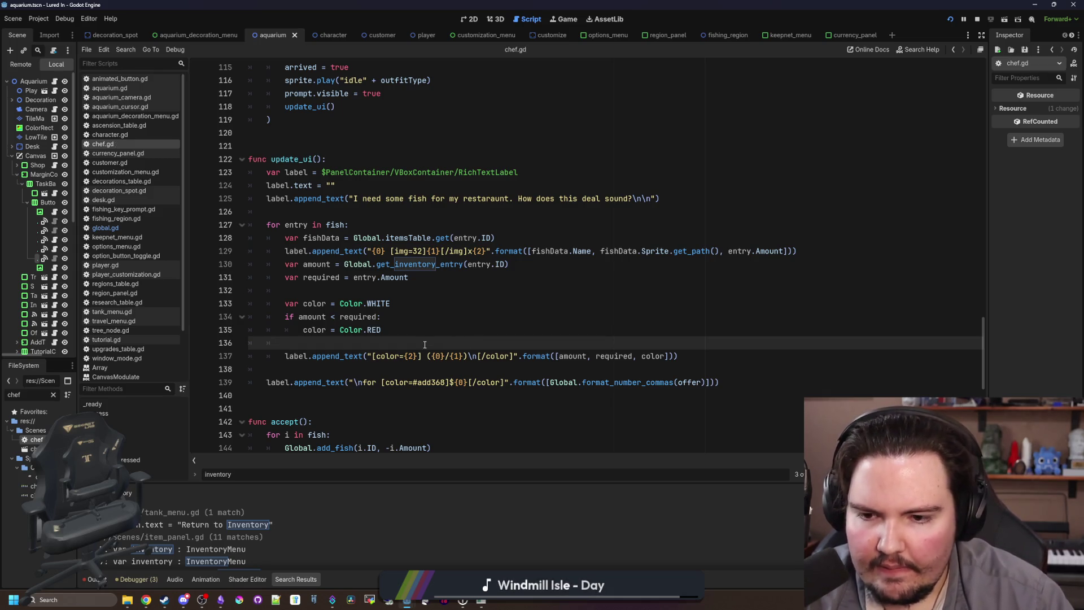
key(ctrl+s)
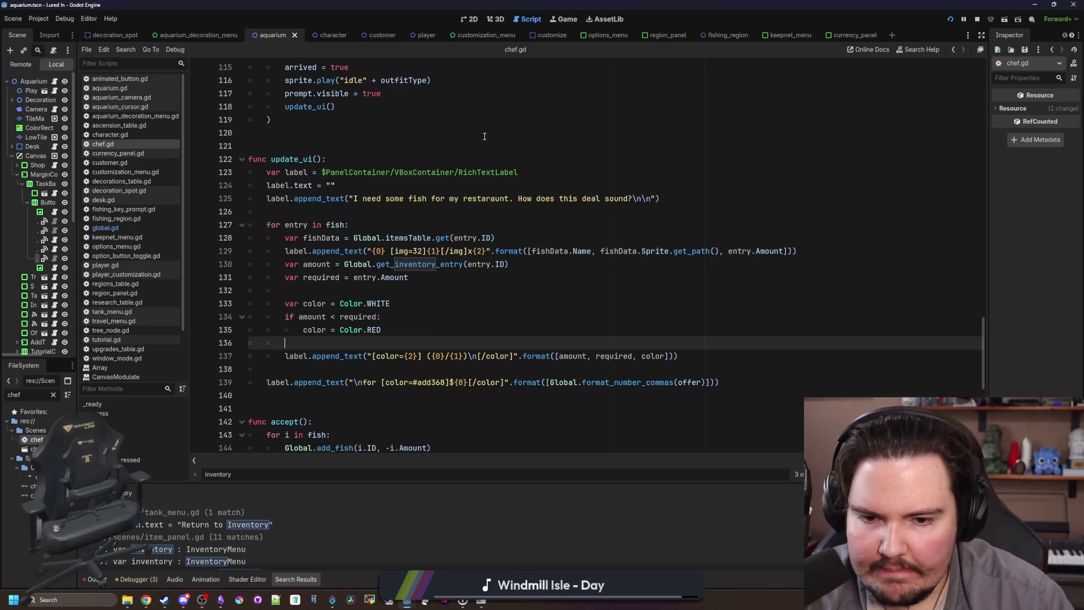
- Review the inventory amount lookup on line 91, then run the game with F5
scroll(411, 343, up, 13)
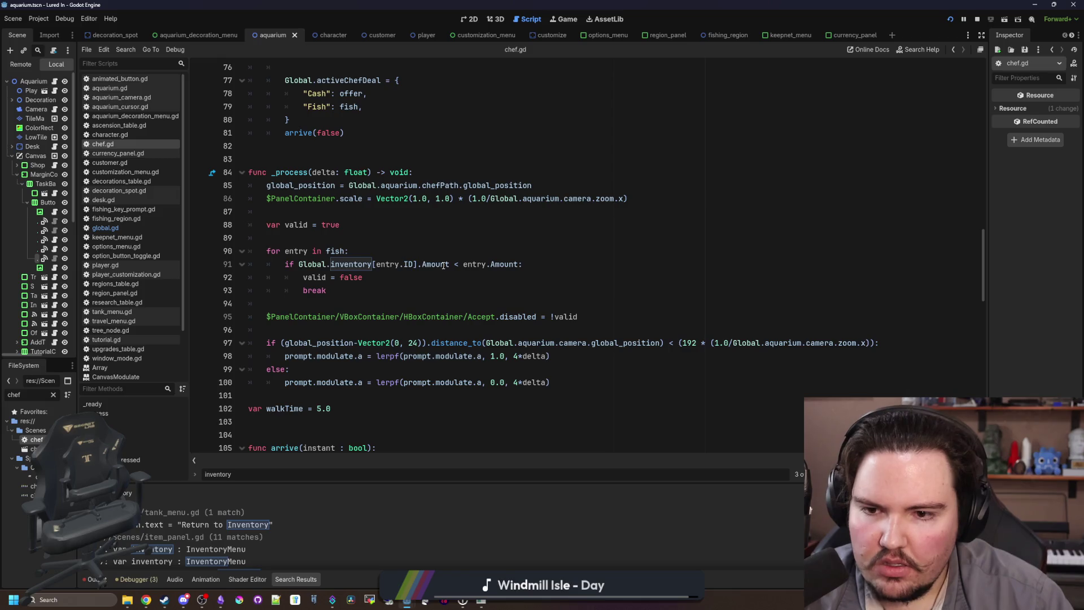
drag(451, 264, 285, 263)
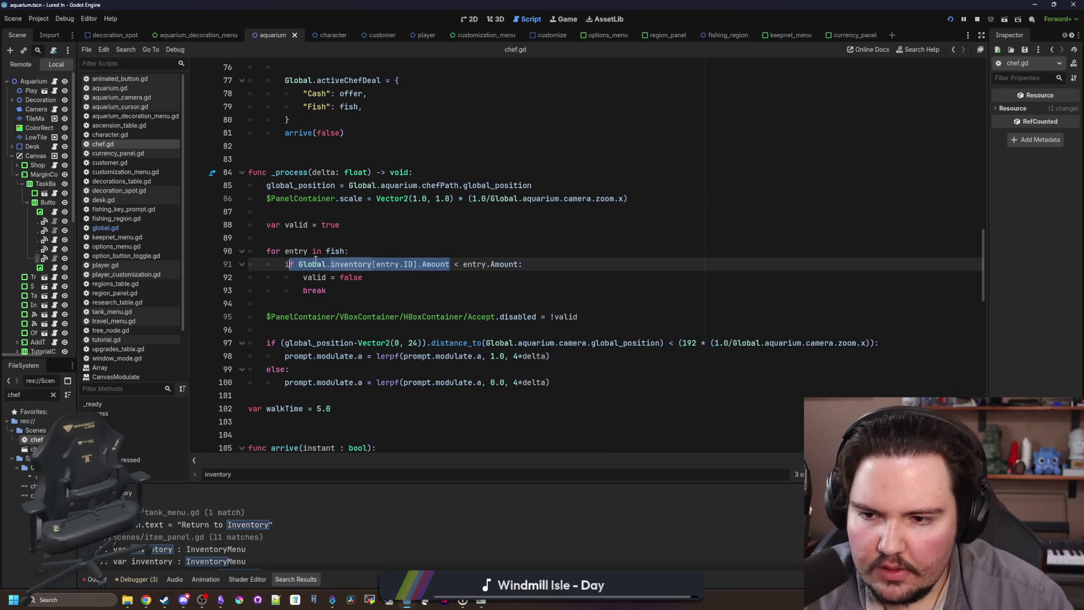
click(348, 251)
scroll(349, 251, down, 13)
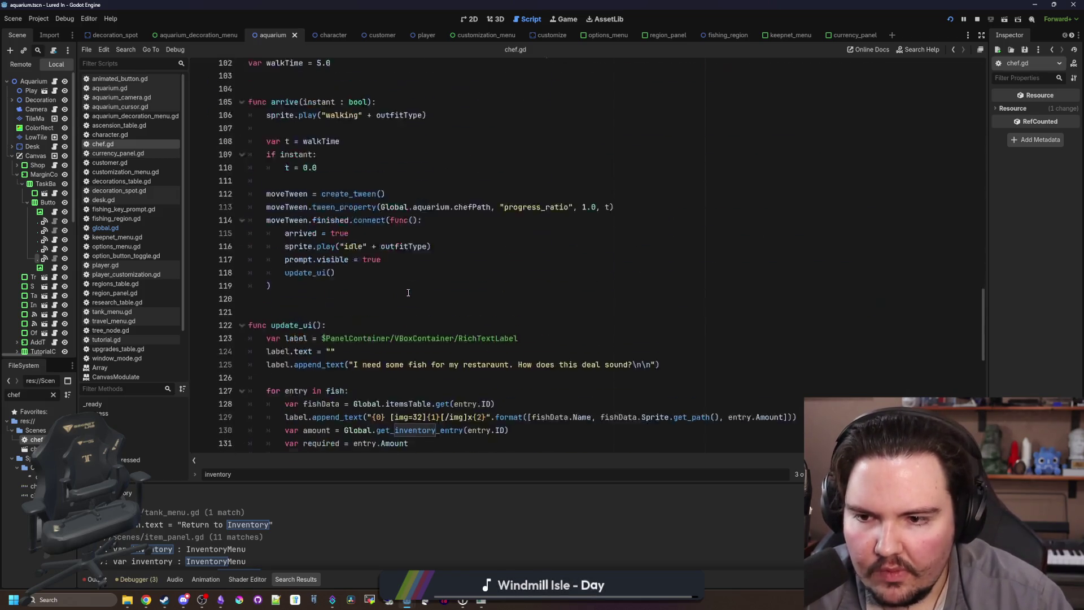
click(417, 303)
click(418, 295)
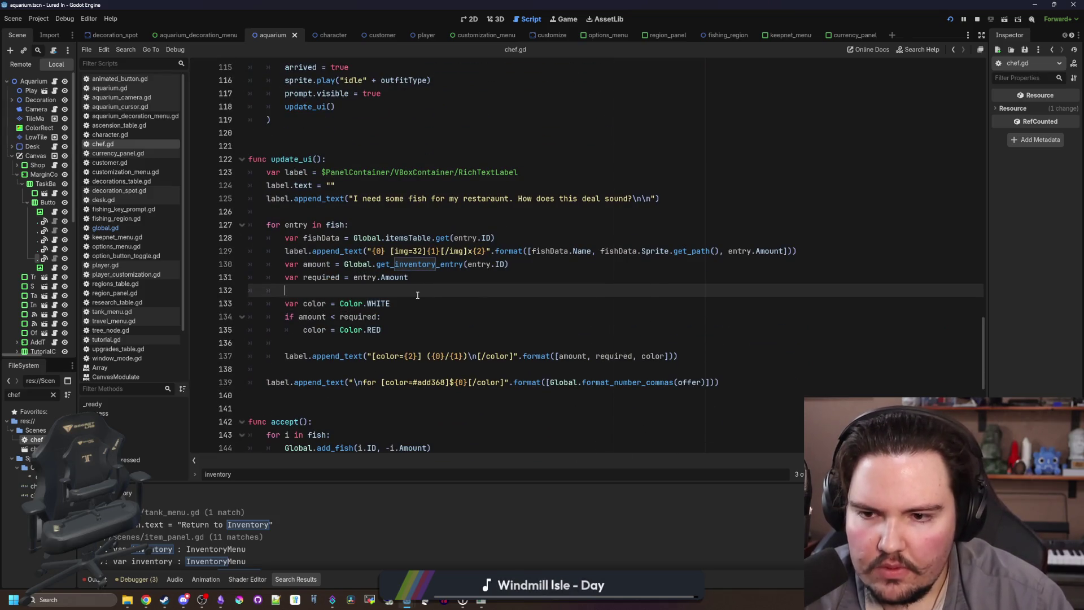
key(F5)
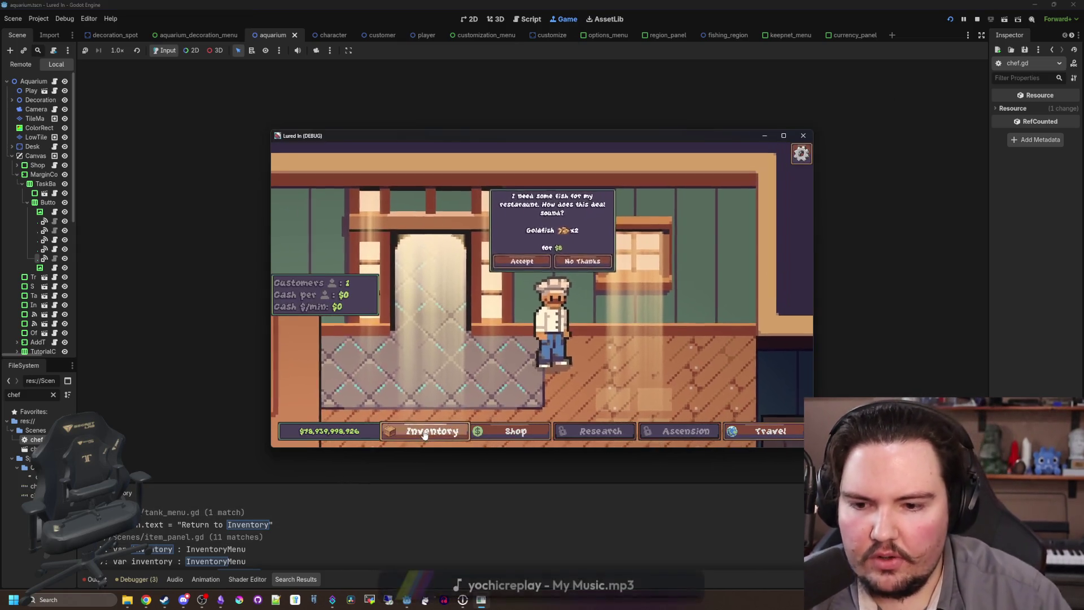
- Sell one goldfish from the in-game Inventory to trigger the chef's deal
click(429, 430)
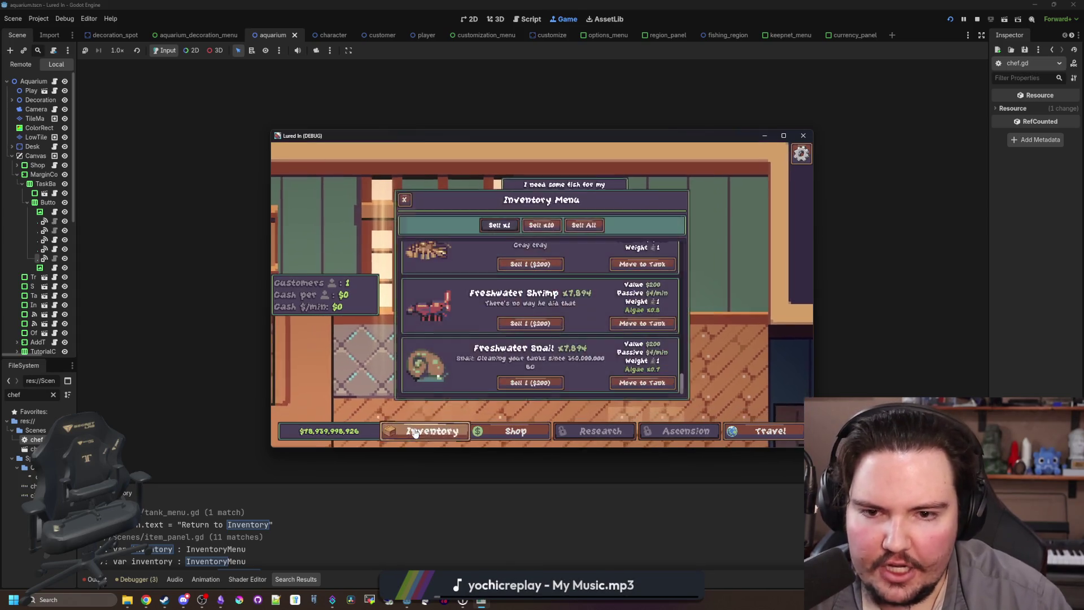
scroll(597, 316, down, 5)
scroll(597, 317, up, 5)
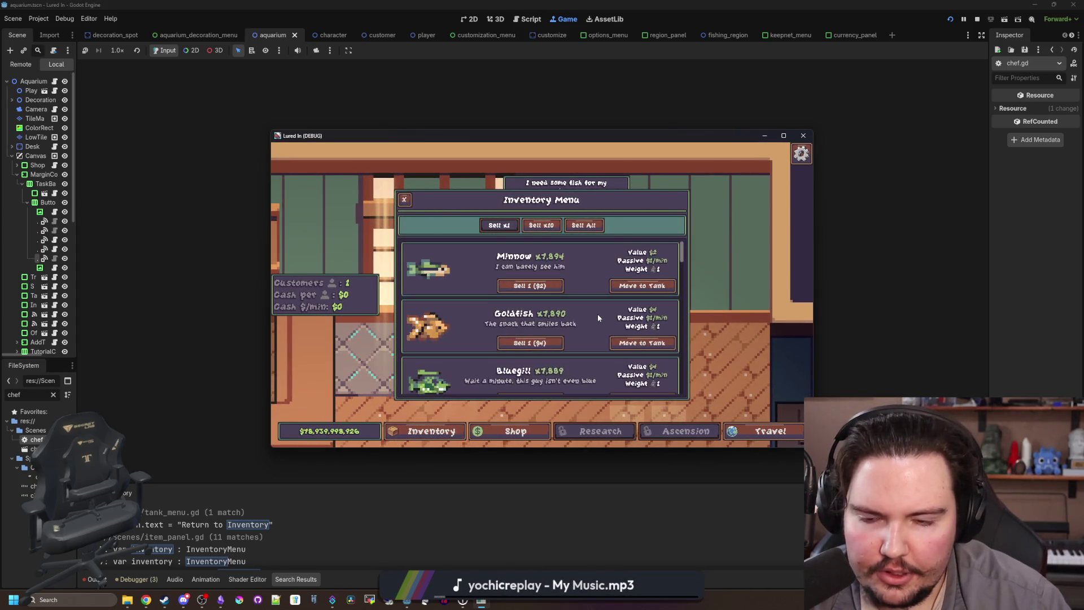
click(528, 342)
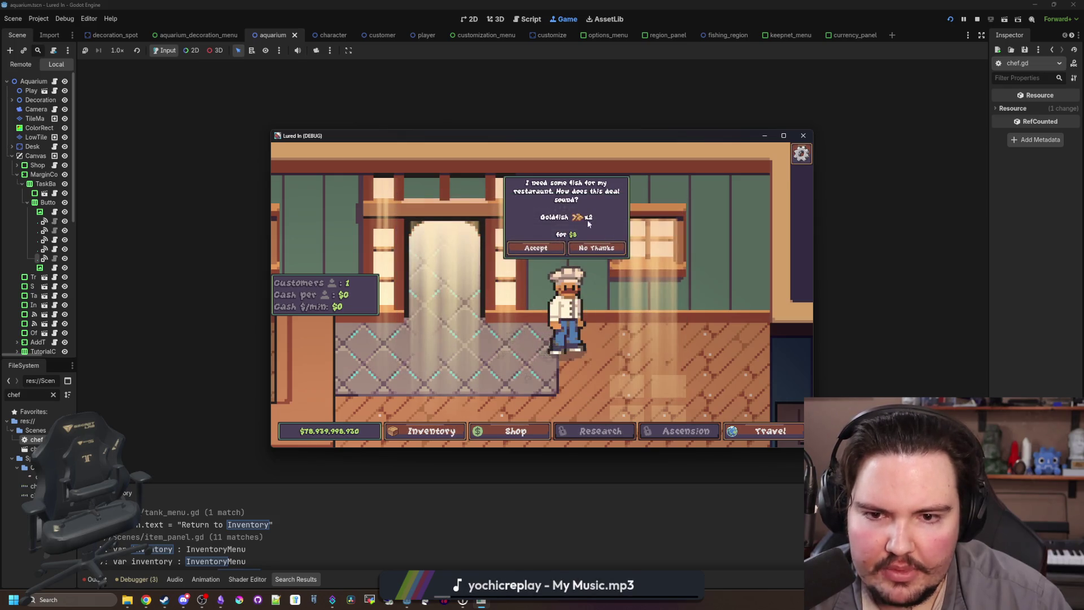
- Stop and rerun the project, dismiss the welcome back notice, and maximize the game window
click(977, 20)
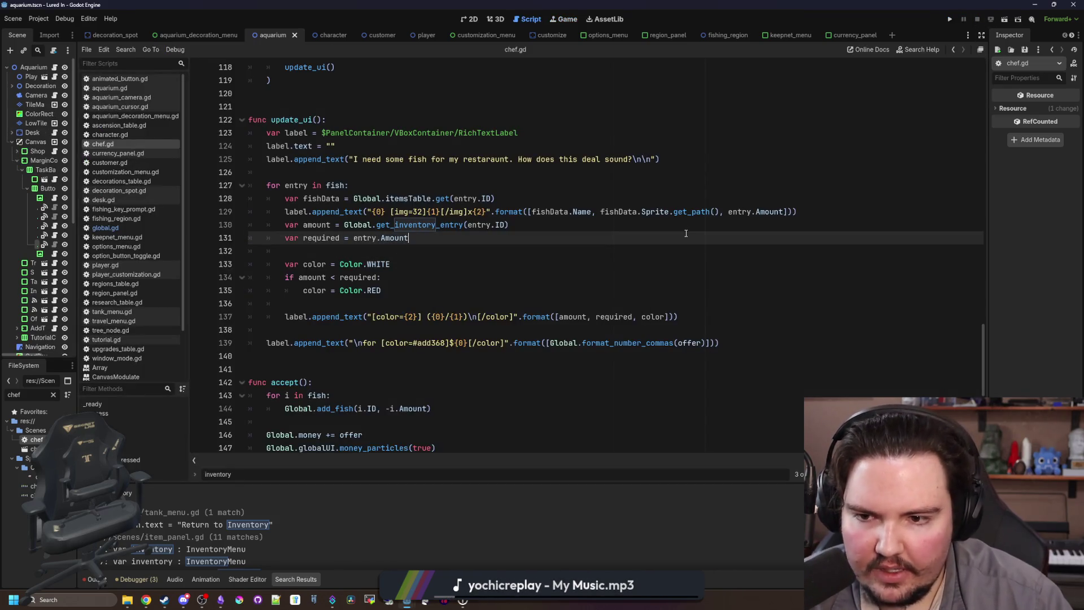
click(949, 20)
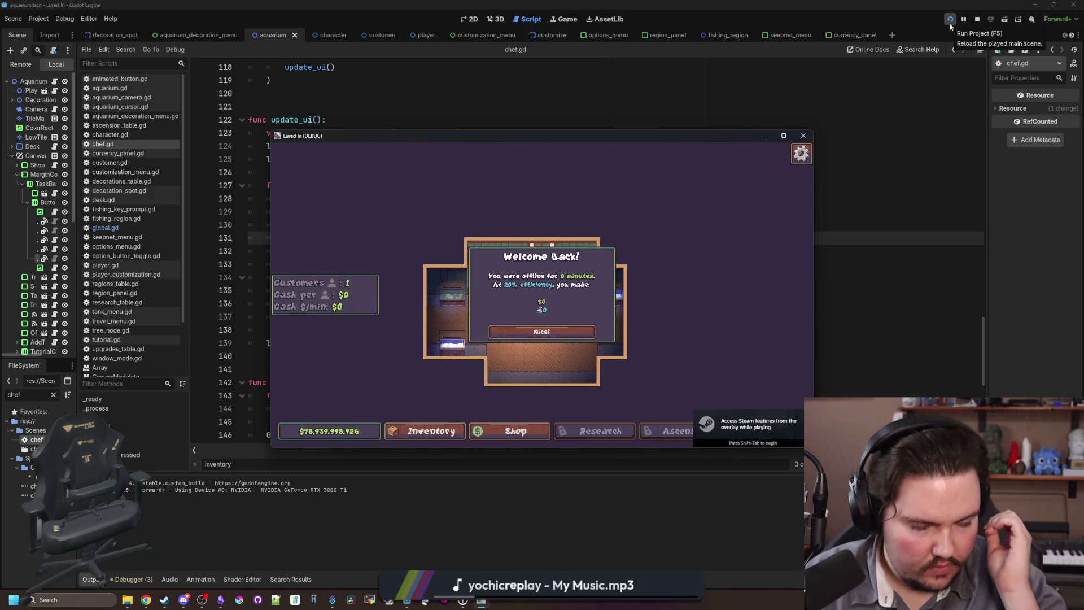
click(541, 332)
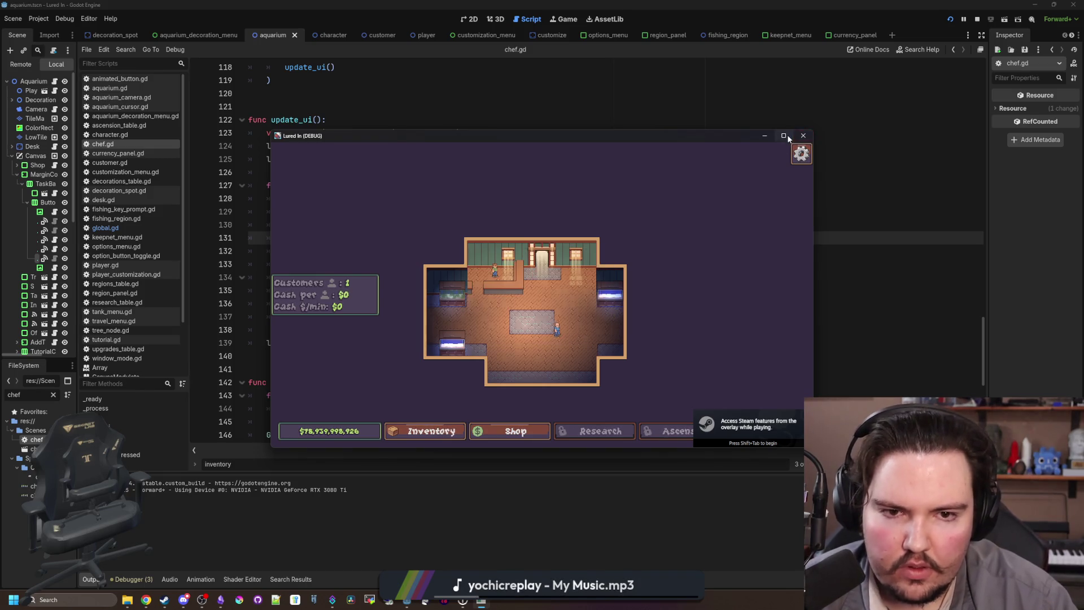
click(783, 136)
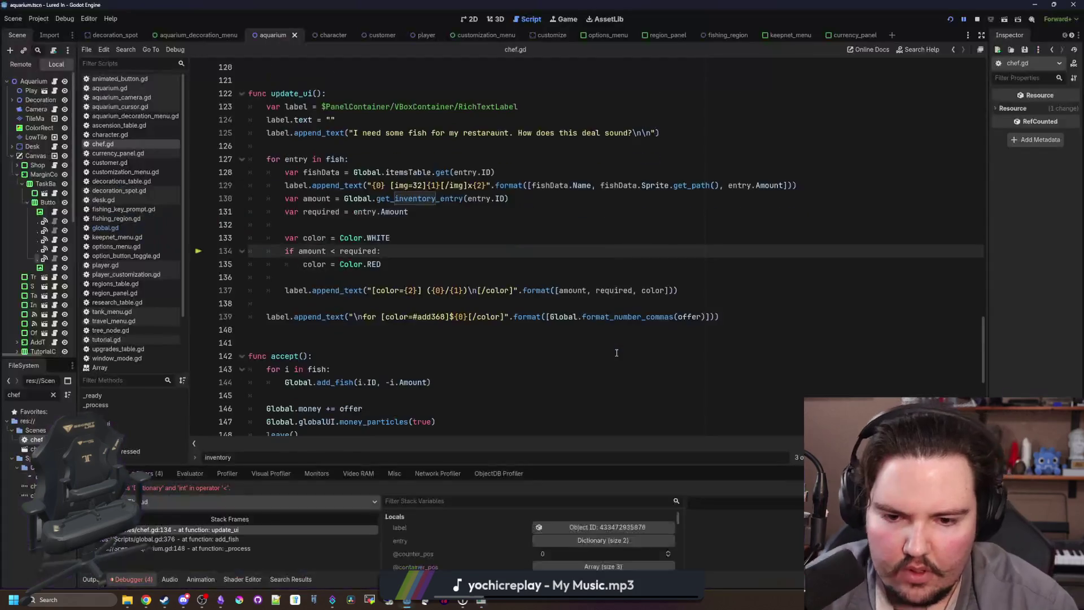
- Append .Amount to get_inventory_entry(entry.ID) on line 130 and stop the paused game
click(353, 251)
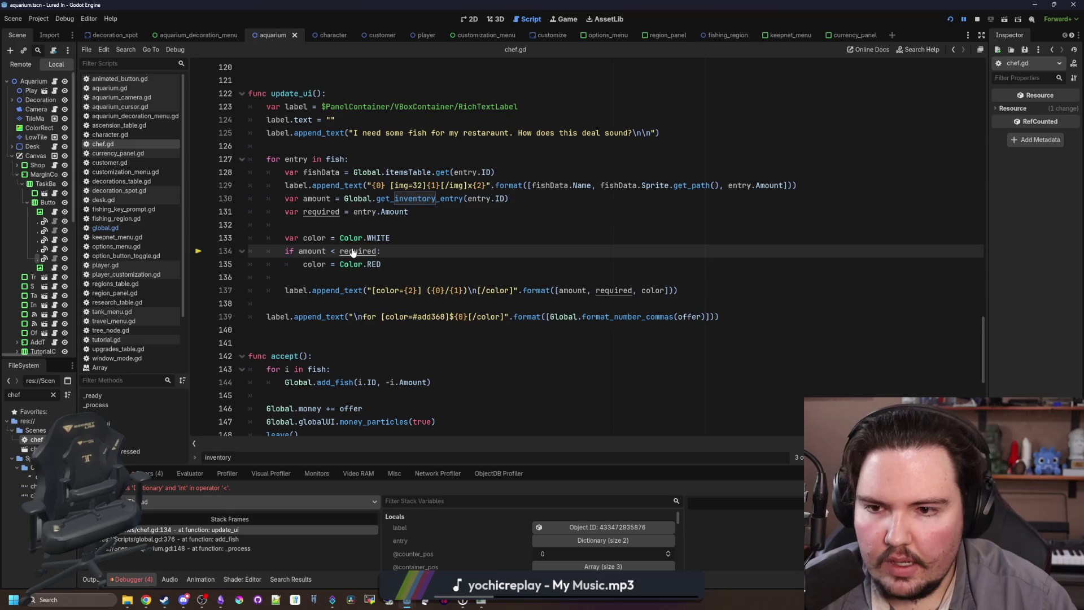
click(511, 199)
text(.Amount)
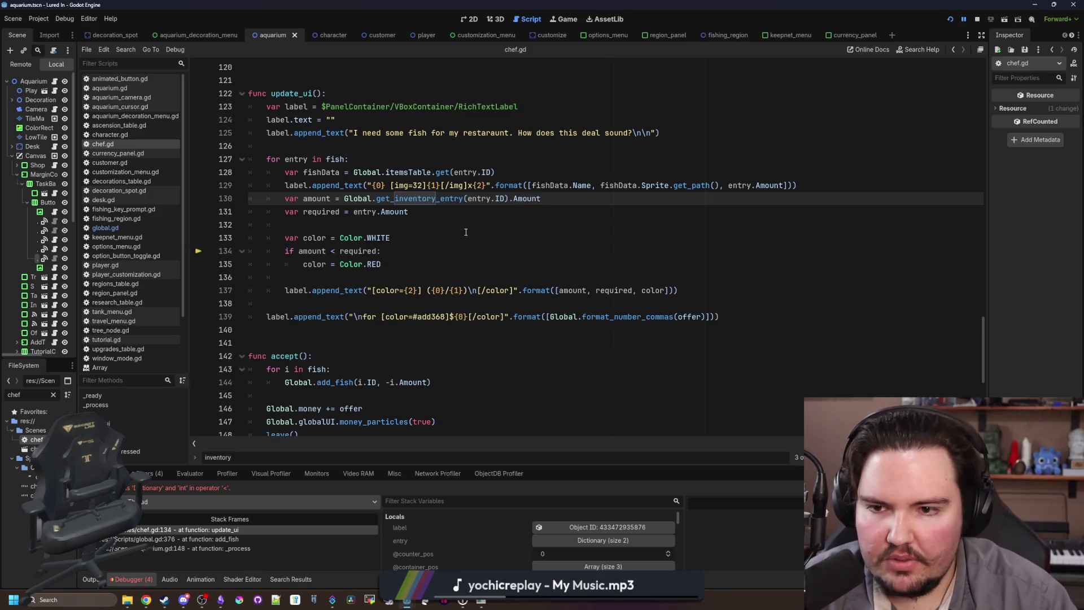
click(465, 232)
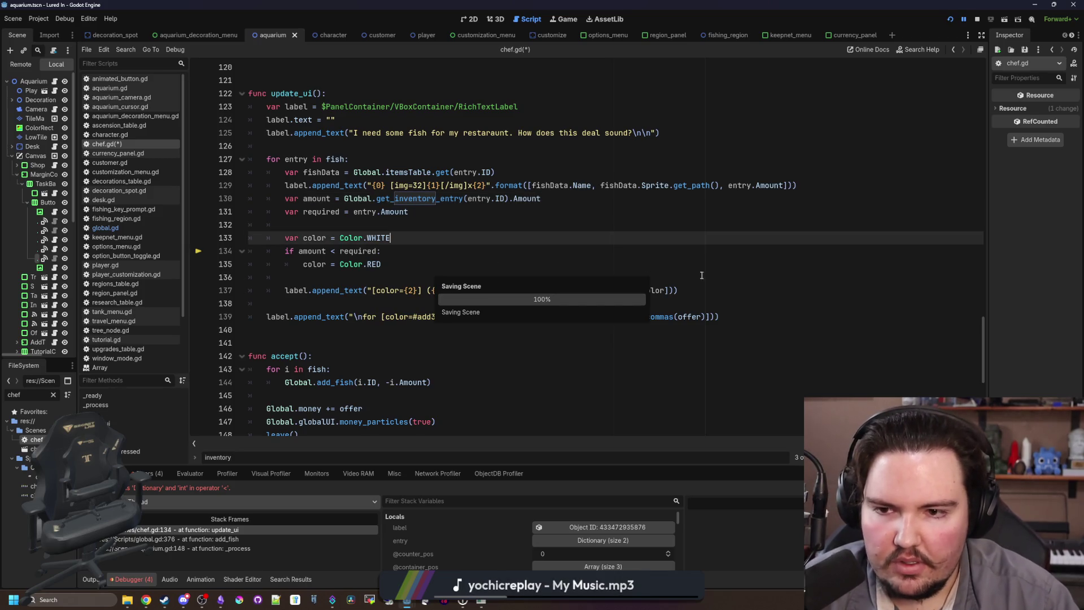
click(977, 19)
- Rerun the game, dismiss Welcome Back, check the Goldfish and Carp deal, then return to chef.gd
key(F5)
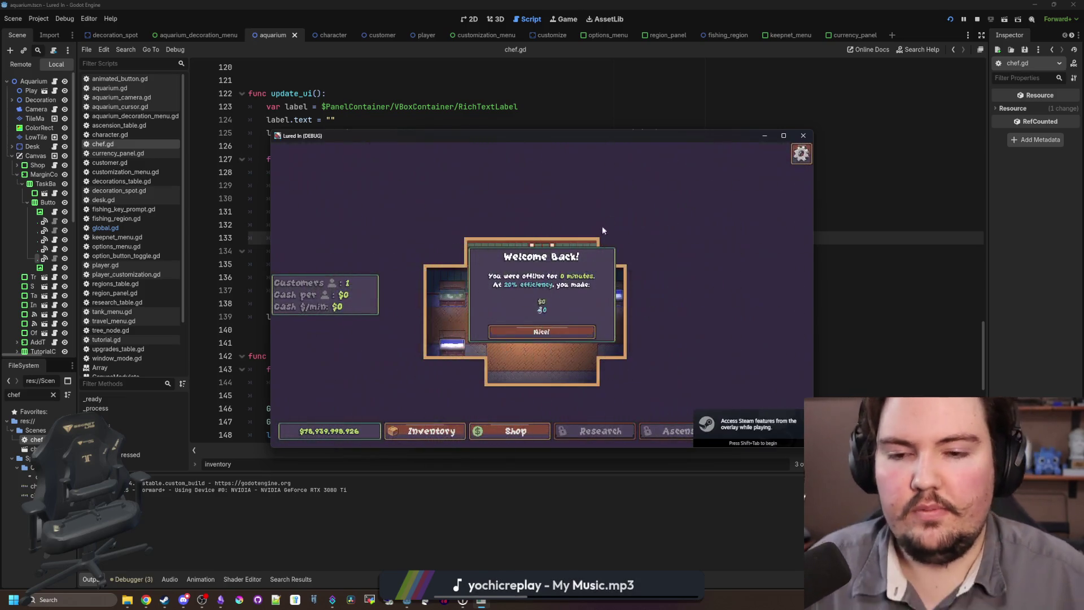
click(539, 309)
scroll(570, 331, up, 3)
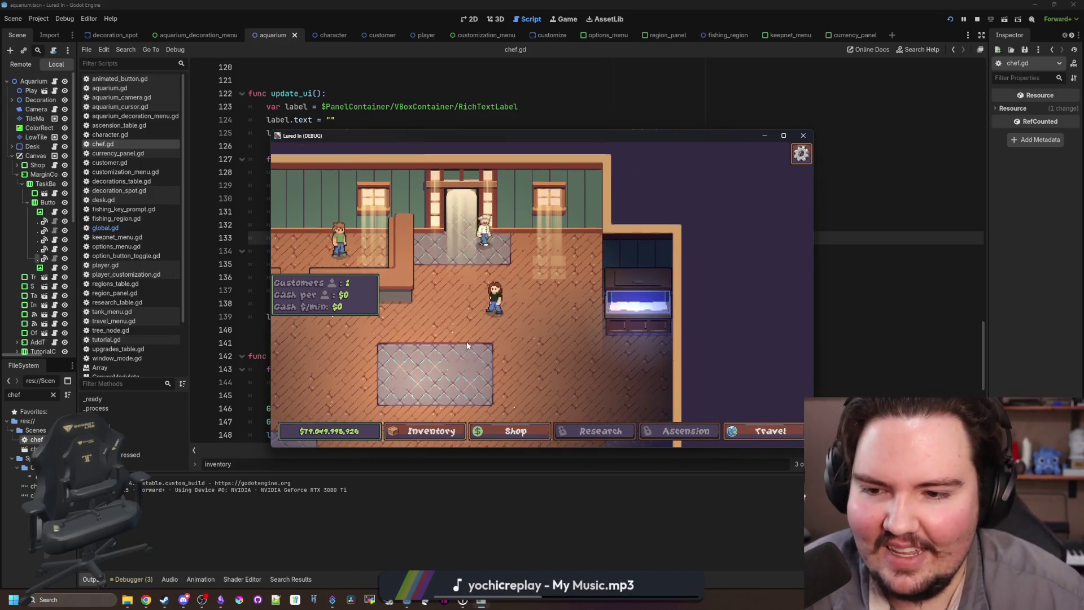
scroll(555, 314, up, 2)
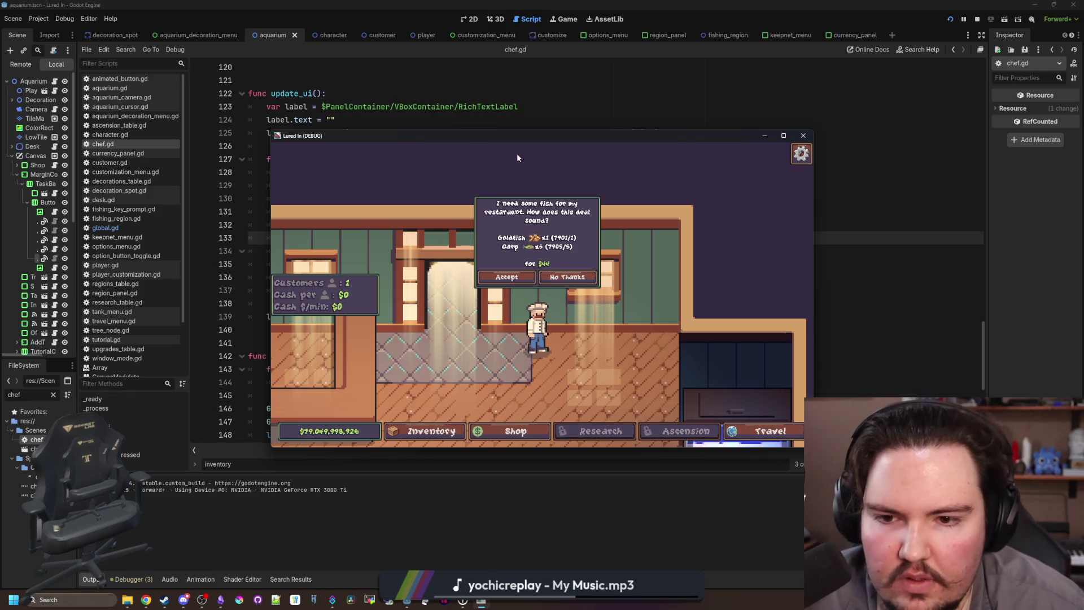
click(587, 99)
click(417, 274)
click(424, 225)
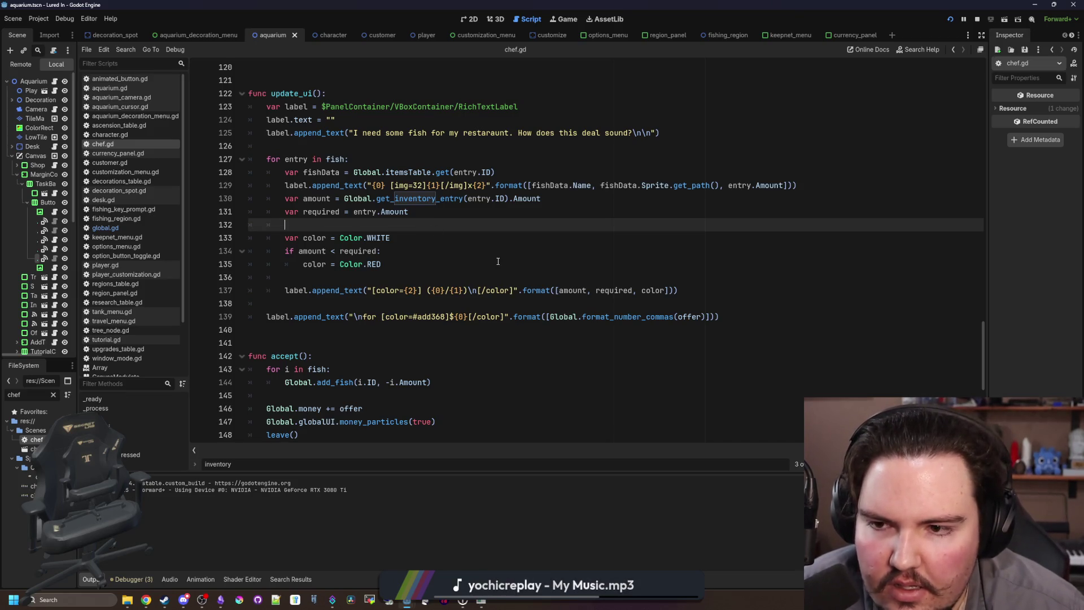
- Move x{2} to the start of the fish line's append_text string on line 129
scroll(497, 261, up, 2)
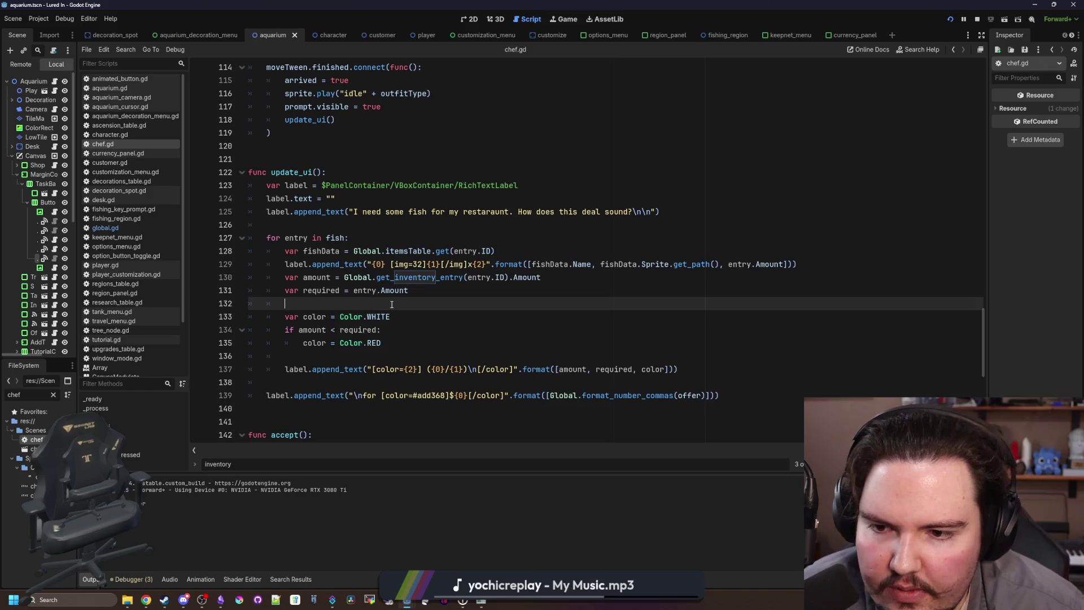
click(455, 290)
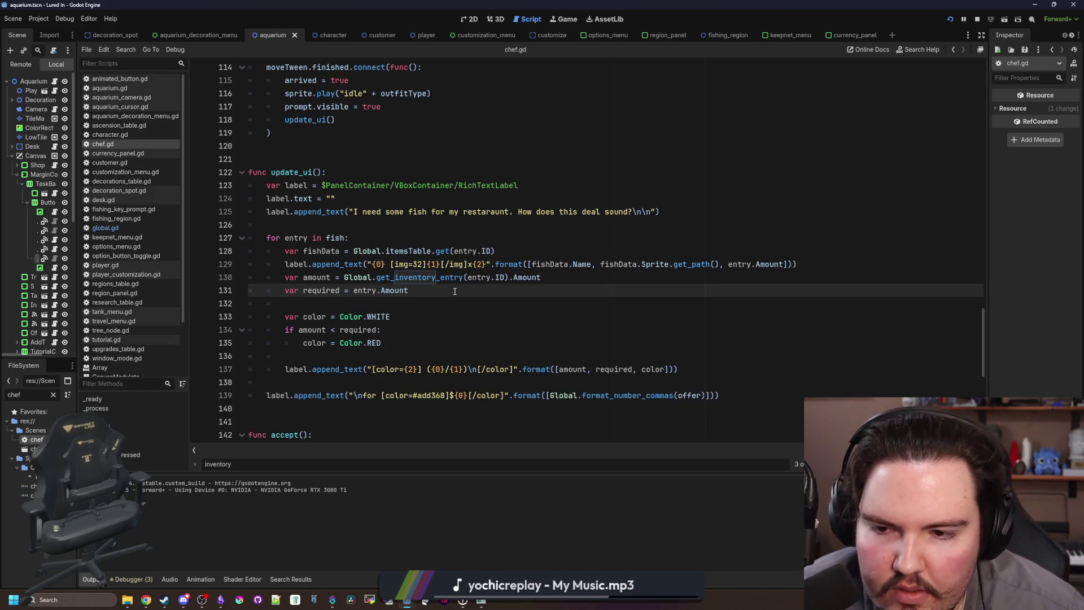
right_click(483, 264)
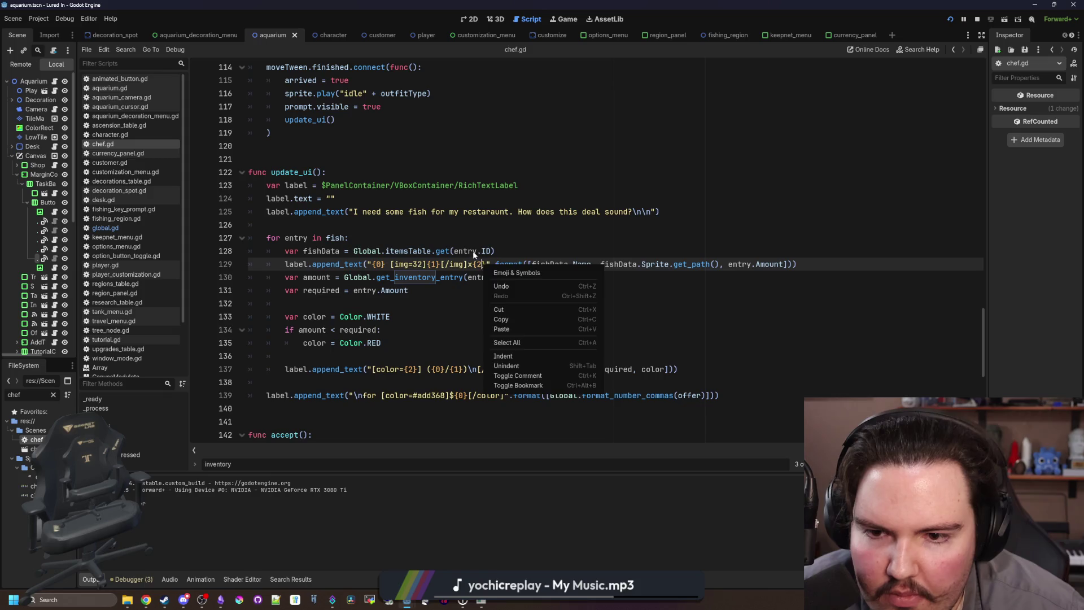
key(Escape)
key(BackSpace)
key(BackSpace)
key(BackSpace)
text(x{2})
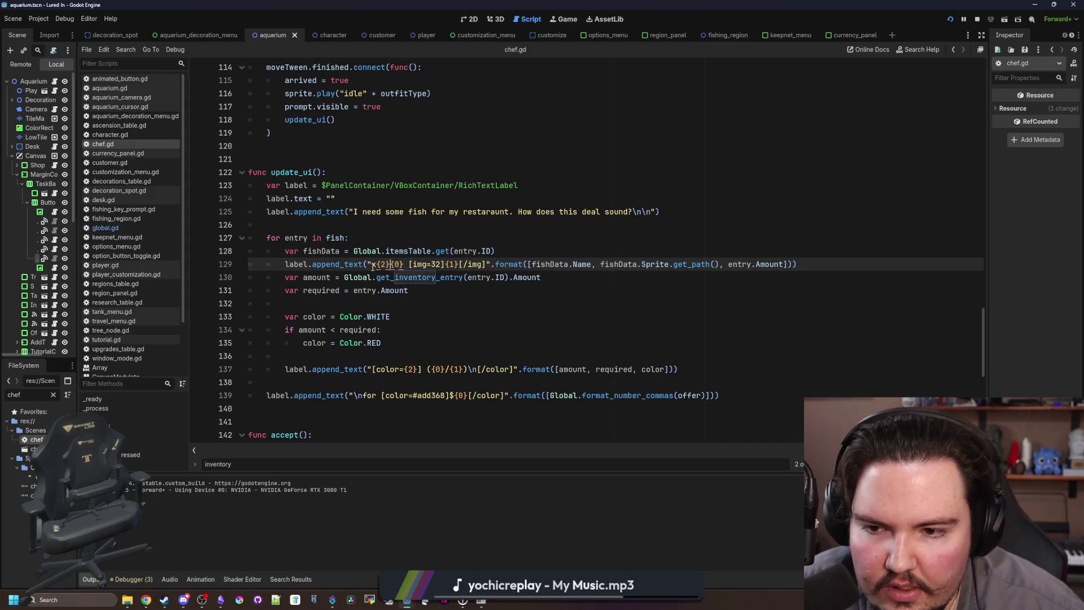
- Test in-game by selling several goldfish and viewing the chef's offer, then return to chef.gd
click(477, 602)
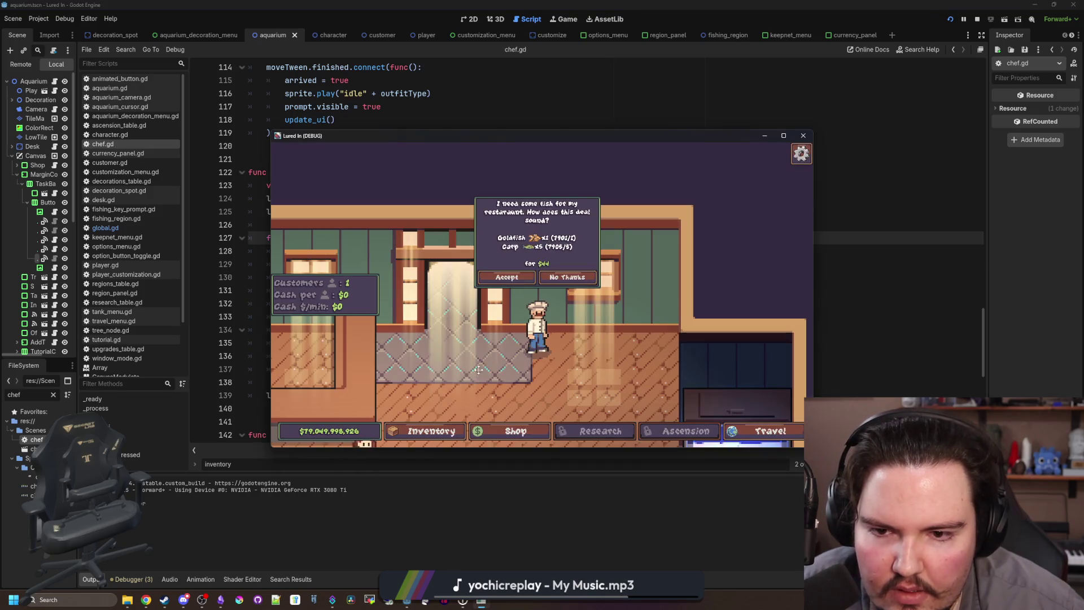
click(429, 431)
click(528, 343)
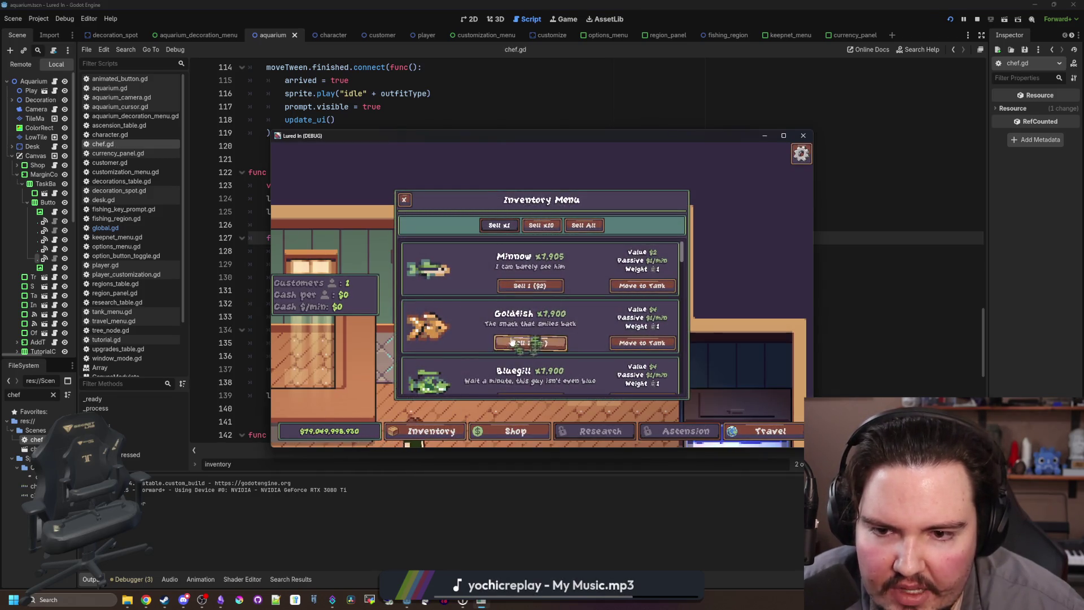
click(448, 434)
click(451, 434)
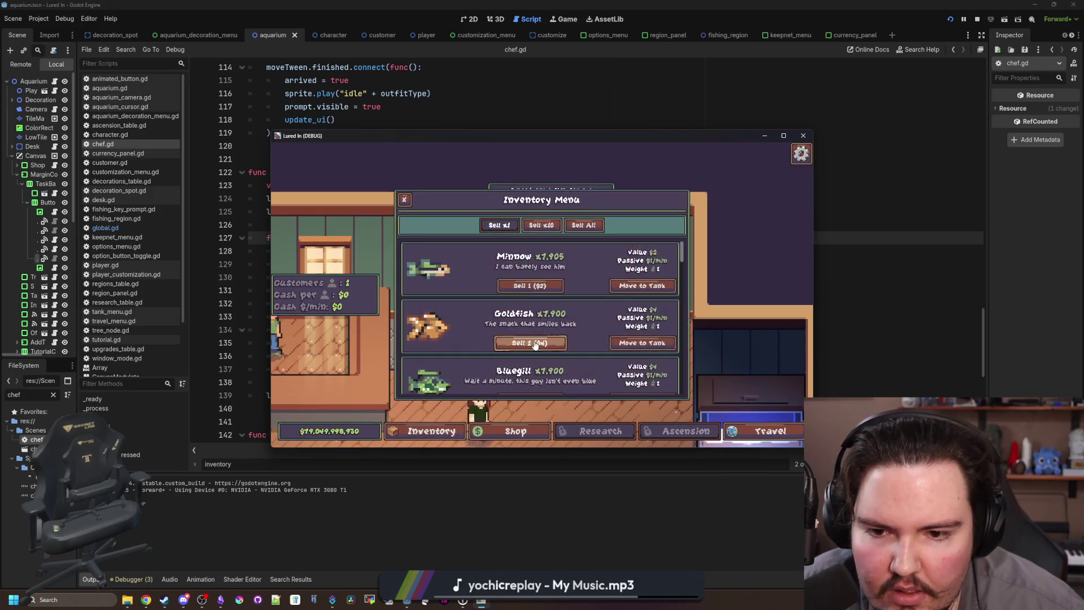
click(528, 342)
click(531, 343)
click(534, 344)
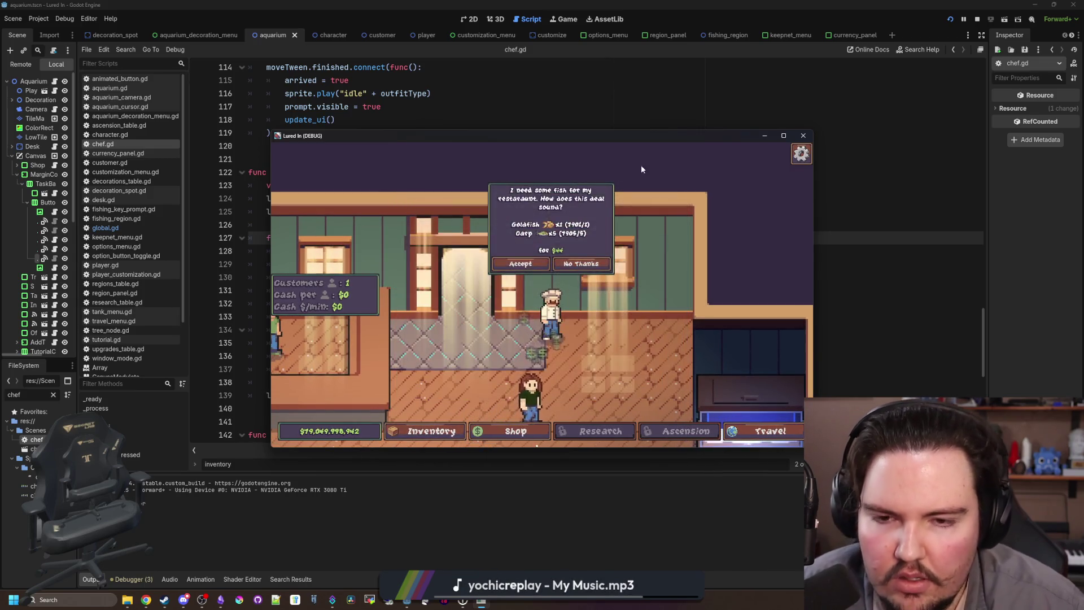
click(373, 80)
- Filter the FileSystem dock to 'item' and widen the left dock
click(53, 394)
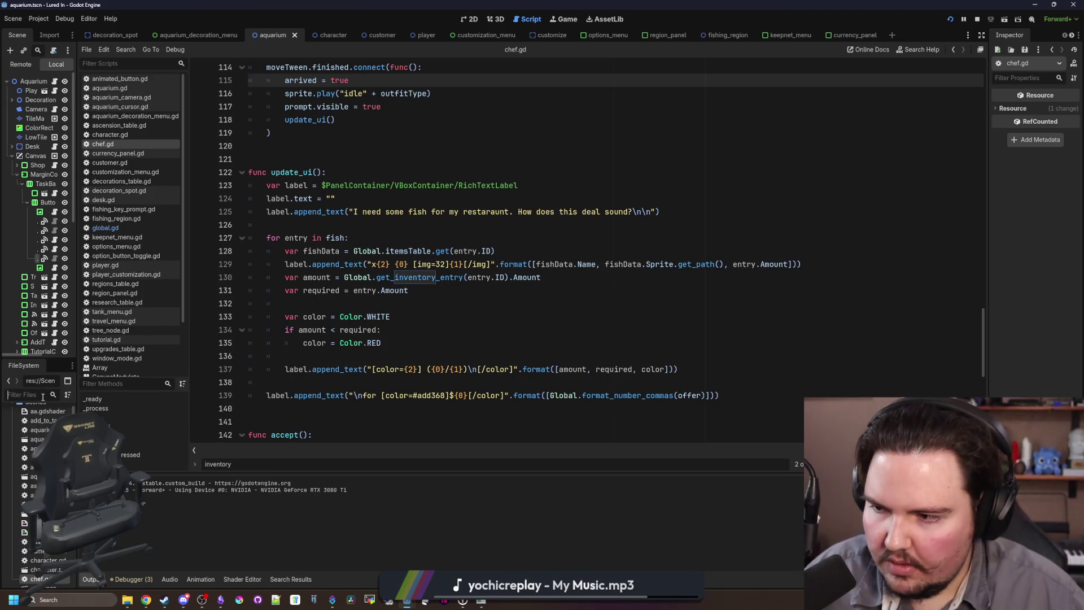
text(item)
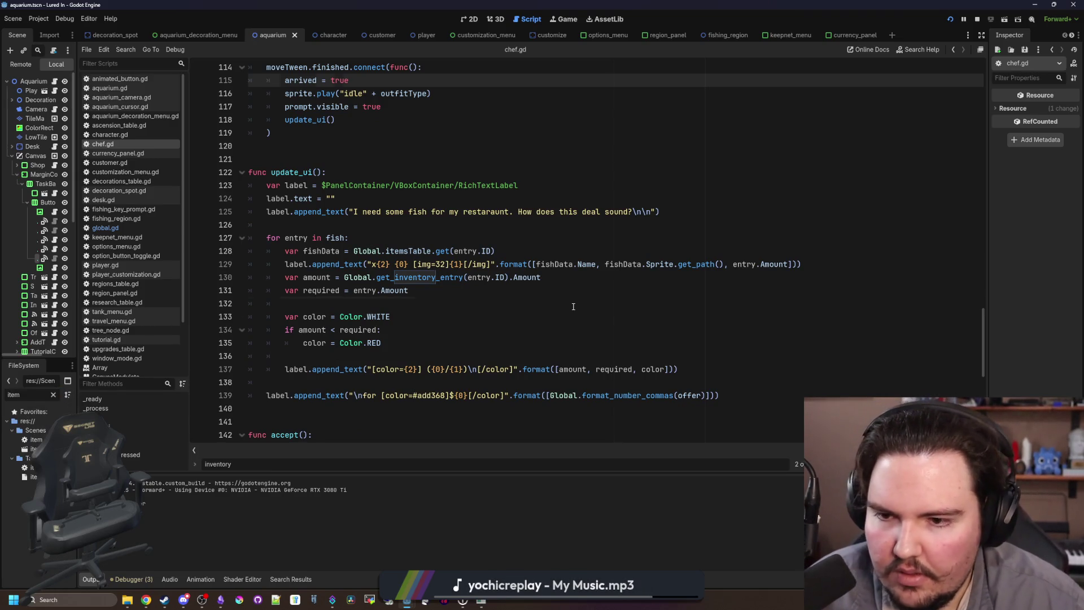
click(573, 305)
drag(76, 374, 139, 375)
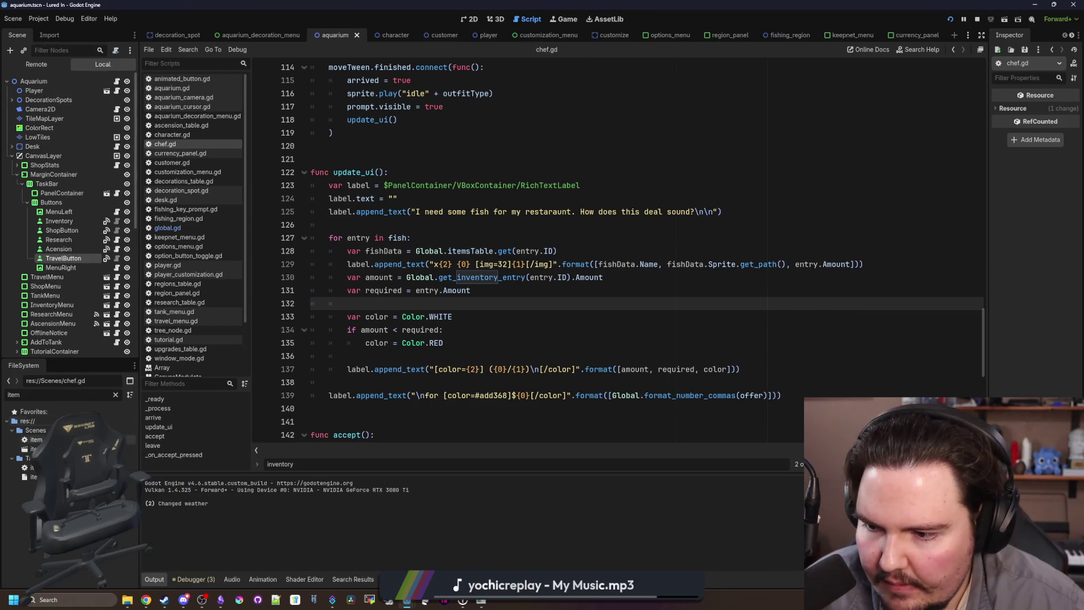
- Open item_panel.gd and locate the sell_items function and the itemEntry declaration
double_click(36, 440)
key(ctrl+s)
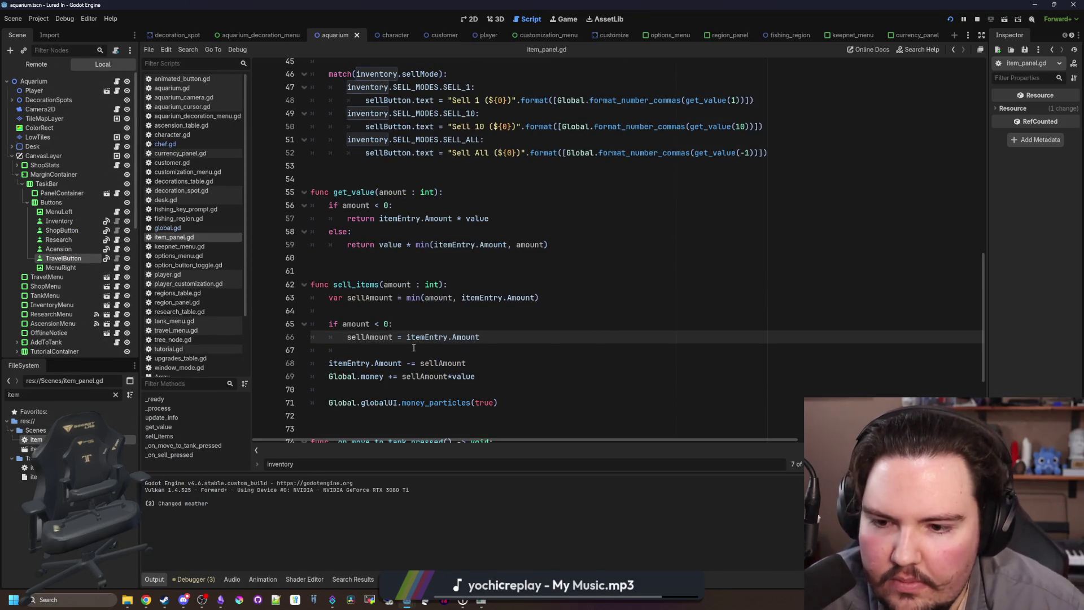
scroll(508, 338, down, 1)
click(413, 347)
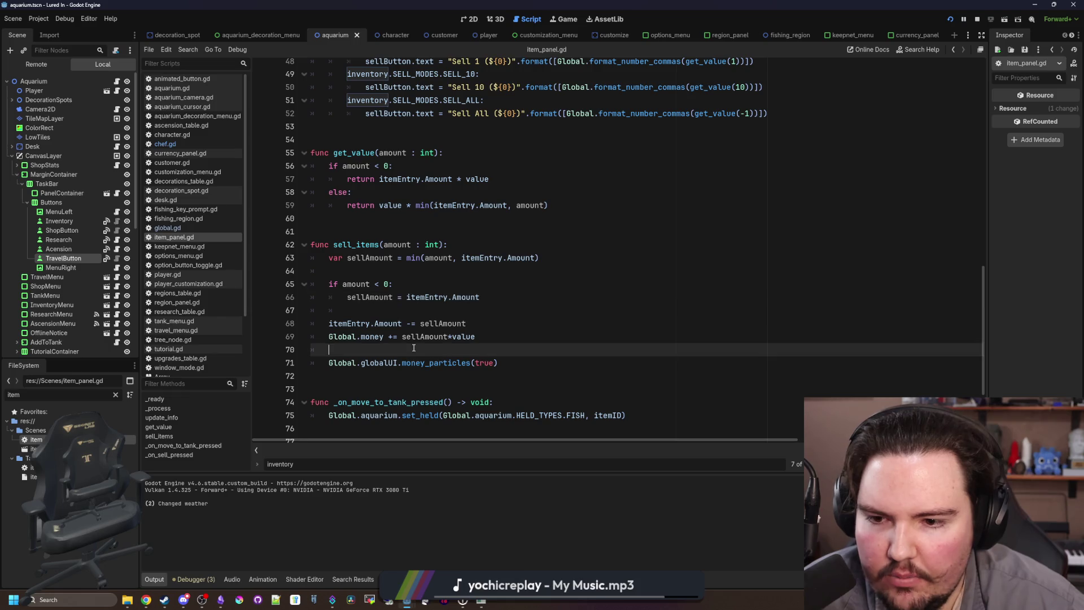
click(395, 312)
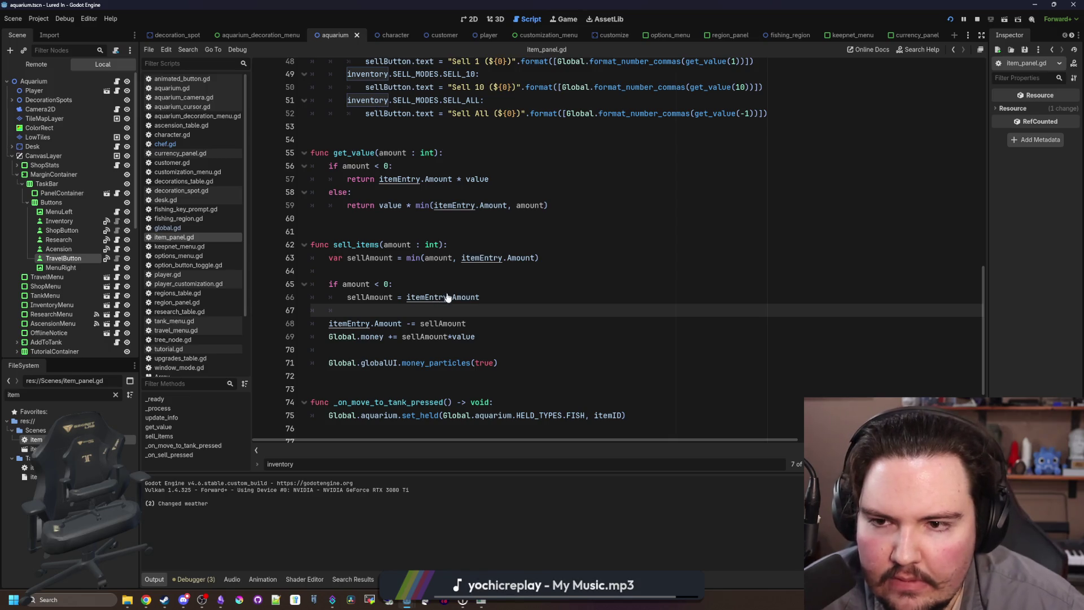
ctrl+click(351, 325)
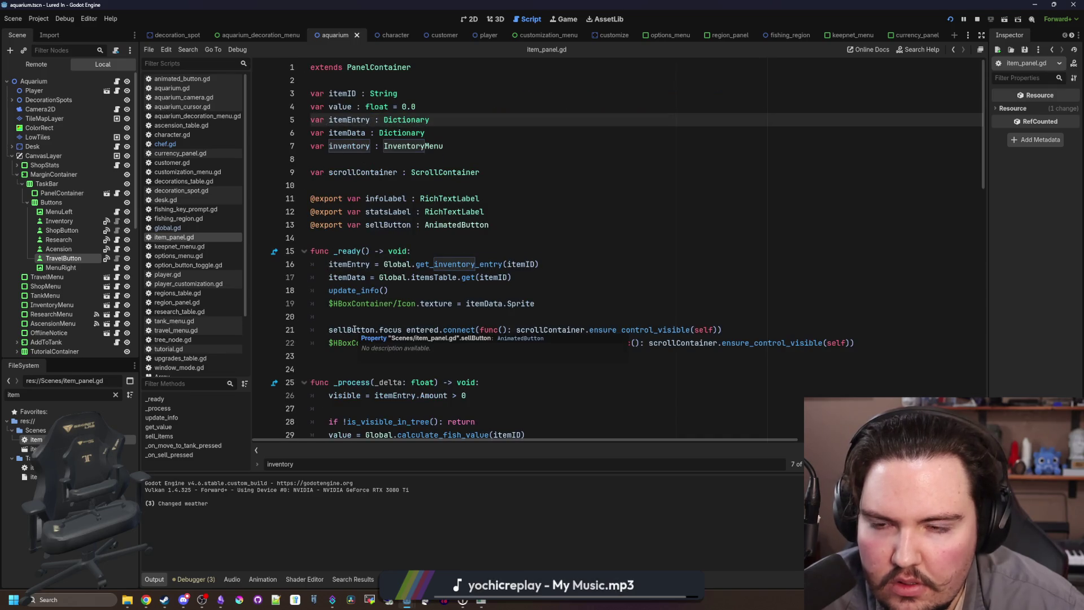
click(447, 235)
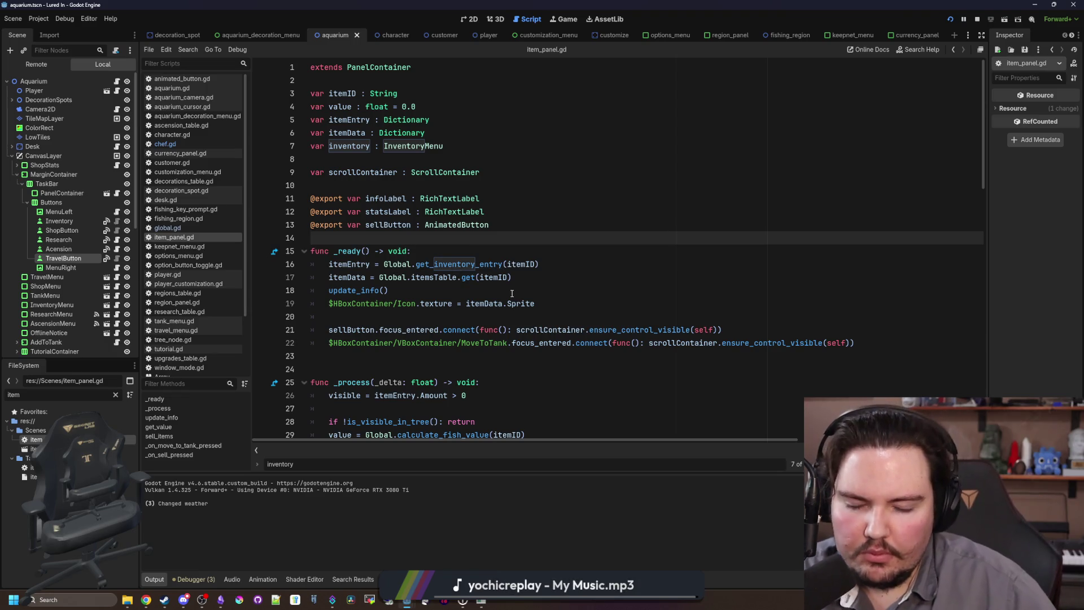
scroll(512, 293, down, 19)
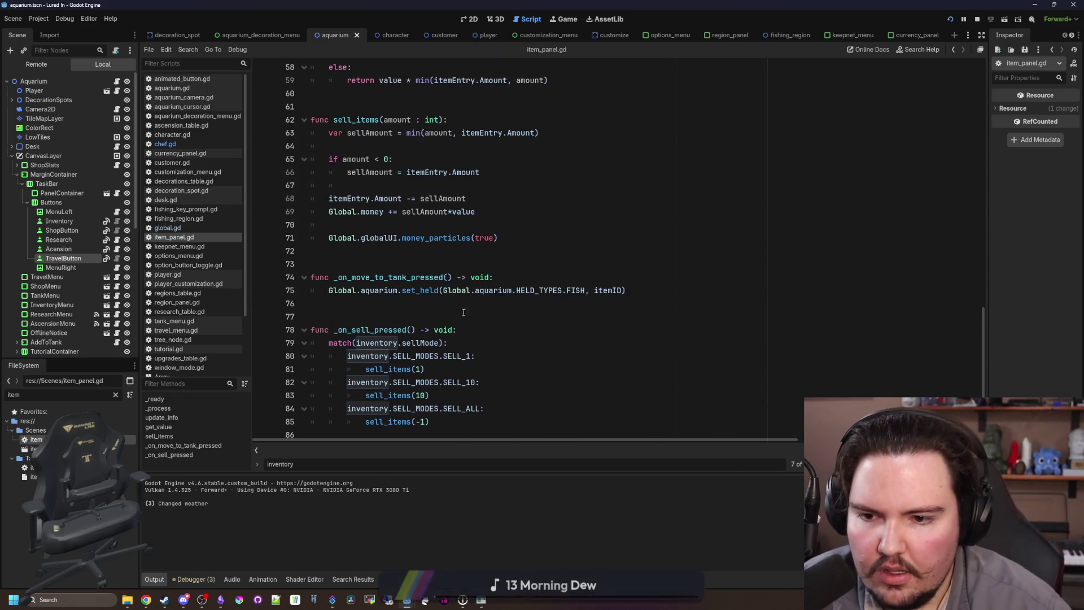
click(427, 302)
scroll(429, 302, up, 3)
click(439, 304)
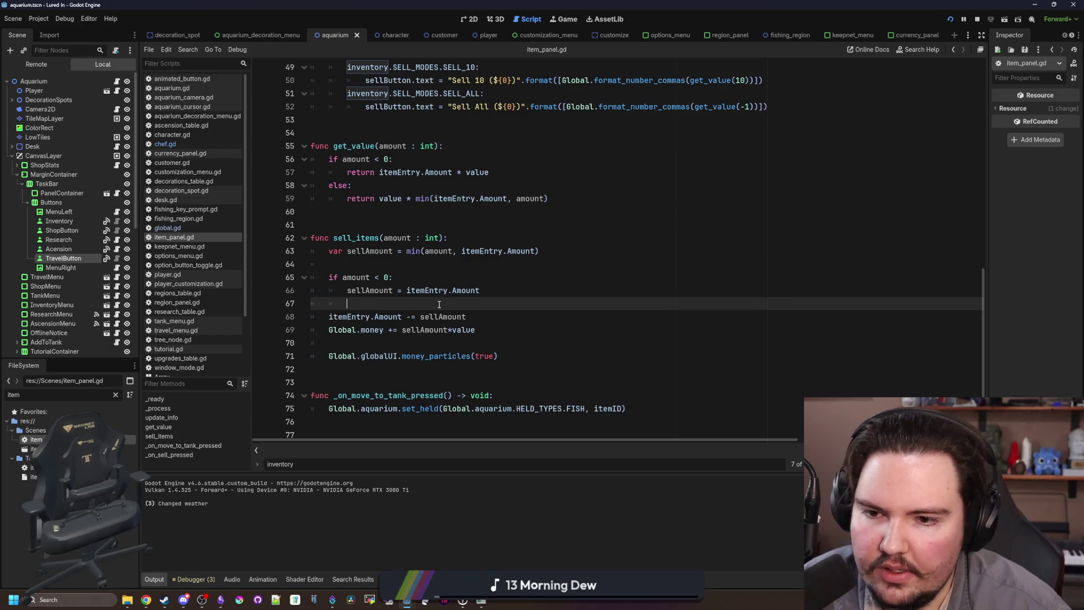
- Add a Global.add_fish(itemEntry.ID, sellAmount) call in sell_items
key(Return)
text(Global)
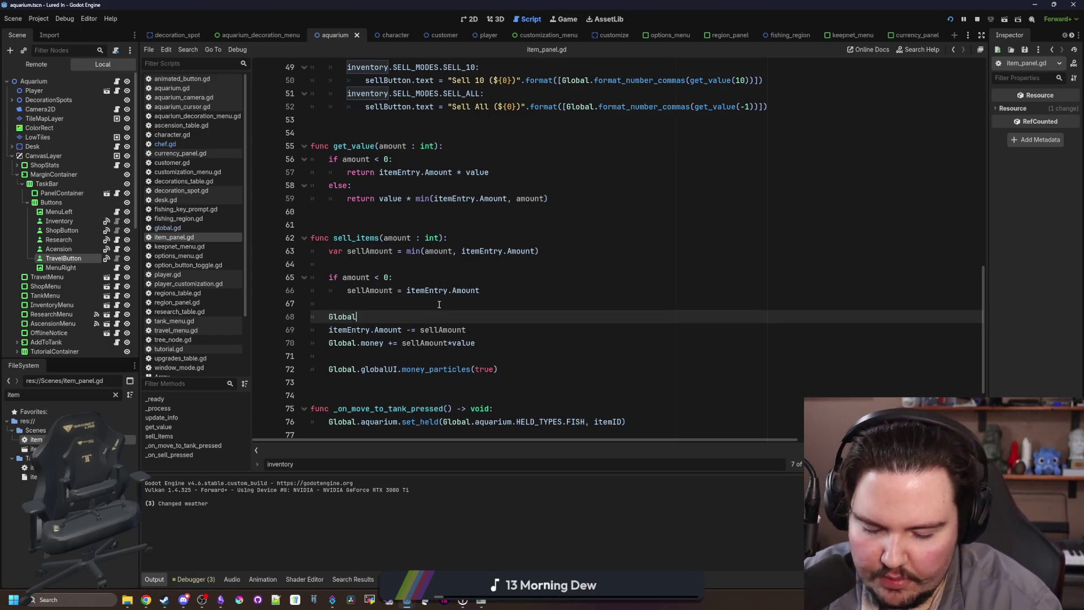
text(.sell_)
key(BackSpace)
key(BackSpace)
key(BackSpace)
text(add_f)
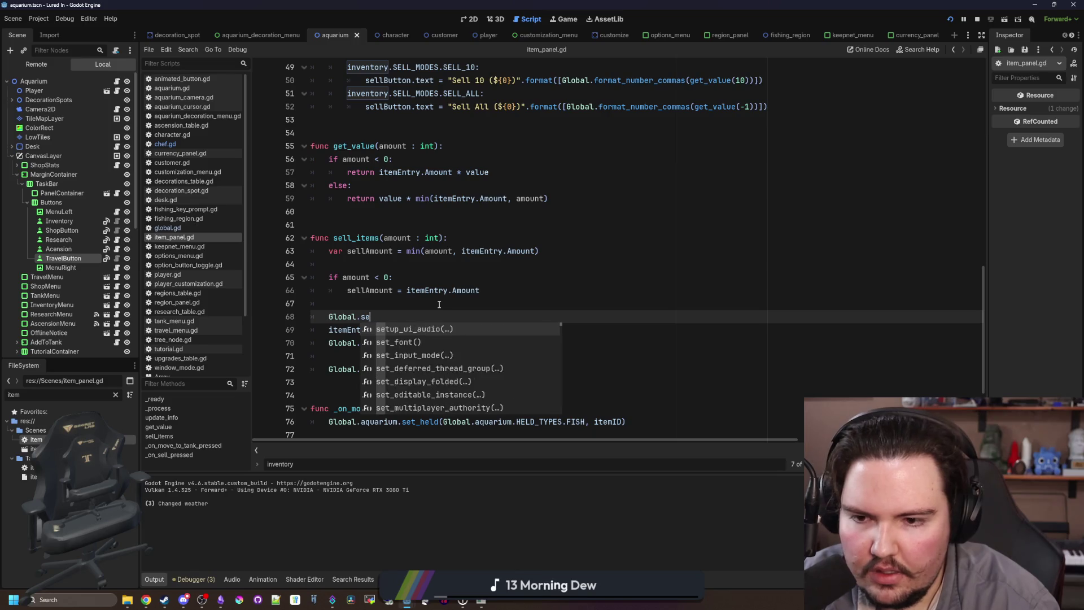
key(Return)
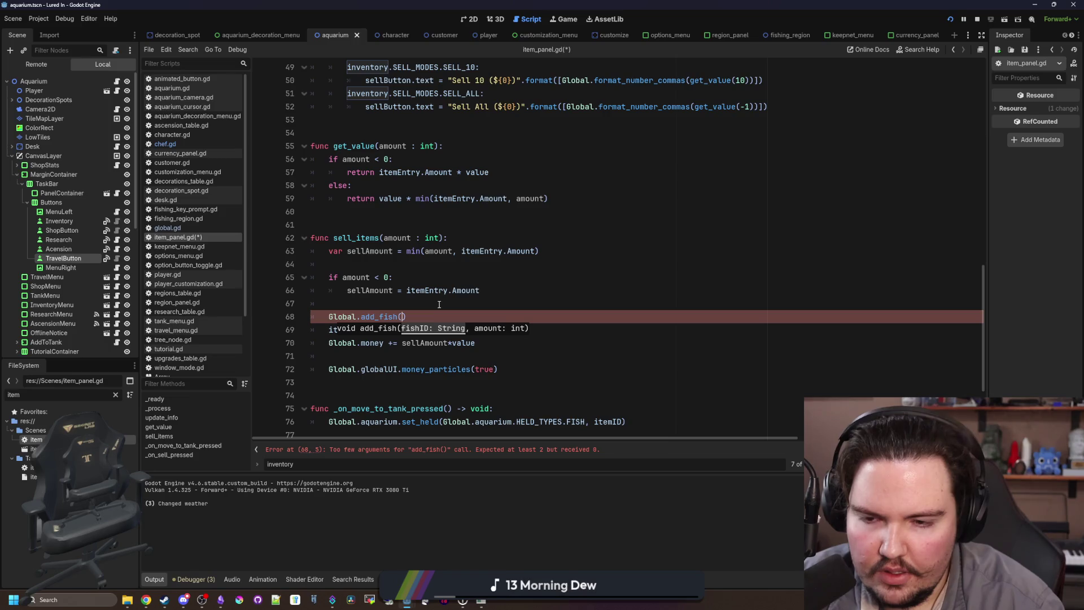
key(BackSpace)
text(itemEntry.ID,)
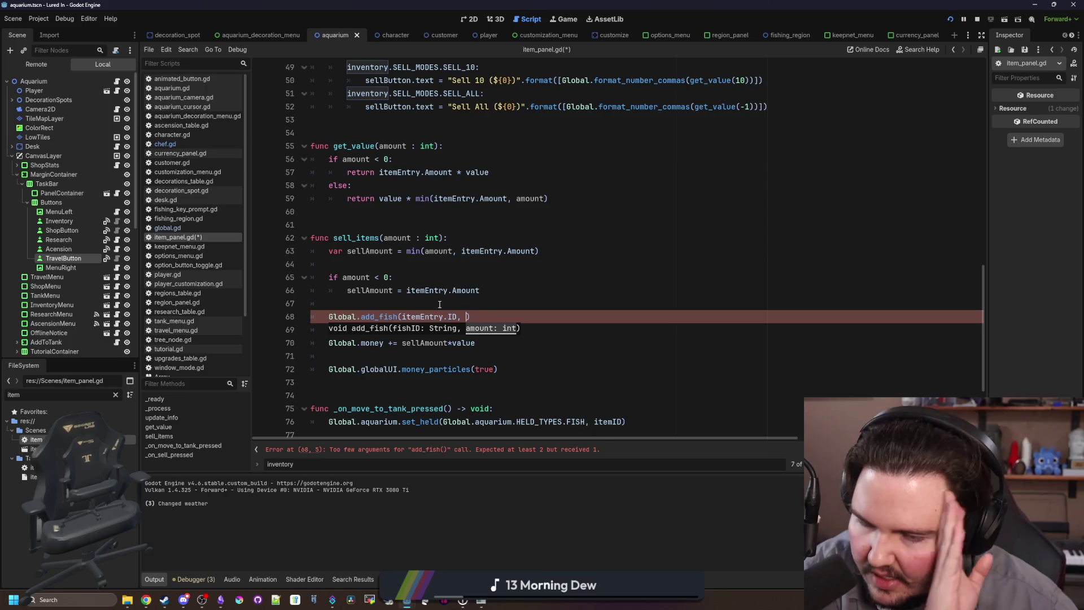
click(457, 330)
double_click(458, 329)
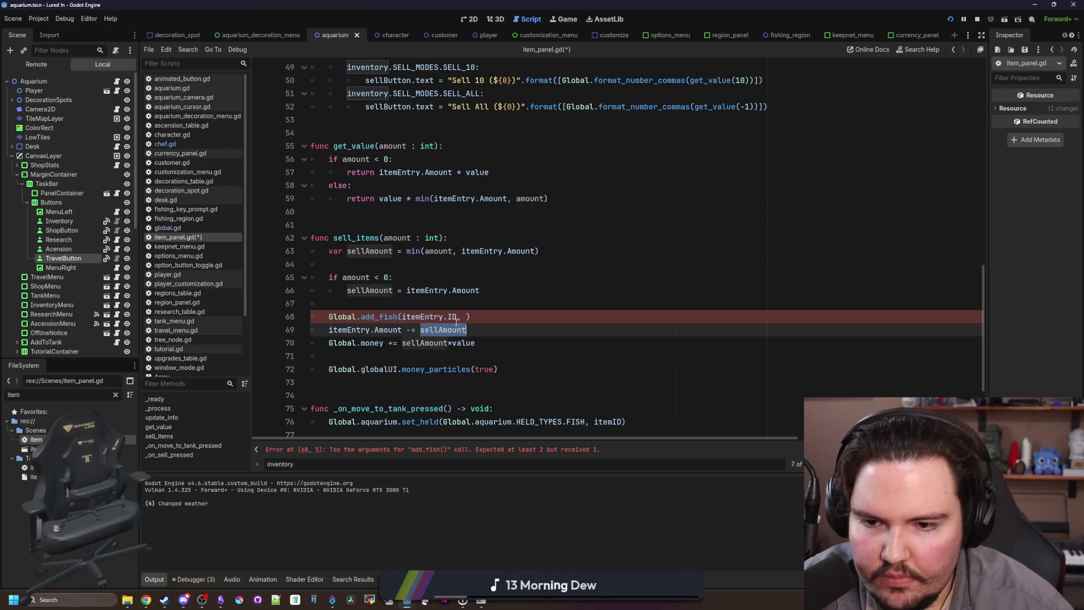
click(467, 317)
text(sellAmount)
- Delete the itemEntry.Amount -= sellAmount line, then save and run the game
triple_click(429, 330)
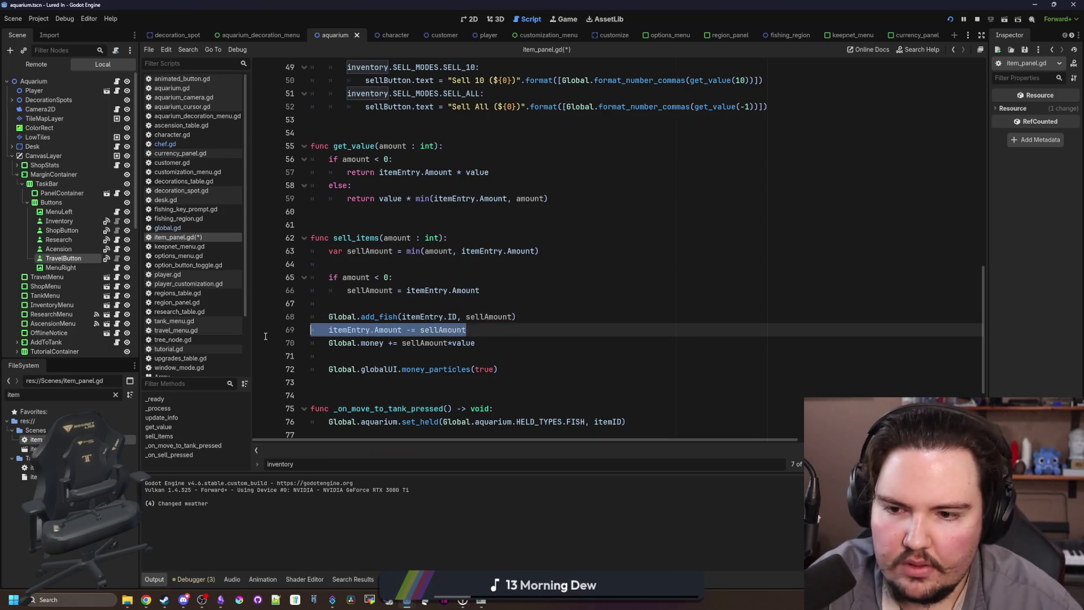
key(BackSpace)
click(387, 308)
key(F5)
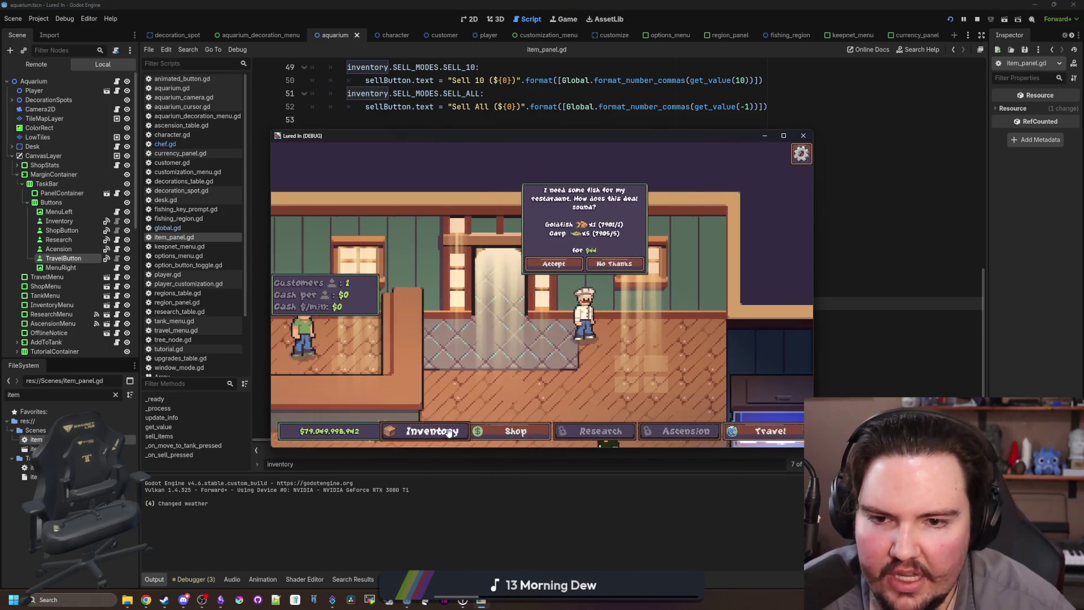
- Sell all Goldfish using Inventory's Sell All mode, noting the count rises, then return to the editor
click(432, 431)
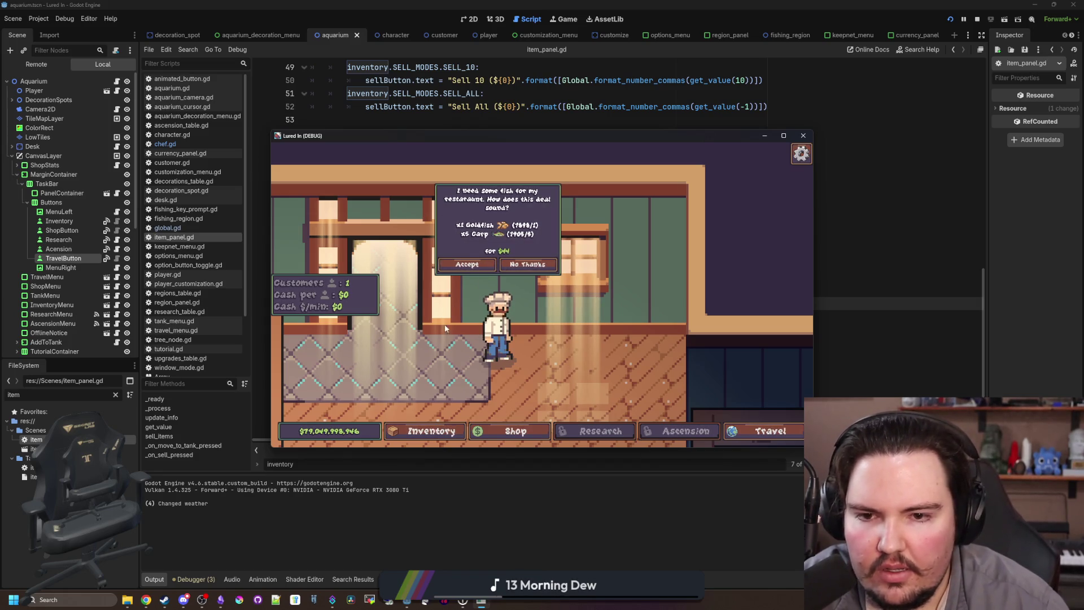
click(426, 440)
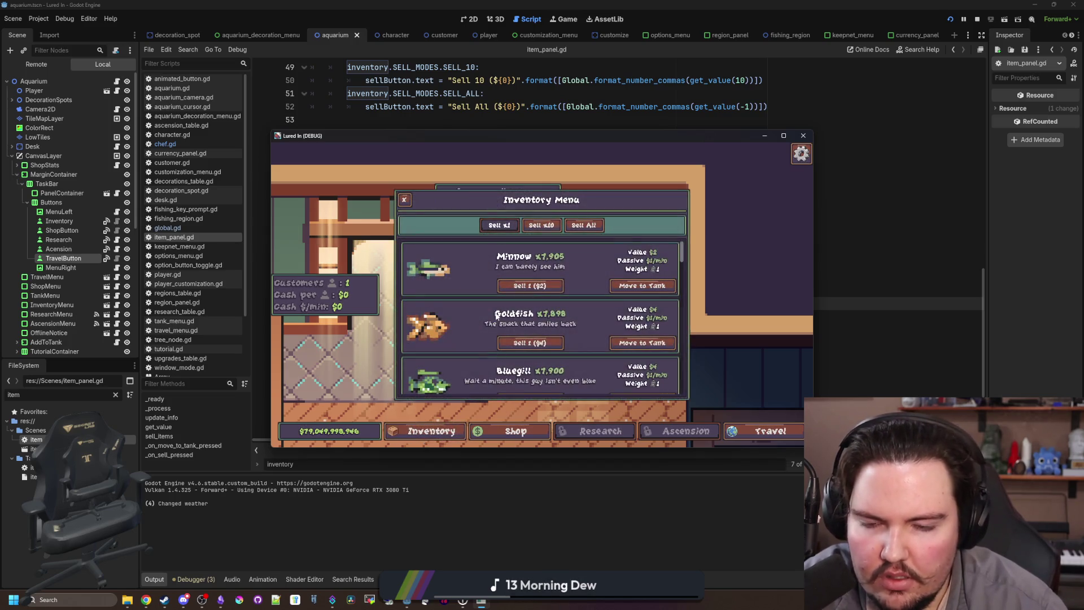
click(580, 225)
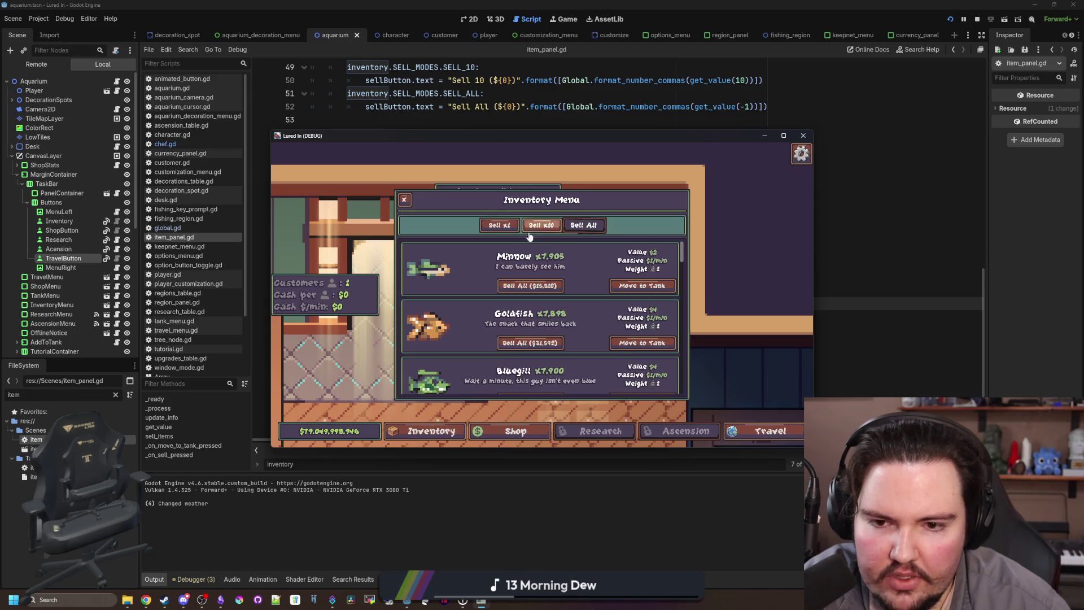
click(526, 343)
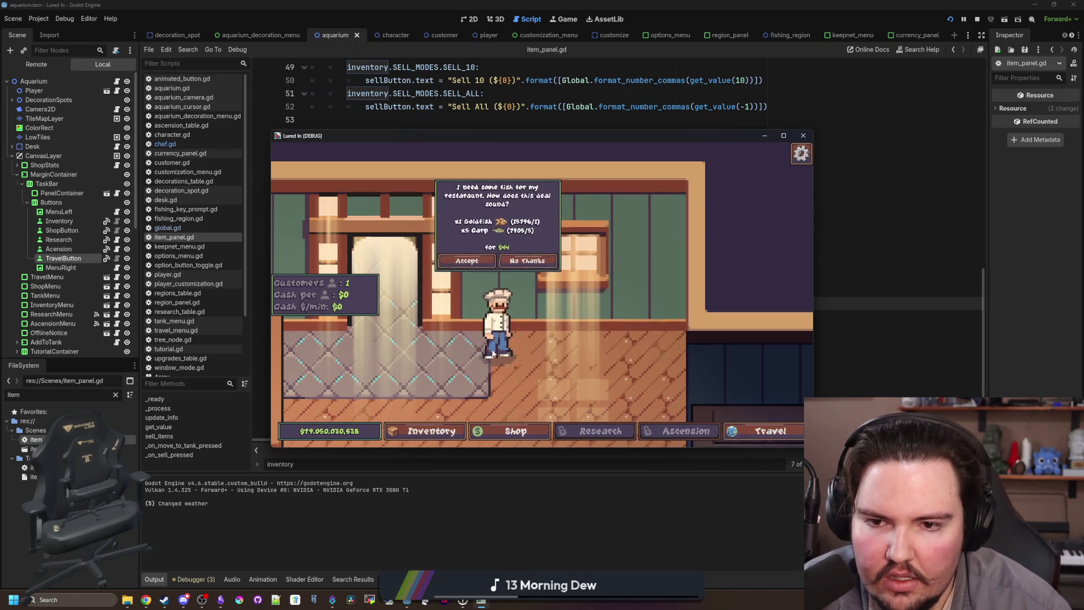
key(alt+Tab)
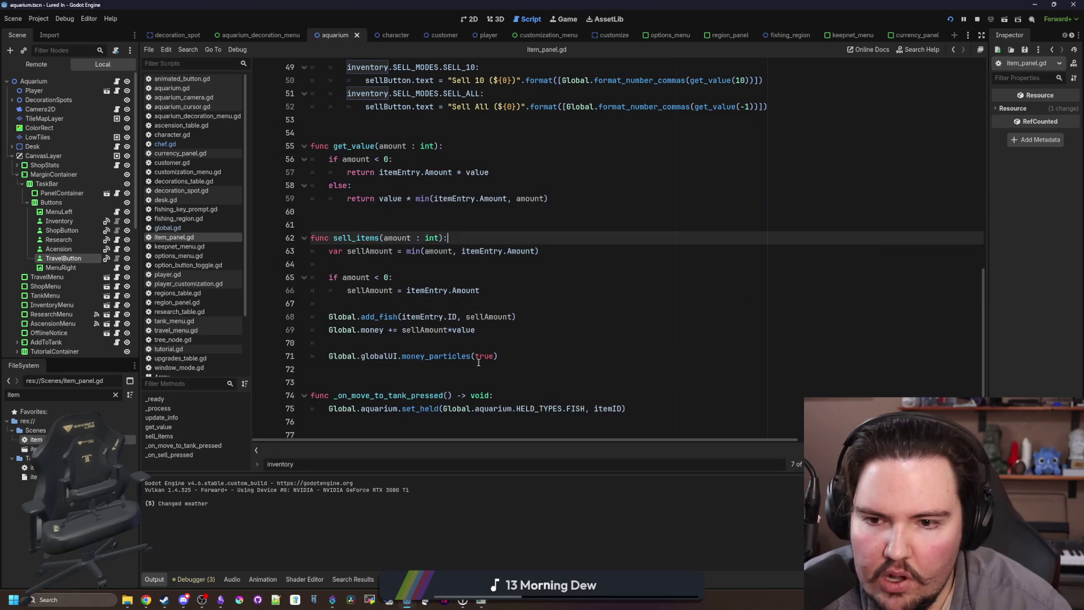
- Sell all Goldfish in the running game and check the chef's request shows 0/1
click(467, 314)
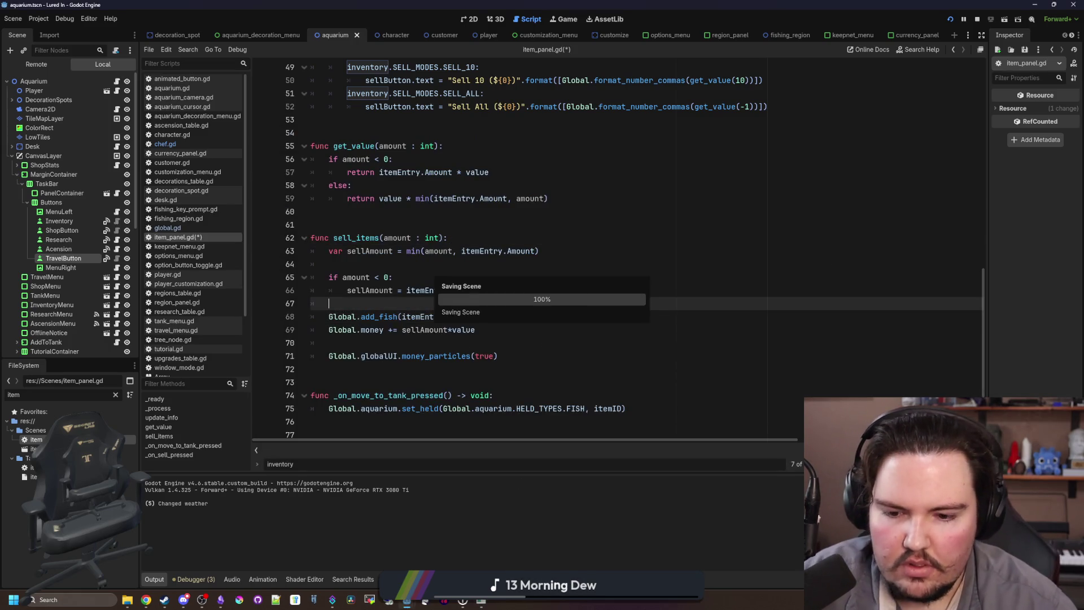
key(alt+Tab)
click(430, 431)
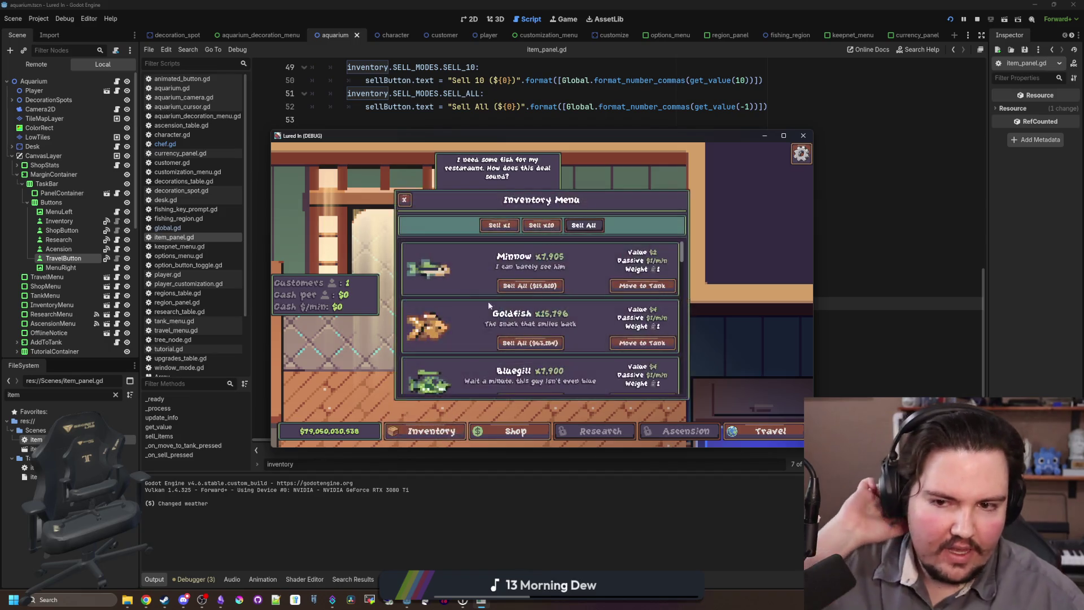
click(531, 342)
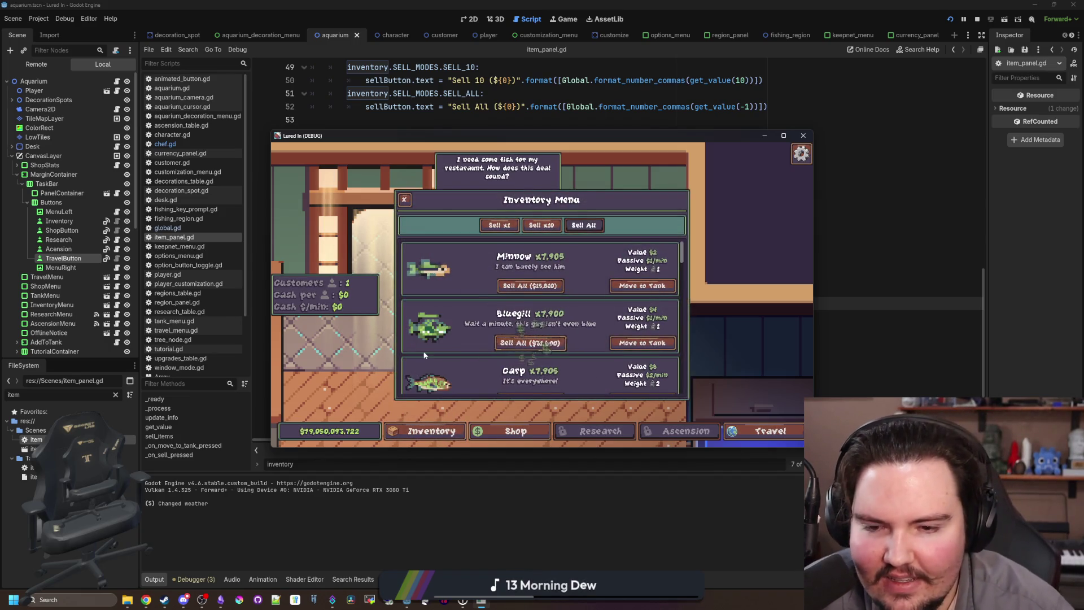
key(Escape)
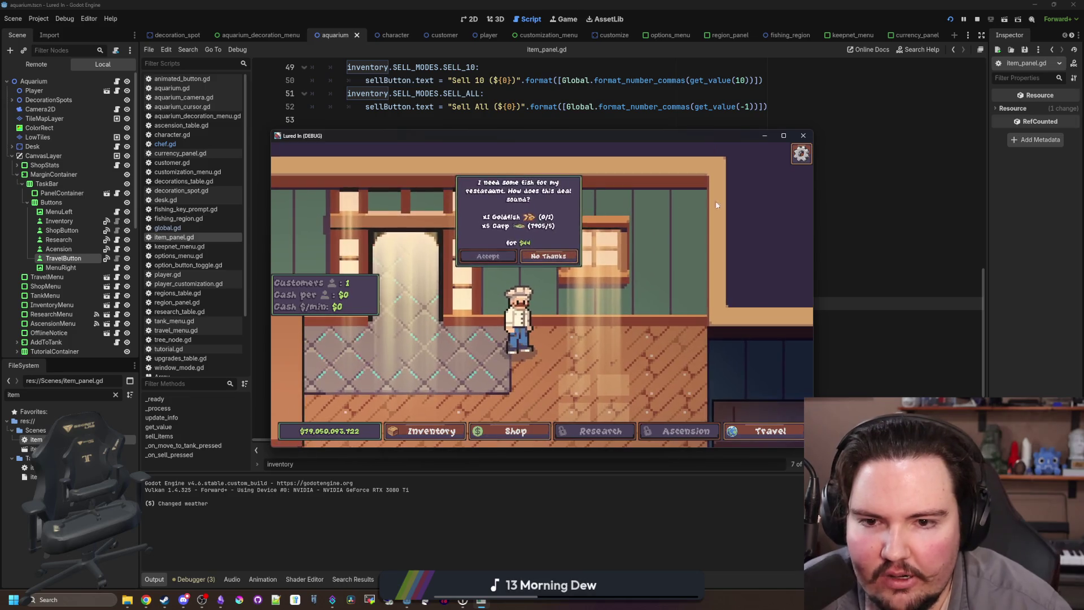
key(alt+Tab)
- Pass -sellAmount to Global.add_fish on line 68, save, and open chef.gd
click(439, 281)
key(Up)
key(F5)
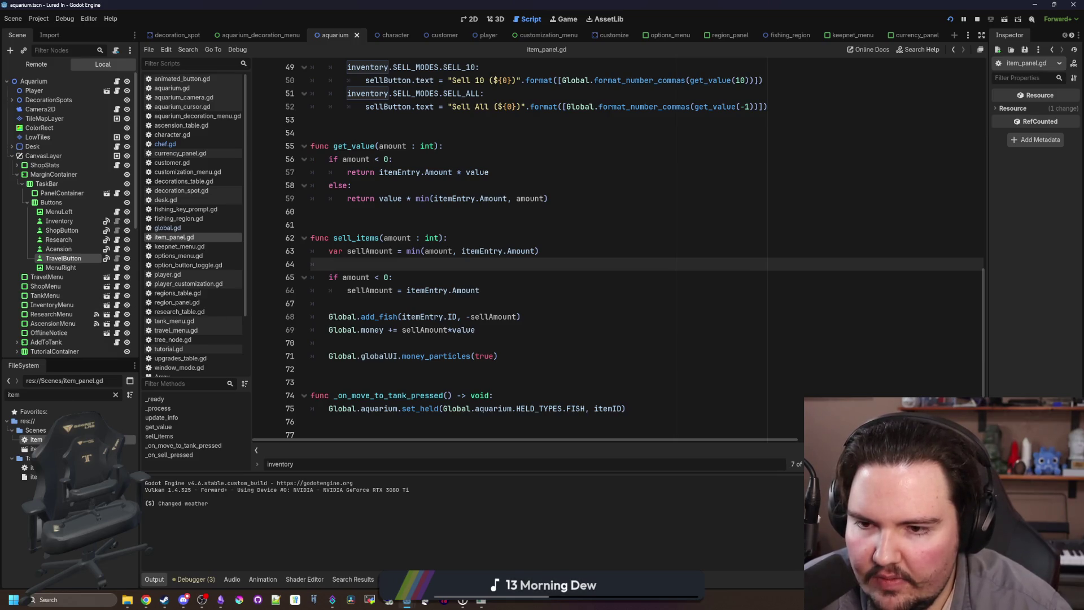
click(186, 145)
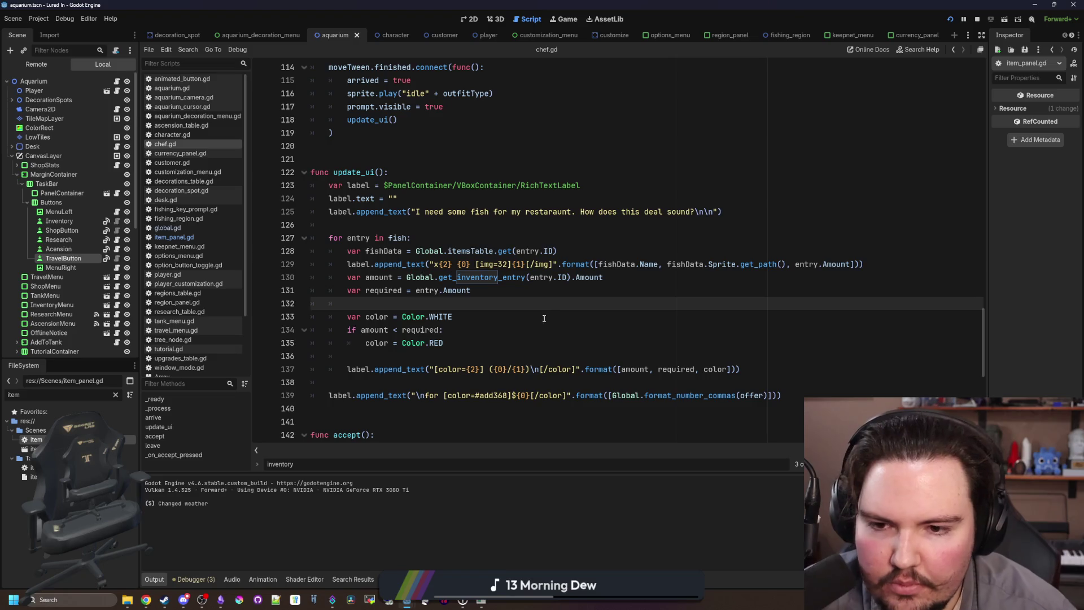
- Append .to_html(true) after Color.RED on line 135
scroll(551, 307, down, 1)
click(453, 317)
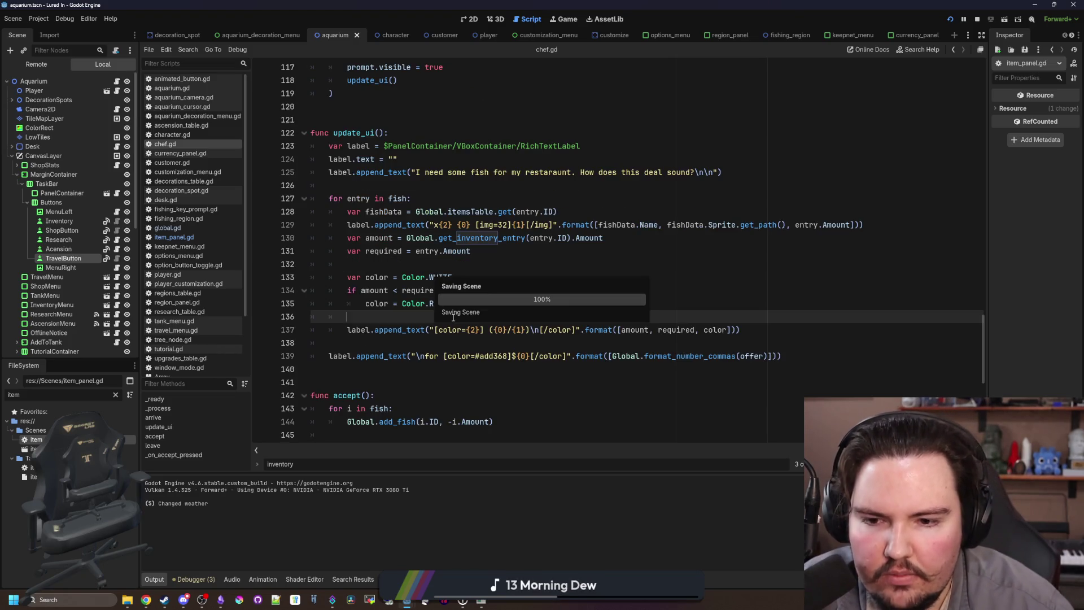
click(459, 304)
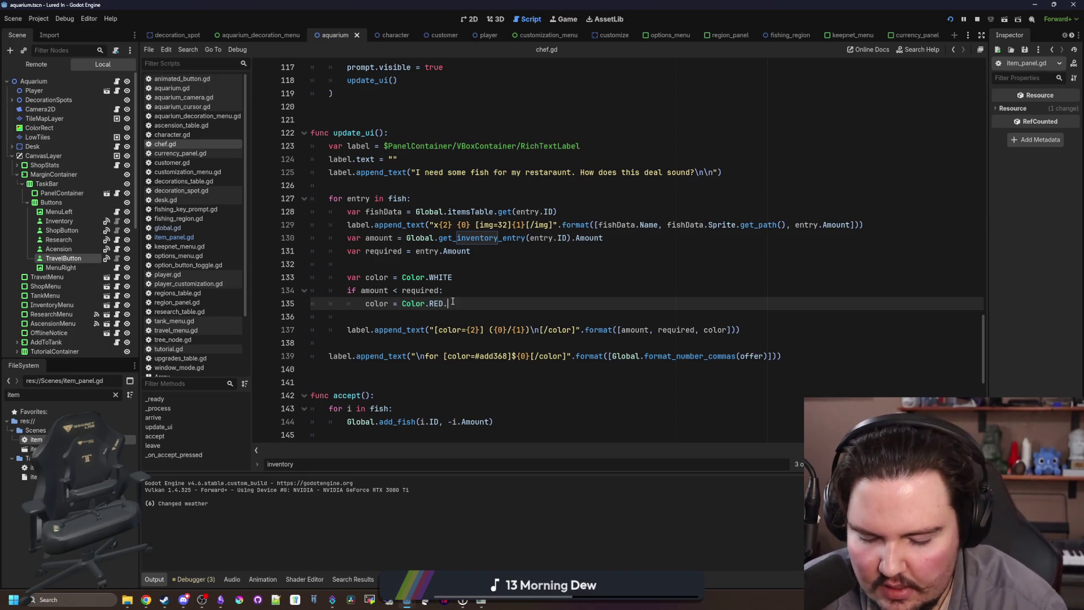
text(hex)
key(BackSpace)
key(BackSpace)
key(BackSpace)
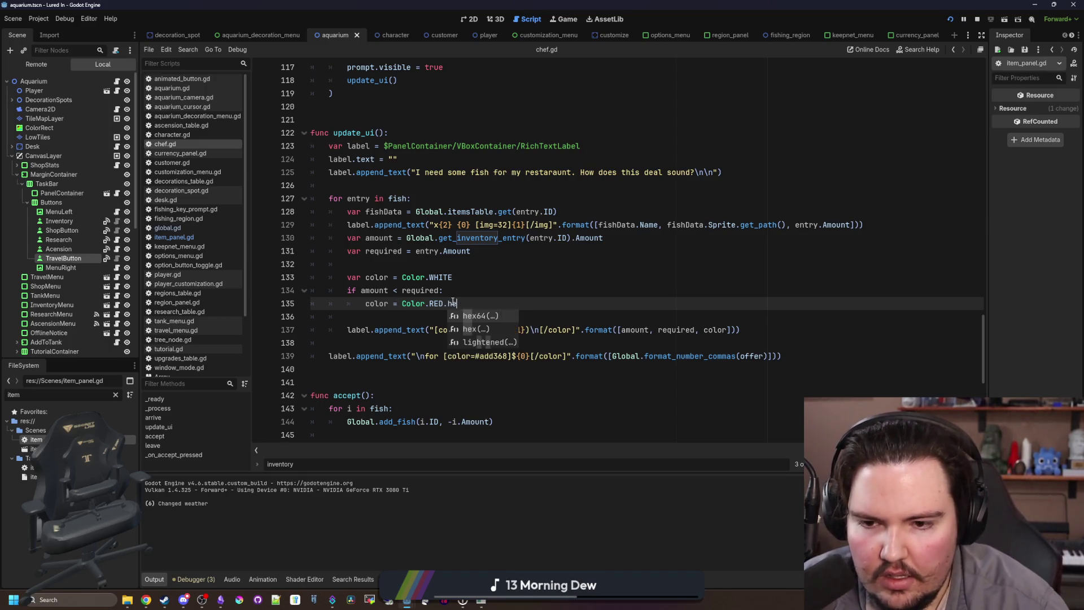
text(ge)
key(BackSpace)
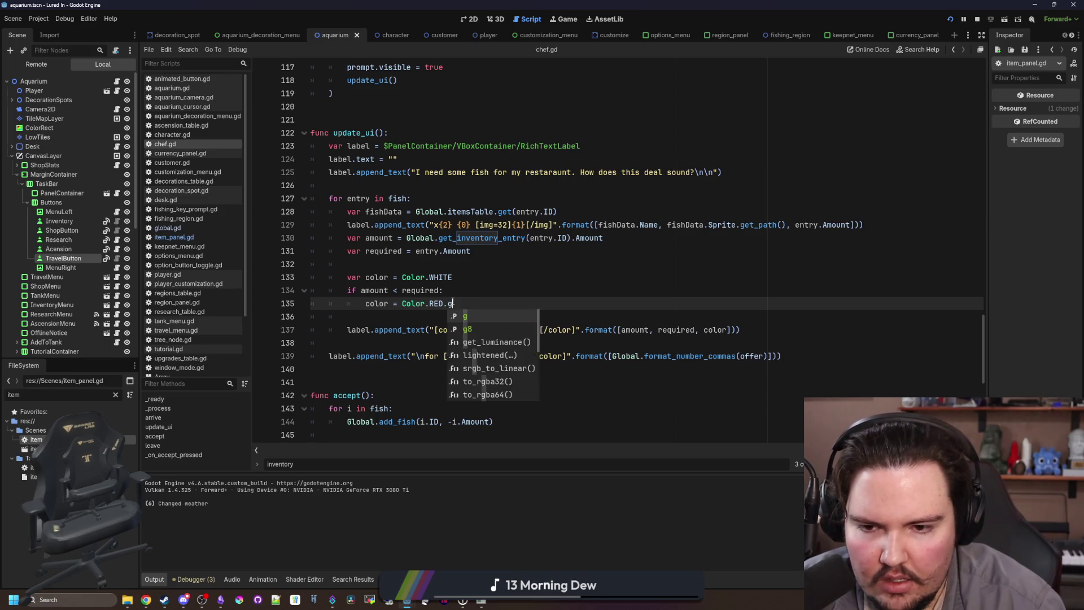
key(BackSpace)
text(to_h)
key(Return)
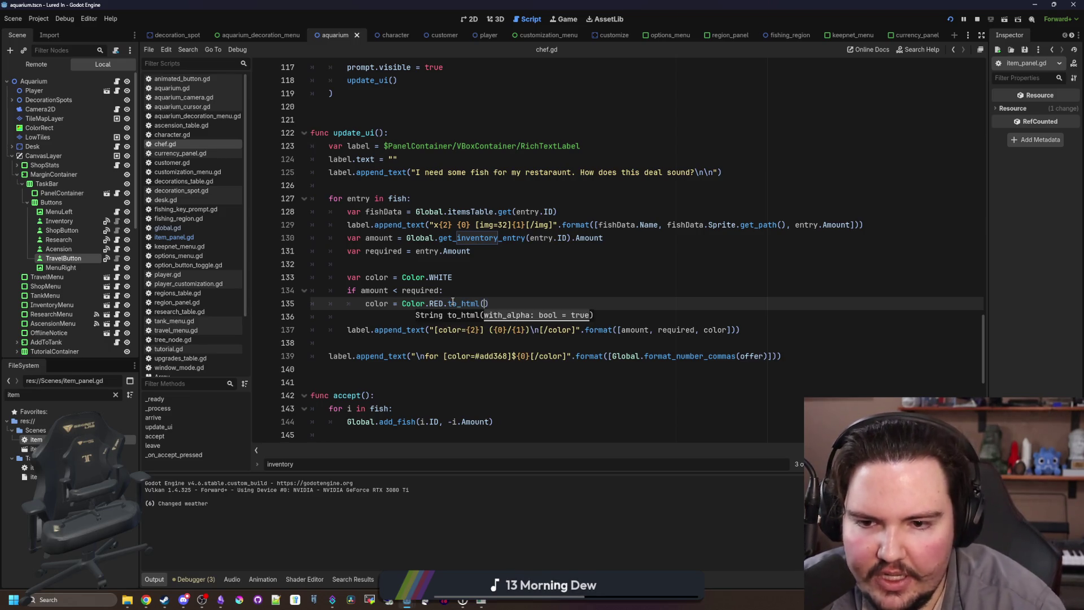
key(End)
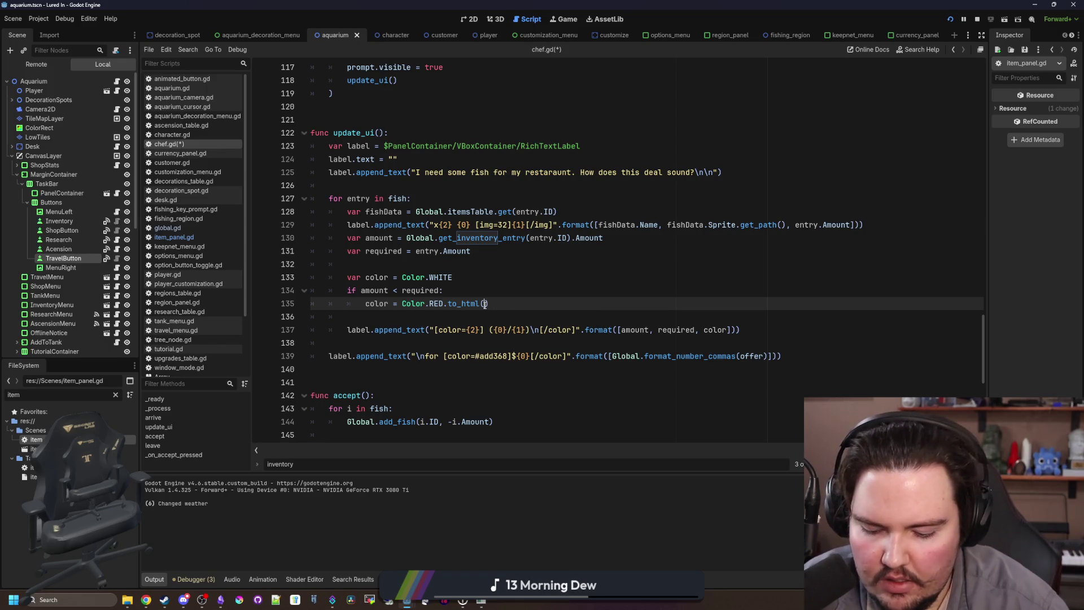
text(true)
- Copy .to_html(true) after Color.WHITE, save chef.gd, and bring up the running game
drag(507, 303, 442, 303)
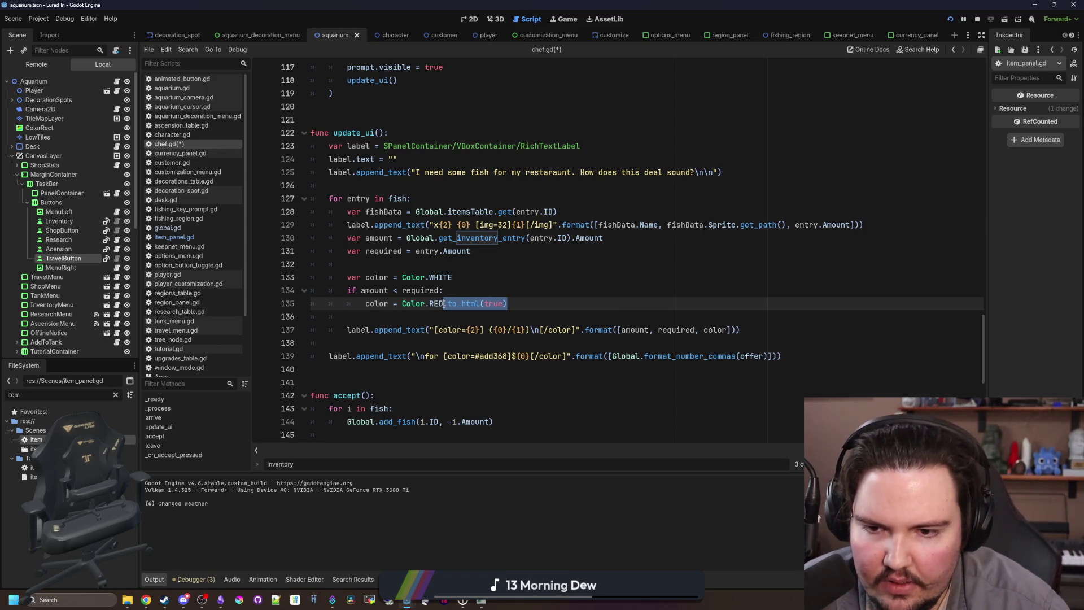
key(ctrl+c)
click(458, 278)
key(ctrl+v)
click(464, 265)
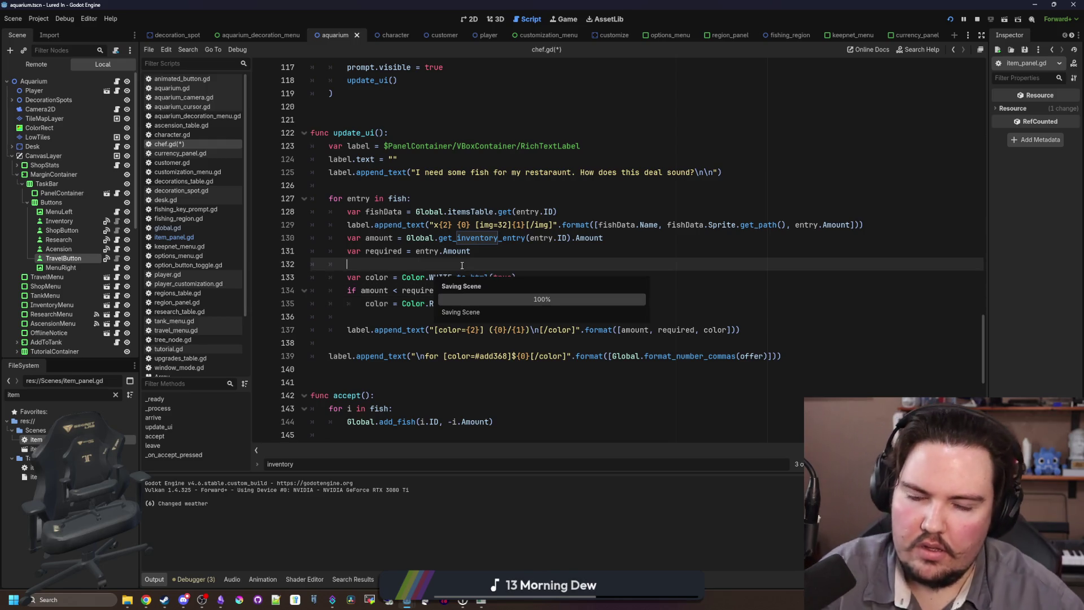
key(ctrl+s)
click(481, 601)
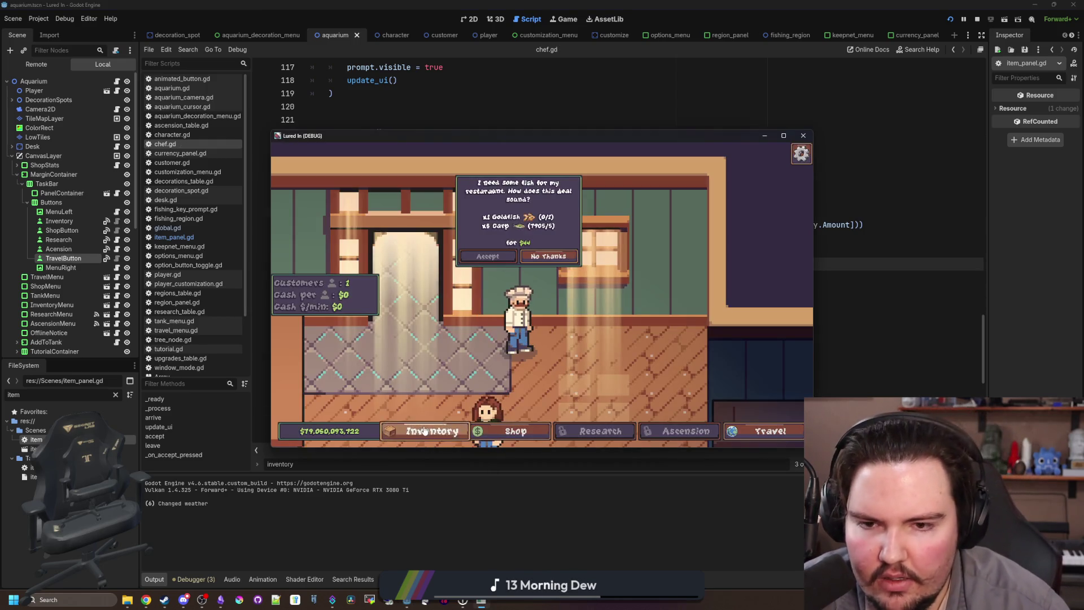
- Sell all the Bluegill from the in-game inventory and look over the chef's deal dialog
click(446, 431)
click(530, 343)
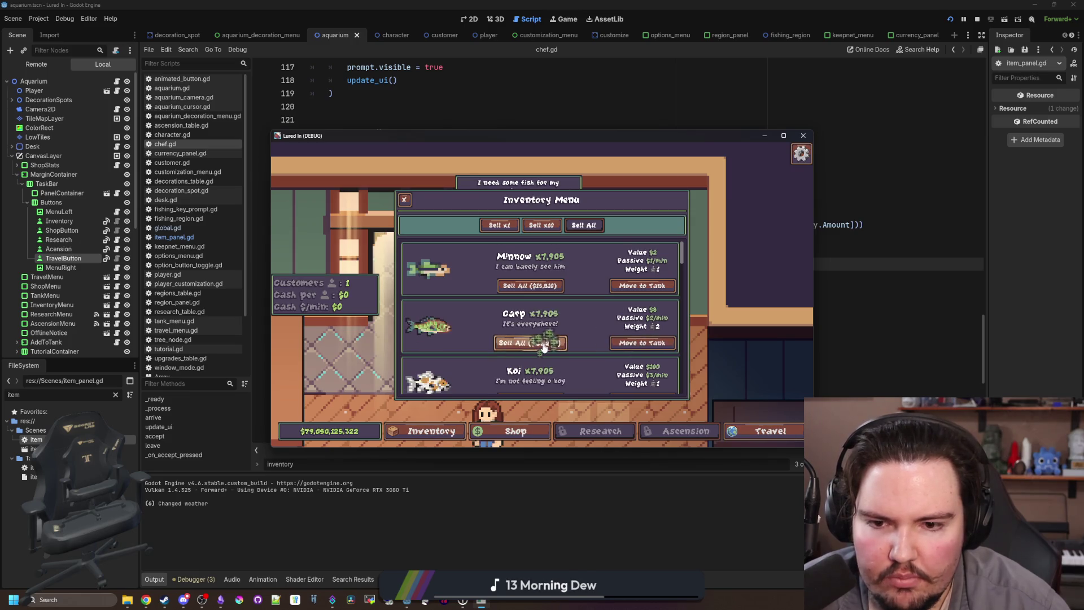
key(Escape)
scroll(539, 215, down, 5)
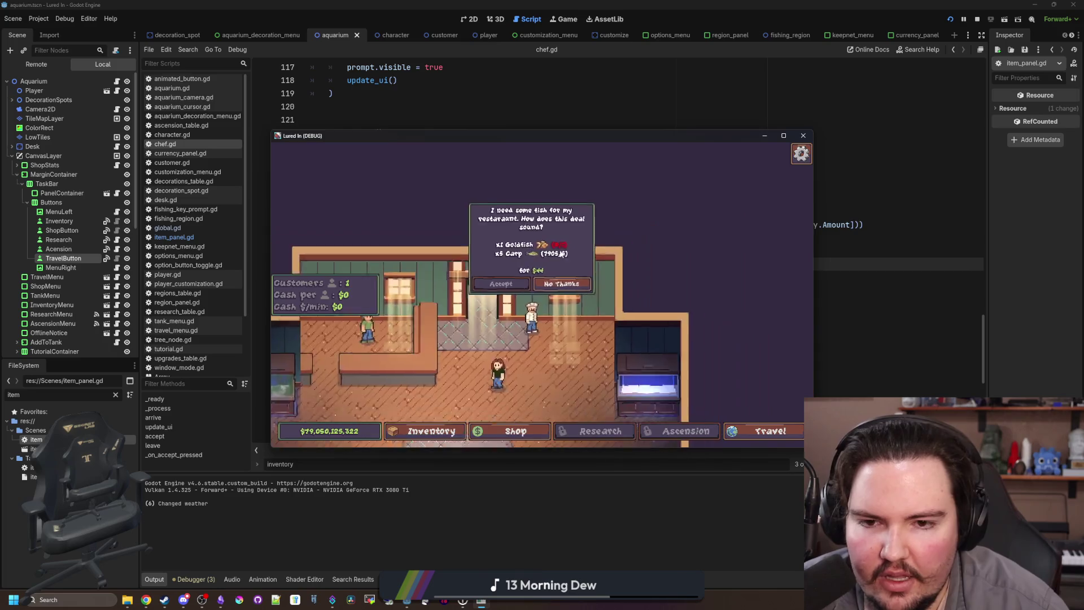
scroll(560, 249, down, 3)
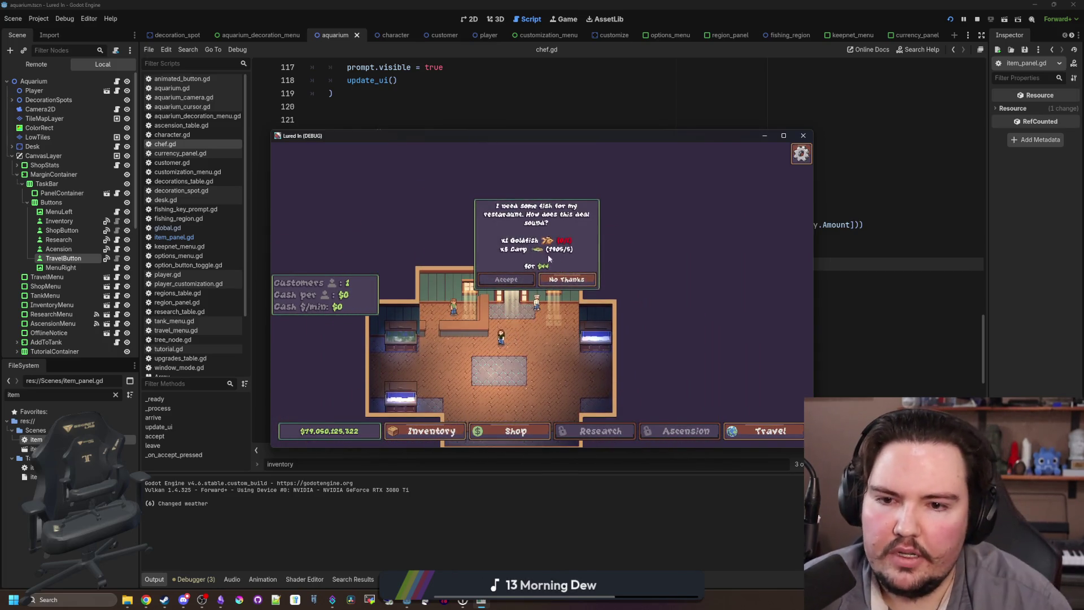
scroll(560, 259, up, 5)
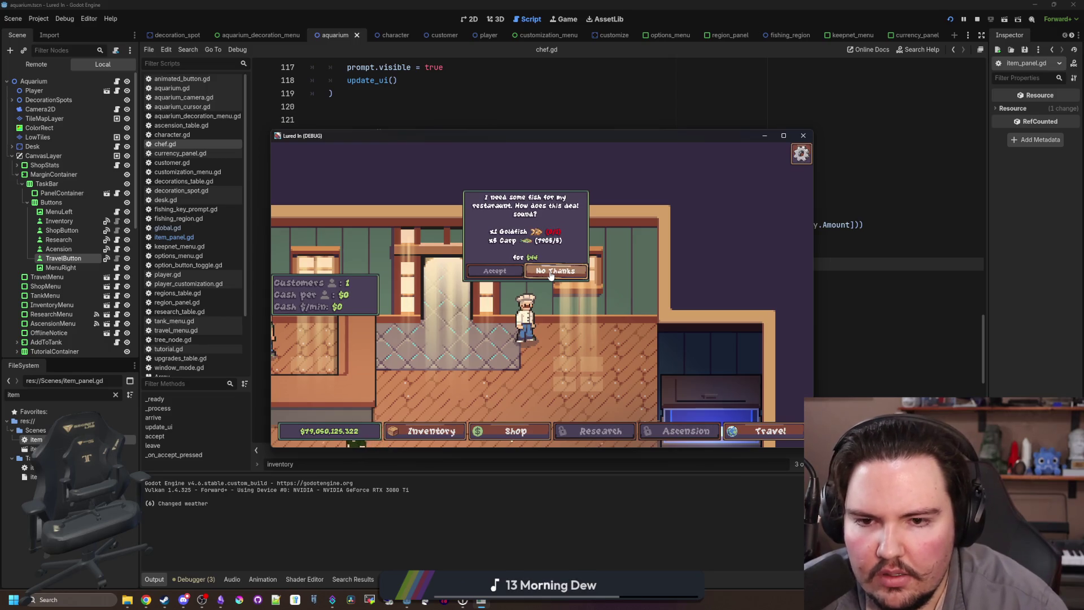
- Recheck the inventory against the chef's required fish counts, then stop the game with F8
click(410, 440)
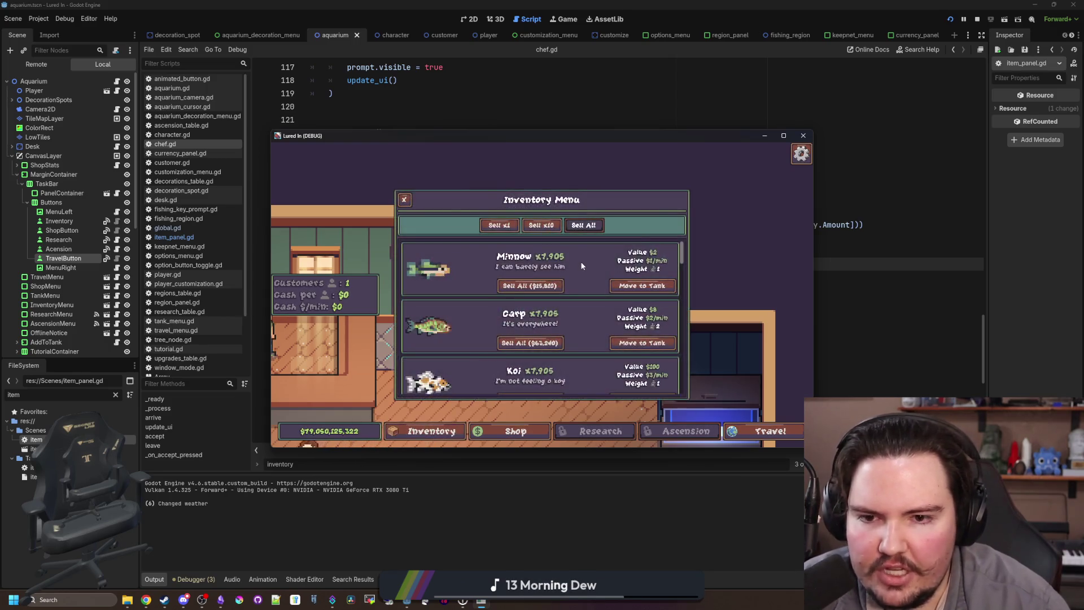
scroll(473, 326, down, 4)
scroll(490, 338, up, 2)
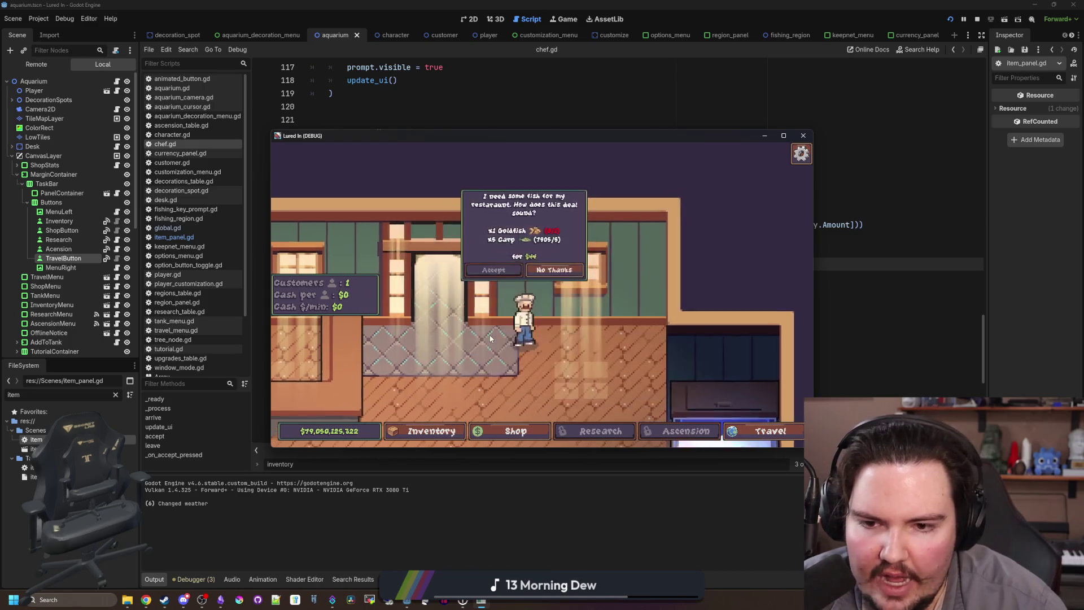
key(Escape)
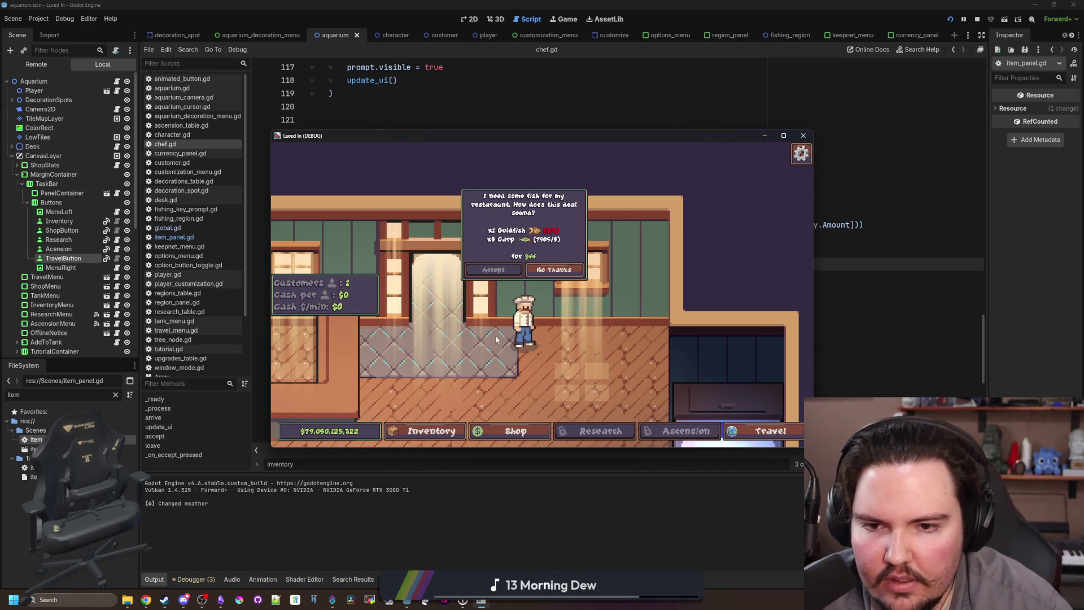
scroll(506, 316, down, 3)
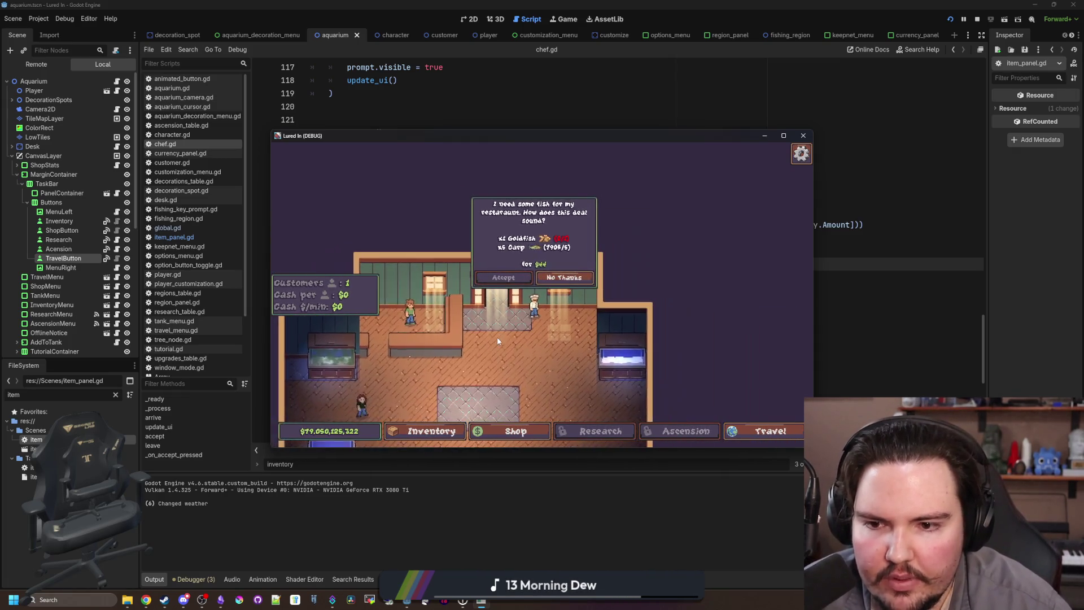
scroll(496, 339, down, 3)
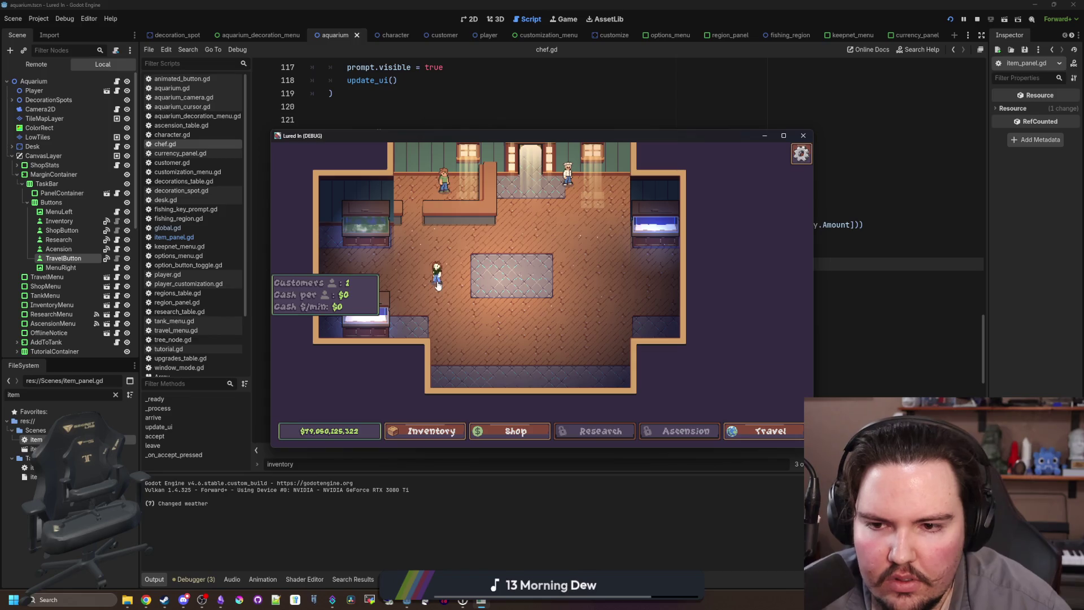
scroll(537, 299, up, 3)
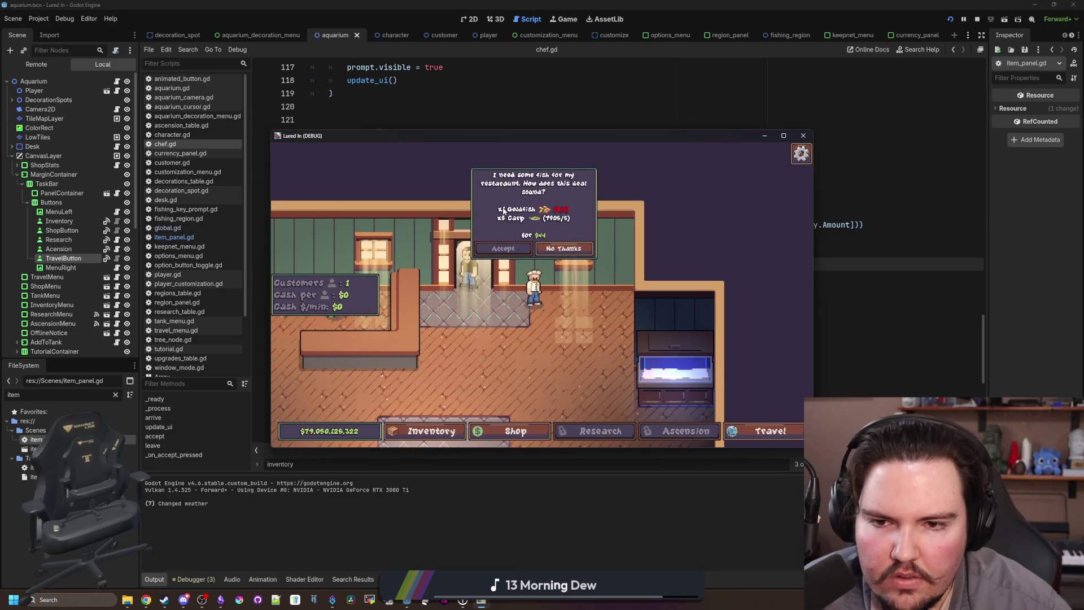
key(F8)
click(373, 316)
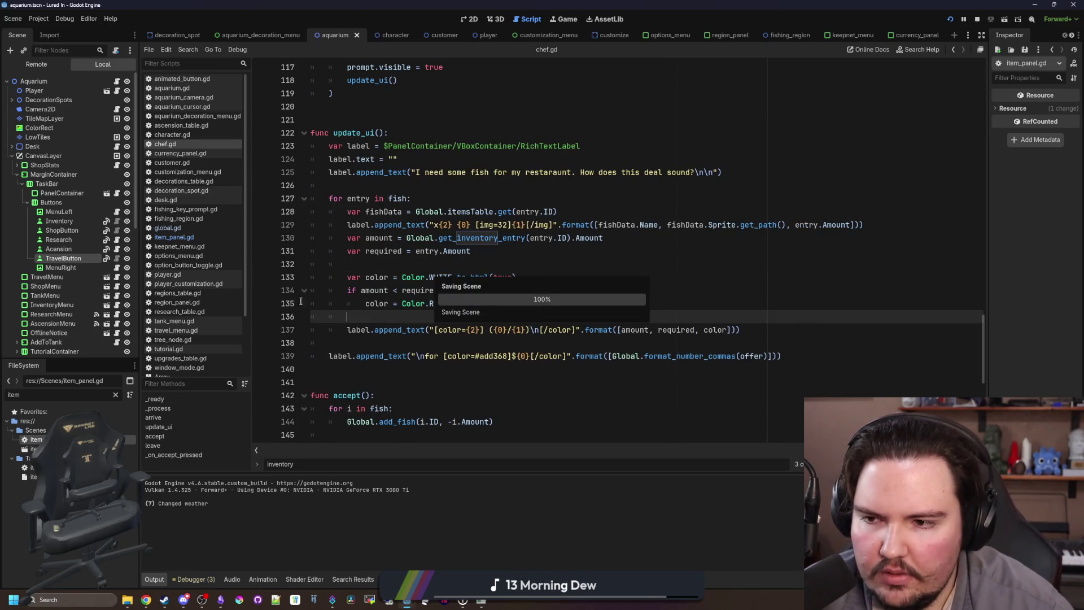
- In chef.gd line 129, wrap x{2} in [color=] and [/color] tags, leaving the colour value empty
click(193, 237)
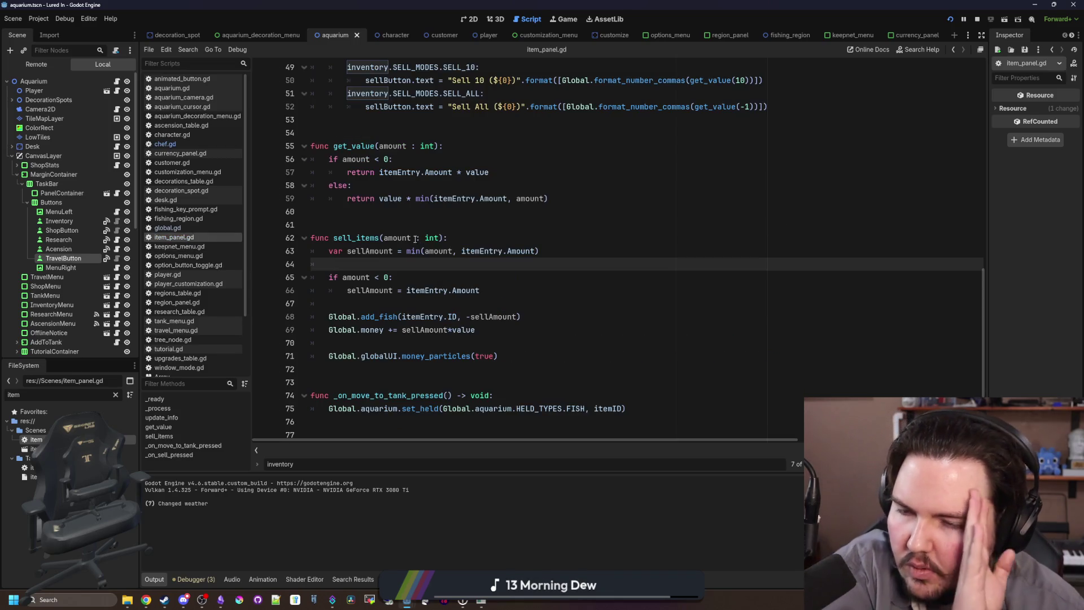
click(169, 144)
click(485, 251)
scroll(446, 233, up, 1)
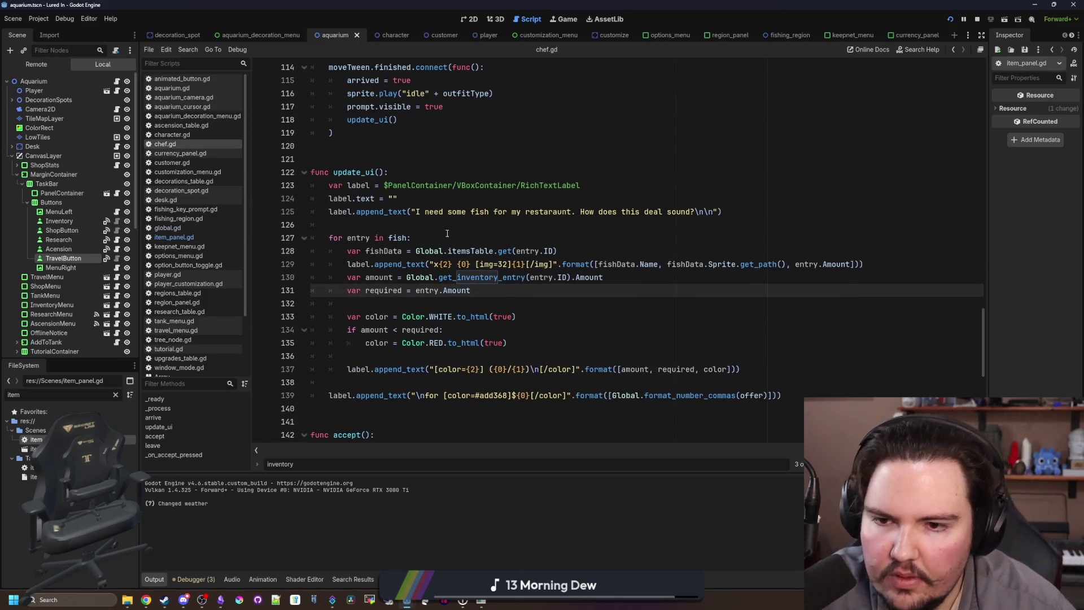
click(433, 264)
text([)
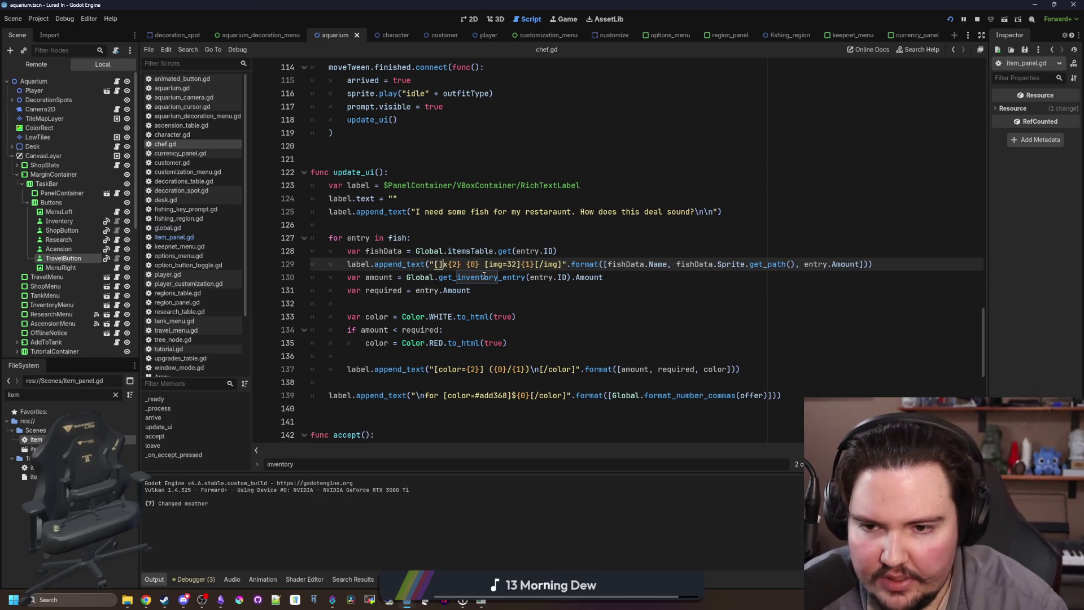
text(color]x{2})
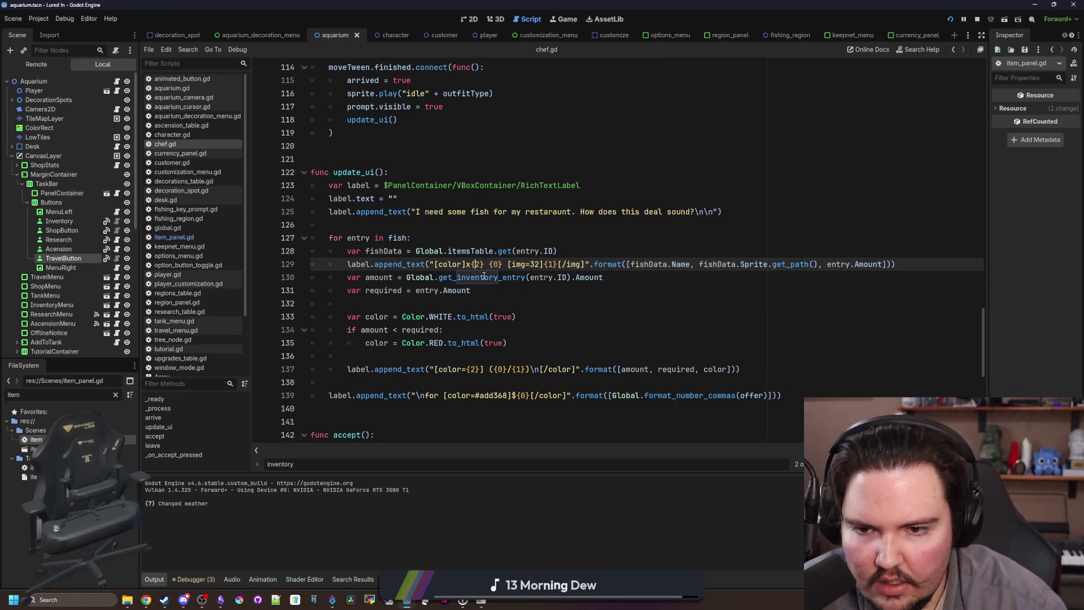
text([)
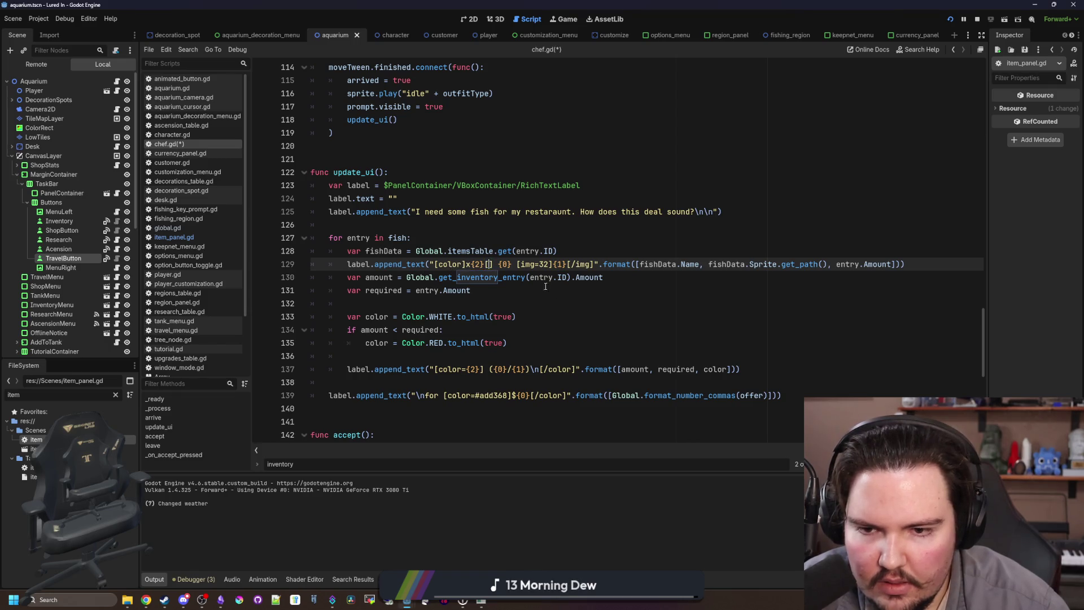
text(/color)
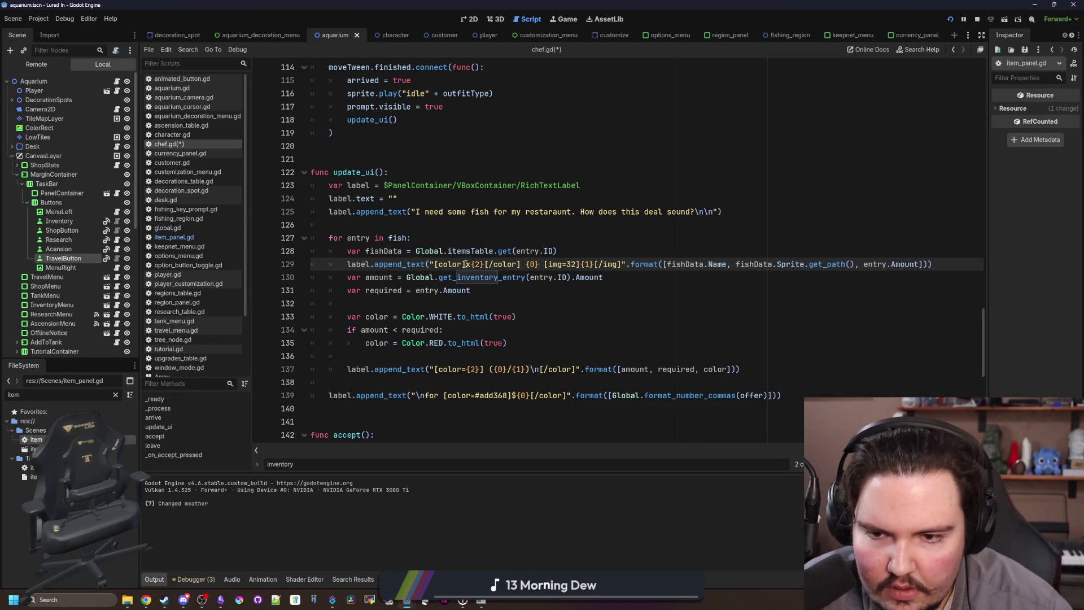
click(462, 264)
text(=)
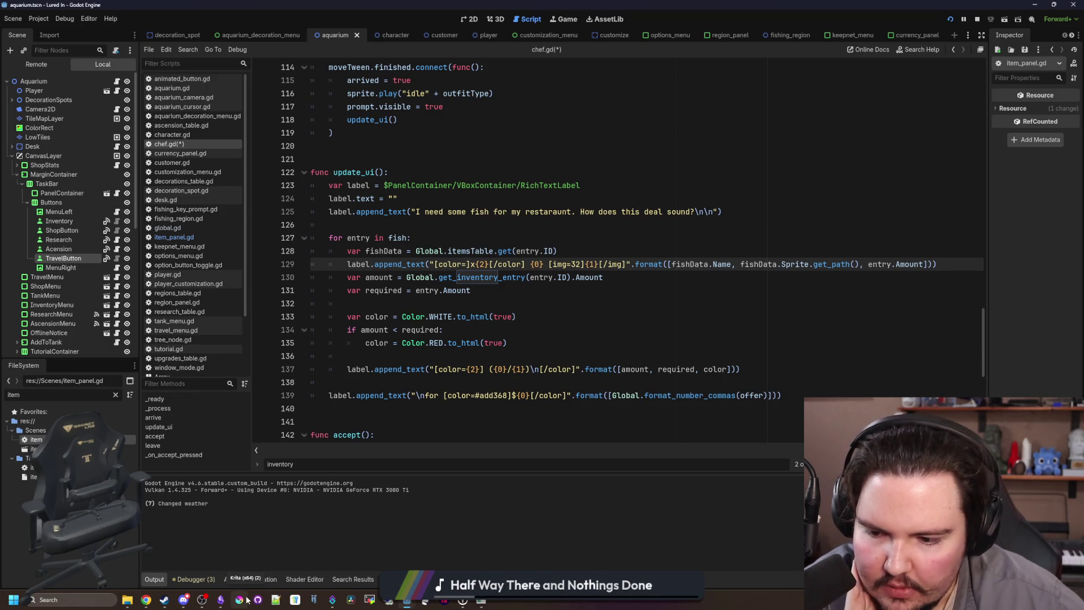
double_click(654, 20)
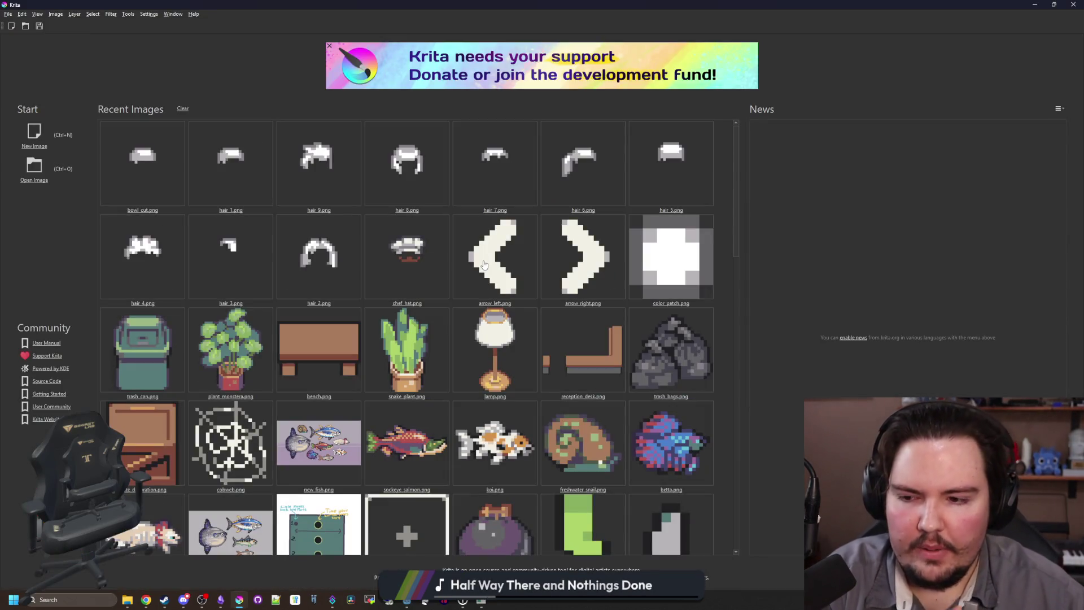
- Create a blank 16x16 Krita image and set the foreground colour to pale yellow #ede19e
click(41, 137)
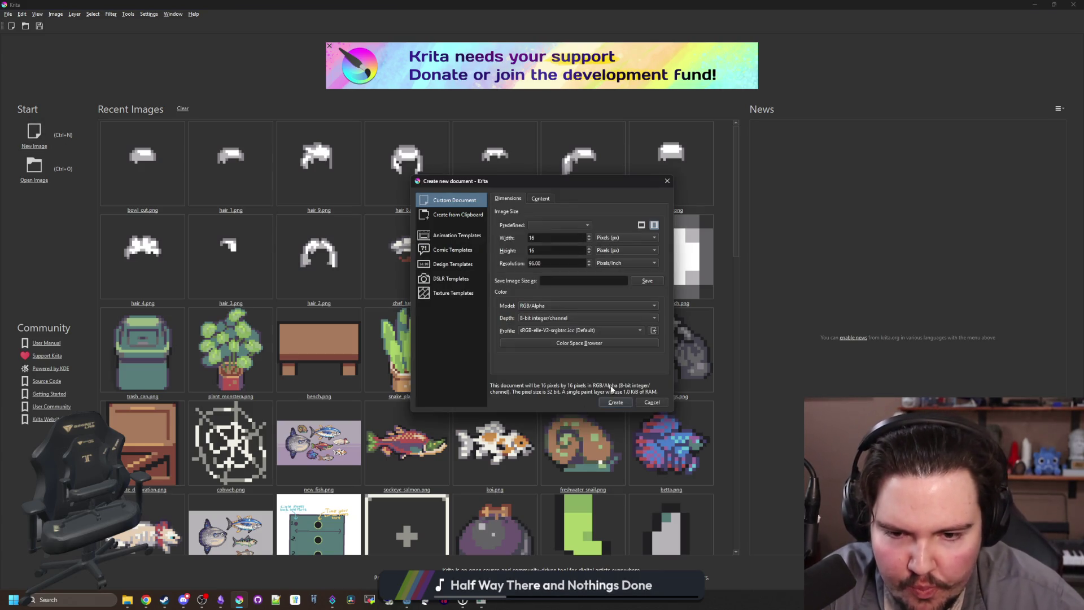
click(620, 403)
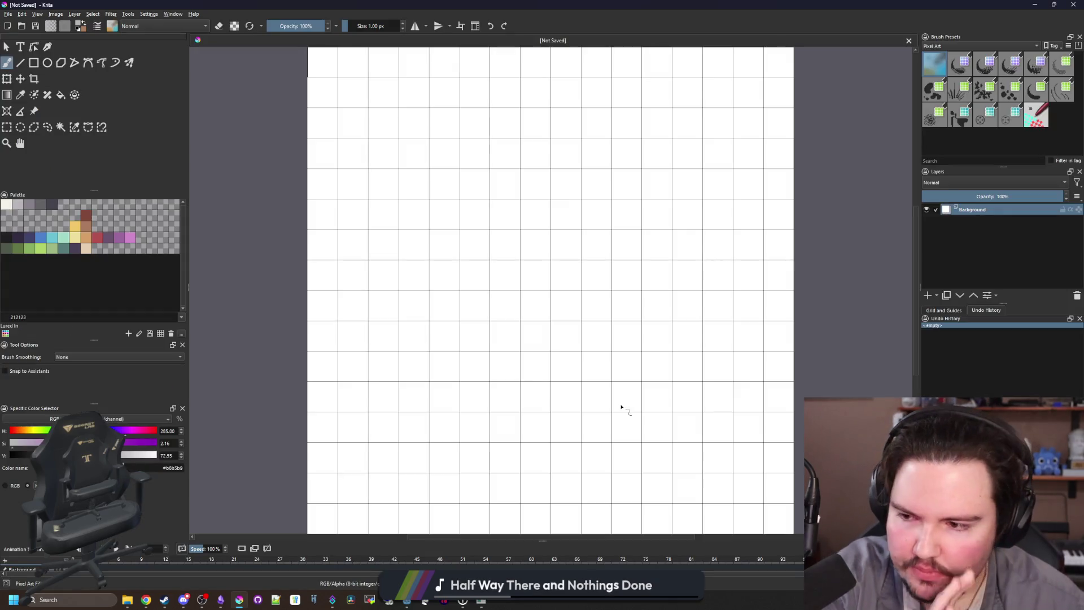
click(75, 226)
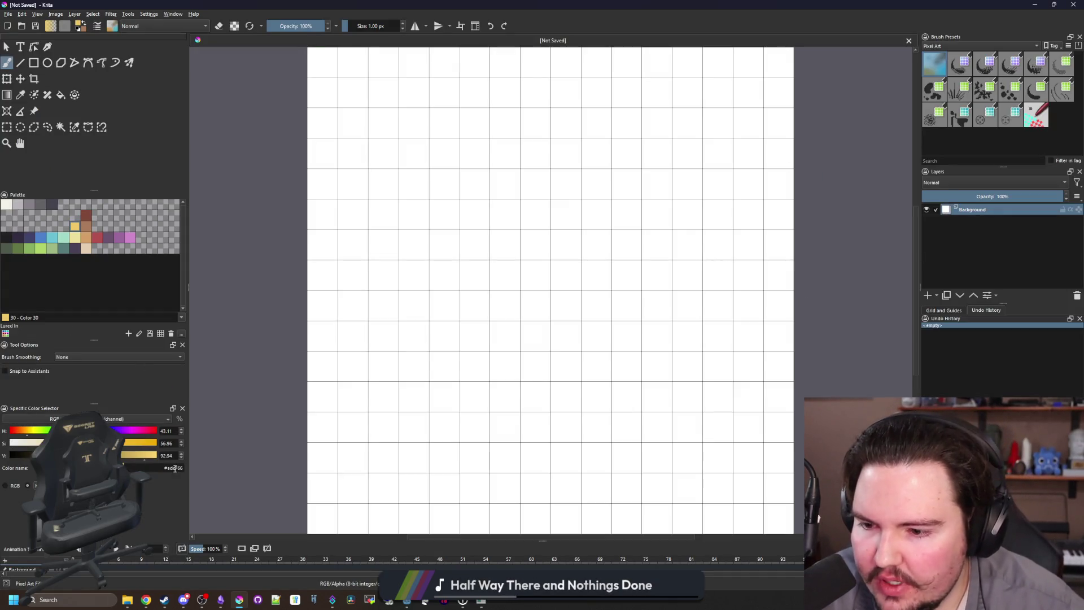
click(73, 238)
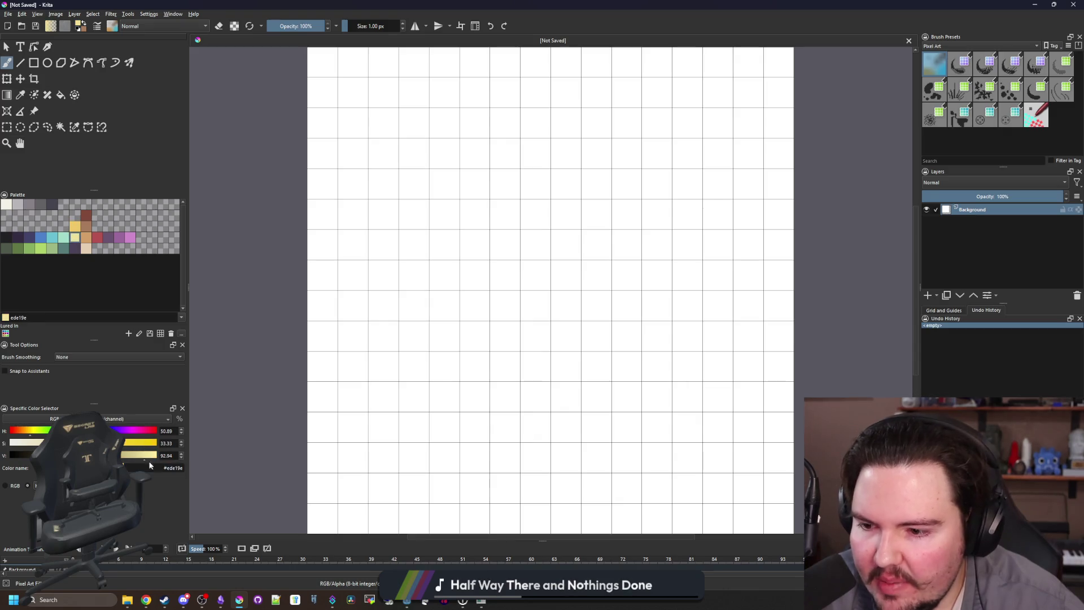
key(super+Down)
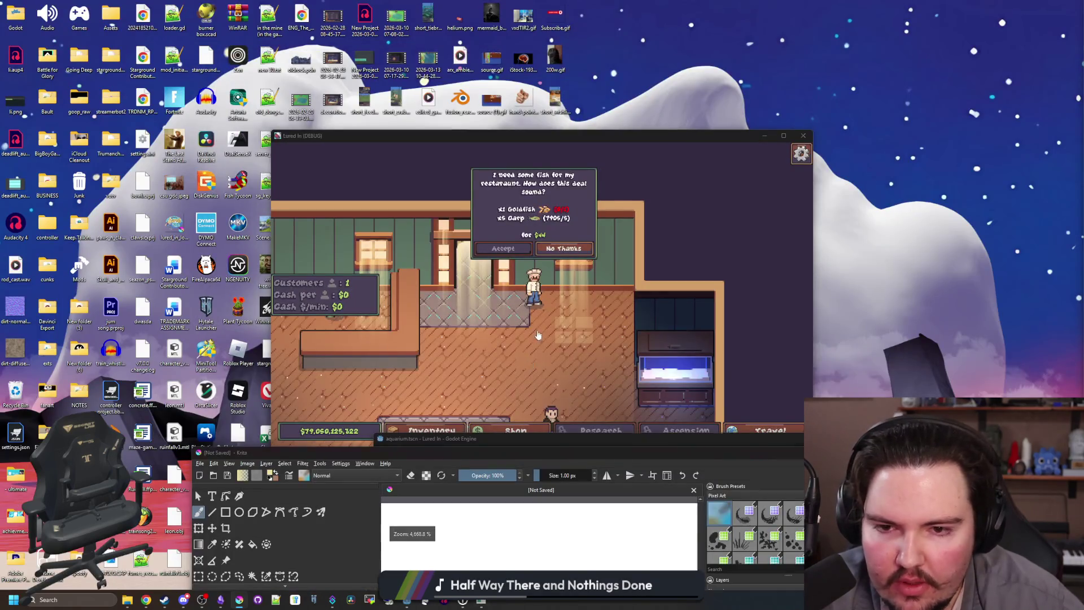
- Return to the maximised Godot editor, save and run the game, and glance at the inventory
key(super+Down)
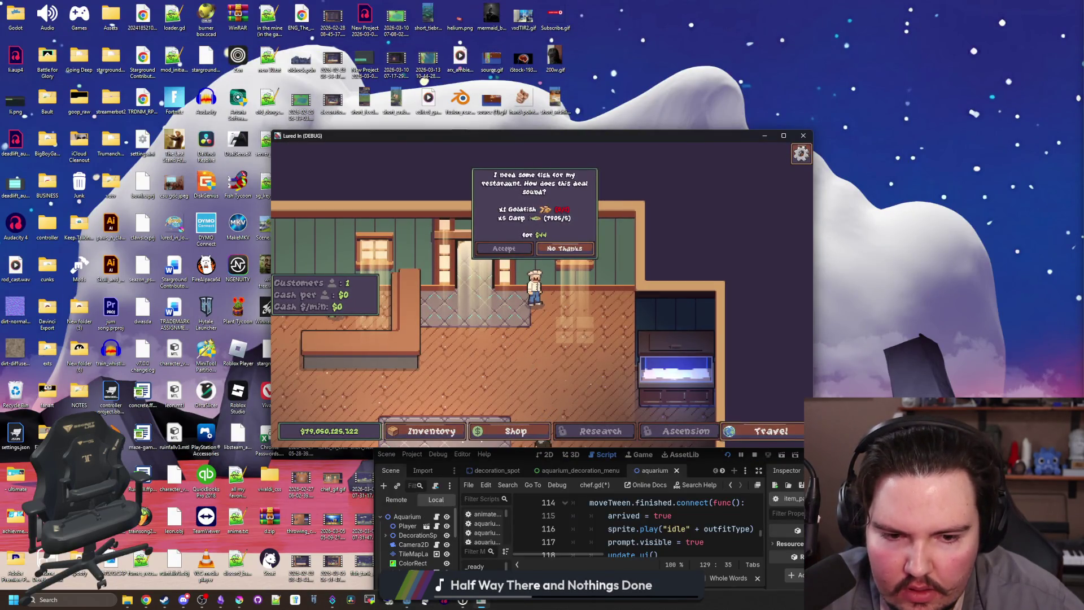
key(super+Up)
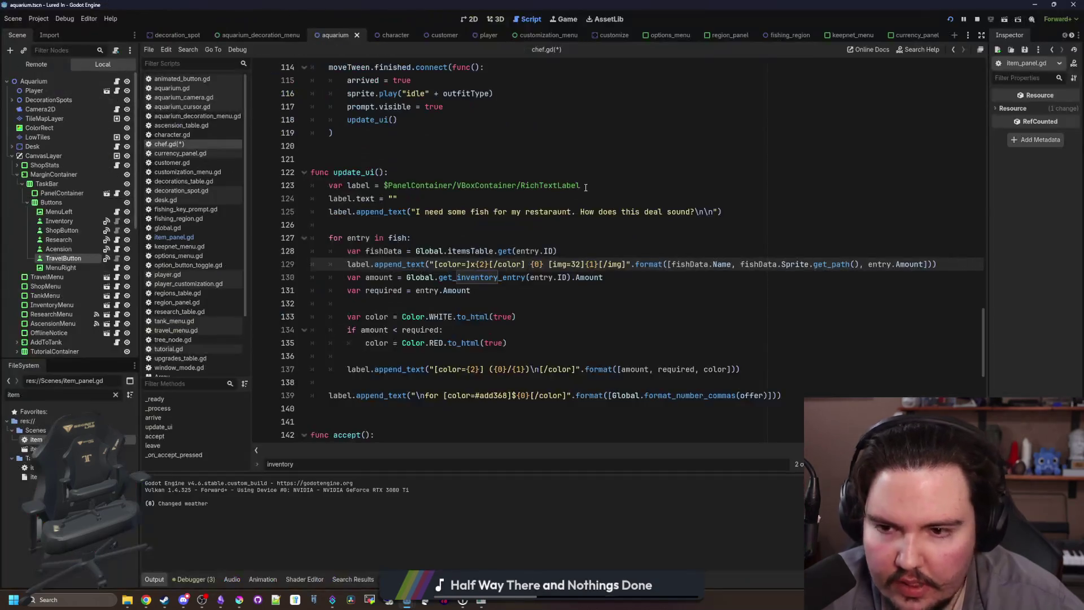
click(503, 277)
text(#ede19e)
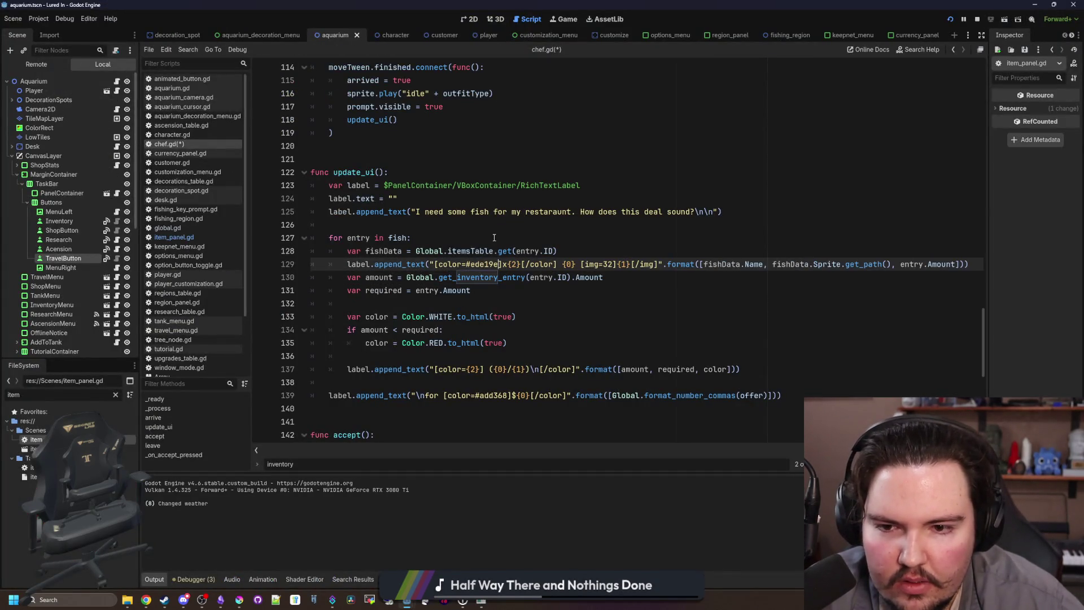
key(F5)
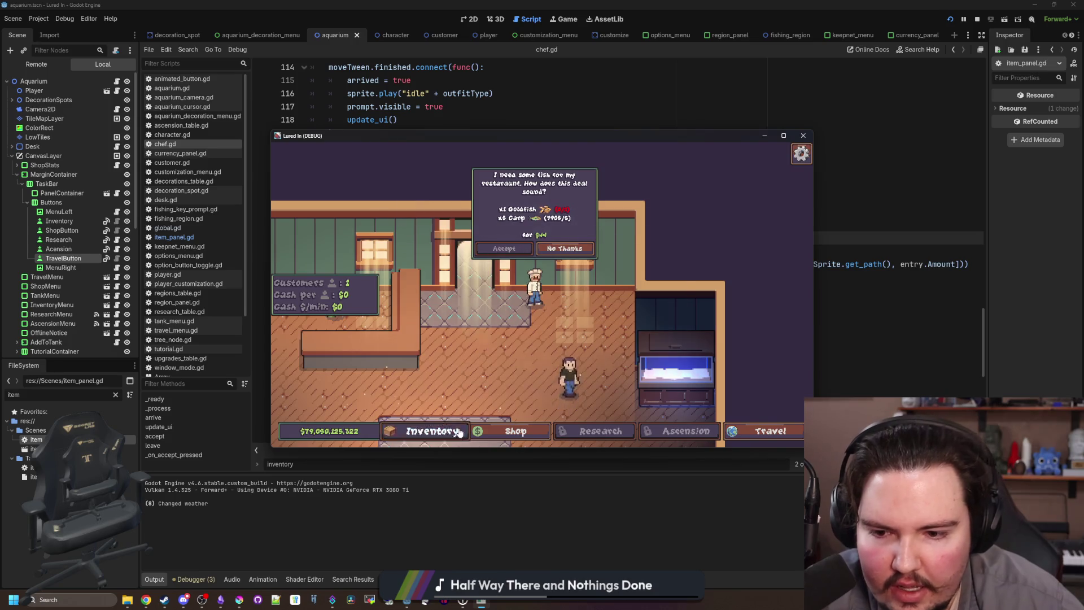
click(424, 431)
key(Escape)
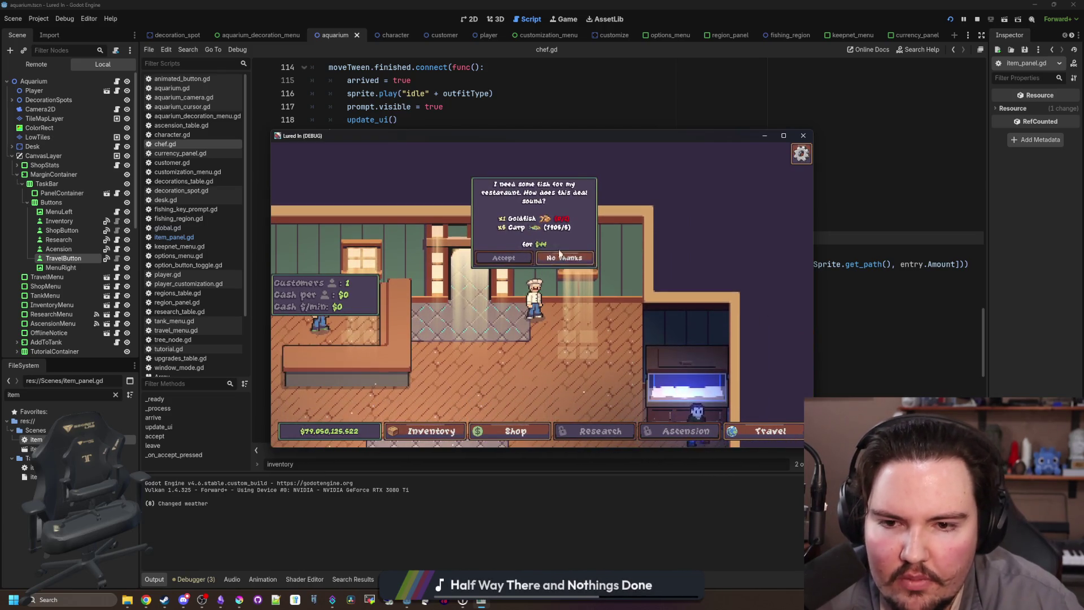
- Turn down the chef's Goldfish-and-Carp deal, compare it with the fish inventory, and leave the game
click(786, 136)
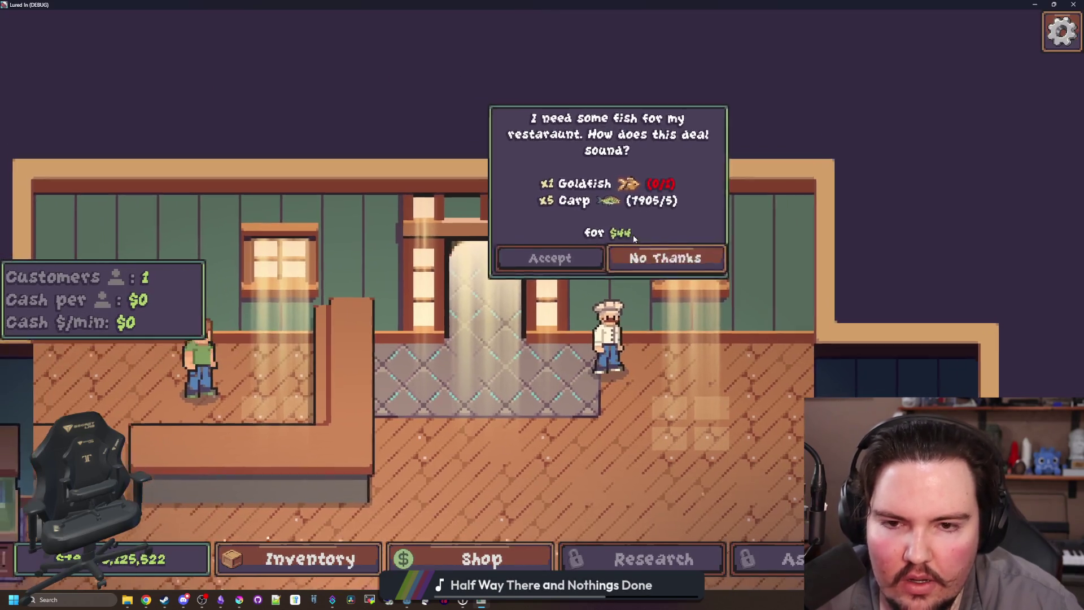
click(655, 266)
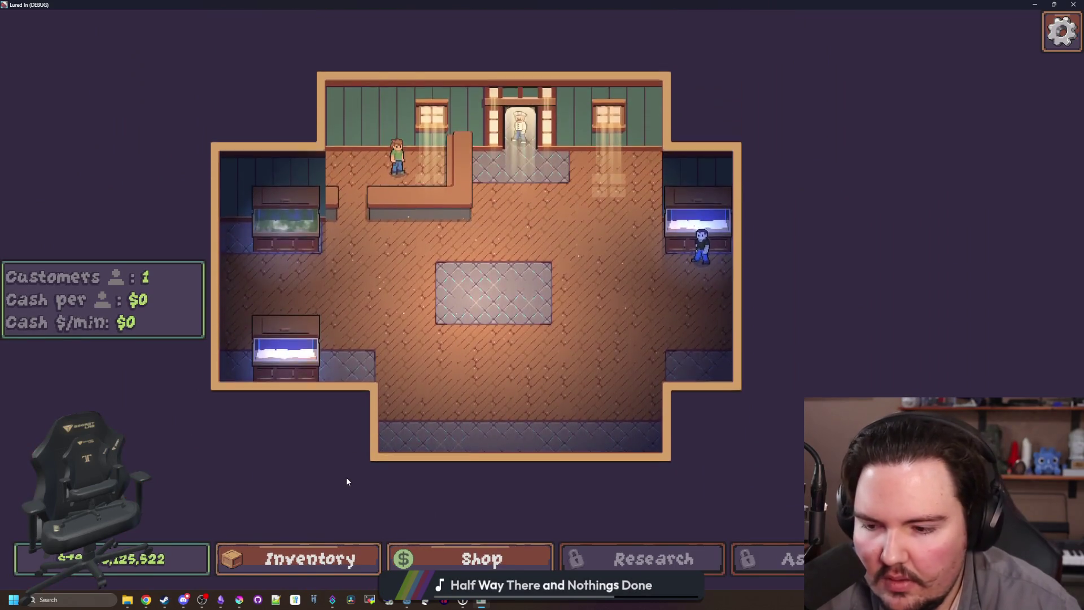
click(308, 558)
scroll(457, 287, up, 10)
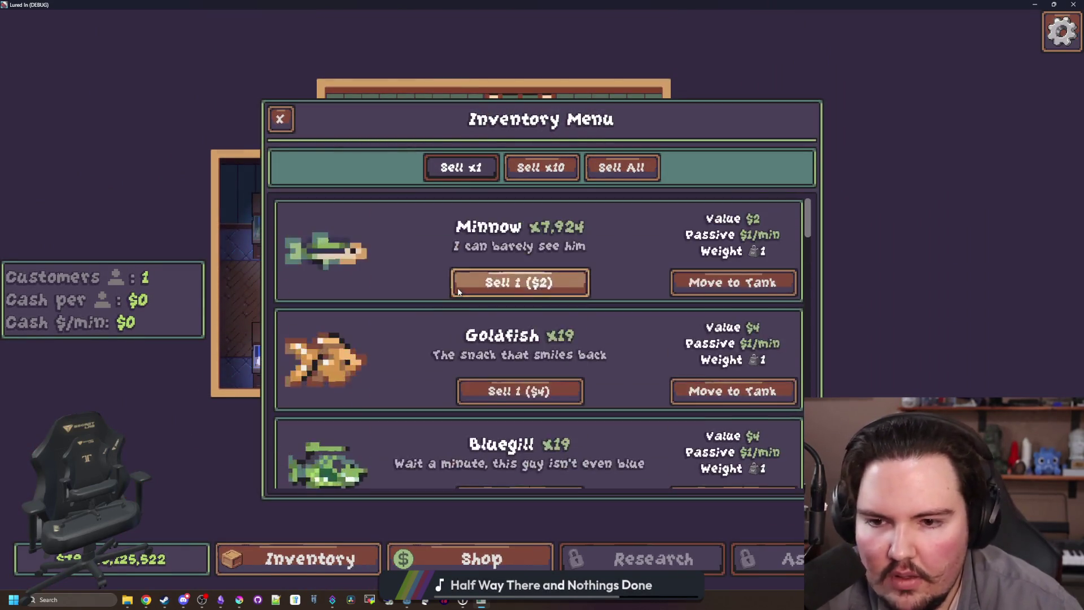
key(Escape)
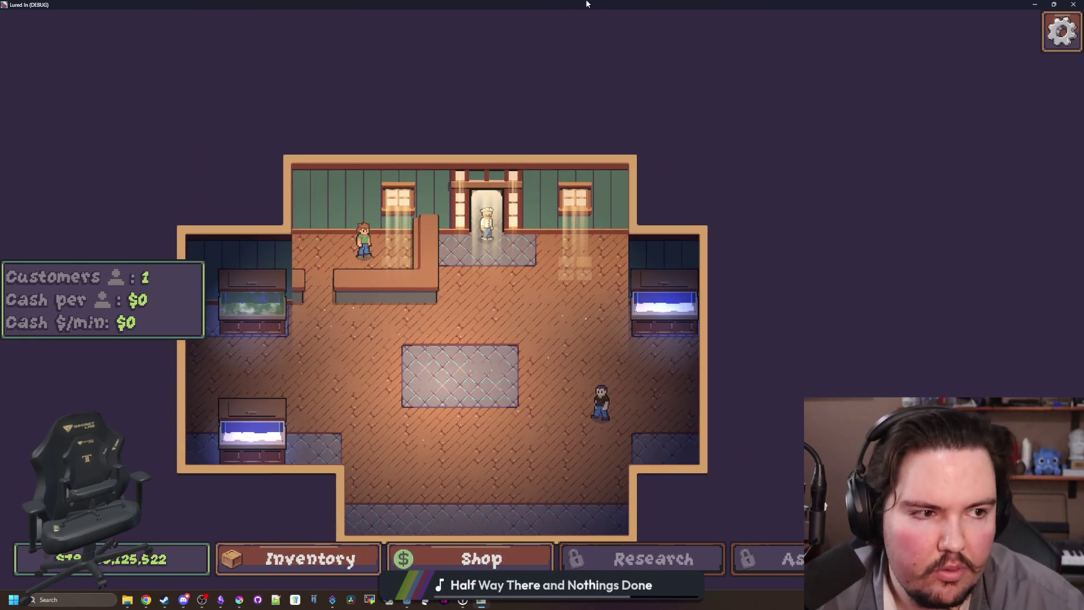
key(alt+Tab)
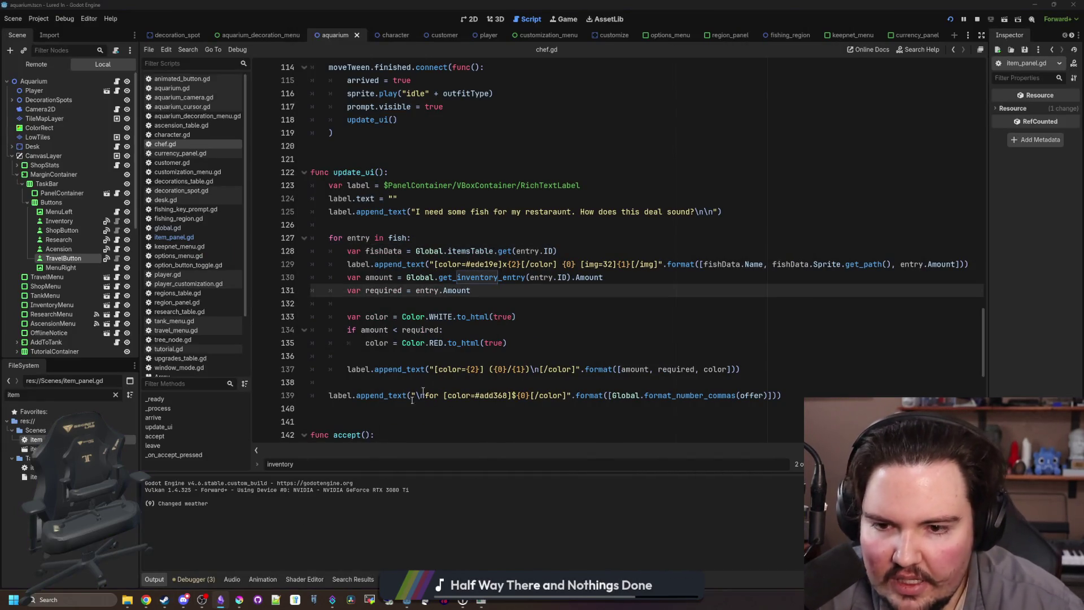
- Add a changelog line after line 210 saying the chef prompt now shows your current fish amounts
key(alt+Tab)
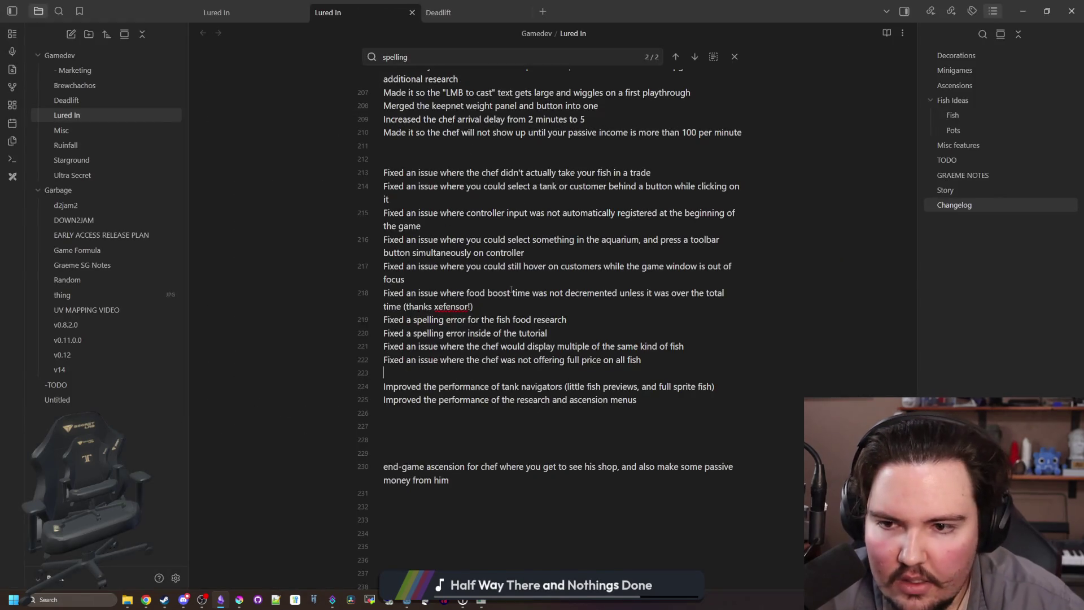
scroll(600, 305, up, 2)
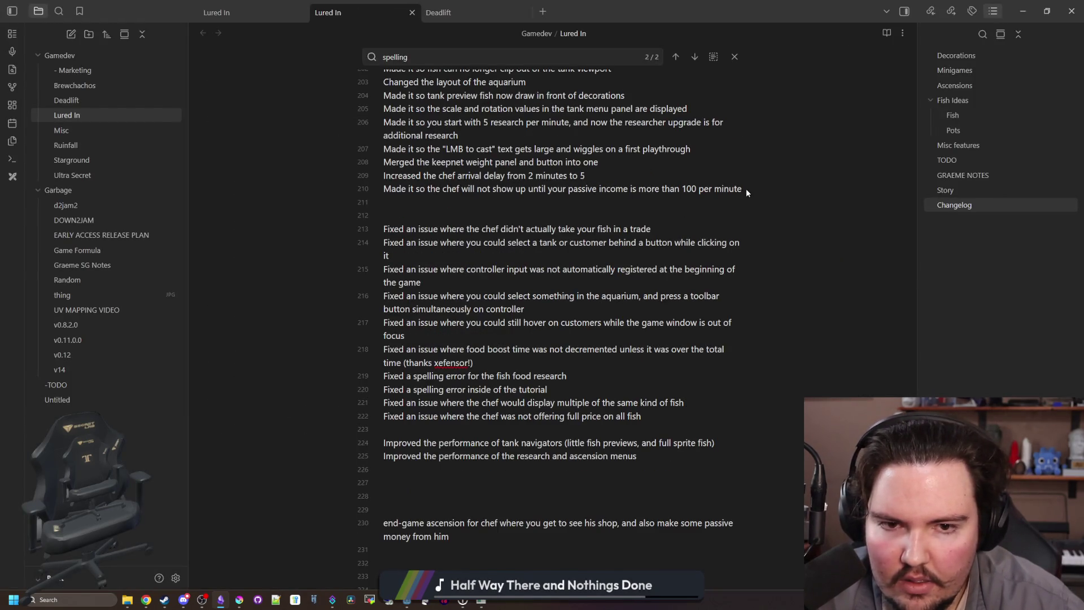
key(Return)
text(Changed the)
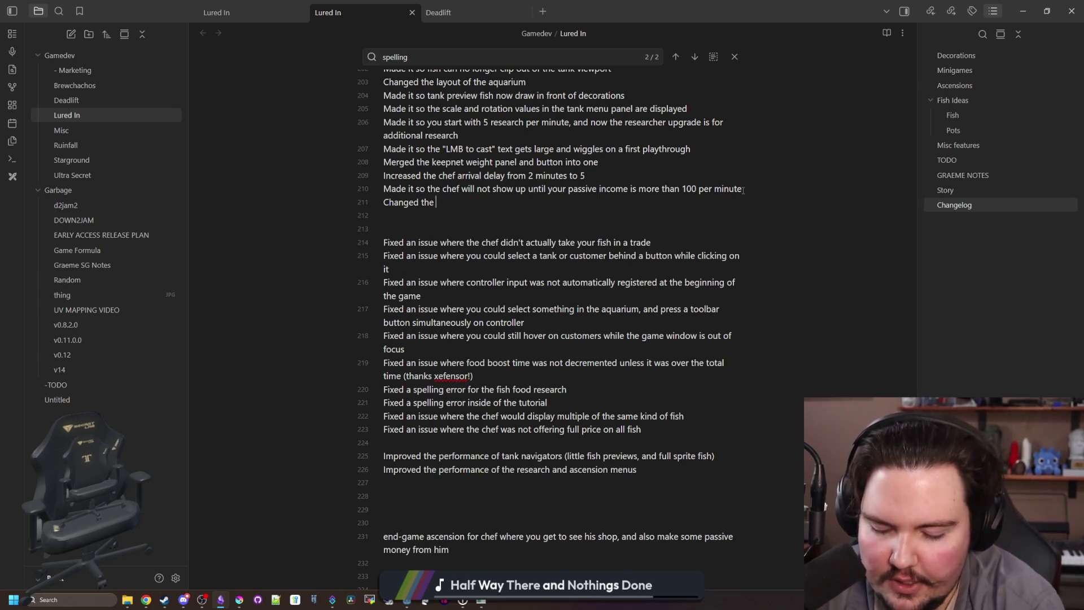
text(chef prompt to include your current amount of fish, and moved and recoler)
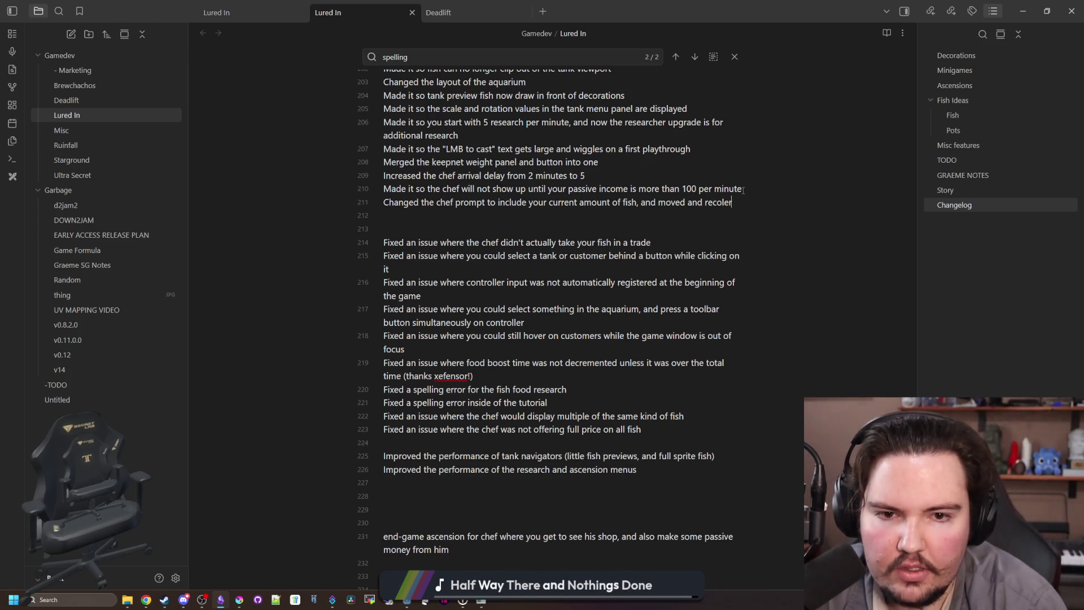
text(ed the quantity)
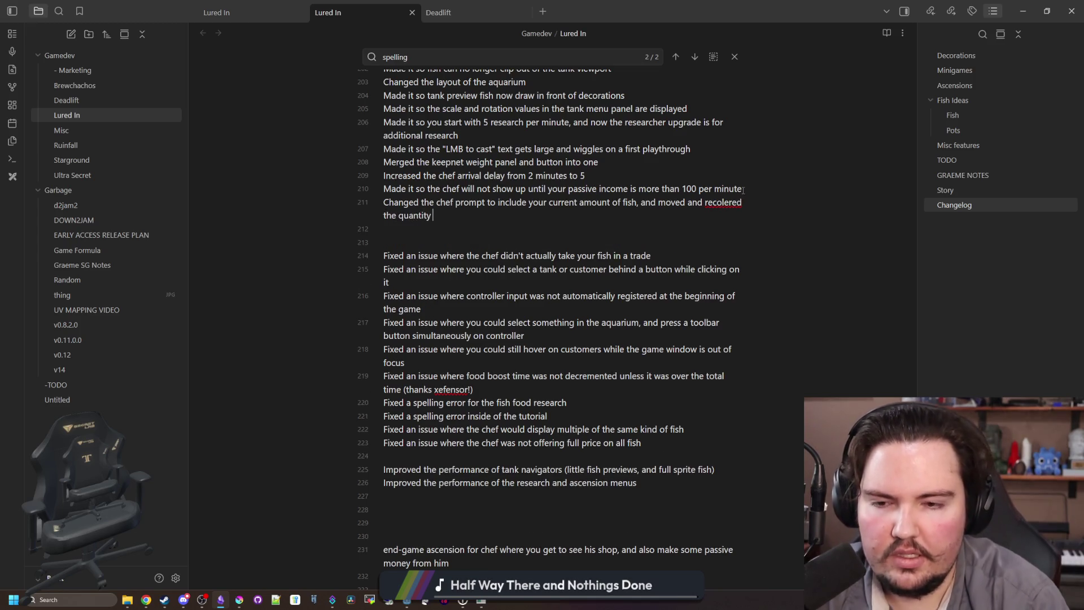
- Correct the misspelled 'recolered' in the new entry using the spelling suggestions
right_click(717, 204)
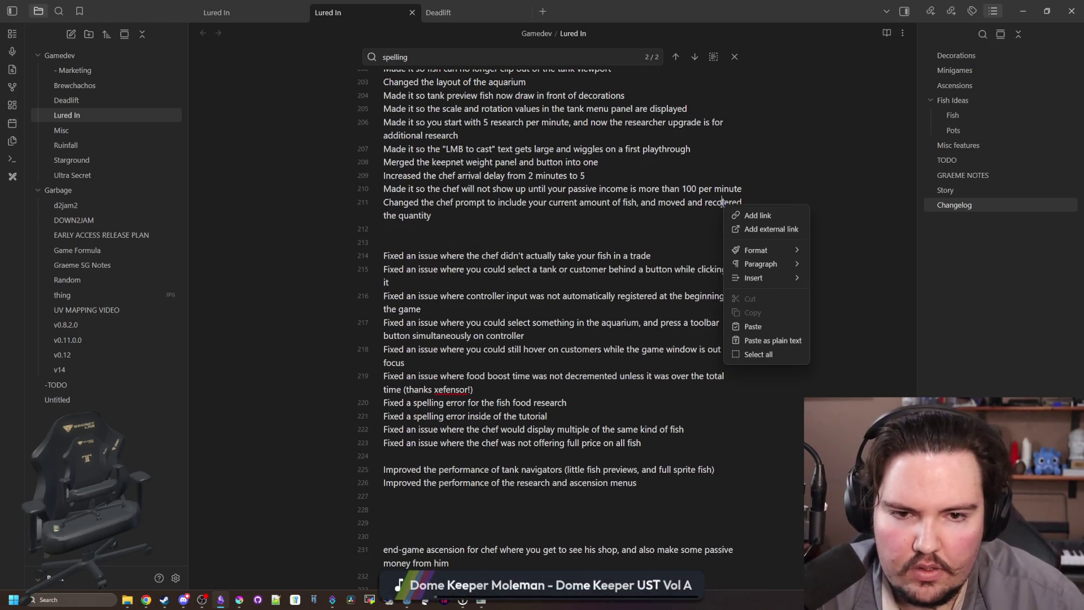
click(708, 207)
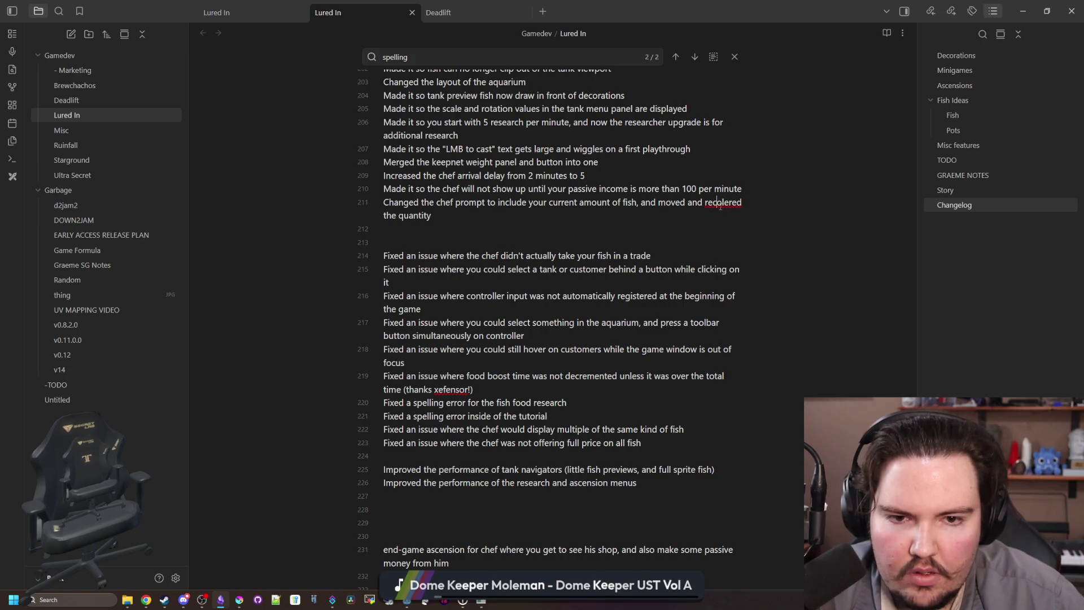
right_click(727, 205)
click(750, 221)
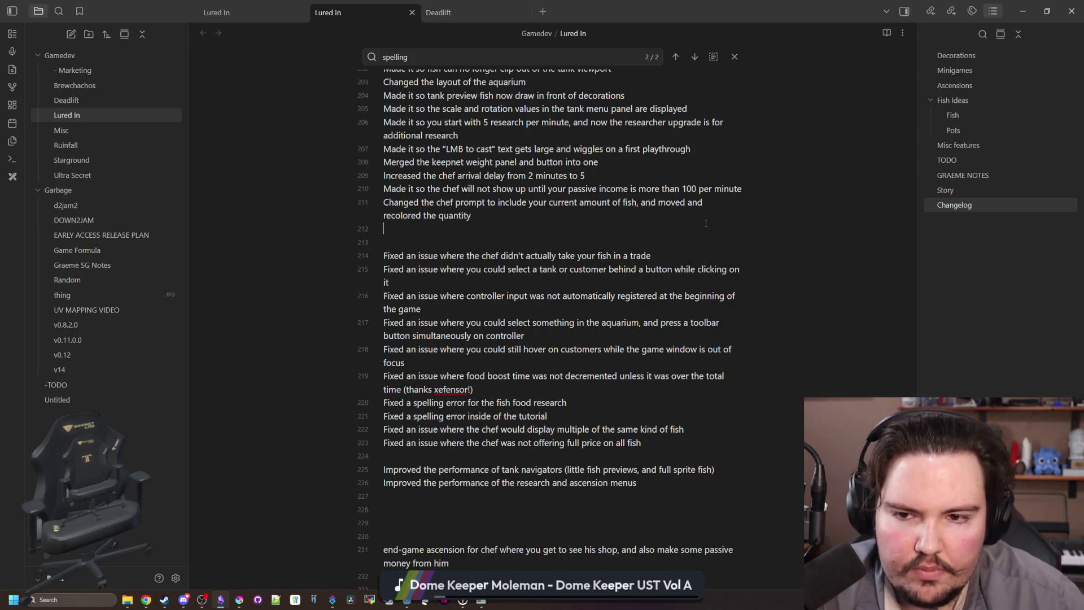
key(alt+Tab)
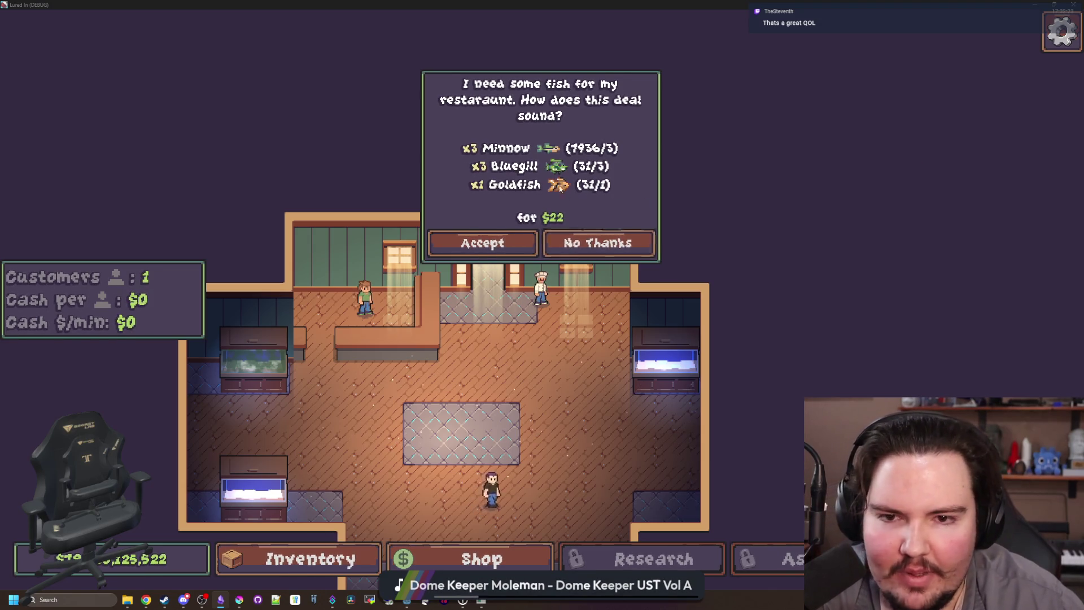
- Compare the chef's requested fish against the counts in the fish inventory
click(299, 558)
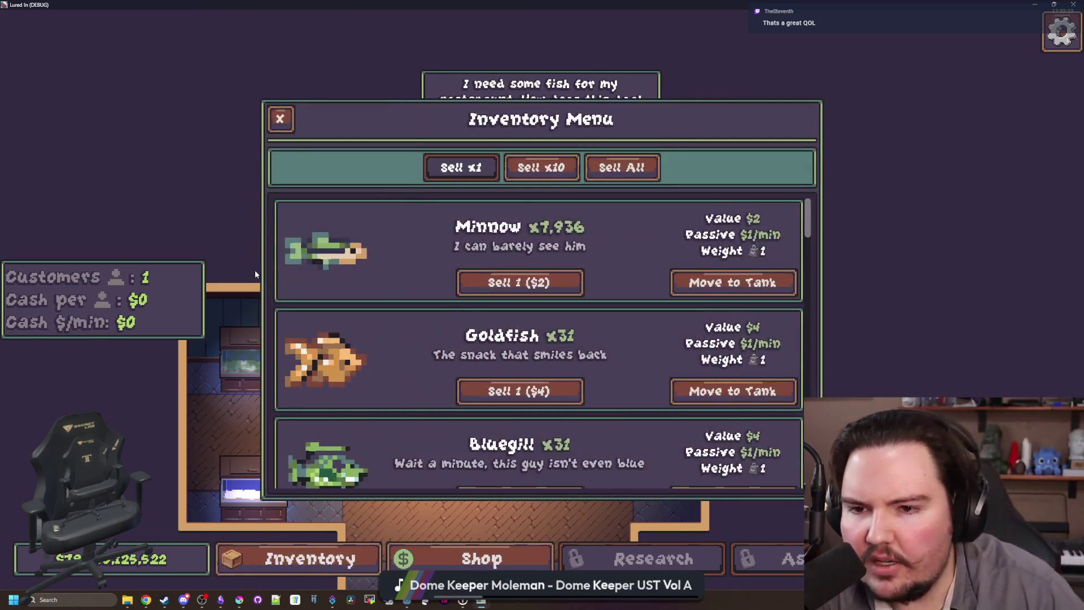
scroll(428, 364, down, 5)
scroll(428, 364, down, 10)
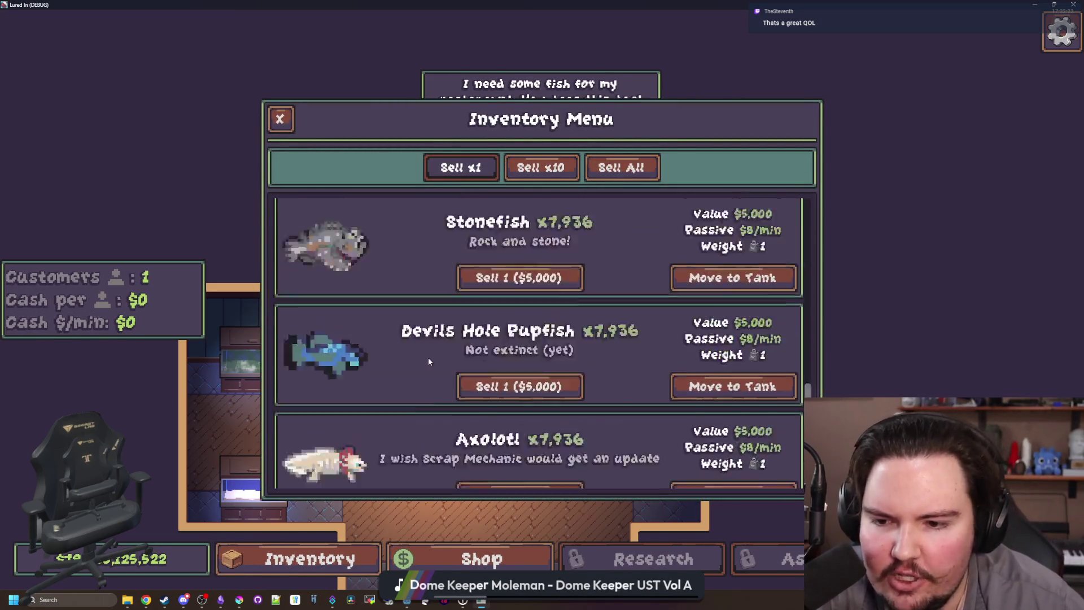
scroll(428, 357, up, 15)
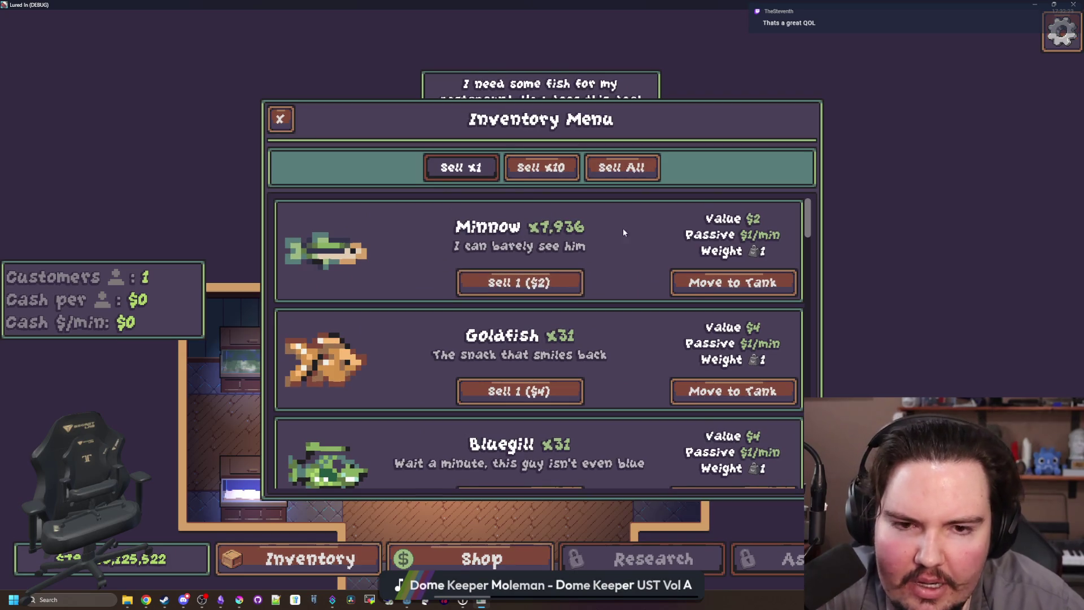
click(280, 119)
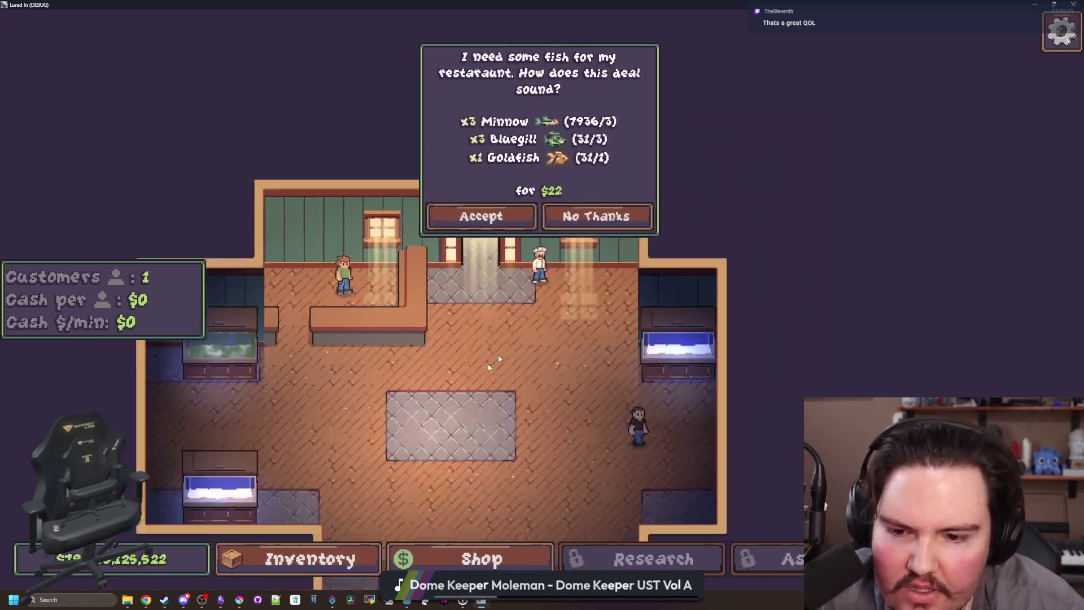
scroll(489, 367, down, 3)
click(298, 559)
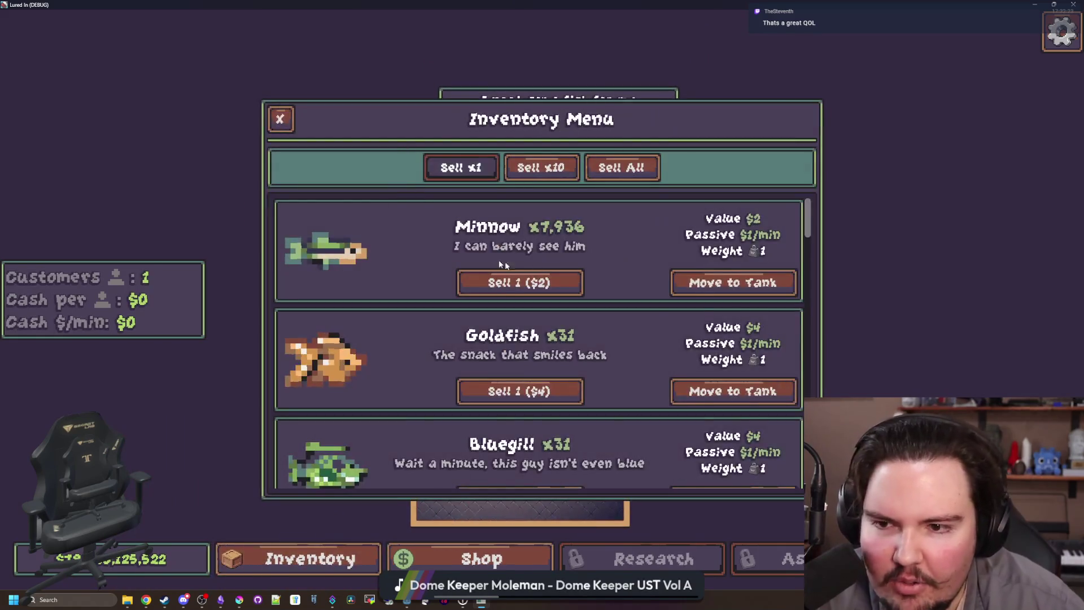
click(282, 119)
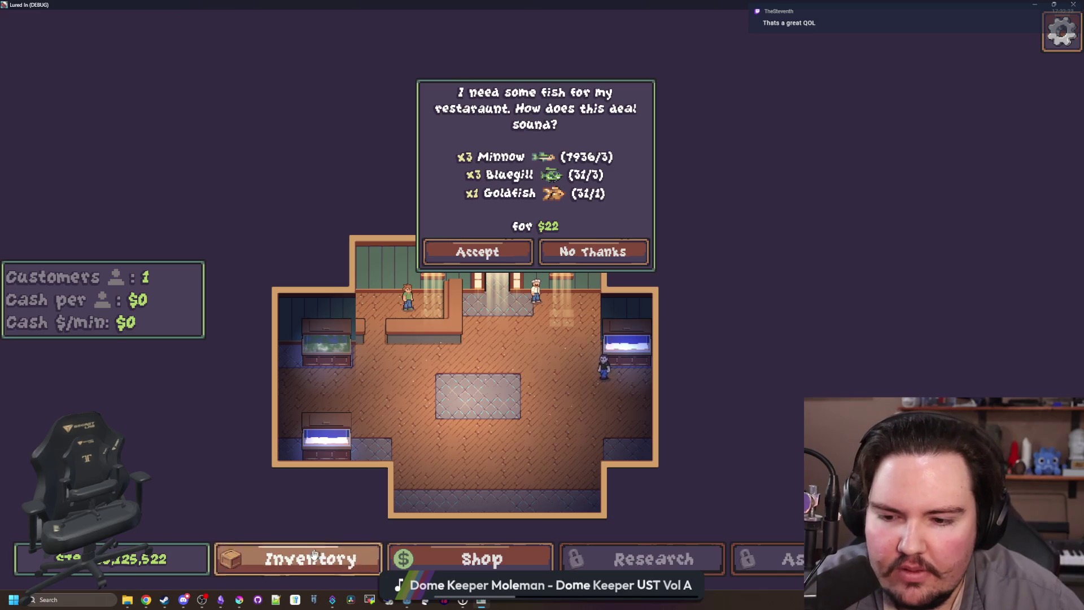
scroll(553, 162, up, 2)
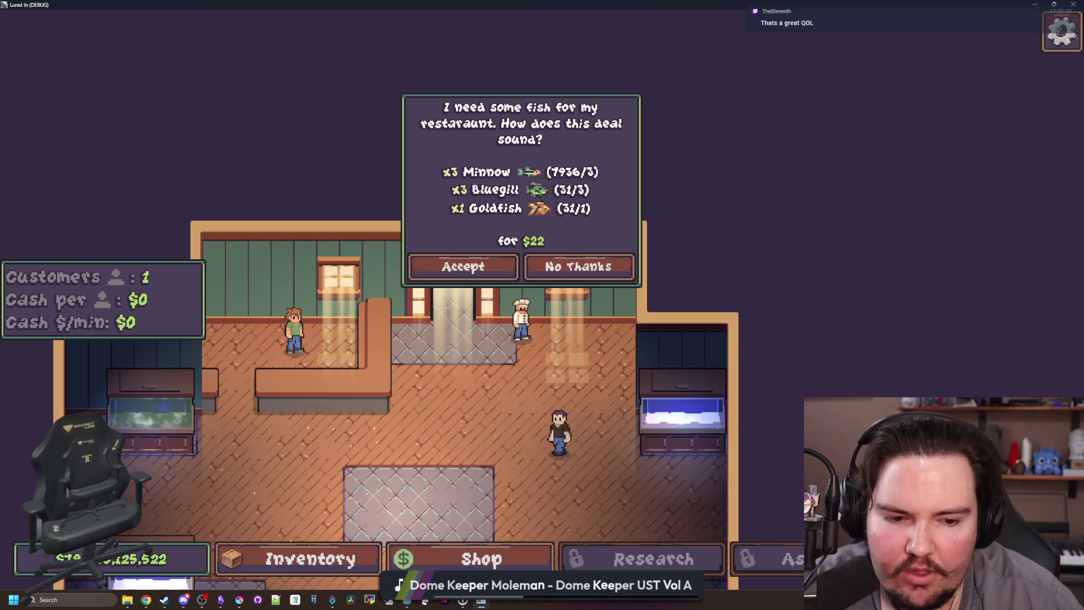
- Travel to the pond and cast a line into the water
key(t)
click(738, 186)
drag(239, 92, 239, 92)
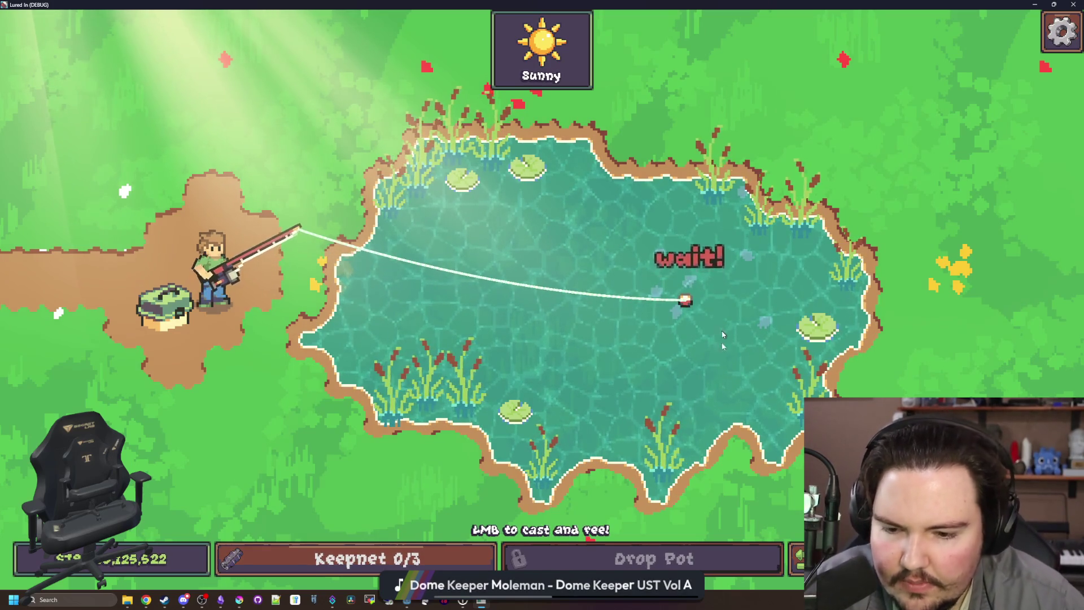
- Check the empty keepnet, then hook and reel in the first fish
key(Tab)
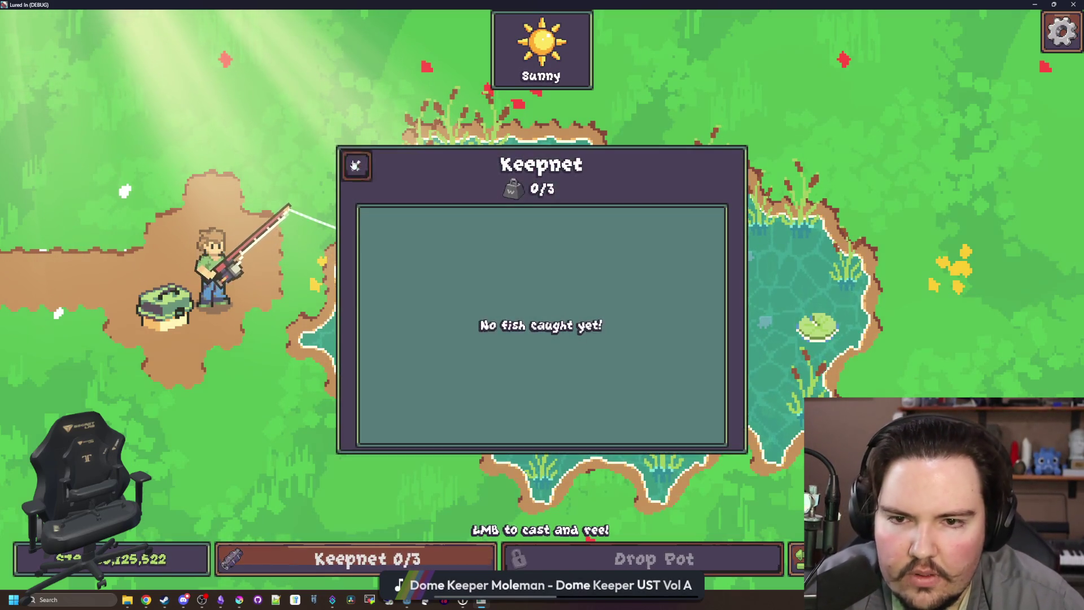
click(787, 298)
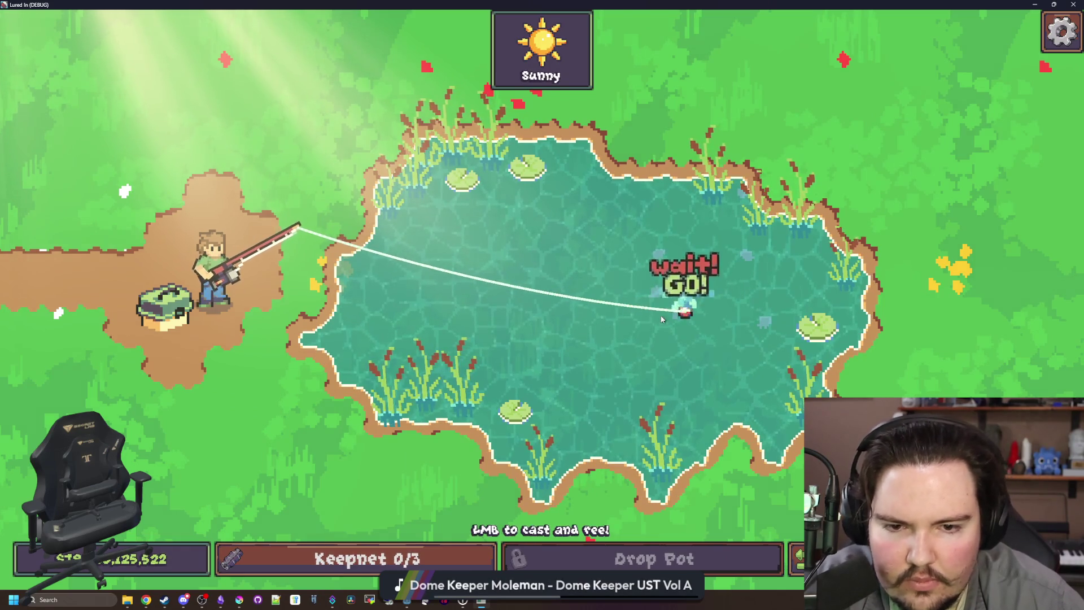
click(702, 310)
drag(683, 304, 682, 305)
click(682, 305)
click(681, 305)
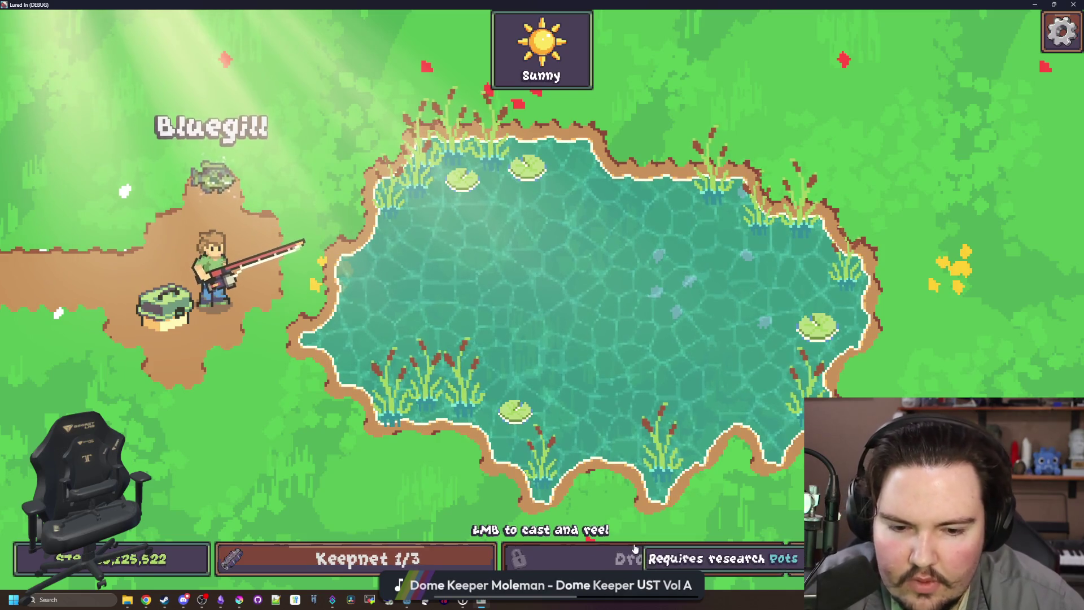
- Cast into mid-pond and land a Goldfish
drag(676, 326, 648, 195)
drag(606, 225, 607, 224)
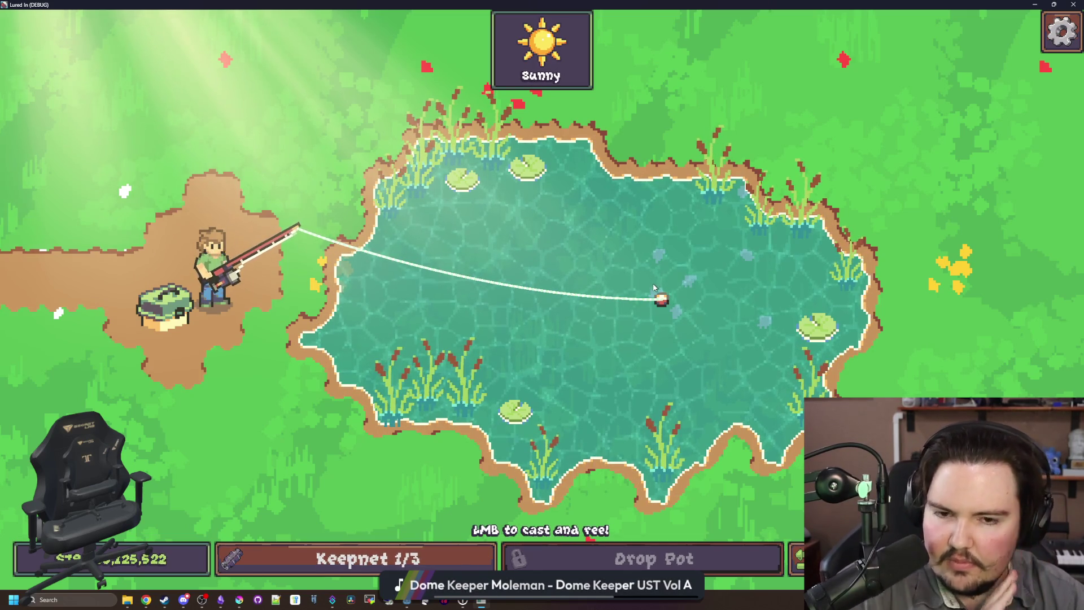
click(646, 229)
drag(645, 231, 662, 245)
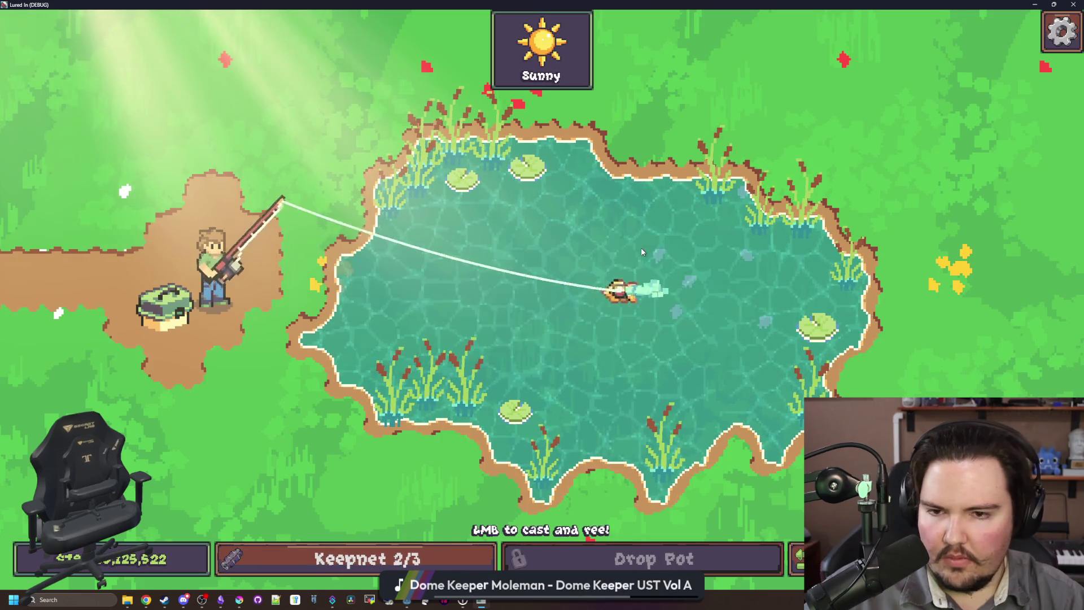
drag(625, 249, 621, 256)
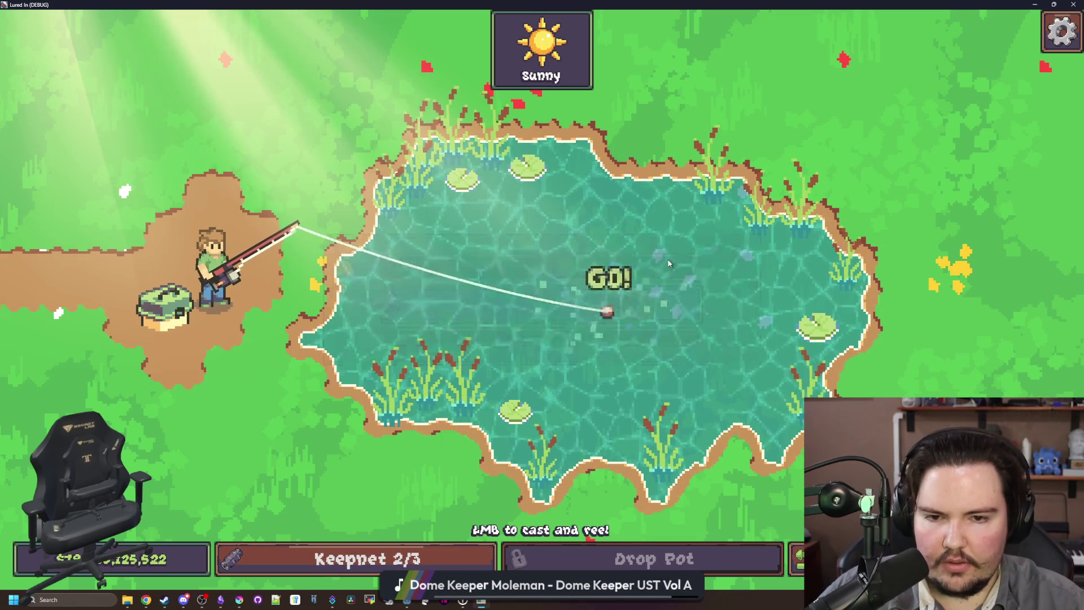
- Hook the third fish and return to the restaurant with the full keepnet
click(668, 263)
drag(668, 260, 671, 265)
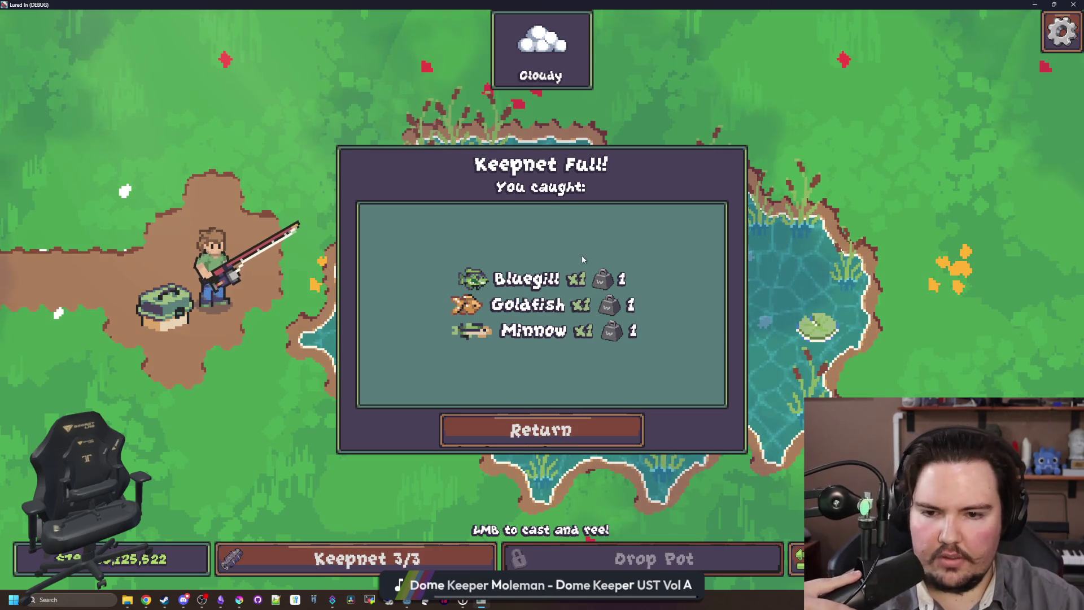
click(555, 432)
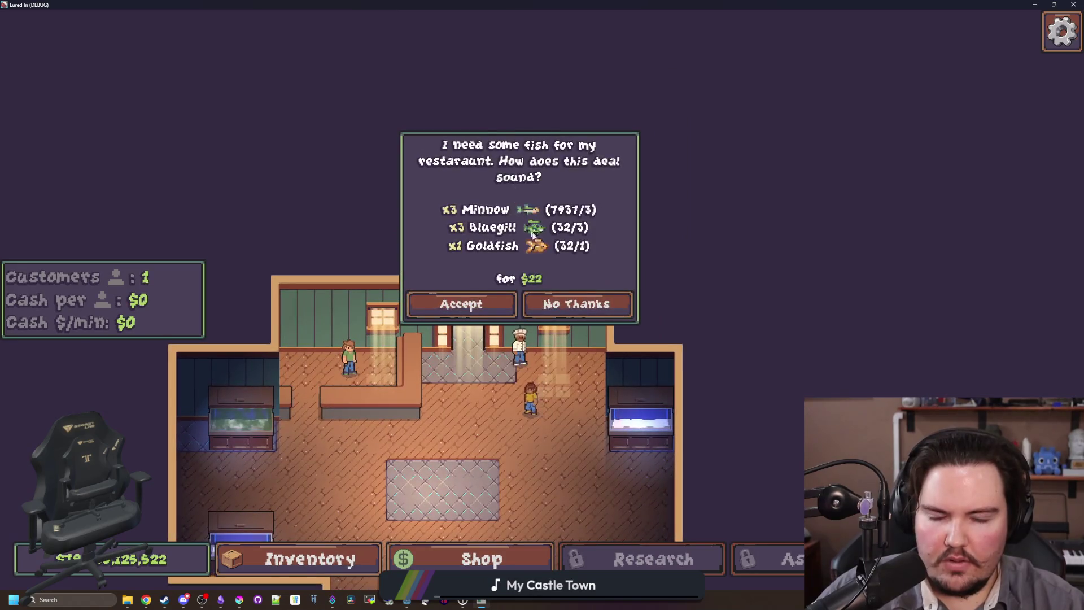
- Accept the chef's fish deal, then browse the inventory and the shop's Marketing and Decorations tabs
click(496, 303)
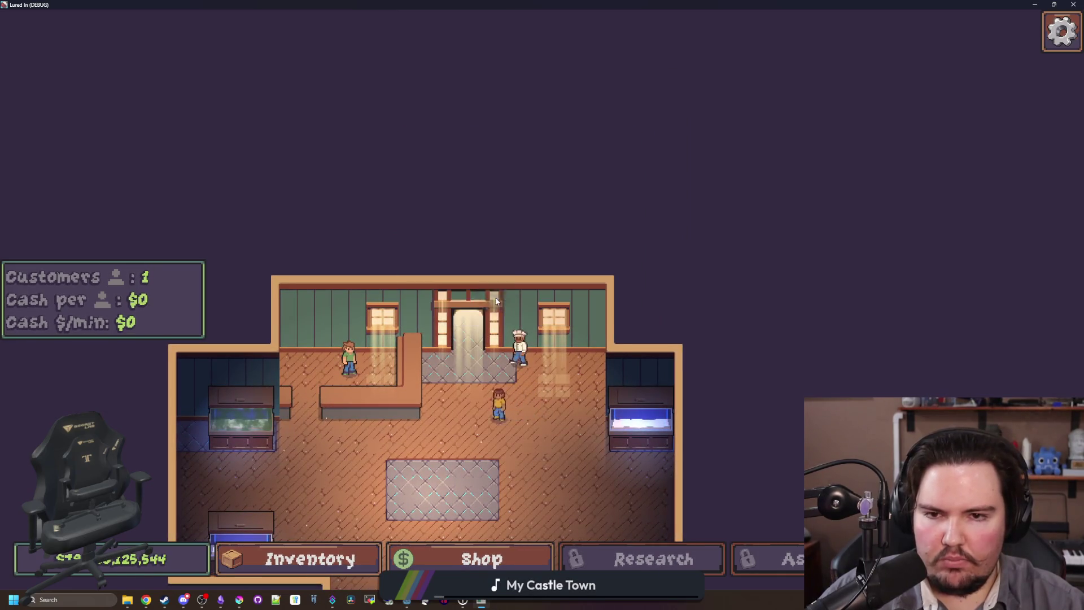
key(i)
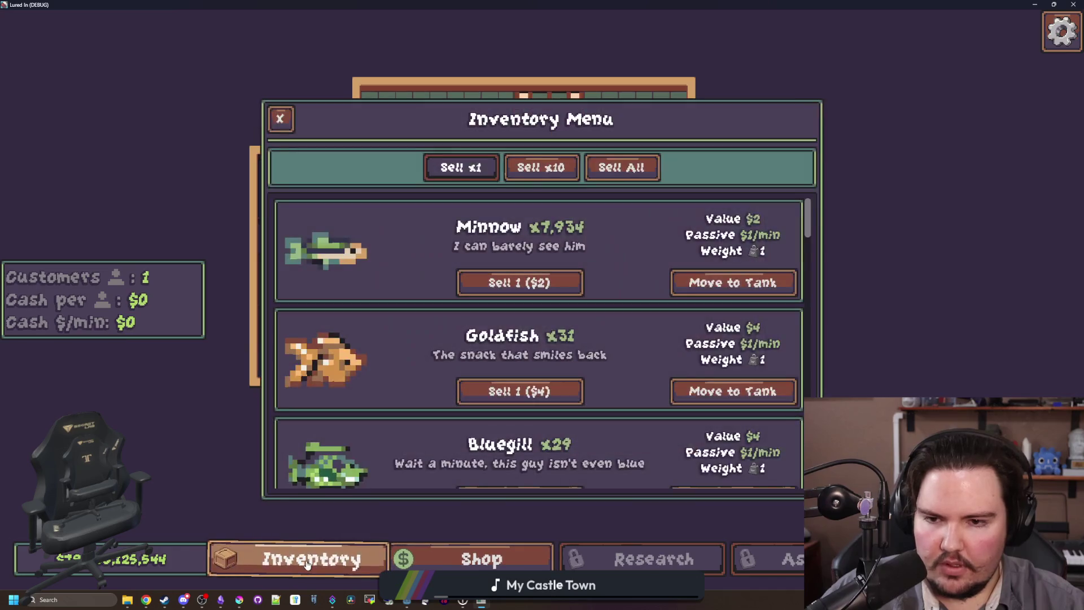
scroll(361, 354, down, 10)
key(s)
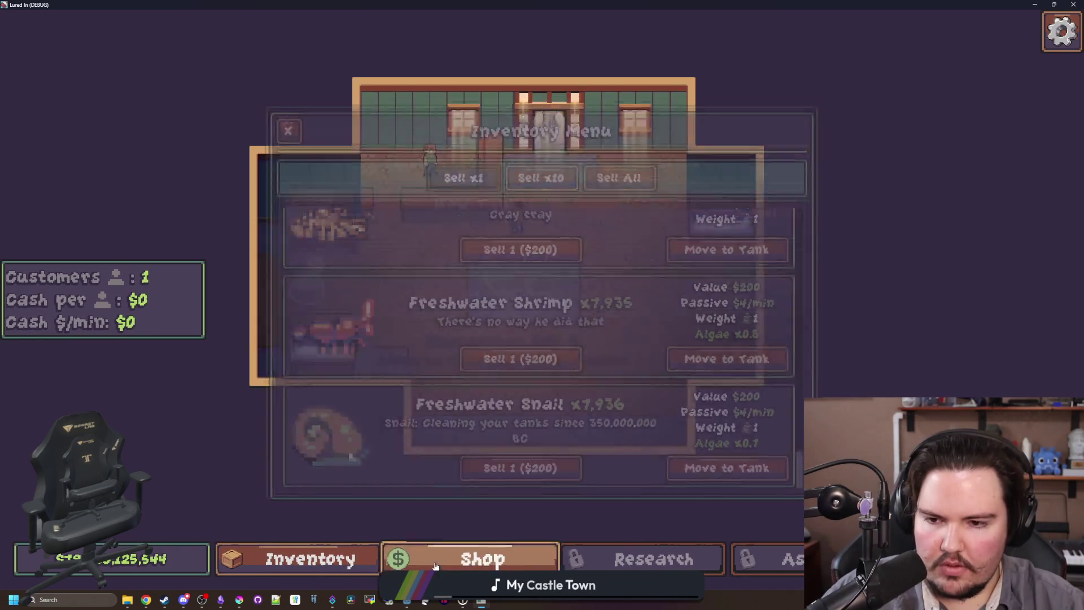
click(492, 158)
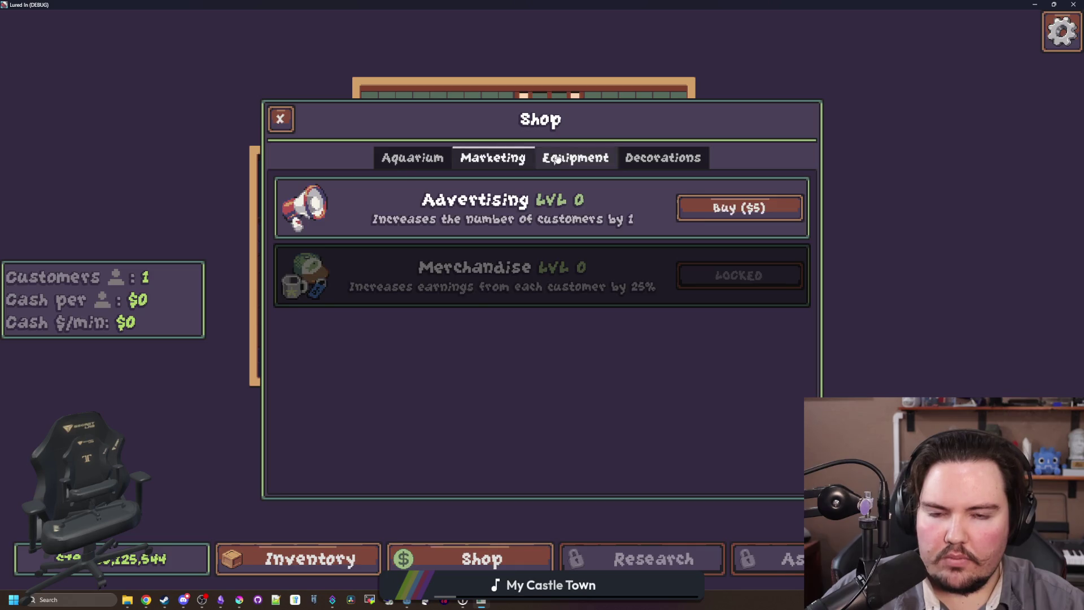
click(686, 161)
scroll(470, 354, down, 5)
scroll(469, 354, up, 5)
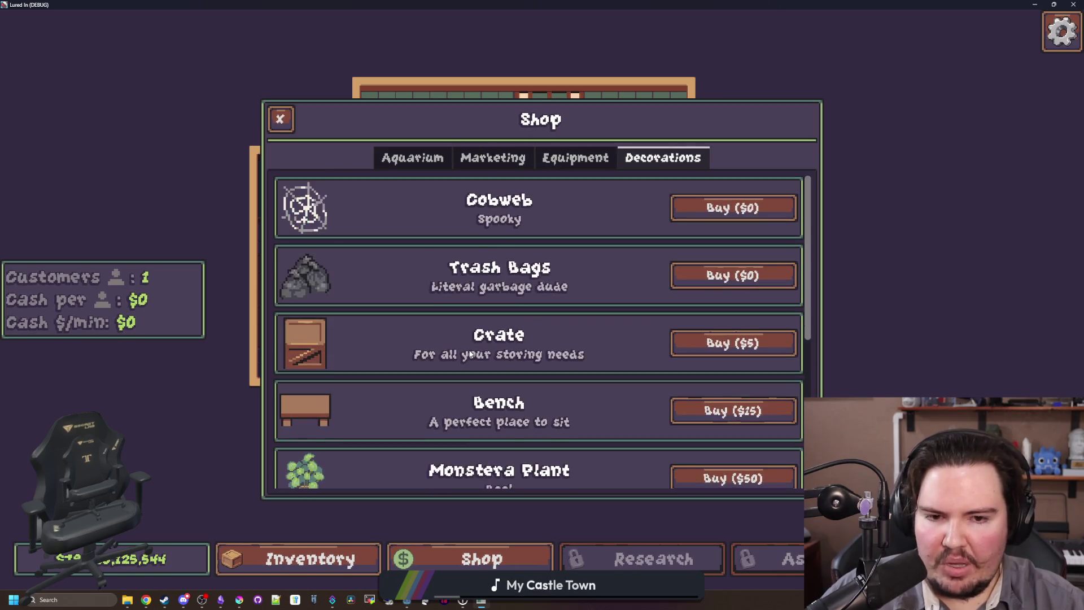
key(Escape)
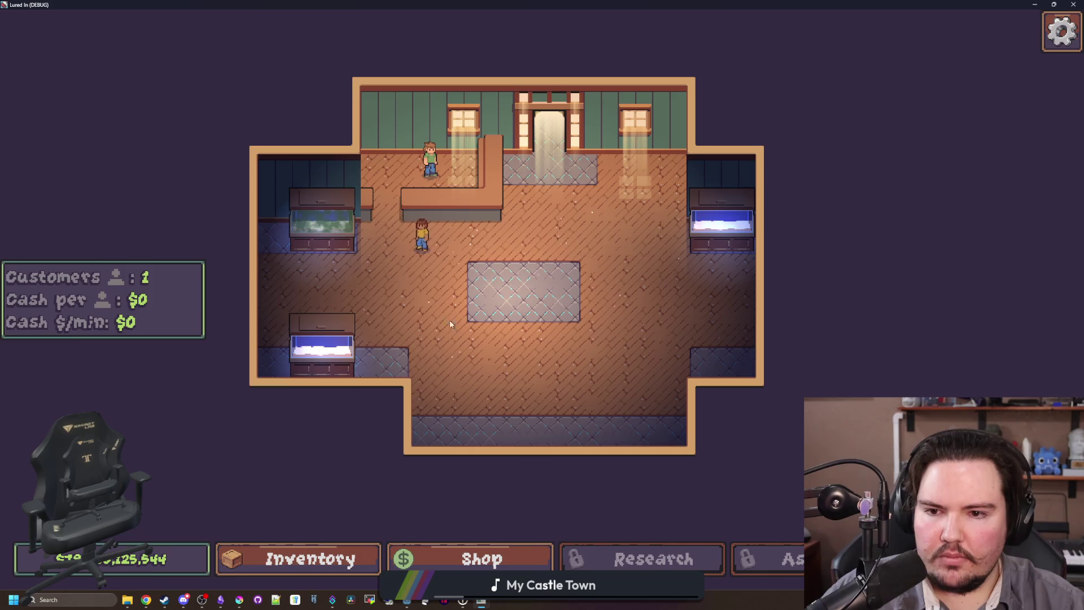
- Talk to the chef to view his $524 Bluegill, Koi and Goldfish deal, then open Decorations
scroll(450, 324, up, 5)
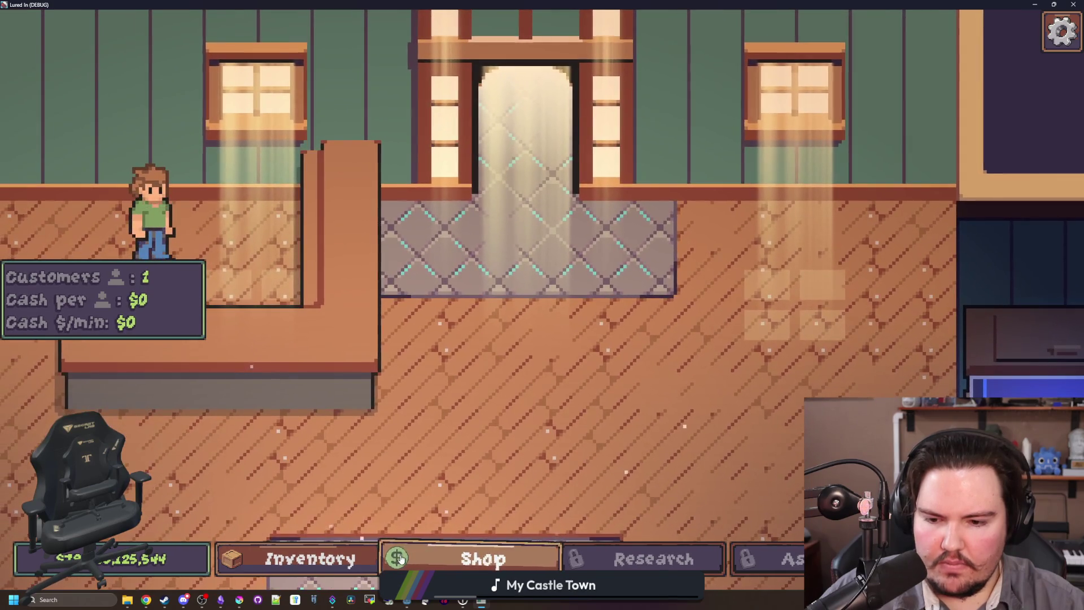
scroll(485, 448, down, 3)
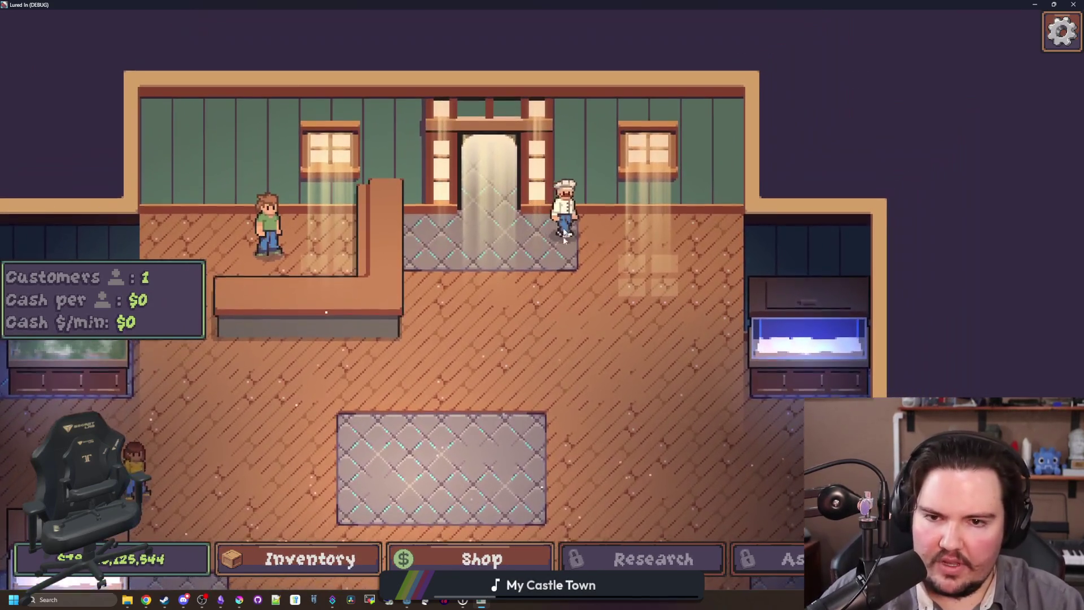
click(562, 228)
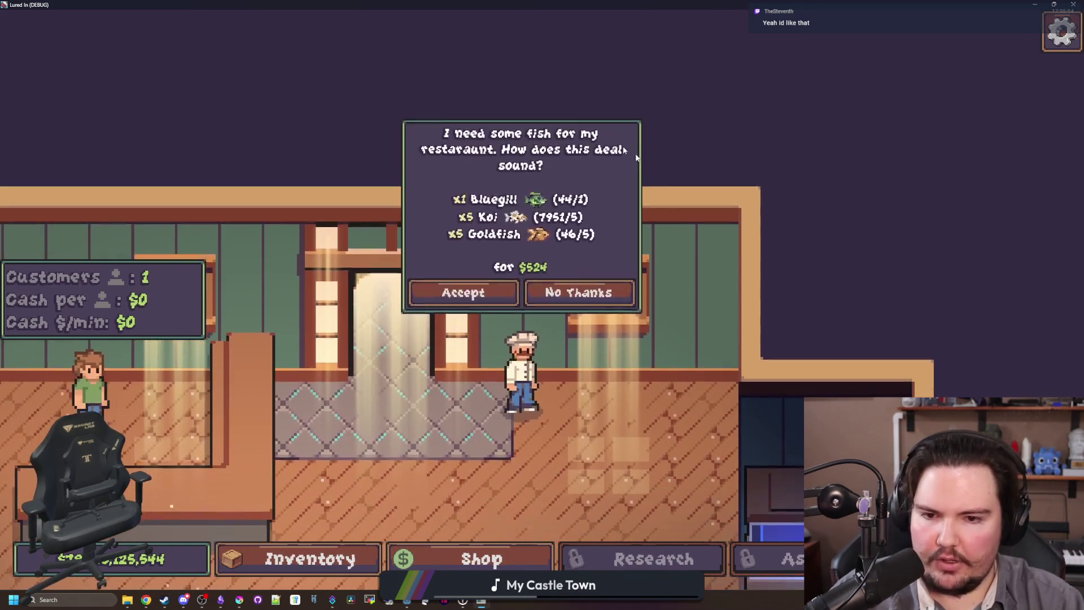
scroll(544, 242, down, 3)
scroll(544, 244, up, 5)
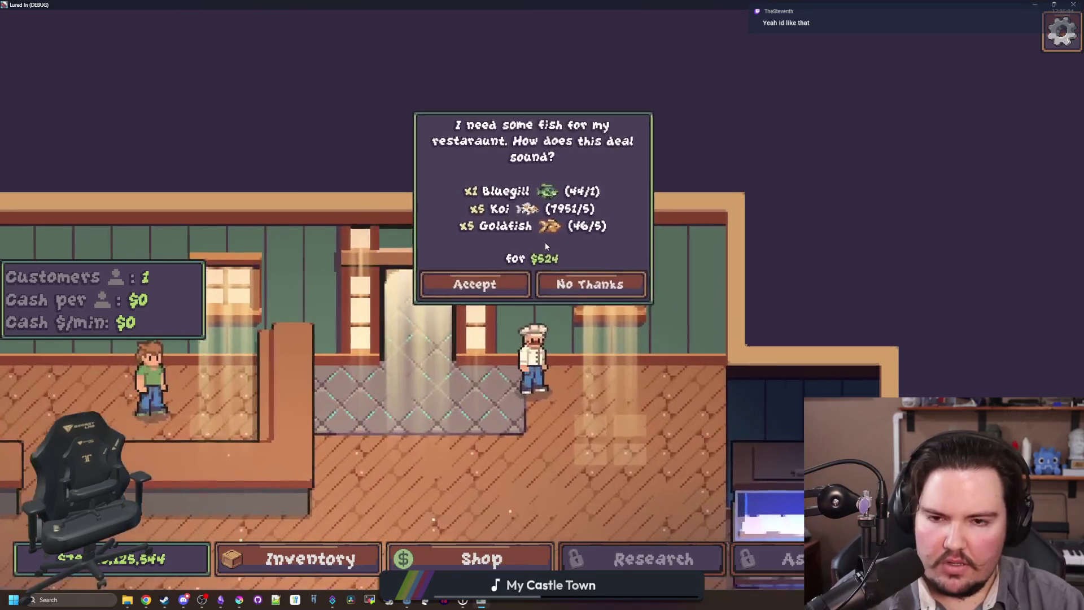
scroll(545, 246, down, 4)
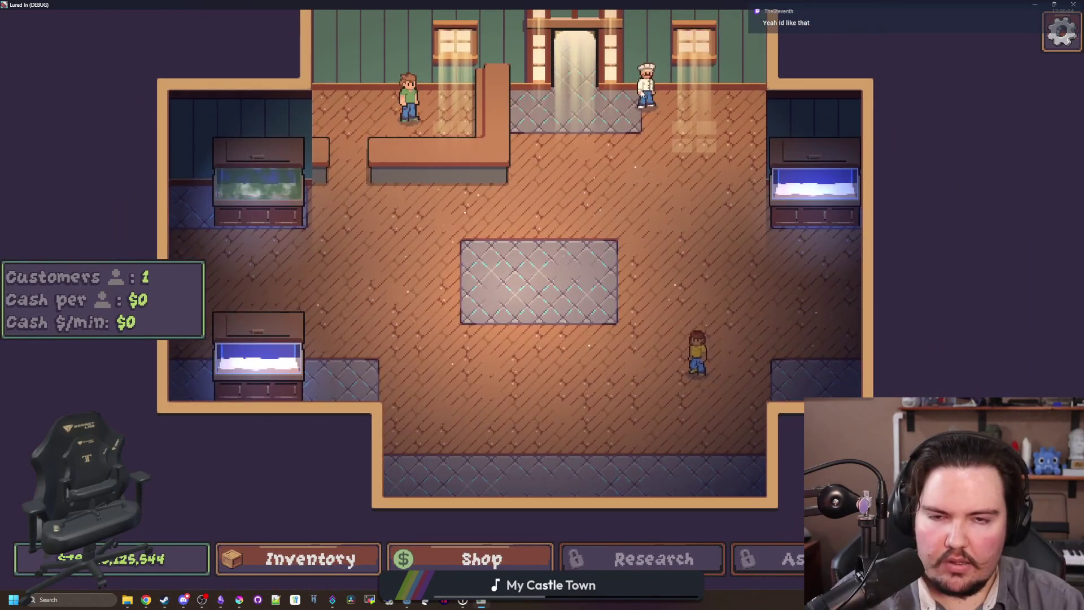
scroll(467, 212, up, 1)
click(480, 559)
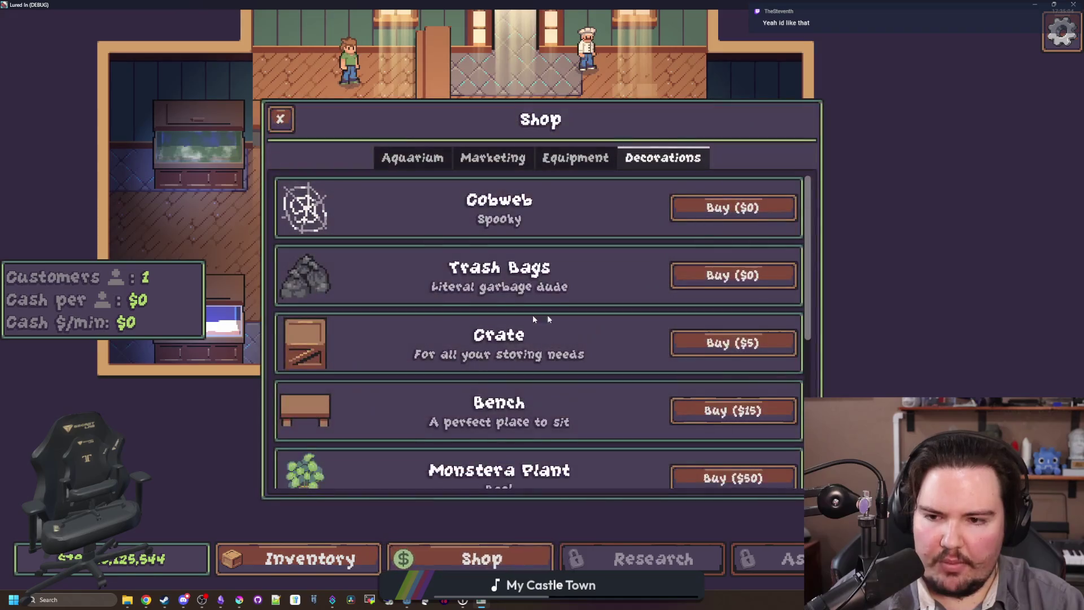
- Buy a Crate, place it against the bottom wall, and shrink it to half scale
click(712, 341)
click(352, 427)
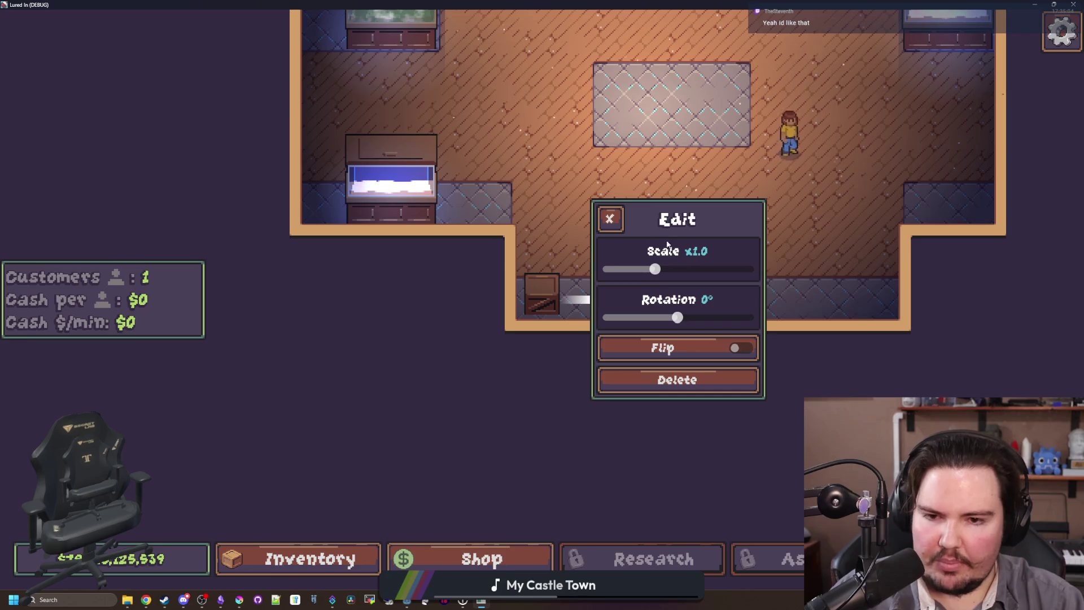
click(600, 219)
click(541, 299)
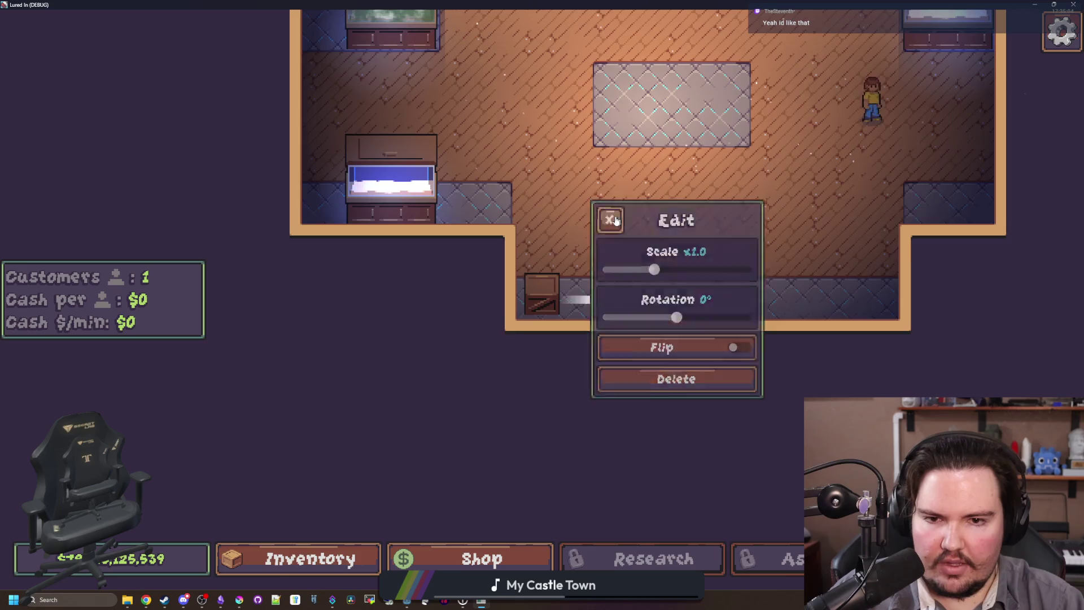
click(609, 219)
click(541, 296)
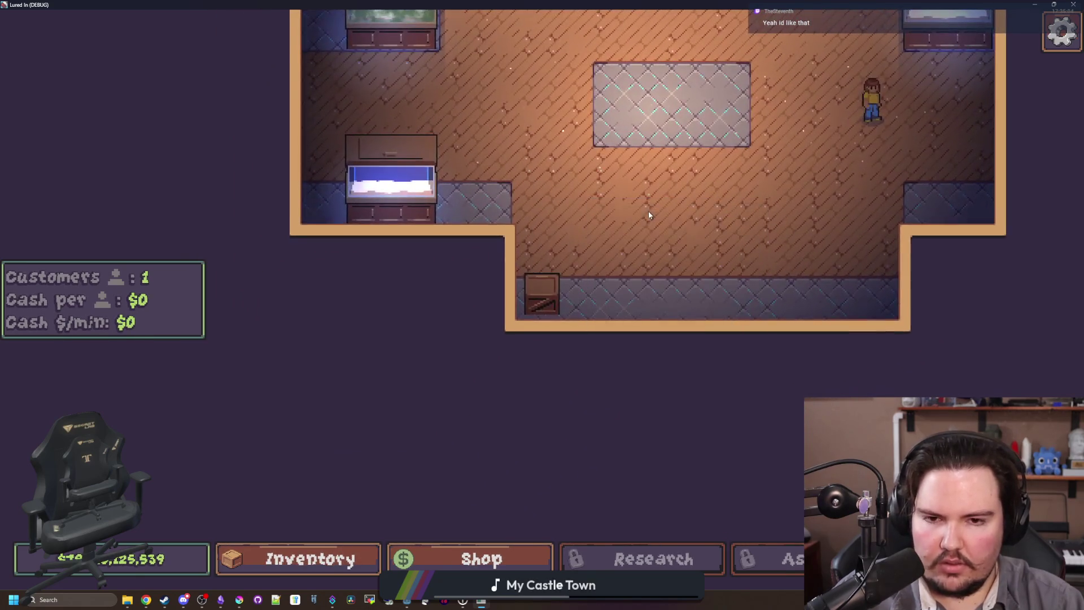
scroll(562, 278, up, 5)
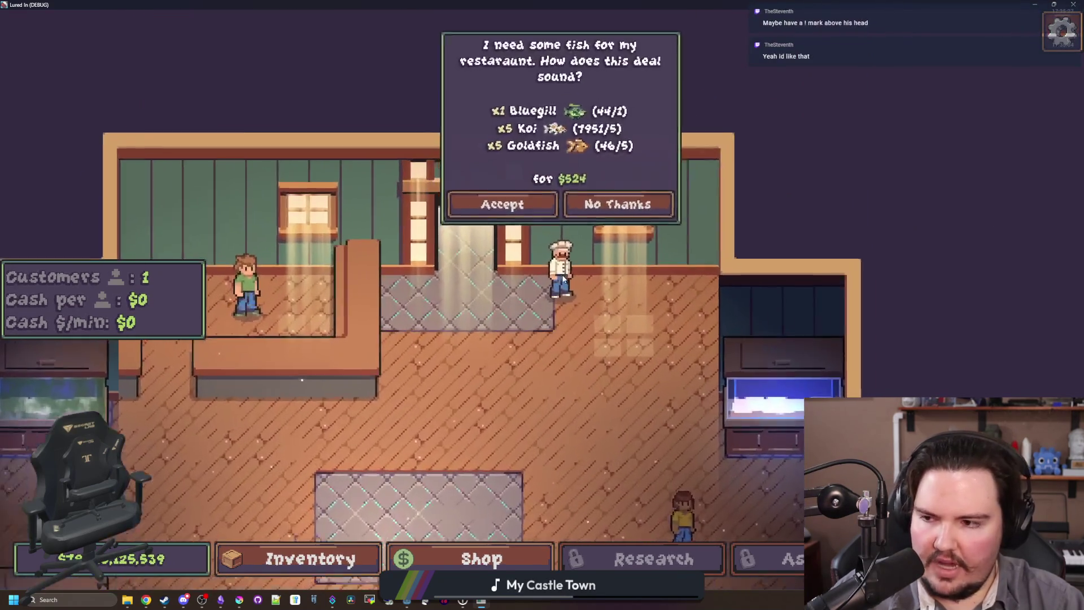
scroll(563, 278, down, 6)
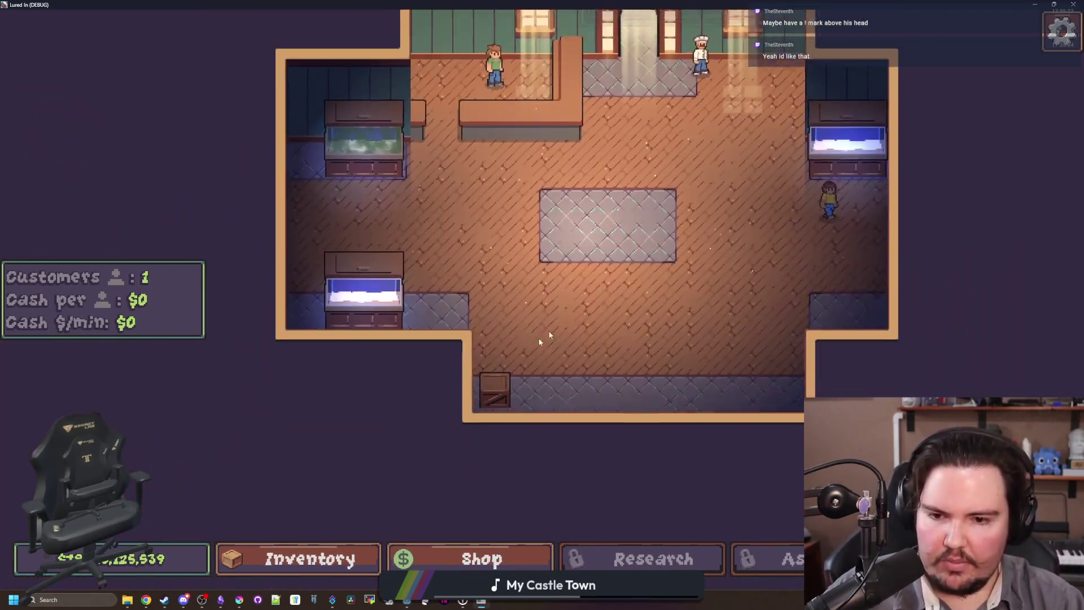
click(485, 330)
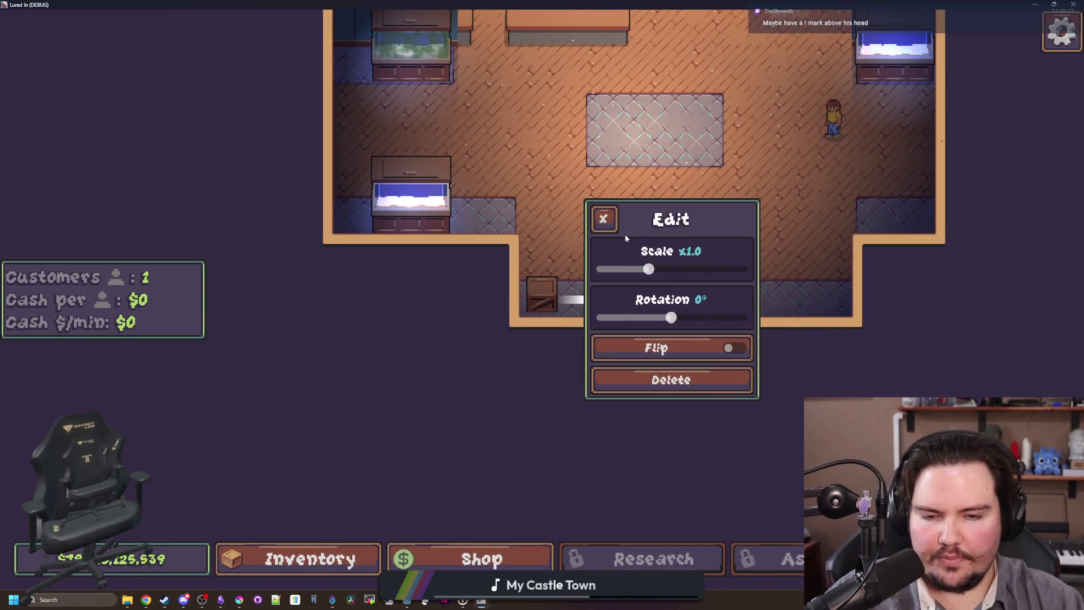
mouse_move(645, 267)
mouse_down()
mouse_move(992, 252)
mouse_move(507, 267)
mouse_up()
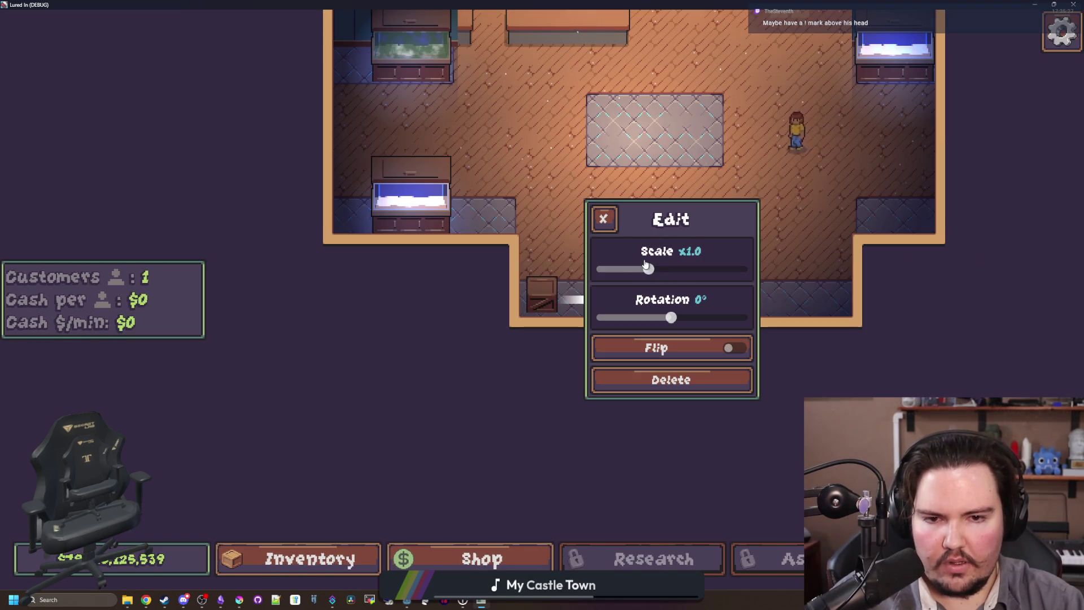
click(603, 219)
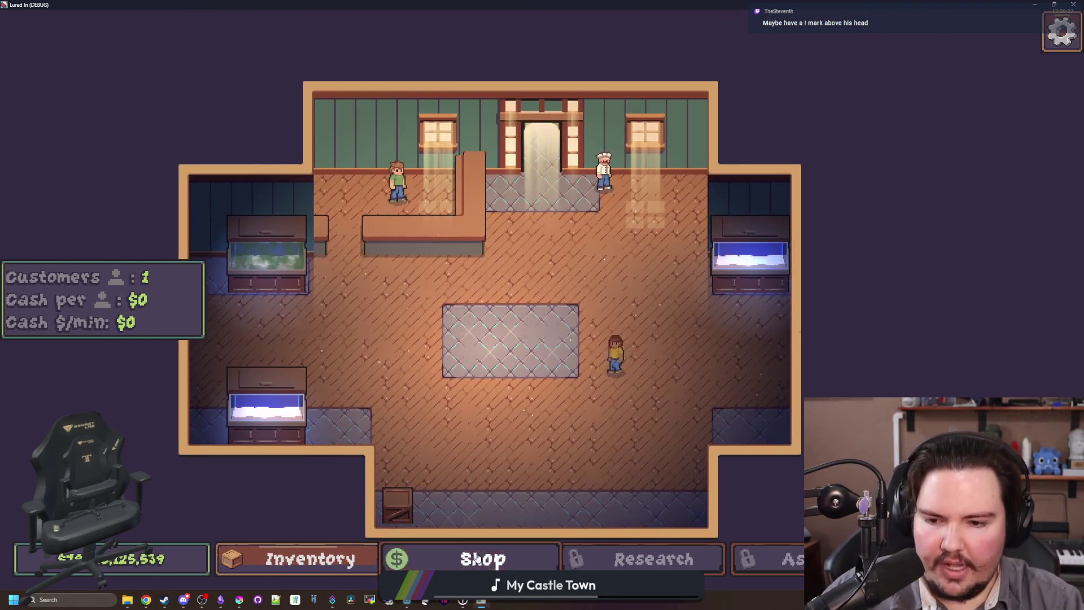
- Buy and place four lamps: lower right, upper left, lower left, and mid-room
click(476, 558)
scroll(588, 350, down, 5)
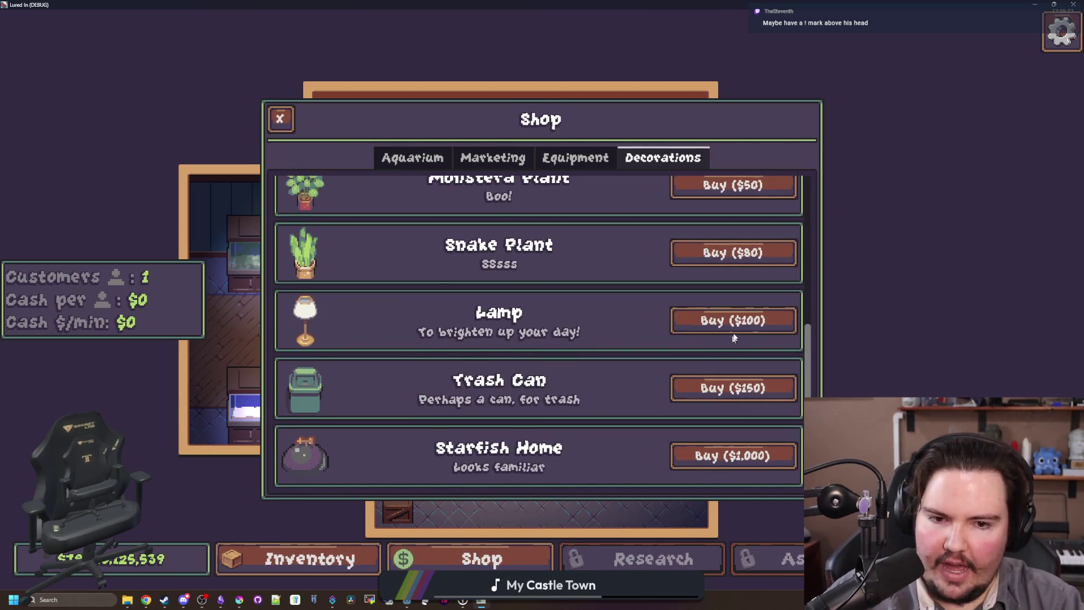
click(734, 331)
click(687, 443)
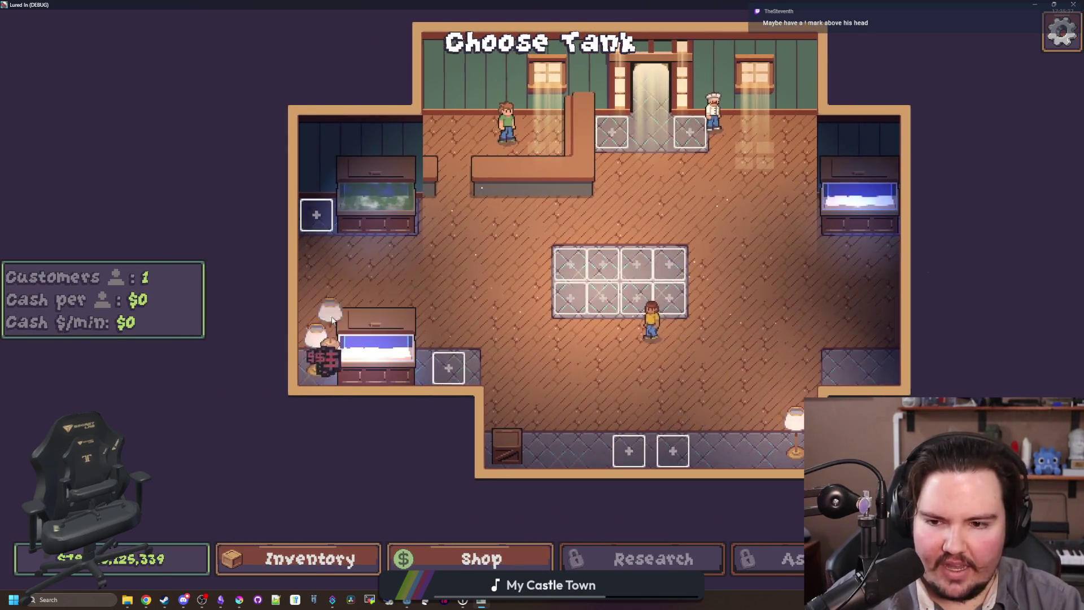
click(319, 201)
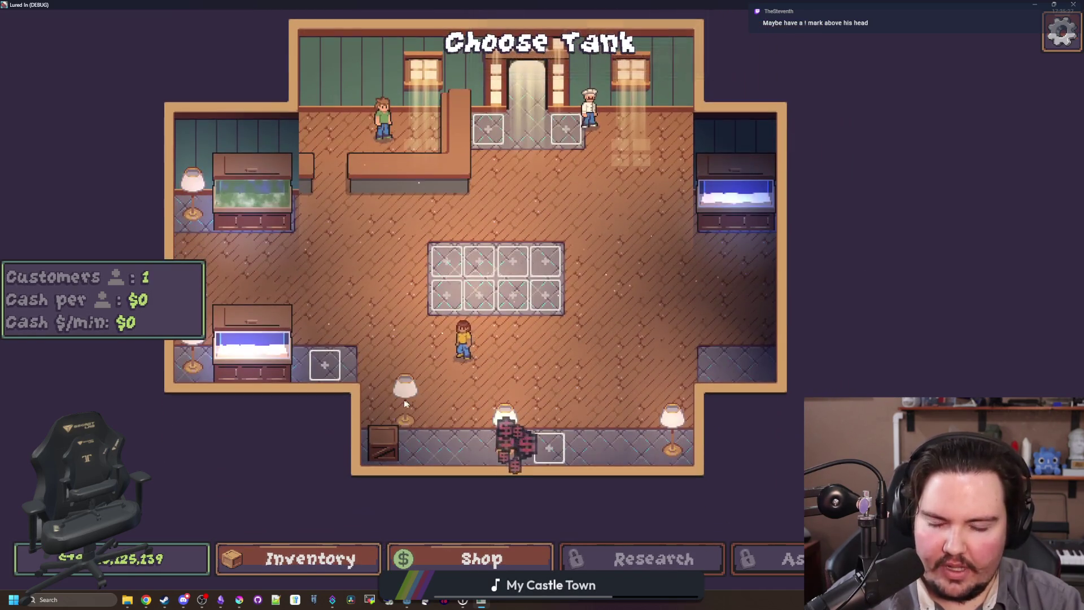
click(509, 449)
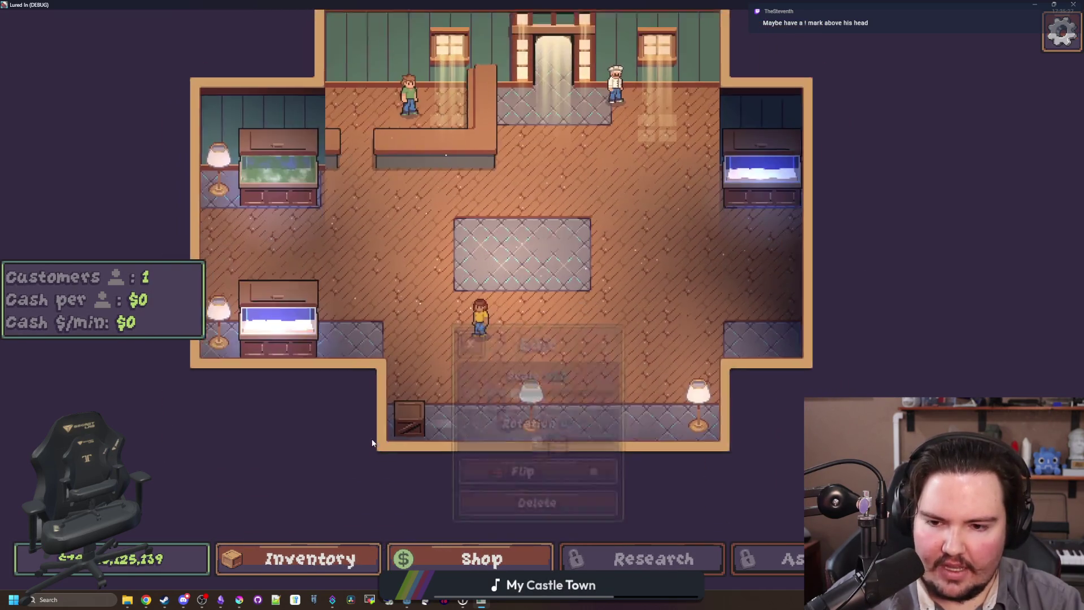
click(481, 559)
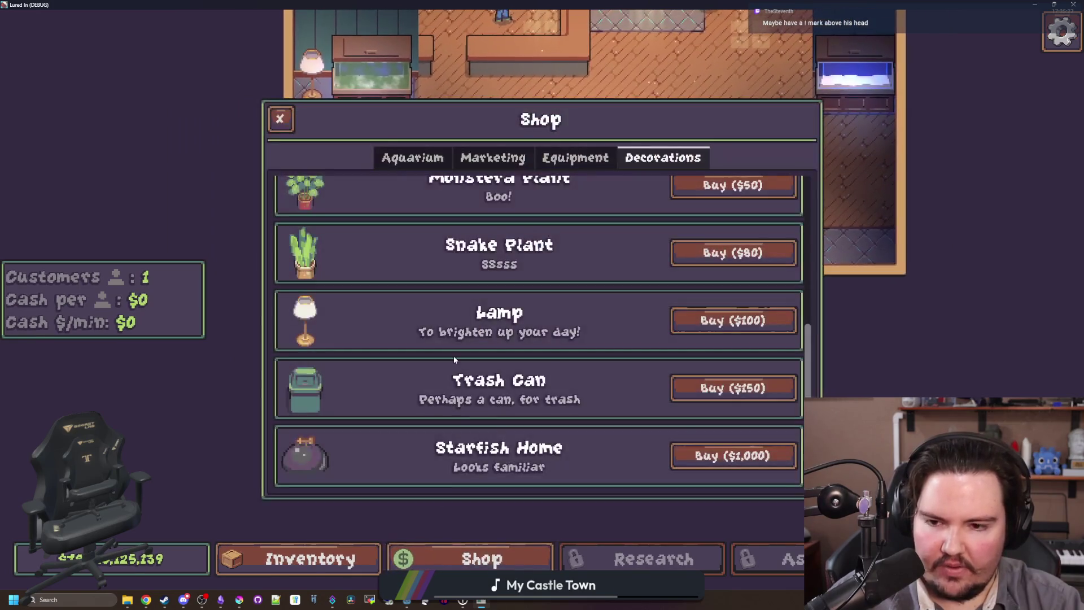
click(732, 320)
click(513, 333)
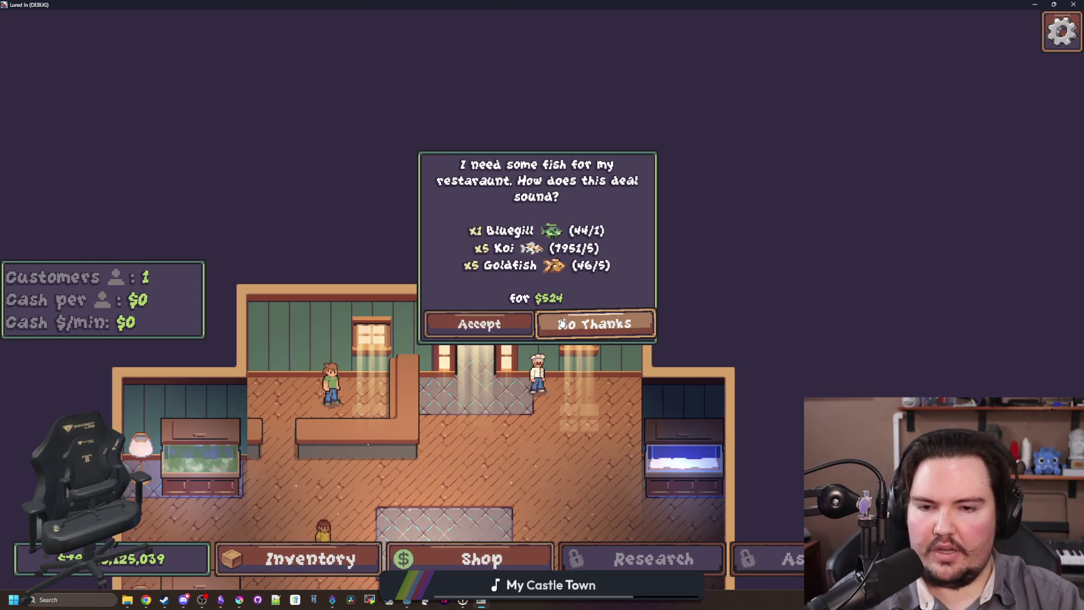
- Decline the chef's fish deal and stop the game, returning to chef.gd
click(561, 324)
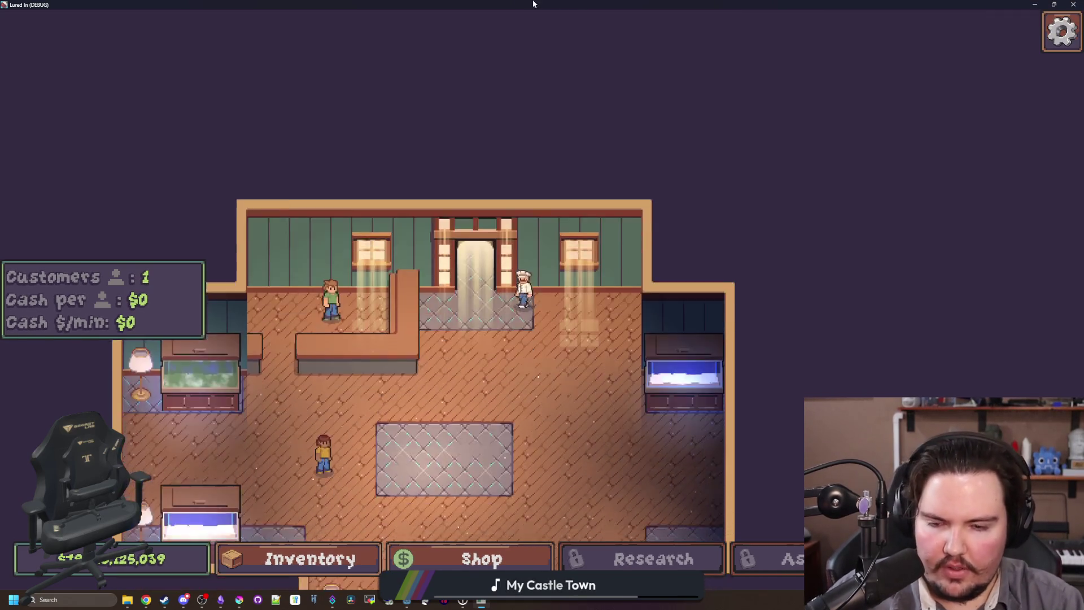
key(alt+F4)
click(365, 226)
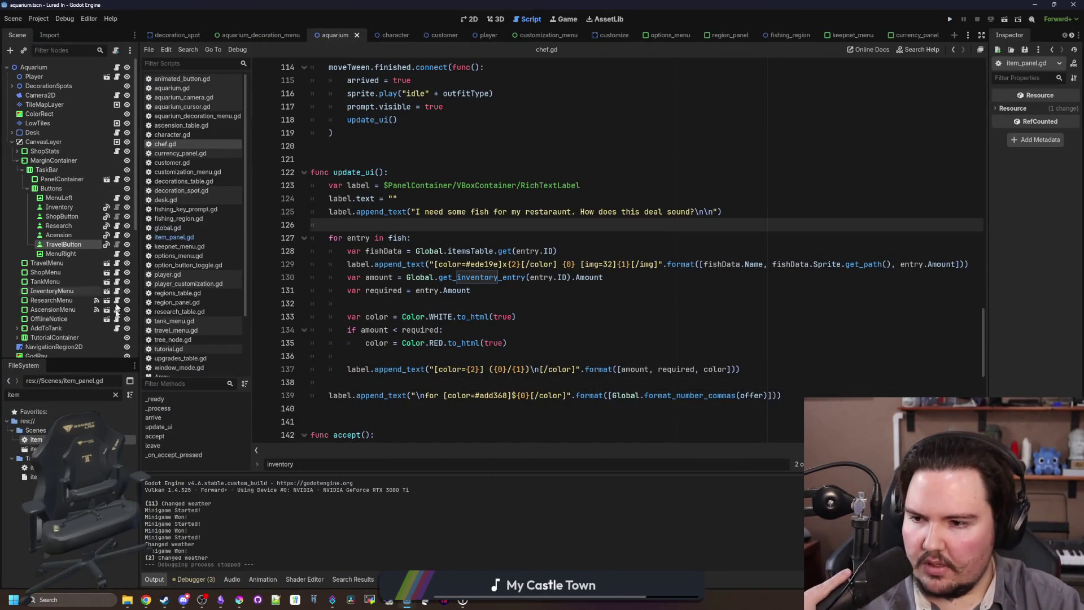
- Open the chef scene and select its dialog PanelContainer
click(116, 395)
text(chef)
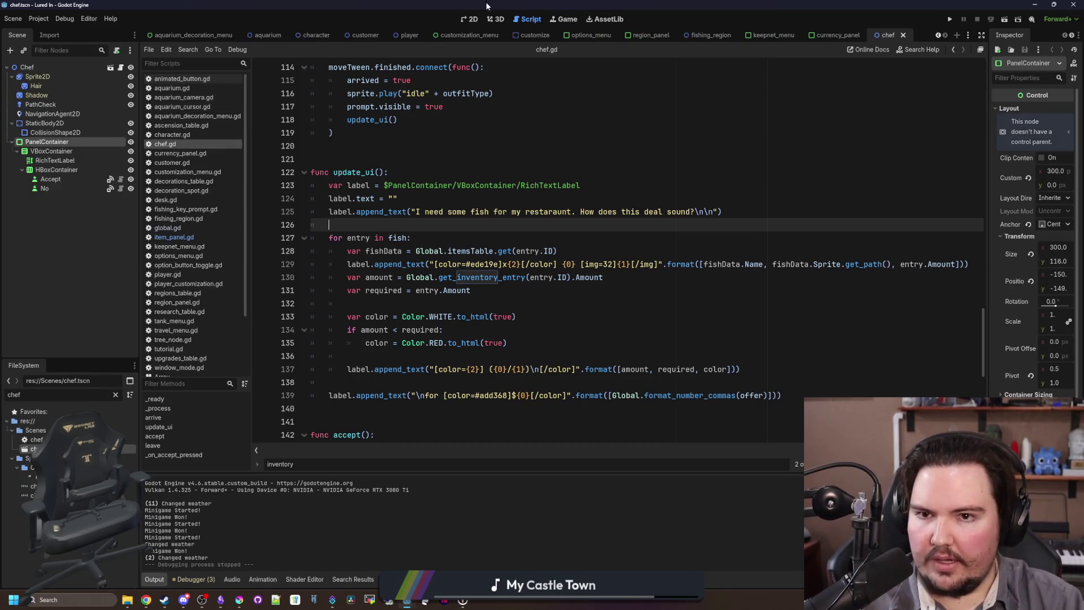
click(462, 17)
scroll(272, 133, up, 4)
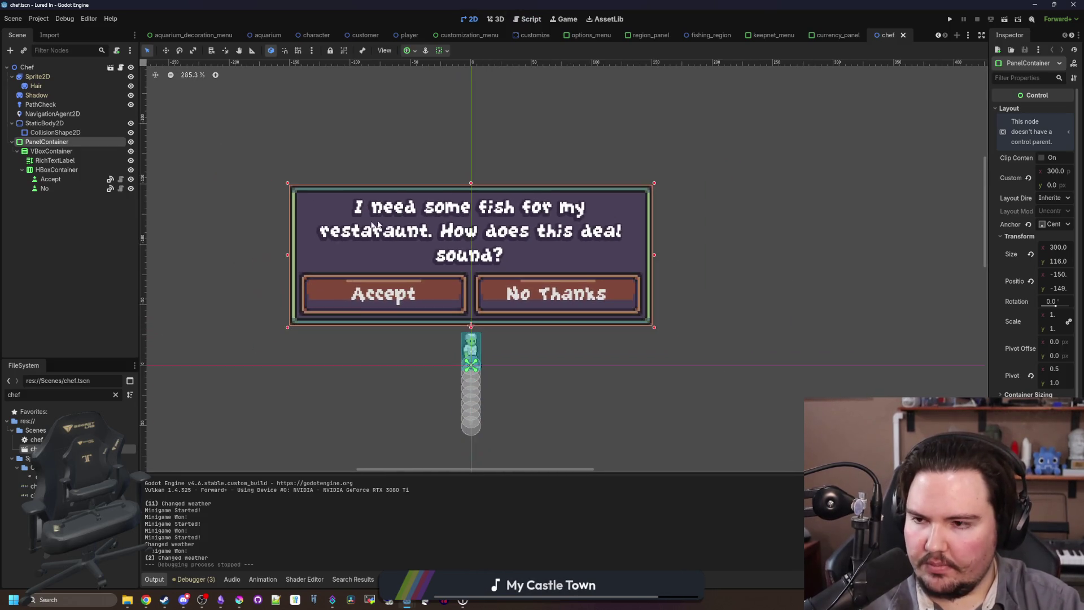
click(63, 152)
double_click(62, 142)
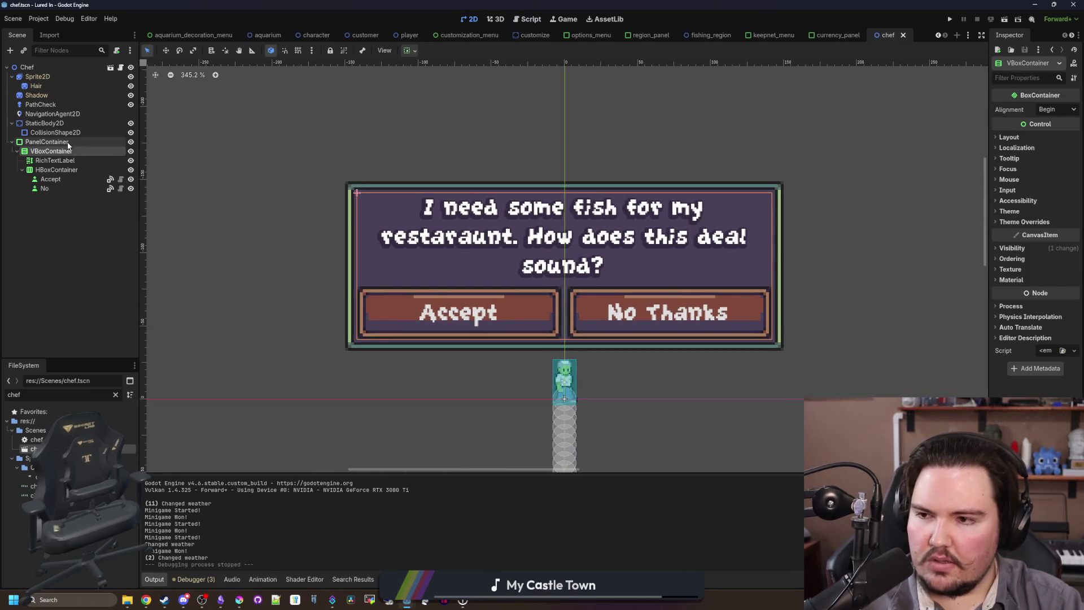
- Add a Control child to the chef and move the PanelContainer inside it
click(44, 123)
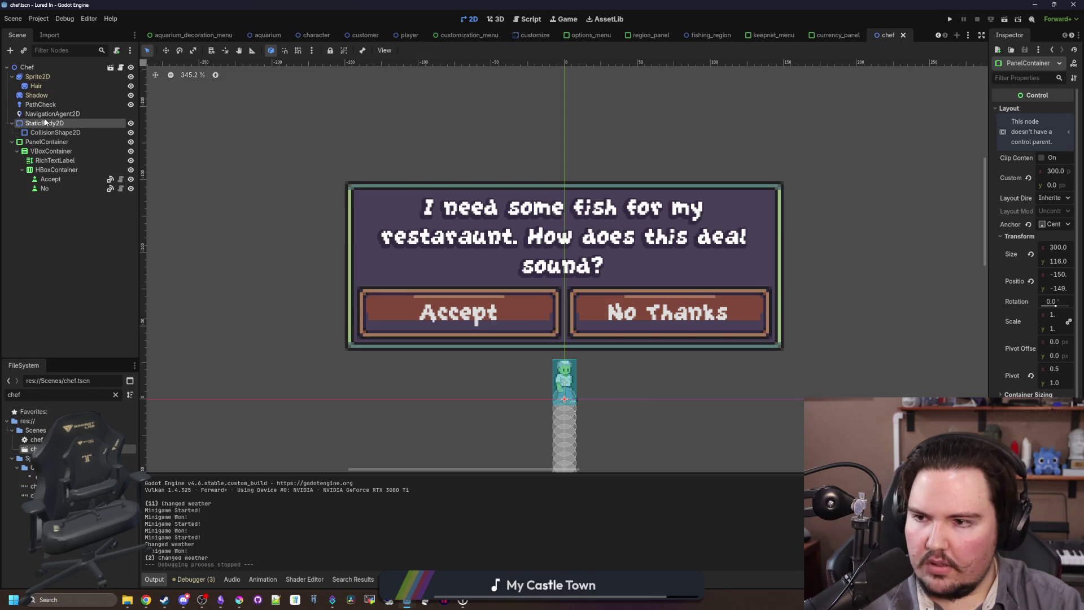
right_click(46, 122)
click(58, 130)
text(control)
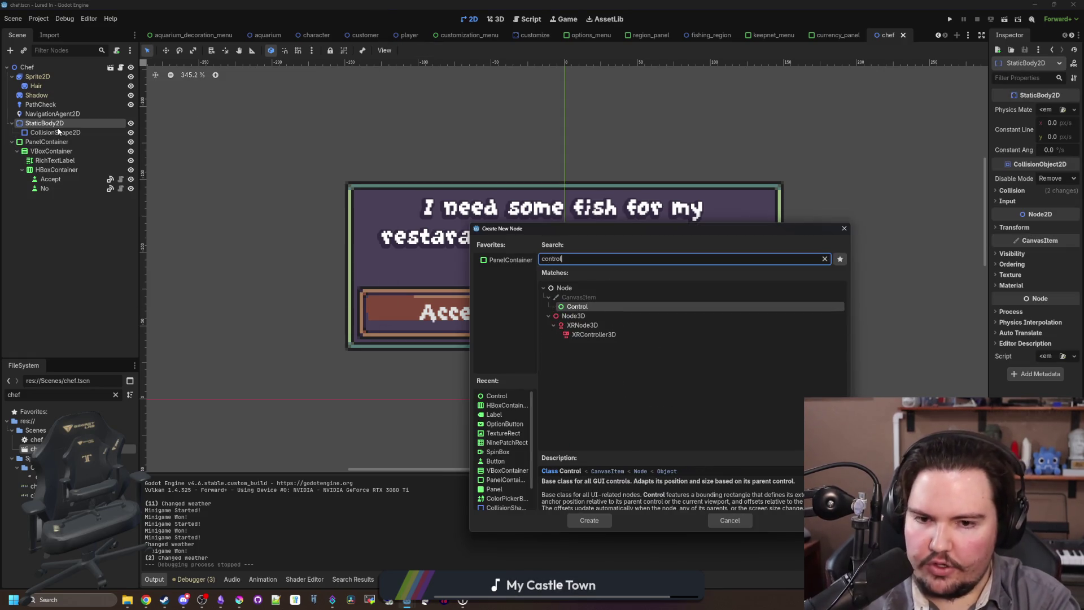
key(Return)
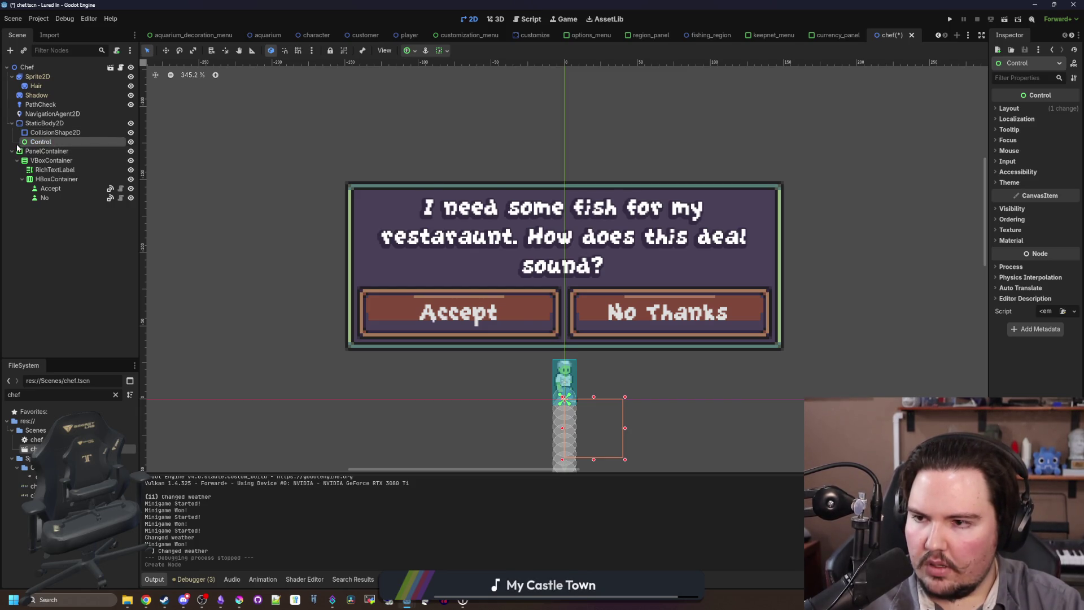
click(50, 152)
drag(68, 143, 58, 123)
mouse_move(37, 189)
mouse_down()
mouse_move(36, 138)
mouse_move(49, 124)
mouse_up()
- Rename the Control node ChefMenu, change its type to Menu, and start attaching a script
double_click(51, 141)
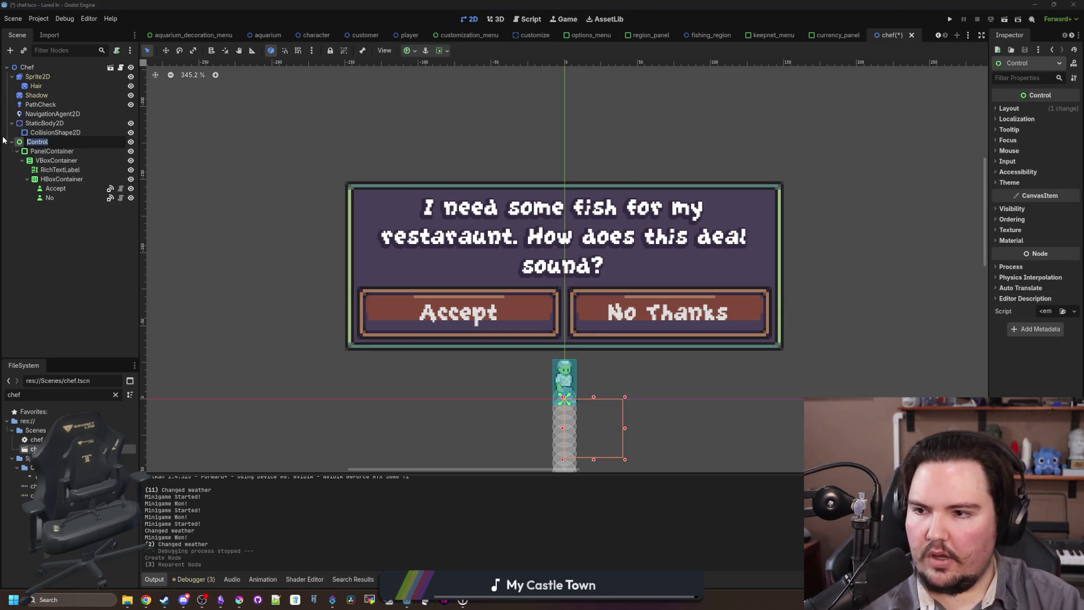
text(ChefMenu)
key(Return)
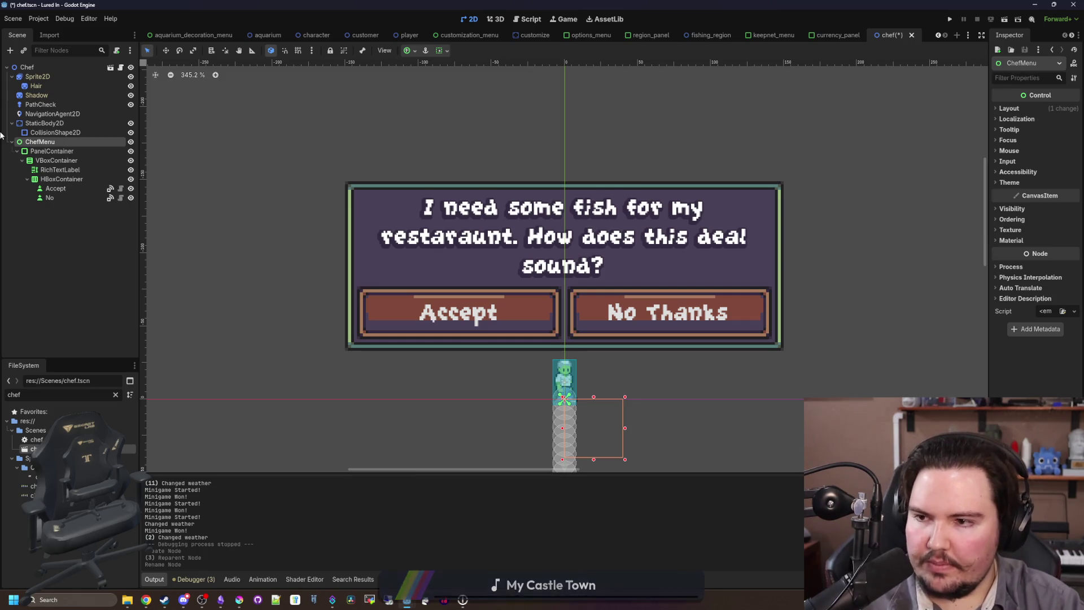
right_click(42, 142)
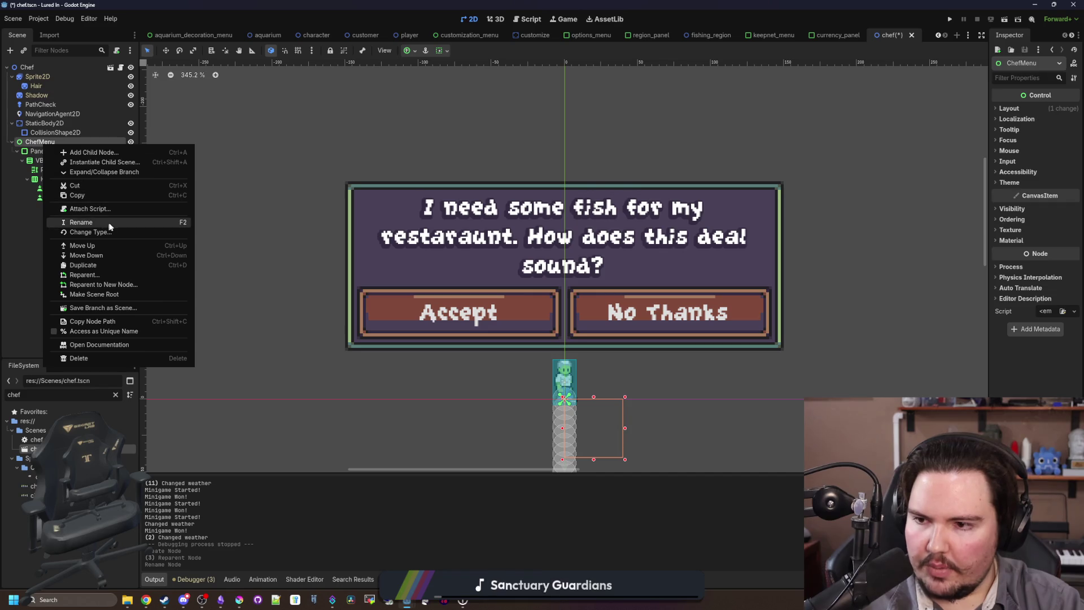
click(111, 232)
text(Menu)
key(Return)
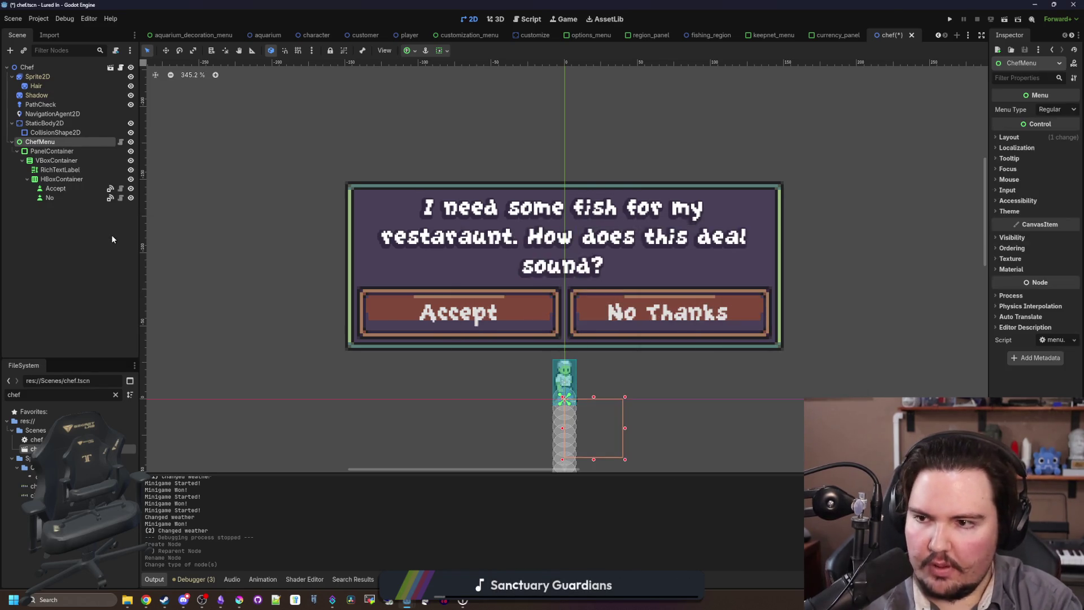
click(116, 50)
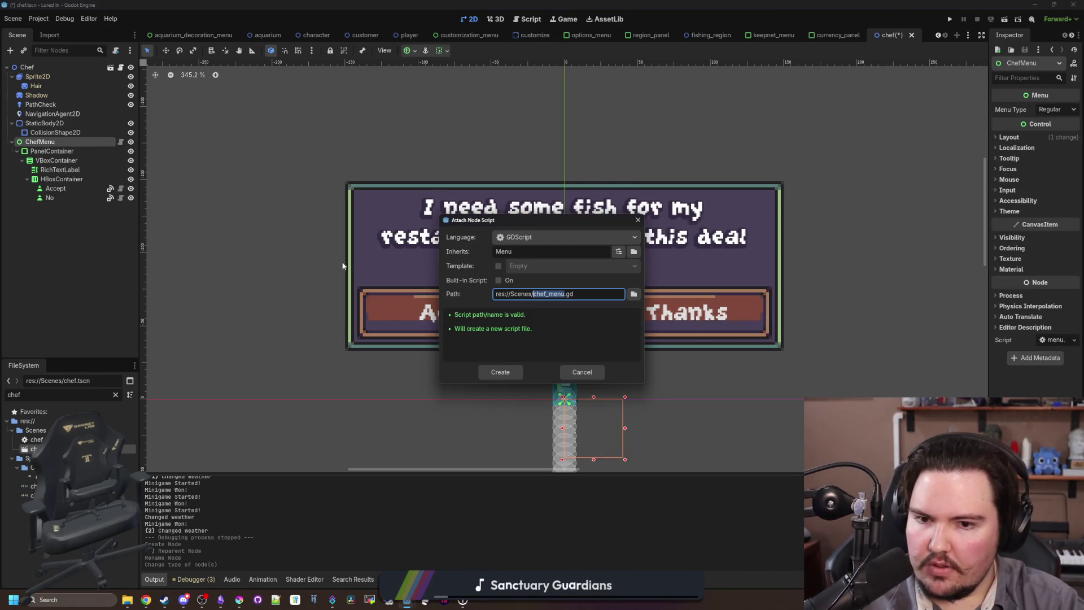
- Create the chef_menu.gd script and save the ChefMenu branch as chef_menu.tscn
click(512, 377)
right_click(56, 142)
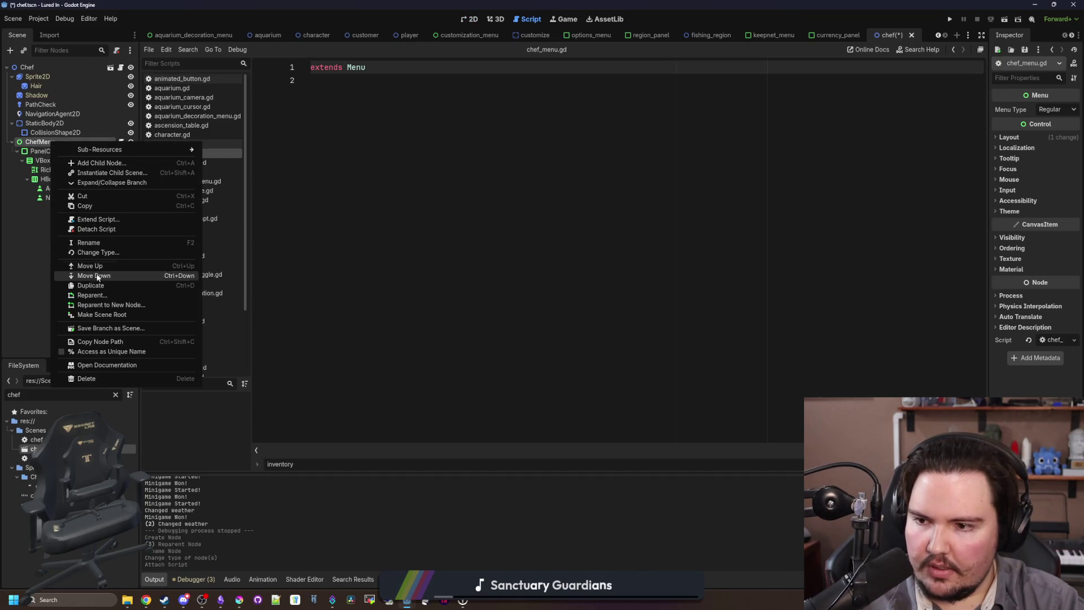
click(104, 329)
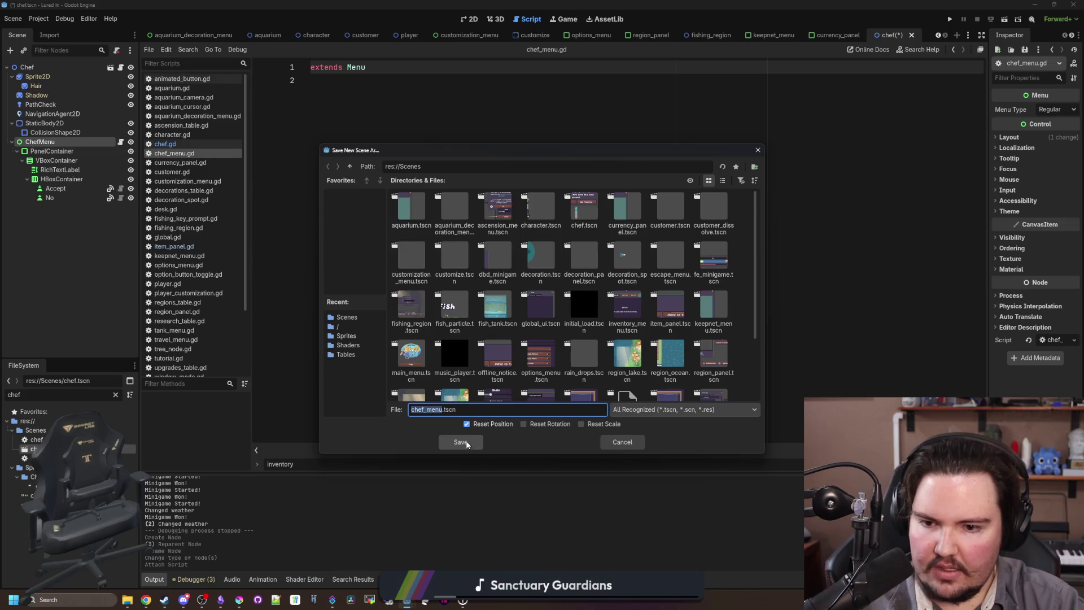
click(461, 442)
click(475, 376)
key(ctrl+s)
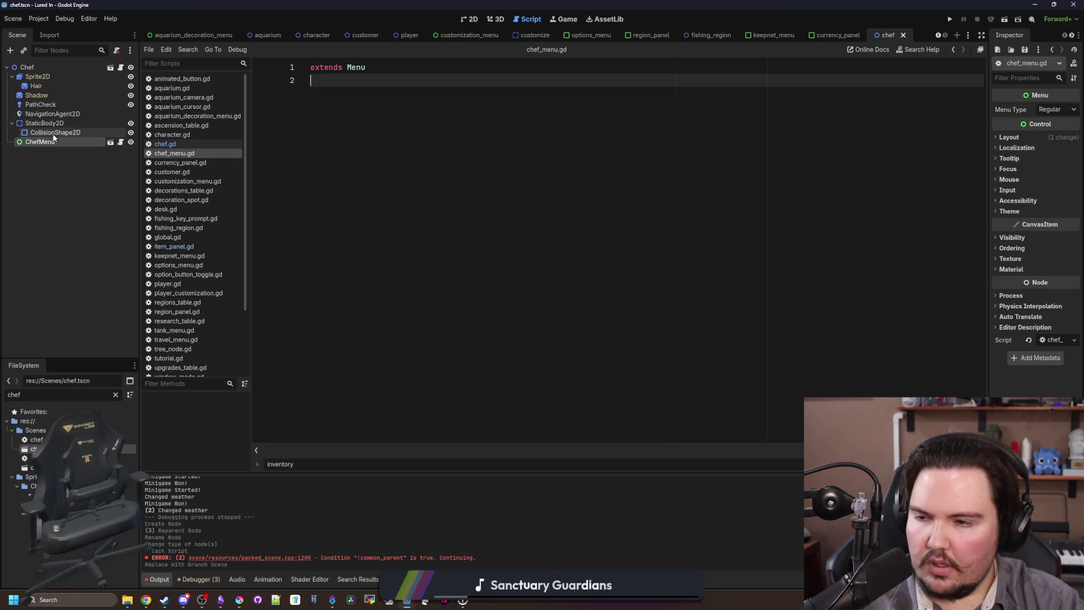
- Cut the update_ui function out of chef.gd and paste it into chef_menu.gd
click(68, 68)
click(120, 68)
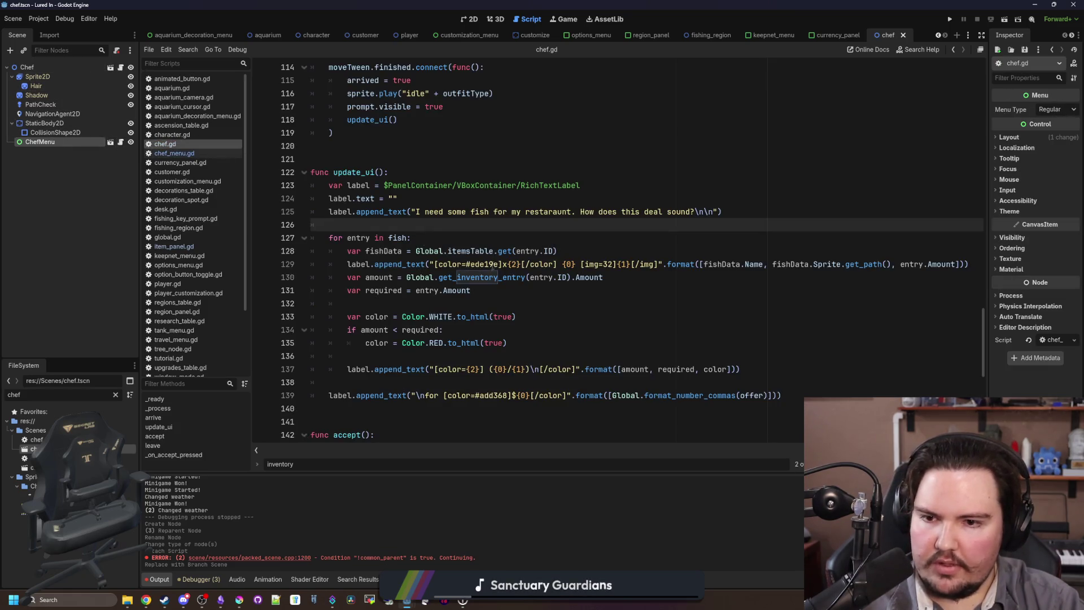
scroll(491, 269, down, 2)
scroll(491, 269, down, 7)
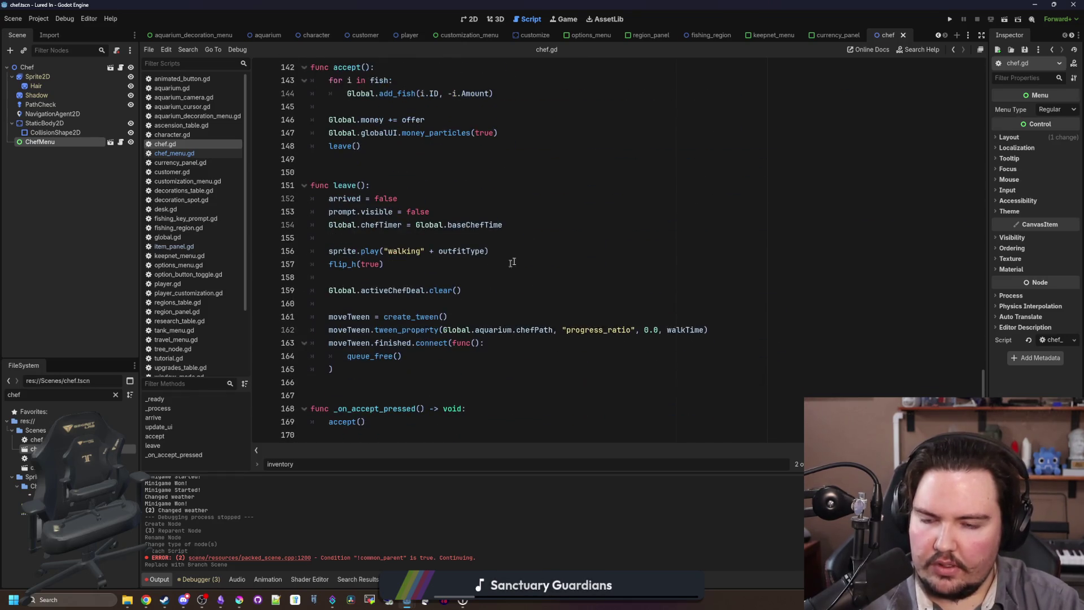
scroll(514, 261, up, 8)
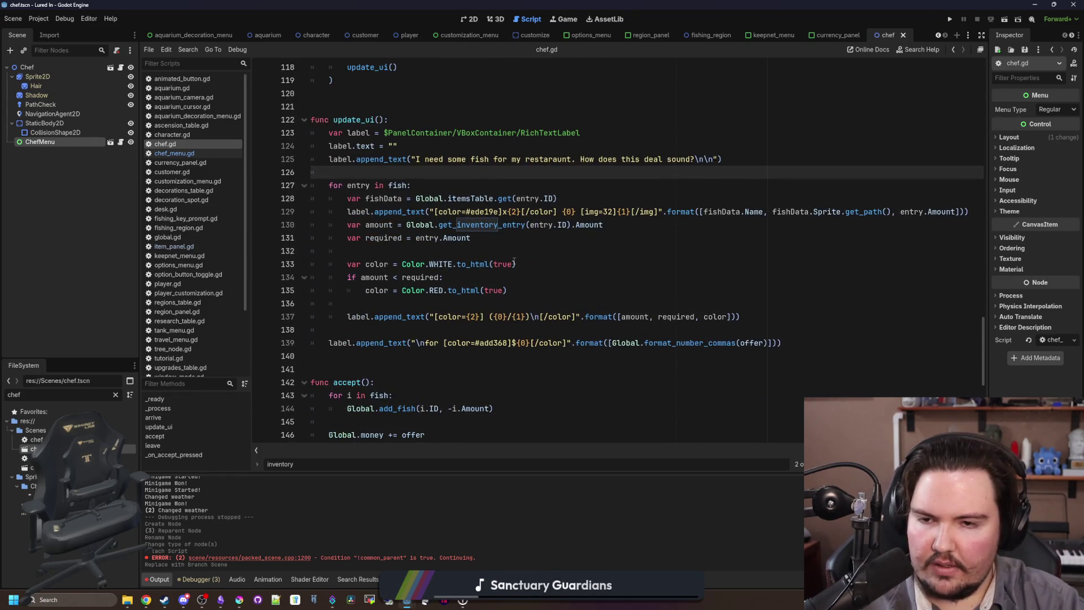
scroll(514, 261, up, 3)
scroll(513, 260, down, 2)
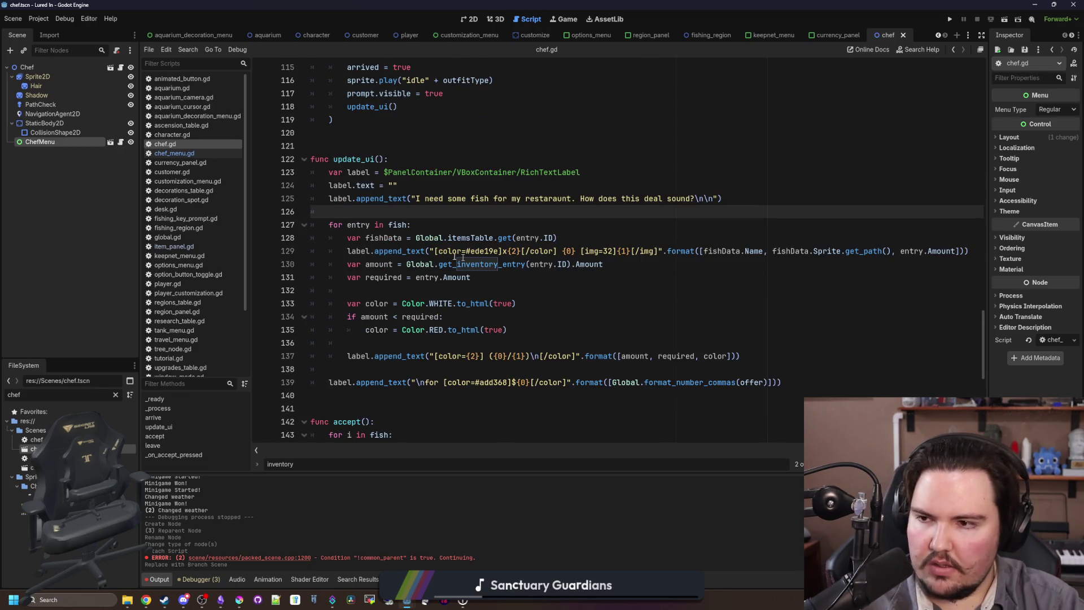
mouse_move(789, 381)
mouse_down()
mouse_move(751, 379)
mouse_move(706, 197)
mouse_move(587, 172)
mouse_move(246, 164)
mouse_up()
key(ctrl+c)
key(BackSpace)
key(BackSpace)
key(BackSpace)
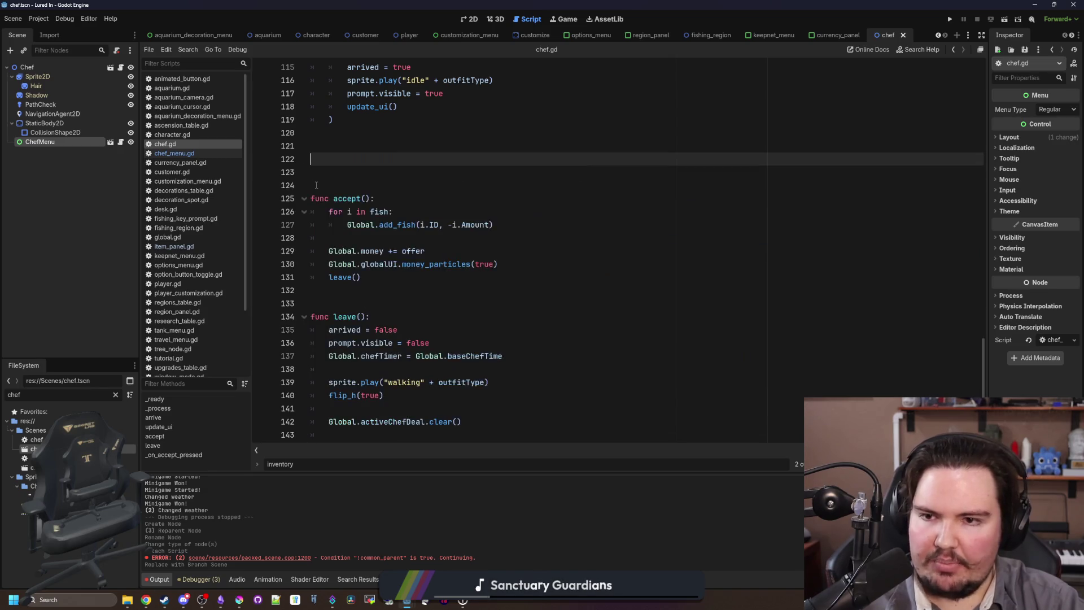
click(119, 143)
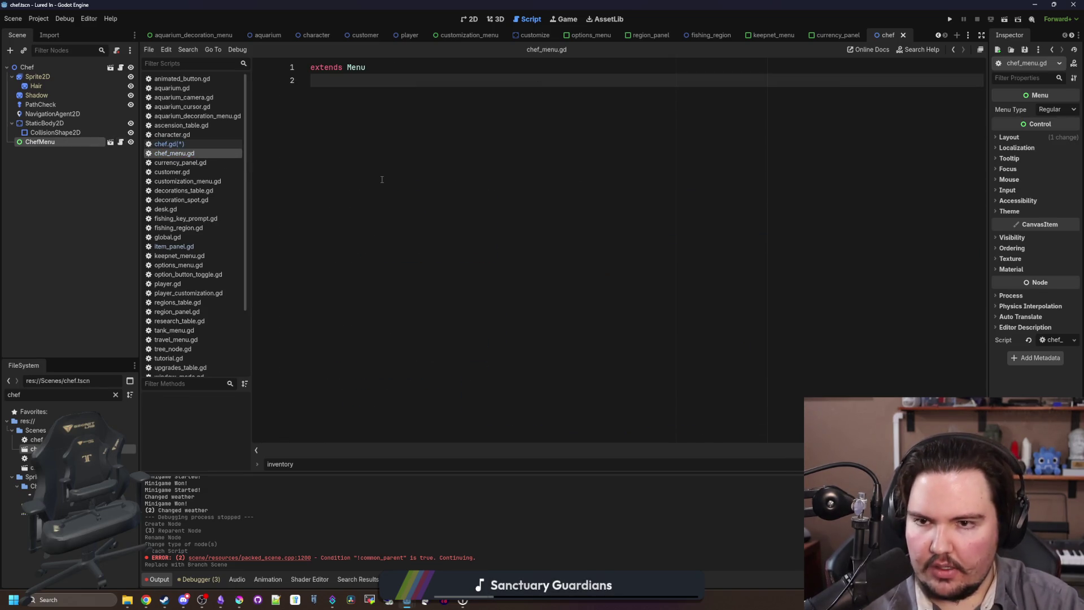
key(Return)
key(Return)
key(ctrl+v)
click(353, 83)
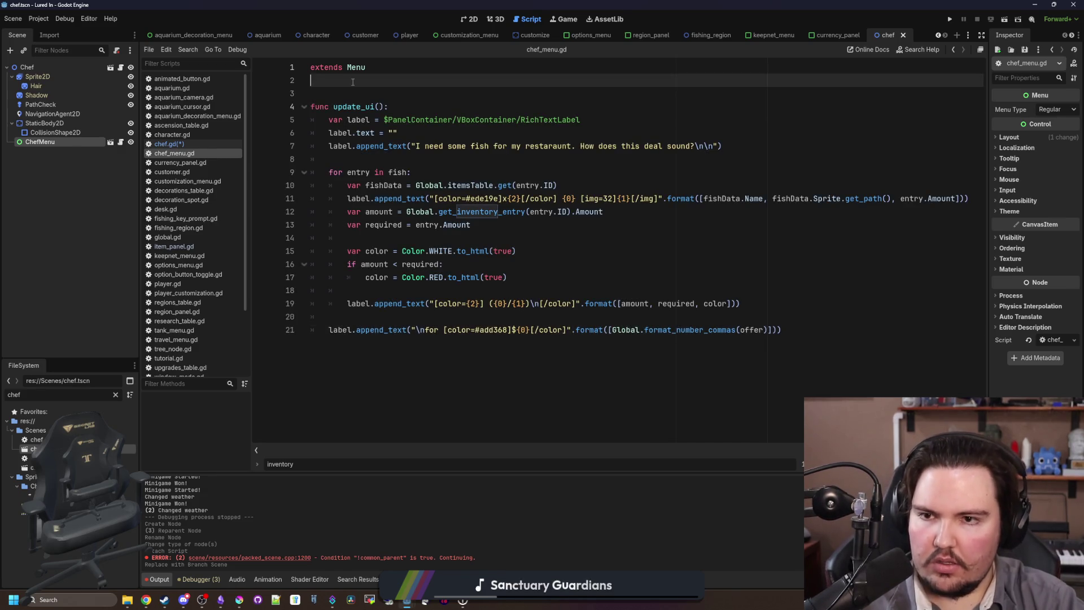
- Add a _ready function connecting Global.inventory_changed to update_ui in chef_menu.gd
key(Return)
key(Return)
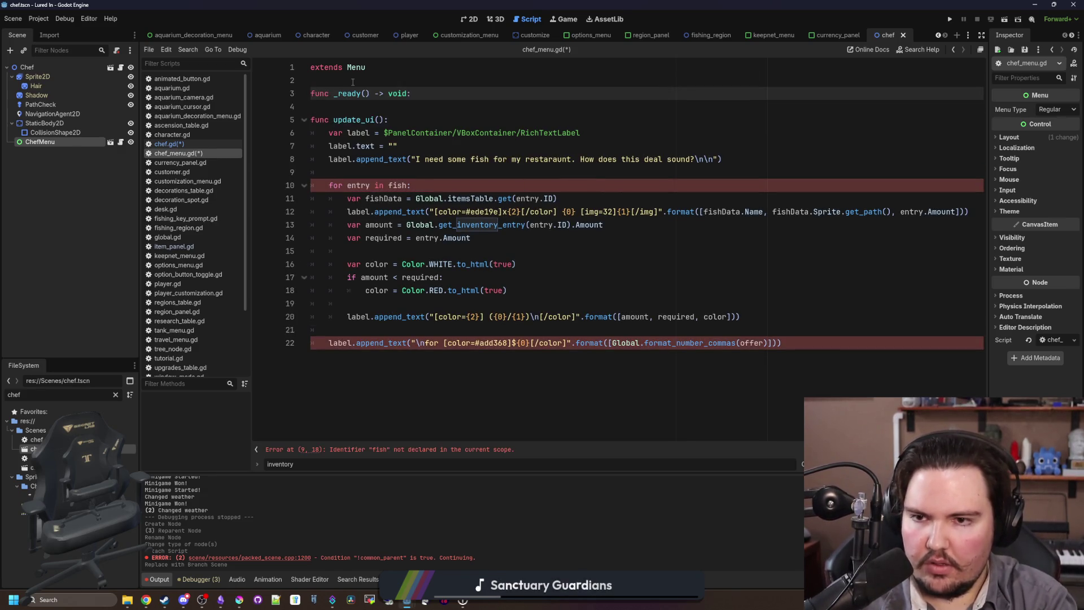
key(Return)
text(super())
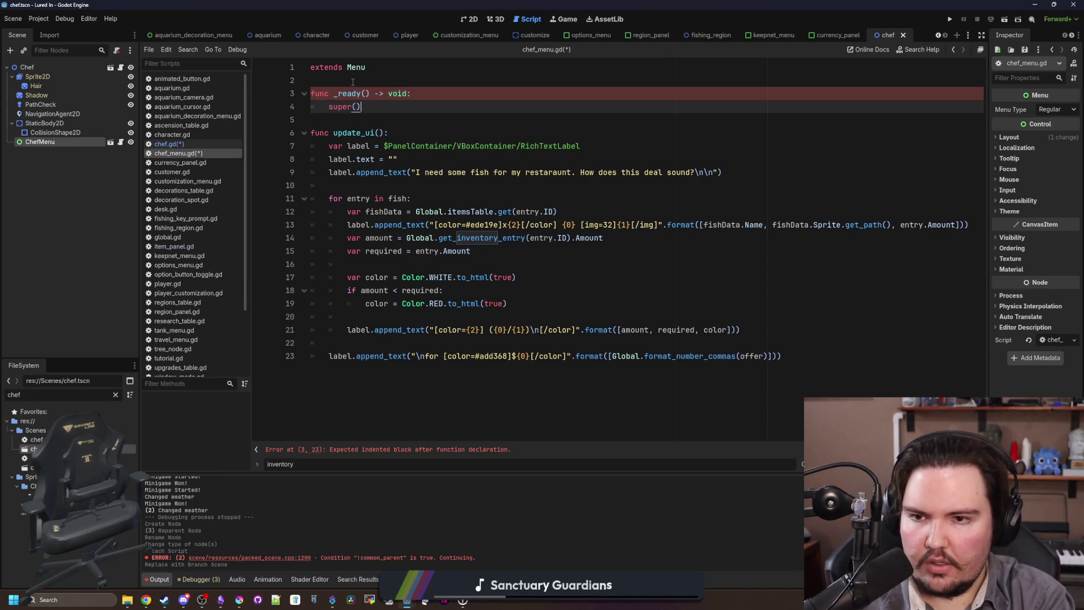
key(Return)
text(Global.in)
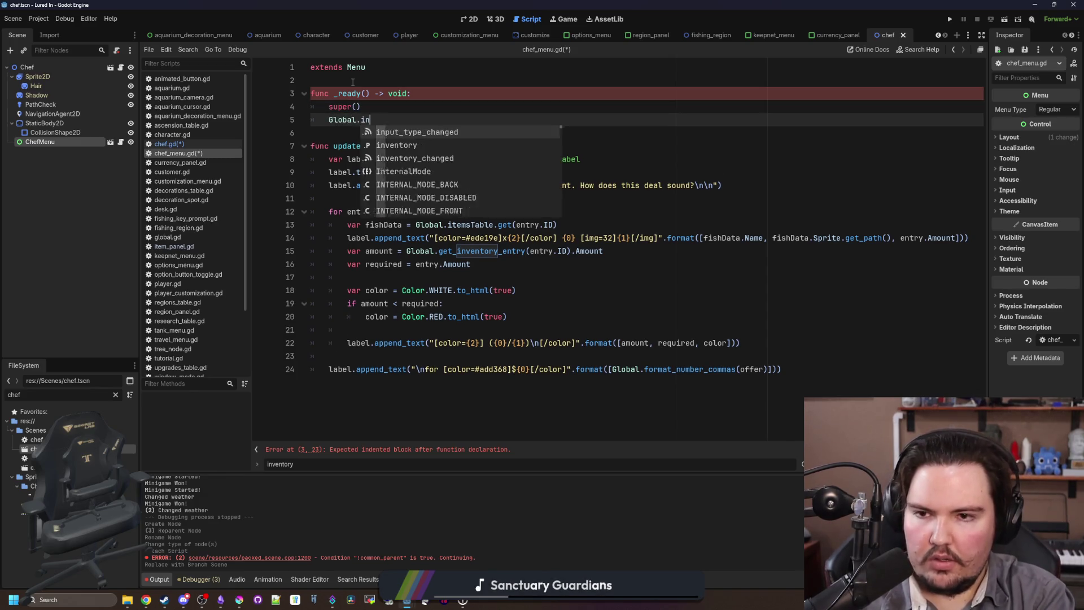
text(vento)
key(Return)
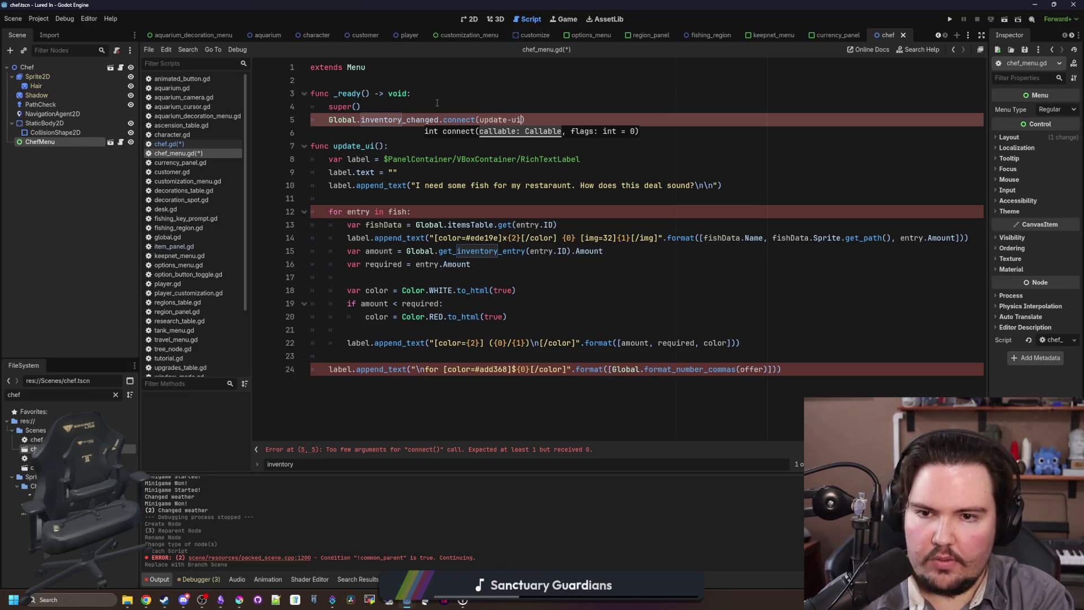
key(BackSpace)
key(BackSpace)
key(BackSpace)
text(u)
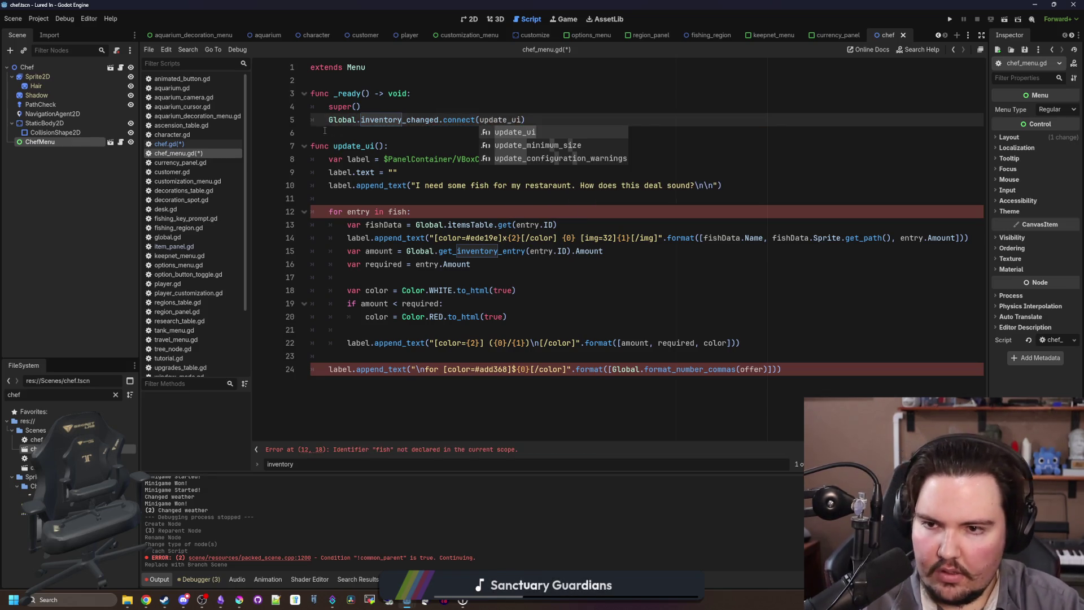
key(Return)
key(Down)
key(Return)
key(Return)
key(Return)
click(336, 150)
- Override changed to call super(), then update_ui() inside an 'if changed:' block
key(Return)
text(fun)
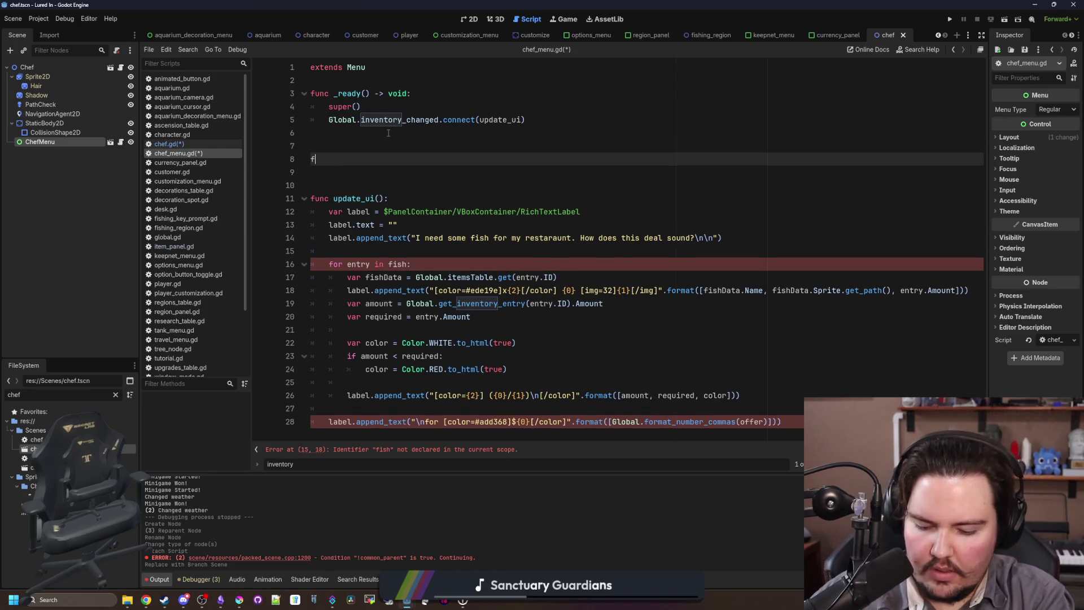
text(c chan)
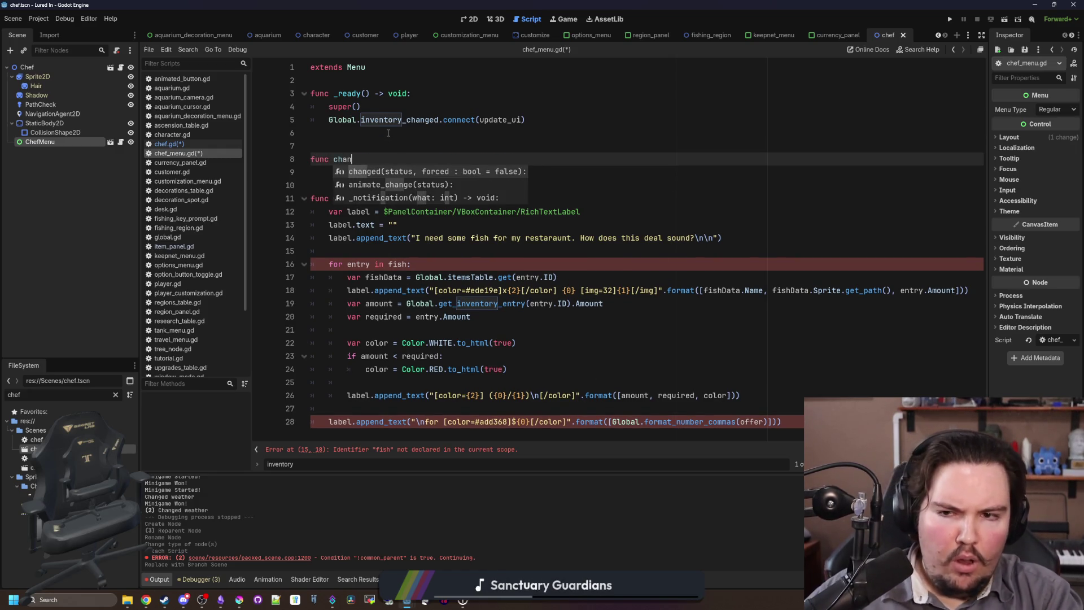
key(Return)
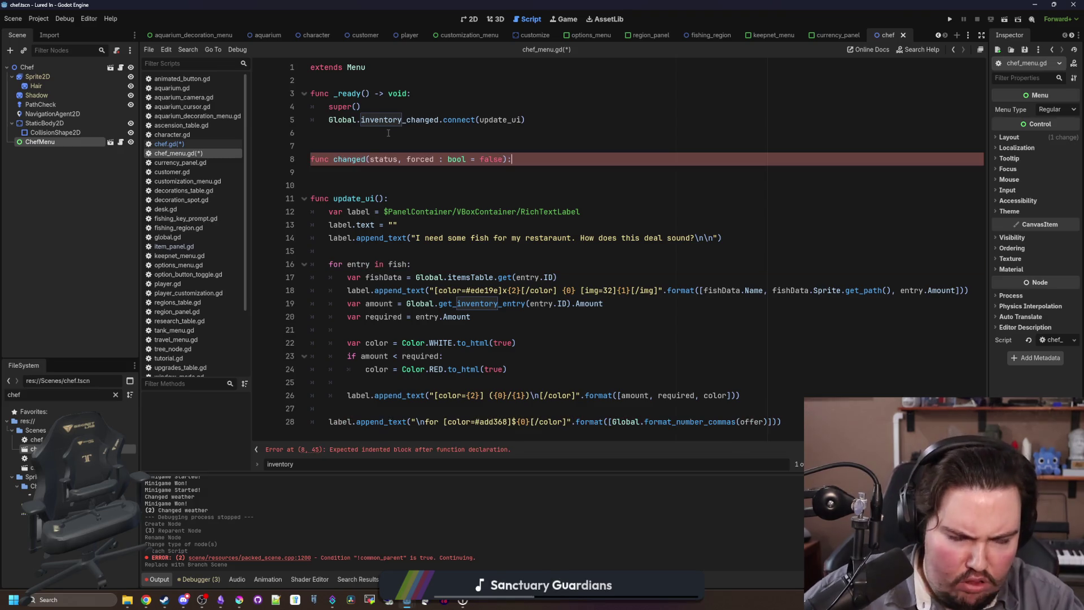
key(Return)
text(er)
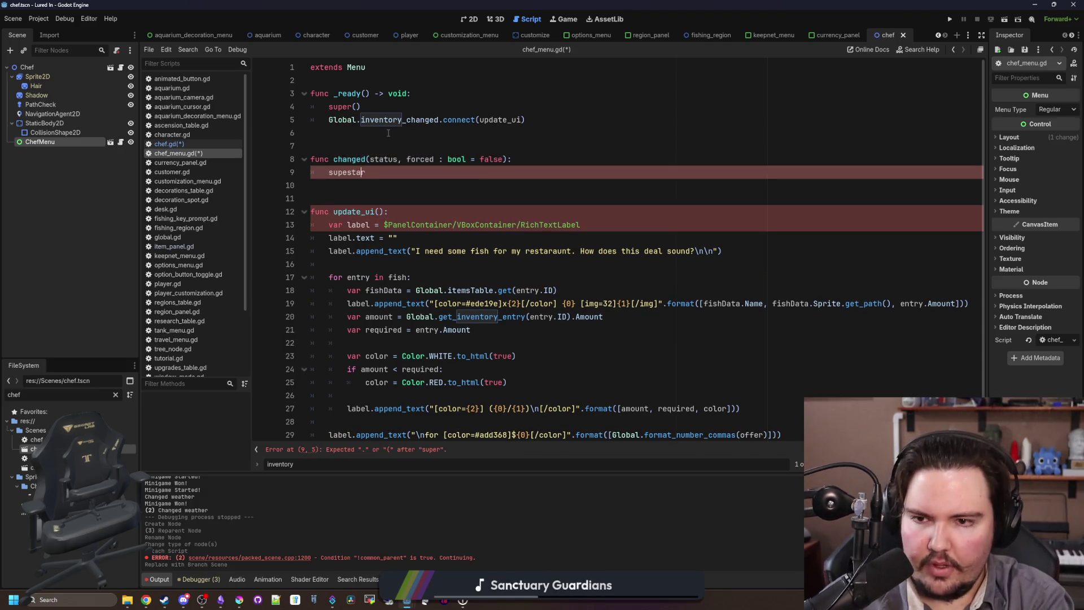
text((status, forced)
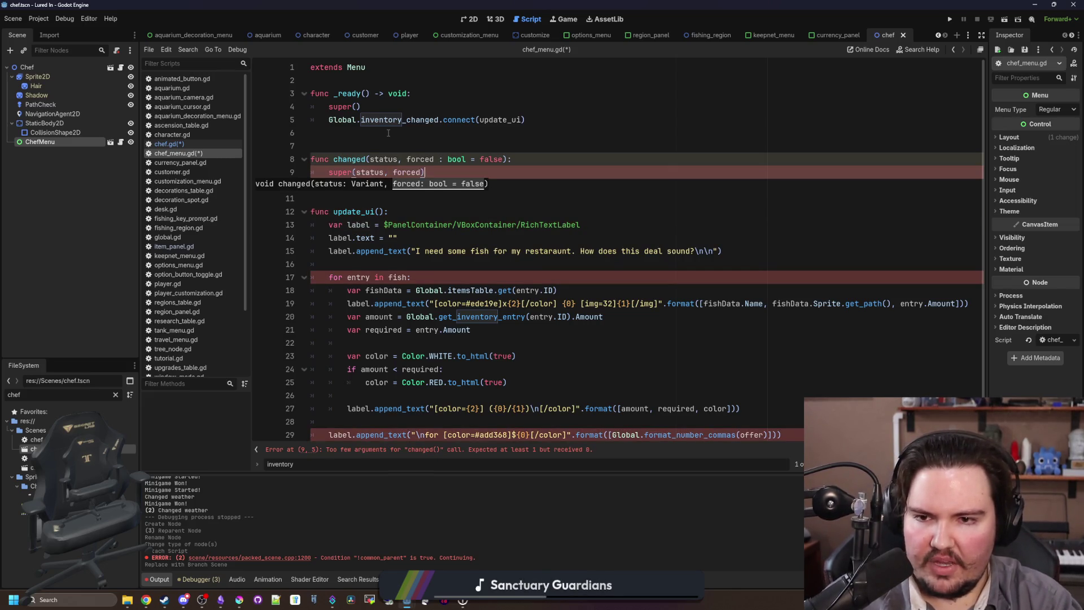
key(Return)
text(if changed)
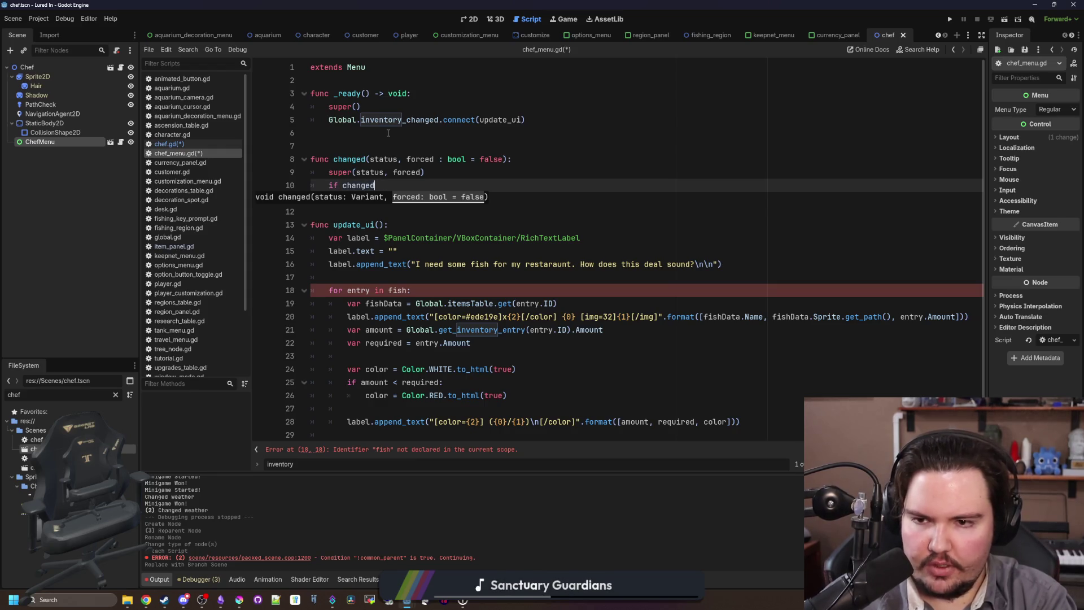
text(:)
key(Return)
text(update_ui())
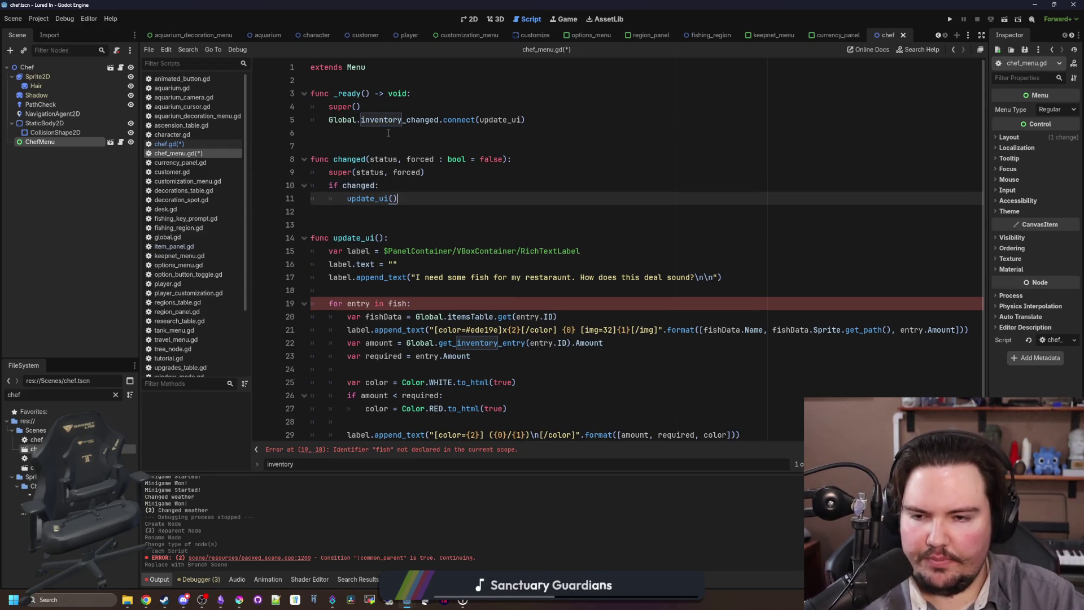
click(388, 133)
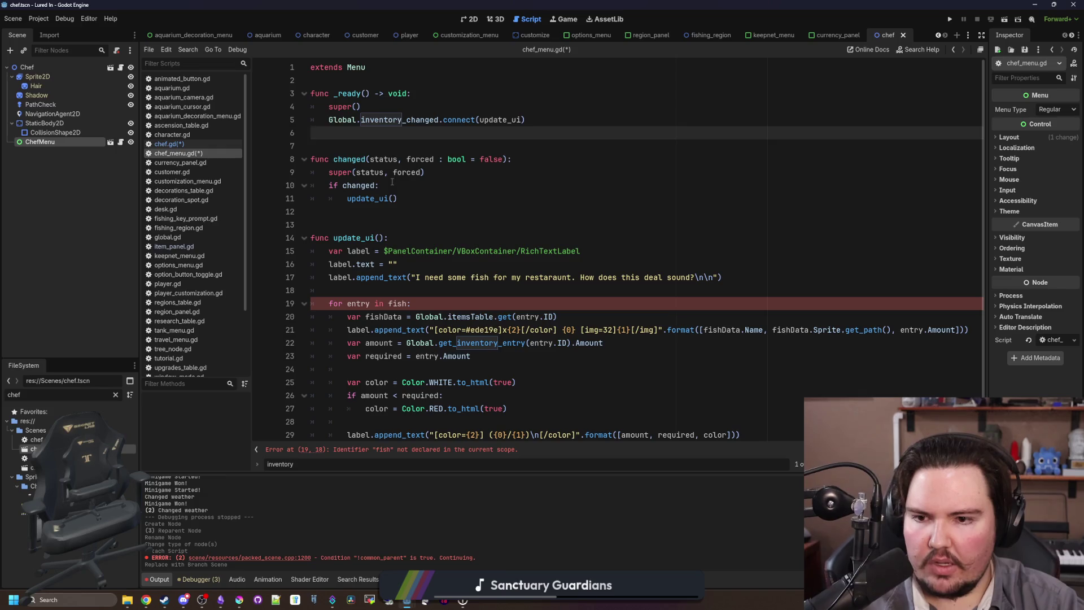
click(397, 198)
scroll(402, 204, down, 1)
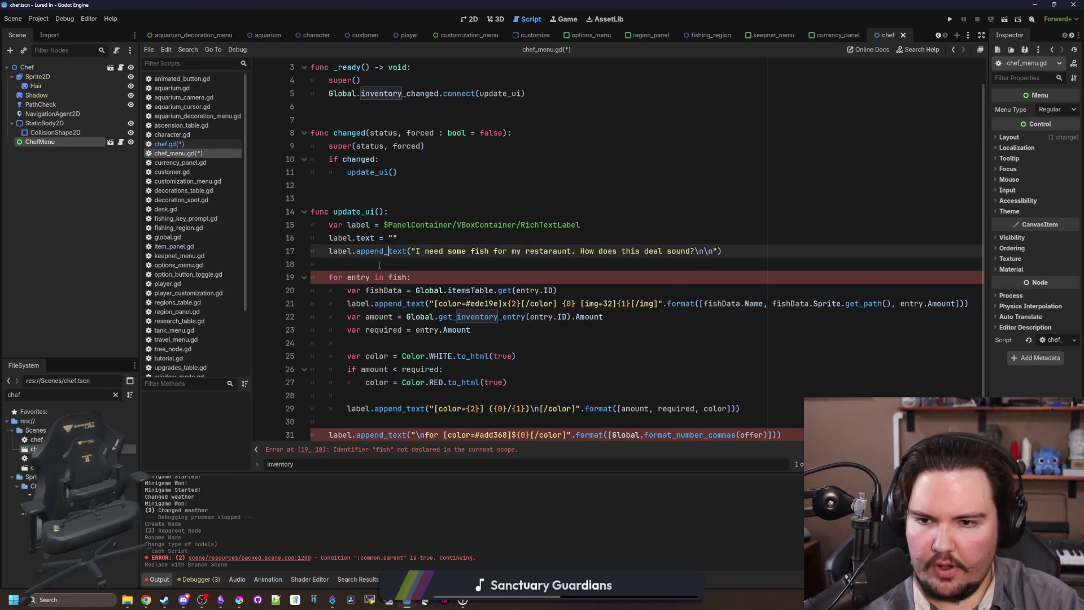
- Change fish to owner.fish on line 19 of chef_menu.gd
click(372, 264)
click(387, 276)
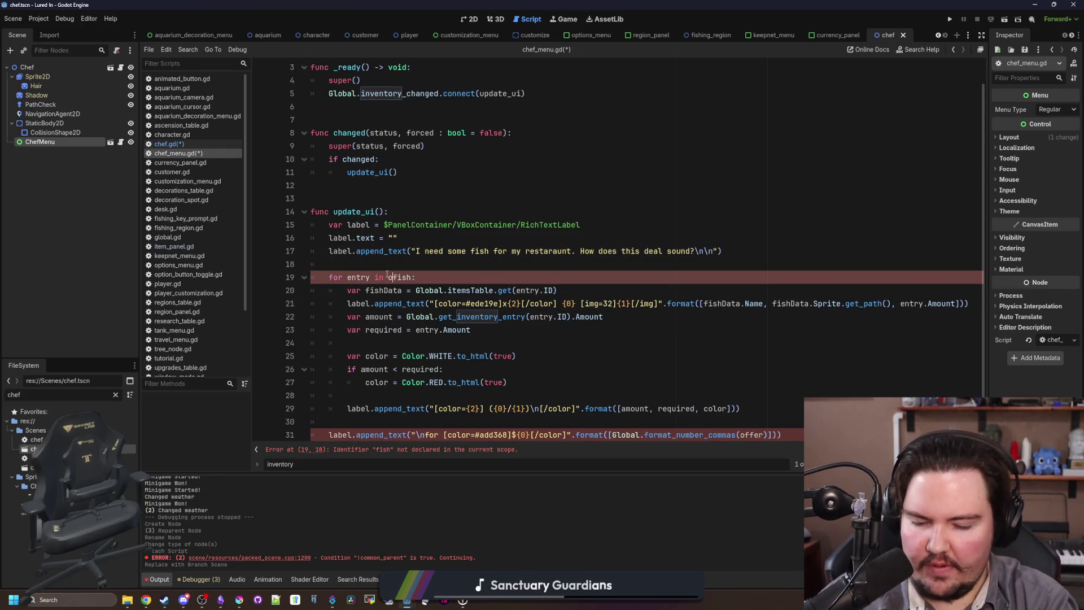
text(.)
click(412, 264)
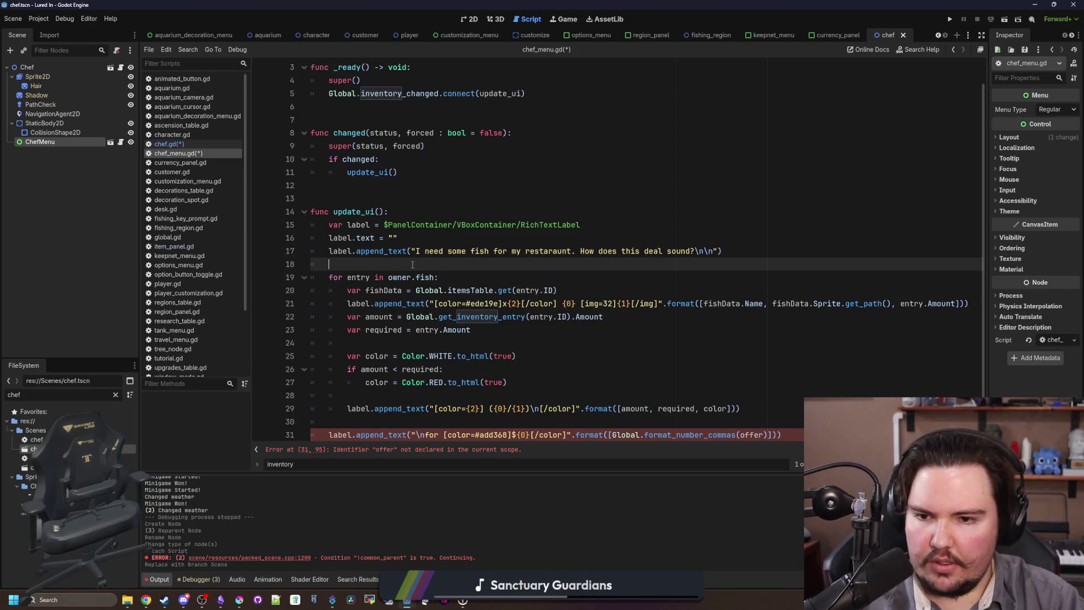
click(384, 422)
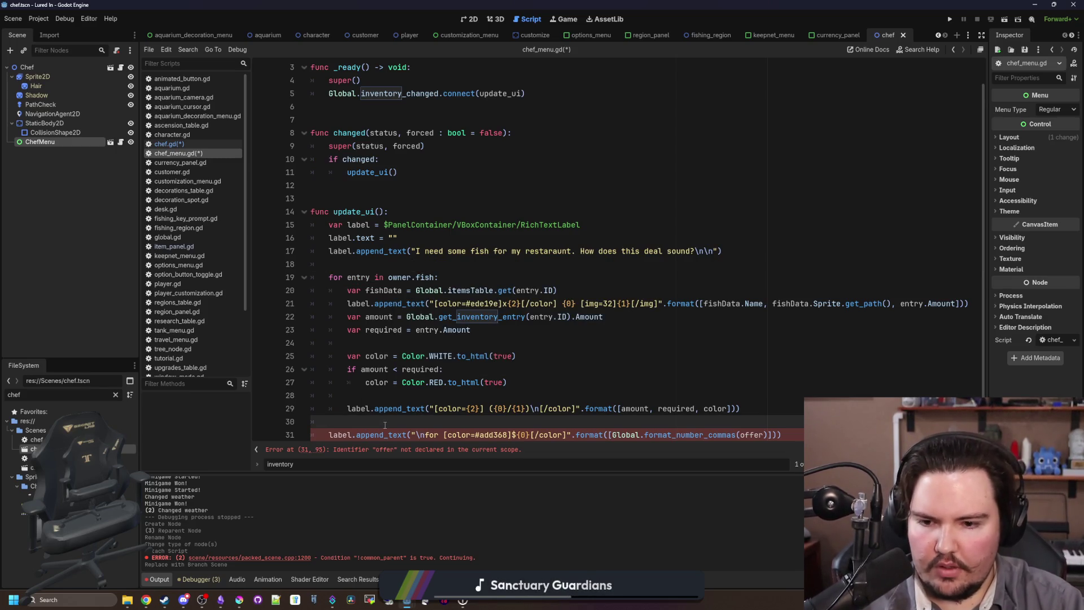
- Open the ChefMenu scene in its own tab and select its root node
click(110, 142)
click(117, 67)
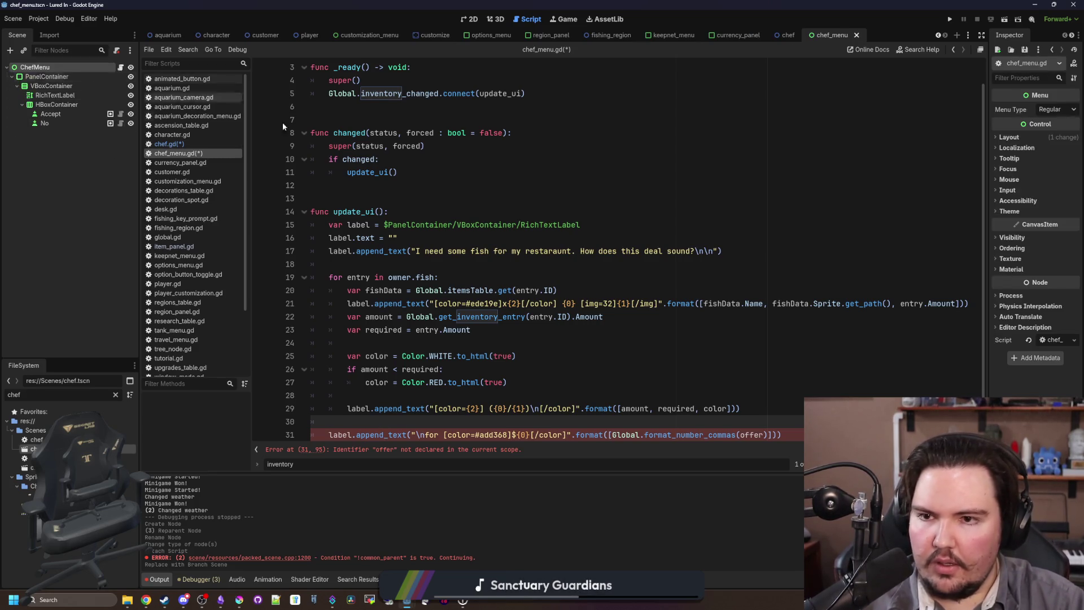
scroll(283, 125, up, 2)
click(353, 93)
click(355, 84)
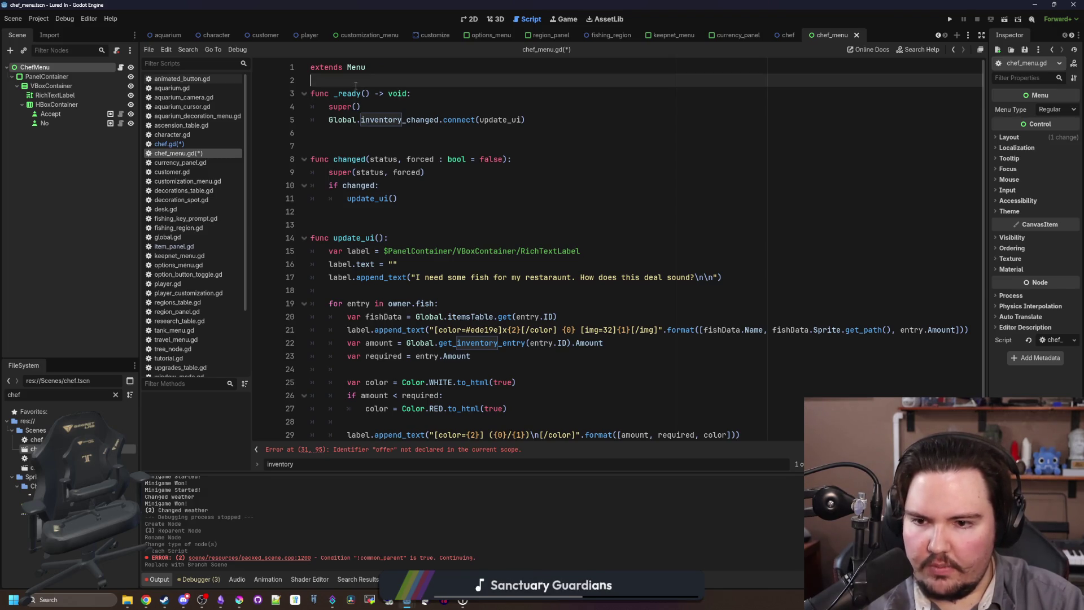
scroll(463, 214, down, 1)
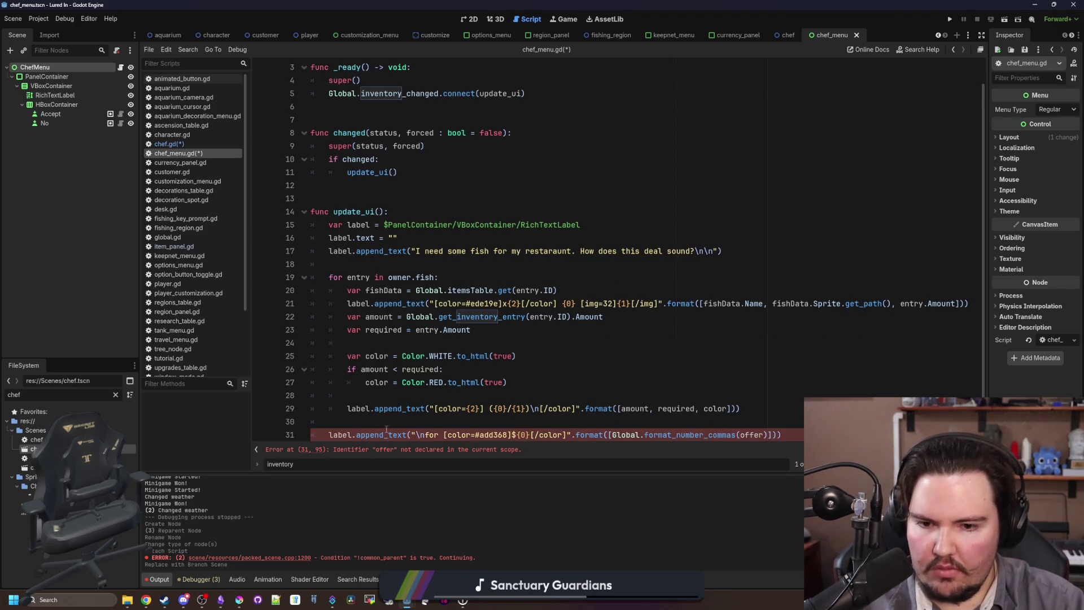
click(397, 423)
- Replace offer with owner.offer on line 31 and save the ChefMenu script
double_click(751, 432)
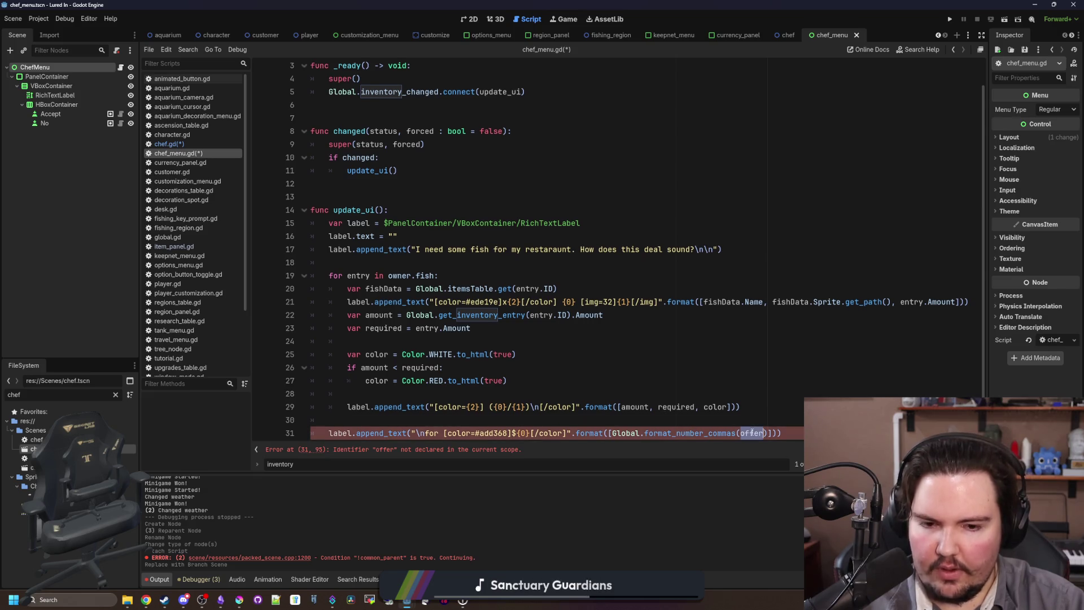
text(owner.off)
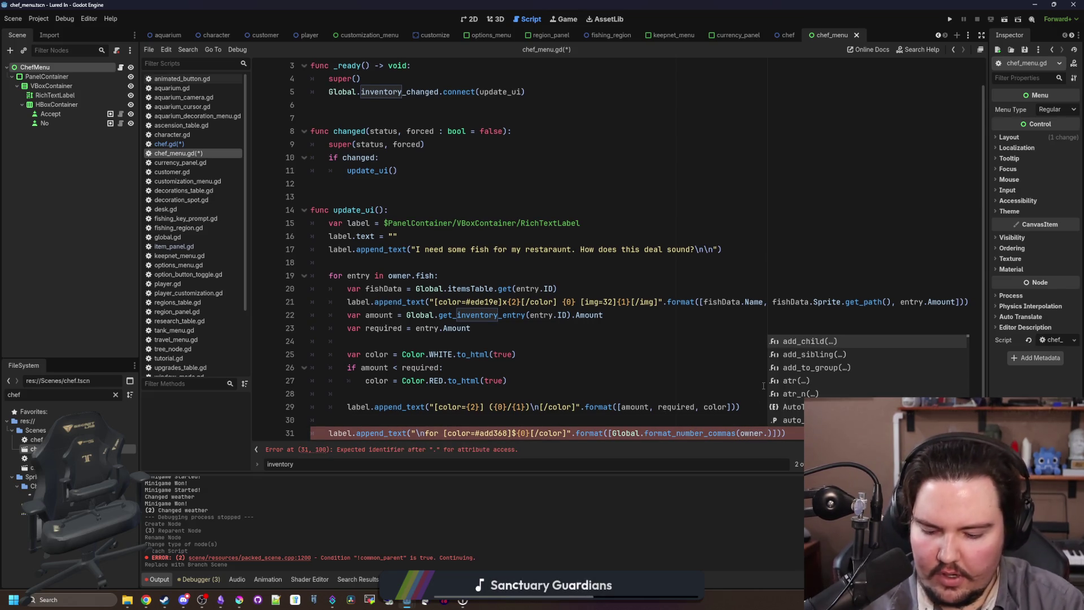
text(er)
click(560, 377)
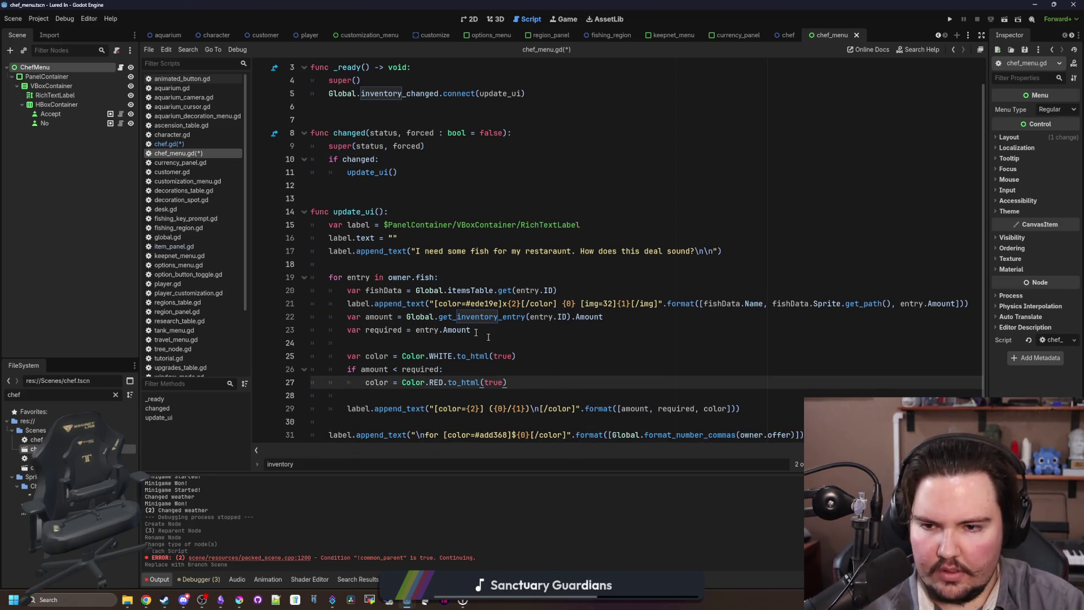
scroll(461, 300, up, 1)
click(385, 213)
key(ctrl+s)
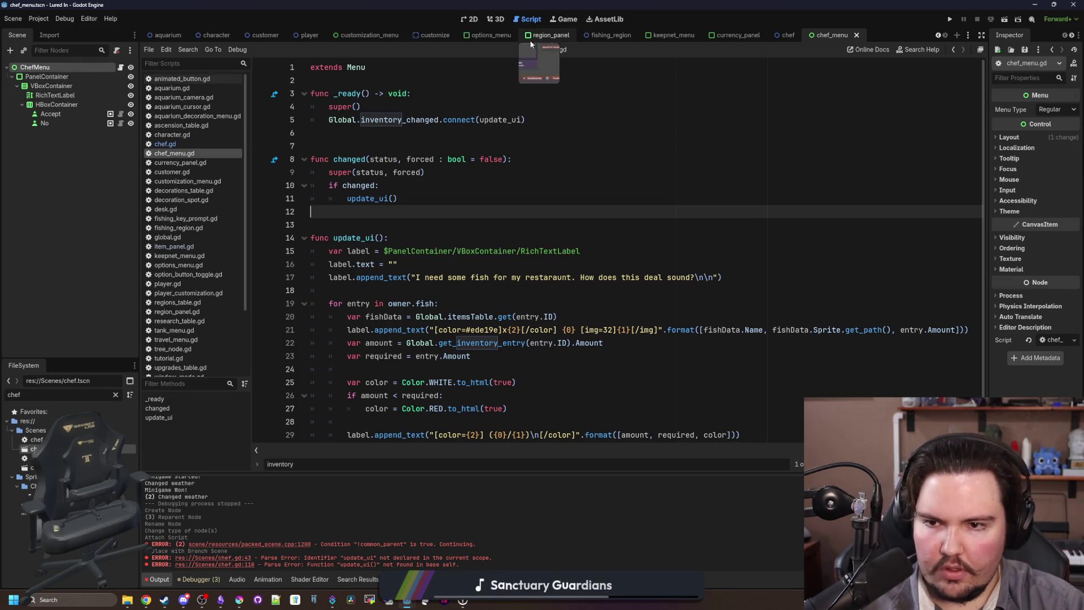
click(470, 19)
- Set the ChefMenu root's Layout > Transform Size to x 0 and y 0
scroll(314, 205, down, 3)
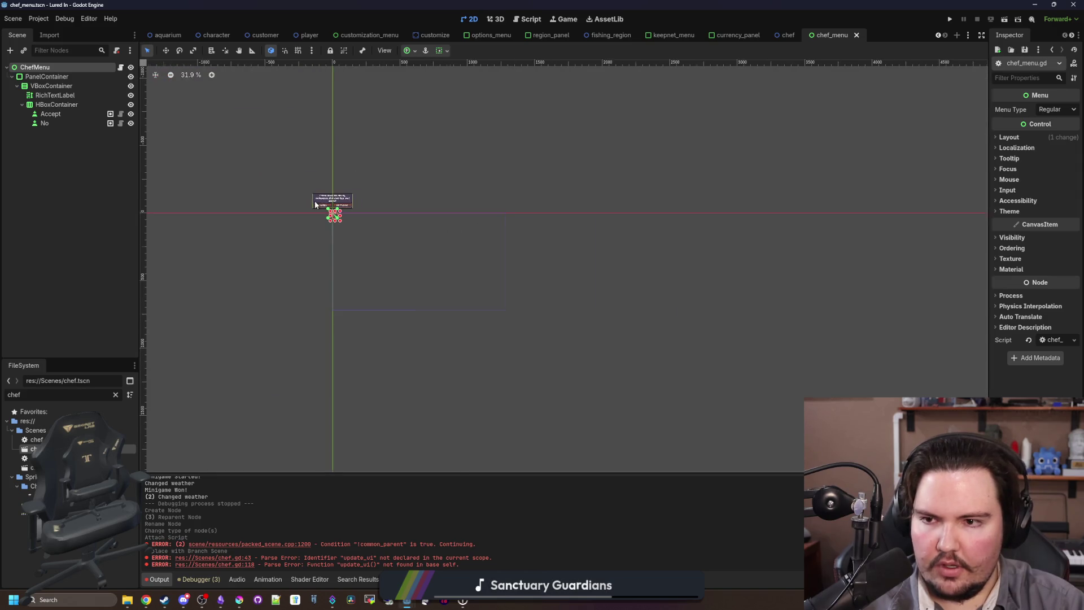
scroll(314, 206, up, 8)
click(1009, 138)
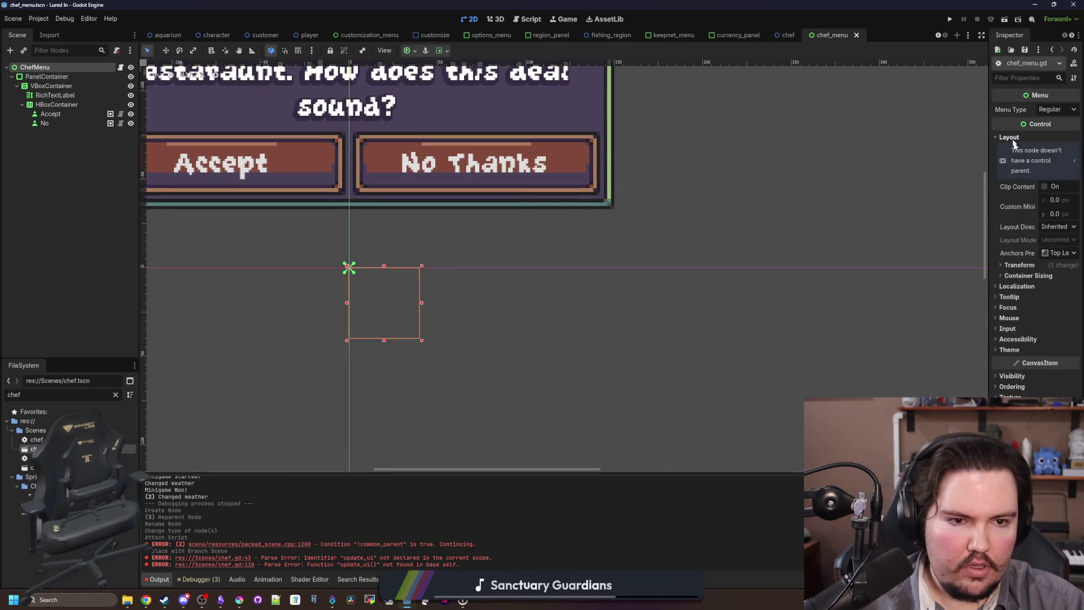
click(1019, 265)
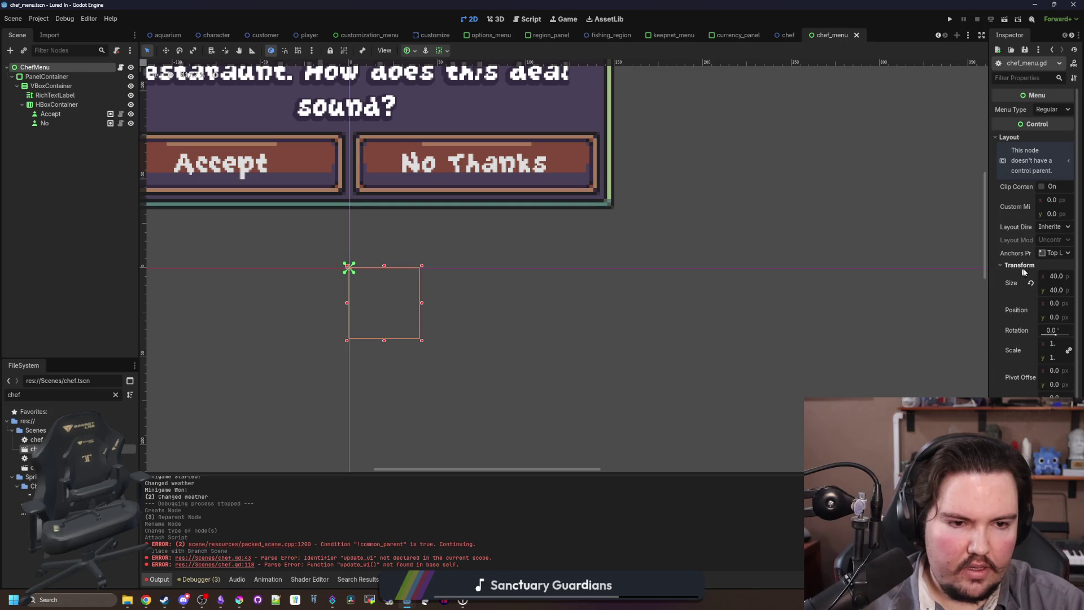
click(1055, 276)
text(0)
key(Return)
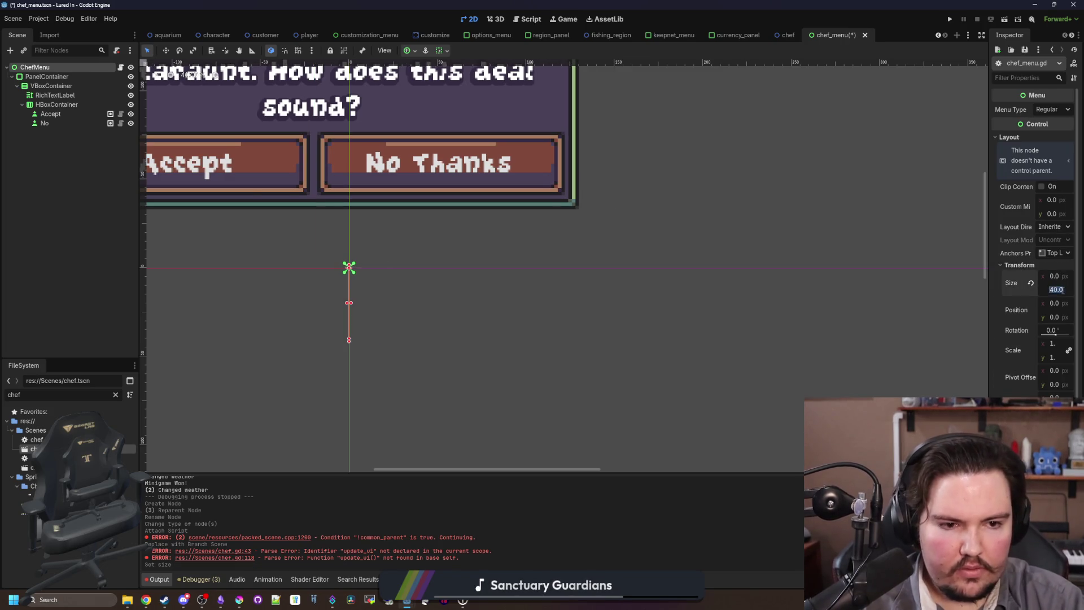
text(0)
key(Return)
scroll(763, 265, down, 3)
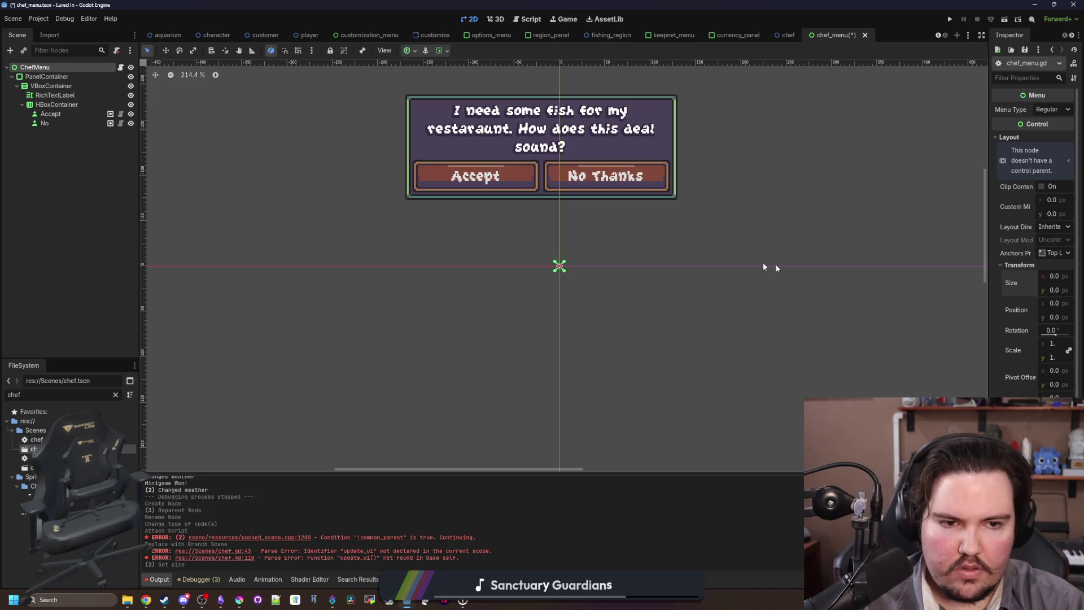
click(408, 142)
scroll(507, 222, down, 1)
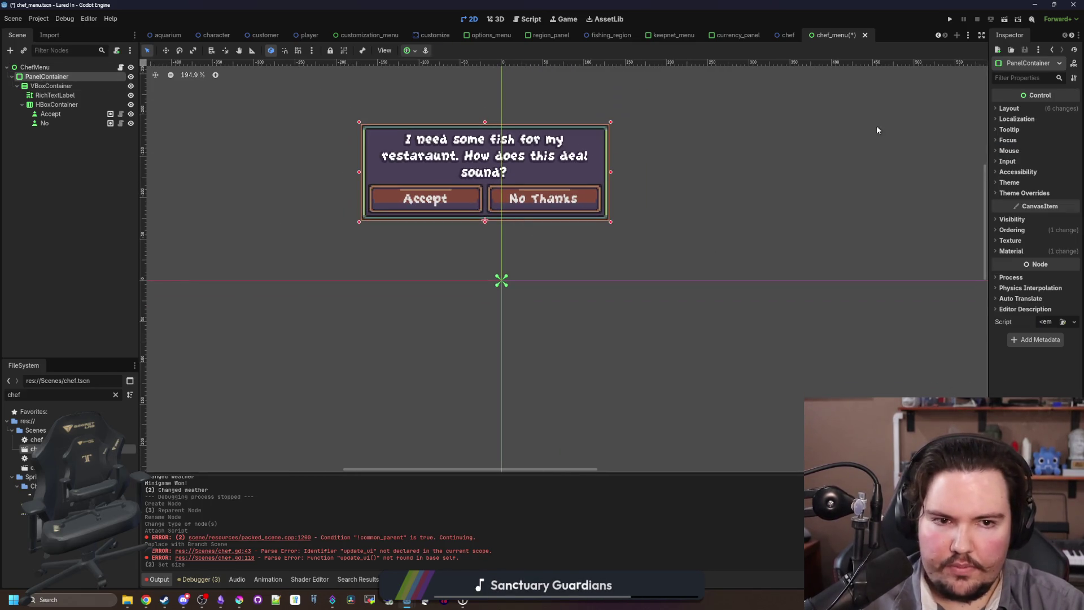
scroll(489, 175, up, 2)
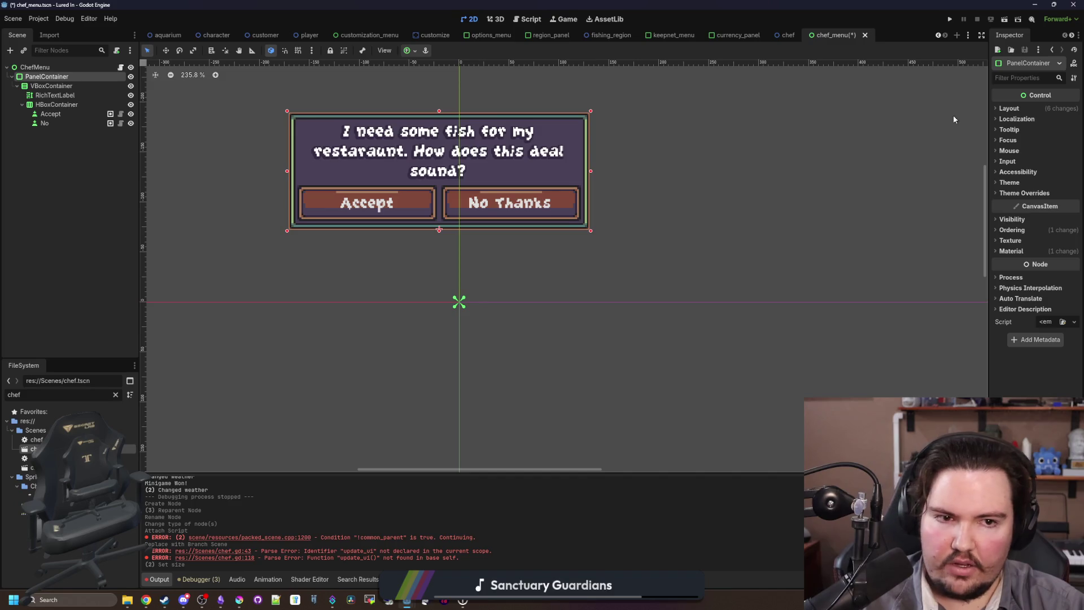
- Anchor the PanelContainer with the Center Bottom preset and save the chef_menu scene
click(1008, 109)
scroll(547, 286, down, 3)
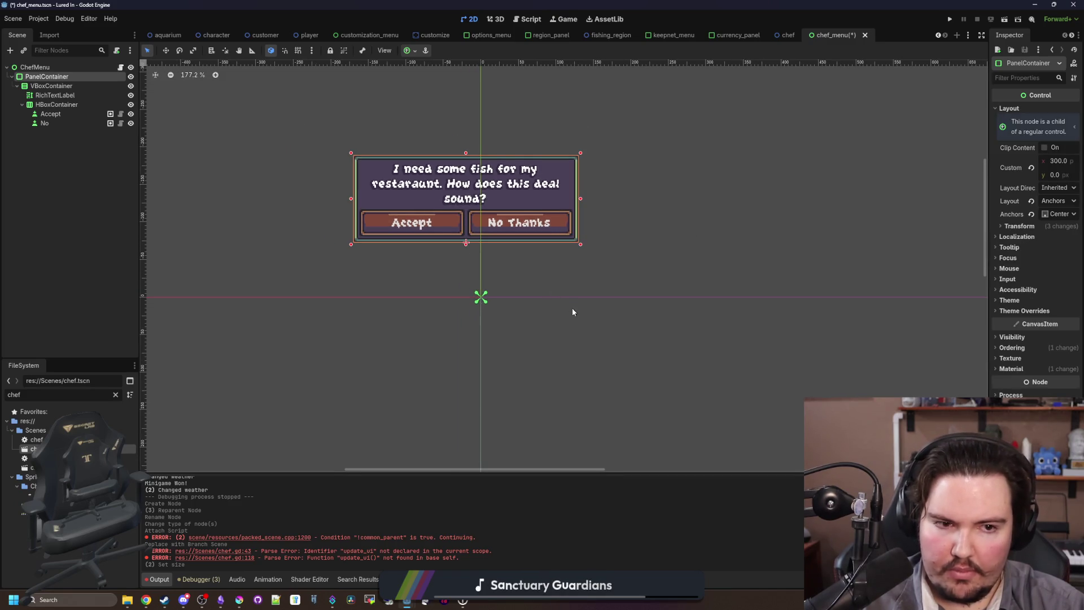
scroll(648, 285, up, 3)
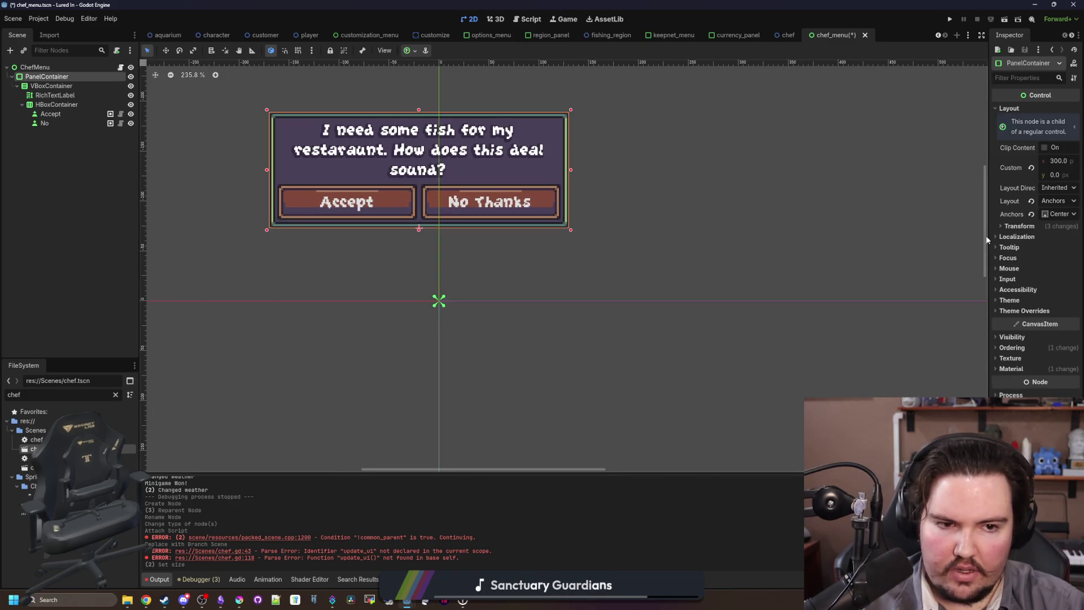
click(1059, 213)
click(1054, 333)
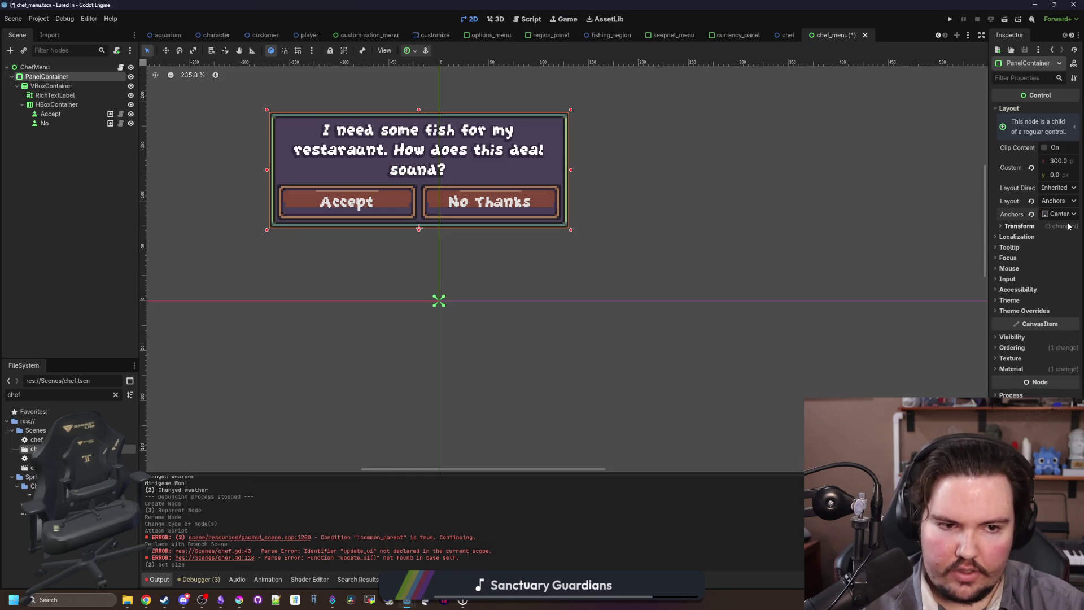
click(1067, 215)
click(1050, 317)
click(1060, 213)
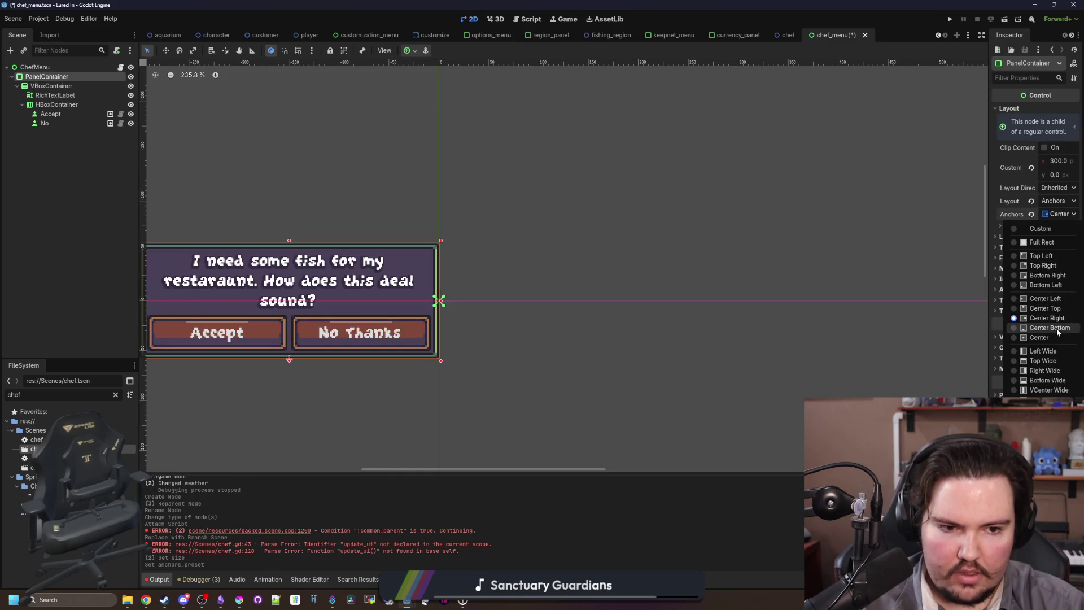
click(1049, 328)
scroll(440, 294, down, 6)
key(ctrl+s)
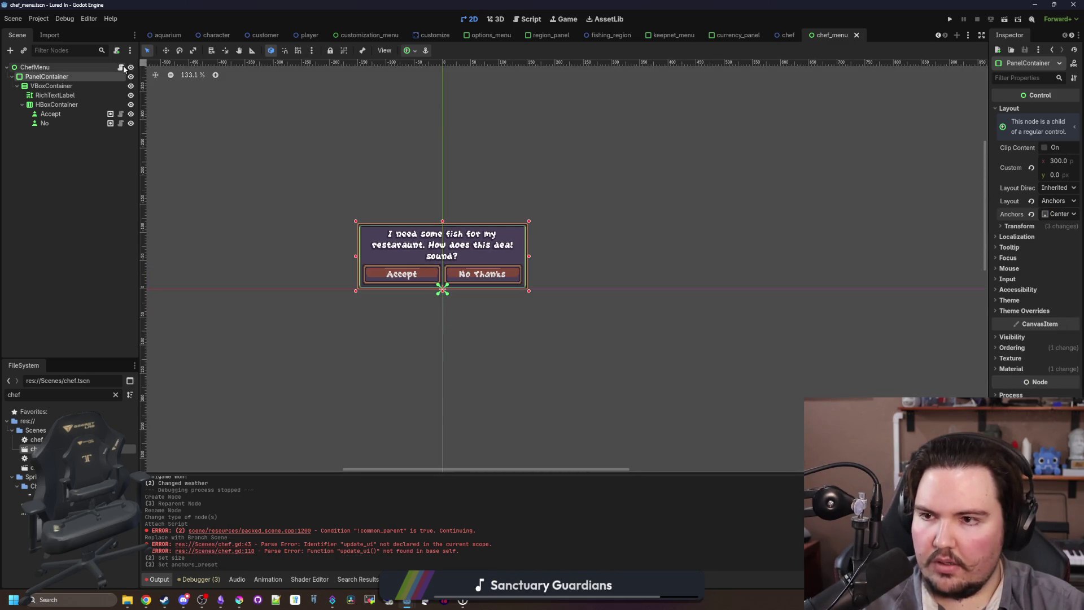
- Go back to the ChefMenu script and save again
click(121, 67)
key(ctrl+s)
click(386, 218)
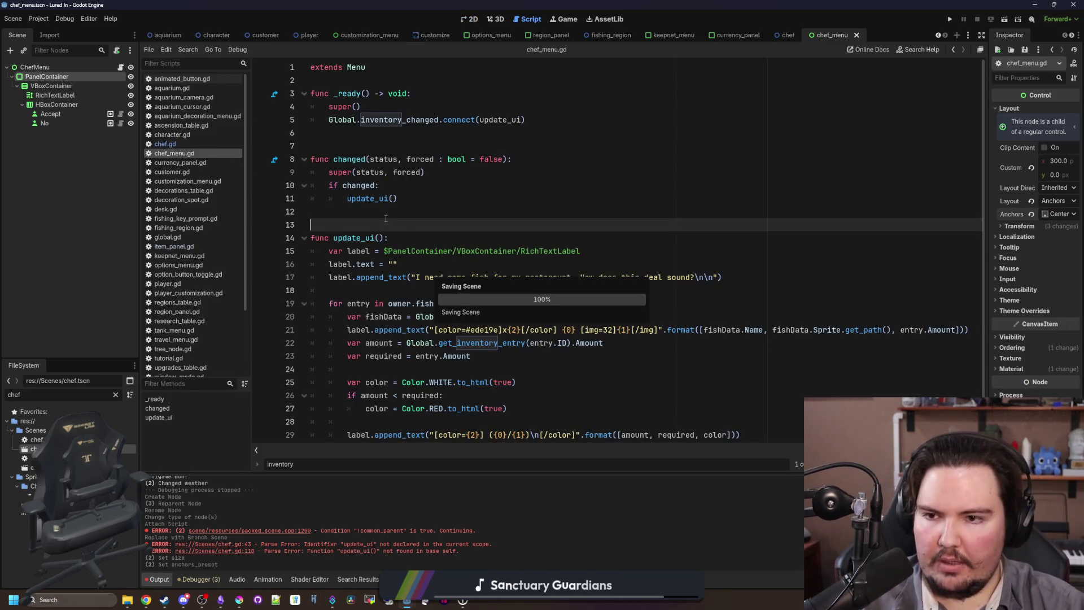
click(468, 19)
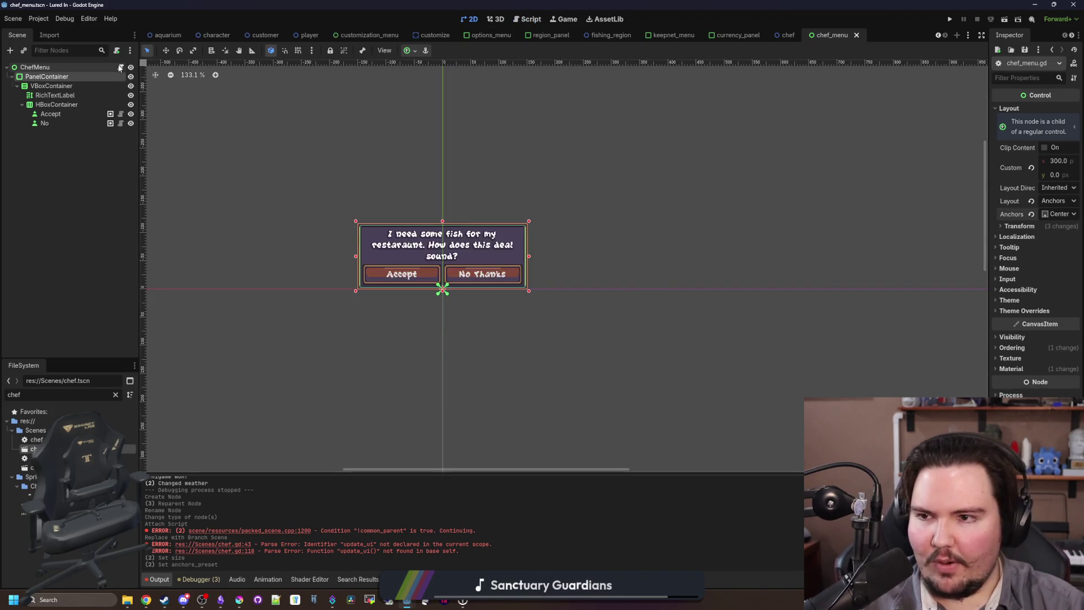
click(120, 67)
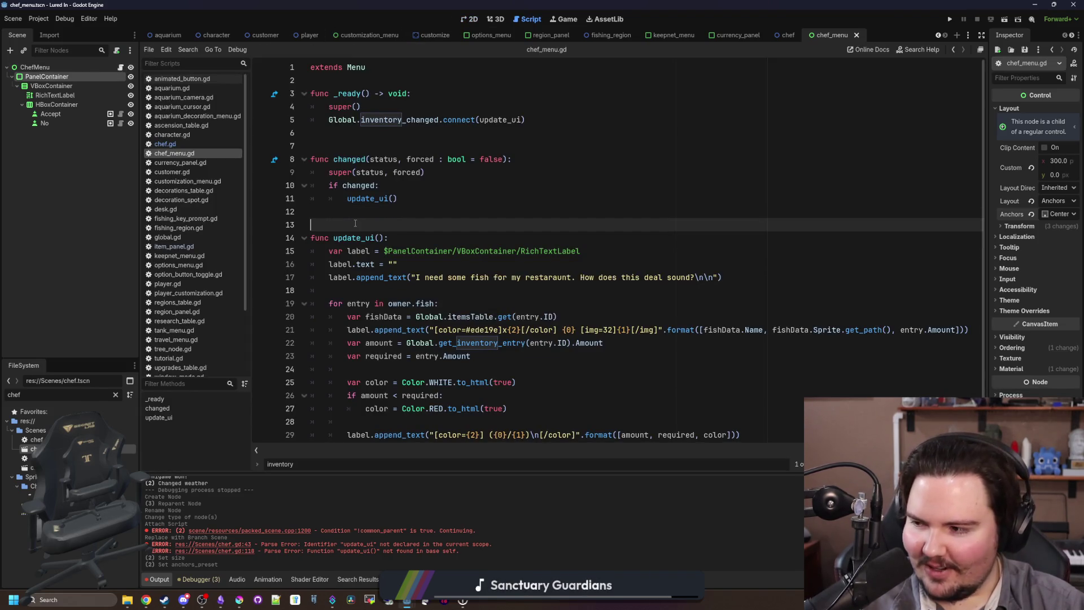
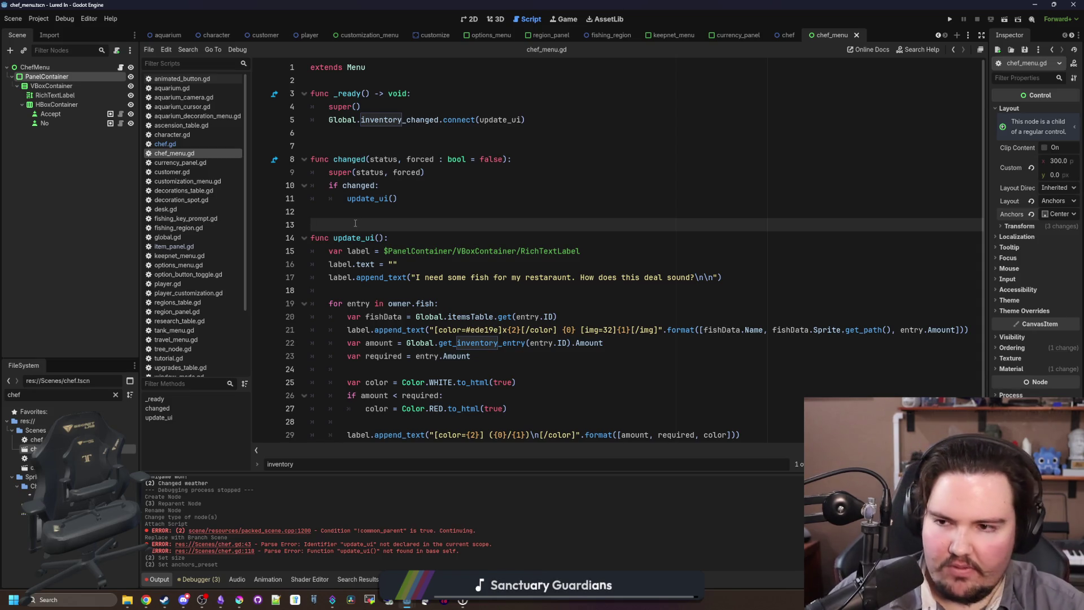
- In the chef scene, select ChefMenu and raise it to (0, -35) with the Move tool
click(468, 19)
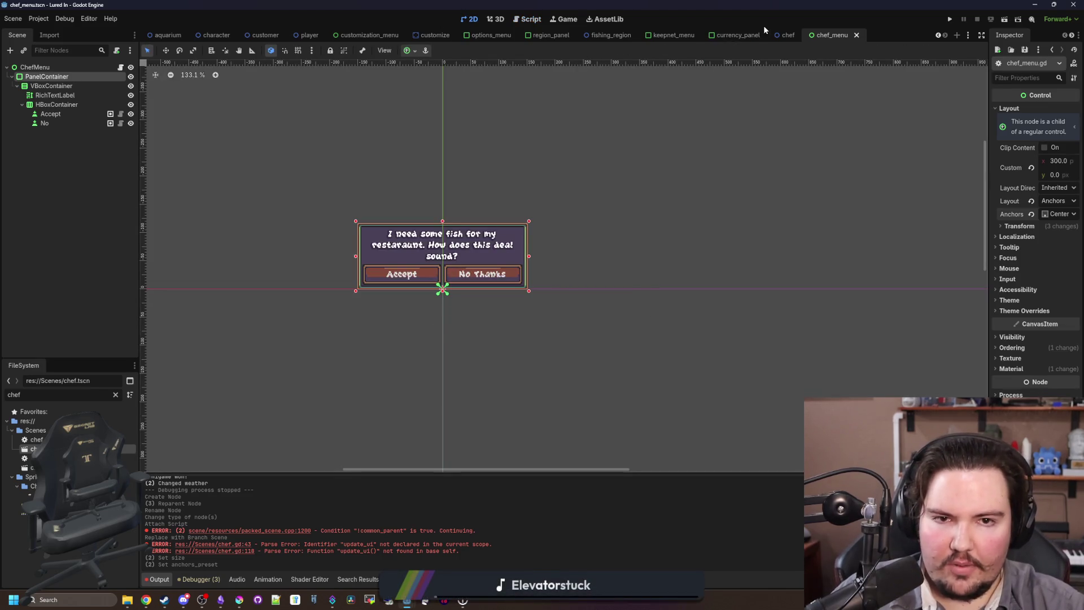
click(785, 35)
scroll(469, 228, down, 3)
scroll(482, 307, up, 3)
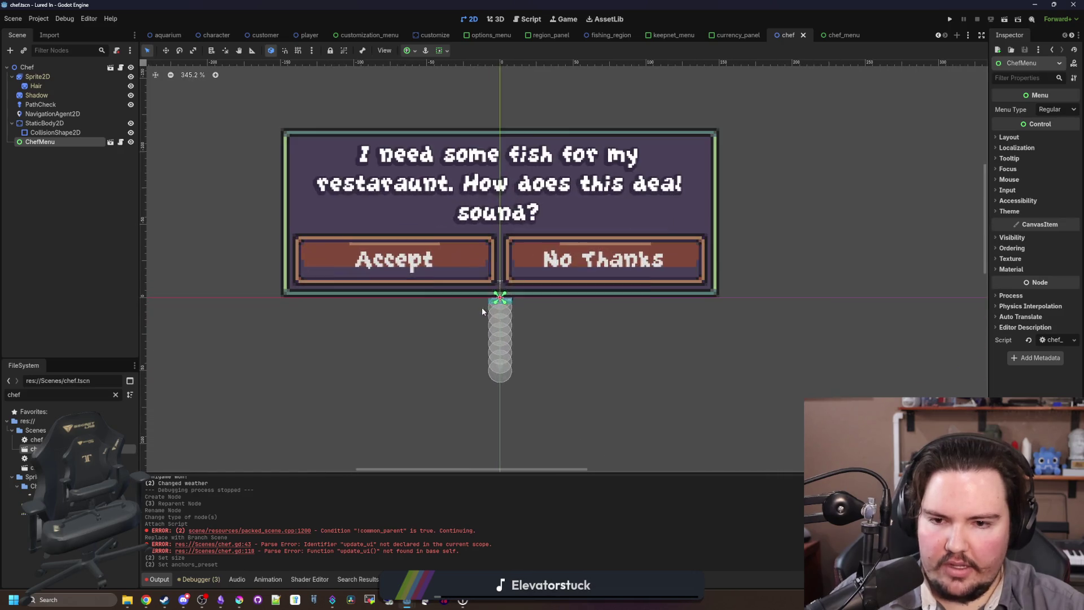
click(77, 133)
click(52, 143)
scroll(540, 222, up, 3)
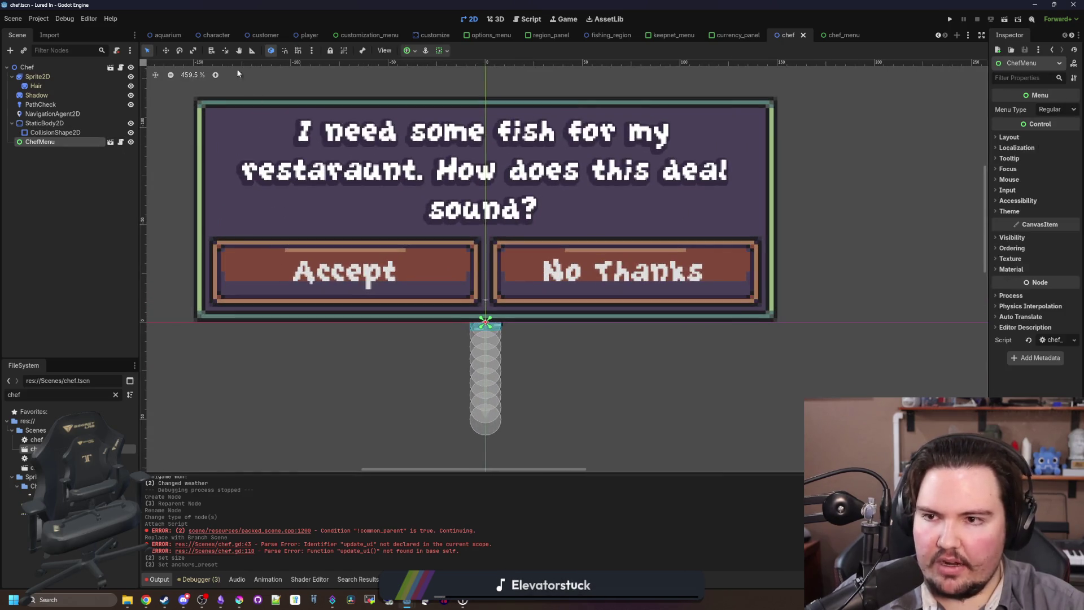
click(164, 50)
scroll(489, 334, up, 4)
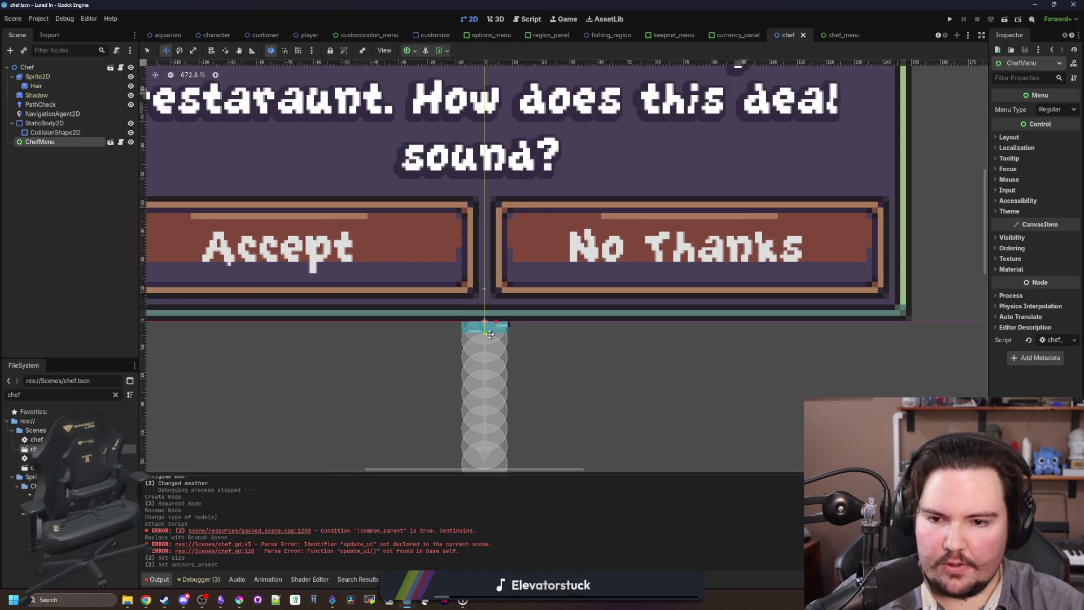
drag(486, 335, 483, 229)
- Save the chef scene and open the Chef node's chef.gd script
scroll(474, 289, down, 7)
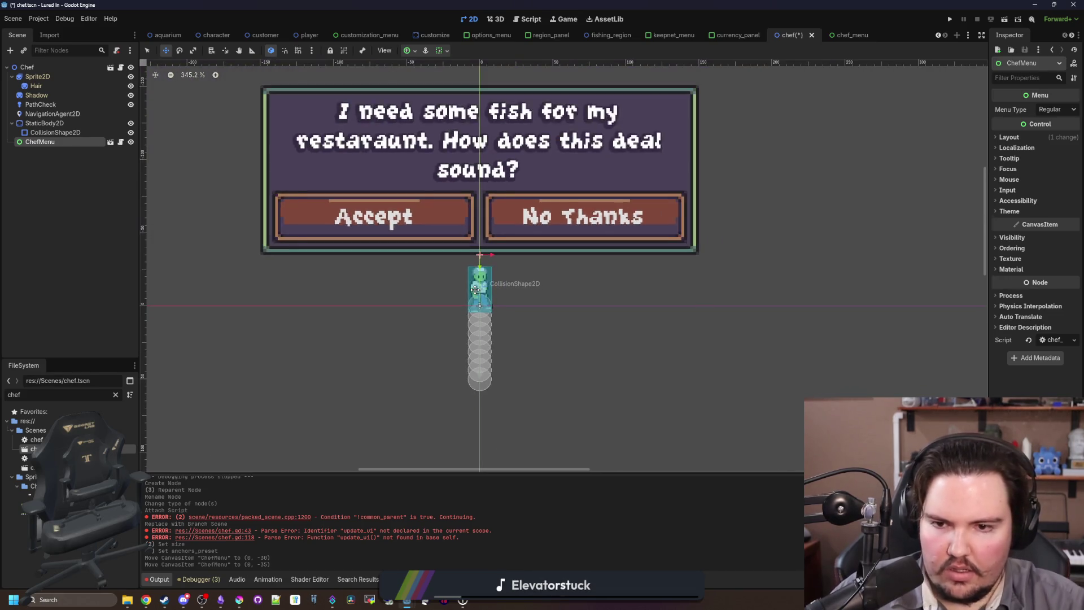
scroll(475, 290, down, 2)
scroll(475, 290, up, 4)
key(ctrl+s)
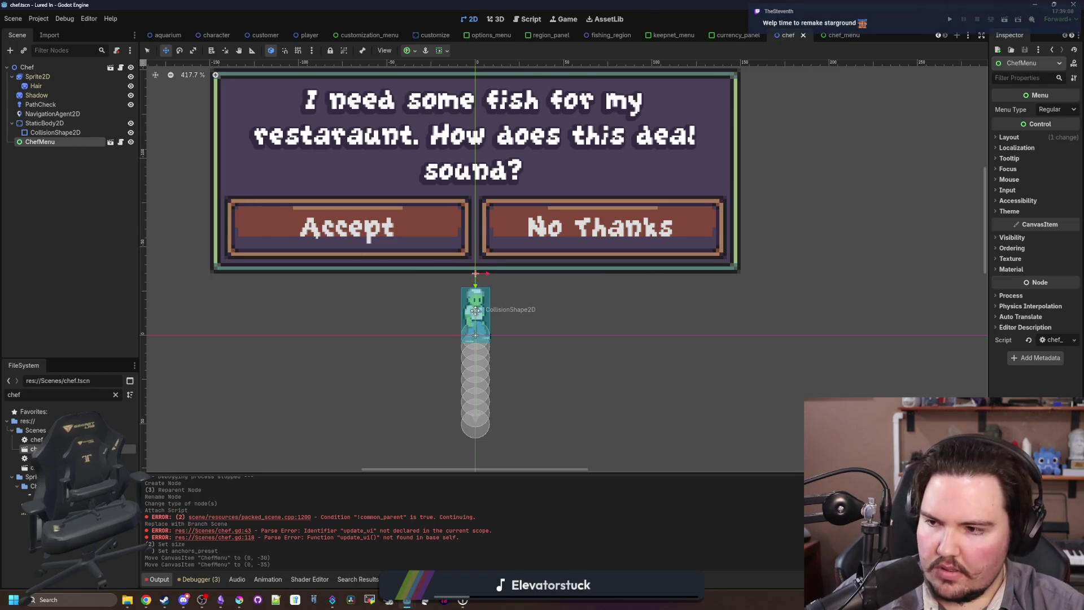
scroll(475, 311, up, 2)
scroll(475, 310, down, 5)
key(ctrl+s)
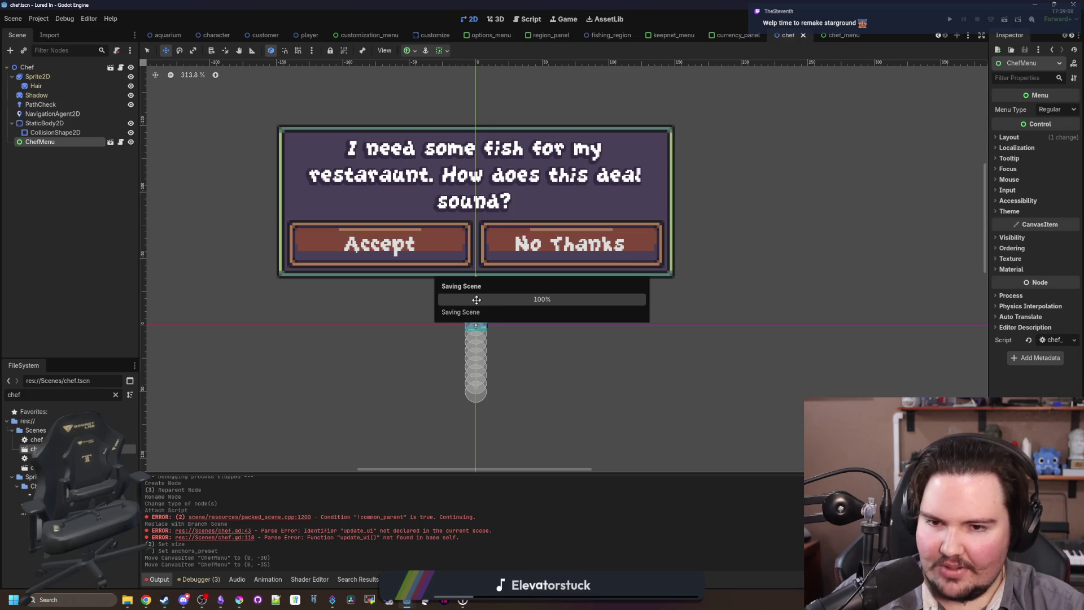
click(121, 68)
scroll(379, 265, up, 3)
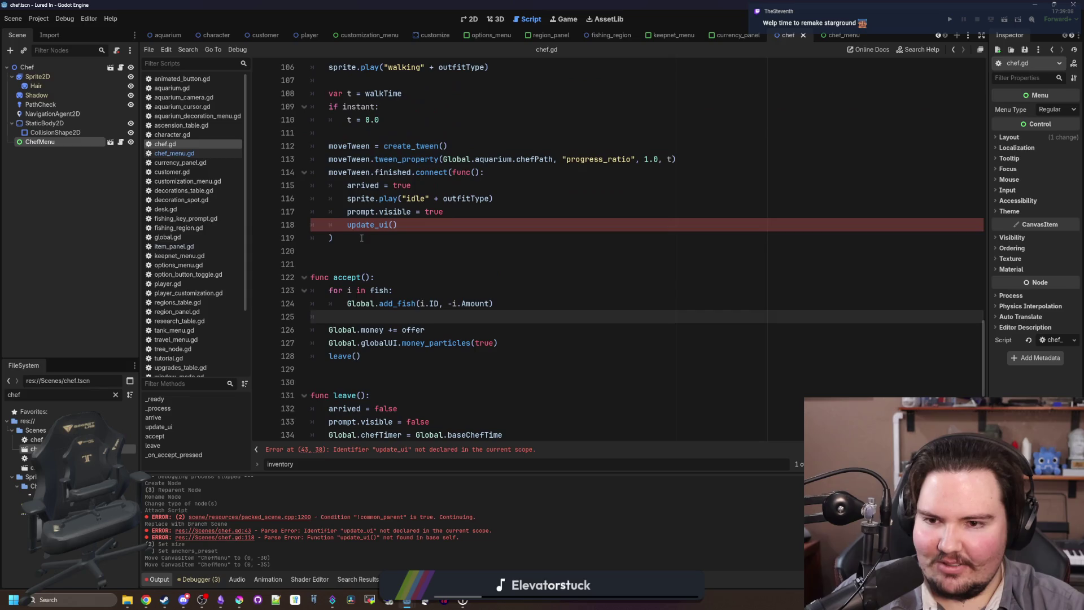
- Prefix the update_ui() call on line 118 with the ChefMenu node path
scroll(378, 265, up, 2)
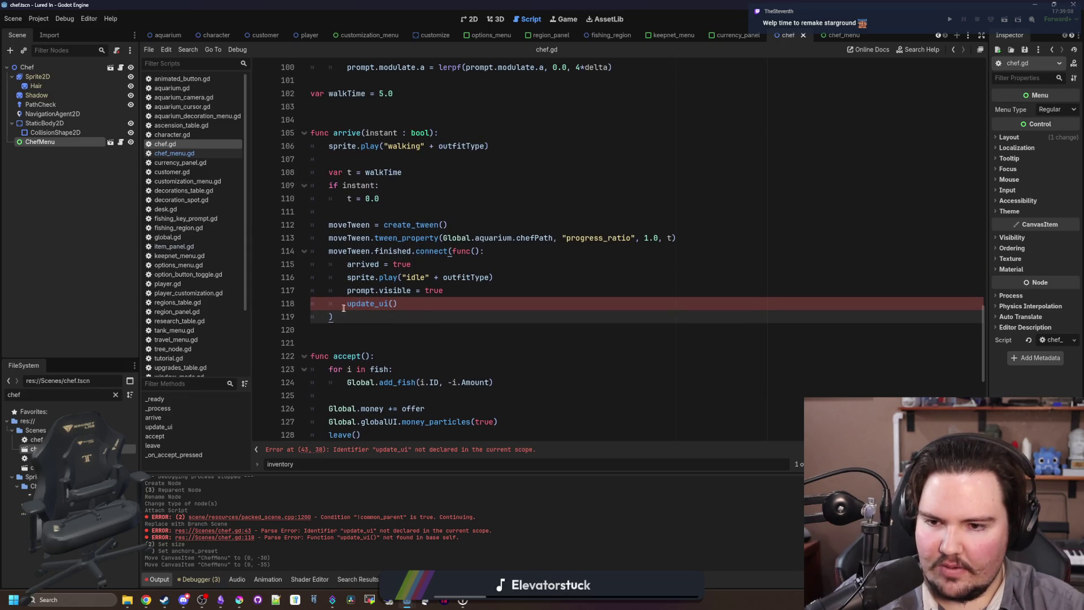
click(339, 302)
mouse_move(37, 145)
mouse_down()
mouse_move(344, 313)
mouse_move(348, 303)
mouse_up()
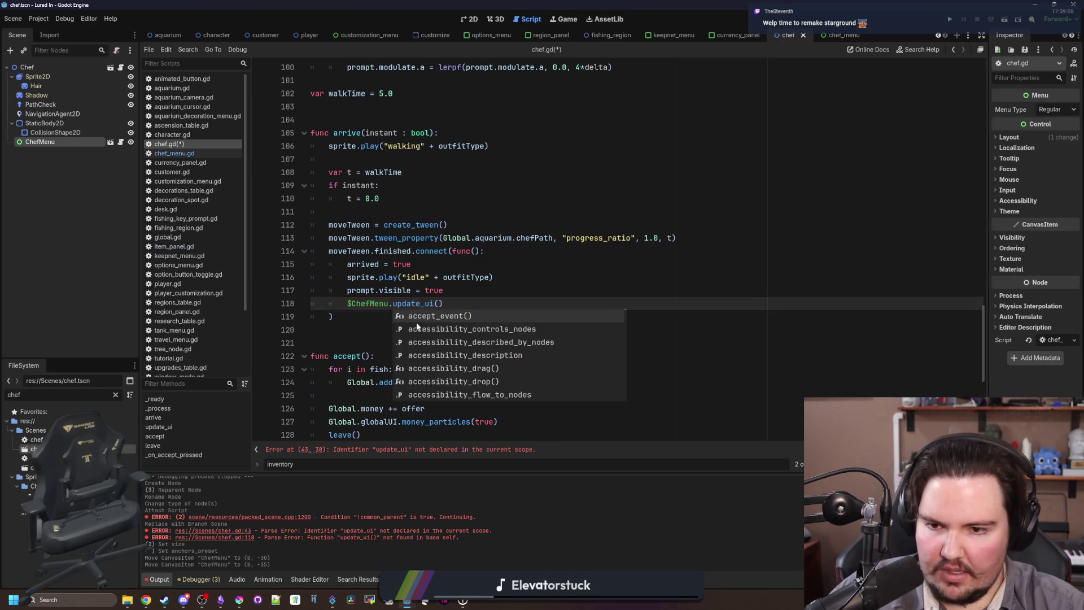
click(419, 329)
scroll(447, 308, down, 7)
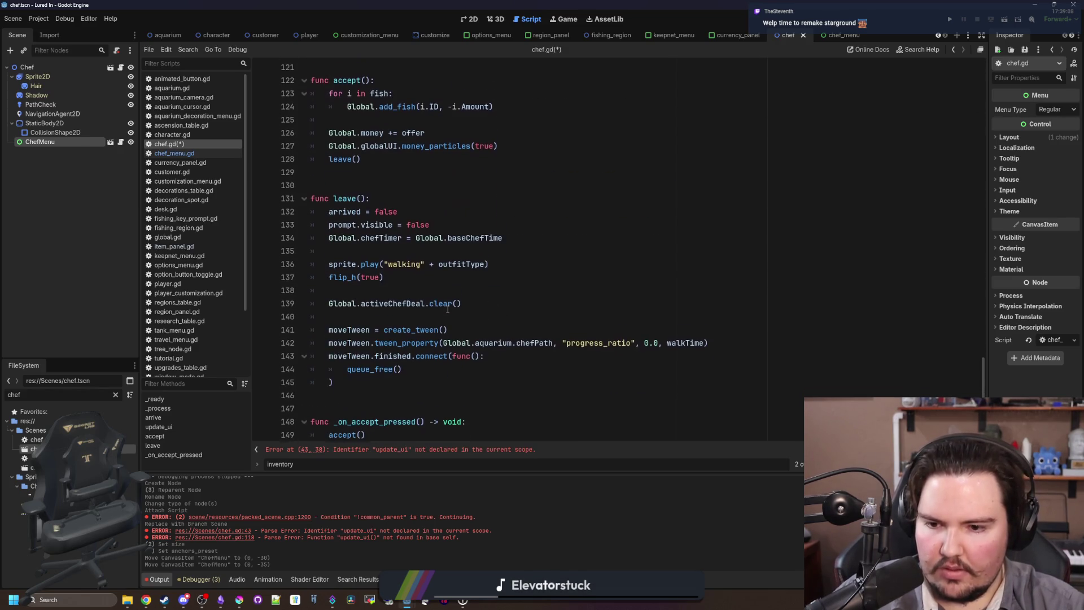
scroll(386, 285, up, 8)
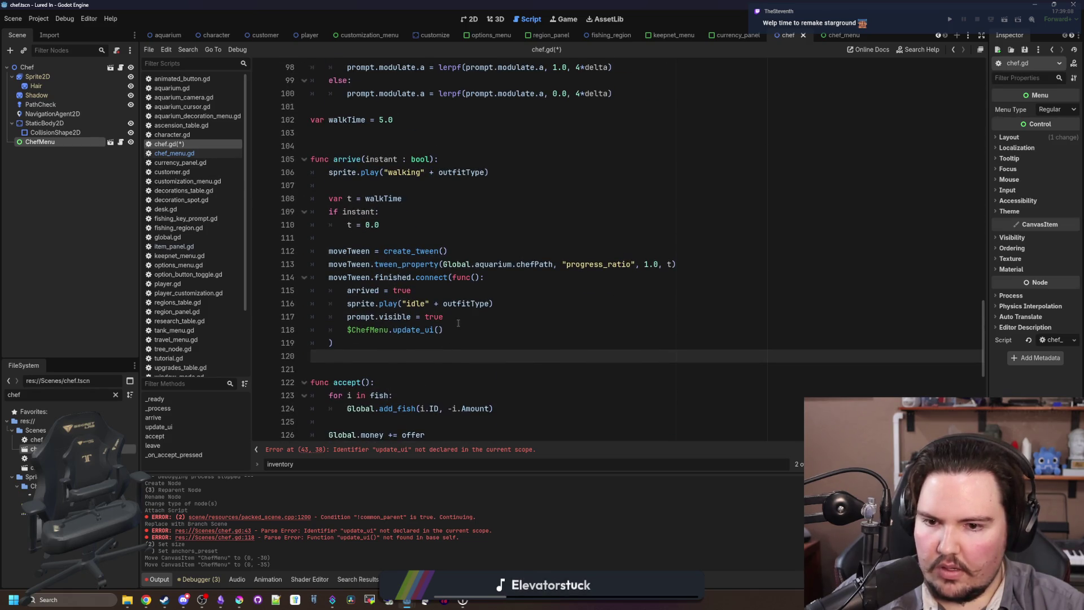
- Delete the erroring Global.inventory_changed.connect(update_ui) line from _ready and save chef.gd
click(423, 450)
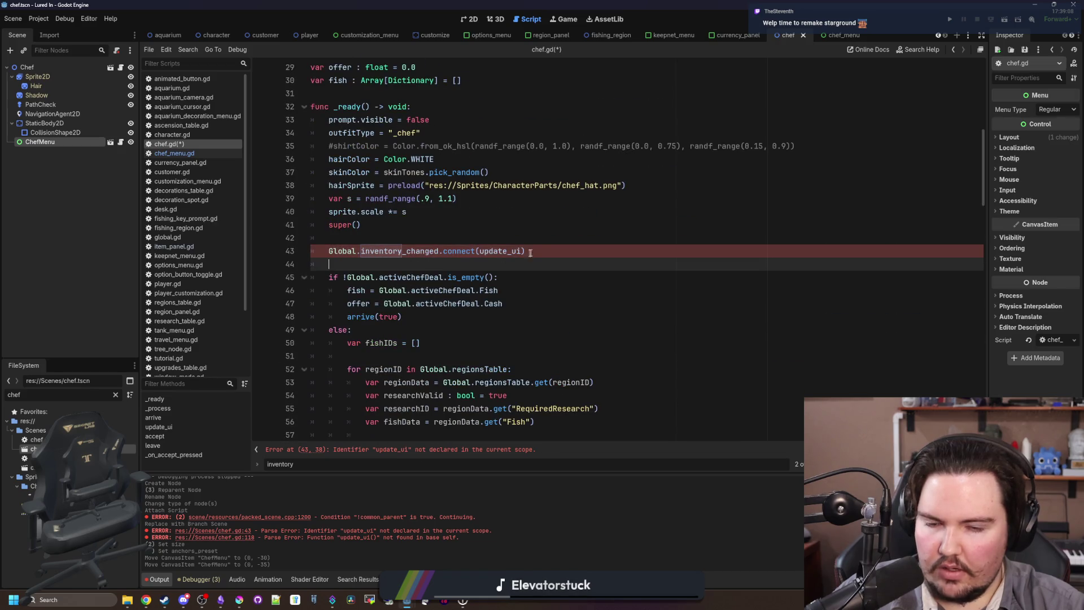
drag(410, 269, 383, 235)
key(BackSpace)
click(384, 235)
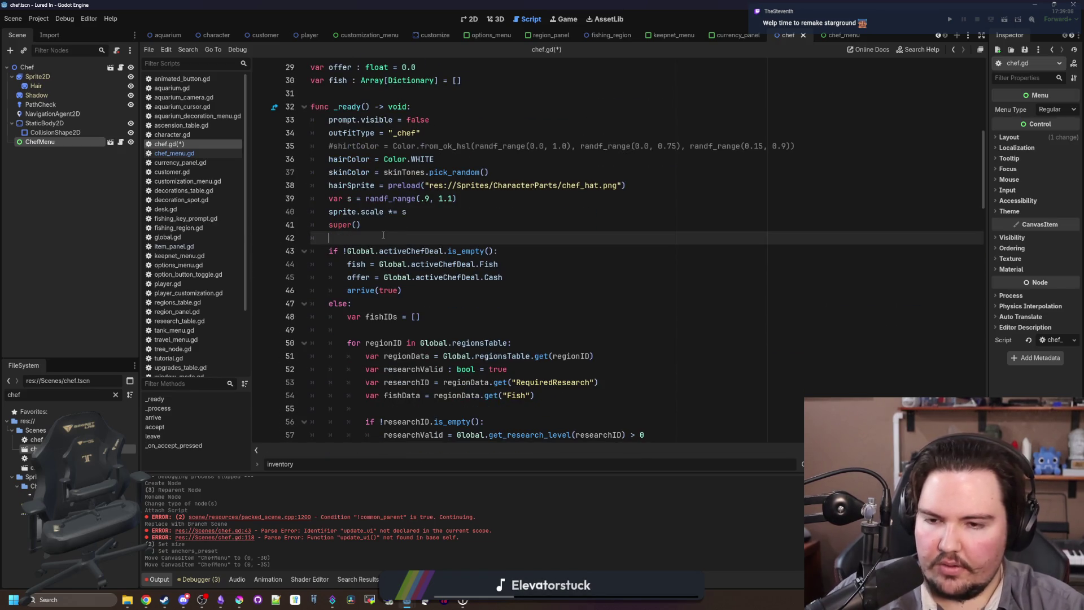
scroll(383, 235, down, 20)
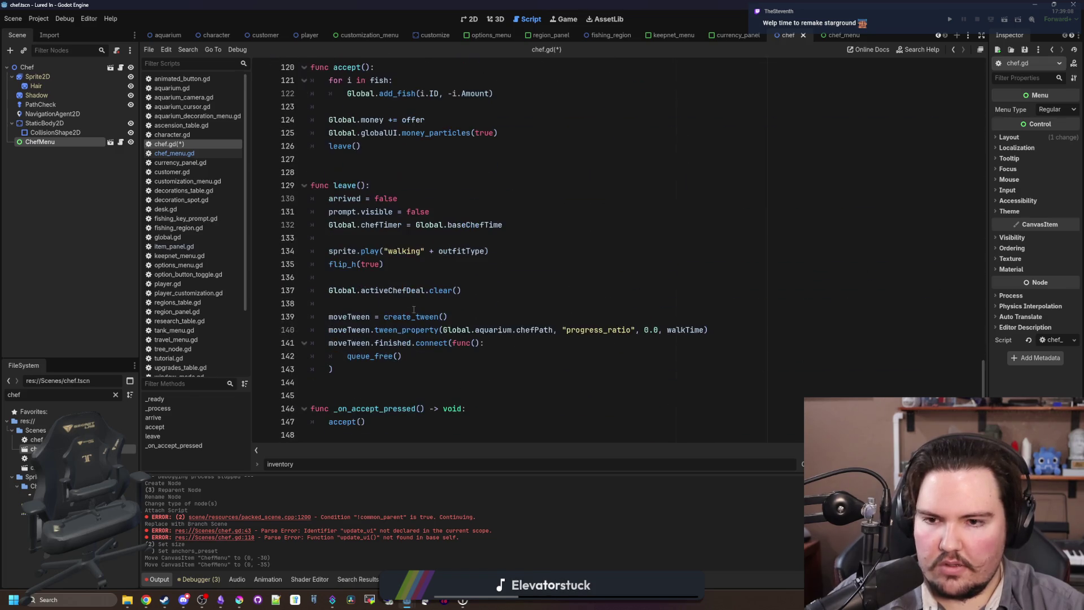
click(430, 283)
click(382, 238)
key(ctrl+s)
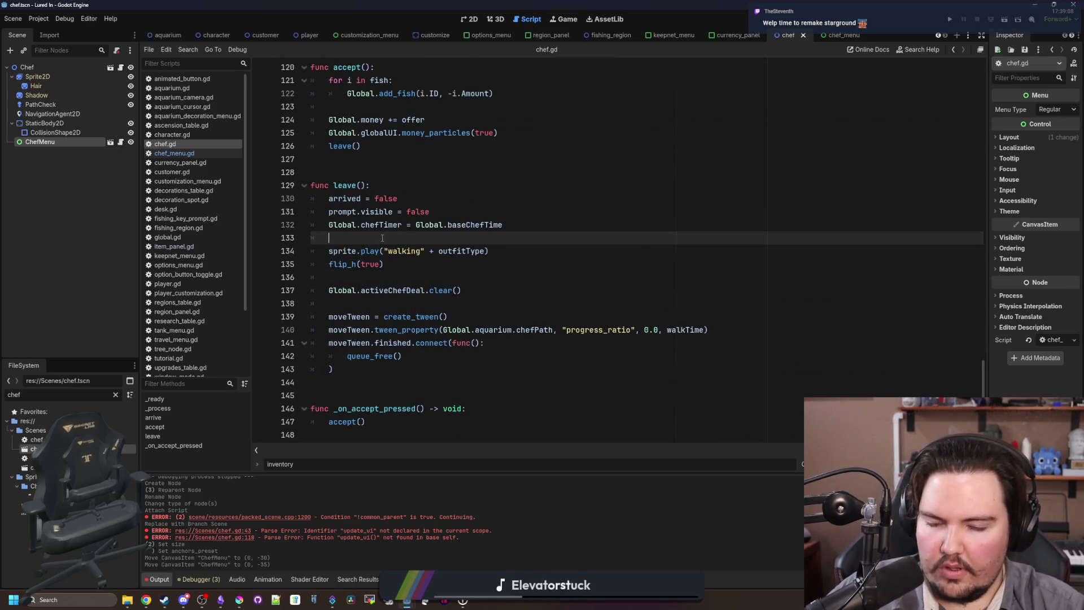
- Select the chef's StaticBody2D node in the Scene tree
click(358, 278)
click(387, 238)
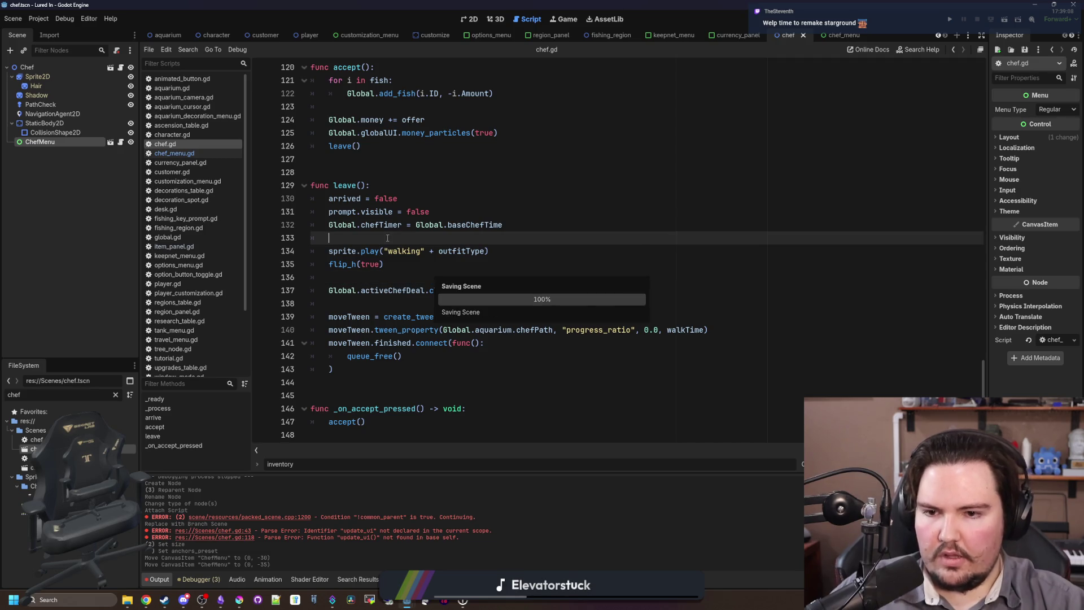
click(47, 68)
click(44, 123)
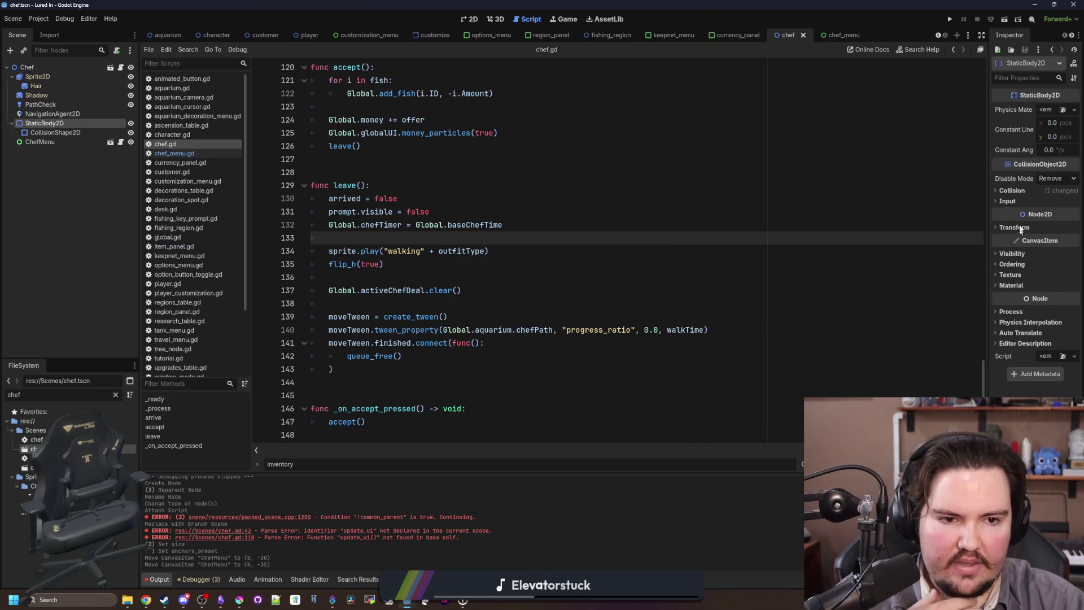
- Expand the StaticBody2D's Collision section to see that it uses collision layer 3
click(1011, 190)
drag(988, 215, 886, 215)
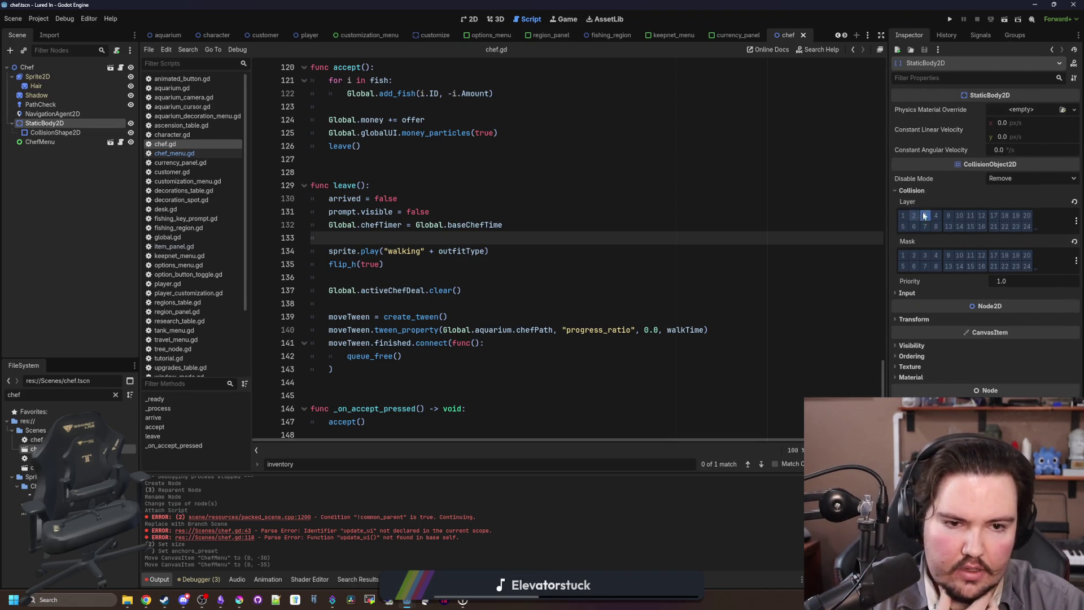
click(446, 158)
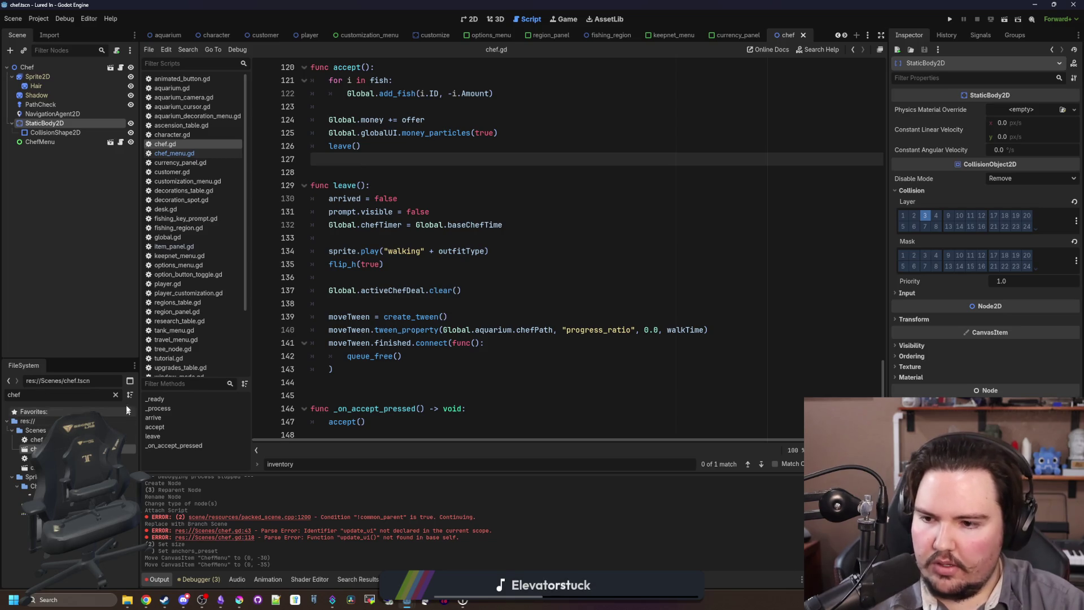
click(110, 67)
- Filter the FileSystem for 'aquarium_c' and open aquarium_cursor.gd
scroll(508, 226, up, 20)
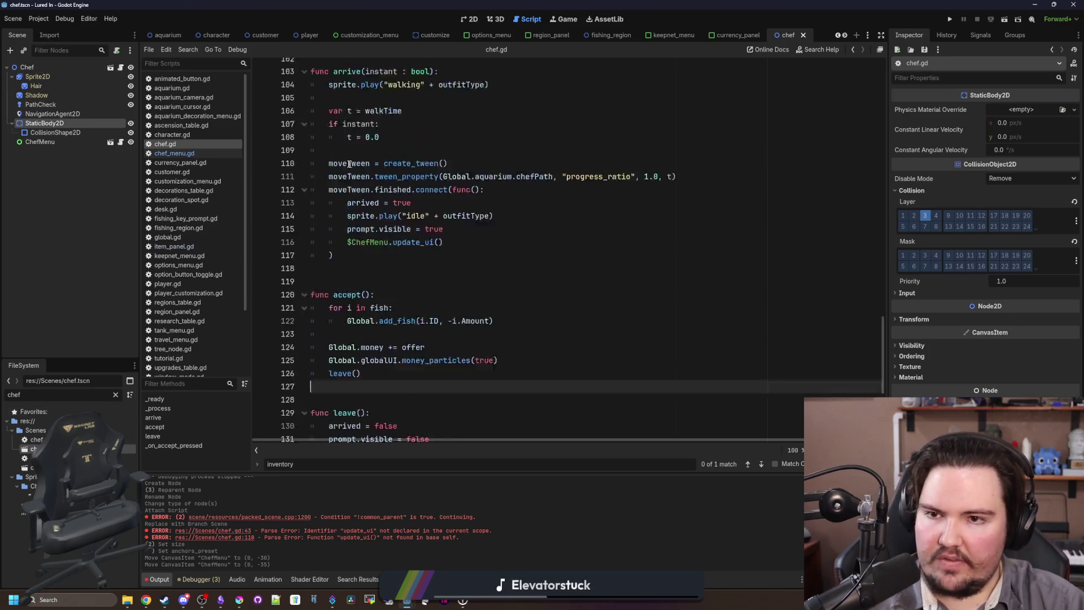
scroll(349, 107, up, 6)
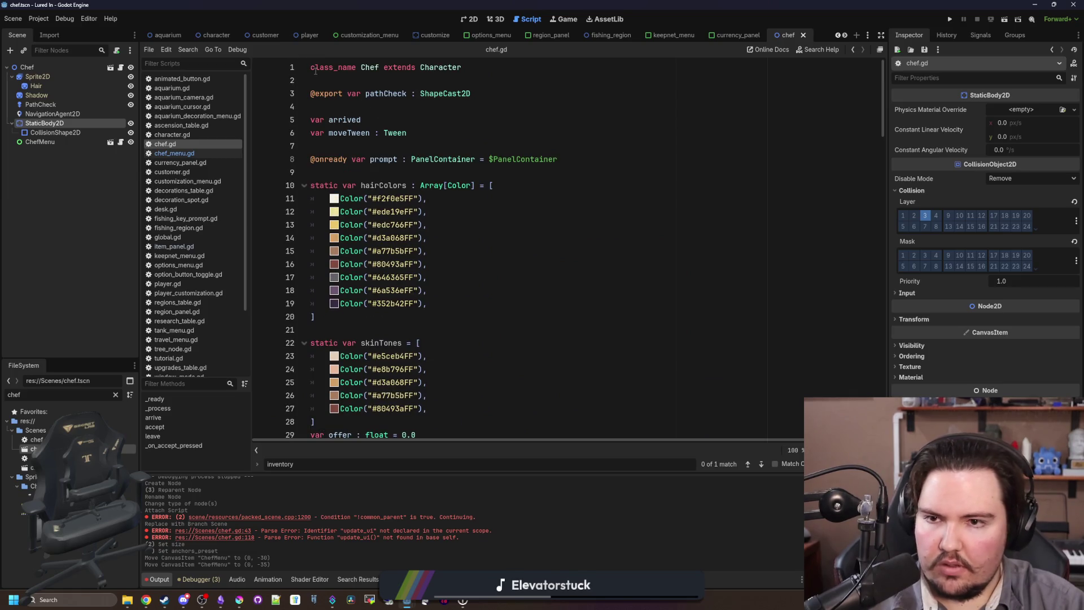
click(358, 79)
click(115, 394)
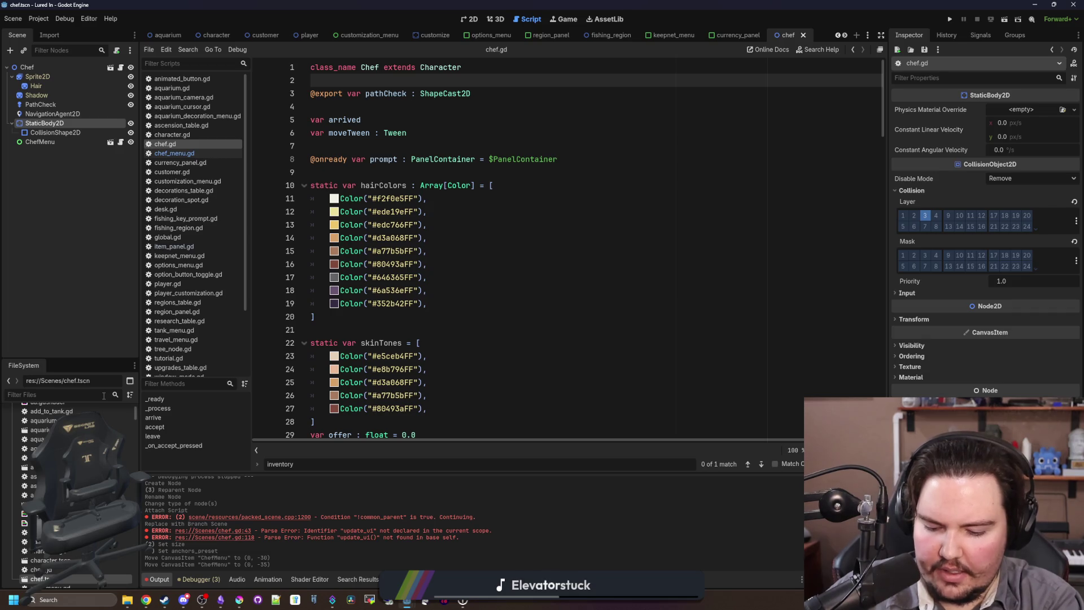
text(aquarium_c)
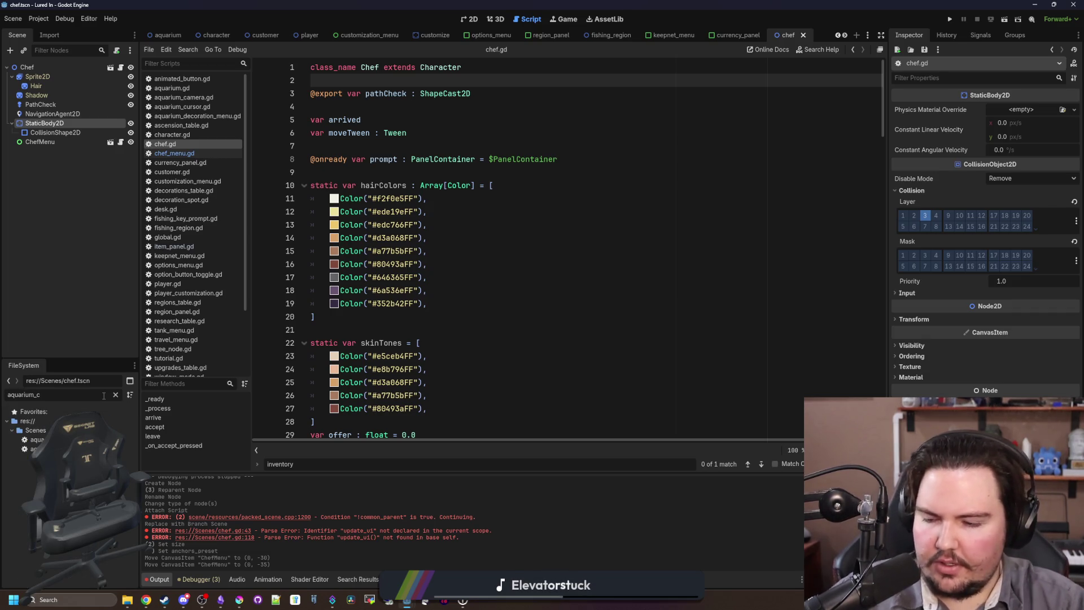
double_click(34, 448)
click(506, 290)
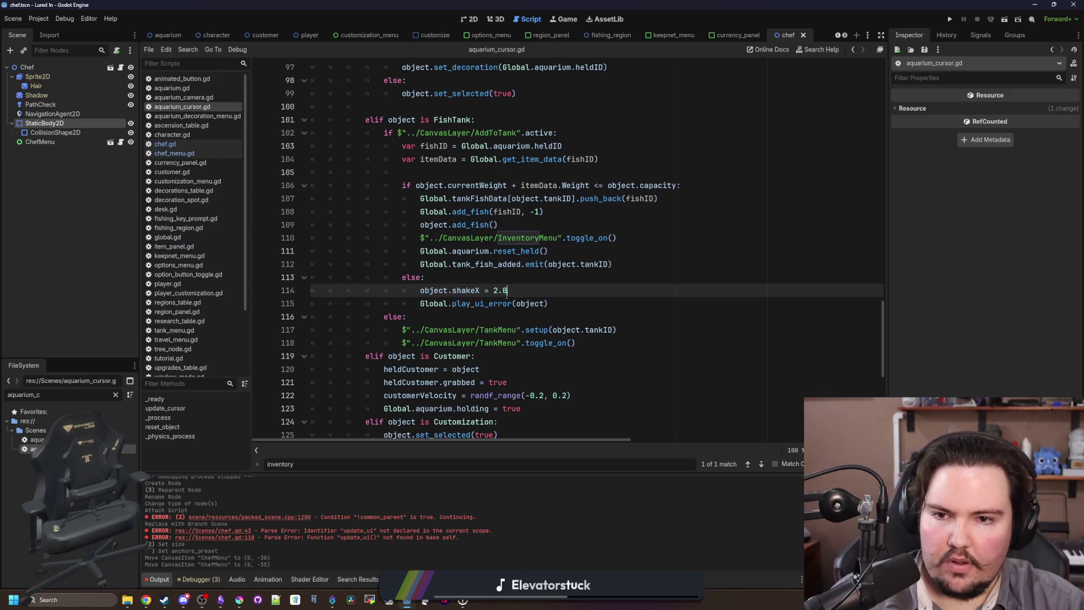
- Add an 'elif object is Chef:' branch after the Customization branch in aquarium_cursor.gd
click(483, 173)
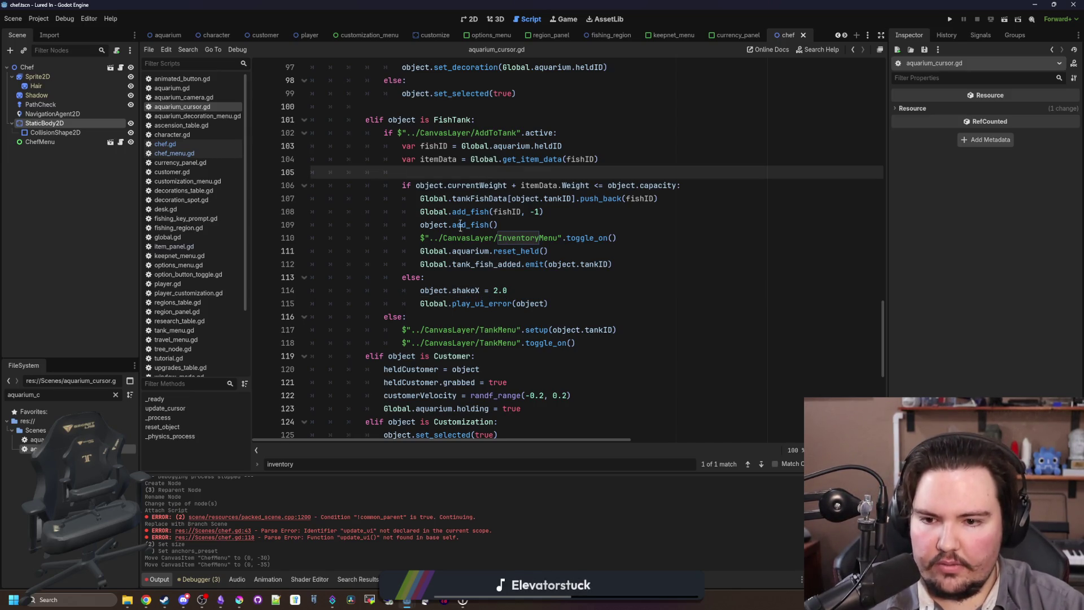
scroll(460, 226, down, 3)
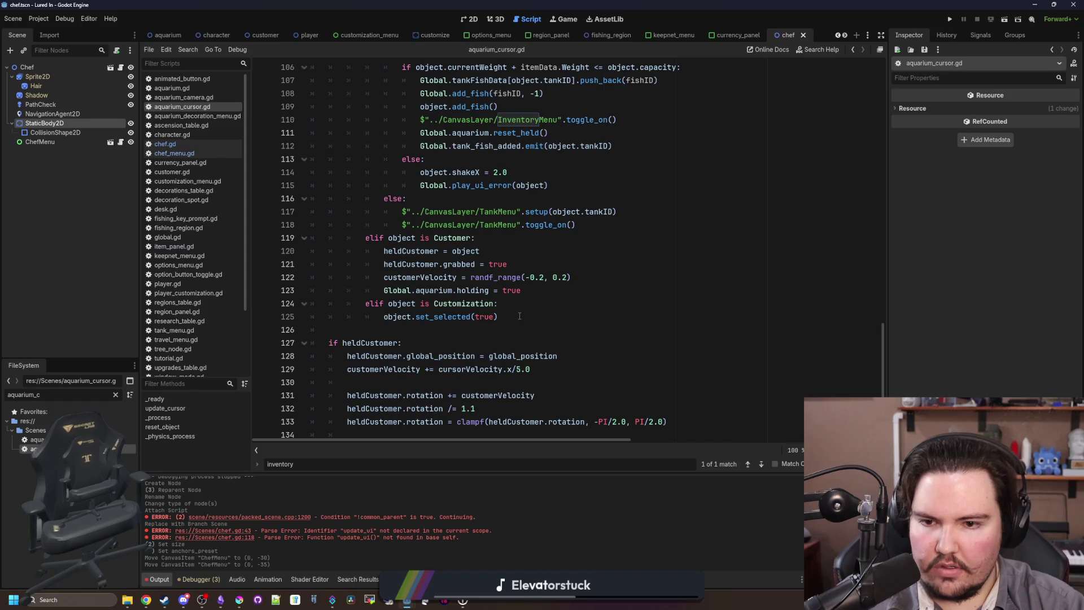
click(519, 316)
key(Return)
text(elif object is)
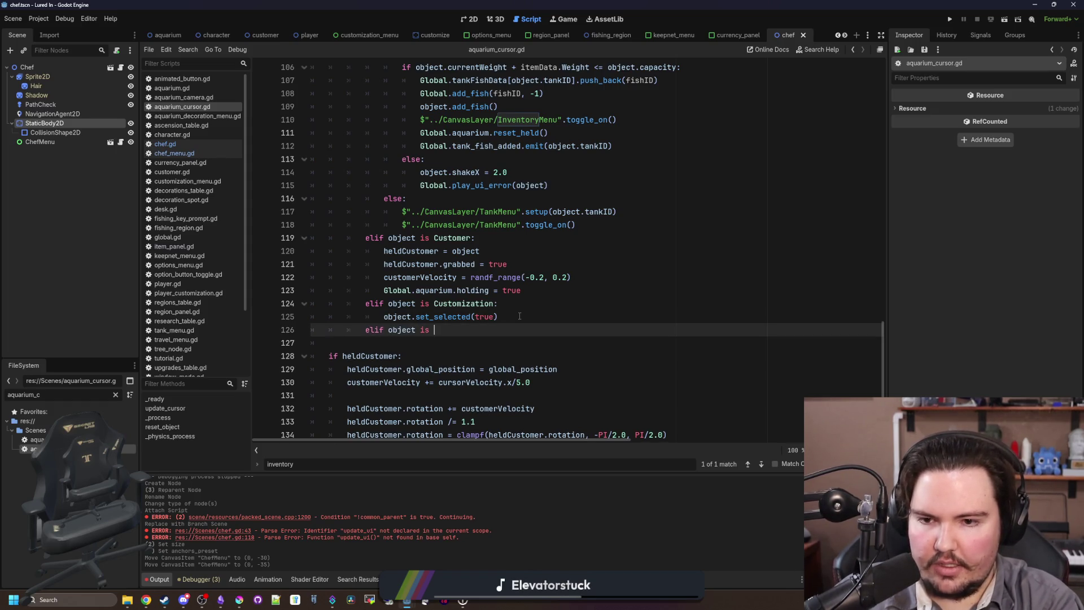
text(Chef:)
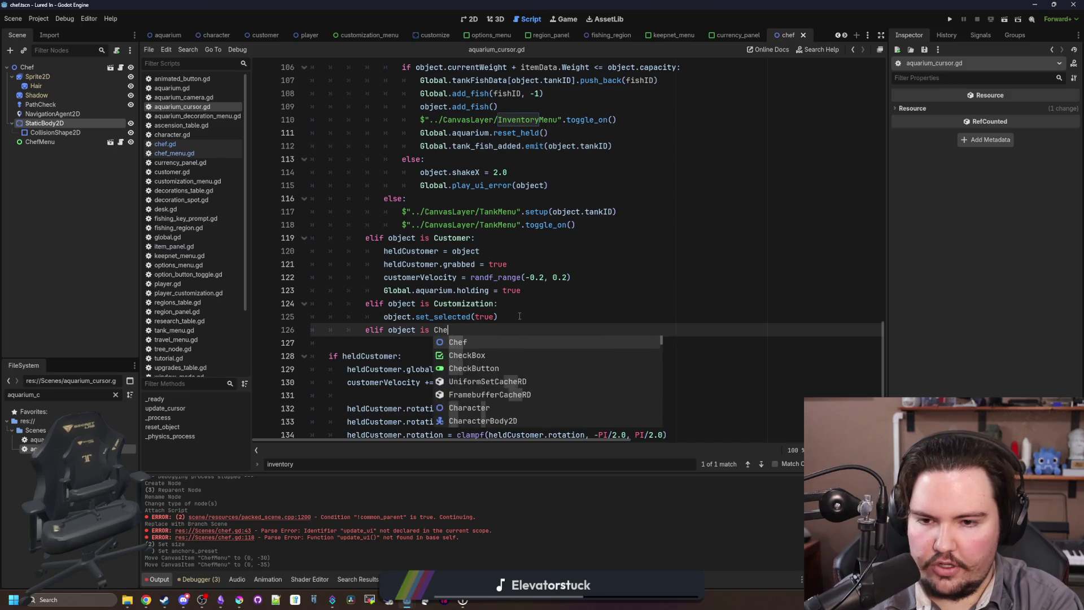
key(Return)
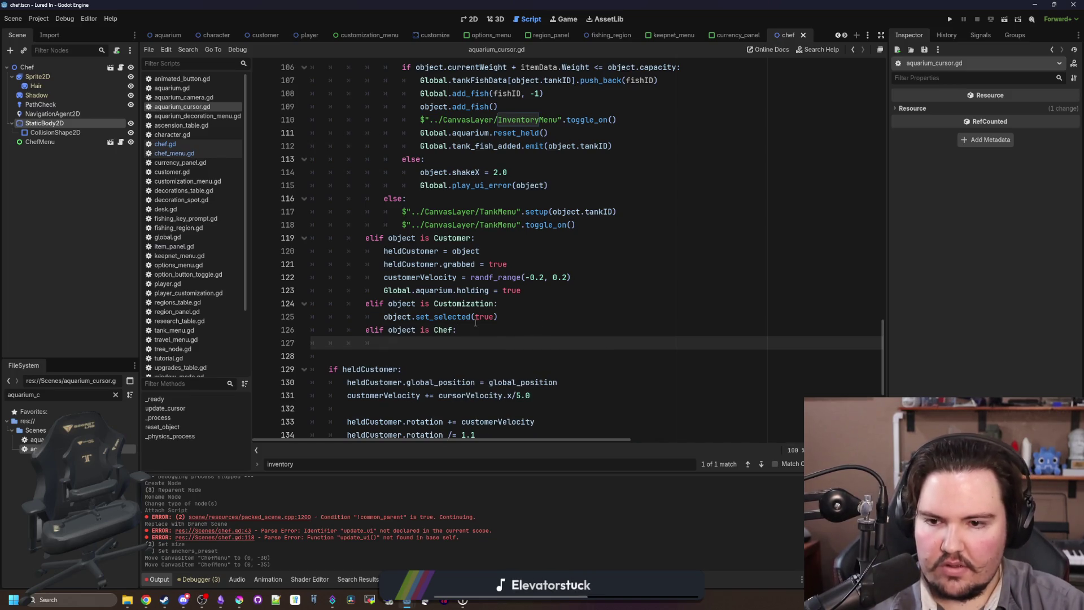
- Paste set_selected(true) into the Chef branch, trim it to 'object.', and switch to chef.gd
drag(498, 317, 377, 315)
key(ctrl+c)
click(398, 338)
key(ctrl+v)
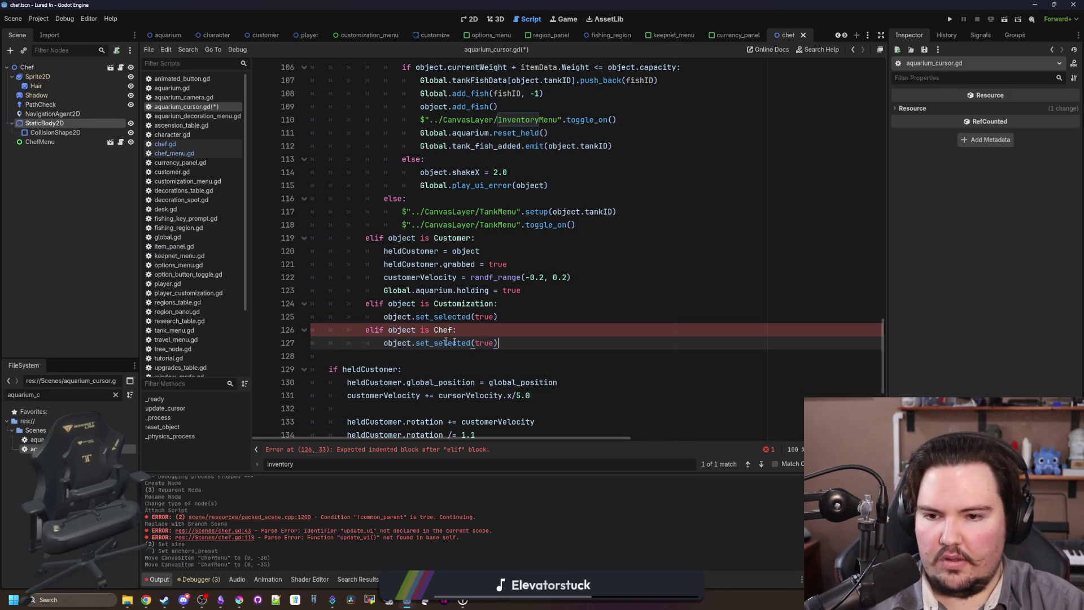
scroll(502, 340, up, 6)
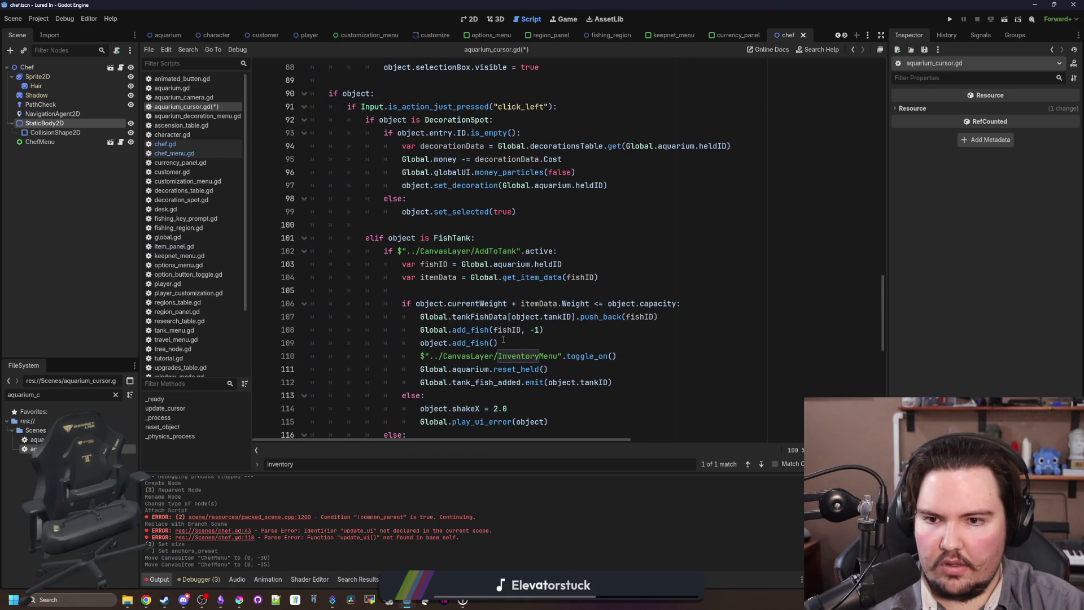
scroll(502, 340, down, 5)
key(BackSpace)
key(BackSpace)
key(BackSpace)
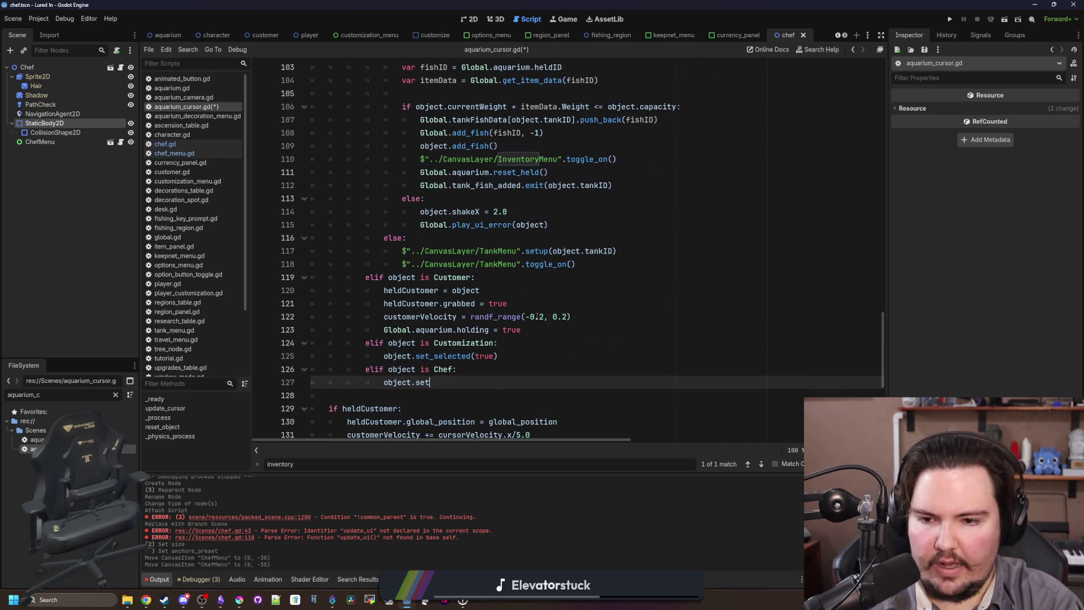
click(120, 67)
click(422, 138)
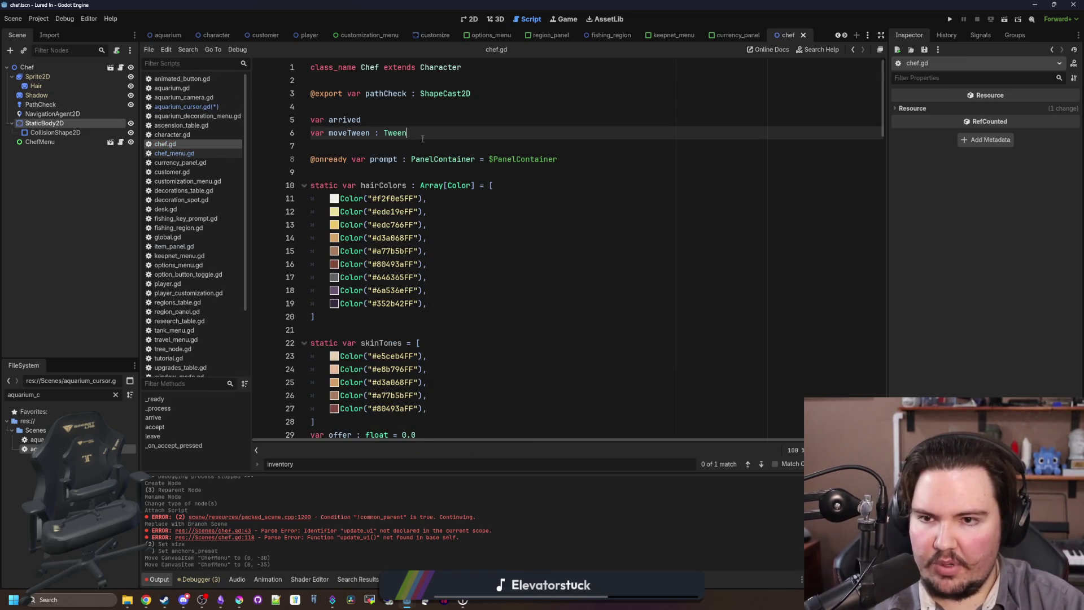
- Point the prompt variable on line 8 at the ChefMenu node instead of $PanelContainer
key(Return)
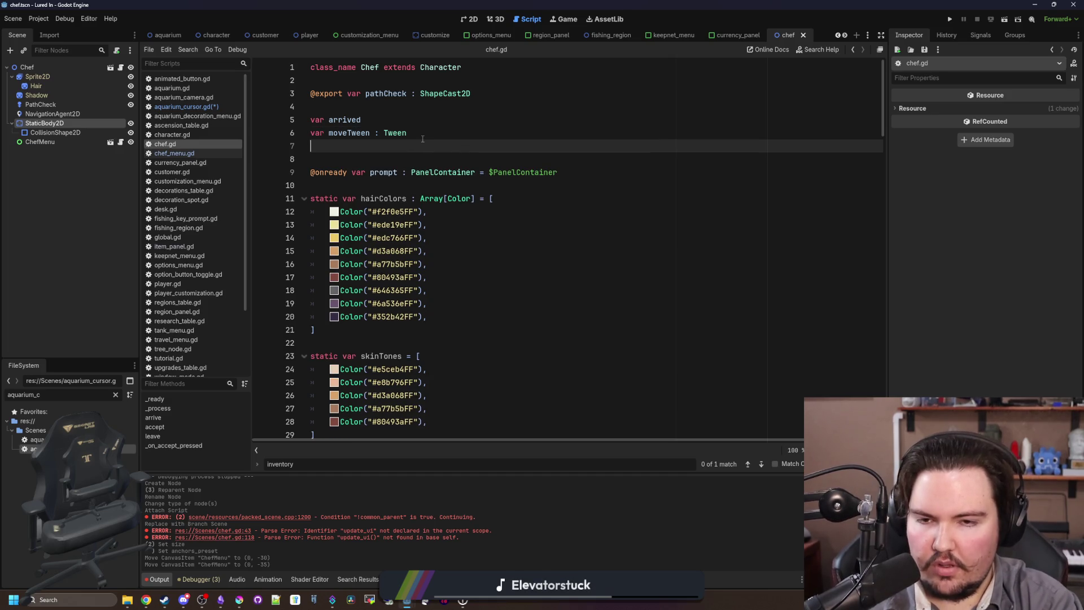
key(BackSpace)
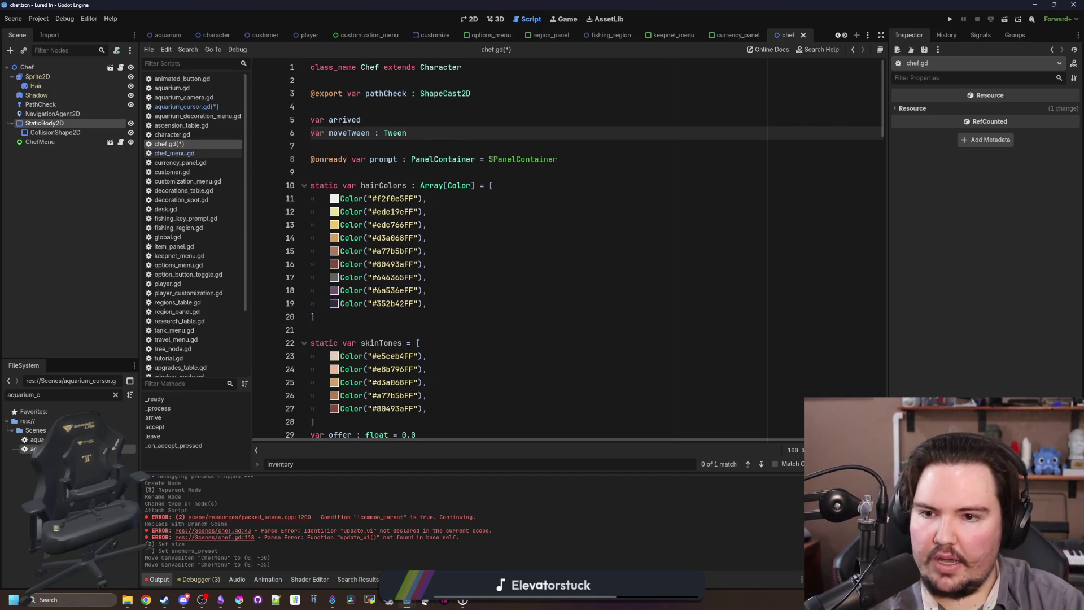
double_click(389, 160)
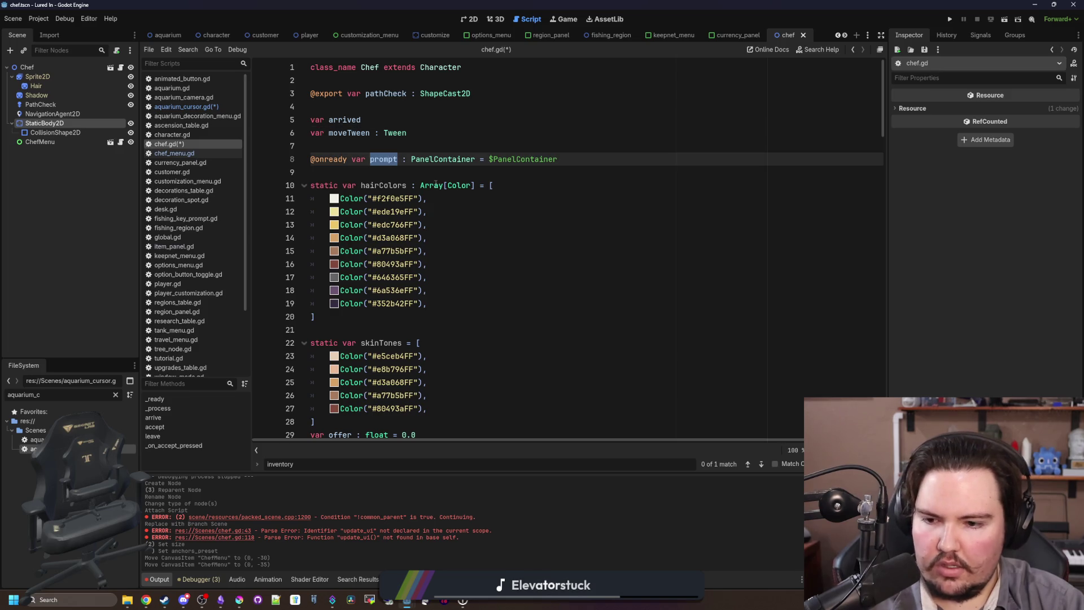
click(487, 170)
mouse_move(40, 141)
mouse_down()
mouse_move(615, 152)
mouse_move(489, 160)
mouse_up()
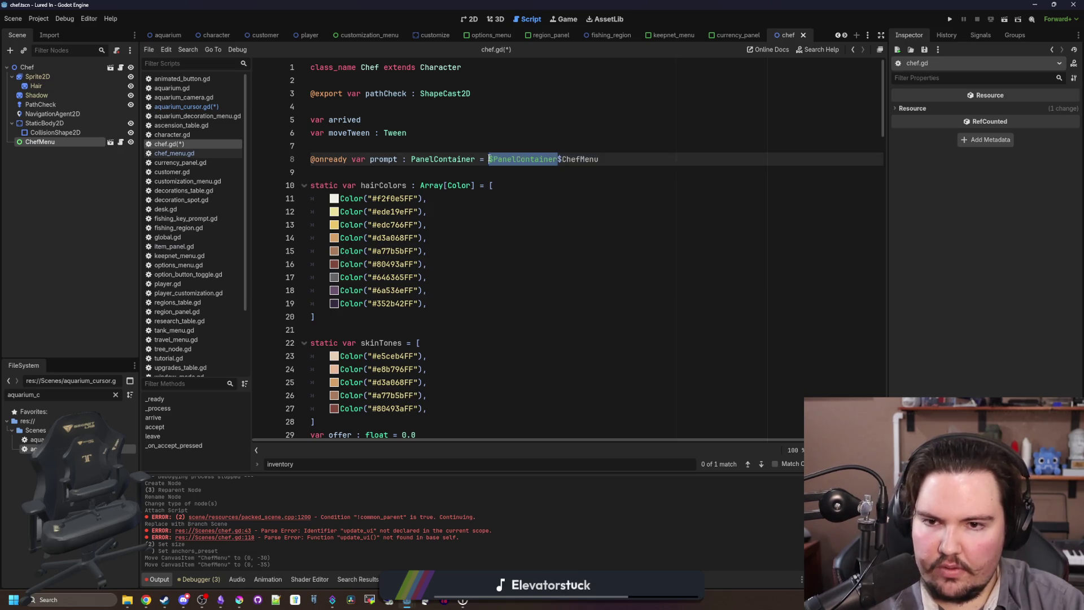
key(BackSpace)
- Search chef.gd for 'prompt' and delete the prompt.visible = false line in _ready
key(ctrl+f)
text(prompt)
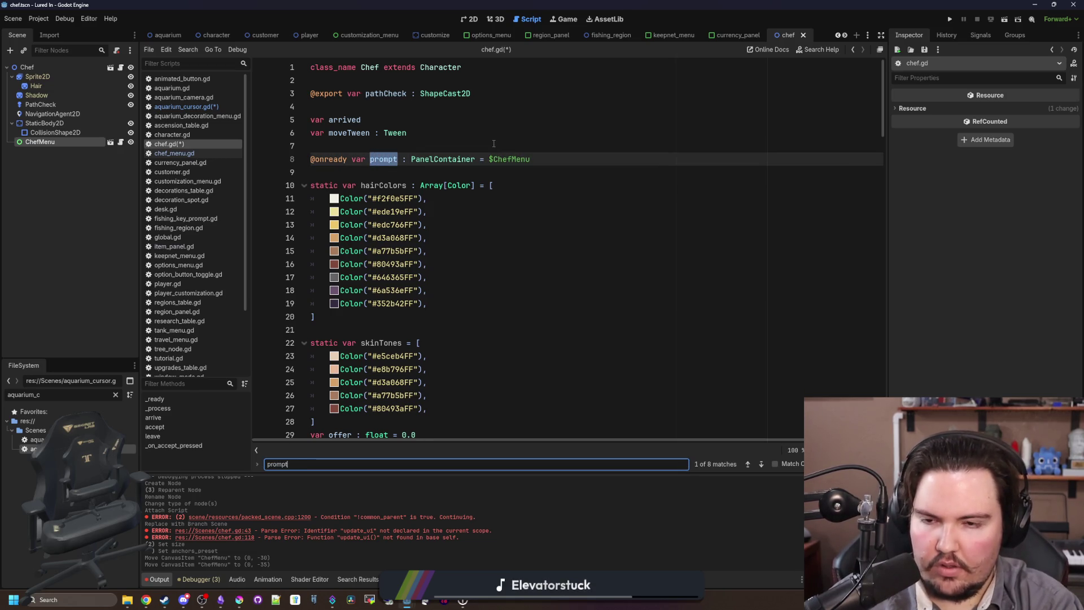
key(Return)
click(296, 250)
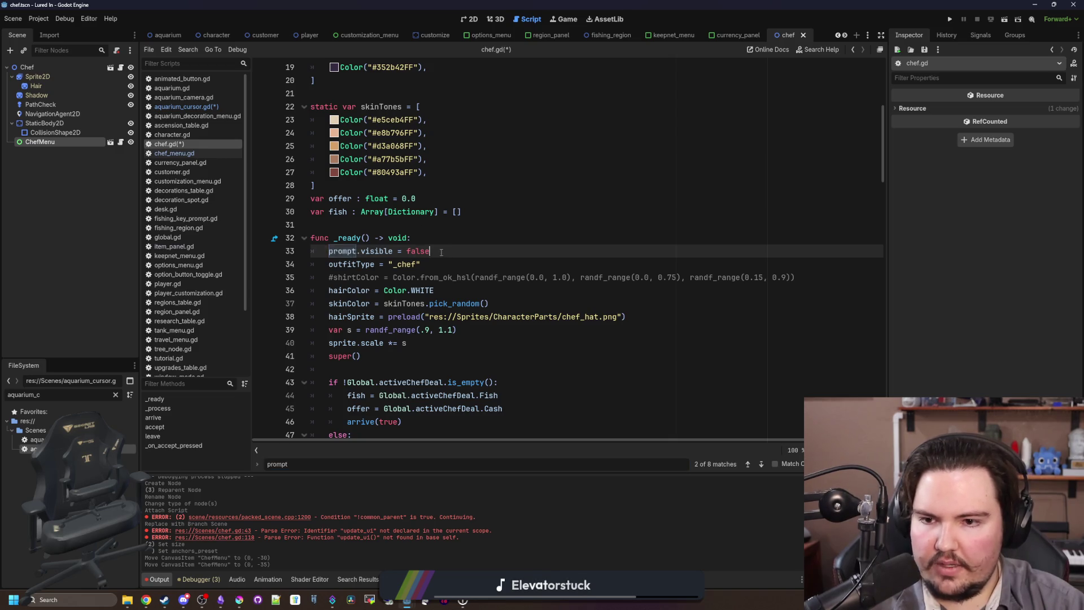
key(BackSpace)
key(BackSpace)
- Remove the prompt fade if/else block and its leftover empty line
key(Return)
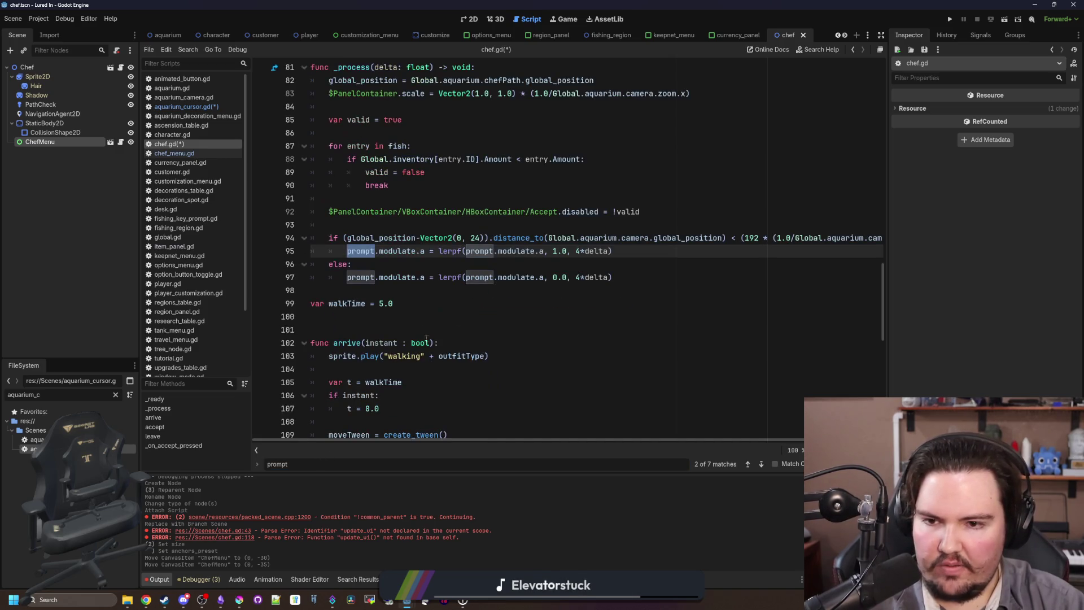
click(520, 269)
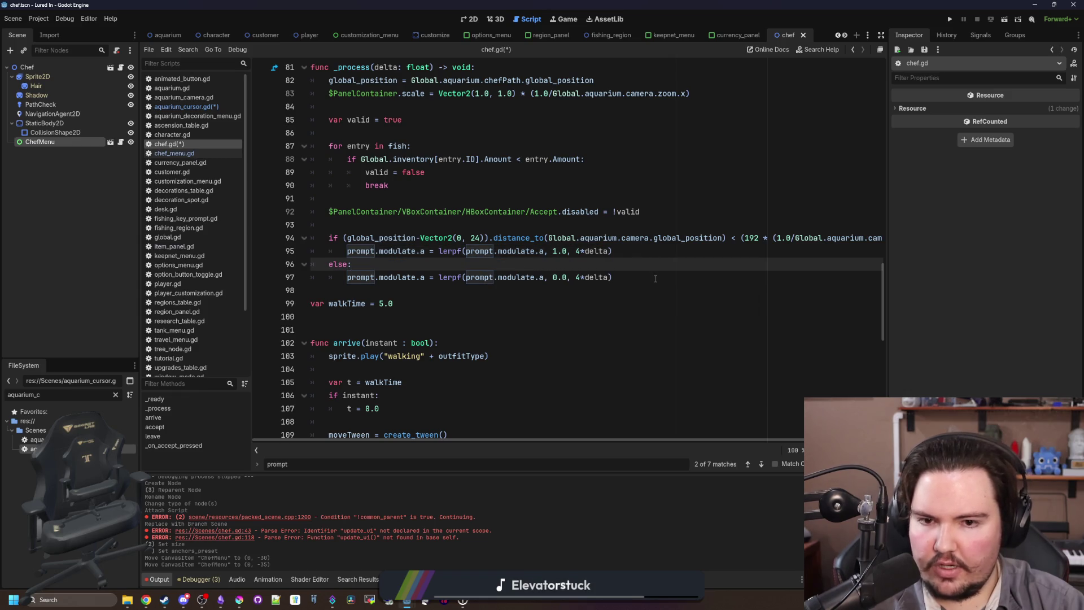
drag(655, 279, 312, 225)
key(BackSpace)
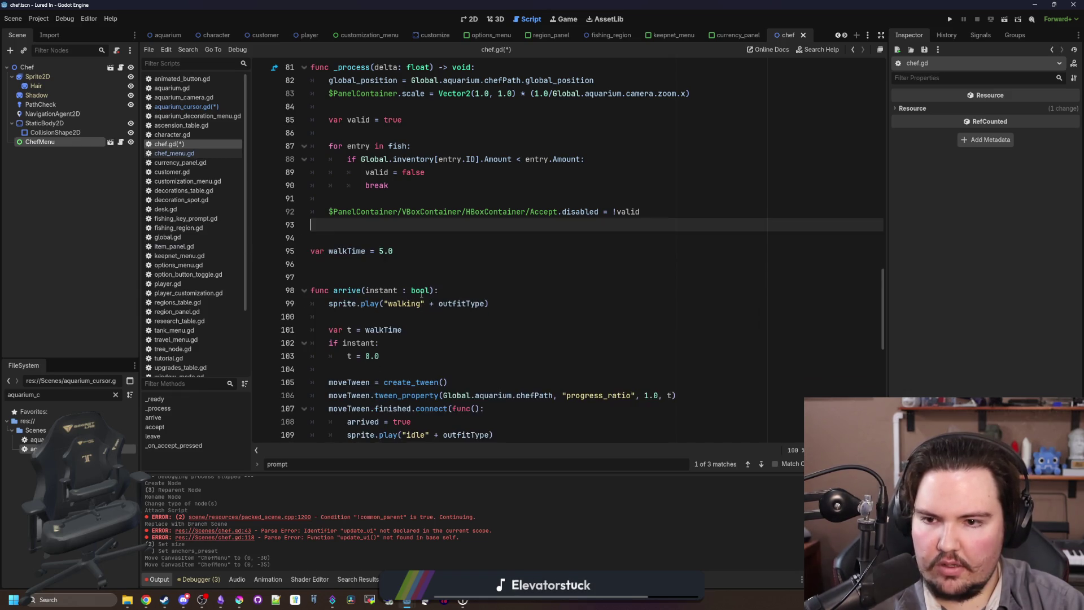
key(Down)
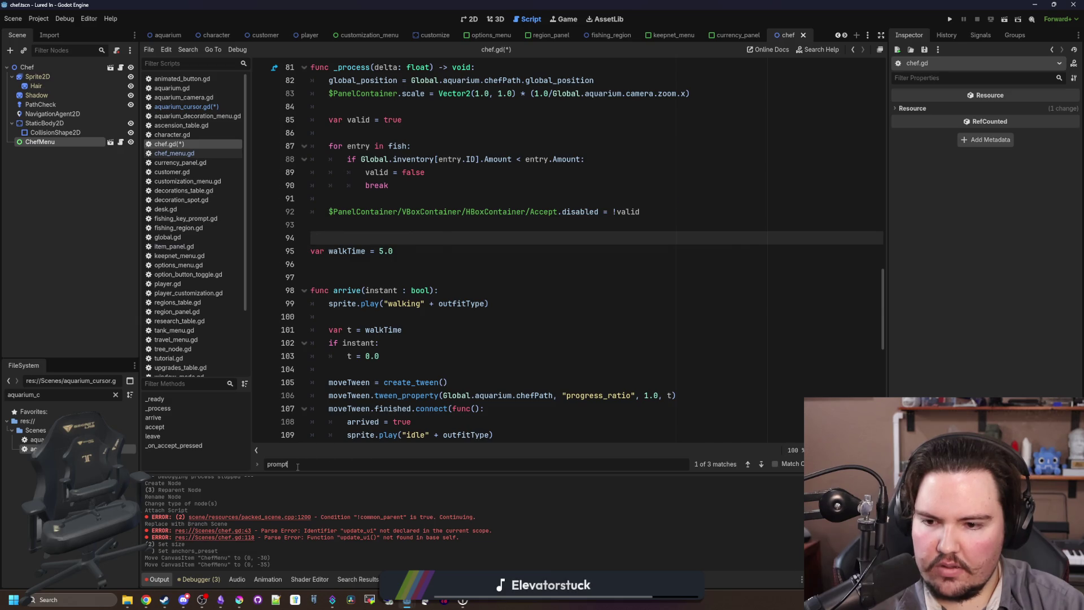
key(Return)
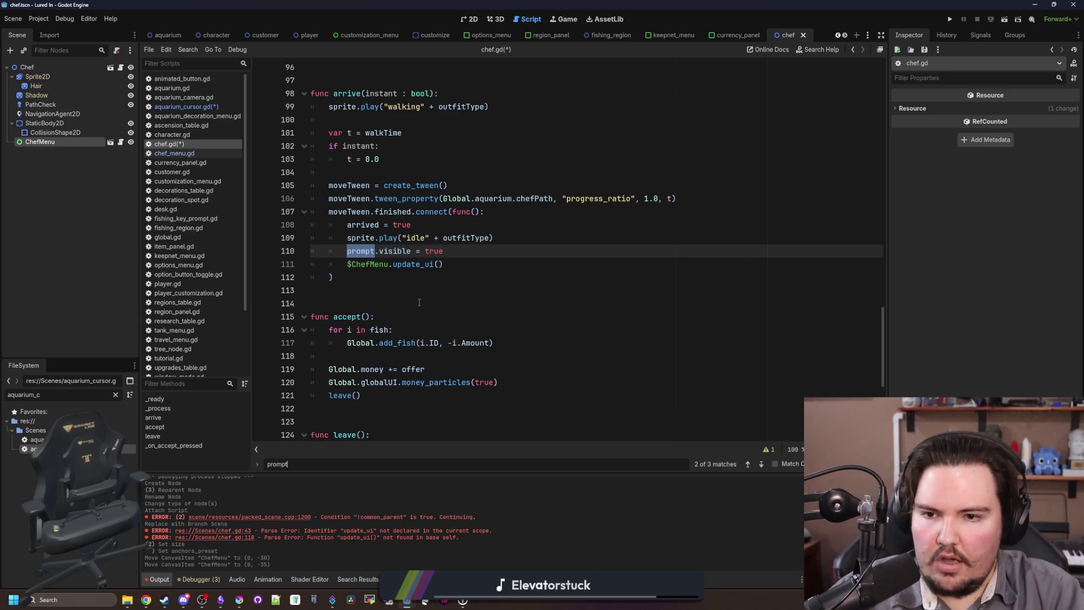
click(418, 302)
key(ctrl+z)
key(ctrl+z)
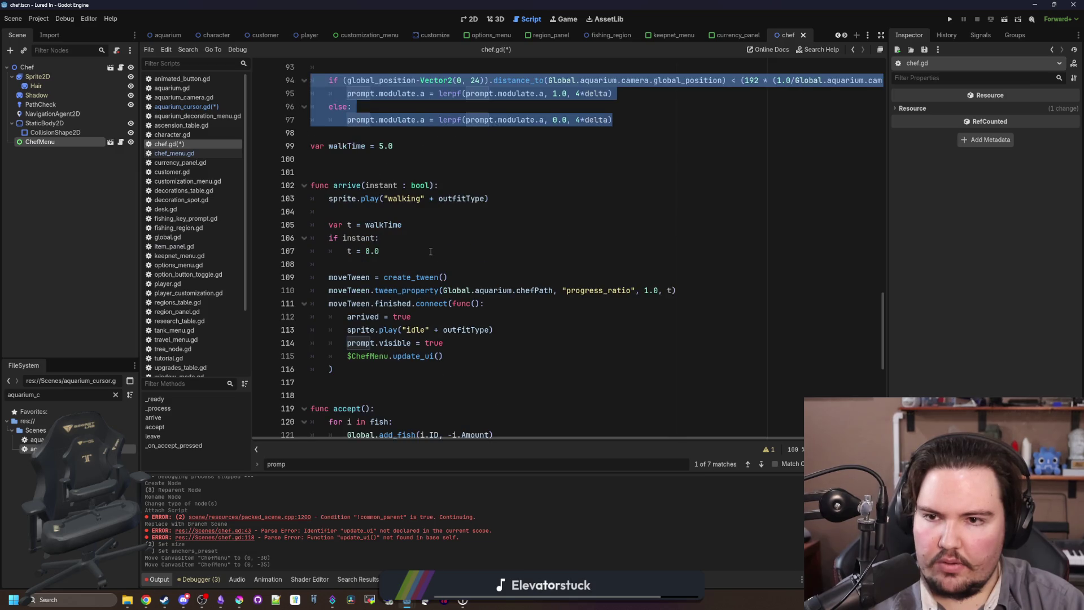
scroll(430, 251, up, 4)
click(449, 264)
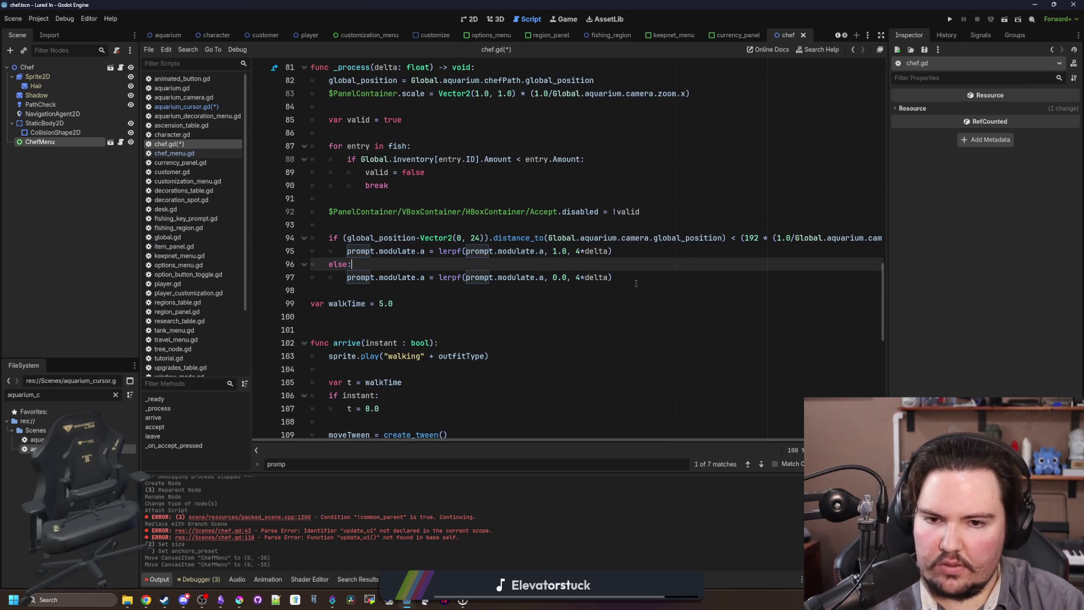
drag(635, 284, 277, 241)
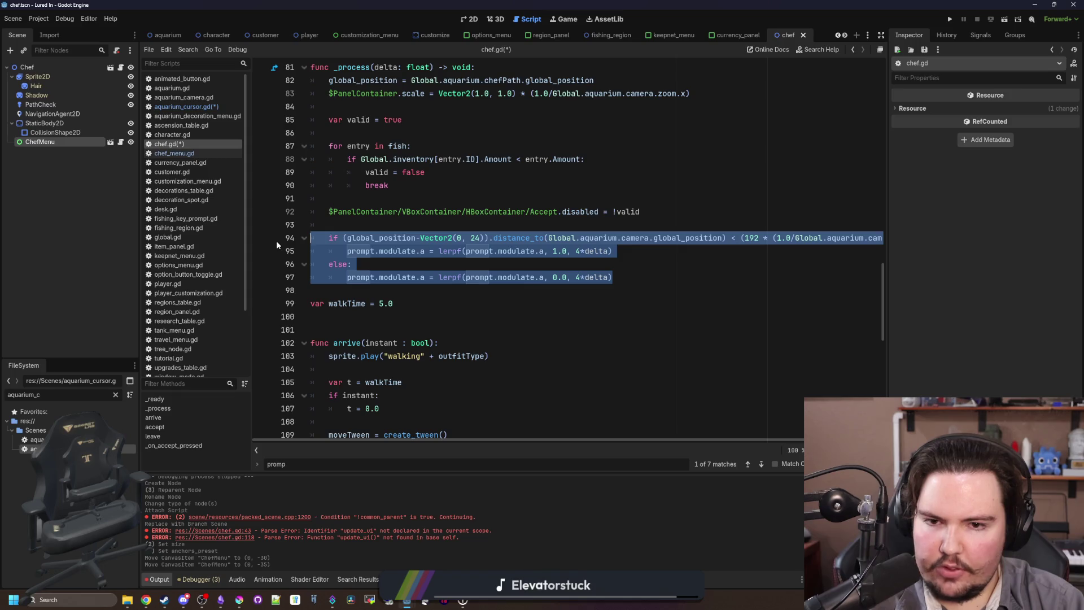
scroll(276, 240, up, 1)
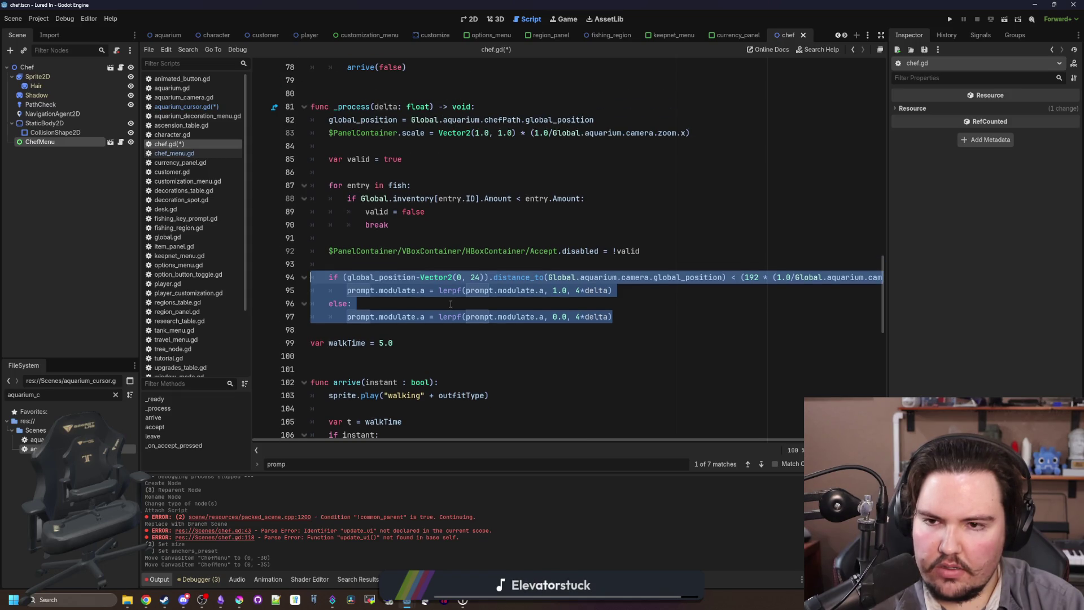
key(BackSpace)
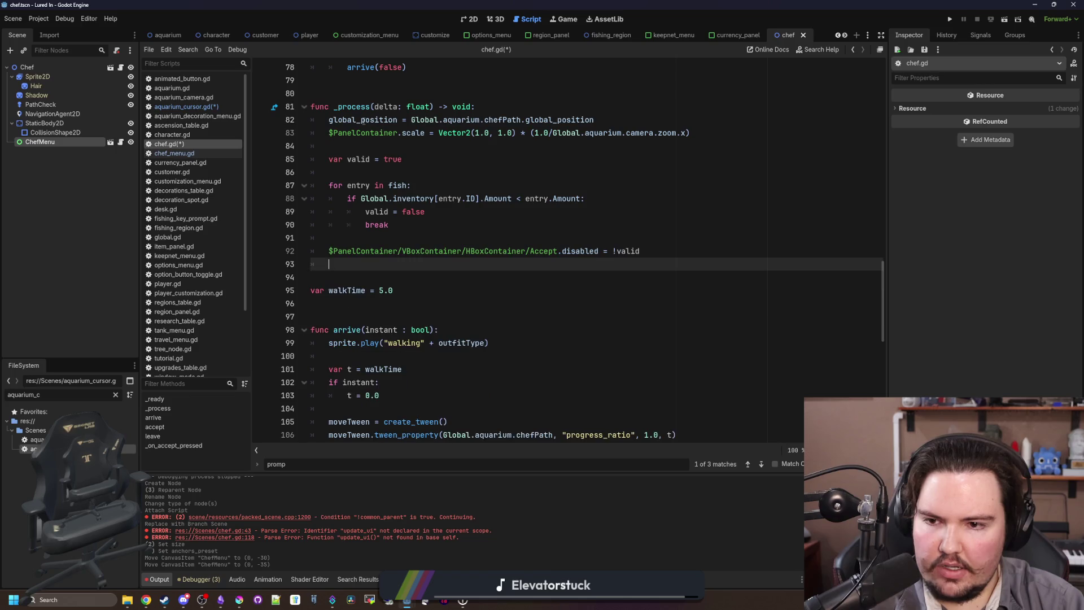
key(BackSpace)
scroll(448, 304, up, 2)
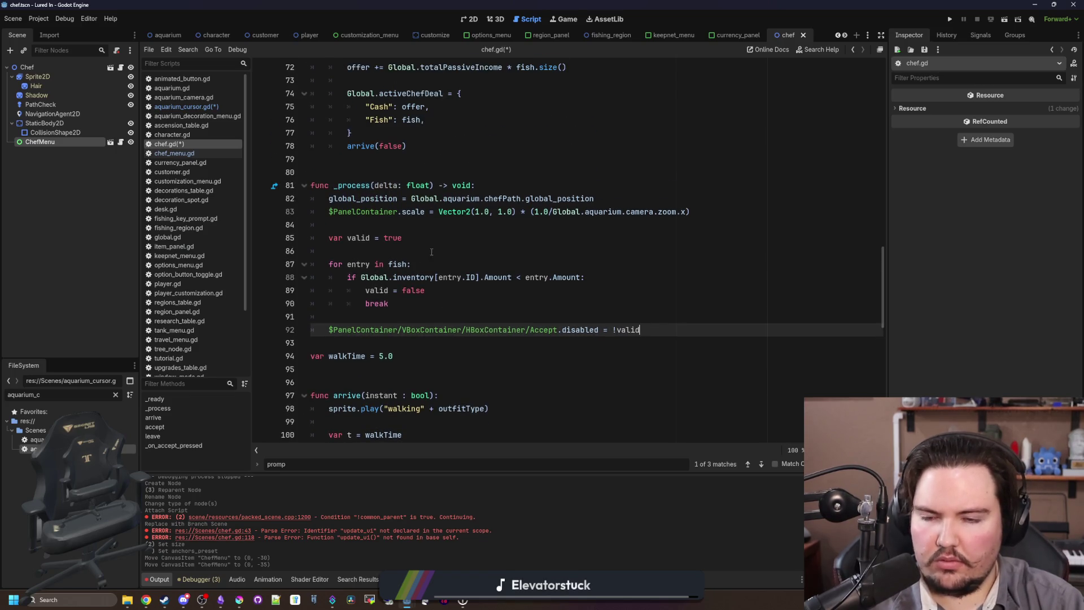
- Replace $PanelContainer with prompt on the scale line in _process
click(396, 223)
drag(399, 211, 333, 212)
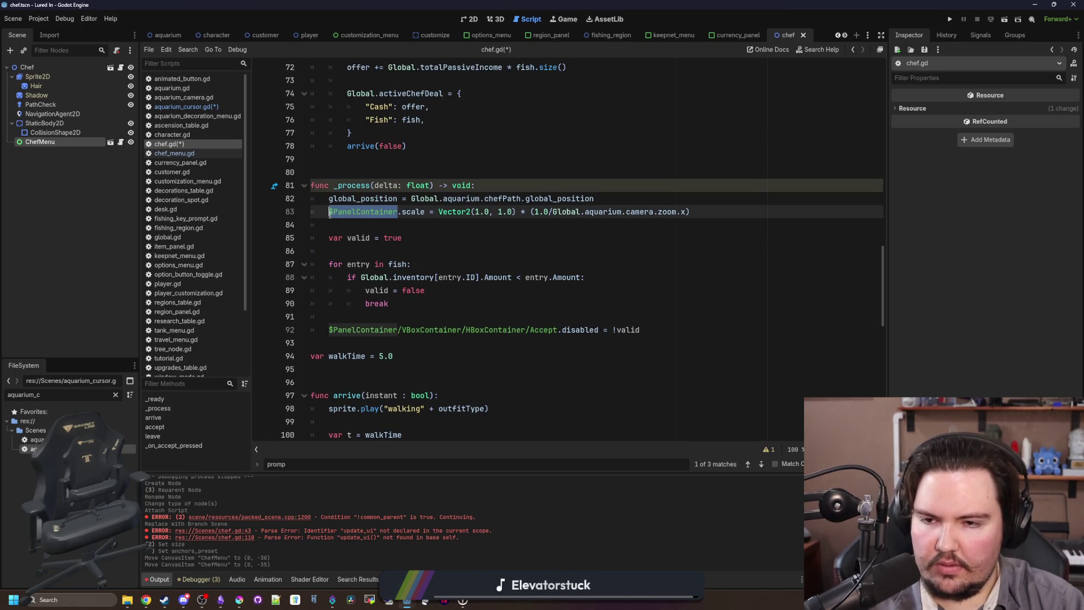
text(prompt)
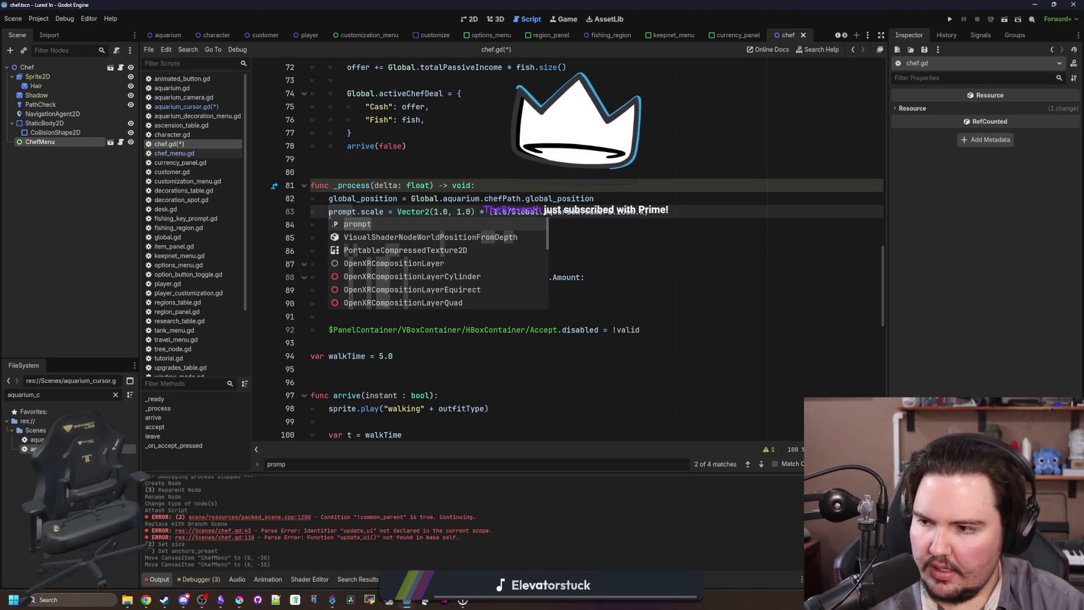
key(Escape)
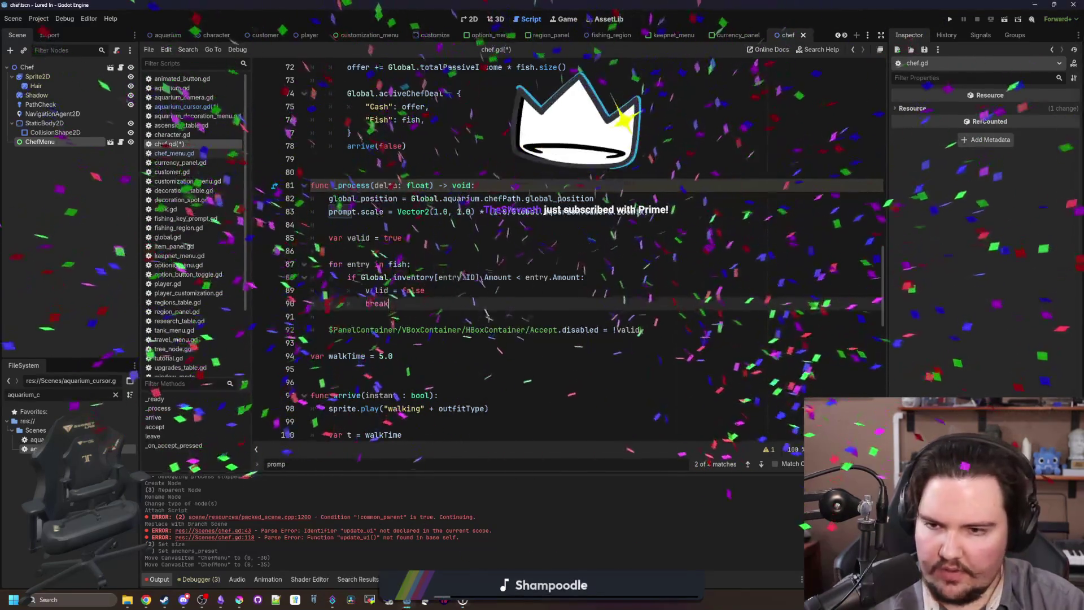
- Delete the prompt.visible = false line from leave() and save chef.gd
scroll(468, 288, down, 12)
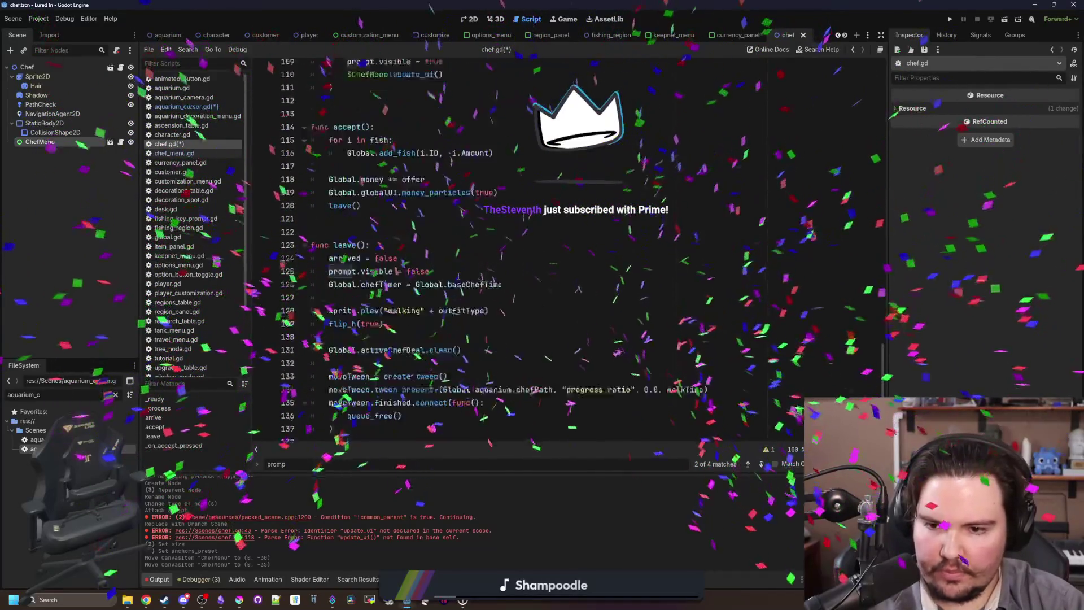
scroll(459, 276, down, 2)
click(361, 290)
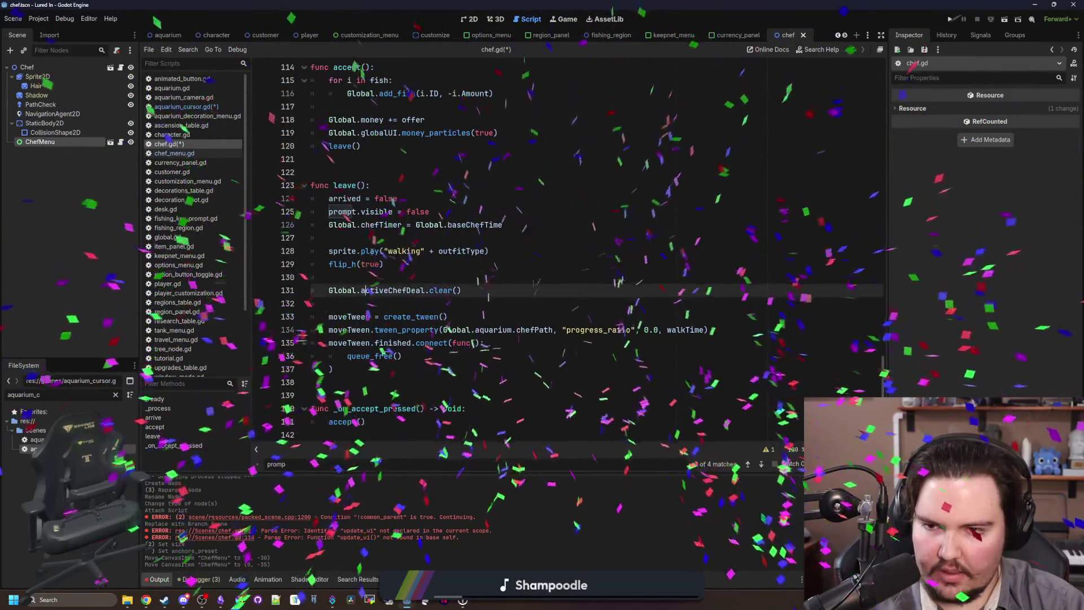
scroll(487, 294, up, 1)
drag(430, 251, 271, 257)
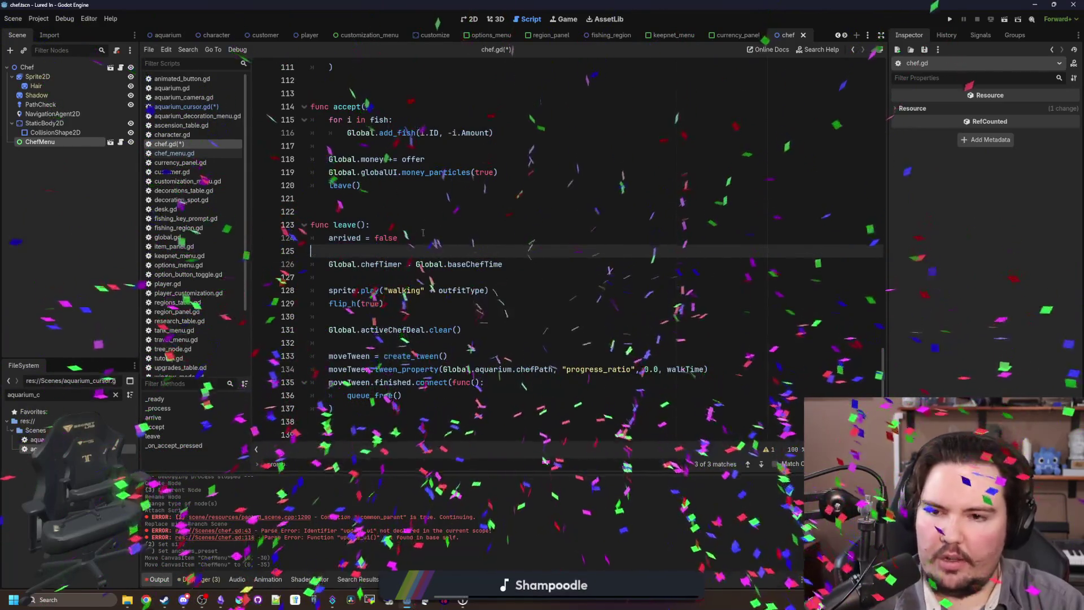
key(ctrl+shift+k)
click(416, 224)
scroll(416, 224, down, 1)
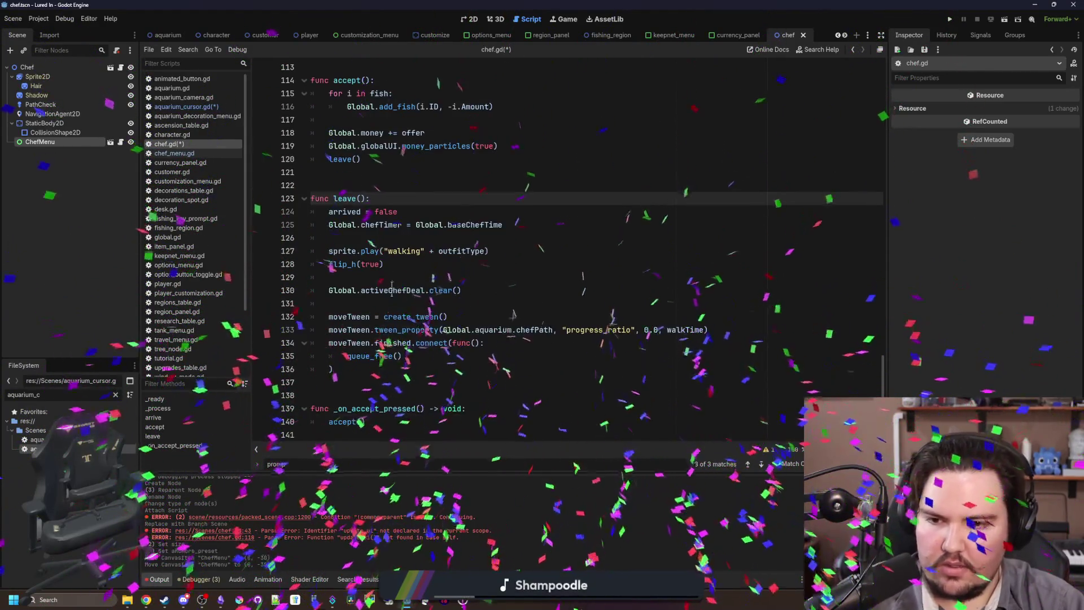
click(370, 374)
key(ctrl+s)
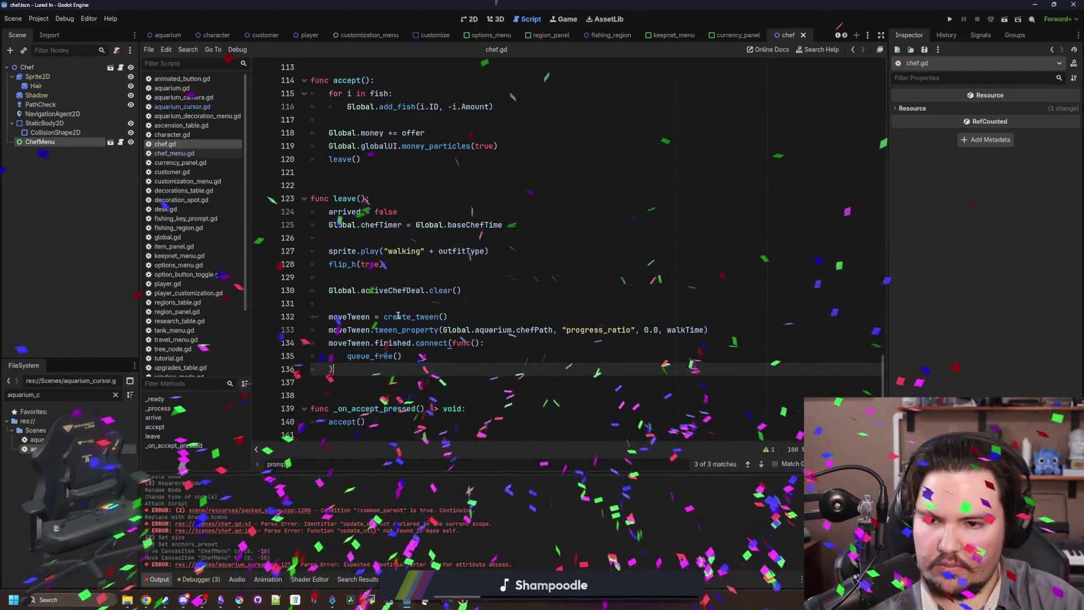
click(412, 357)
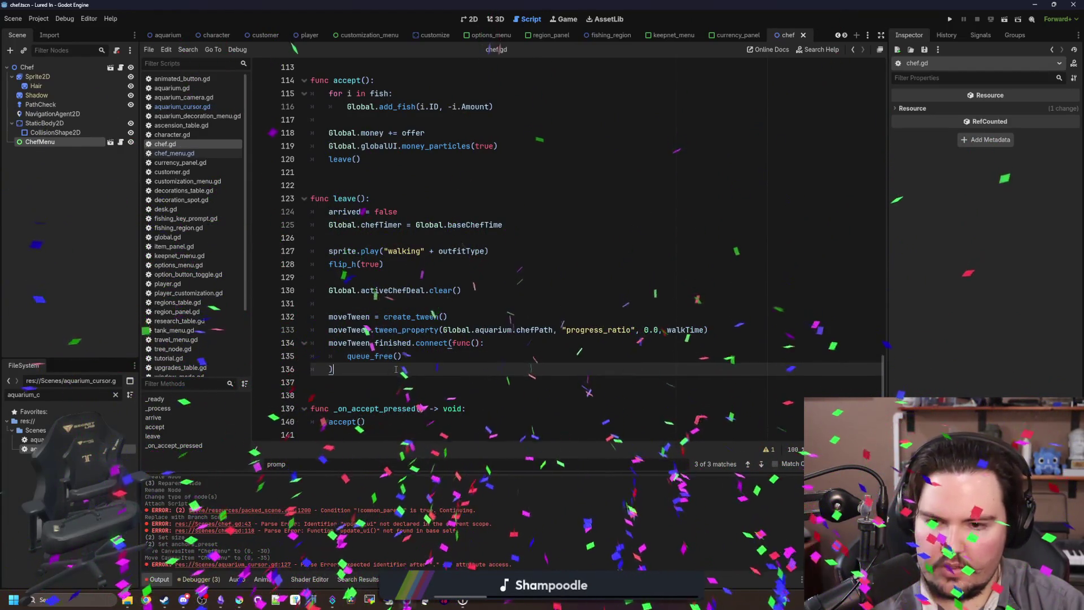
click(396, 370)
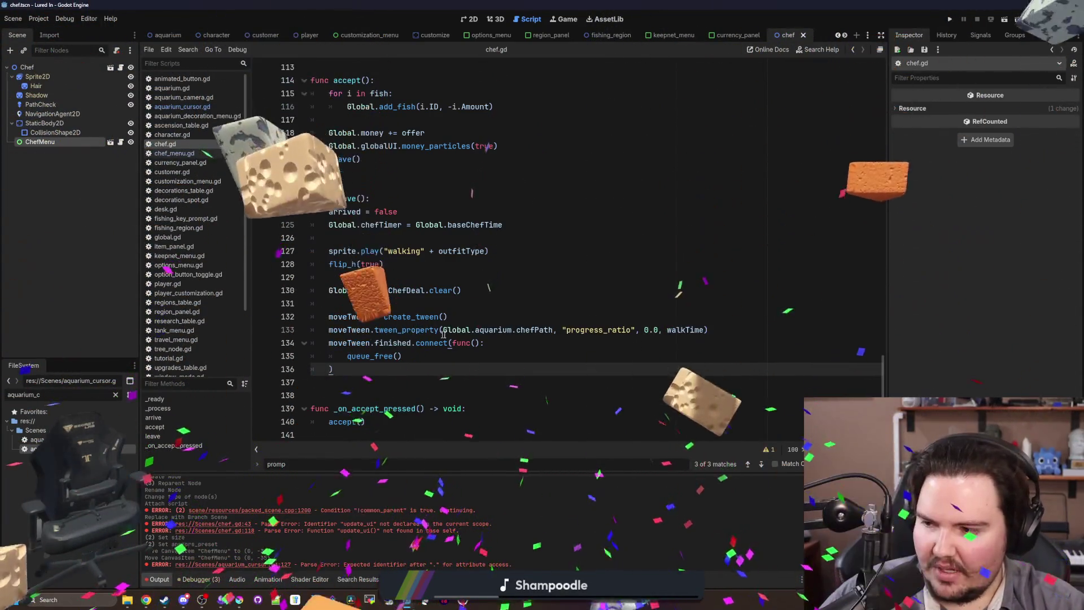
- Change arrive()'s $ChefMenu.update_ui() call to prompt.update_ui()
scroll(395, 329, up, 7)
click(395, 329)
scroll(395, 329, up, 1)
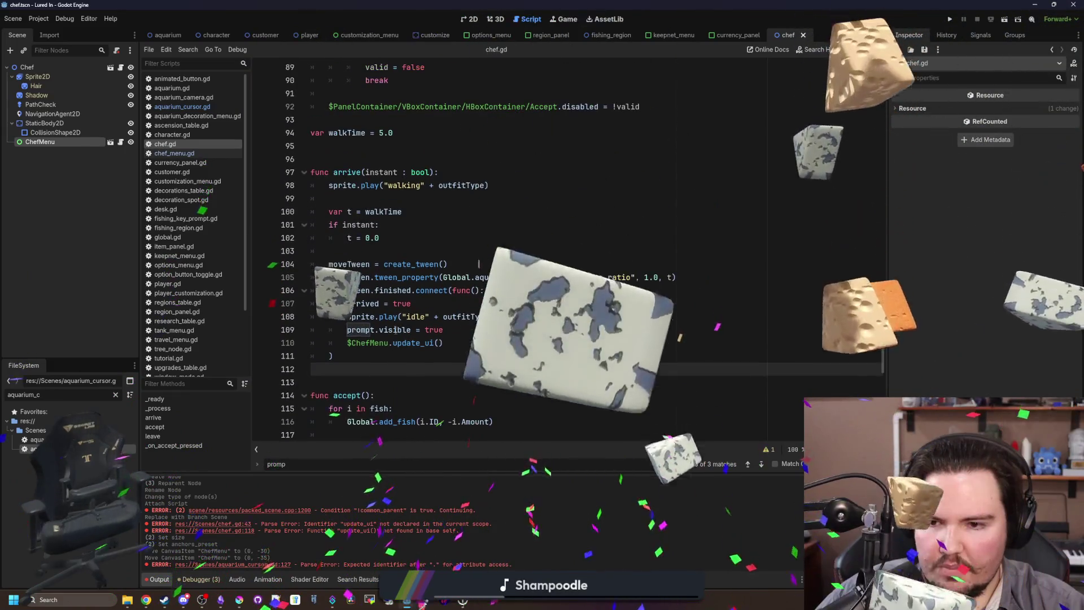
drag(389, 343, 342, 349)
text(prompt)
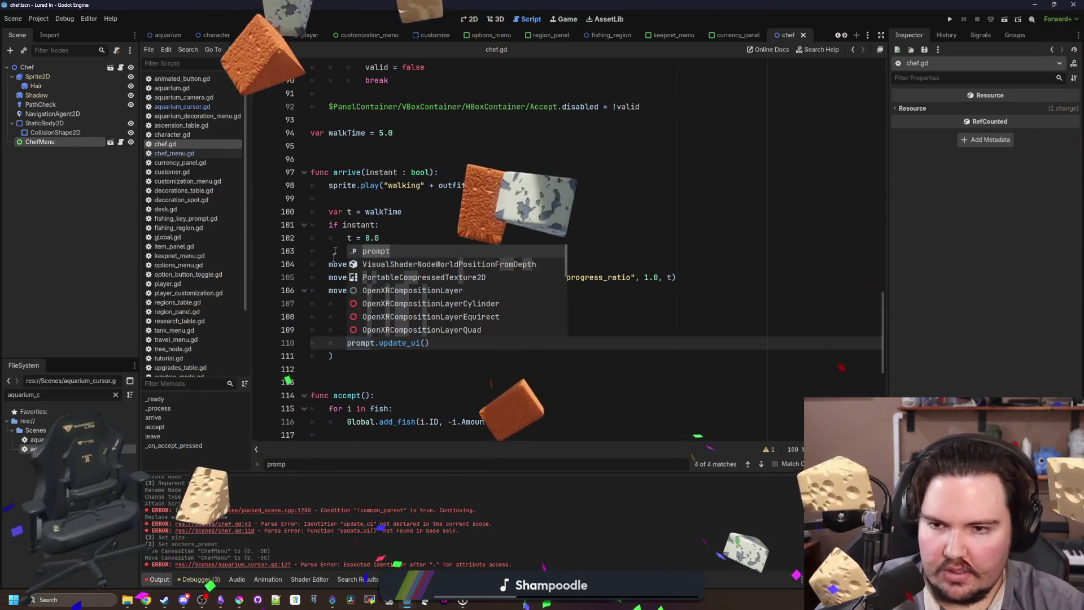
click(395, 158)
scroll(476, 294, up, 6)
scroll(476, 295, up, 1)
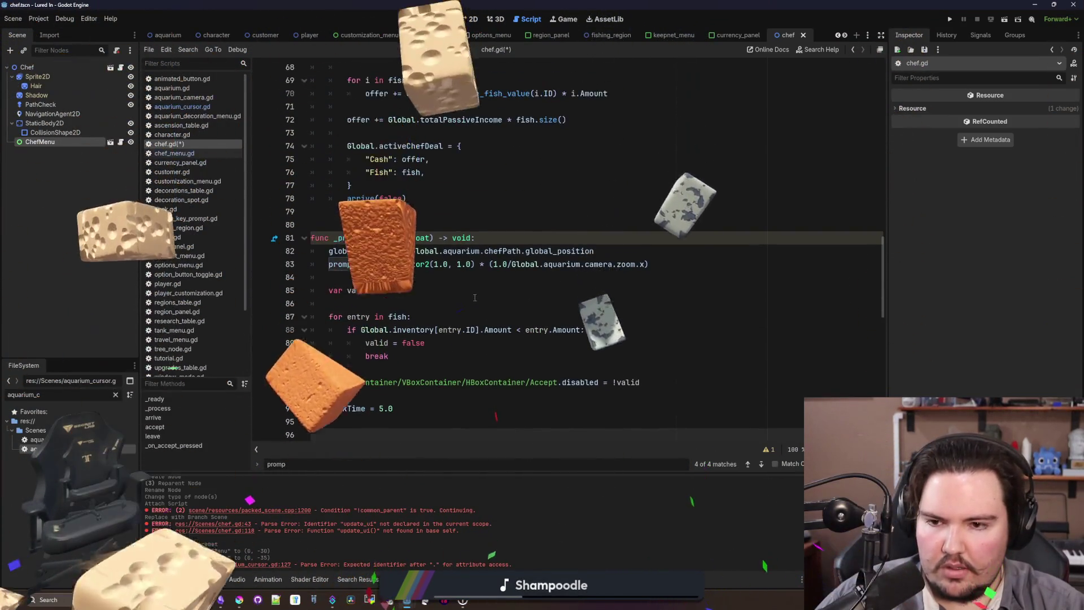
scroll(477, 295, down, 2)
double_click(617, 302)
- Add a _process(_delta) function to chef_menu.gd setting $PanelContainer/VBoxContainer/HBoxContainer/Accept.disabled = !valid
click(174, 153)
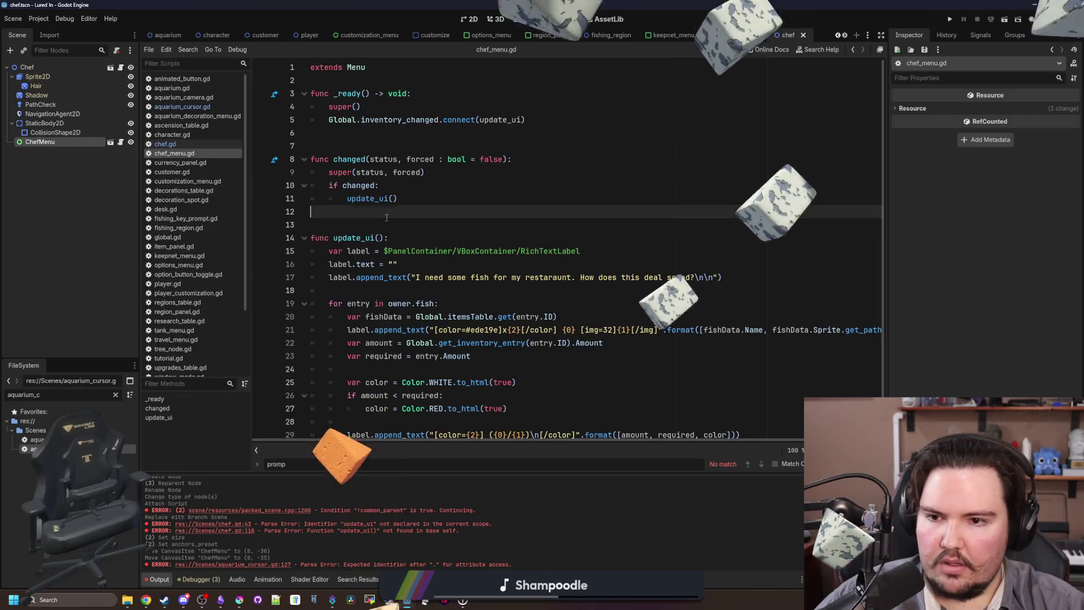
click(387, 218)
key(Return)
key(Return)
key(Return)
text(func _pro)
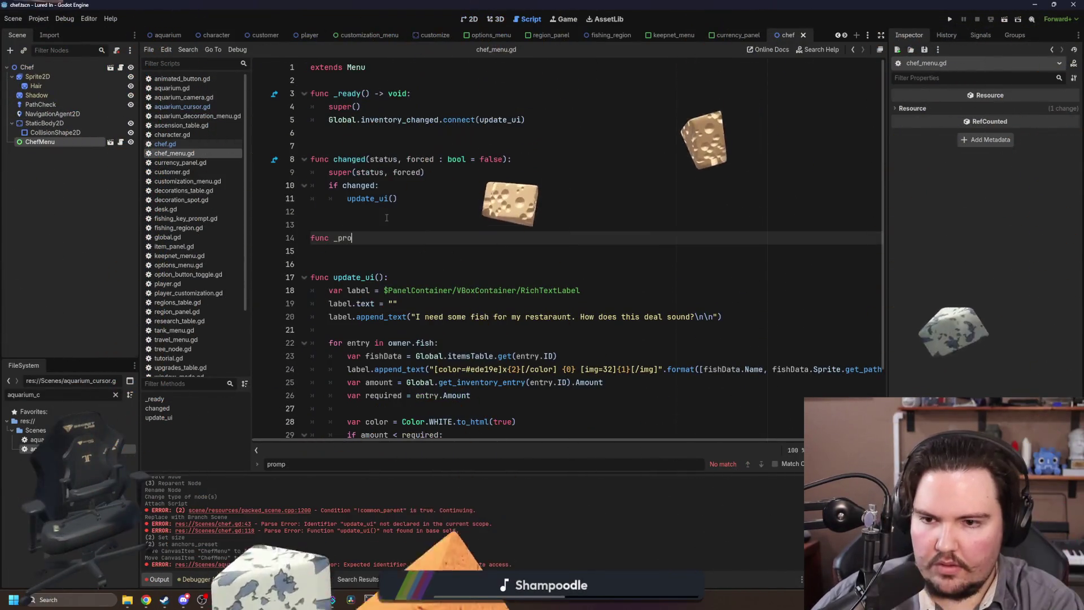
key(Return)
key(Return)
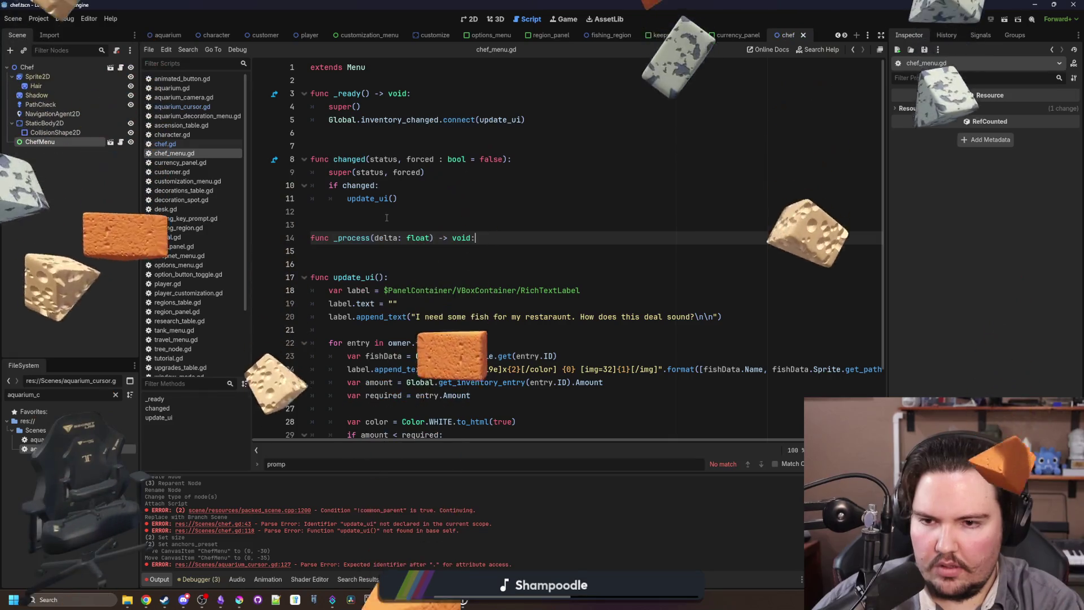
text($PanelContainer/VBoxContainer/HBoxContainer/Accept.disabled = !valid)
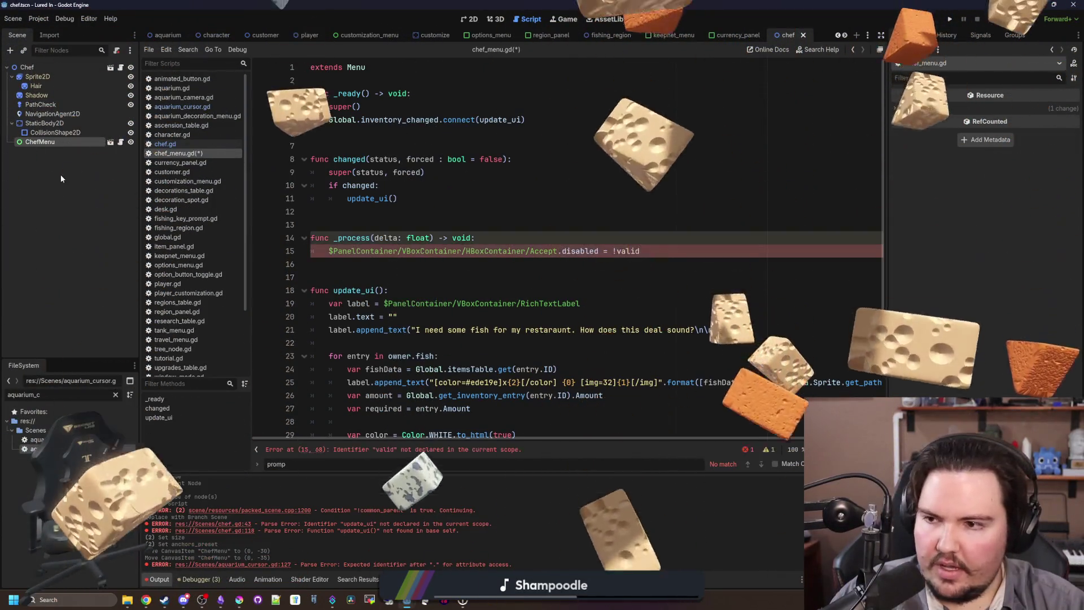
- Check the chef_menu node paths and correct the condition to !owner.valid
click(120, 141)
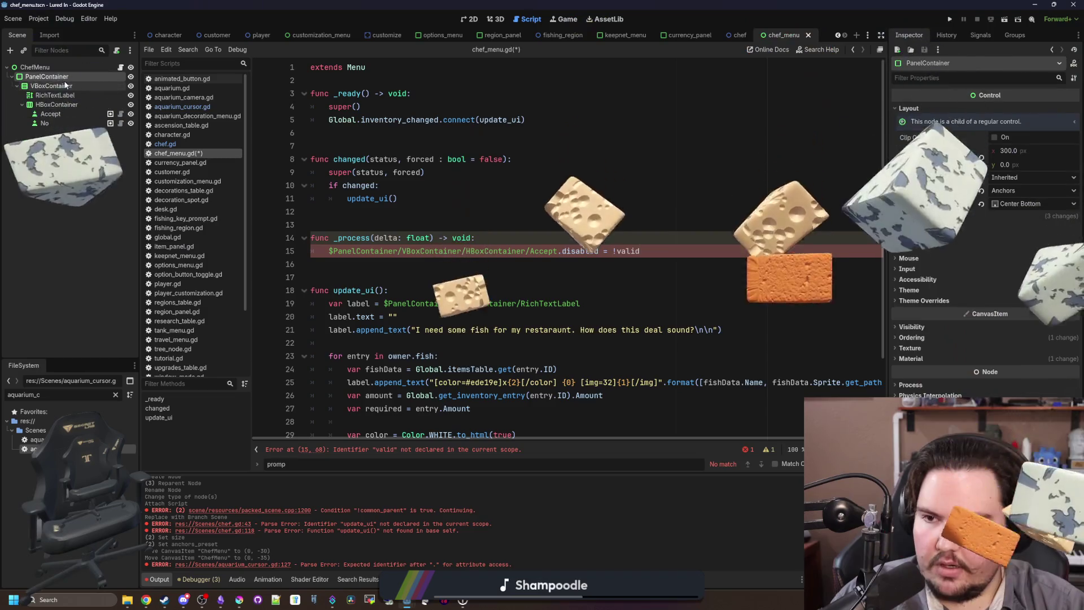
click(578, 260)
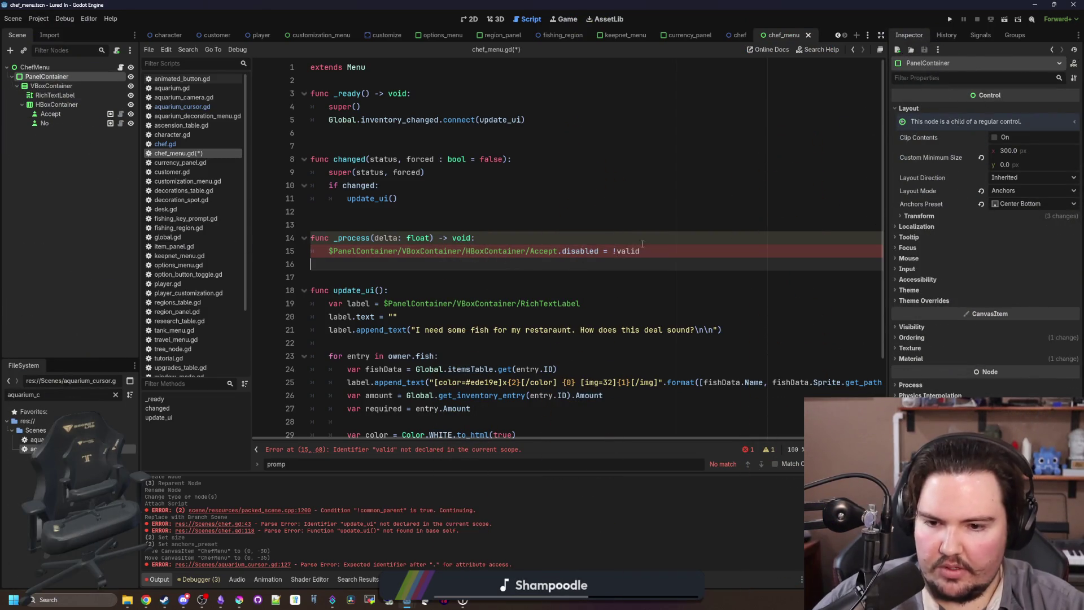
click(613, 250)
text(owner.)
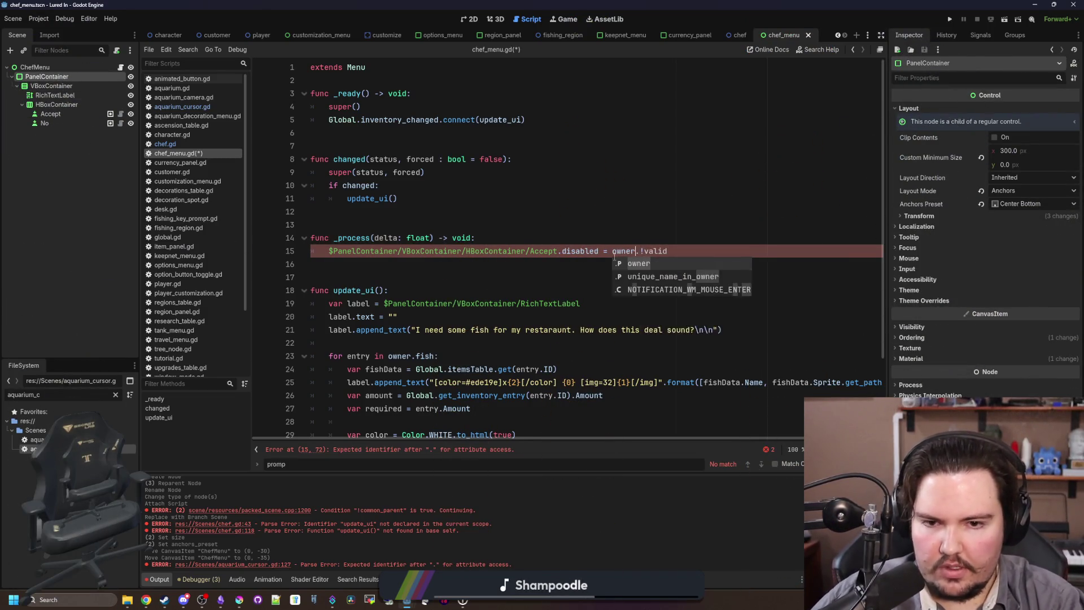
click(614, 255)
text(!)
click(650, 250)
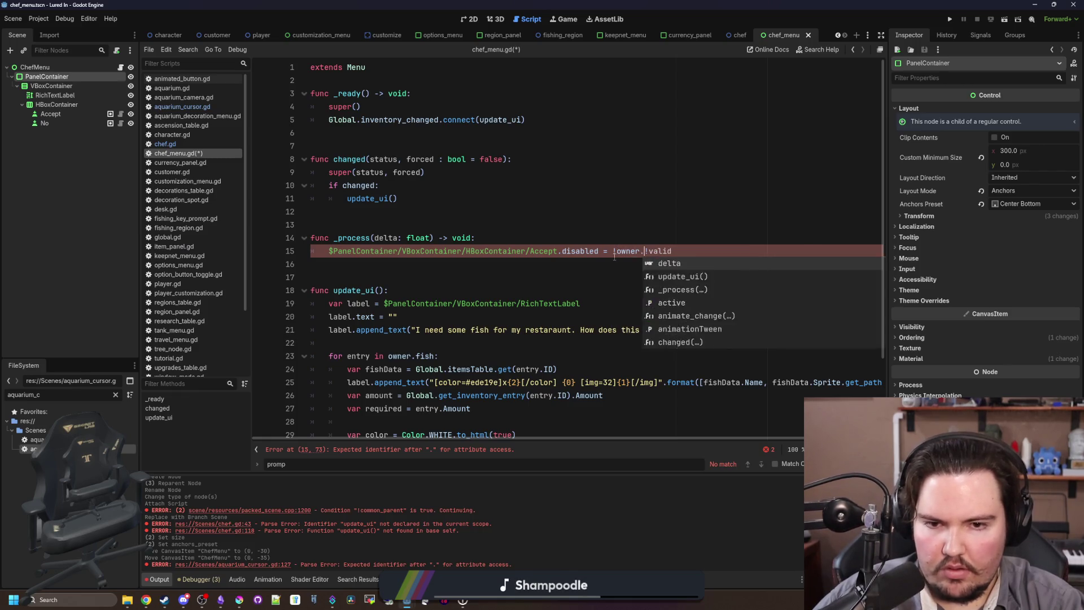
key(BackSpace)
- Save chef_menu.gd and return to the chef.gd script
click(491, 215)
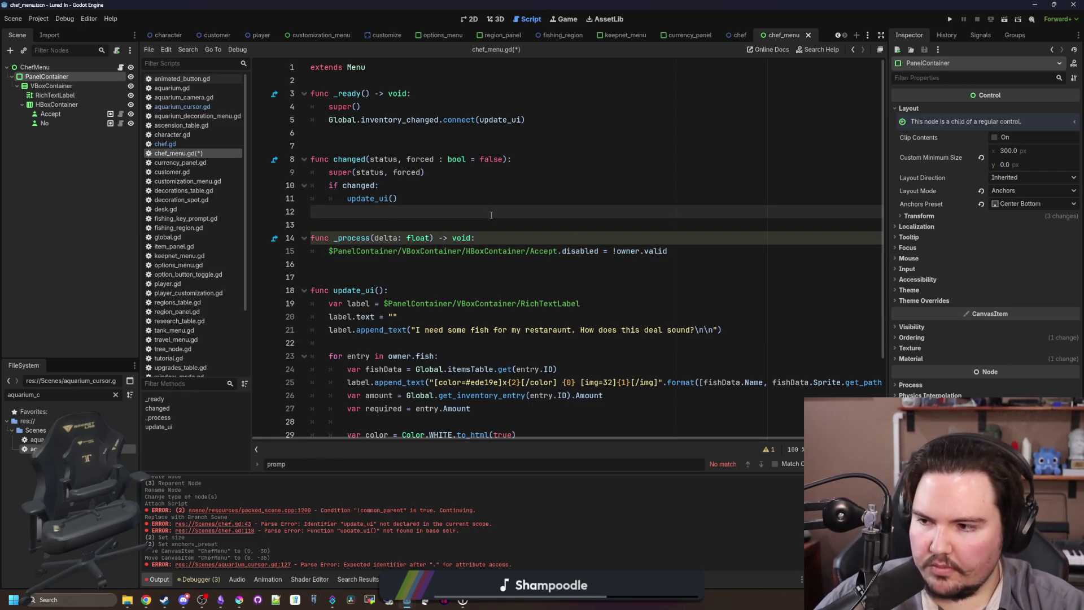
click(375, 225)
key(ctrl+s)
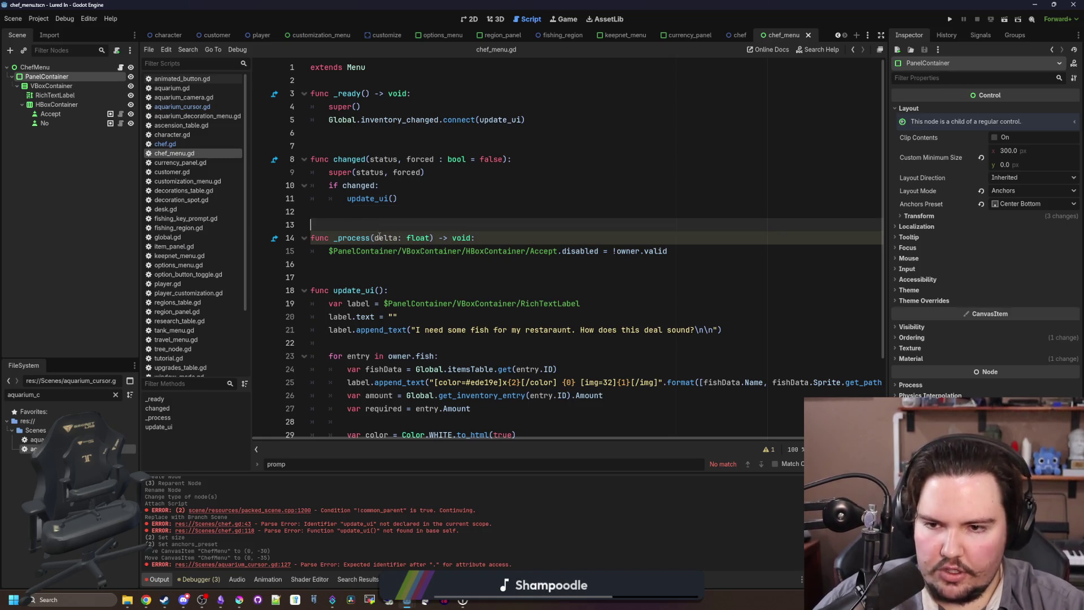
click(379, 237)
text(_)
click(362, 225)
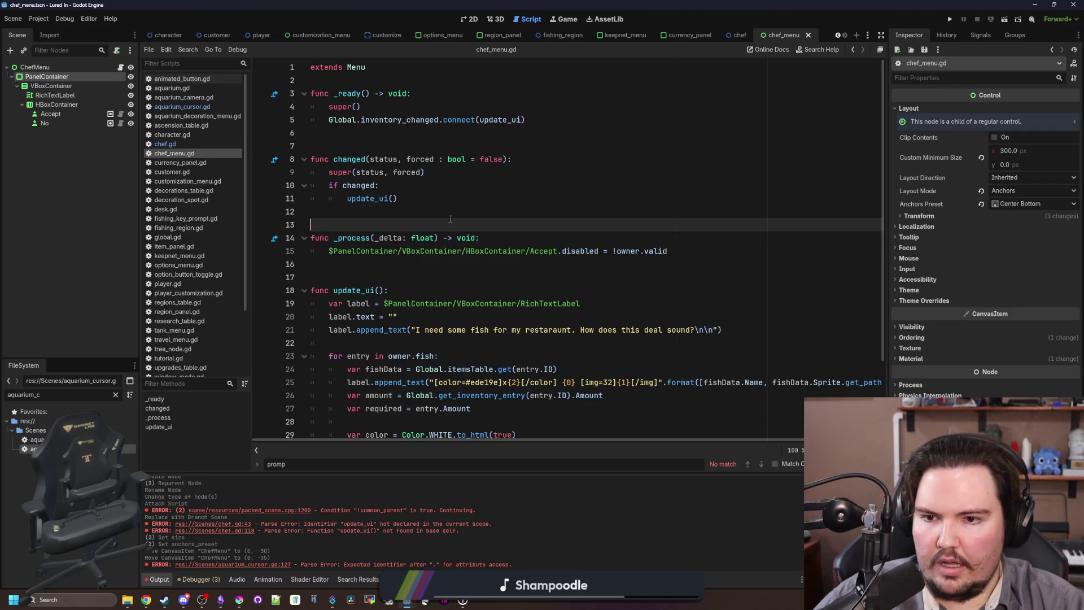
click(187, 144)
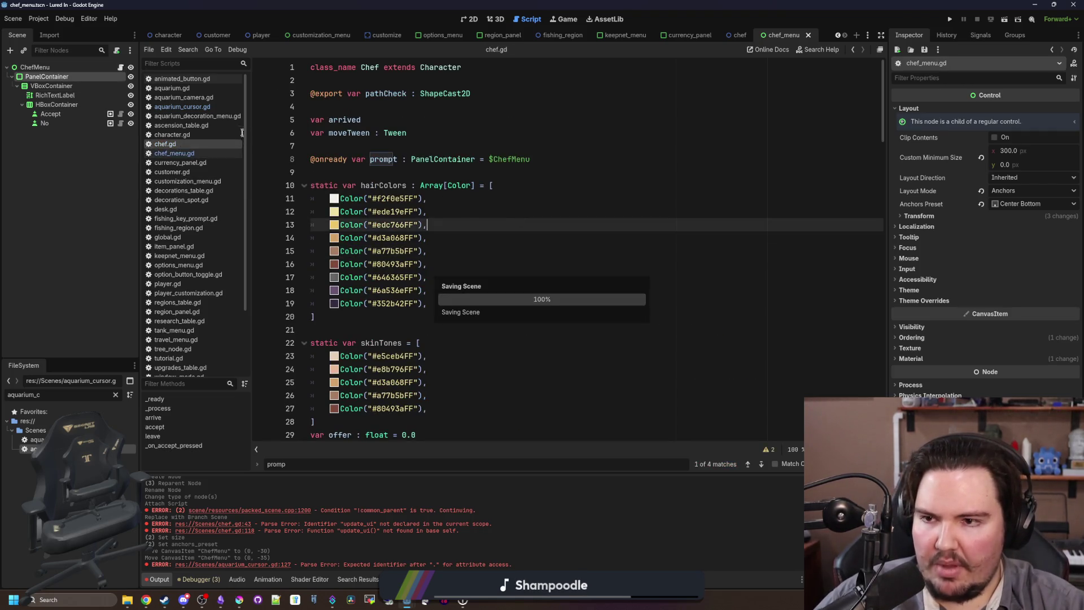
- Complete the Chef branch in aquarium_cursor.gd with object.prompt.toggle_on()
click(210, 106)
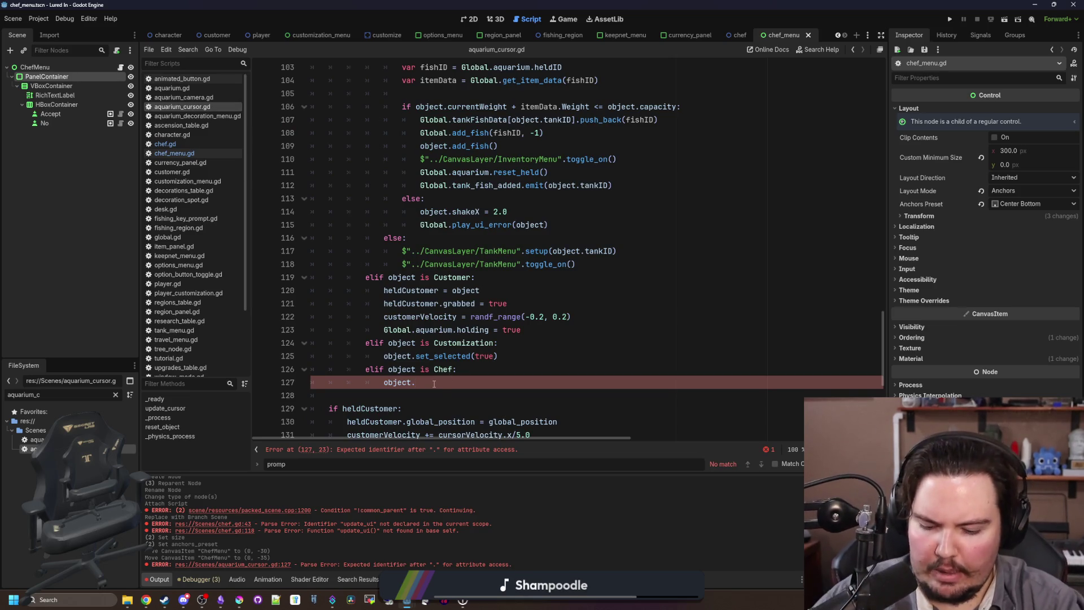
key(BackSpace)
text(prompt.t)
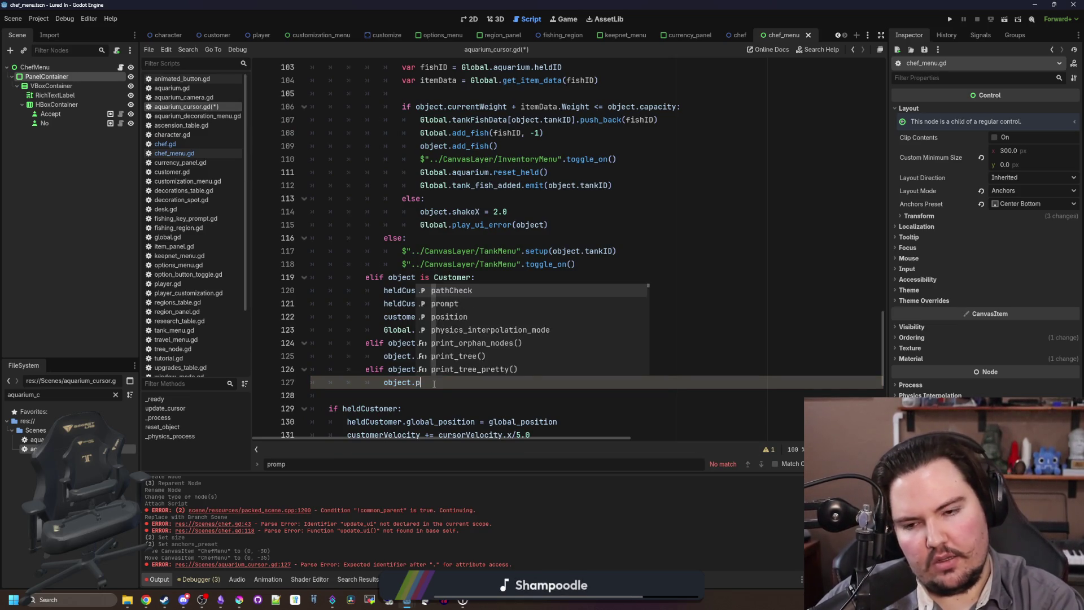
text(oggle_on()
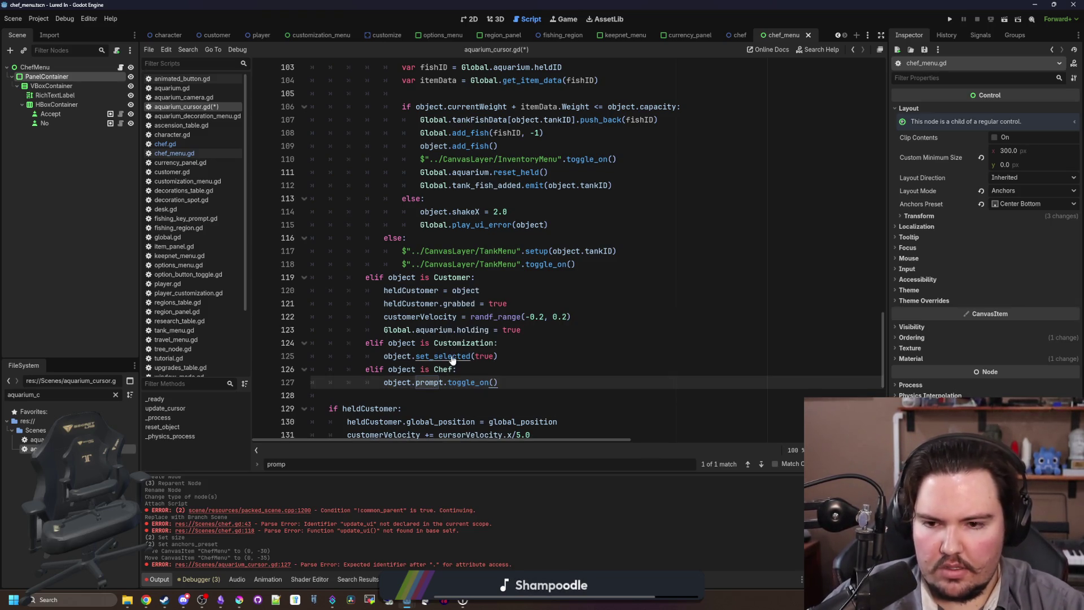
- Compare with the toggle_on call in set_selected, then return and select the new call on line 127
ctrl+click(453, 356)
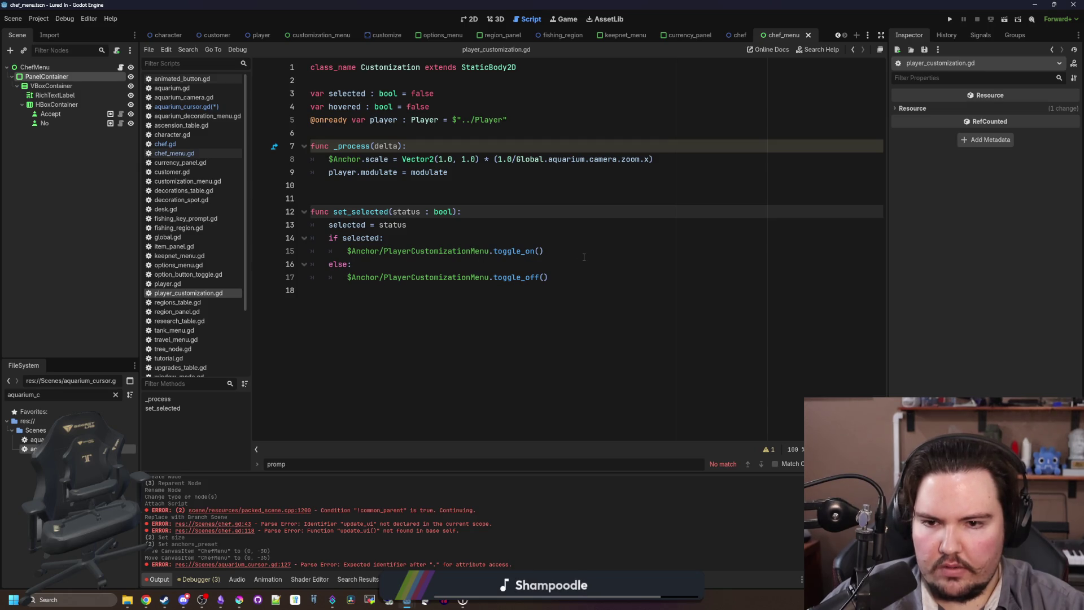
drag(584, 257, 341, 254)
click(378, 264)
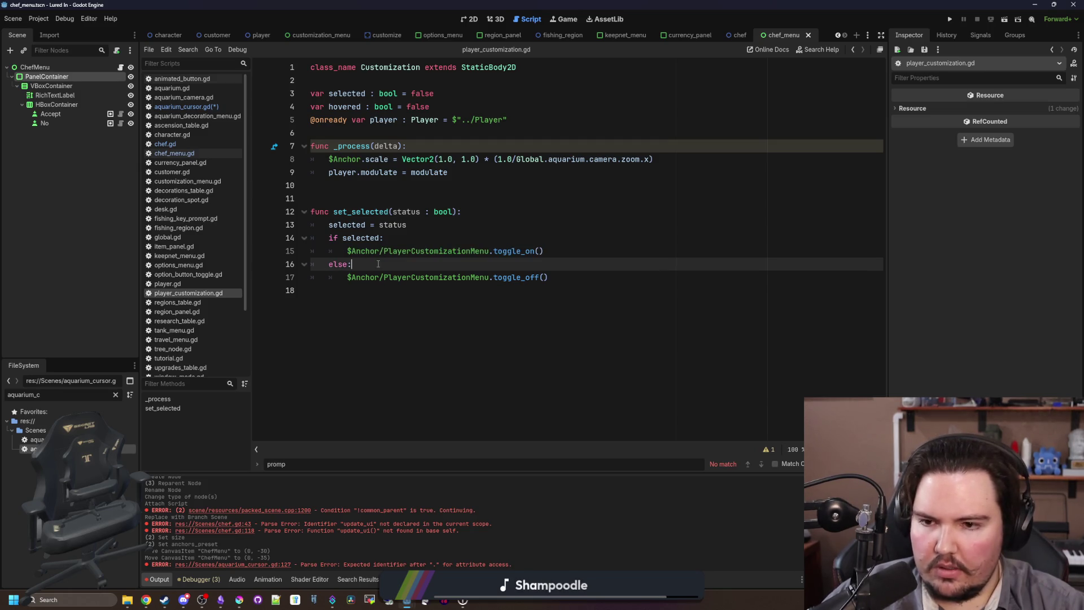
key(alt+Left)
key(alt+Left)
key(alt+Left)
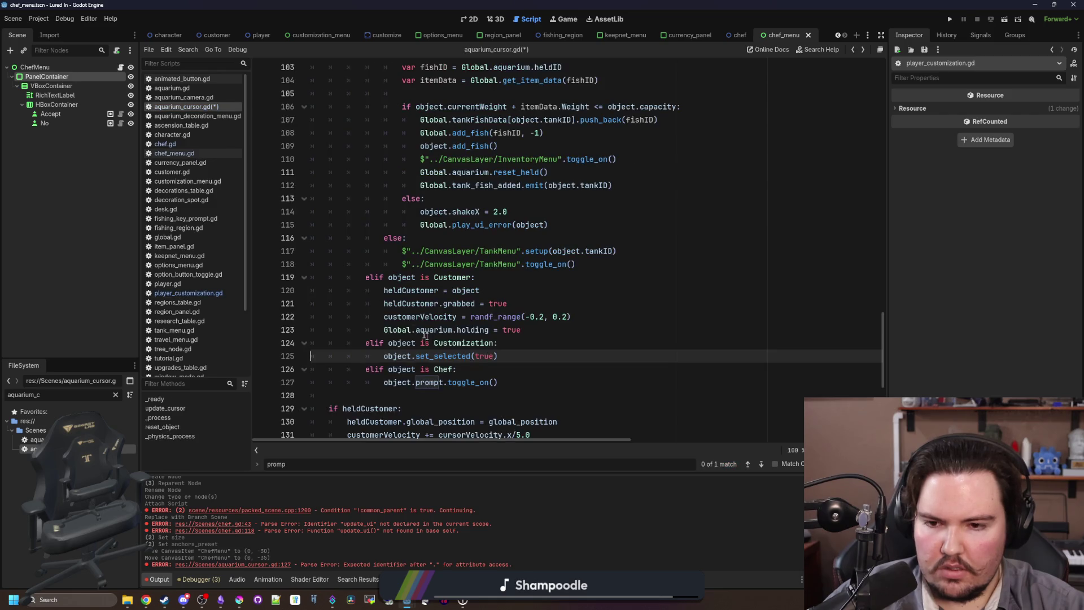
scroll(509, 362, down, 1)
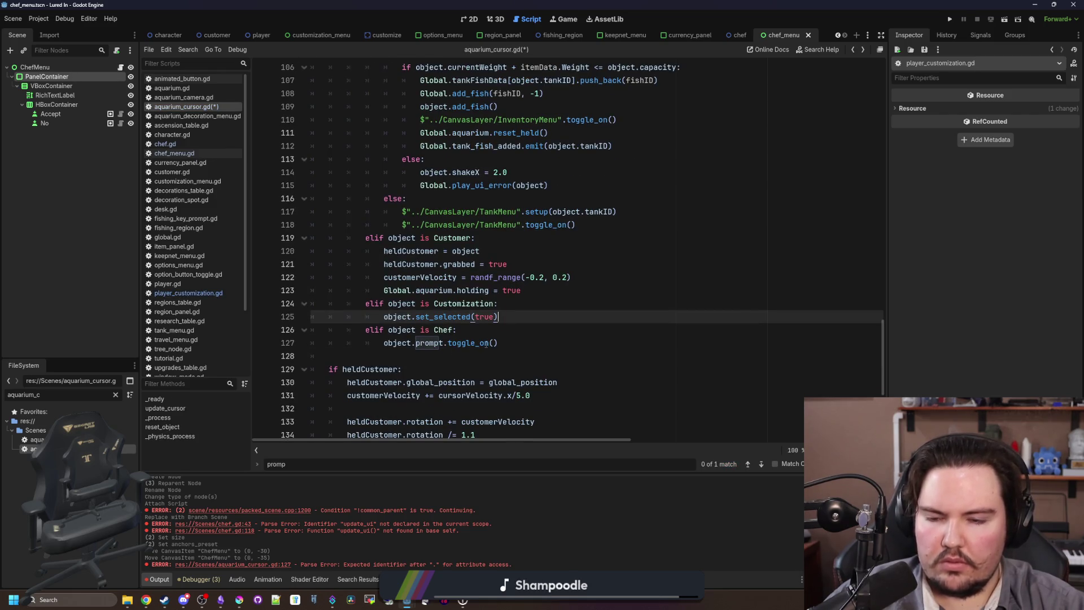
drag(497, 343, 384, 339)
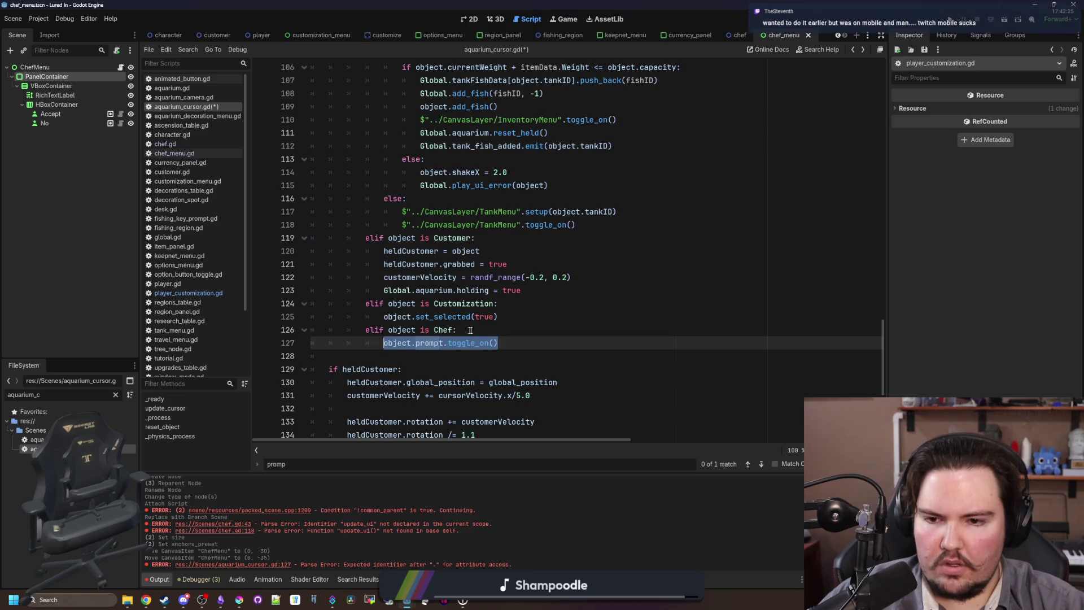
- Add an 'elif body.get_parent() is Chef:' branch after the Customer branch with a placeholder toggle_on line
scroll(485, 331, up, 19)
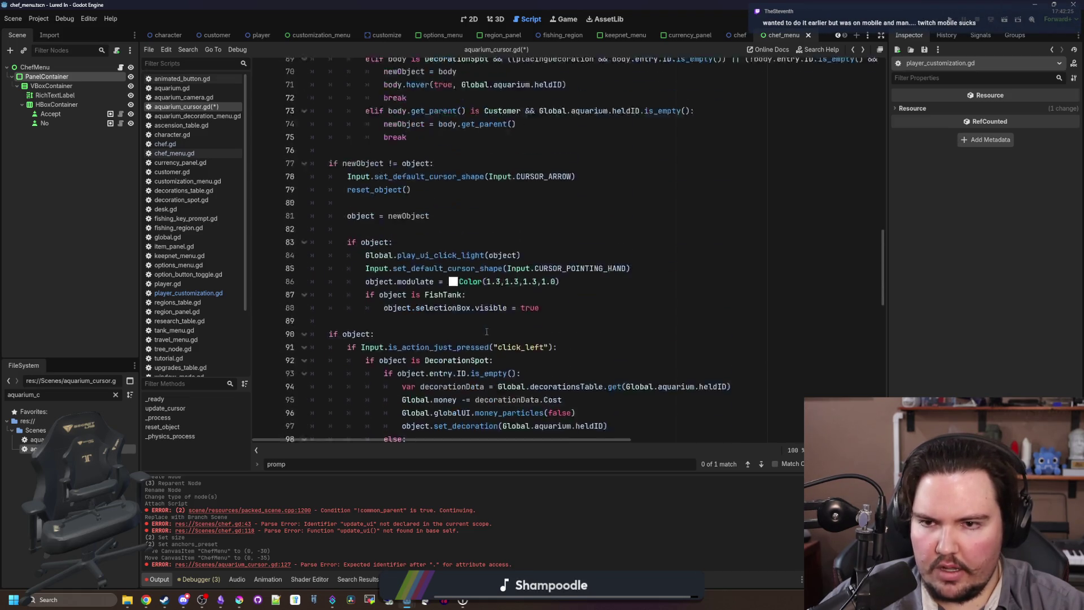
scroll(457, 361, down, 2)
click(445, 330)
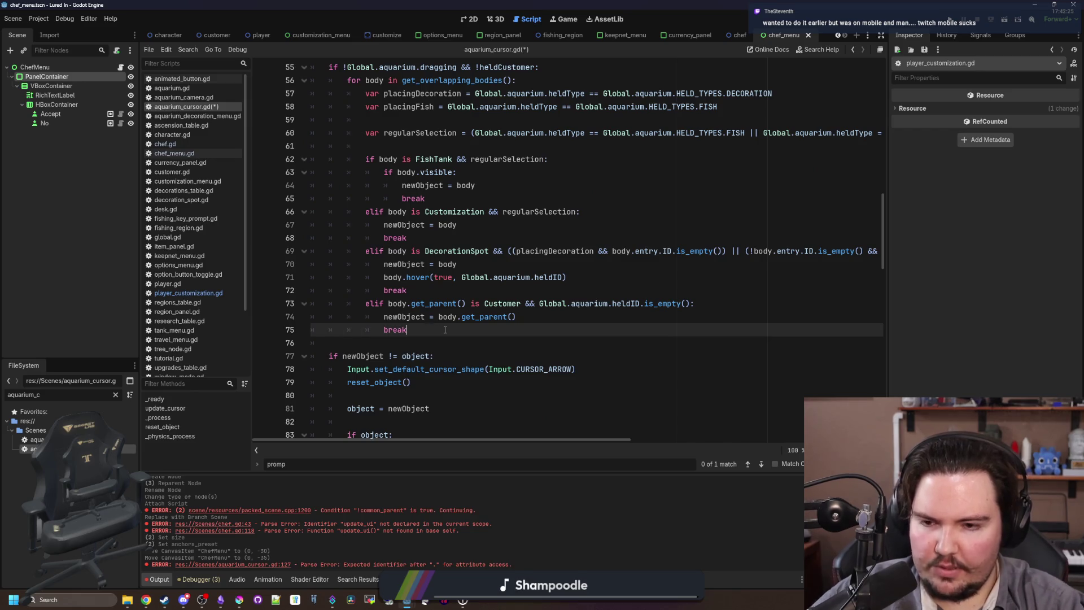
key(Return)
text(elif body is Ch)
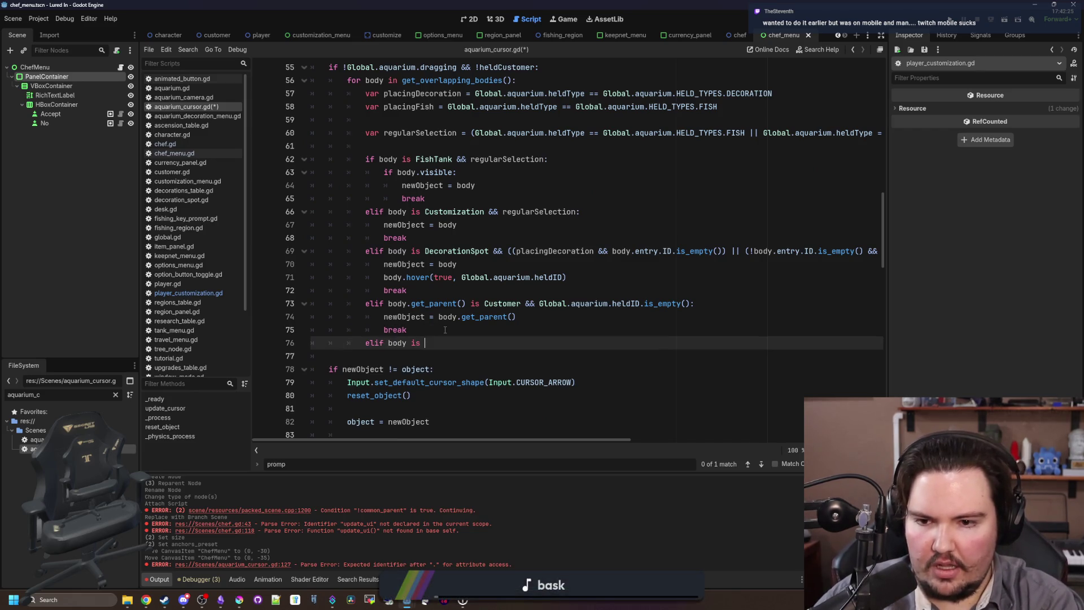
text(ef:>)
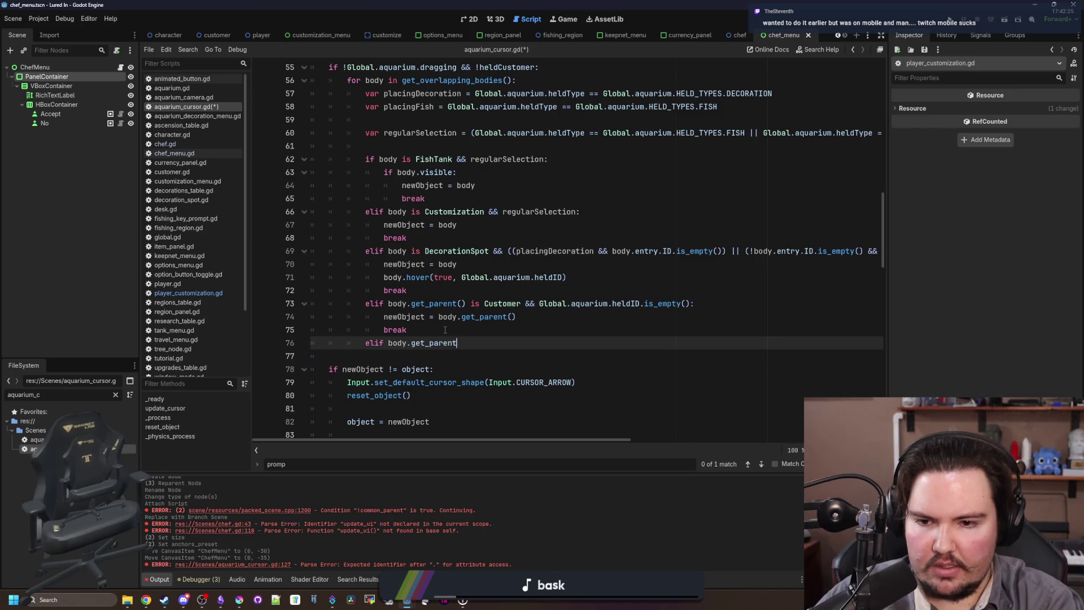
key(BackSpace)
key(BackSpace)
key(BackSpace)
text(is)
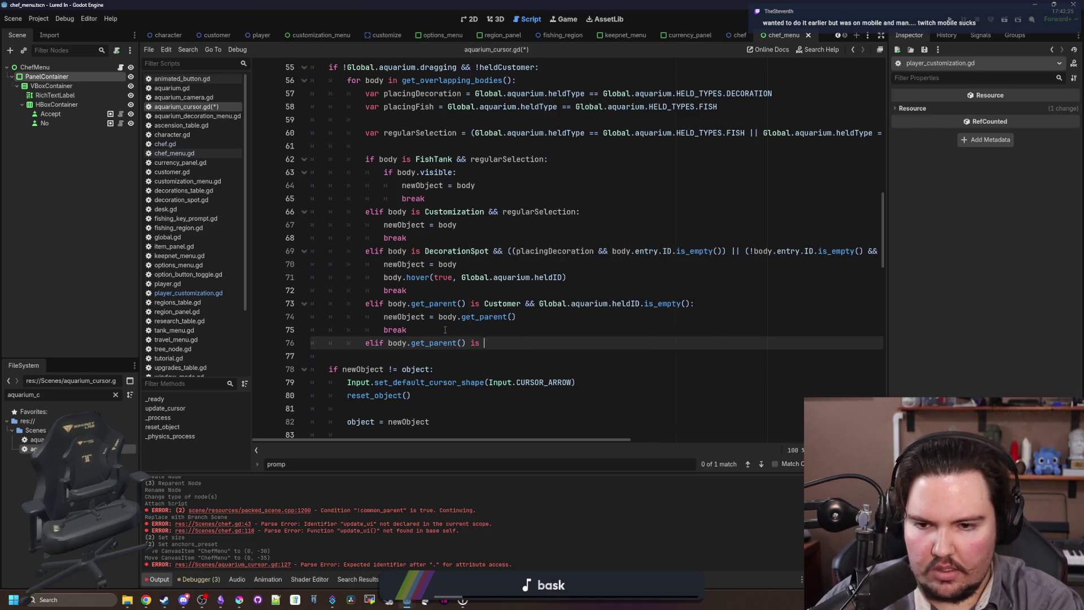
key(BackSpace)
key(BackSpace)
key(BackSpace)
text(hef:)
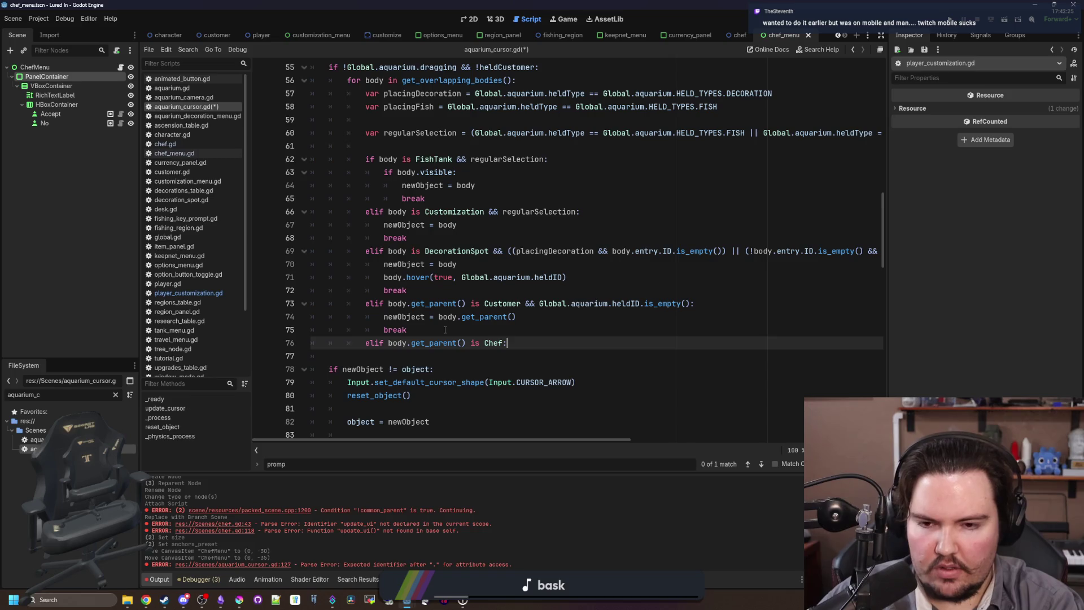
key(Return)
text(object.prompt.toggle_on())
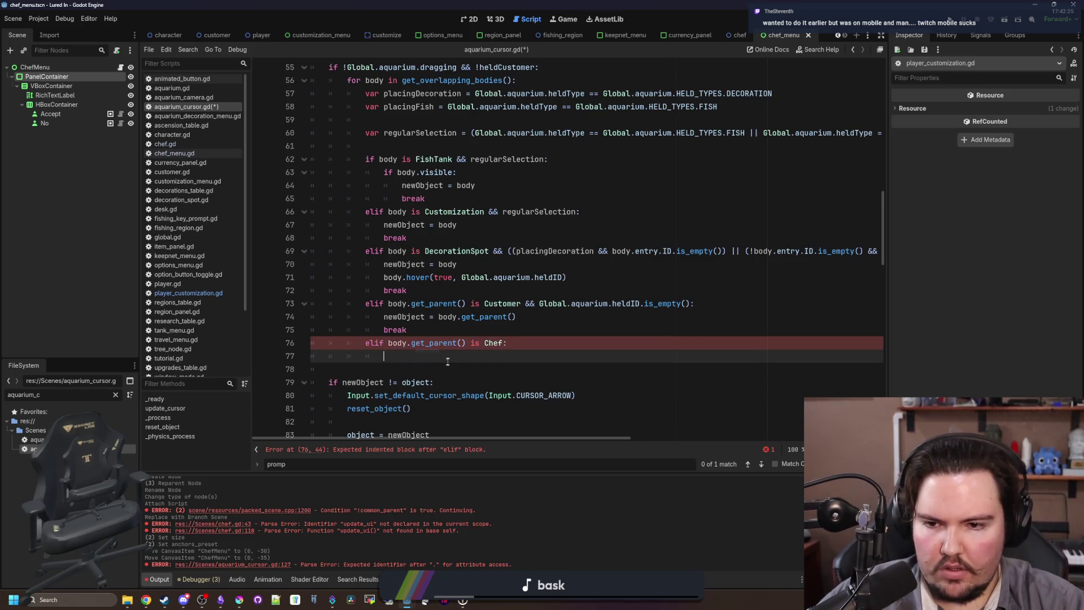
- Replace the placeholder with the Customer branch's newObject and break lines
click(453, 331)
mouse_move(406, 330)
mouse_down()
mouse_move(384, 318)
mouse_move(245, 312)
mouse_up()
key(ctrl+c)
triple_click(519, 354)
key(ctrl+v)
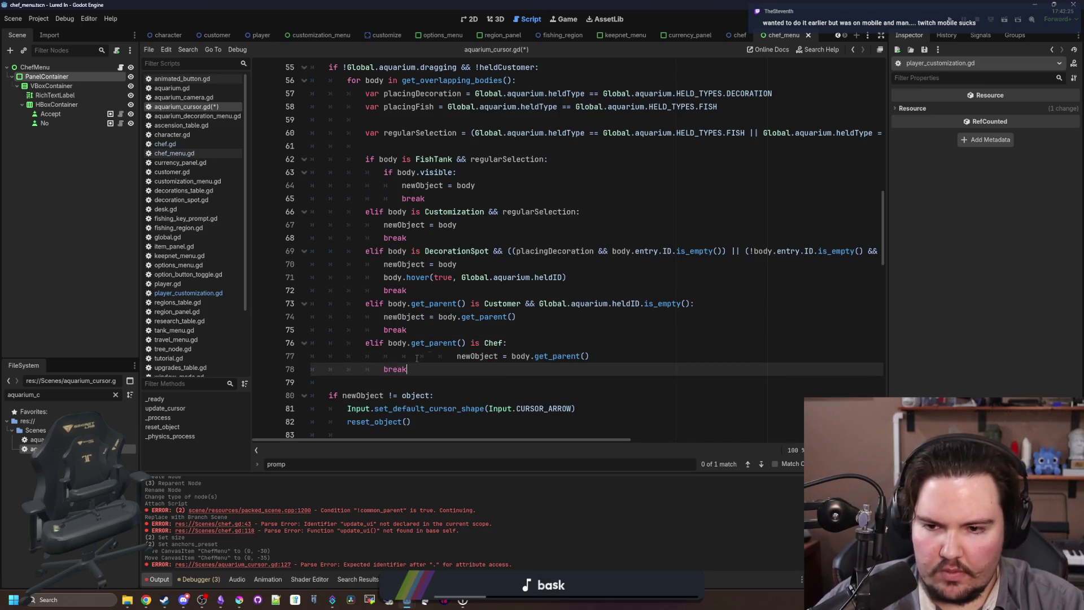
- Add '&& Global.aquarium.heldID.is_empty()' to the Chef condition, mirroring Customer
click(589, 333)
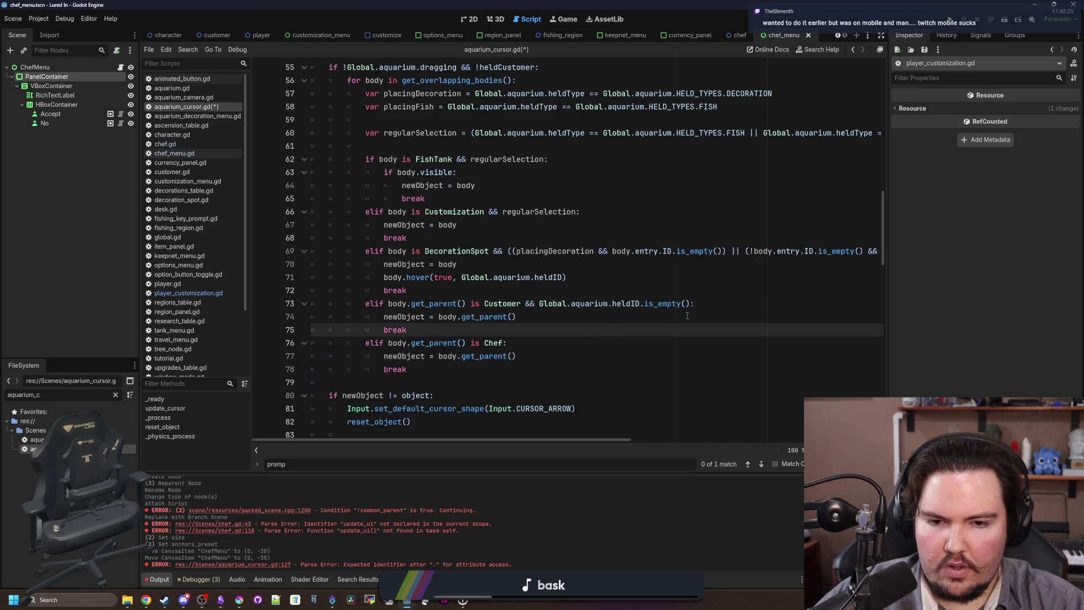
drag(691, 303, 535, 303)
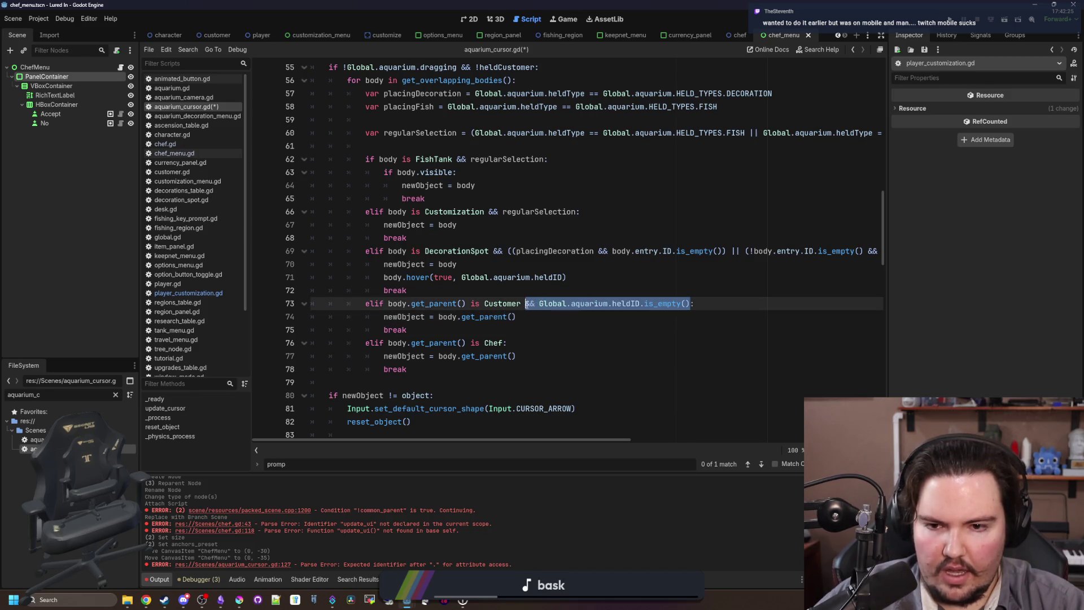
click(502, 343)
text(&)
key(ctrl+v)
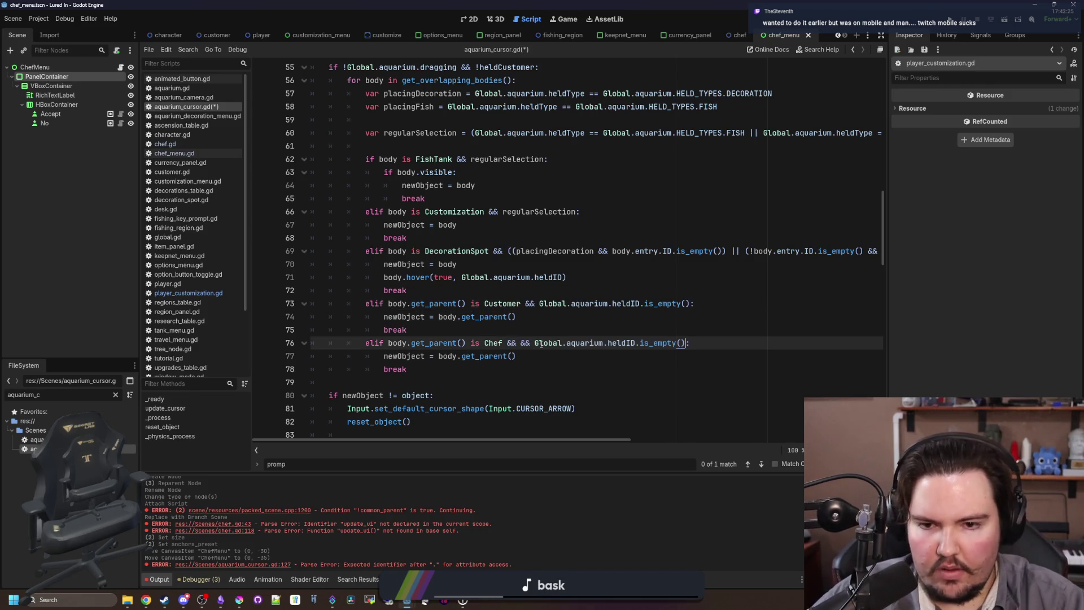
click(535, 343)
key(BackSpace)
key(BackSpace)
key(BackSpace)
click(550, 330)
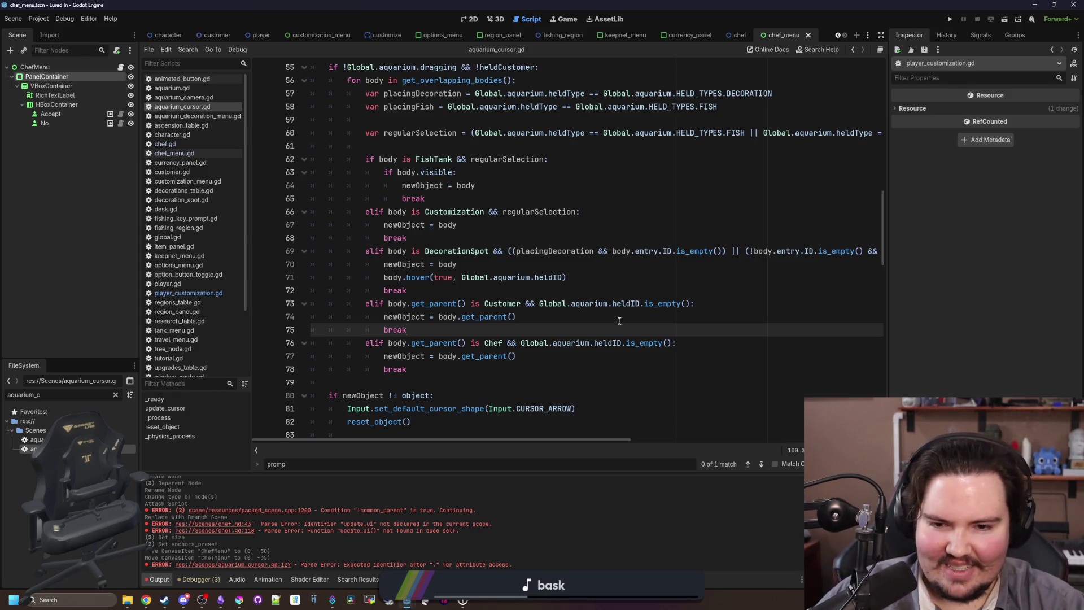
key(Down)
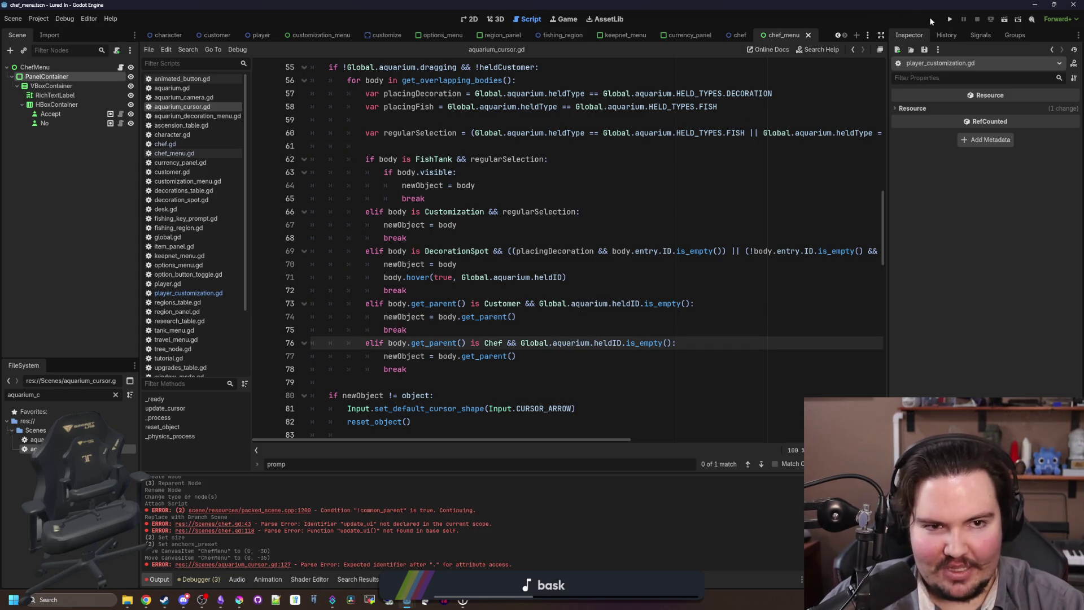
- Run the project, maximize it and dismiss the welcome summary; it halts at chef.gd line 8
click(949, 19)
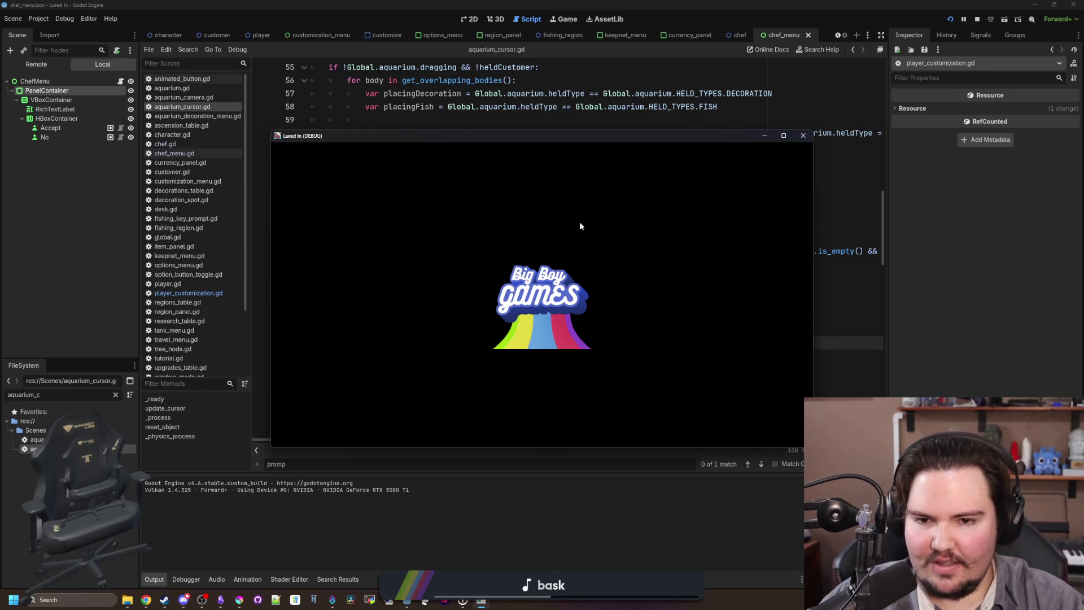
click(784, 135)
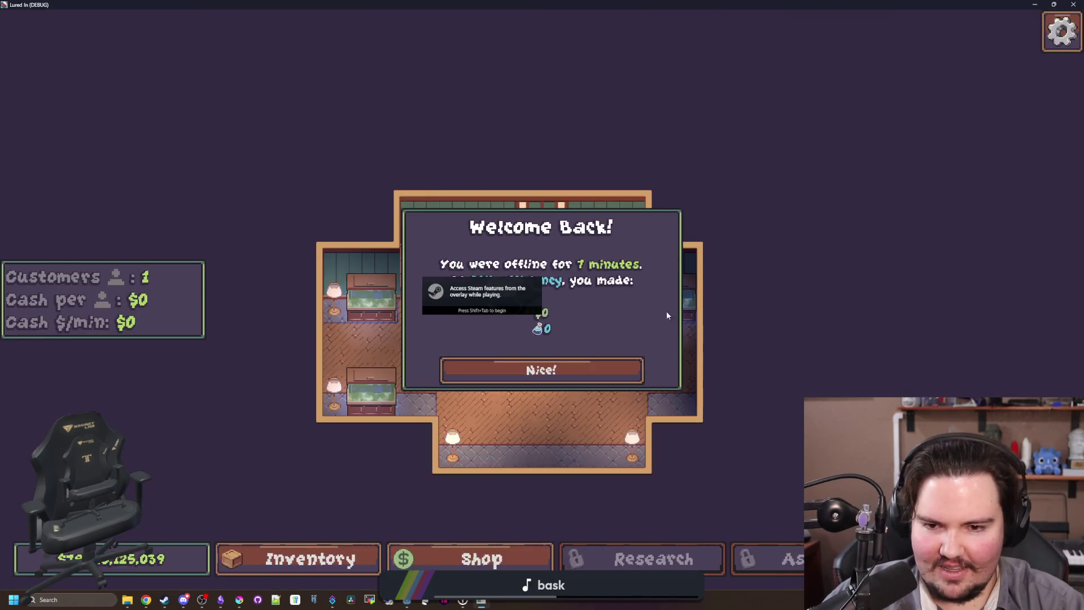
click(610, 369)
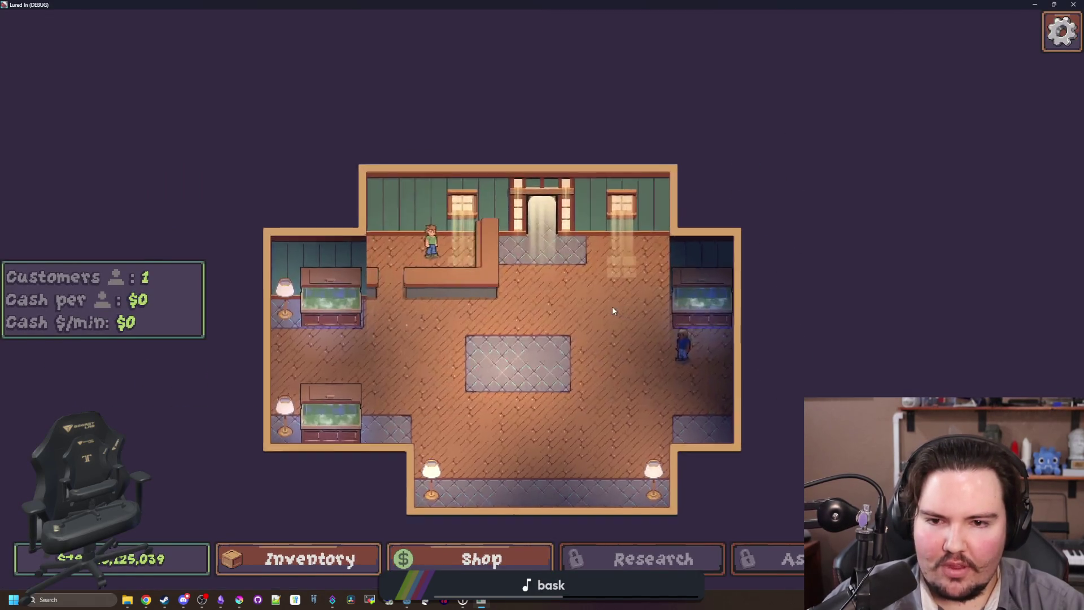
click(590, 193)
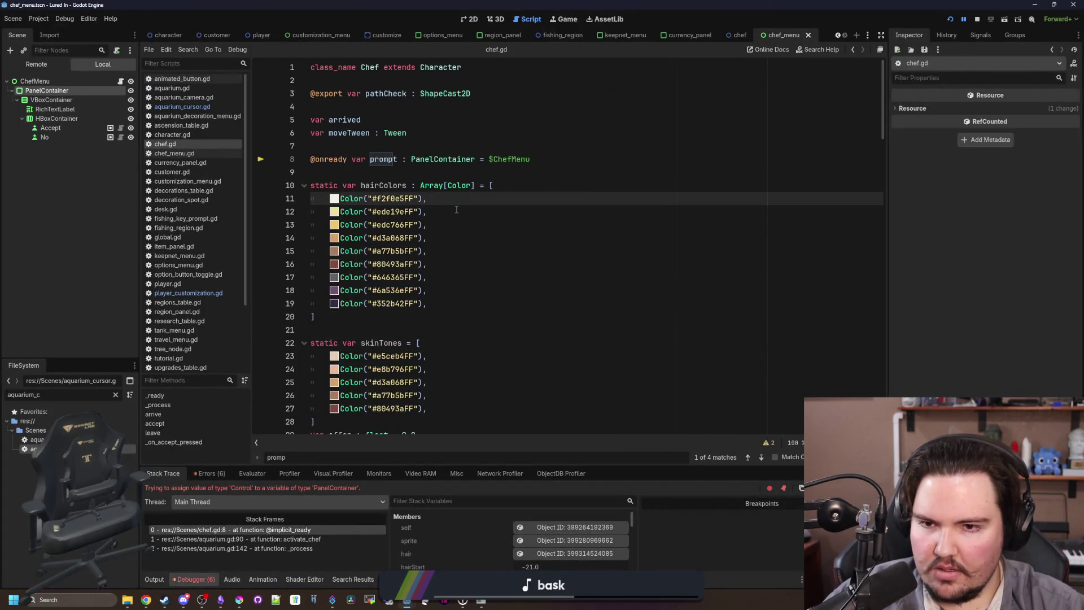
- Change the prompt variable's type from PanelContainer to Menu in chef.gd and save
double_click(446, 158)
key(BackSpace)
text(mENU)
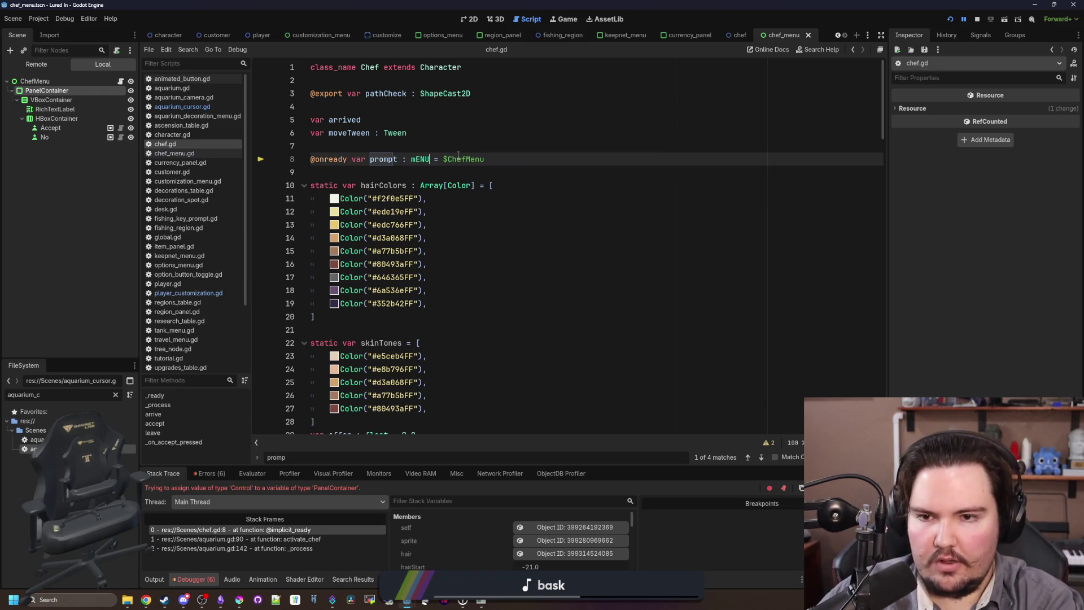
key(Return)
key(Up)
key(ctrl+s)
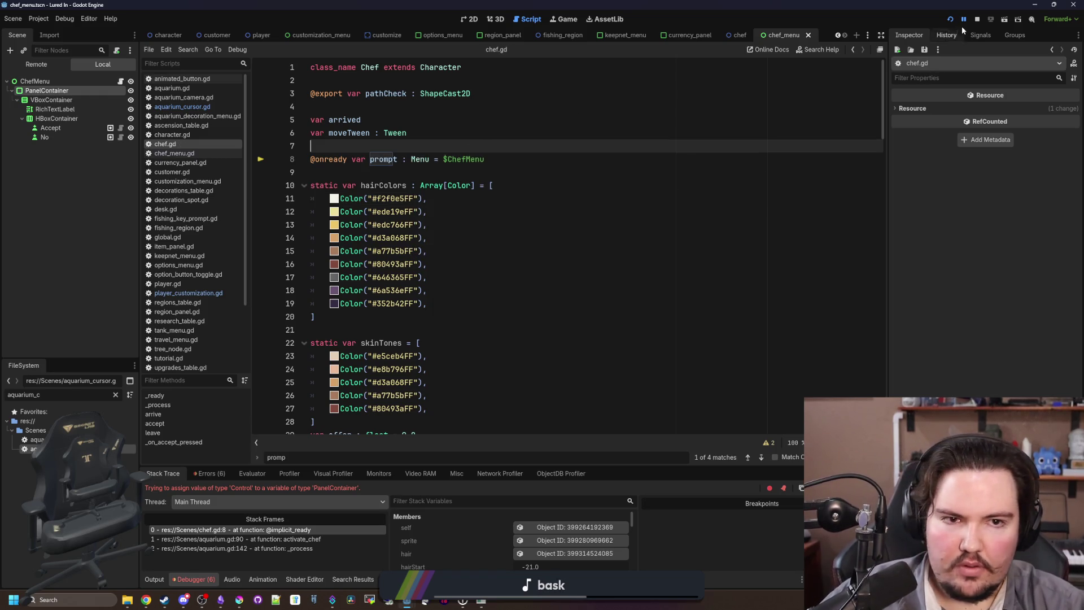
- Rerun the game, maximize it and dismiss the welcome summary, then return to chef.gd
click(950, 19)
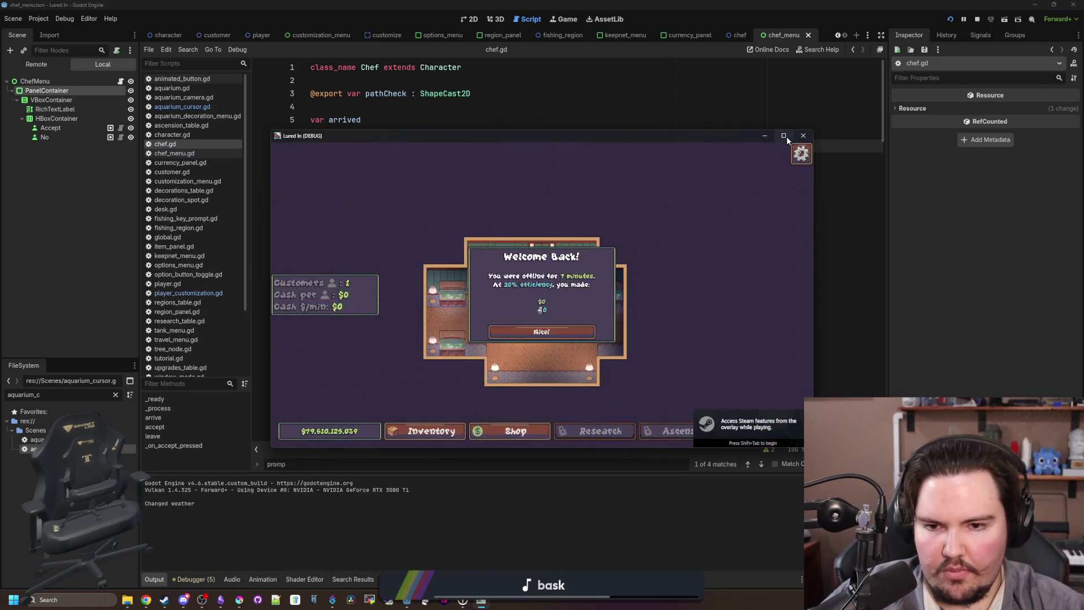
click(783, 136)
click(572, 361)
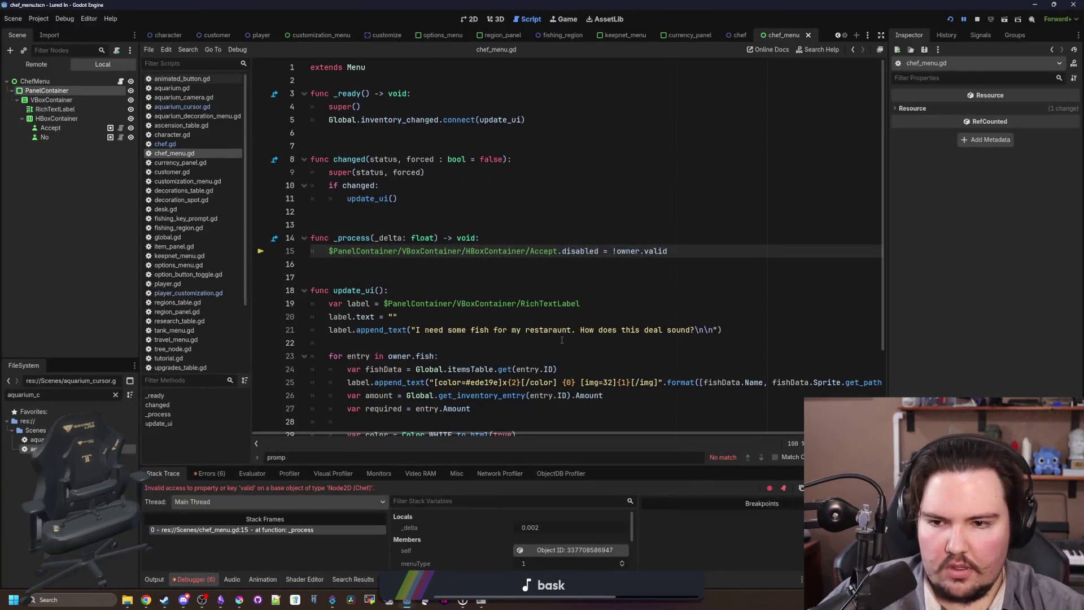
click(437, 261)
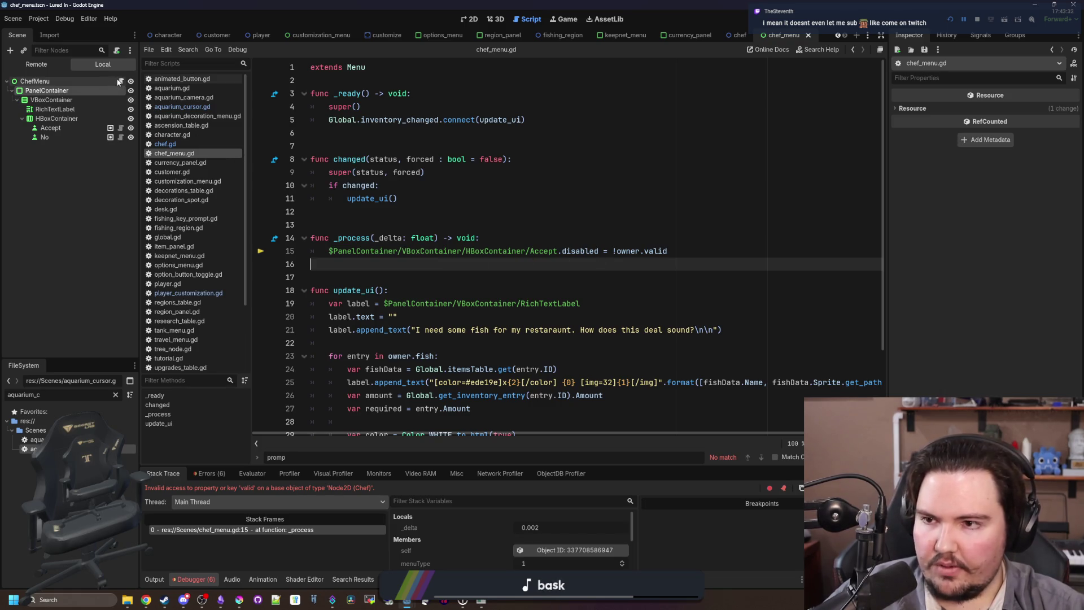
click(172, 145)
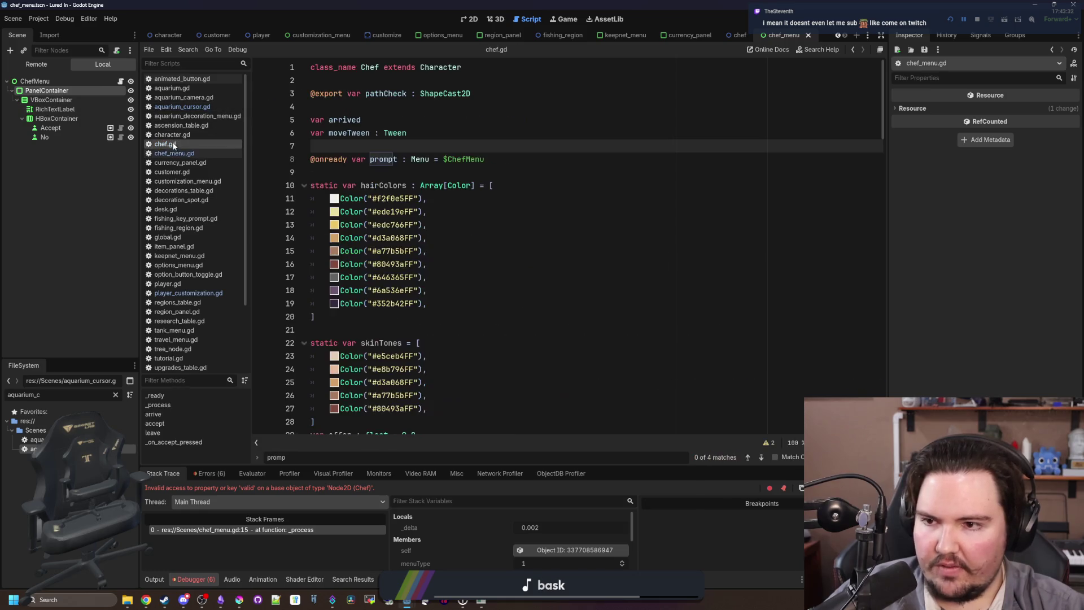
- In chef.gd's _process, replace the local valid variable with the offerValid member
key(Return)
key(Up)
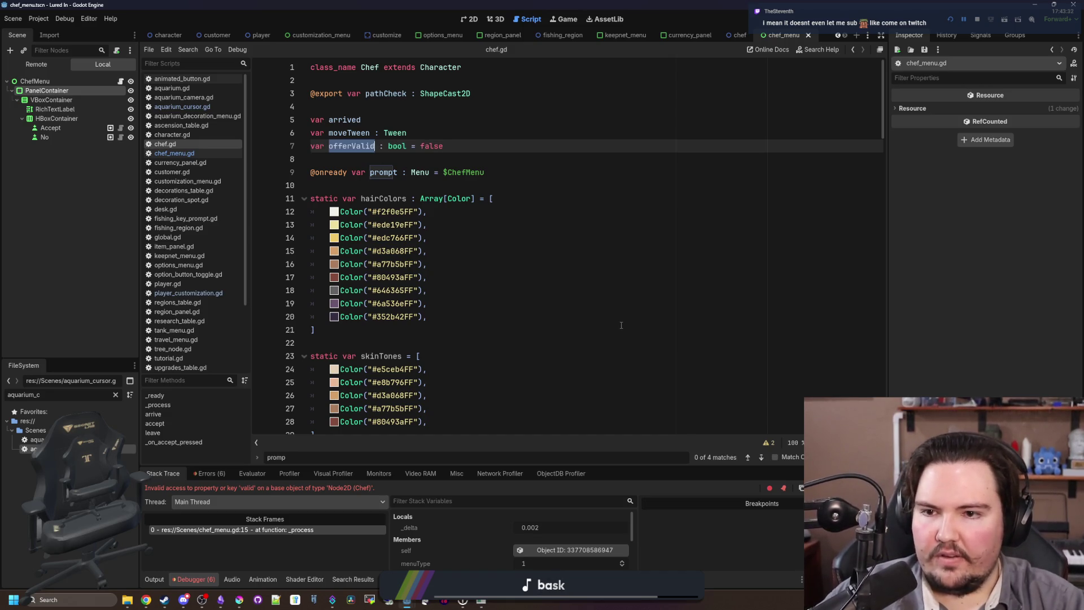
key(ctrl+f)
text(valid)
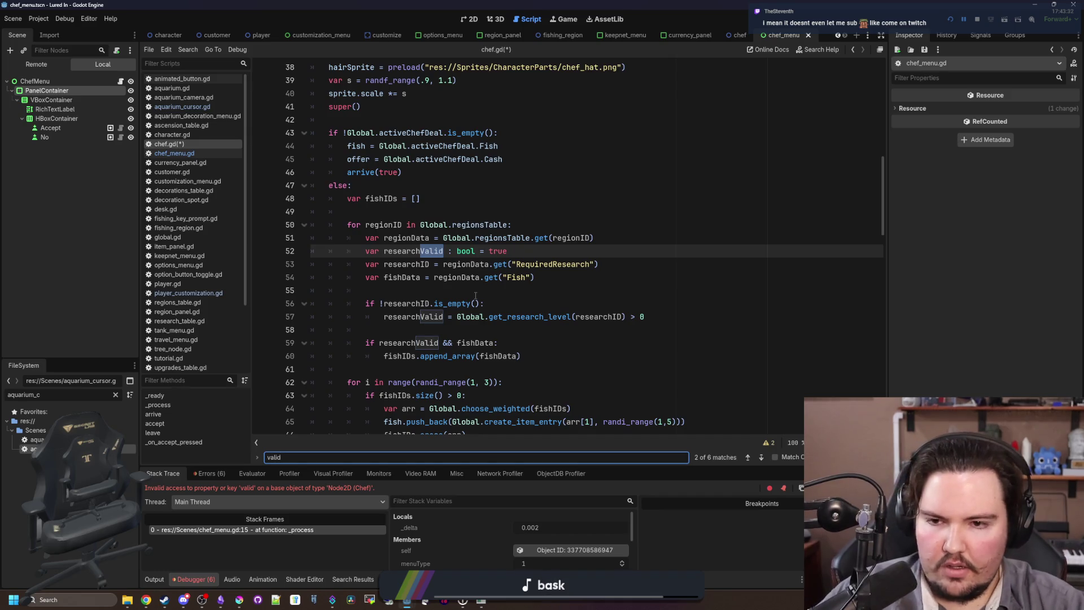
key(Return)
key(Return)
key(Return)
key(shift+Return)
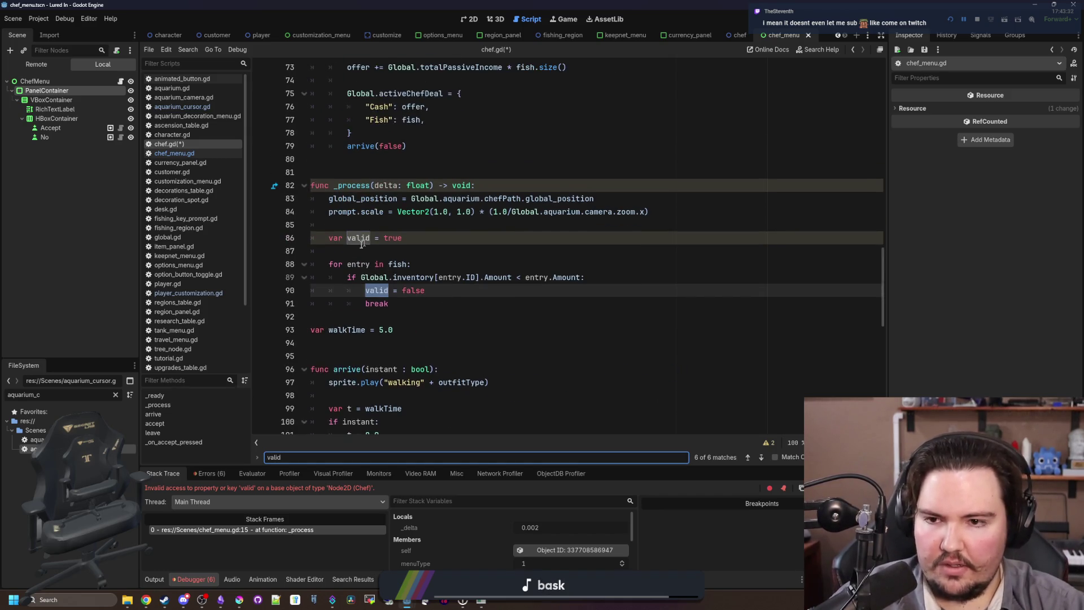
double_click(372, 236)
text(offerValid)
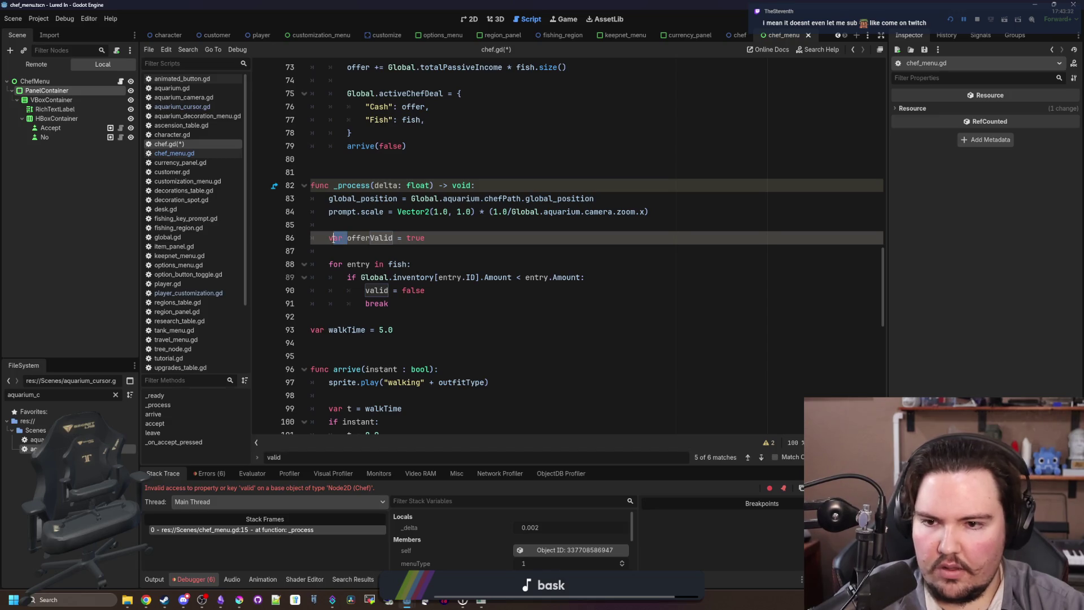
drag(334, 237, 329, 238)
key(BackSpace)
double_click(376, 290)
text(offerValid)
click(423, 303)
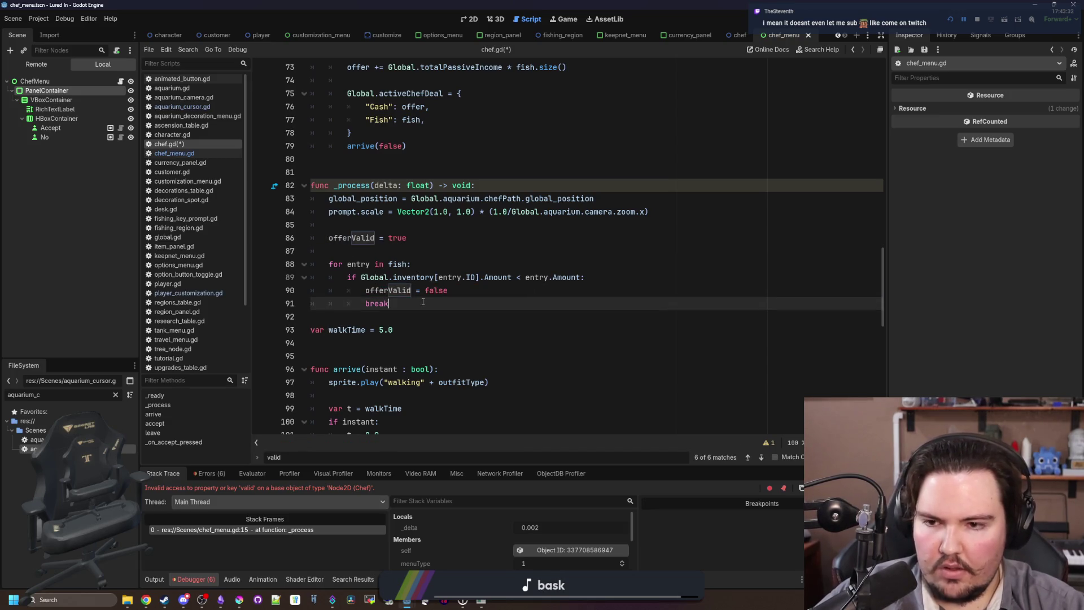
- Check the remaining valid matches in chef.gd, save, and stop the running game
scroll(515, 248, down, 5)
key(ctrl+f)
text(offer)
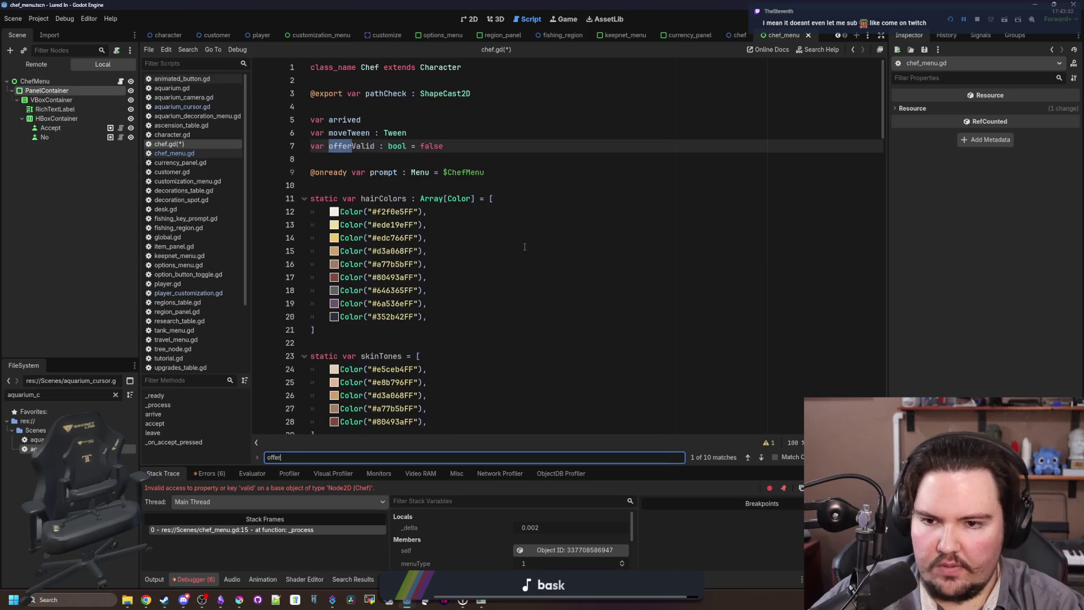
key(BackSpace)
key(BackSpace)
key(BackSpace)
text(valid)
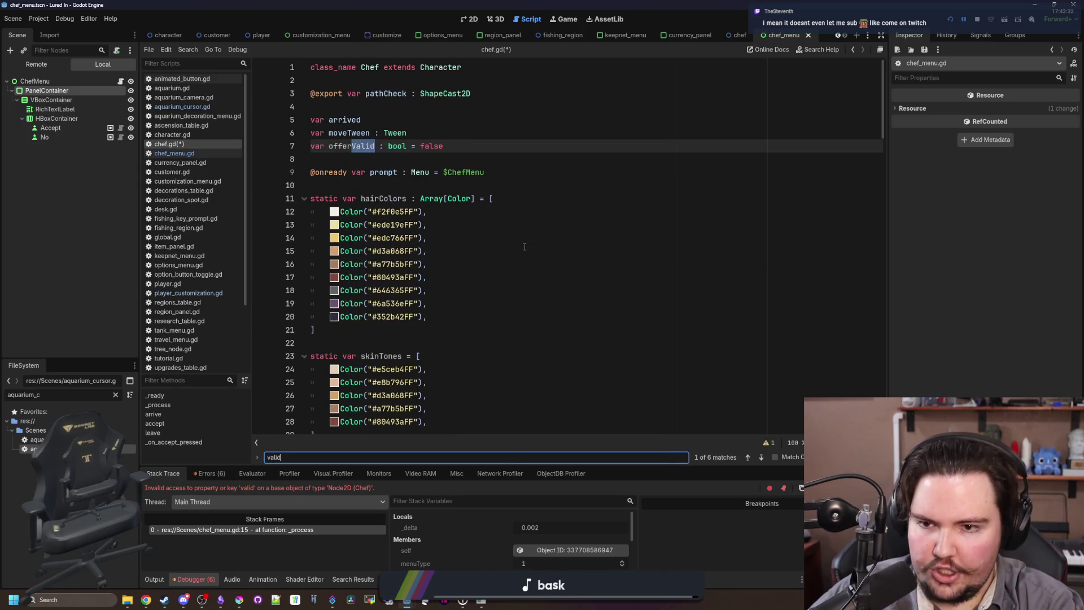
key(Return)
key(Return)
key(Return)
key(Return)
key(Return)
key(Return)
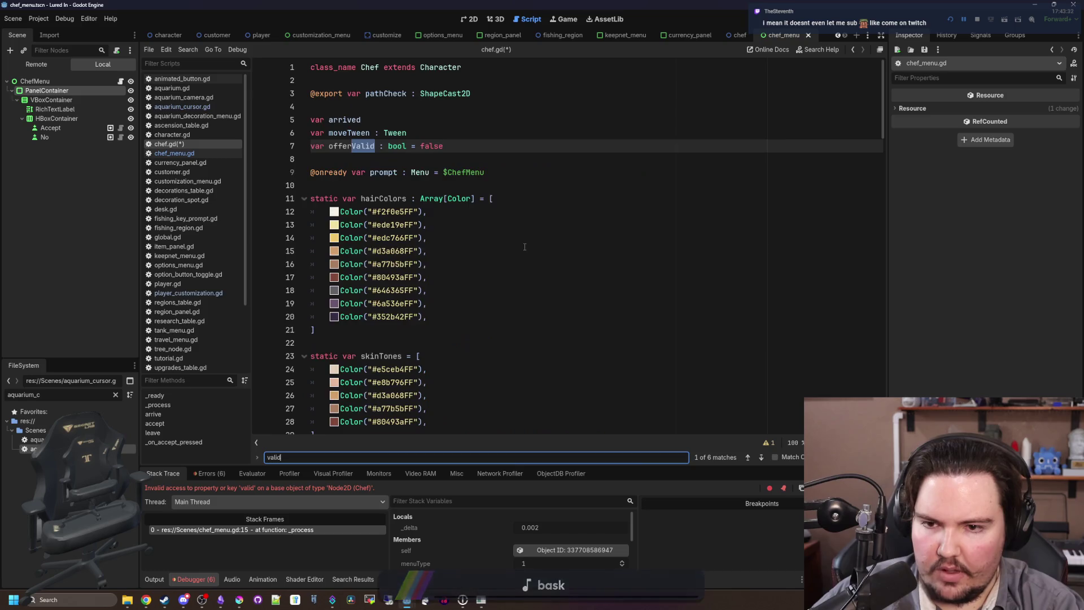
click(524, 246)
key(ctrl+s)
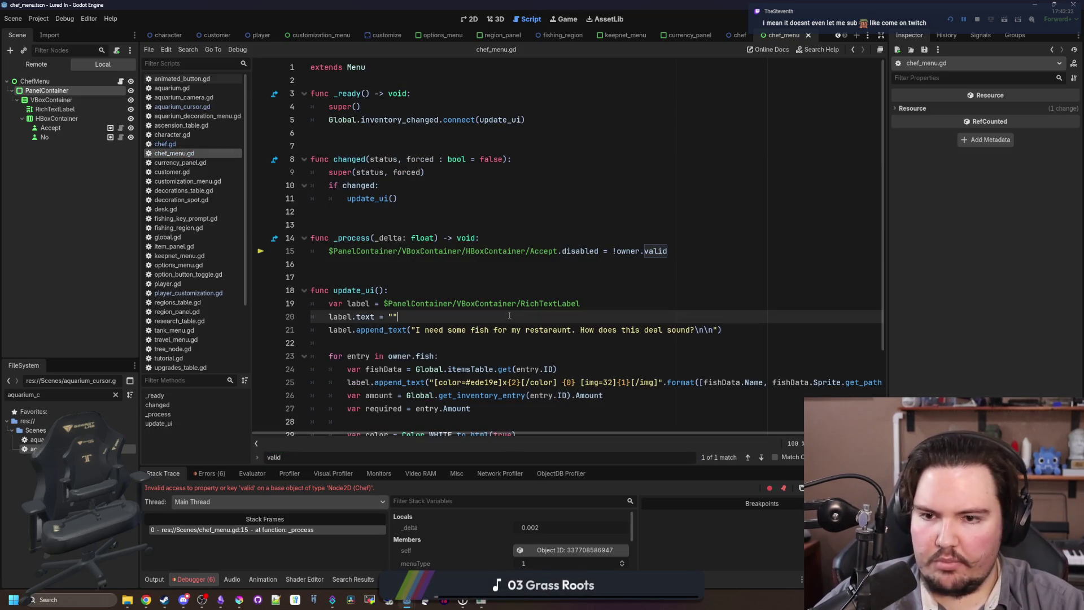
text(offerV)
key(F8)
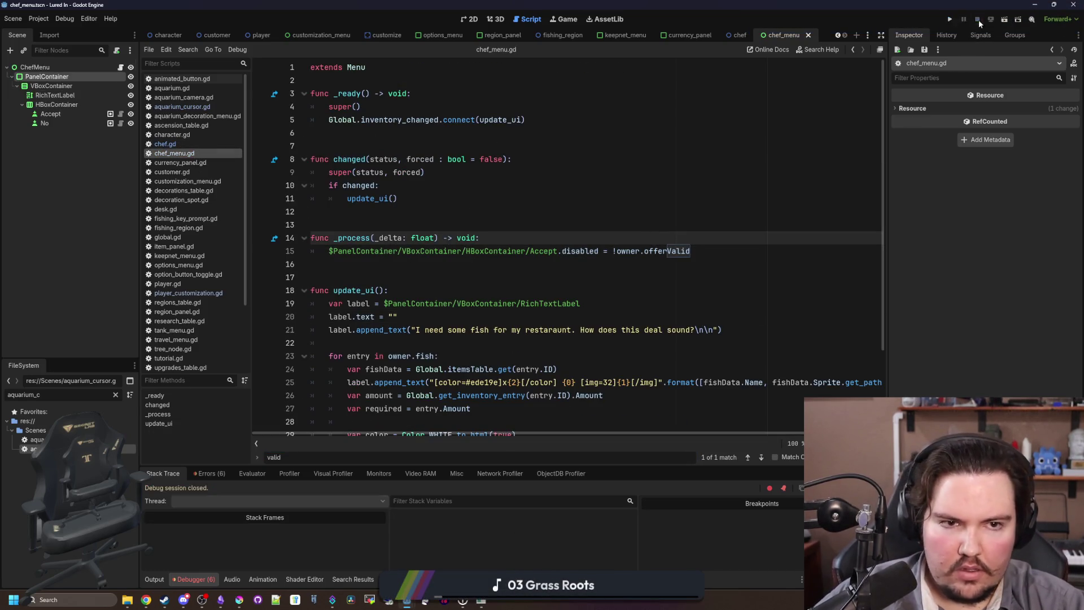
- Rerun the game, dismiss the welcome summary and go full screen with F11
key(F5)
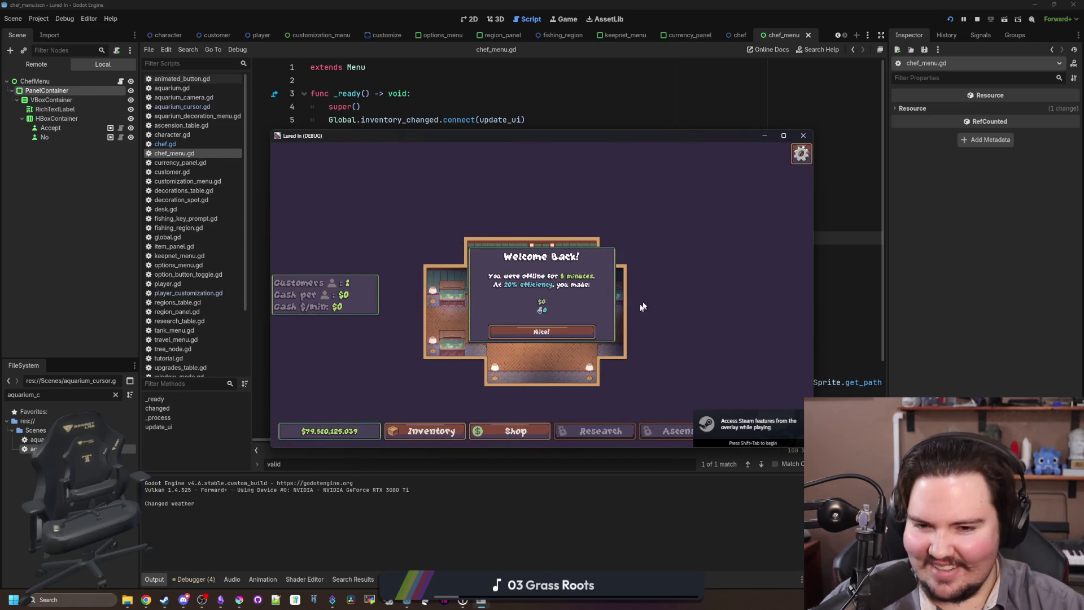
click(546, 336)
key(F11)
scroll(668, 222, up, 5)
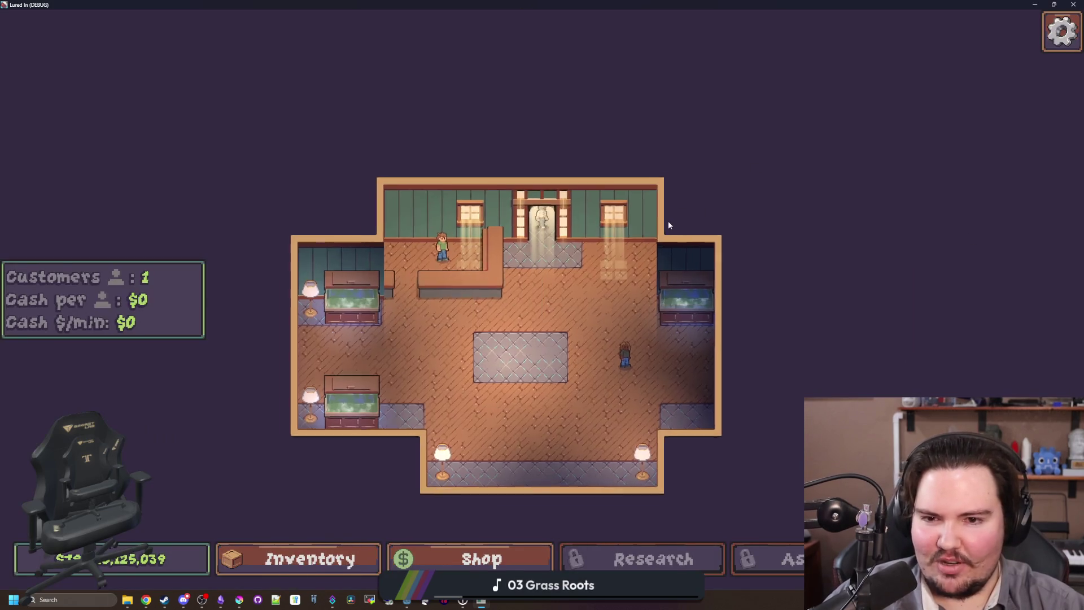
scroll(606, 294, up, 2)
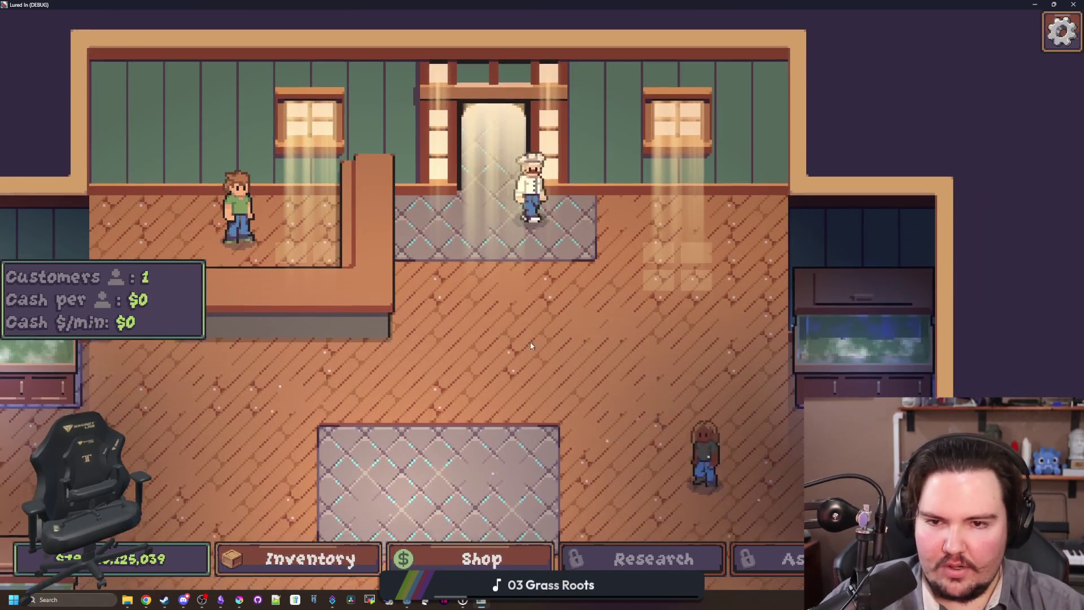
scroll(597, 278, down, 5)
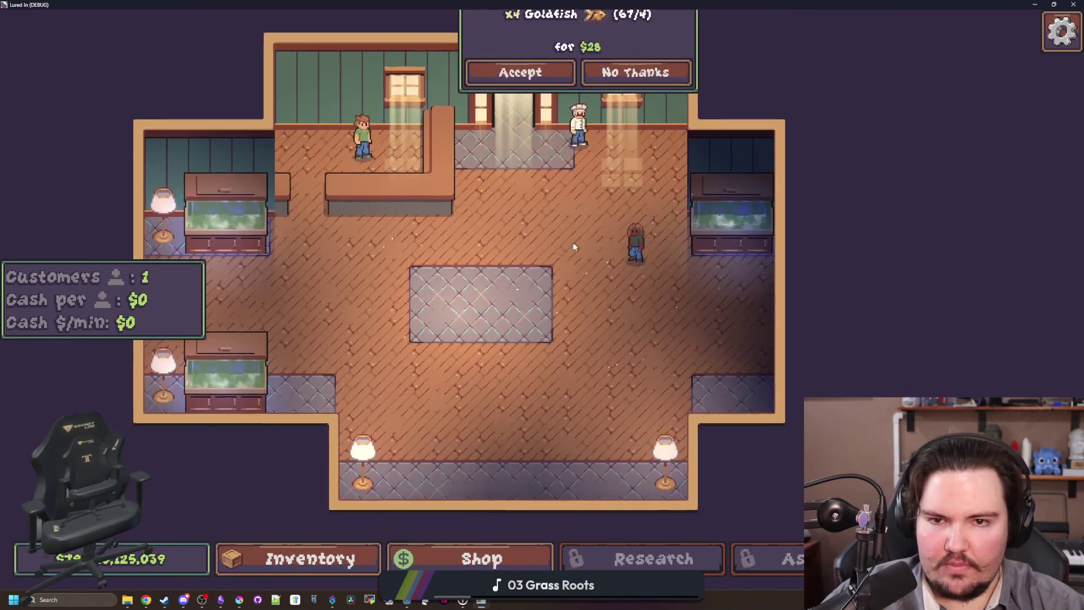
- Pan with W and S to watch the $28 deal popup follow the chef, then restore the window
key(w)
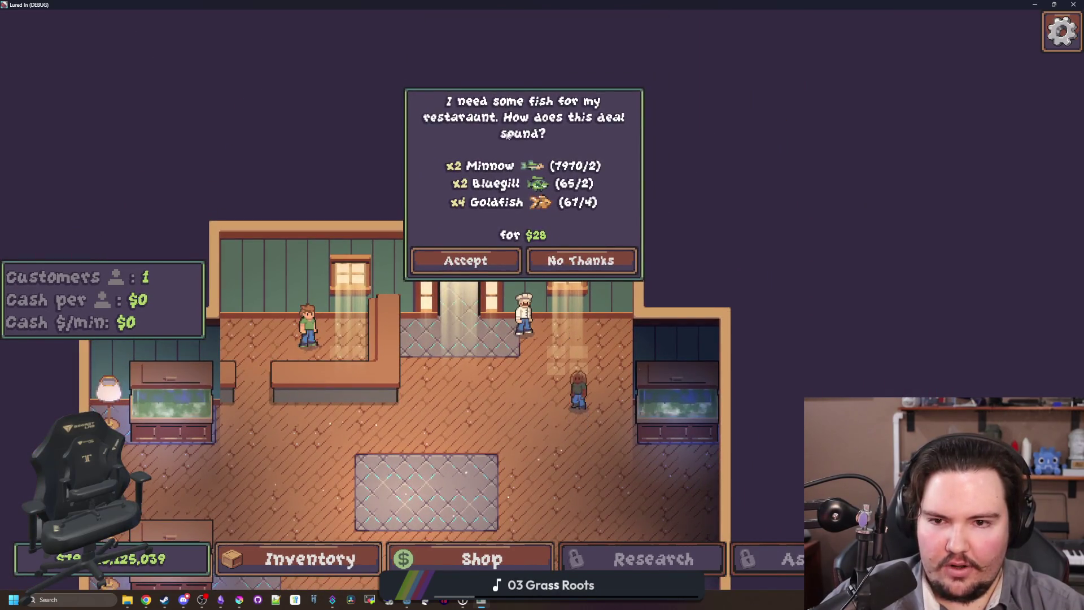
key(w)
key(s)
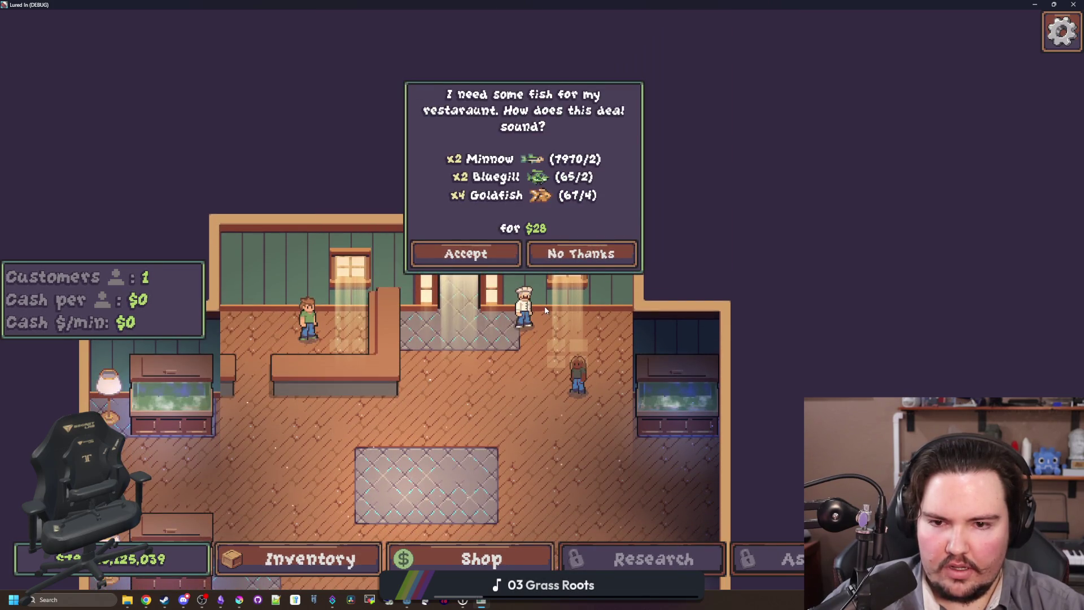
key(super+Down)
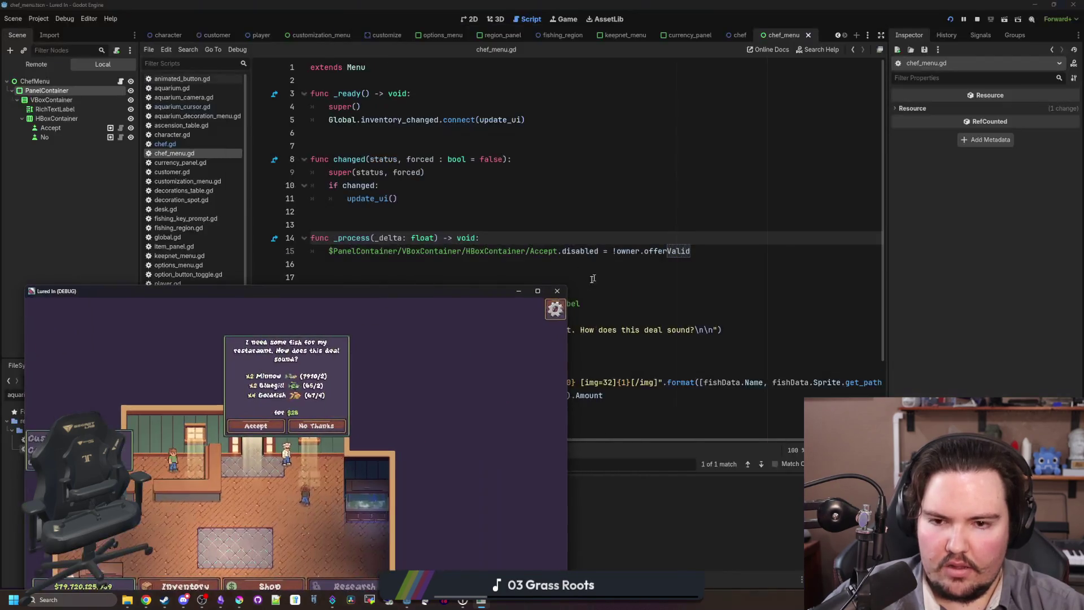
- Close the game and delete 'prompt.visible = true' from chef.gd's arrive(), then save
click(556, 292)
click(389, 212)
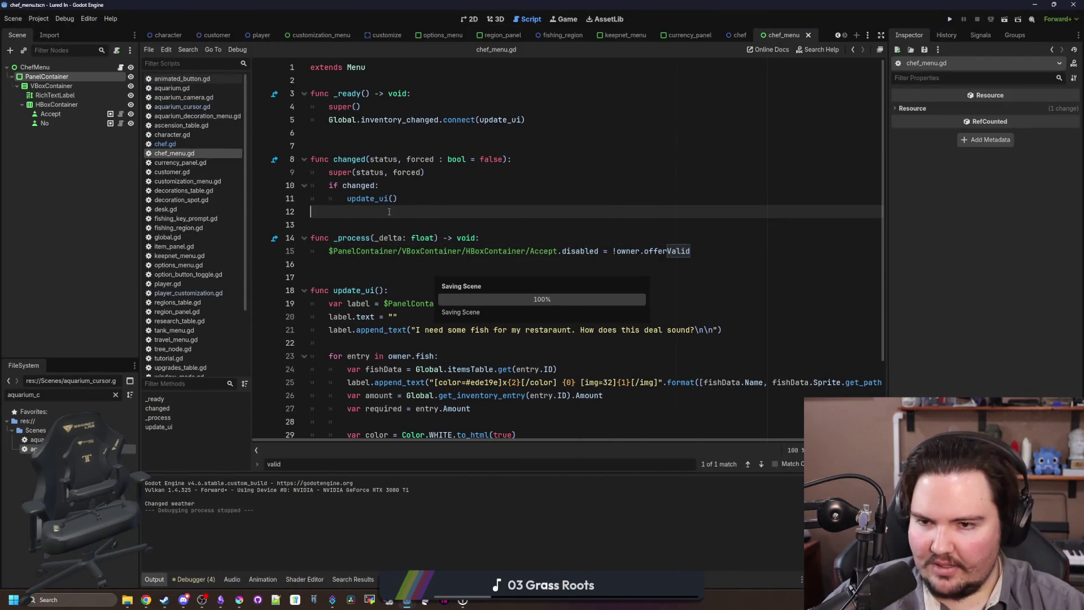
key(ctrl+f)
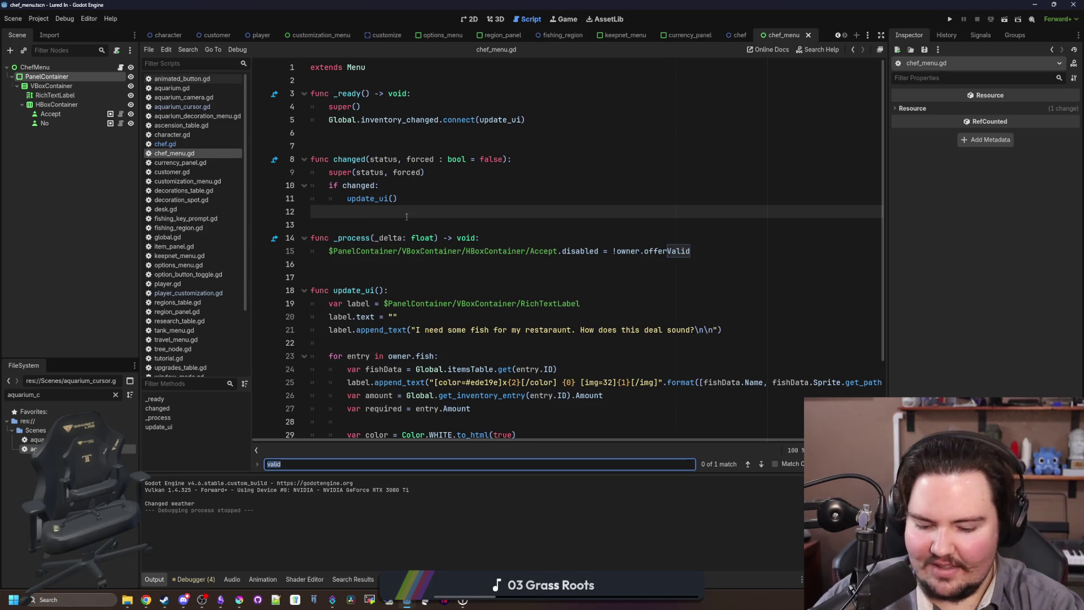
text(prompt)
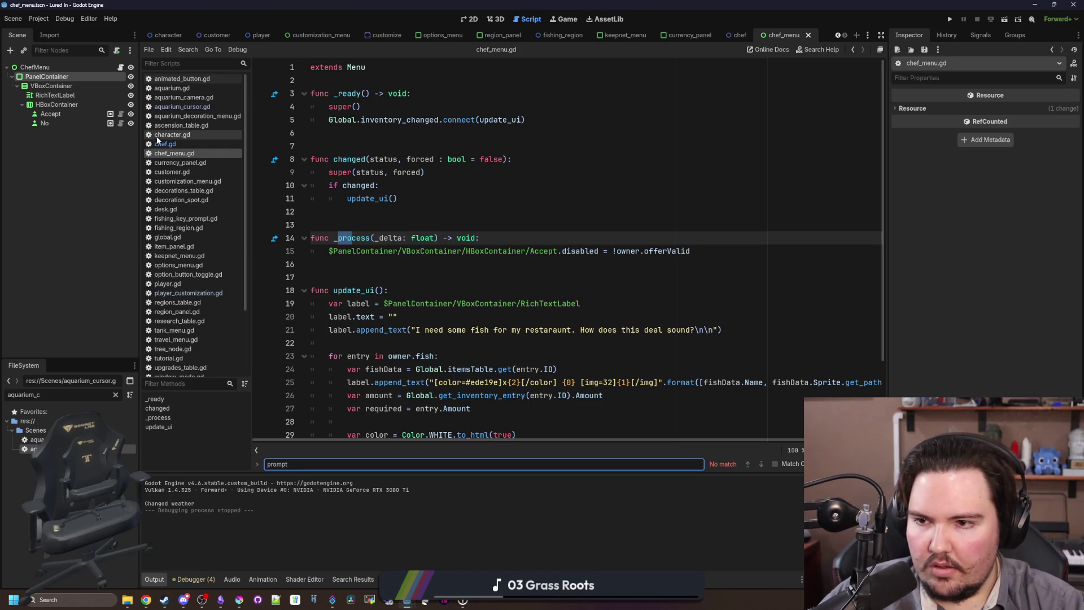
click(226, 145)
key(ctrl+f)
text(.v)
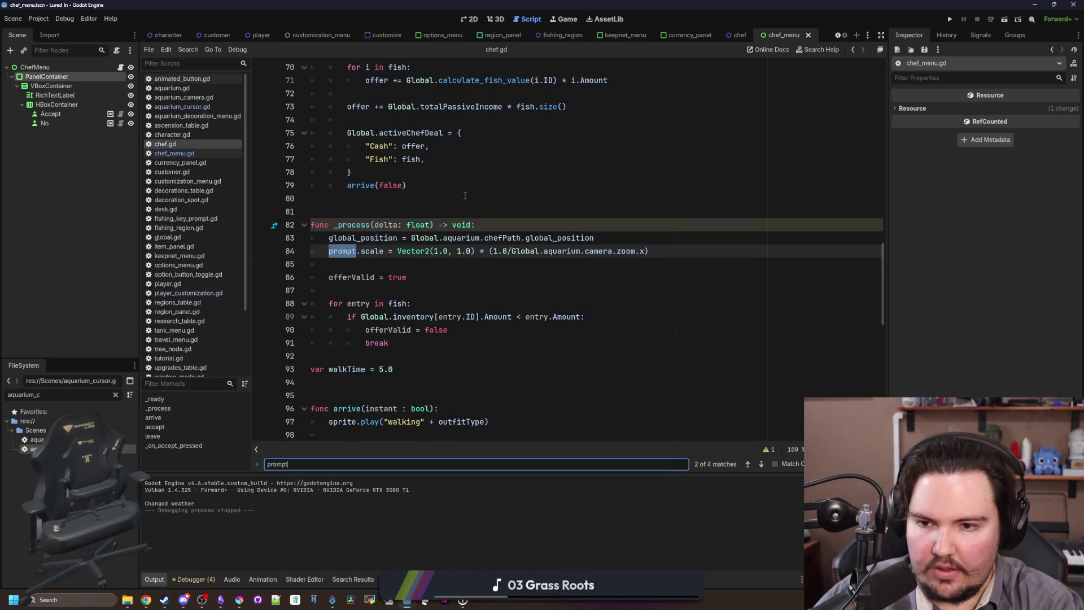
text(isible)
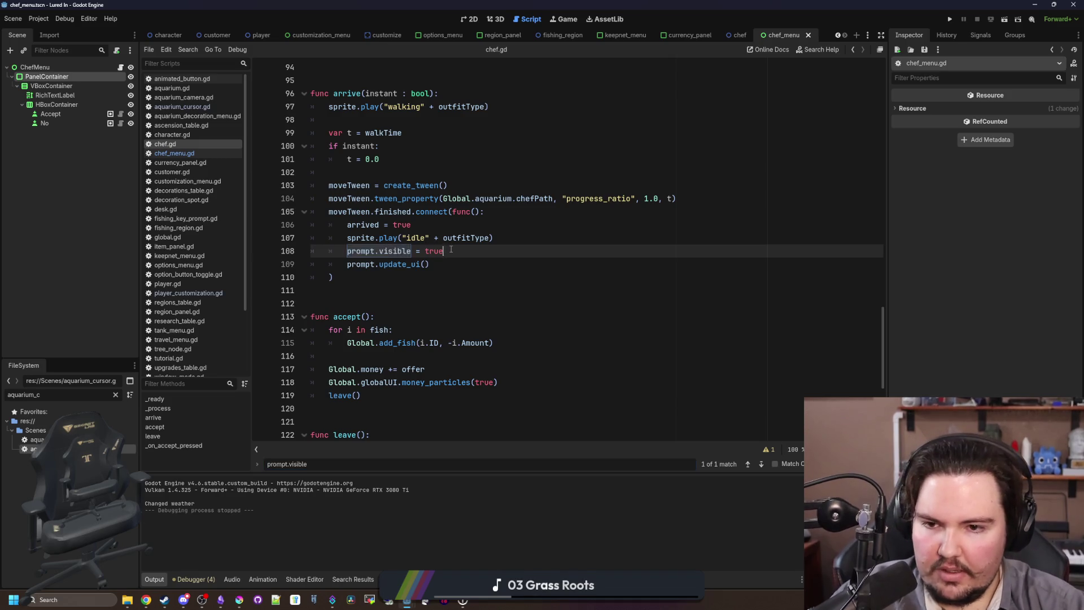
triple_click(378, 251)
key(BackSpace)
key(BackSpace)
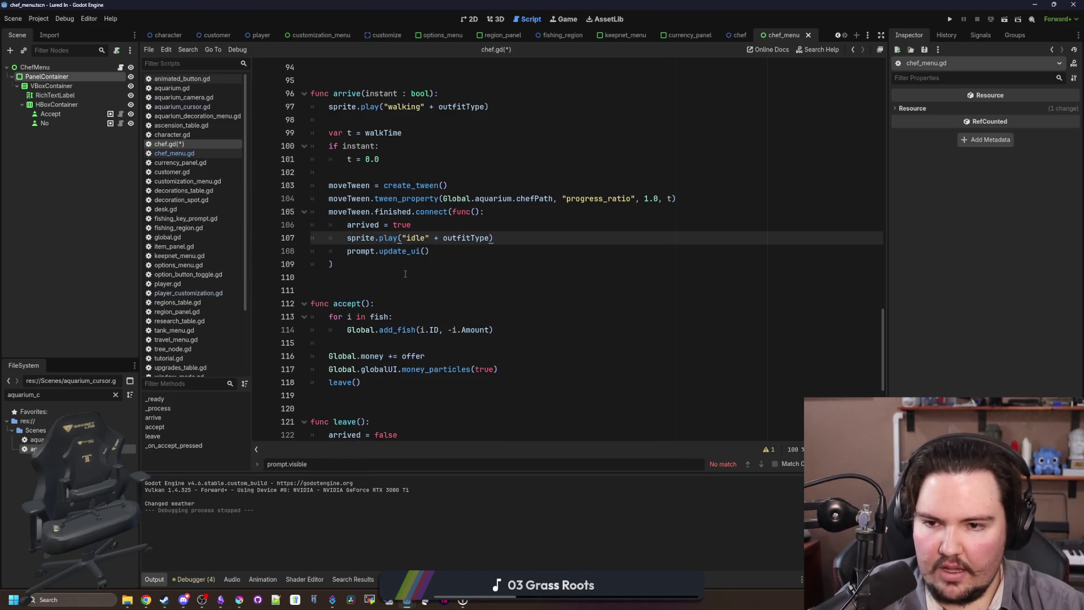
click(405, 274)
key(ctrl+s)
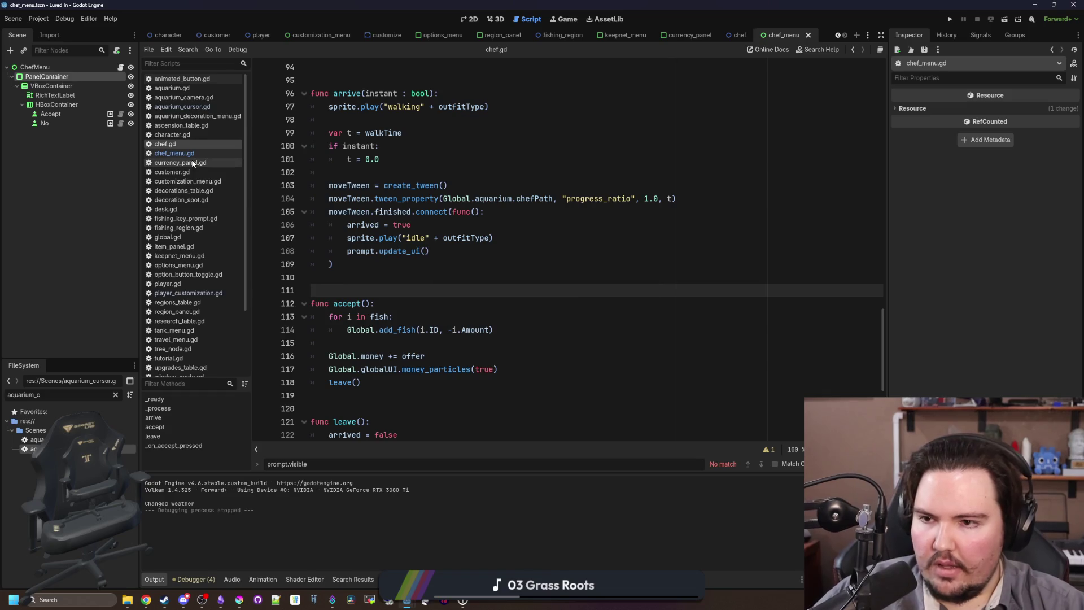
- Place the caret after the update_ui() call in chef_menu.gd's changed()
click(386, 221)
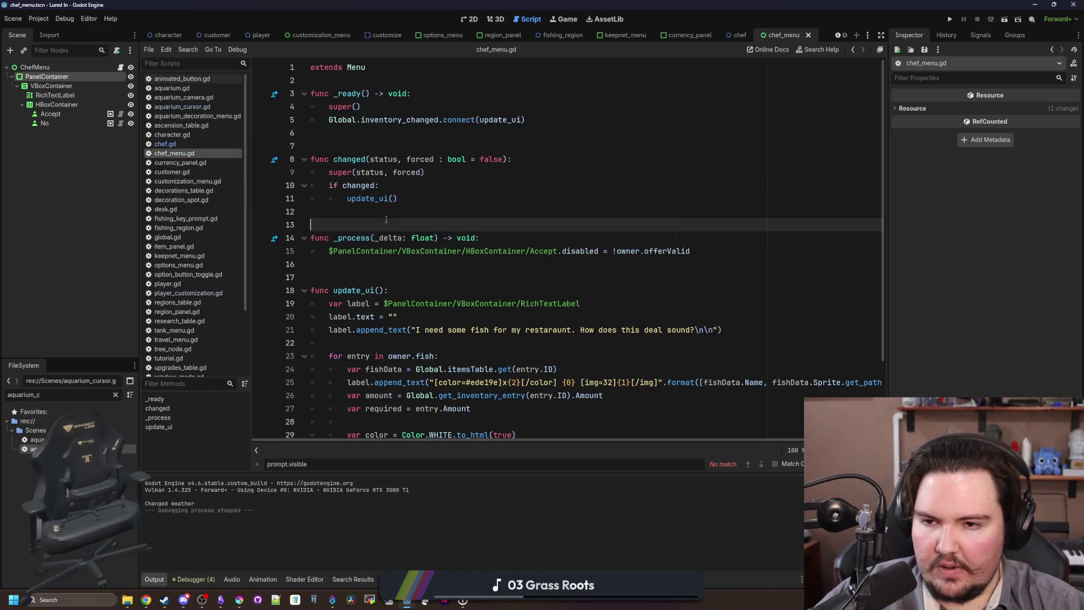
scroll(432, 255, down, 2)
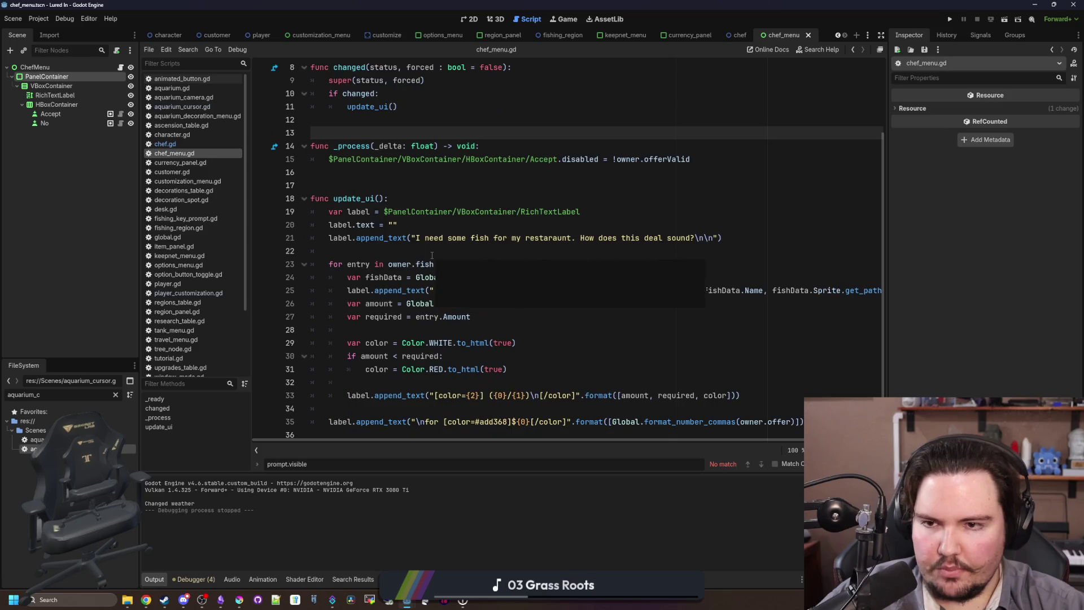
scroll(360, 214, up, 2)
click(414, 198)
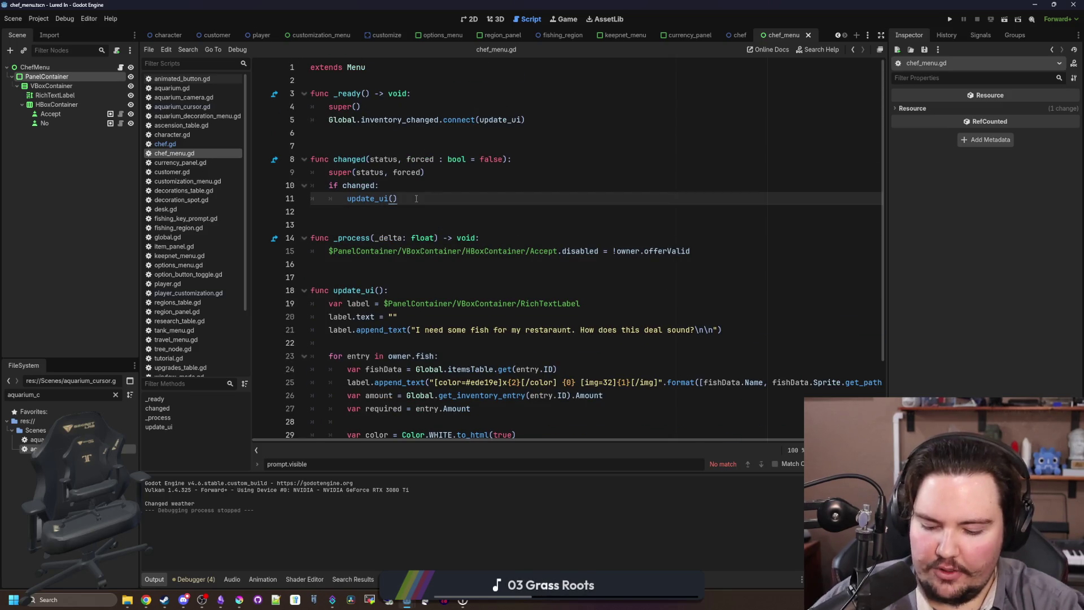
- Start a new line typing Global.aquarium.camera.lerpTarg after update_ui()
key(Return)
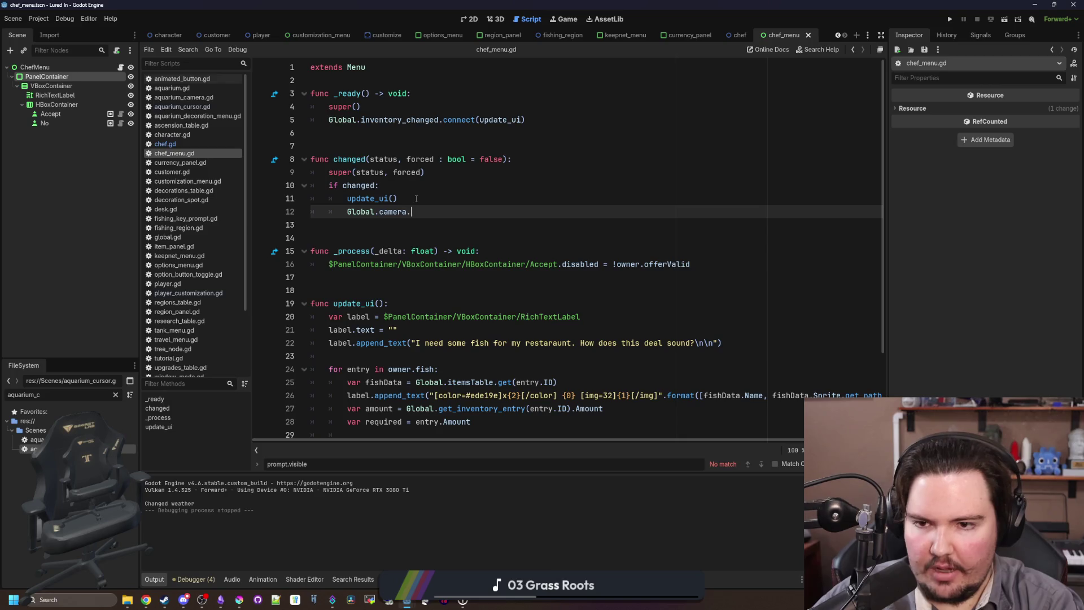
key(BackSpace)
key(BackSpace)
text(aquarium)
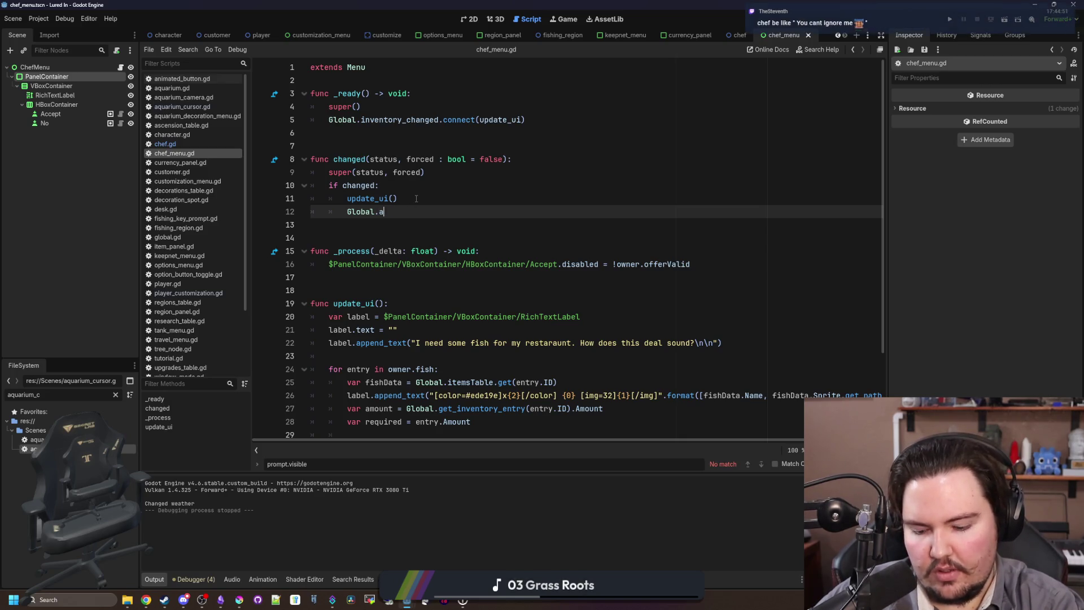
text(.camera.lerp)
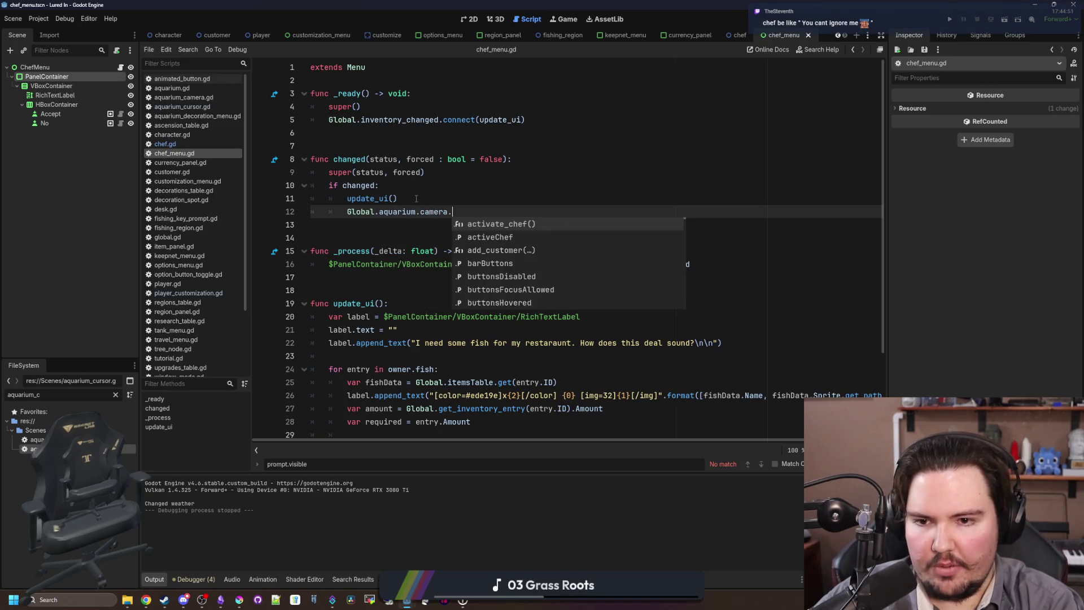
key(BackSpace)
key(BackSpace)
key(BackSpace)
text(target)
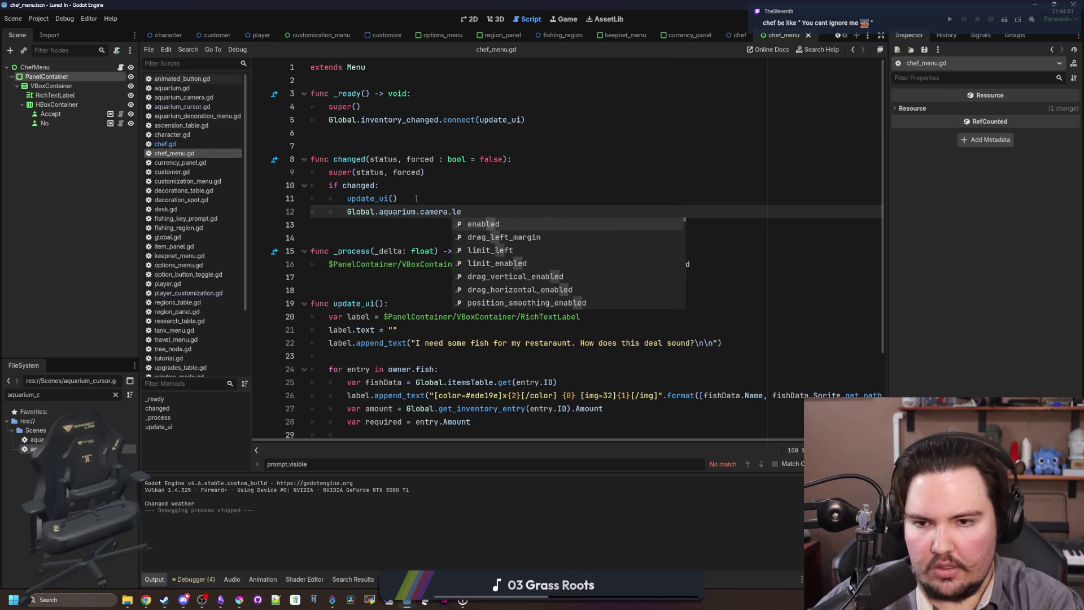
key(BackSpace)
key(BackSpace)
key(BackSpace)
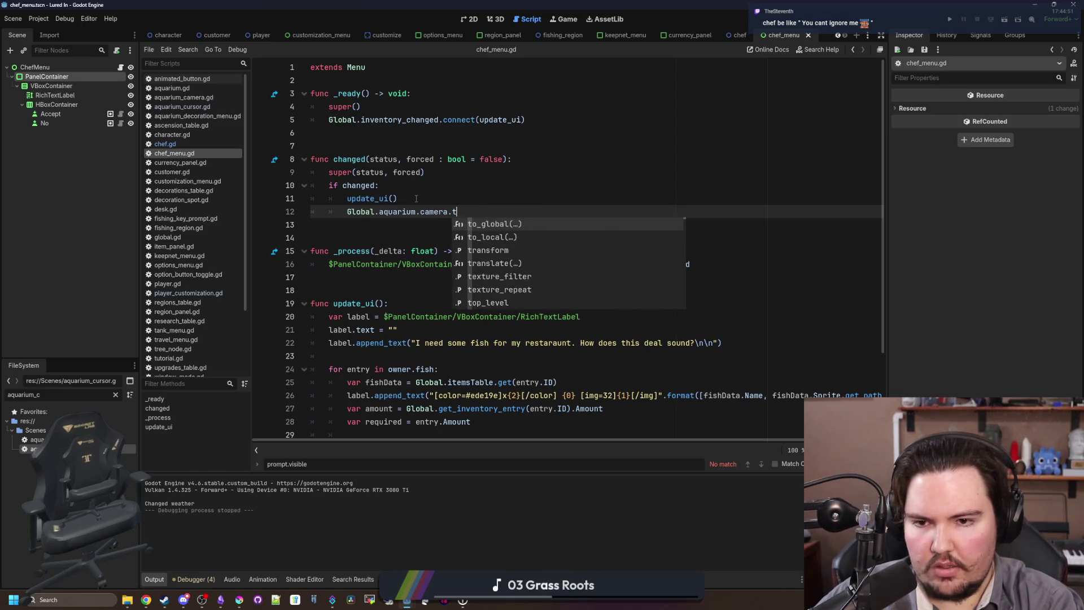
text(lerpTarge)
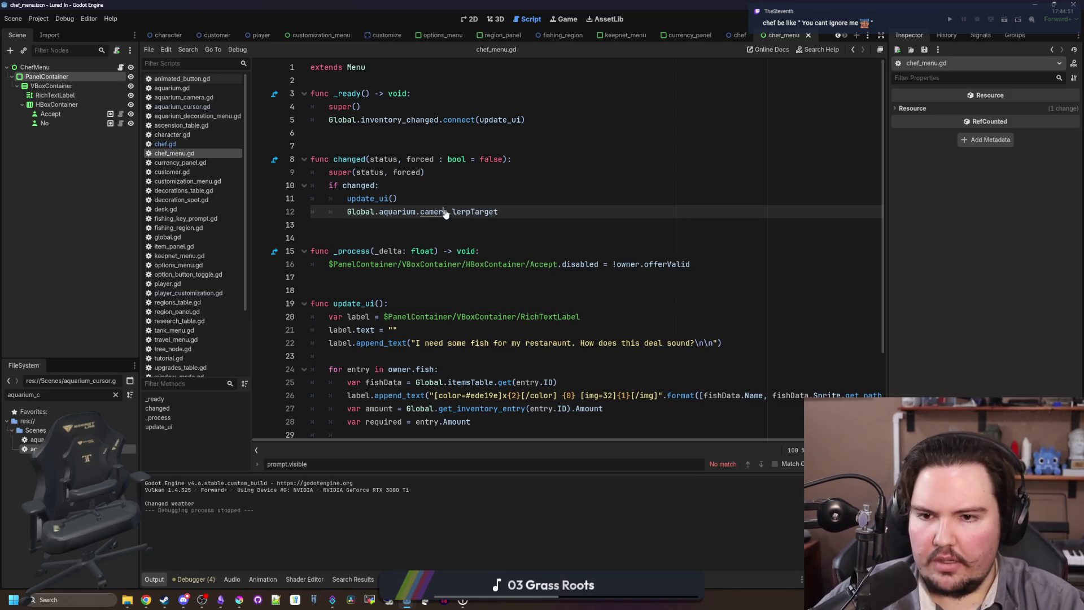
- Look up the lerpTarget variable name in aquarium_camera.gd
ctrl+click(445, 213)
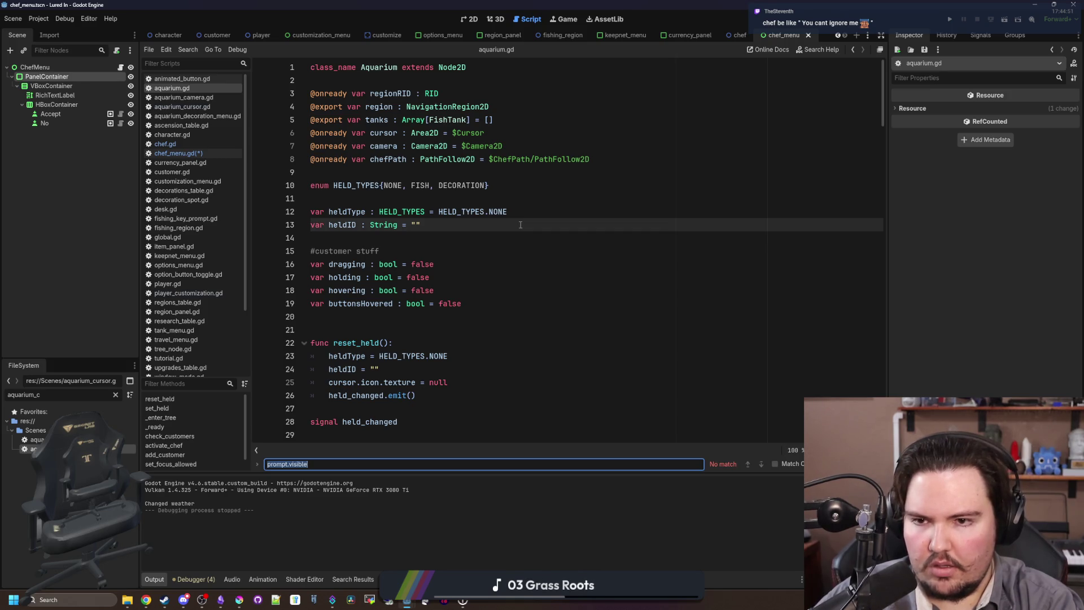
text(lerp)
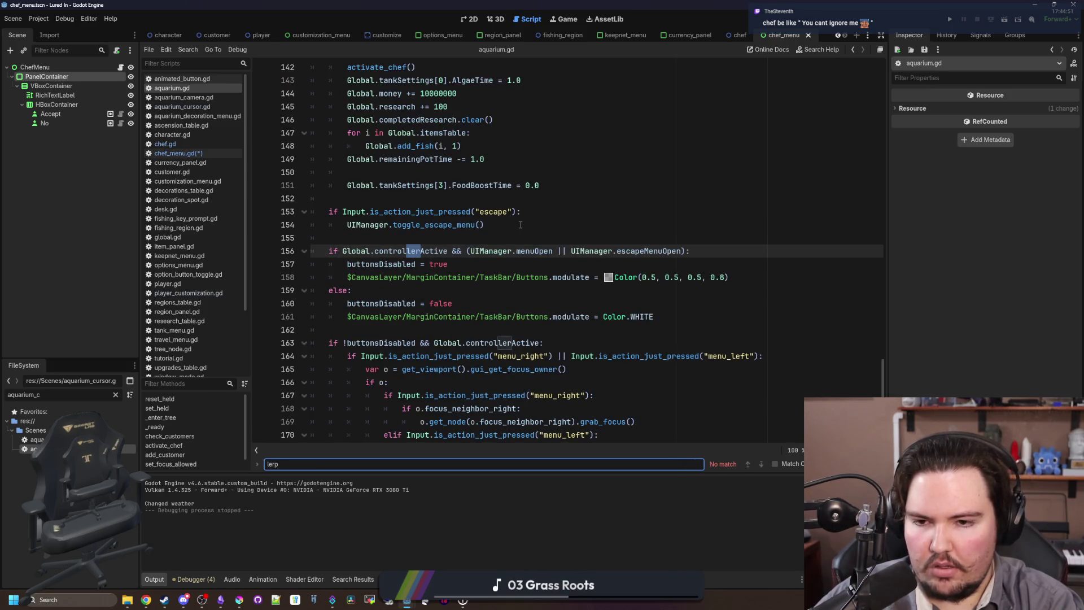
key(BackSpace)
key(BackSpace)
key(BackSpace)
text(camera)
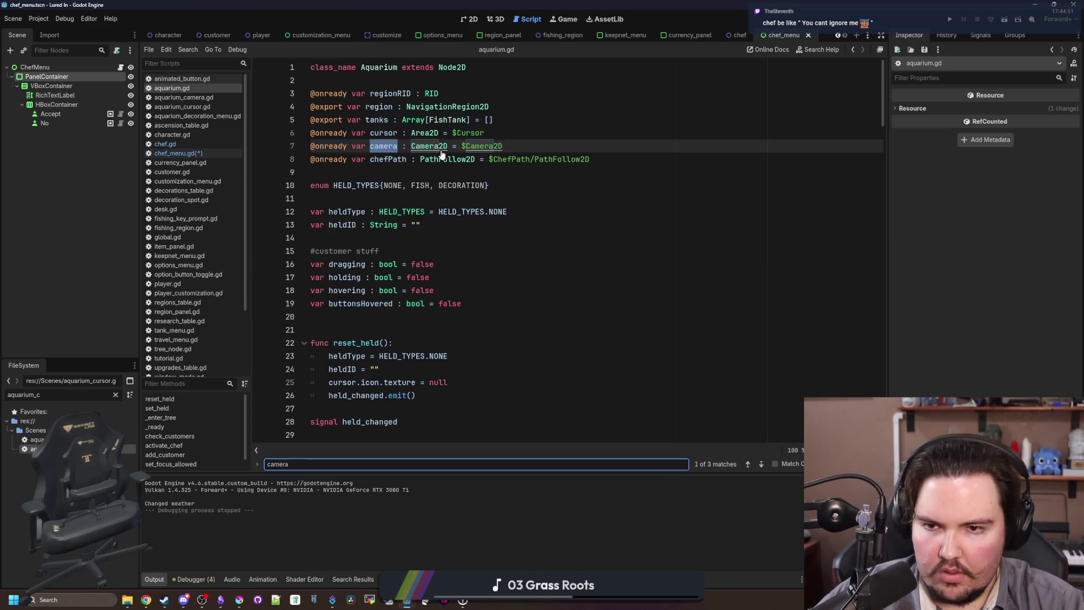
click(386, 171)
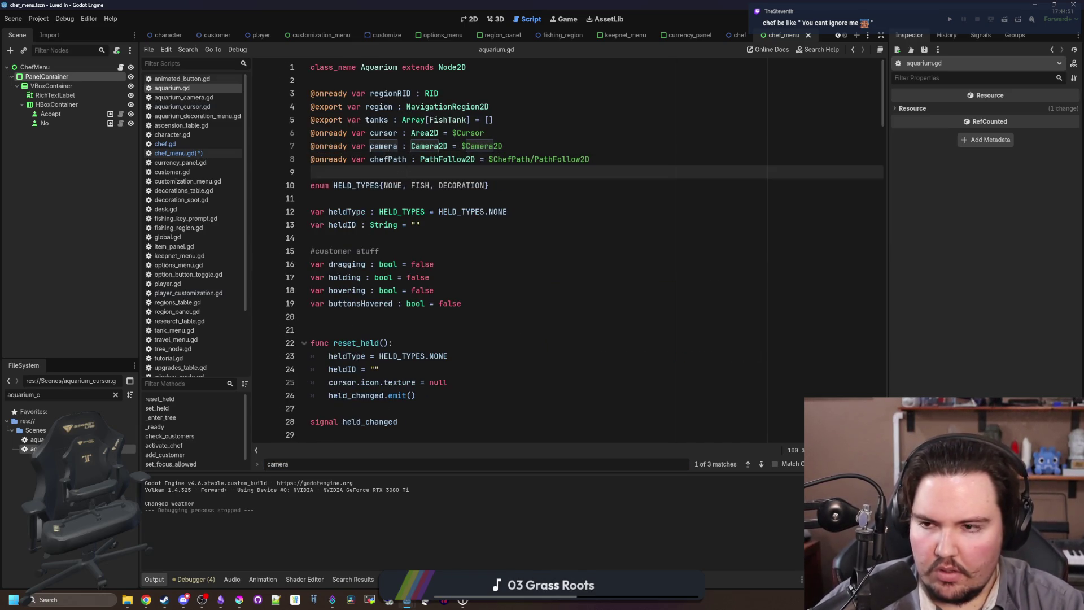
key(BackSpace)
key(BackSpace)
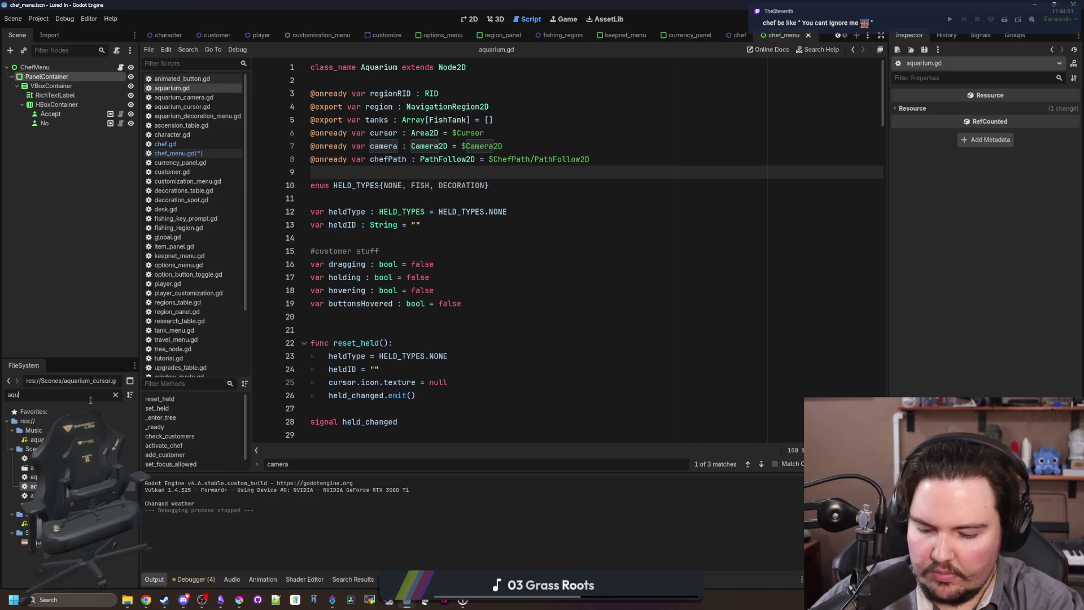
double_click(31, 458)
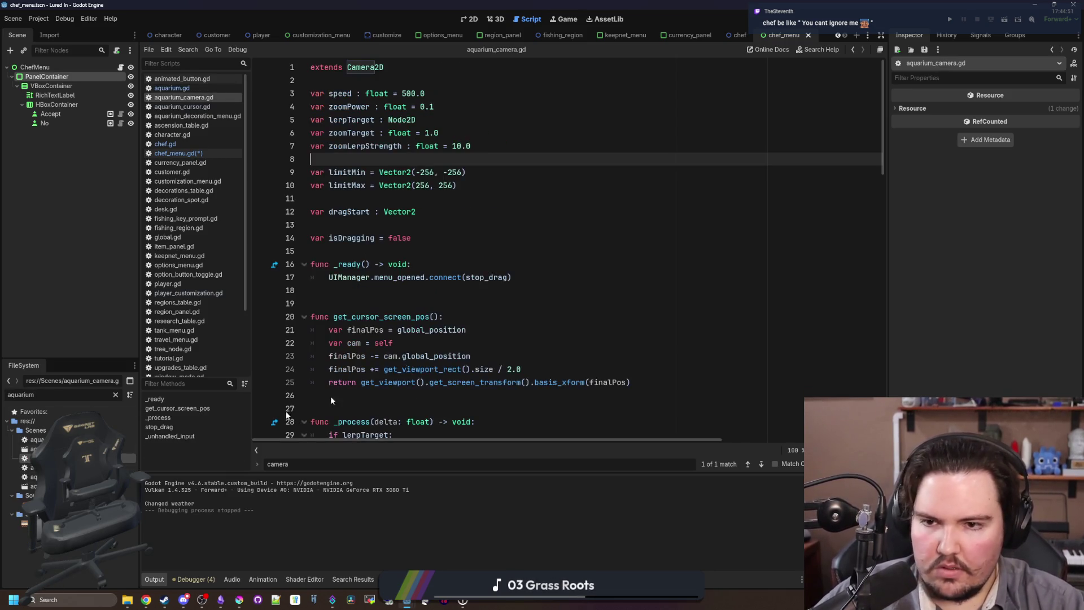
click(592, 267)
double_click(357, 119)
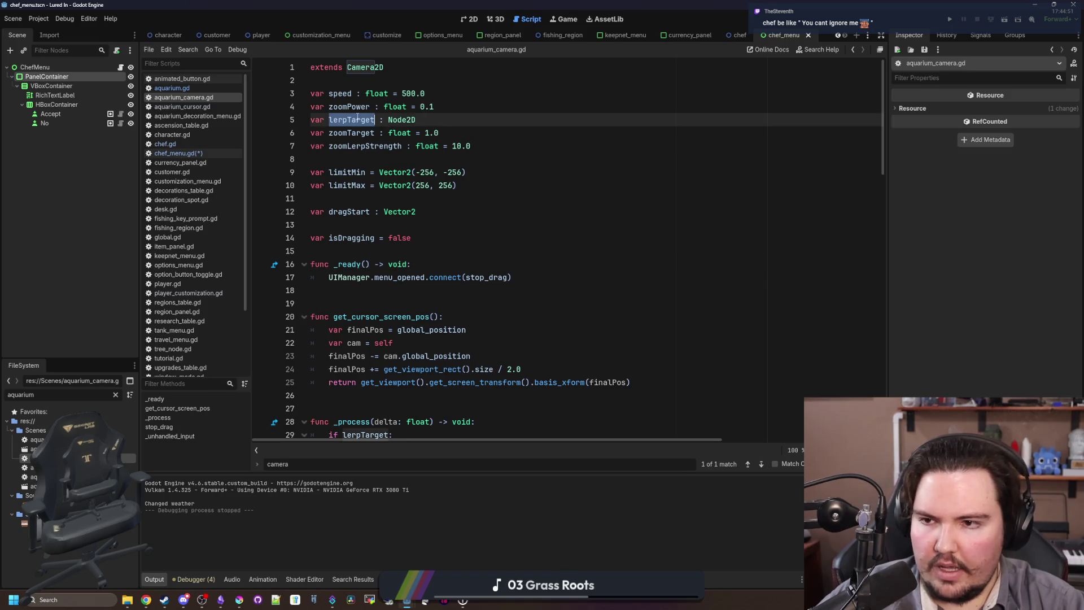
- Complete line 12 as Global.aquarium.camera.lerpTarget = owner
click(178, 153)
key(ctrl+v)
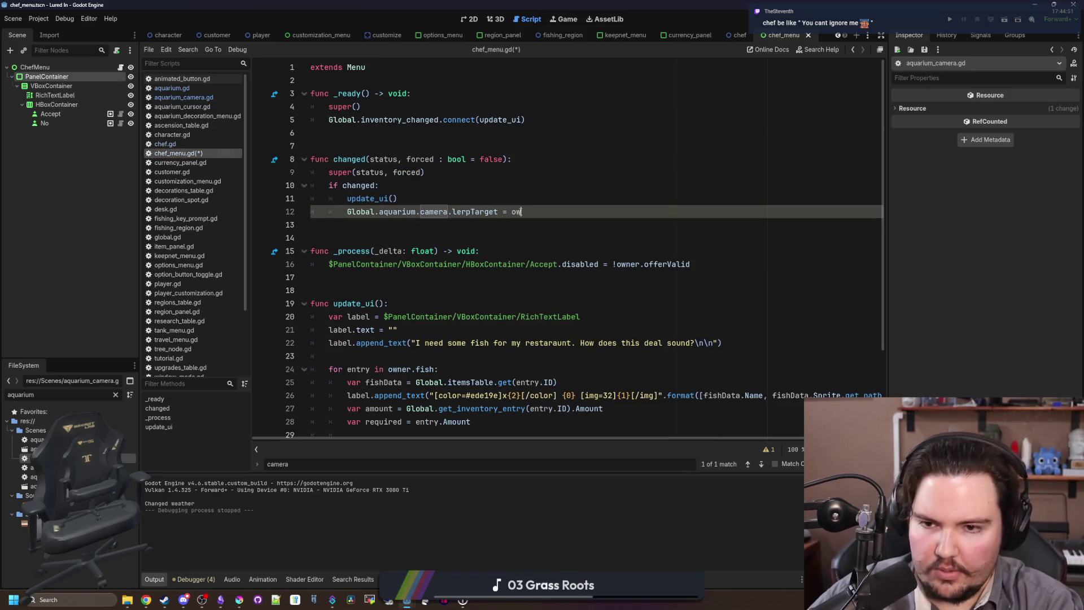
text(ner)
drag(535, 212, 329, 213)
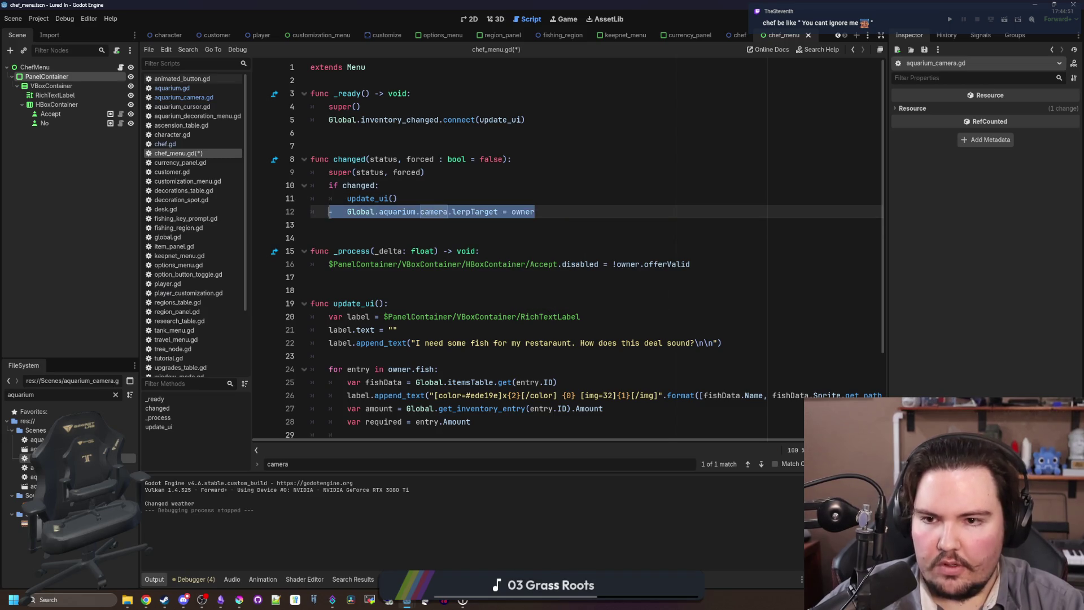
- Add an else branch setting Global.aquarium.camera.lerpTarget to null, save, and run the game
key(ctrl+c)
click(566, 228)
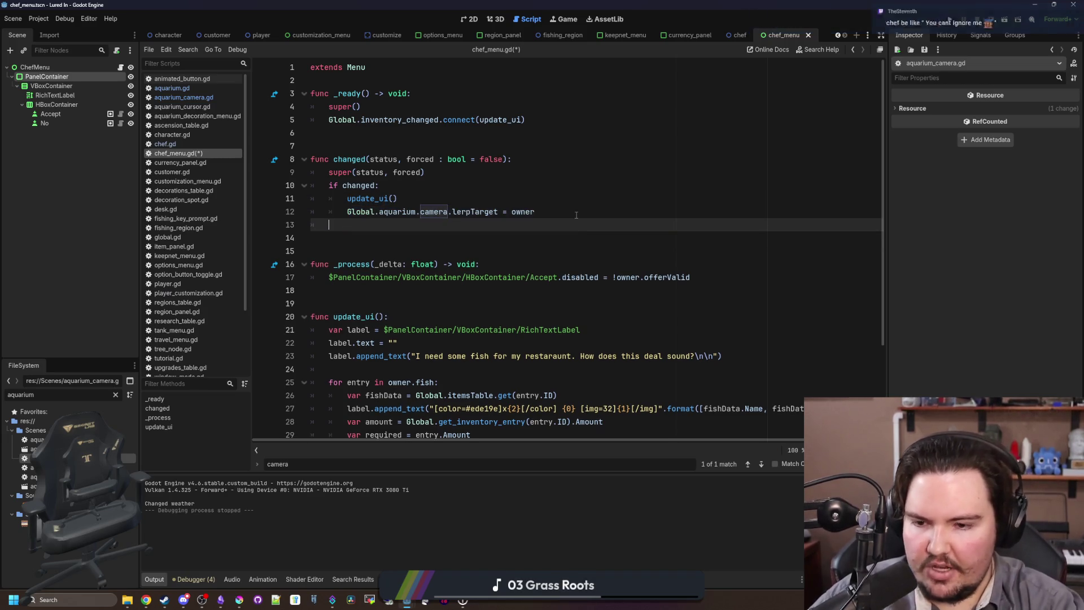
text(else:)
key(Return)
key(ctrl+v)
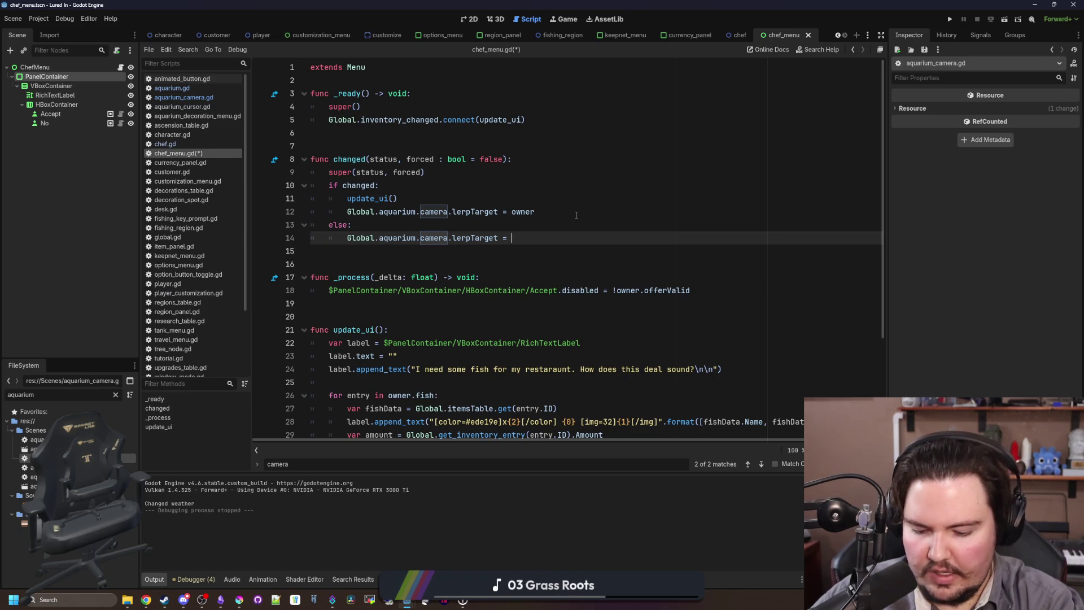
text(null)
click(575, 215)
key(ctrl+s)
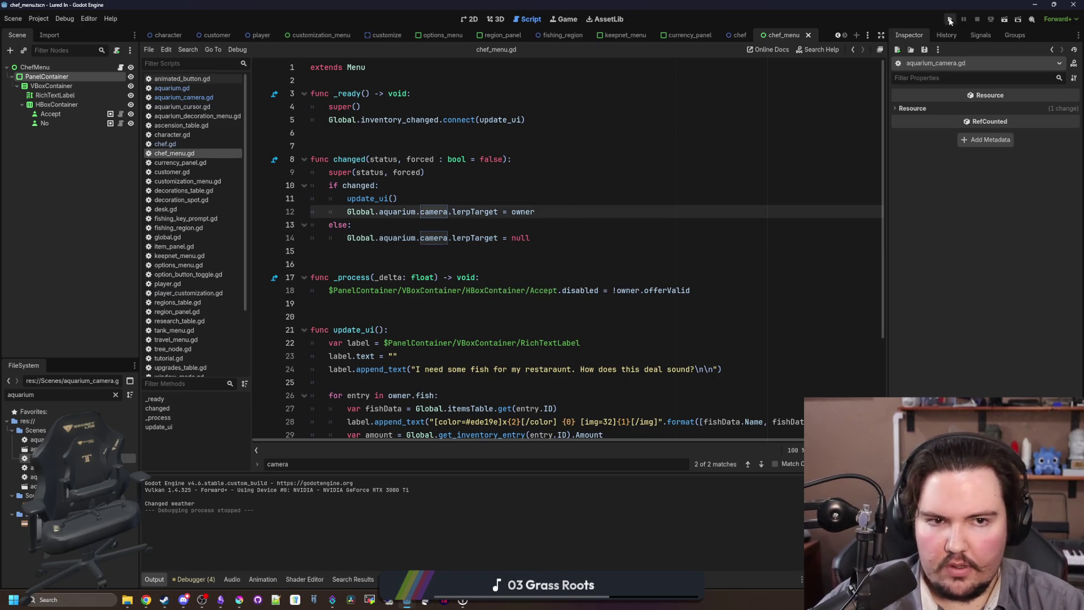
click(950, 20)
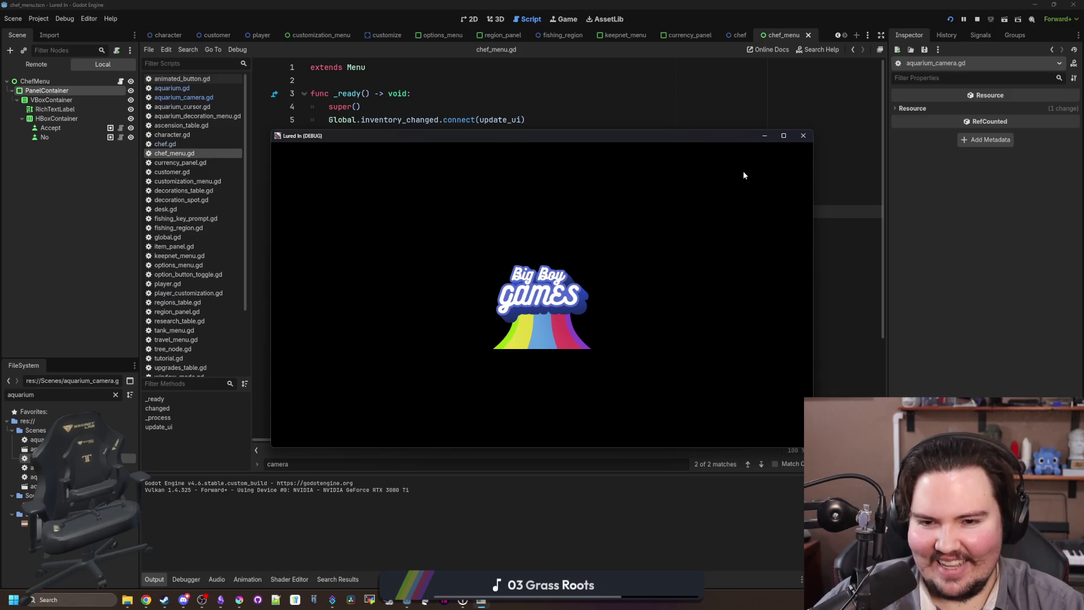
- Maximize and zoom the game, click the chef to show its 1 Carp for $8 deal, then stop with F8
click(694, 222)
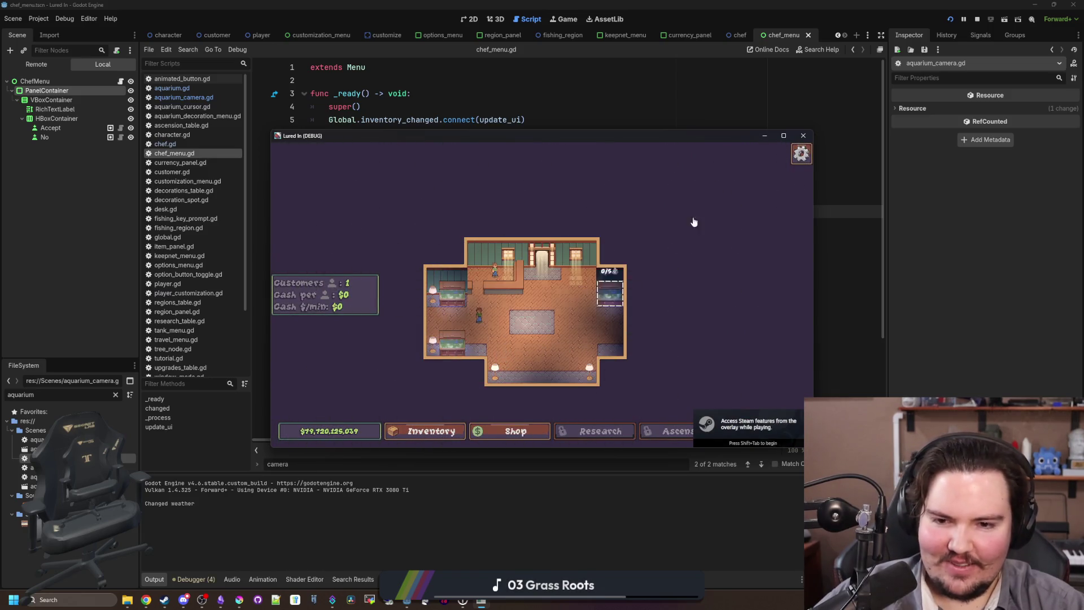
click(783, 136)
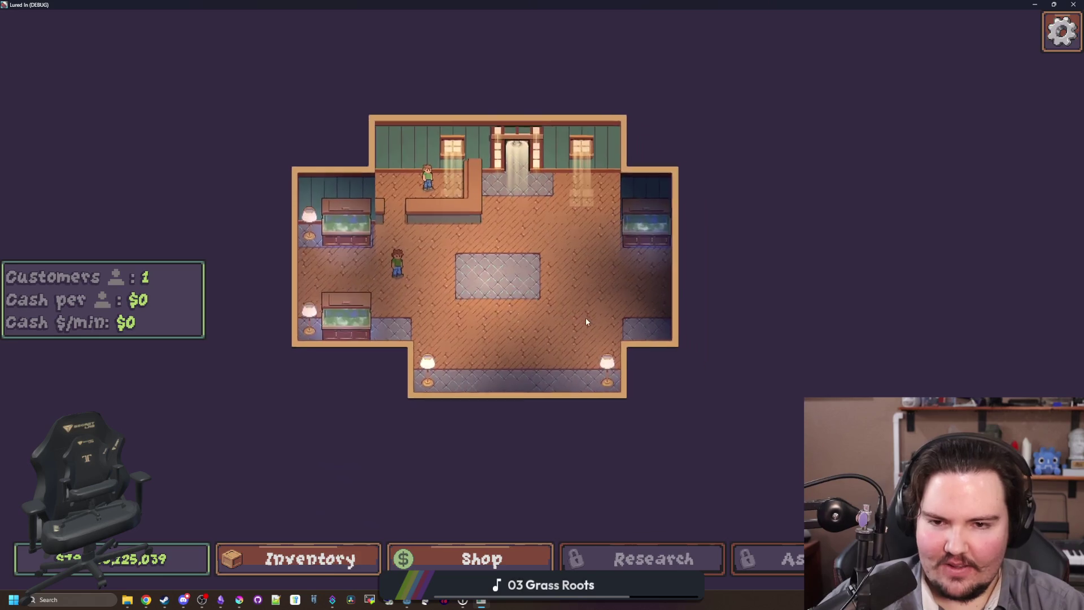
scroll(584, 317, up, 3)
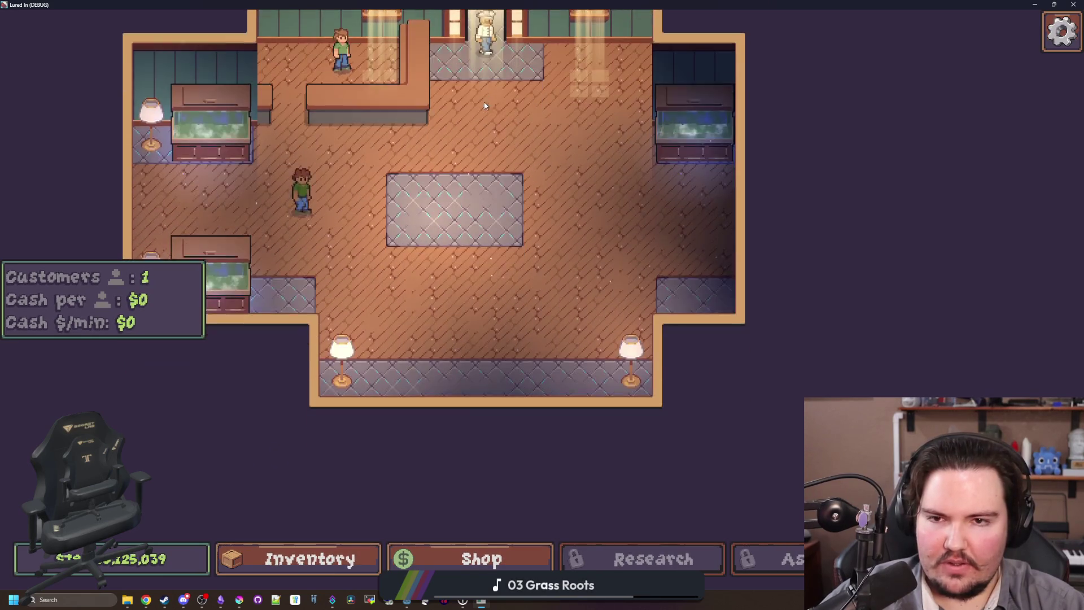
click(485, 106)
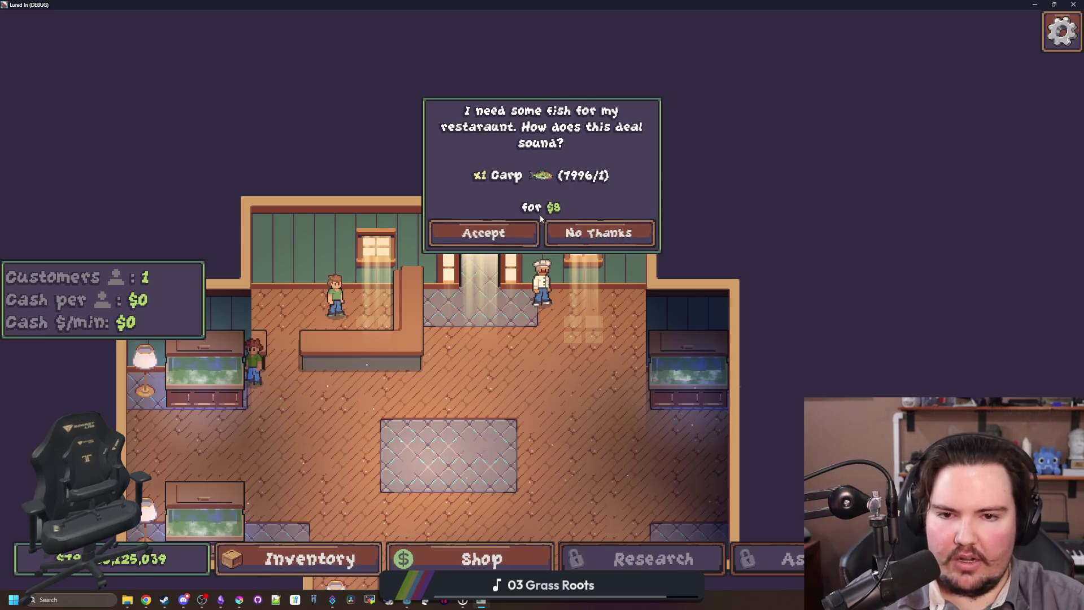
key(F8)
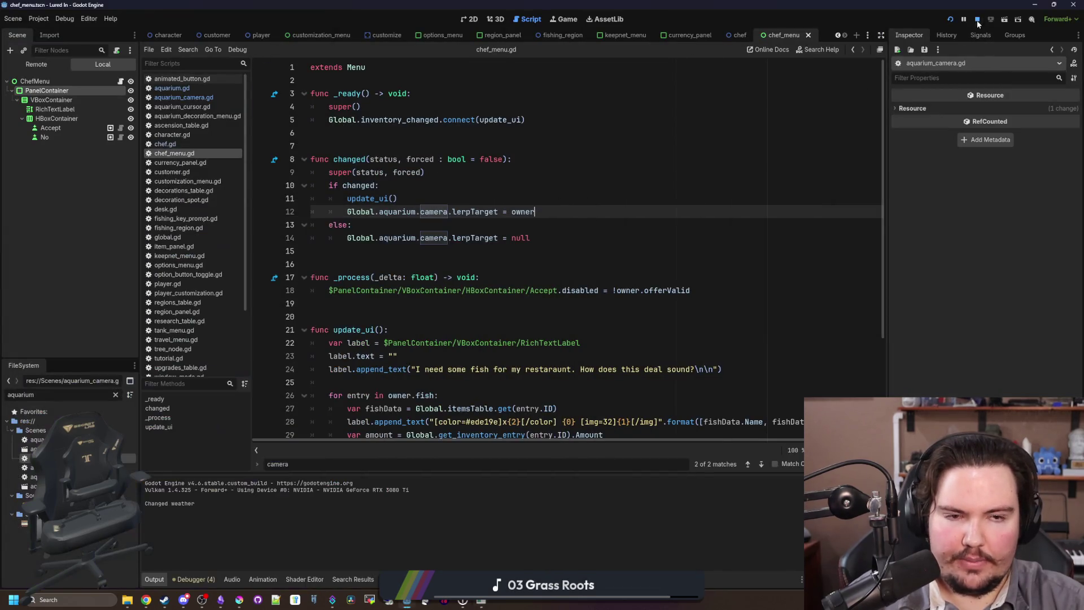
- Open chef.gd and scroll through it, dismissing a documentation popup
click(429, 249)
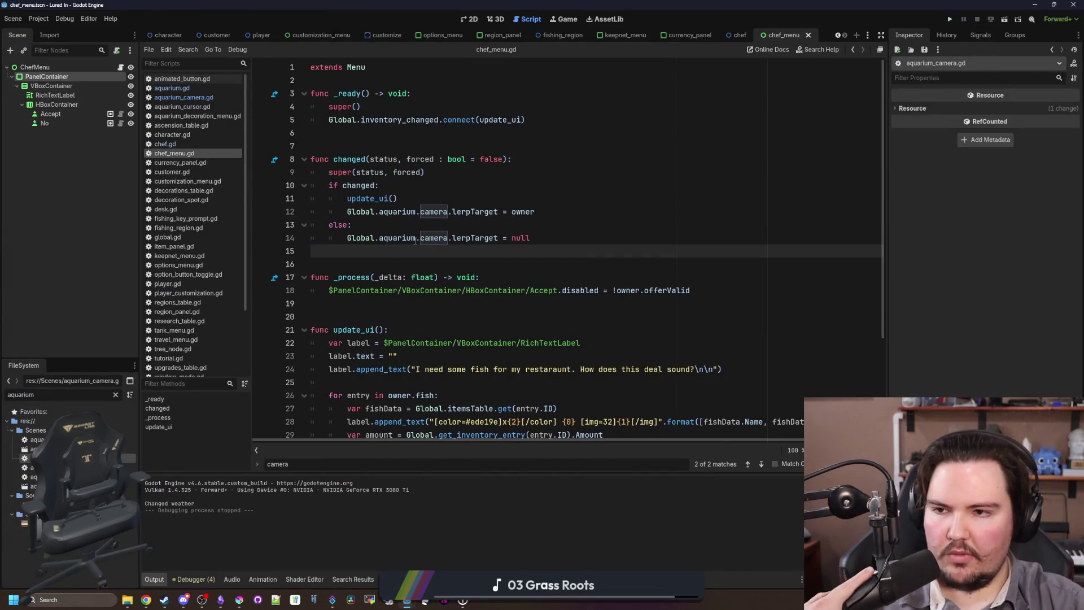
click(189, 144)
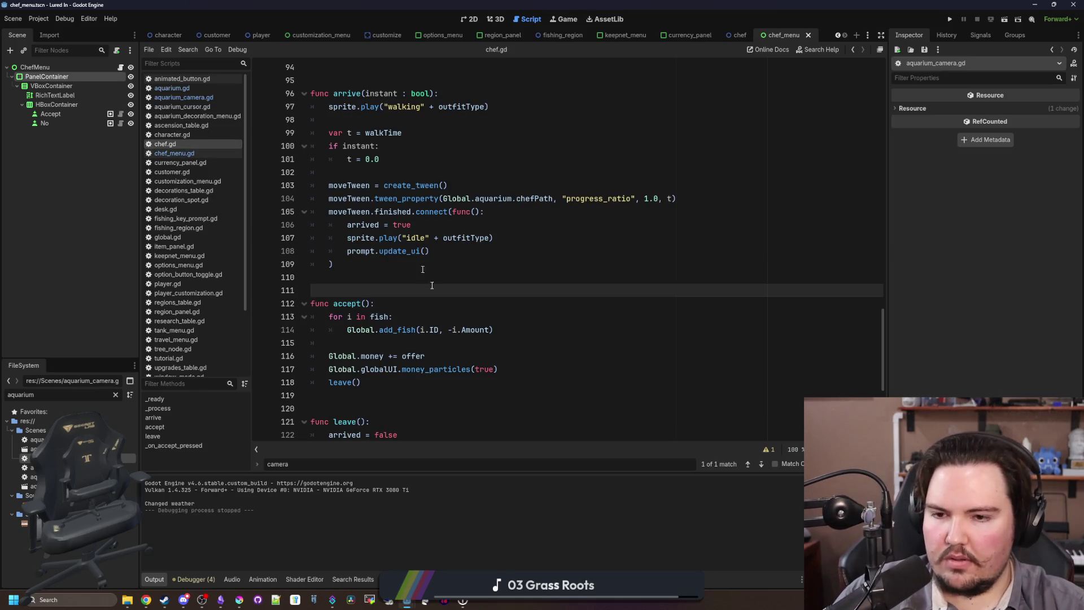
scroll(432, 285, down, 5)
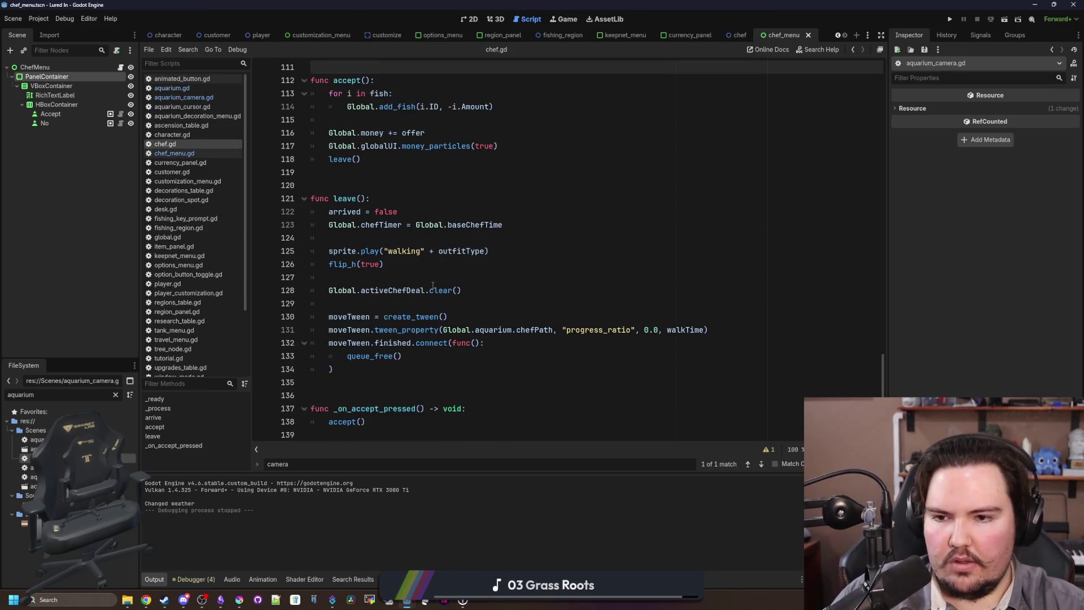
mouse_move(424, 335)
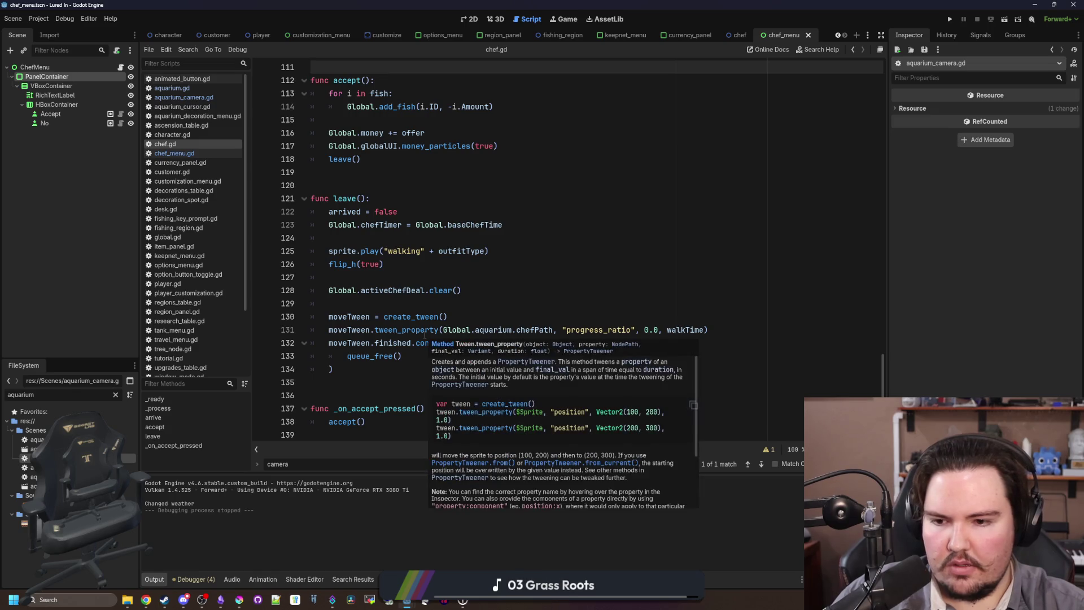
scroll(377, 316, up, 2)
click(373, 258)
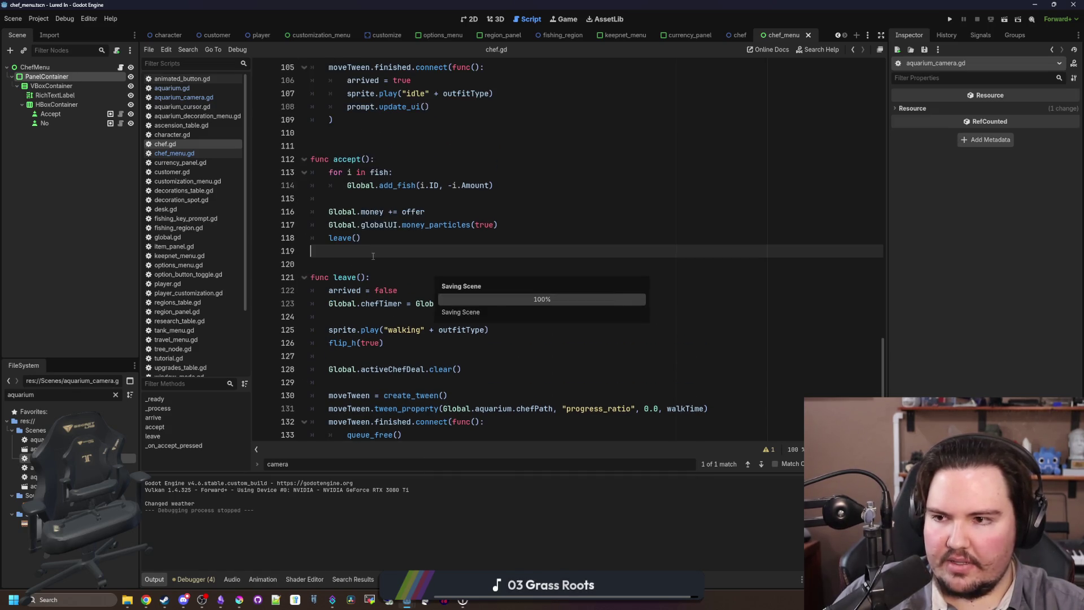
key(Up)
key(Up)
- Delete the _on_accept_pressed function at the end of chef.gd and return to chef_menu.gd
scroll(373, 257, down, 2)
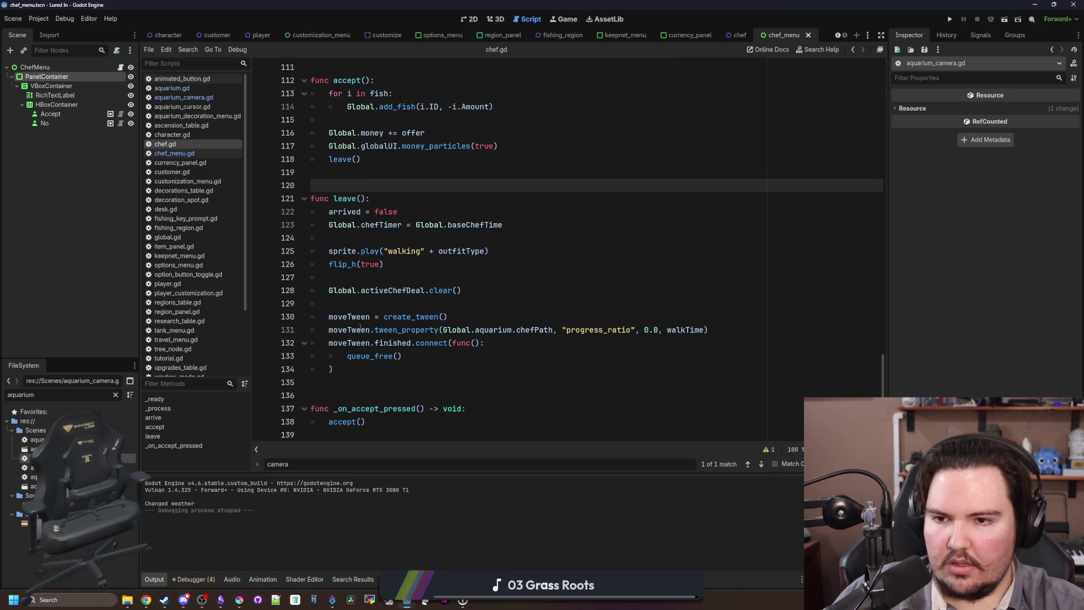
click(374, 385)
drag(383, 417, 312, 408)
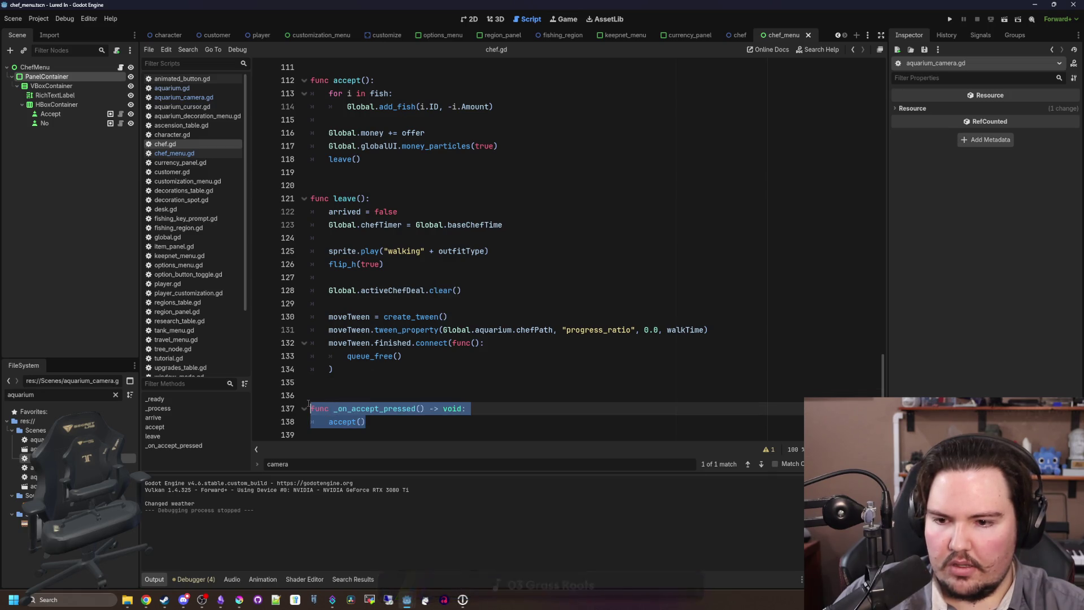
key(BackSpace)
key(BackSpace)
key(BackSpace)
key(BackSpace)
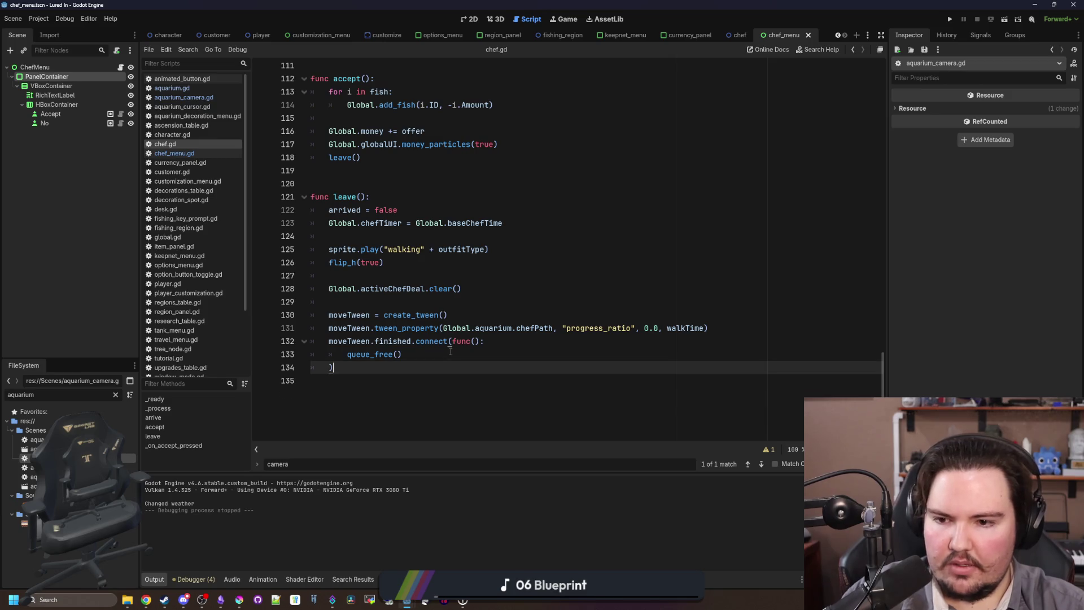
click(121, 68)
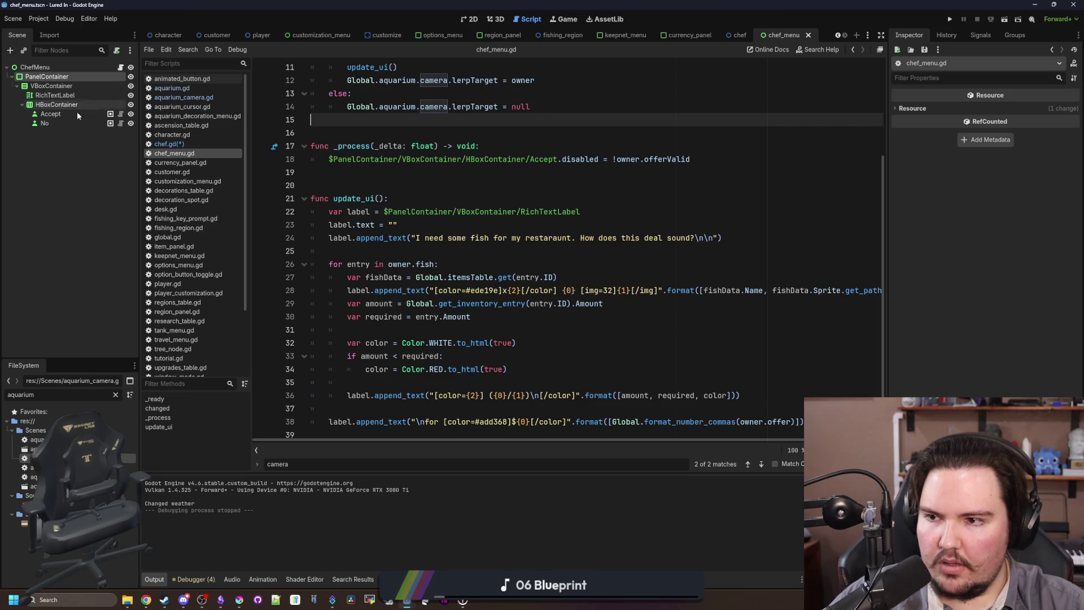
- Connect Accept's pressed signal to _on_accept_pressed, replace pass with owner.accept(), and save
click(50, 114)
click(967, 35)
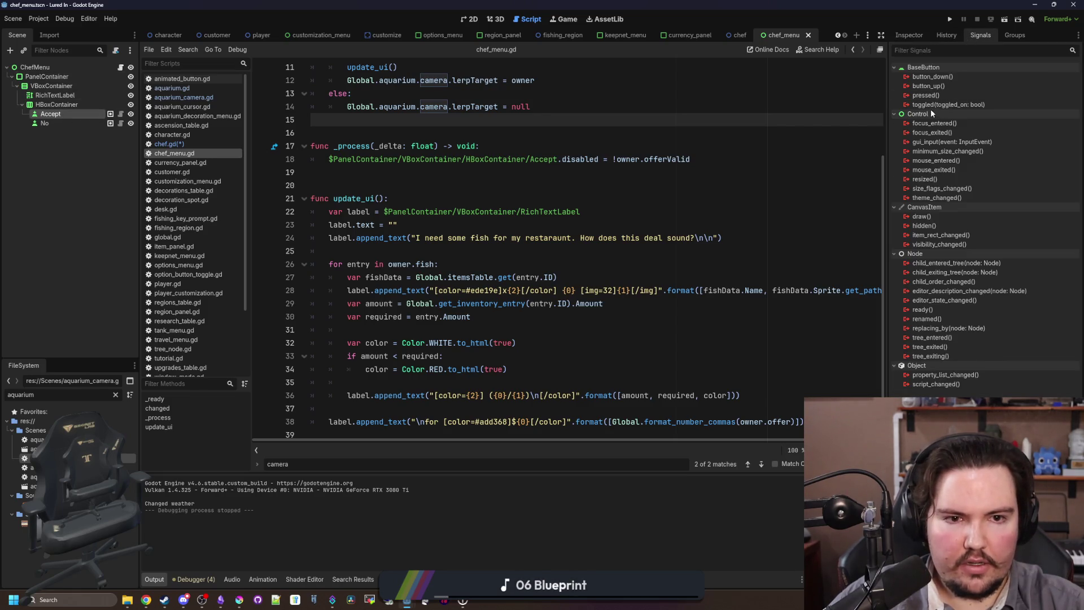
double_click(925, 95)
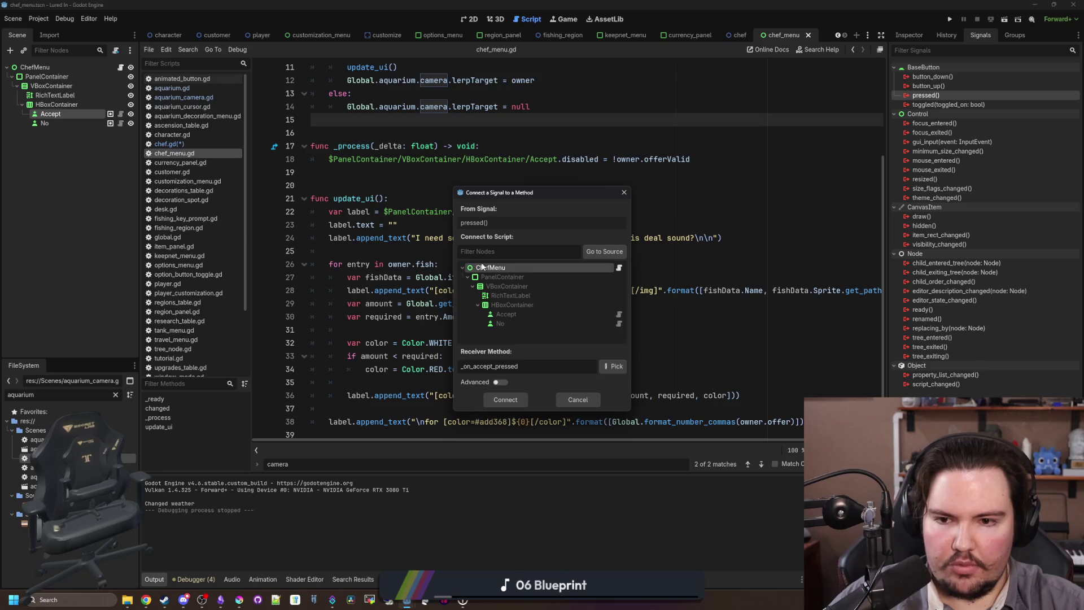
double_click(481, 267)
drag(485, 421, 332, 421)
key(BackSpace)
text(owner.)
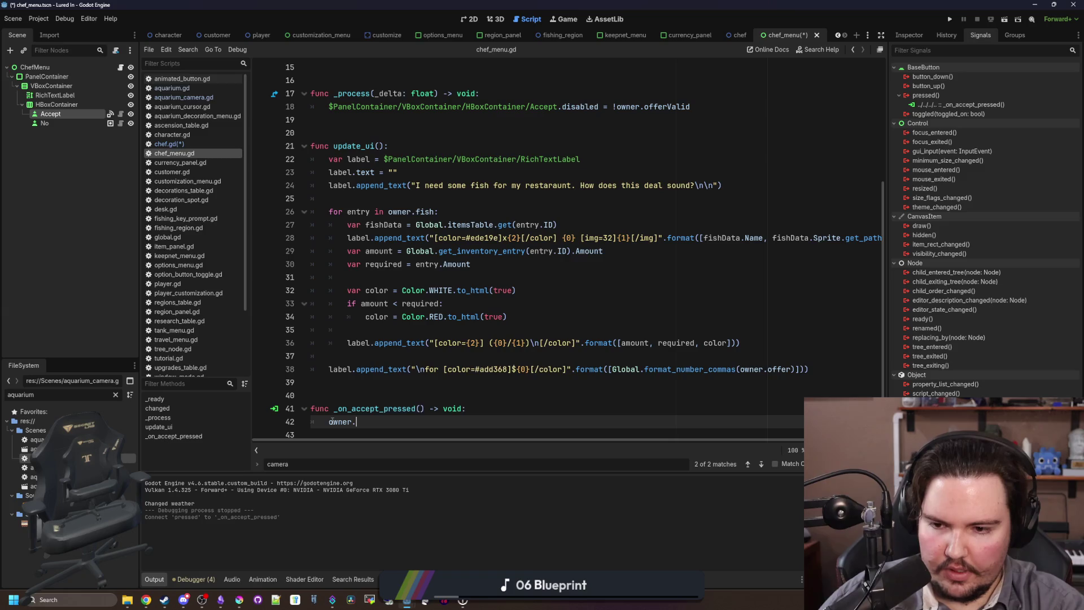
text(acc)
key(Return)
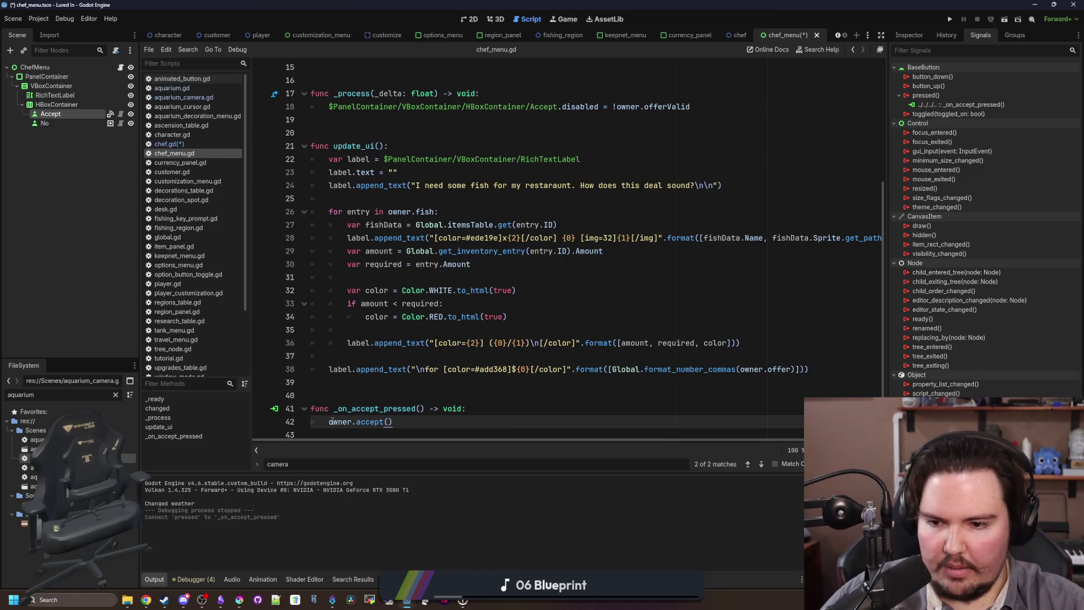
click(316, 395)
key(ctrl+s)
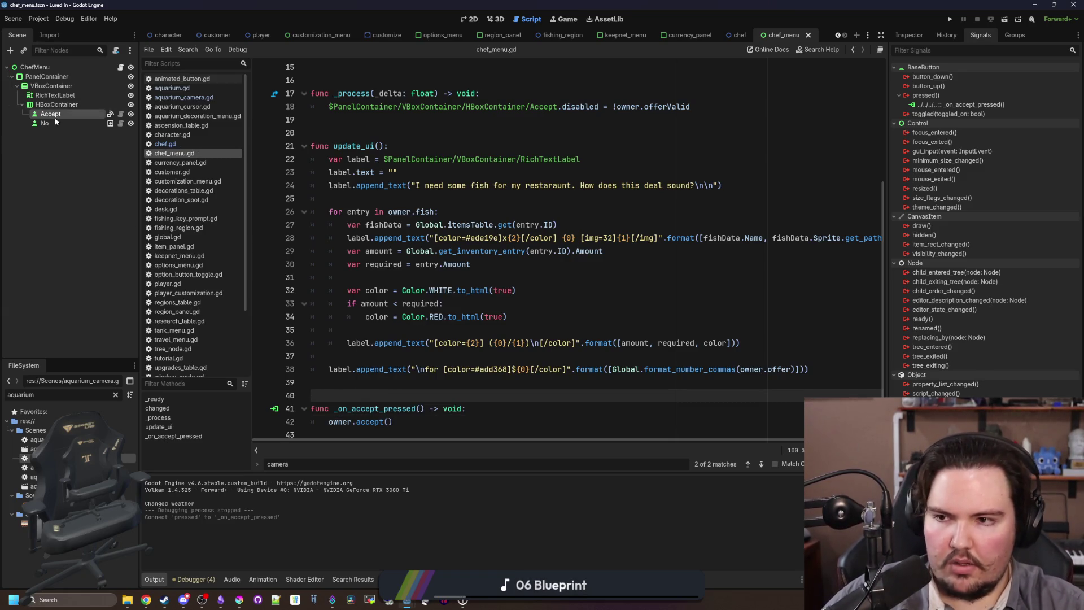
- Remove No from MouseEmulation, and Accept from the CanvasFocus and MouseEmulation groups
click(45, 123)
click(1015, 35)
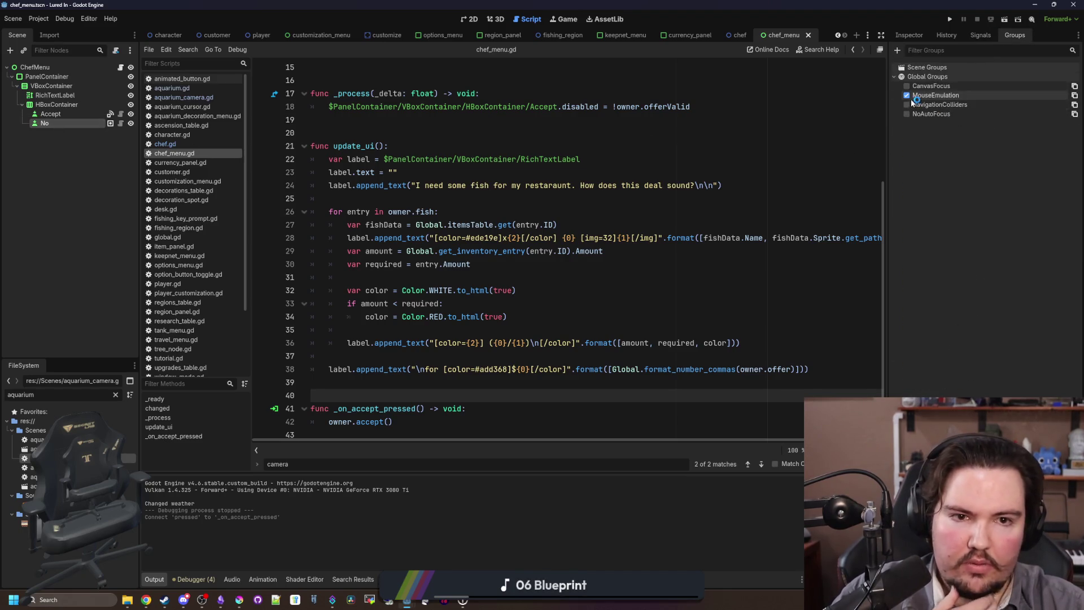
click(907, 95)
click(51, 113)
click(907, 86)
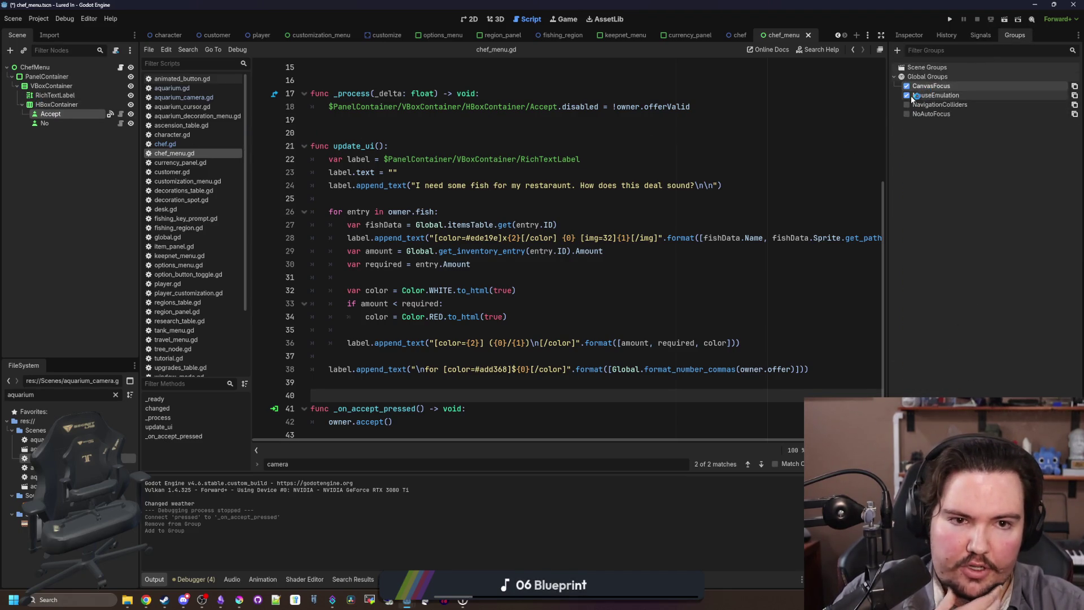
click(912, 95)
click(914, 85)
- Review the Accept and No buttons' properties, expanding No's Focus settings
click(909, 35)
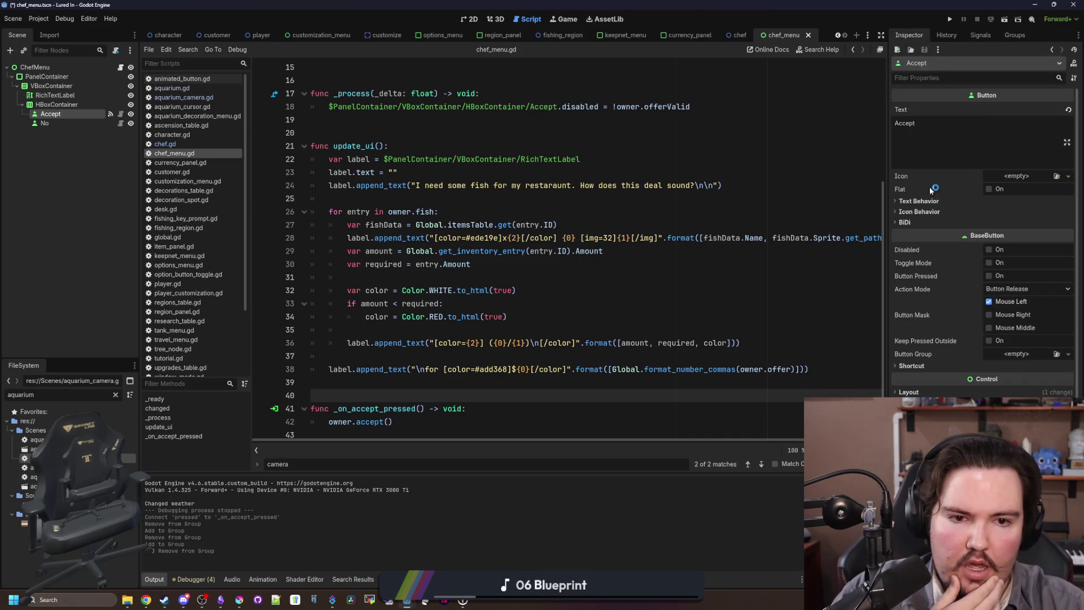
scroll(903, 384, down, 2)
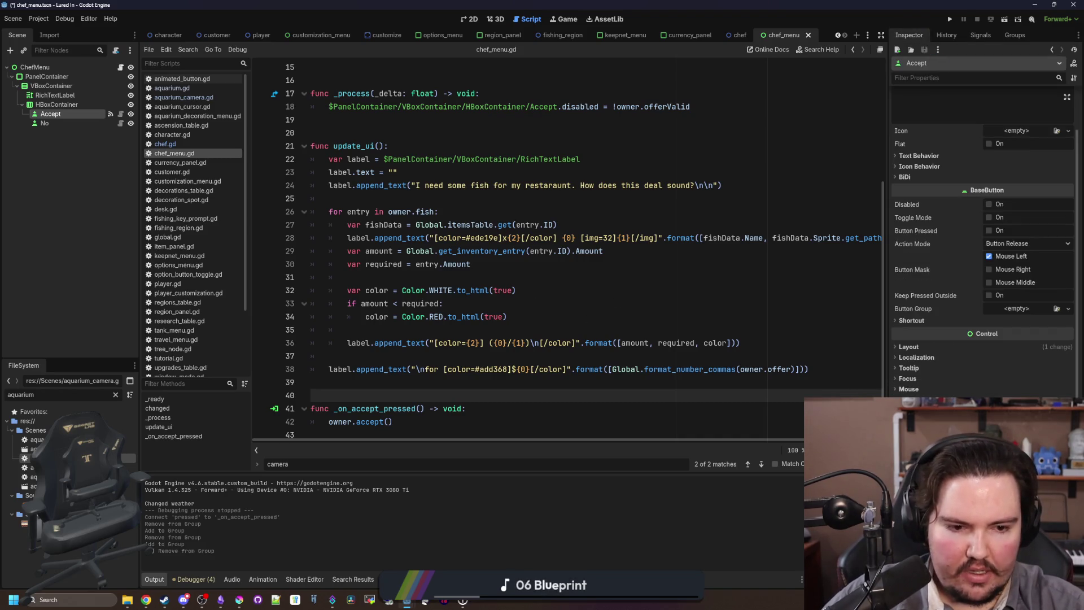
click(63, 122)
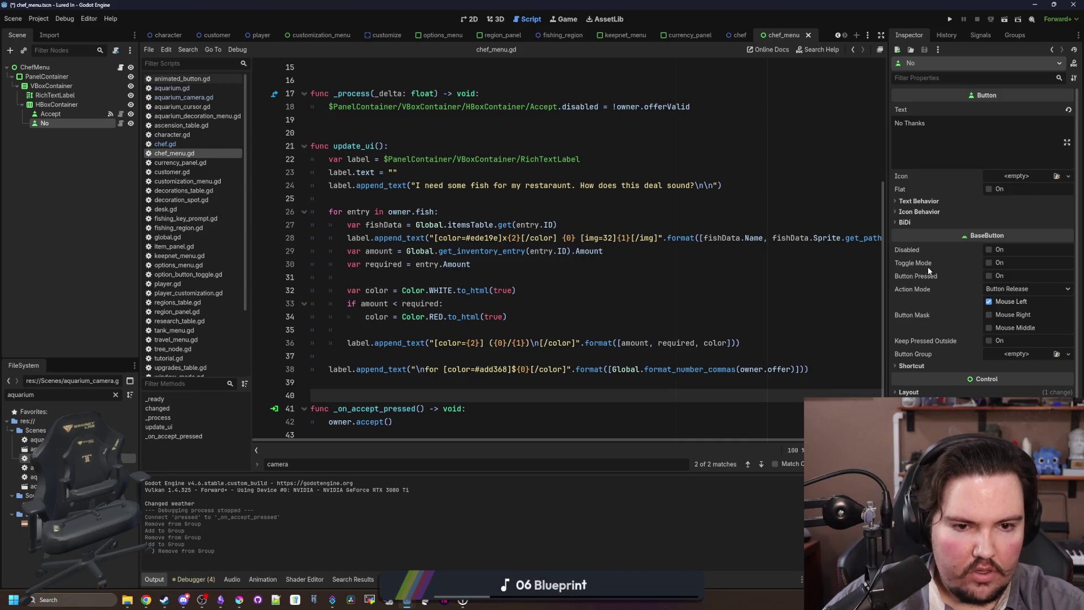
scroll(929, 271, down, 2)
click(917, 381)
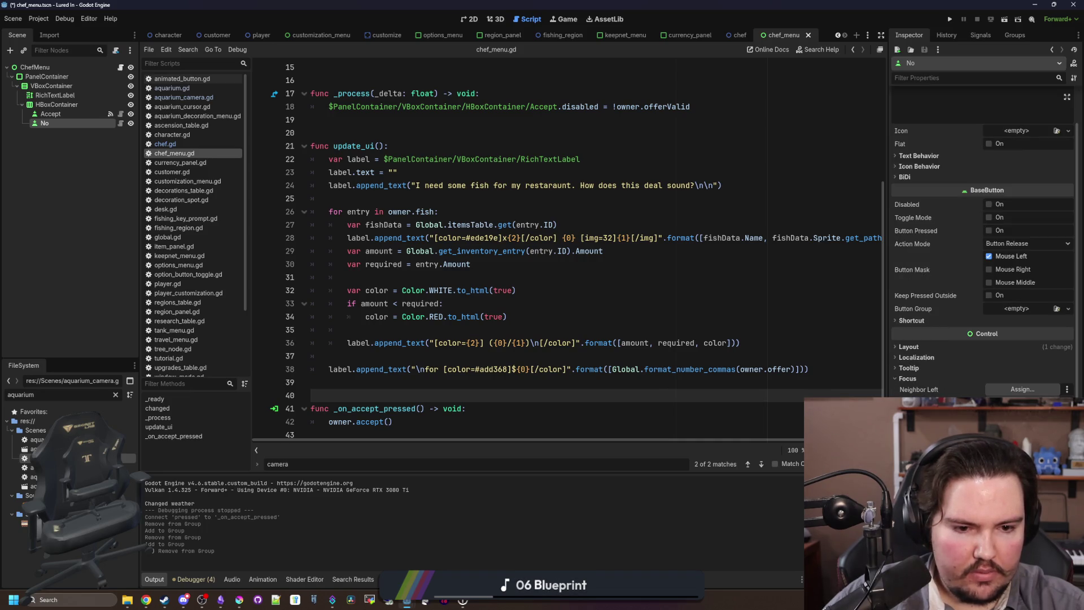
click(339, 198)
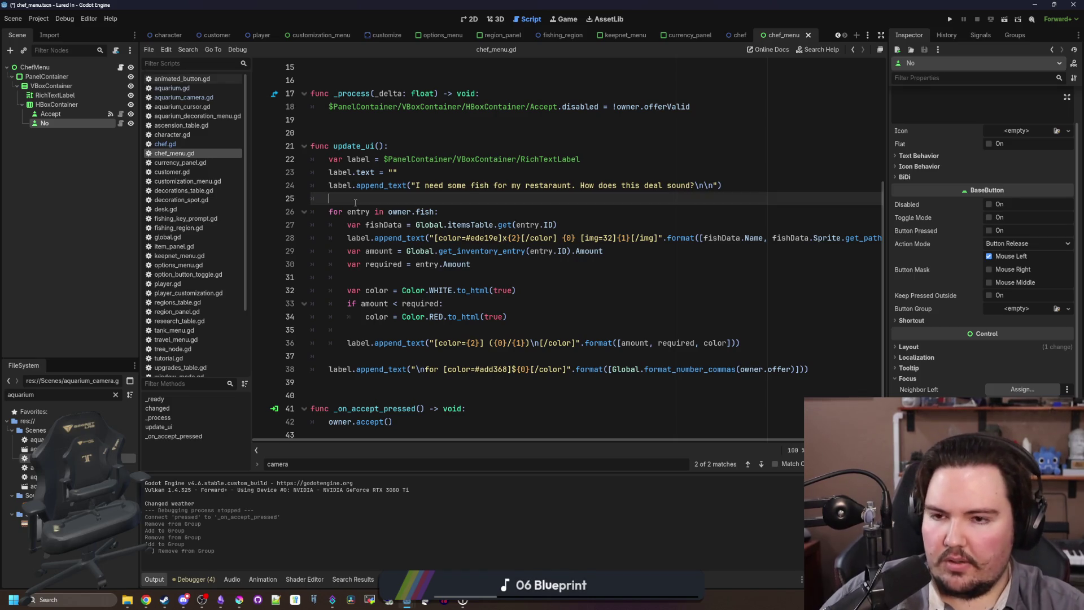
click(375, 121)
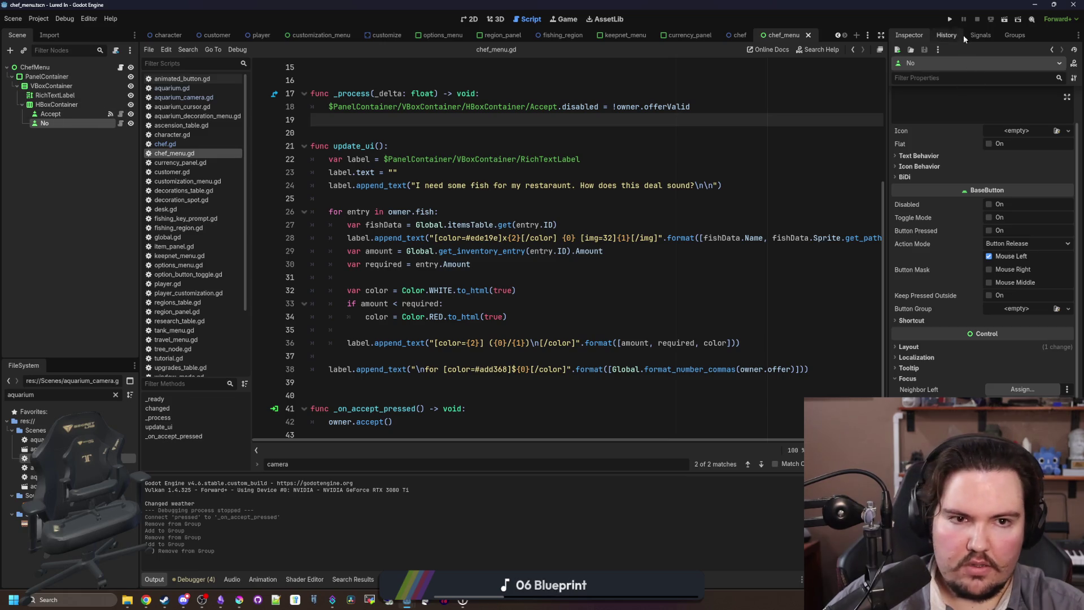
- Connect No's pressed signal to a new _on_no_pressed handler calling owner.leave(), and save
click(979, 35)
double_click(945, 93)
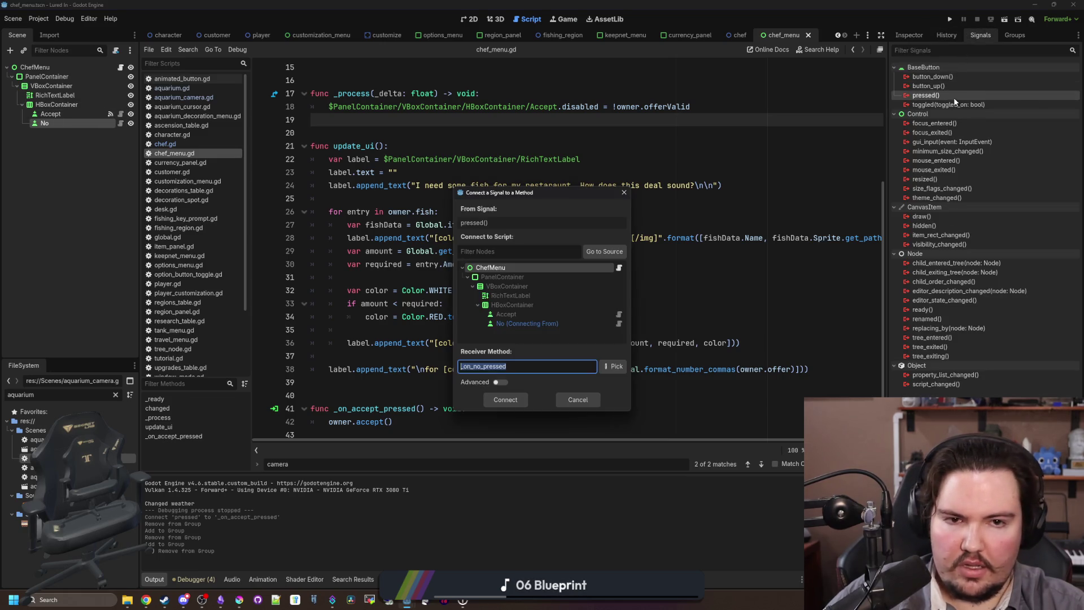
double_click(513, 267)
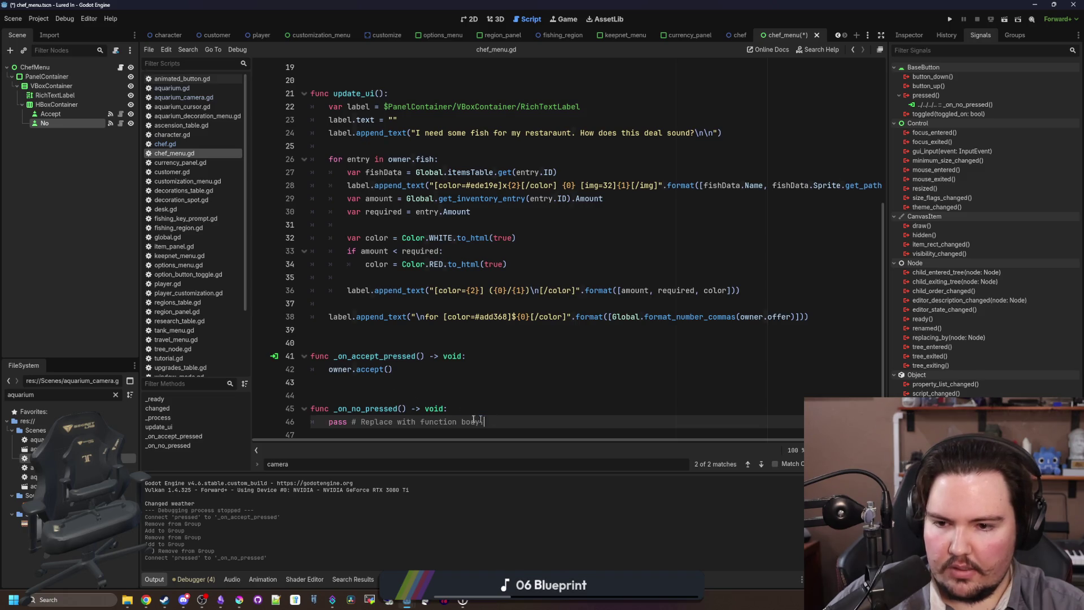
drag(480, 421, 318, 422)
text(owner.leave()
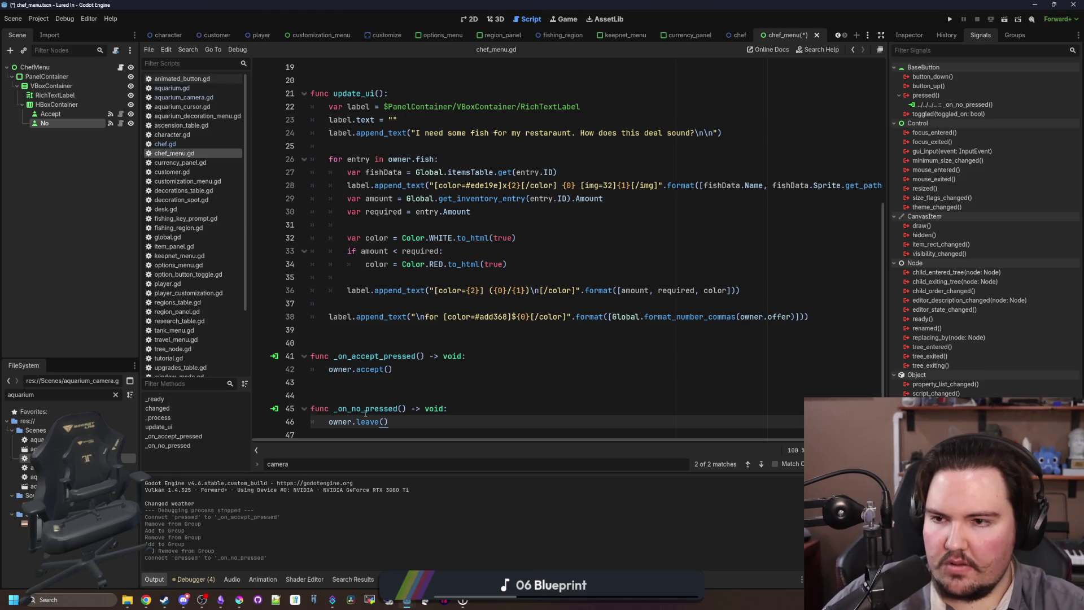
key(ctrl+s)
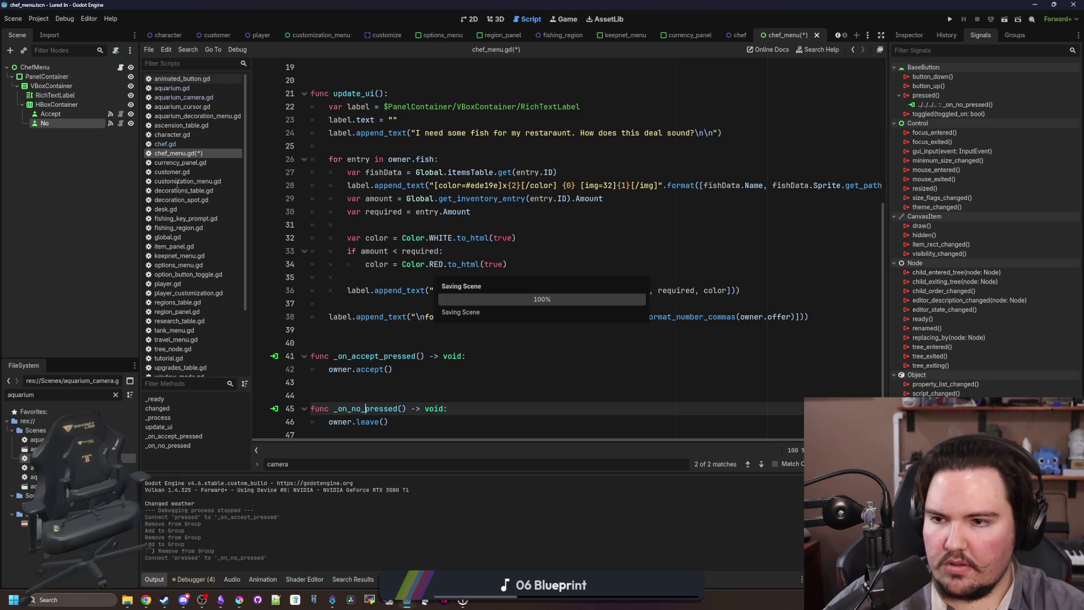
- Check the chef script's leave() function and save the scene
click(185, 148)
click(396, 245)
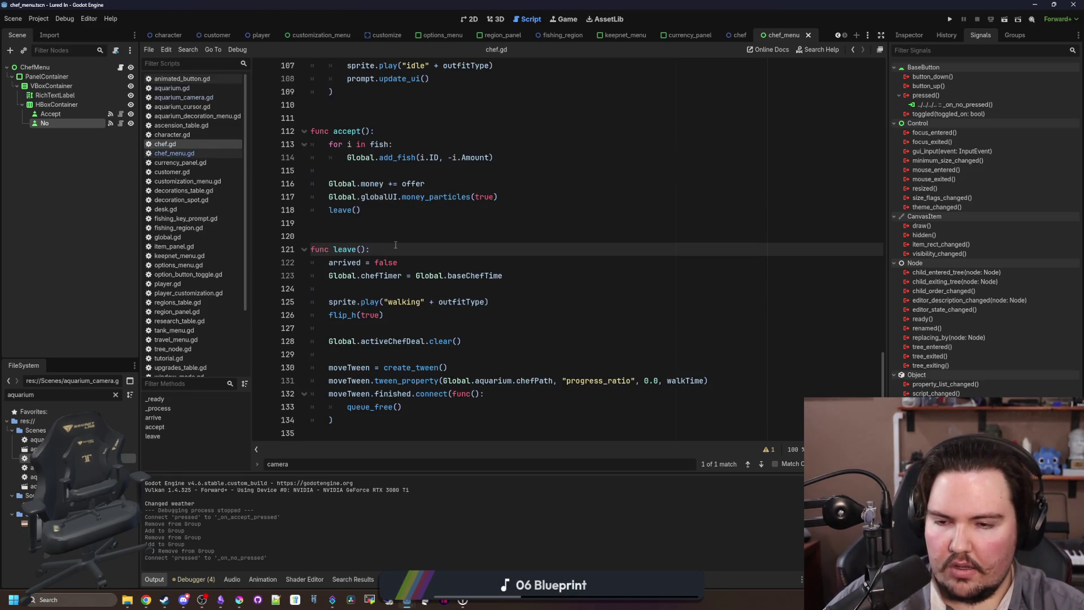
scroll(425, 303, up, 11)
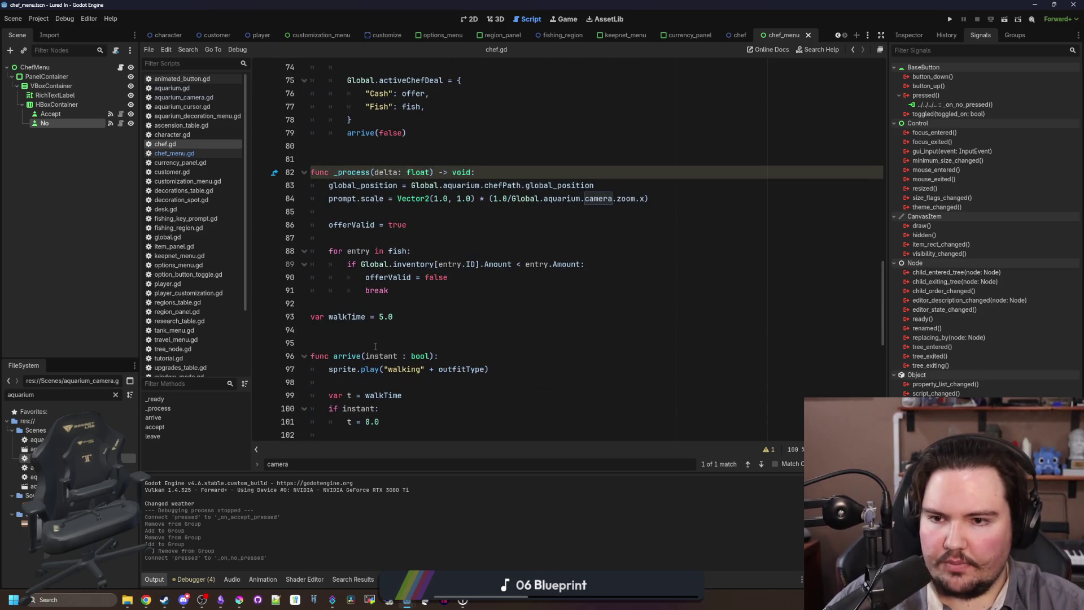
scroll(375, 346, up, 10)
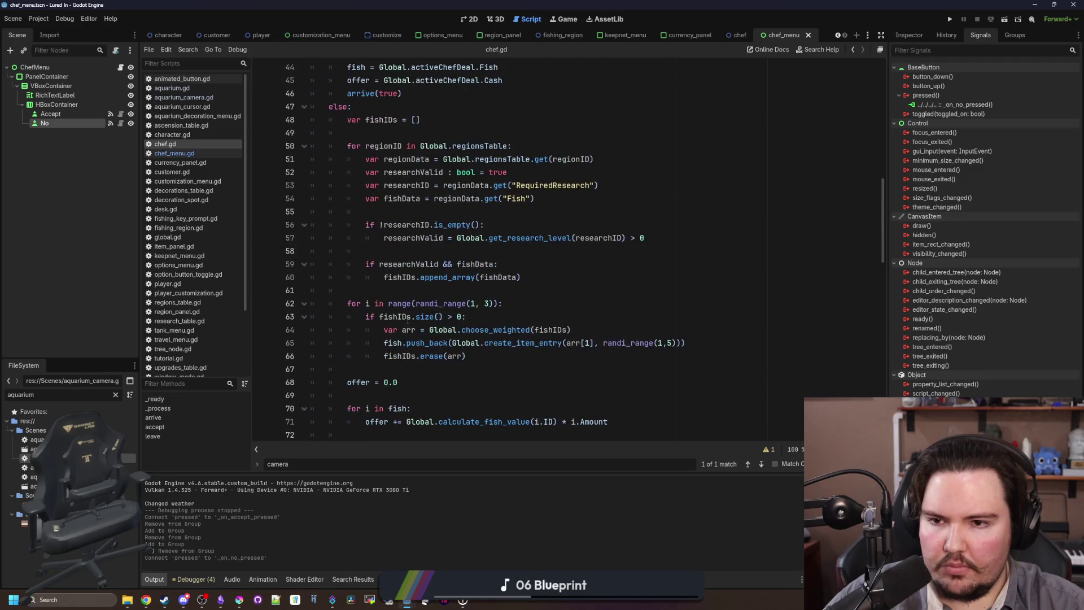
scroll(407, 320, up, 9)
click(388, 266)
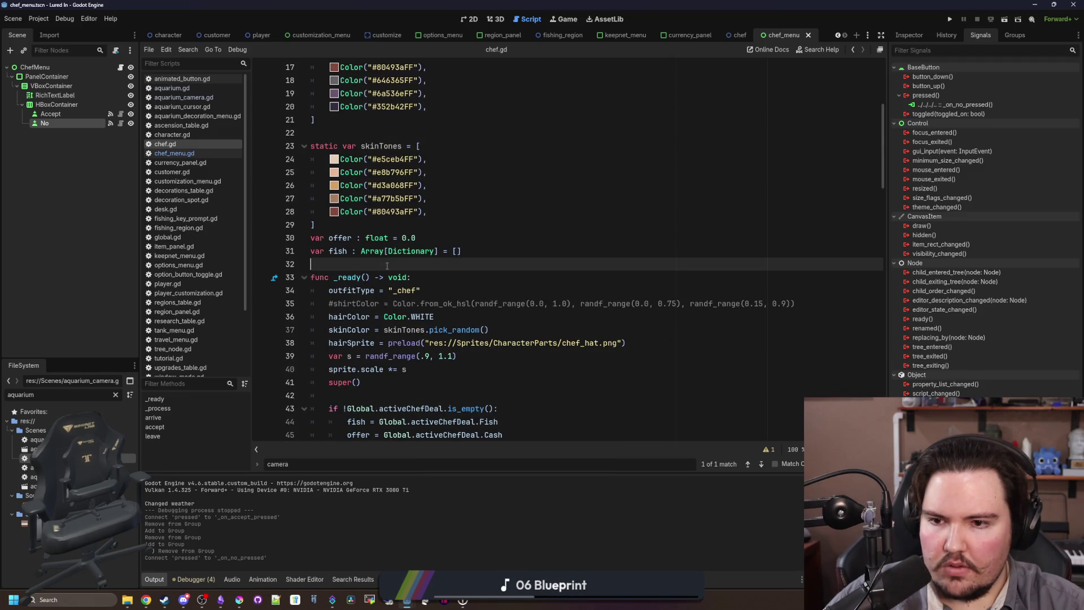
scroll(389, 271, up, 5)
scroll(403, 302, down, 4)
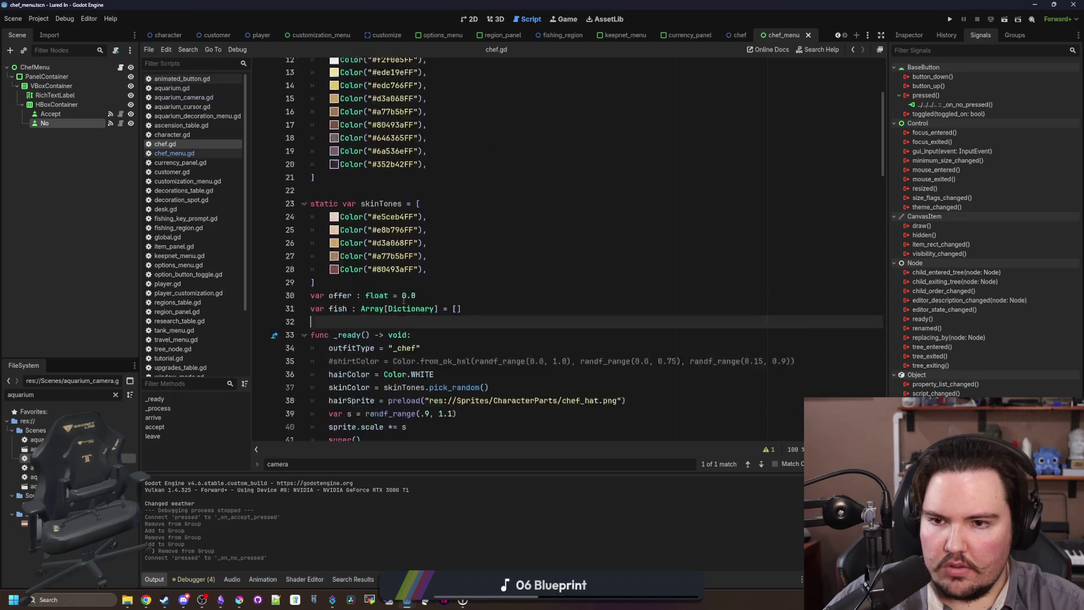
scroll(403, 300, down, 20)
click(413, 329)
key(ctrl+s)
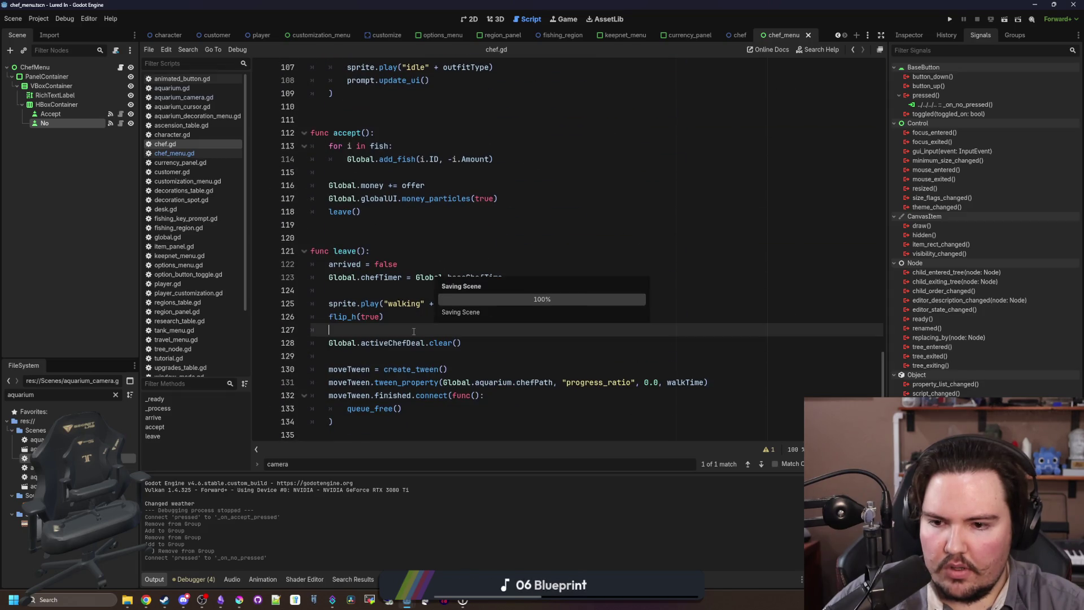
- Add a toggle_off() call to the _on_no_pressed handler
click(180, 154)
click(451, 421)
text(toggle_)
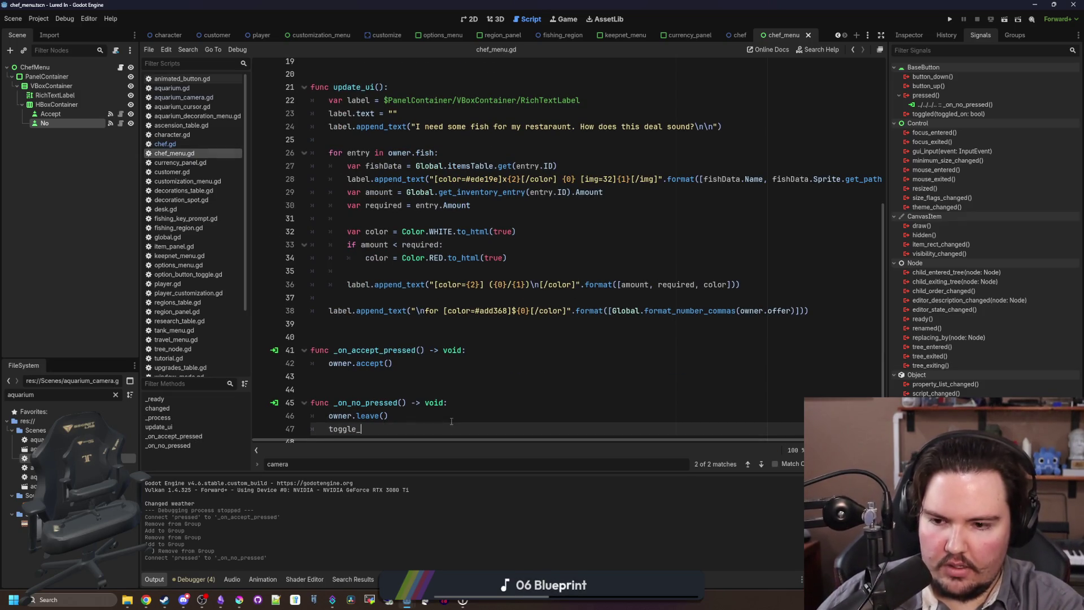
text(off()
key(Return)
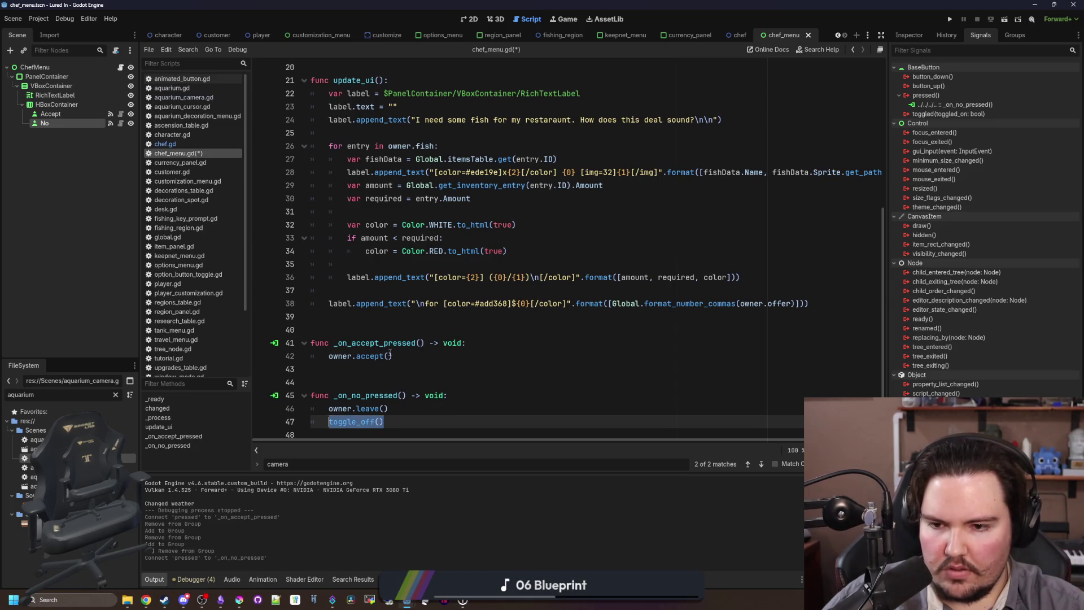
click(361, 395)
- Add toggle_off() after owner.accept() in the Accept handler and launch the game
click(165, 144)
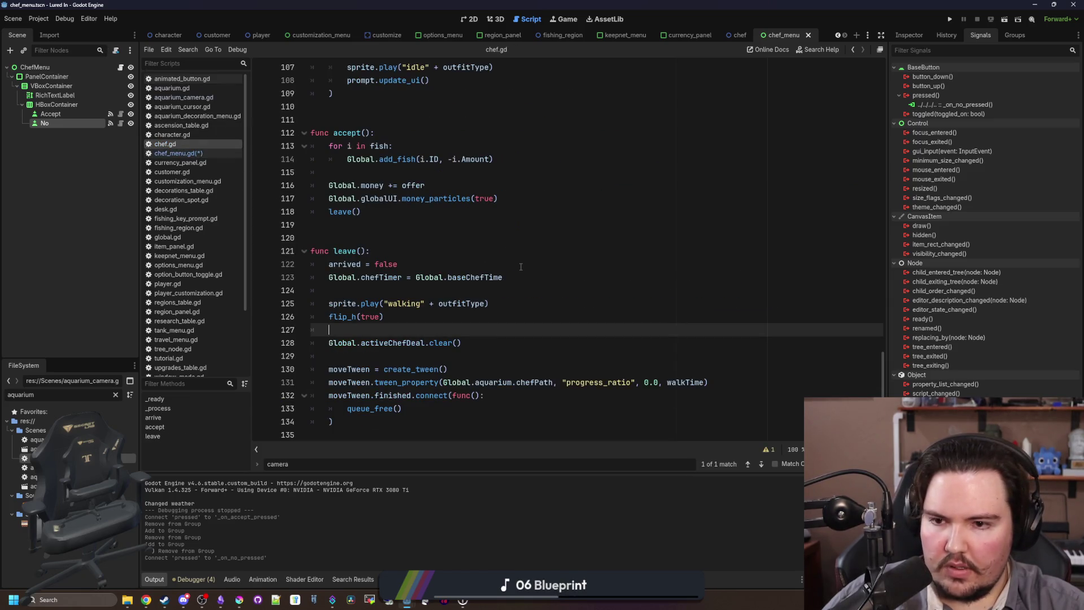
key(alt+Left)
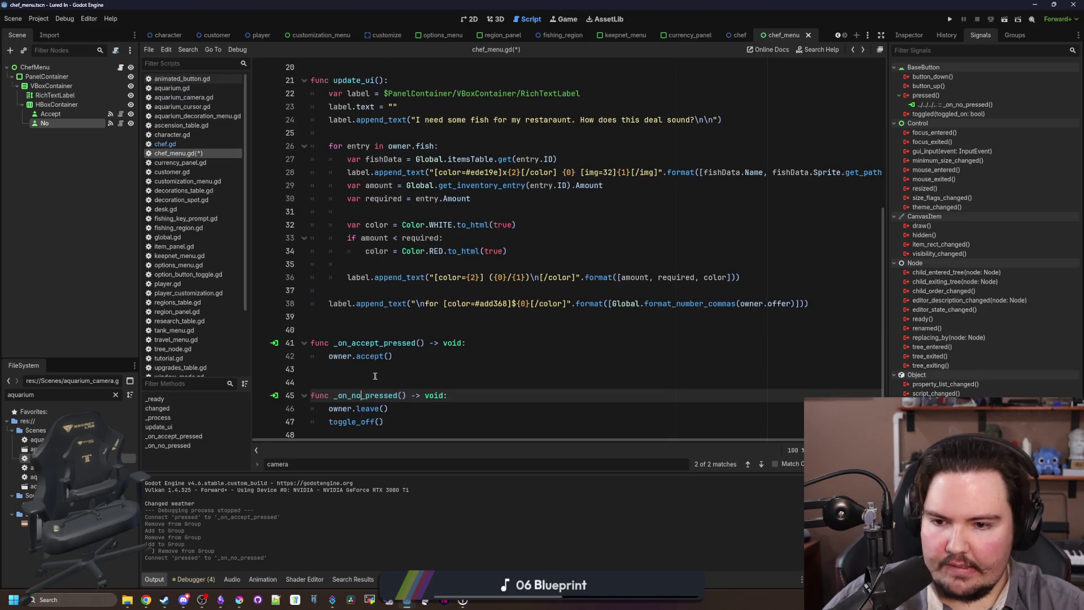
key(alt+Right)
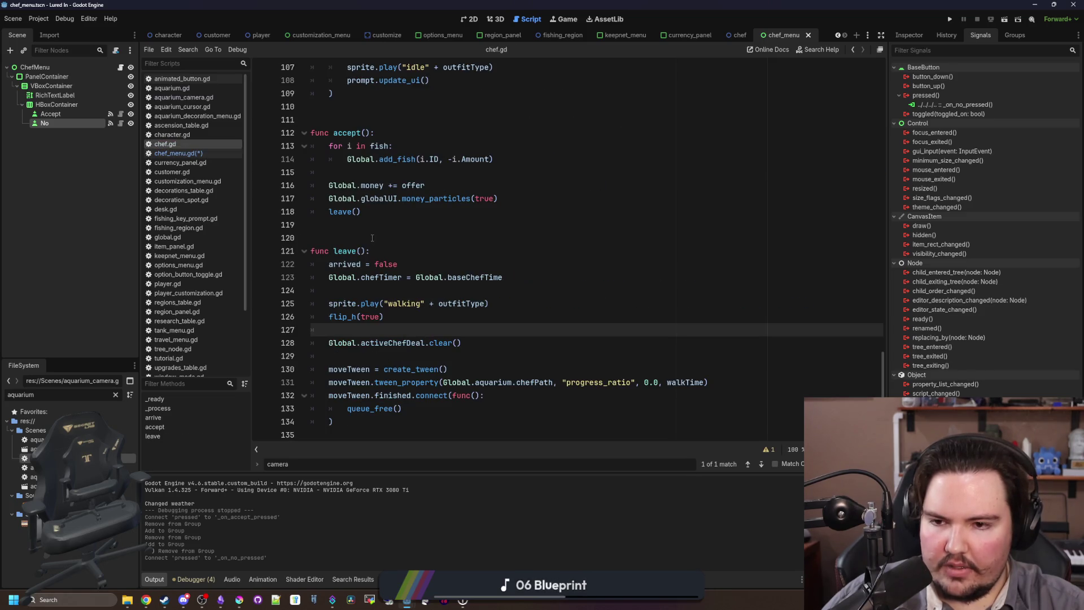
key(alt+Left)
click(388, 356)
key(Return)
text(toggle_off())
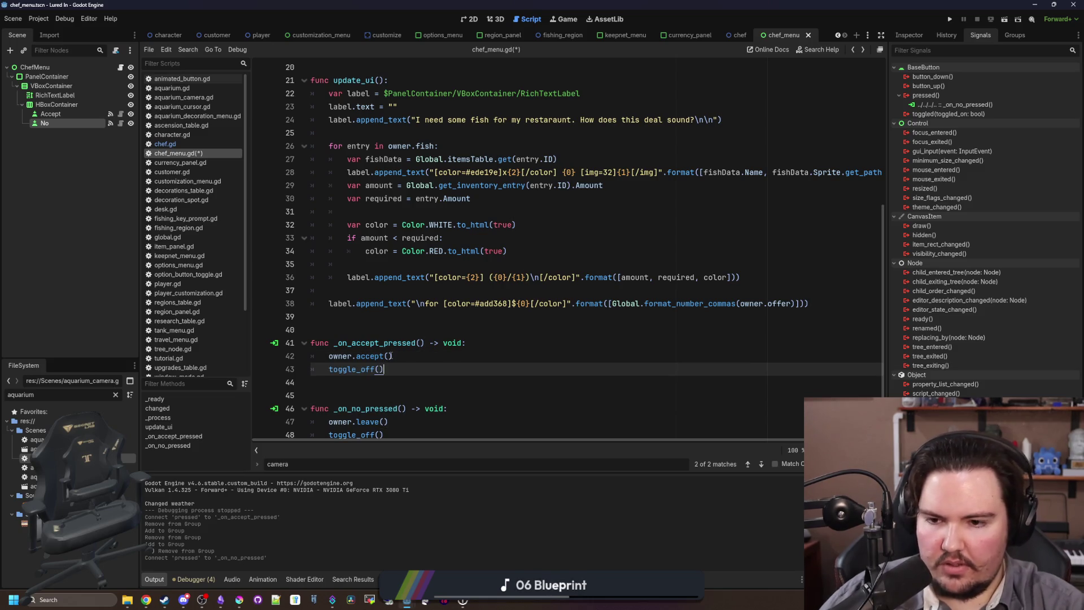
click(399, 331)
scroll(399, 333, down, 1)
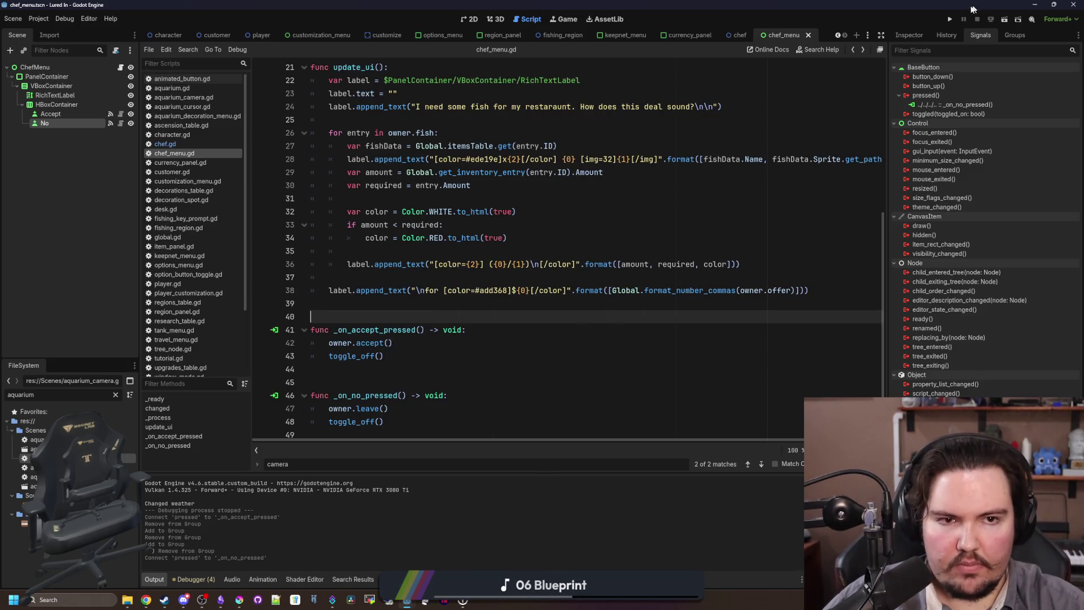
click(949, 18)
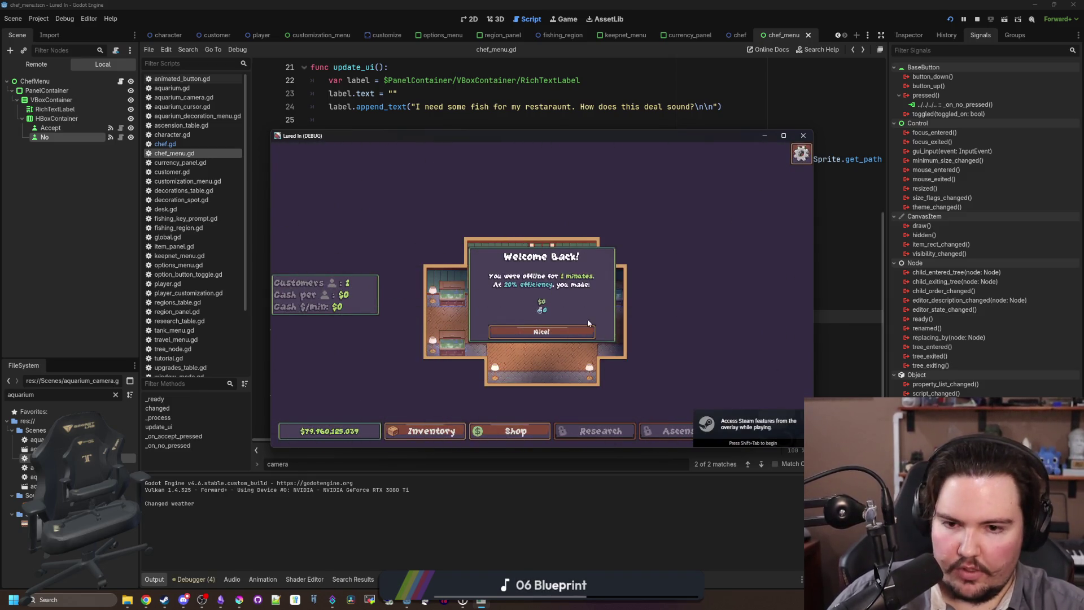
- Decline the chef's 2 Bluegill for $8 offer in the maximized game, then minimize it
click(587, 331)
click(783, 135)
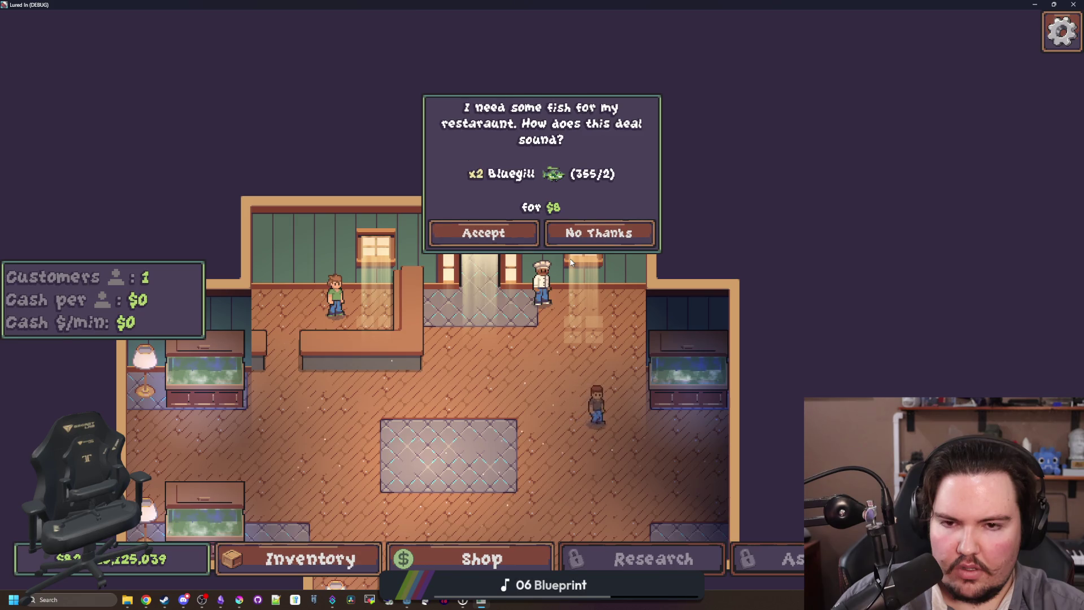
click(594, 229)
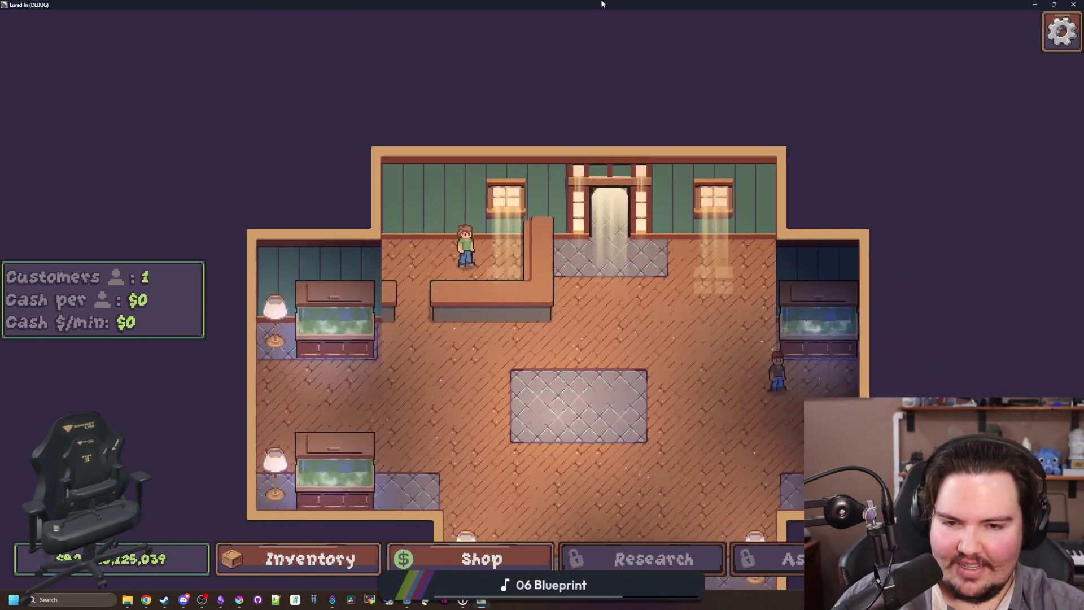
click(1034, 4)
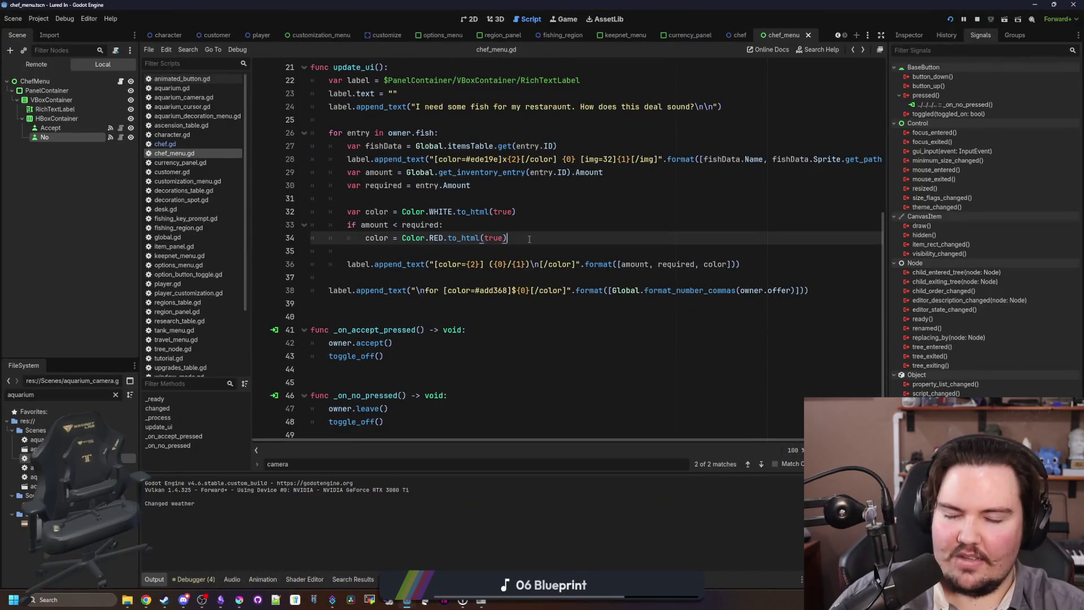
- Change 'if changed:' to 'if status:' on line 10 of chef_menu.gd and save
click(451, 276)
click(411, 264)
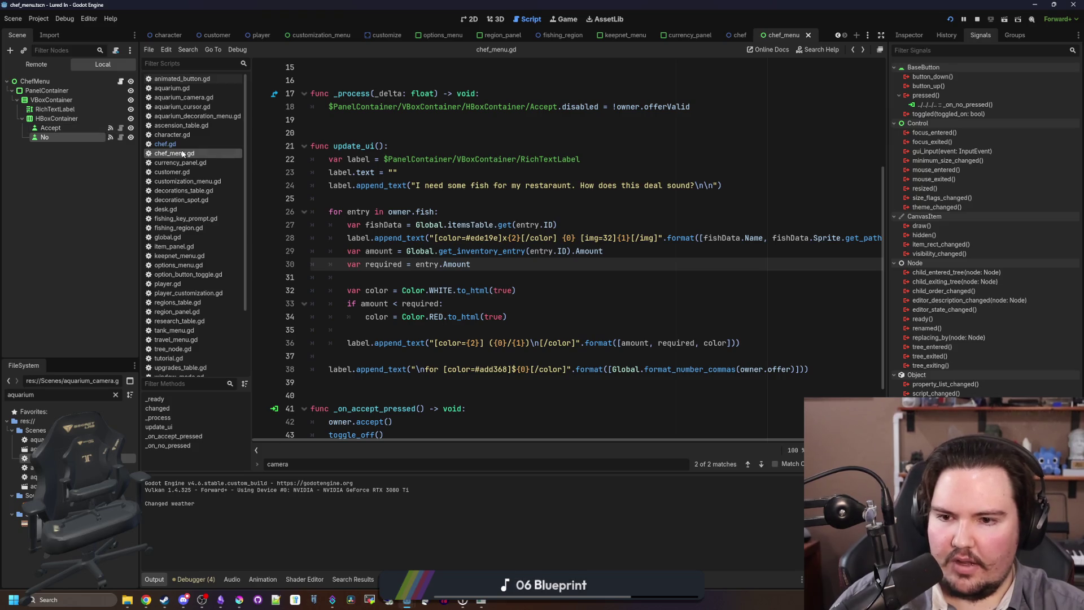
scroll(458, 244, up, 5)
click(423, 250)
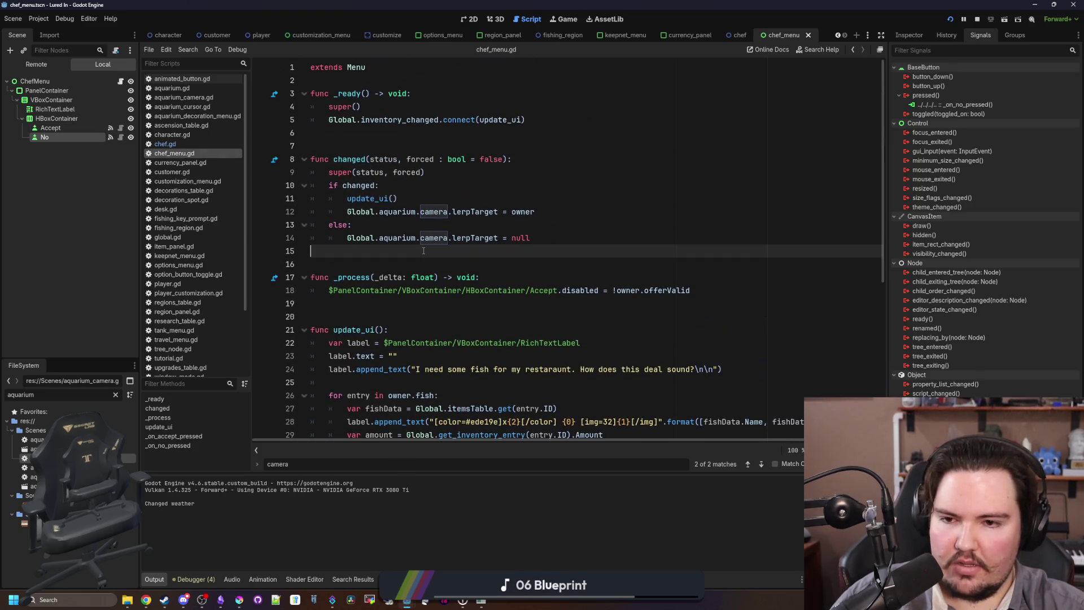
click(495, 230)
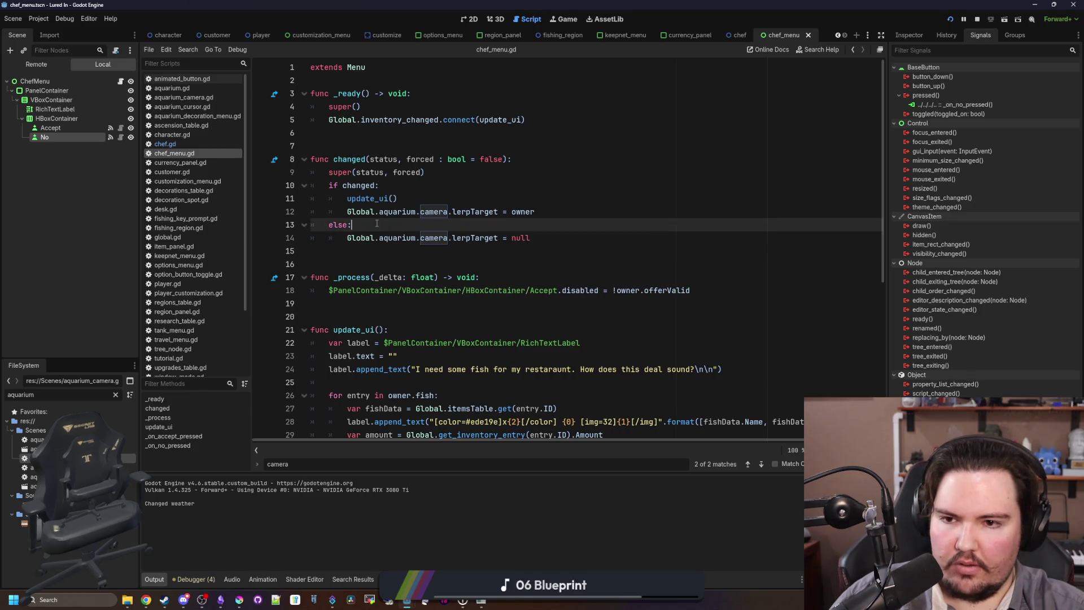
double_click(364, 190)
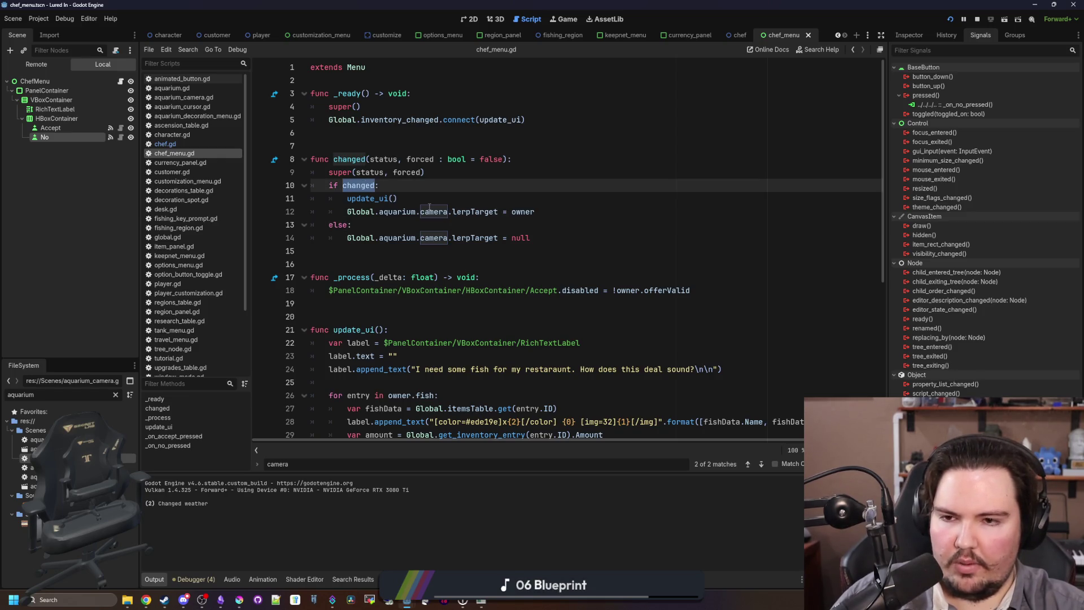
text(status)
click(423, 179)
key(ctrl+s)
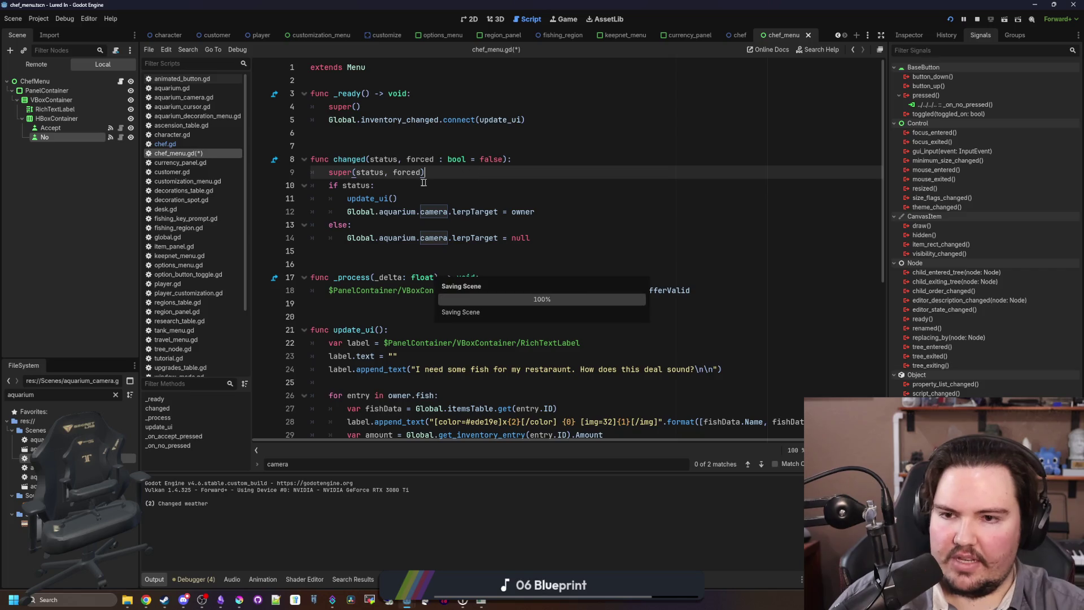
- Scroll through chef_menu.gd to review the updated changed() function
click(423, 182)
scroll(452, 226, down, 5)
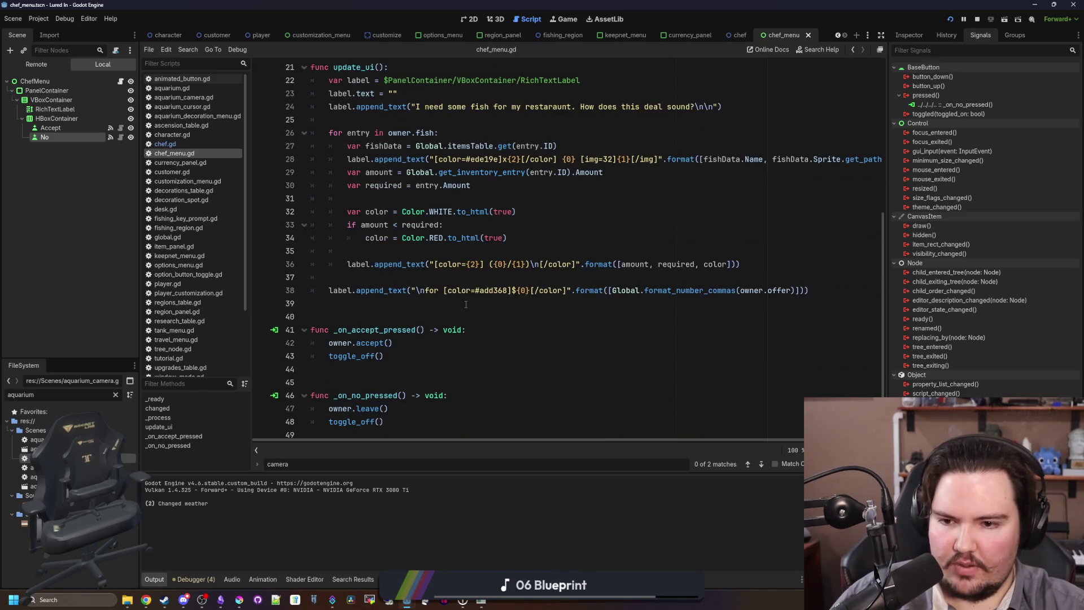
click(399, 316)
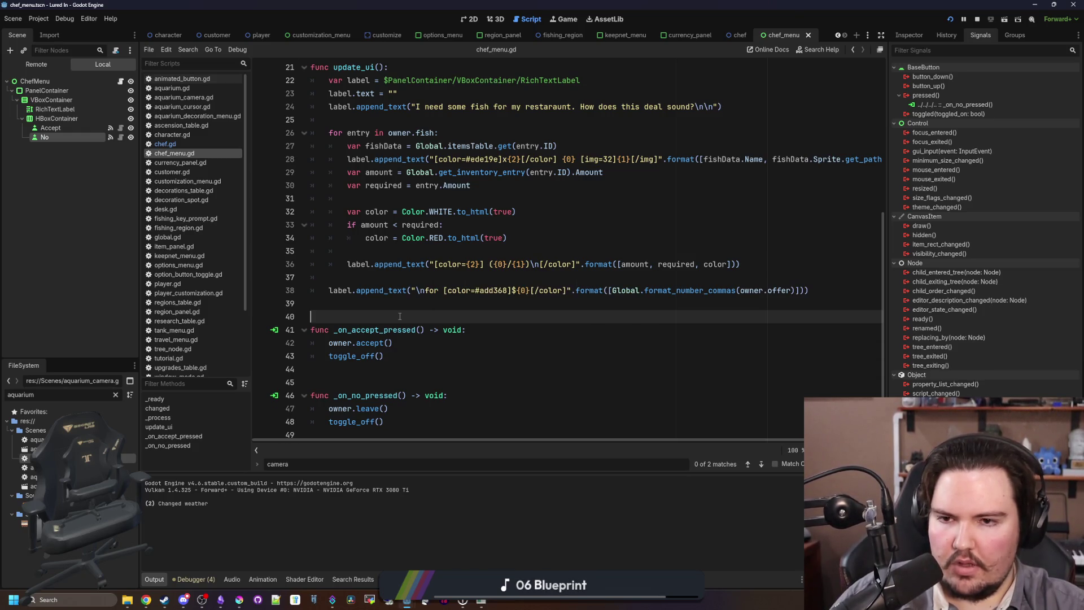
scroll(399, 316, up, 4)
click(395, 199)
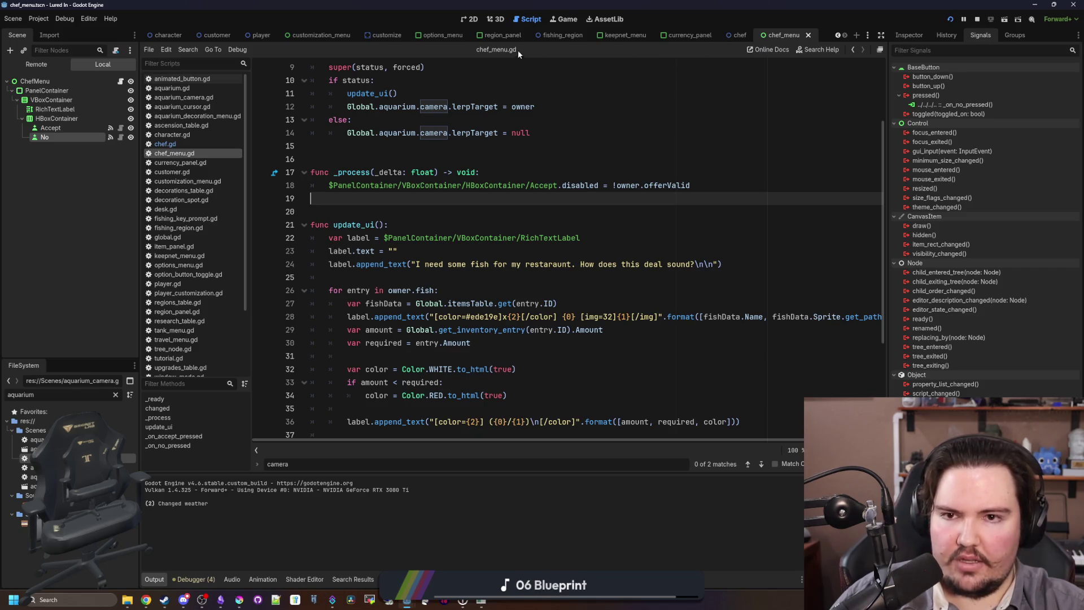
- Filter files for 'decoration' and open decoration_spot.tscn to inspect its menu anchor
click(116, 395)
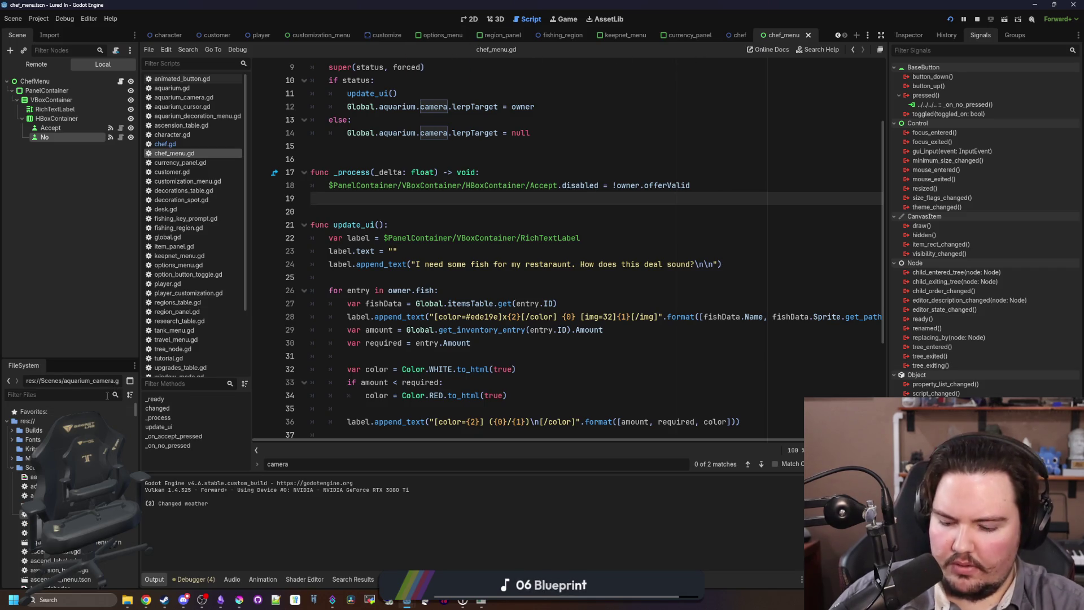
text(decoration)
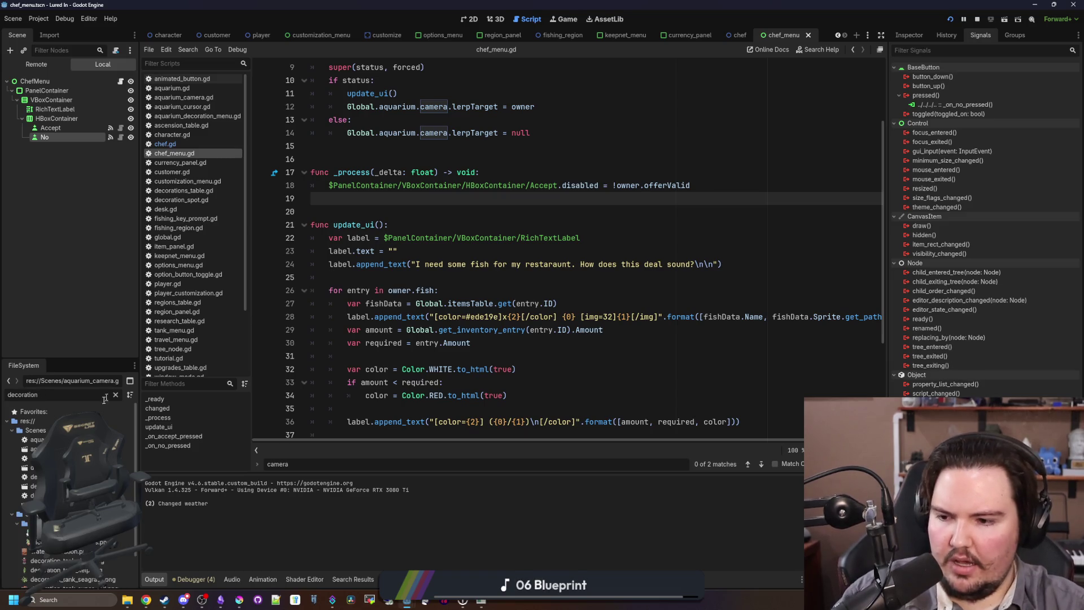
double_click(34, 486)
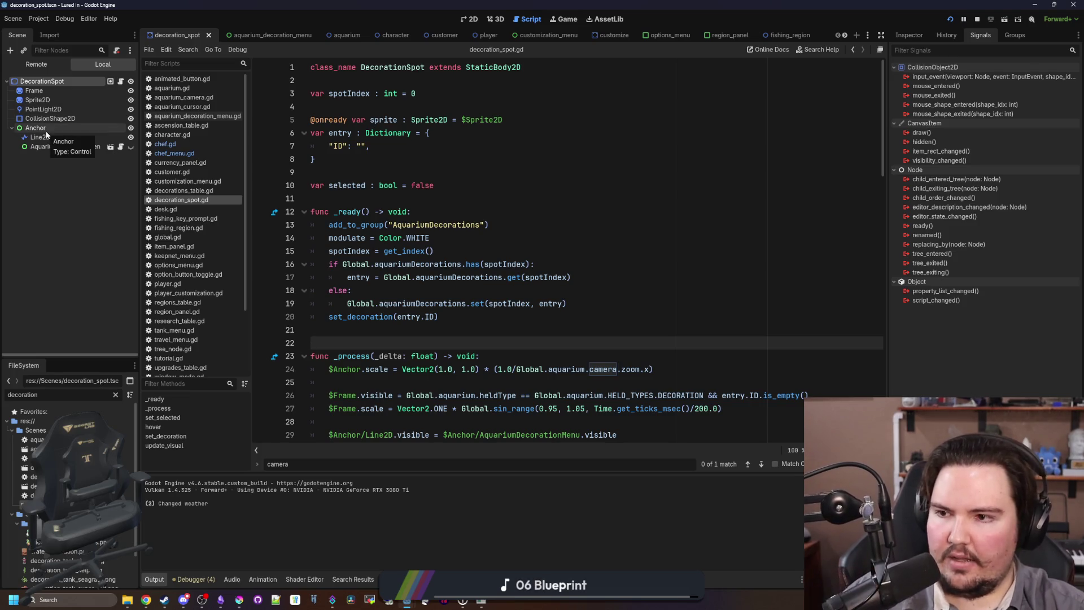
click(429, 199)
click(434, 184)
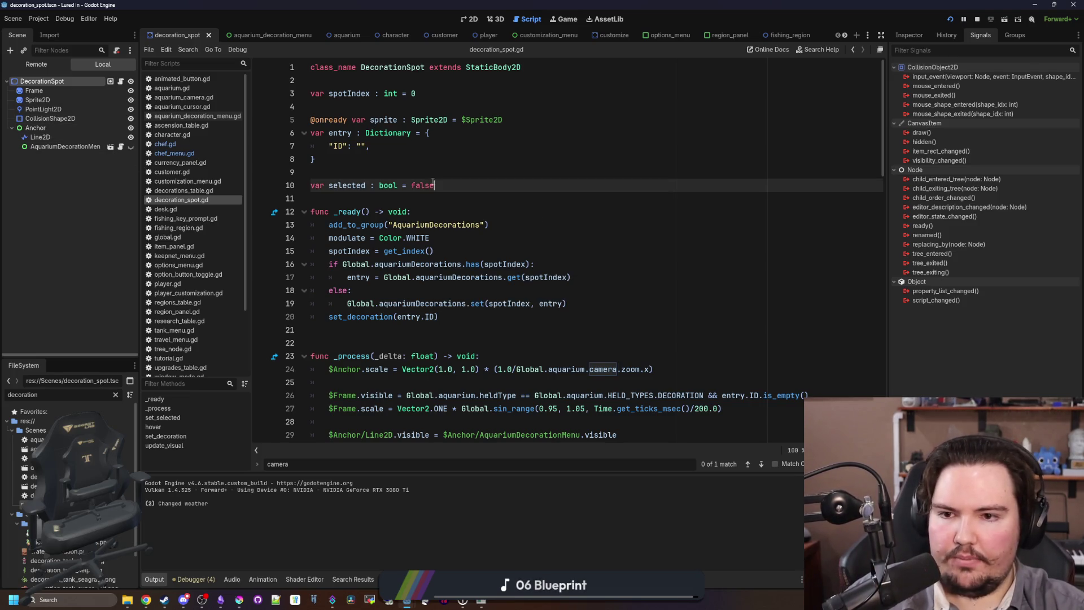
click(420, 160)
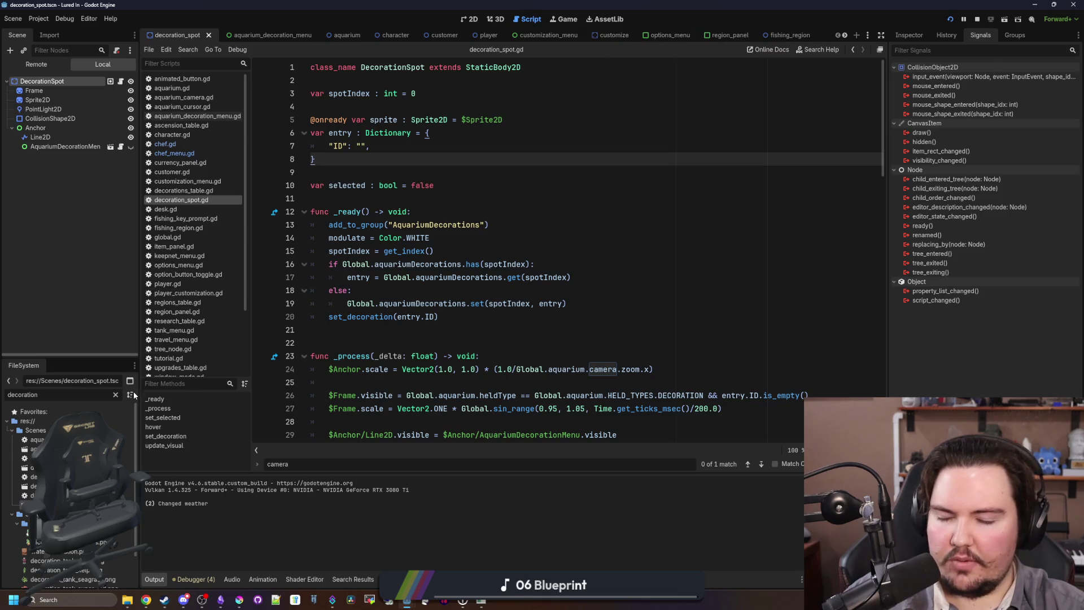
- Filter files for 'chef' and open chef.tscn
click(116, 395)
text(chef)
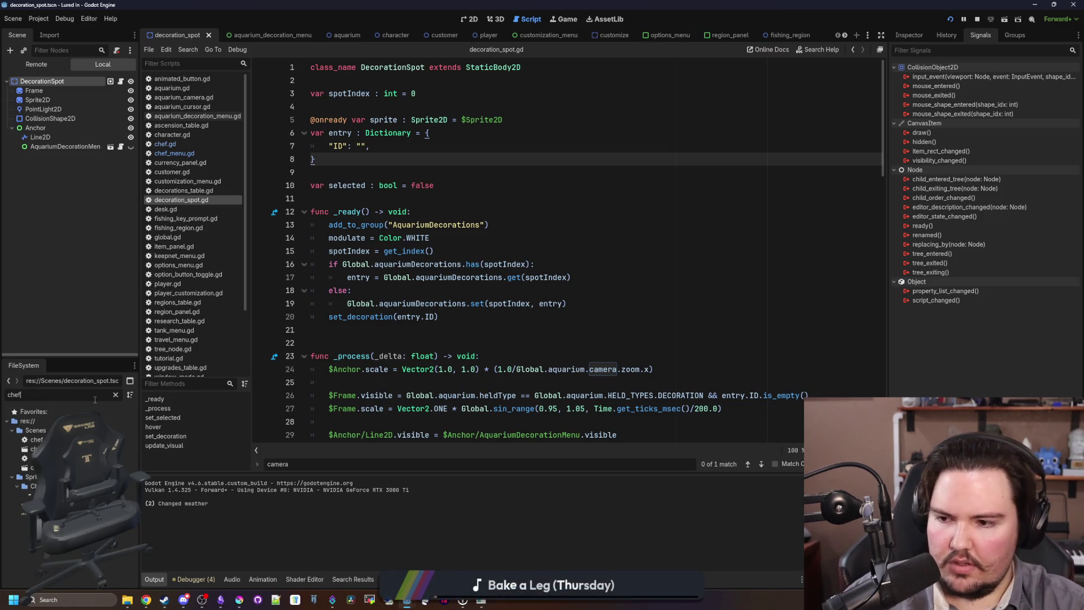
double_click(35, 439)
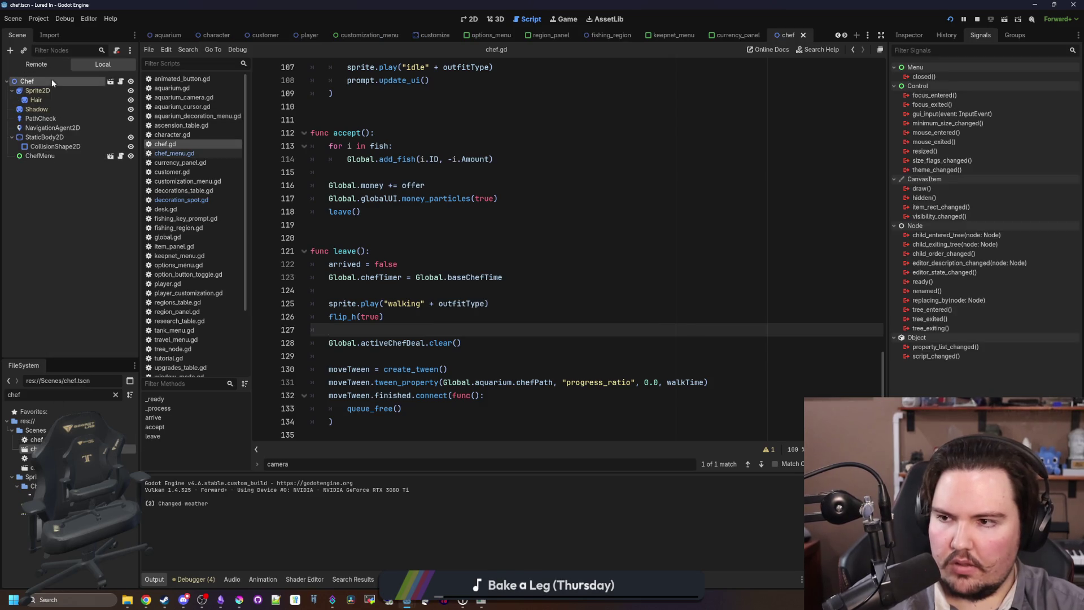
- Add a Control node as a child of Chef
right_click(53, 82)
click(89, 100)
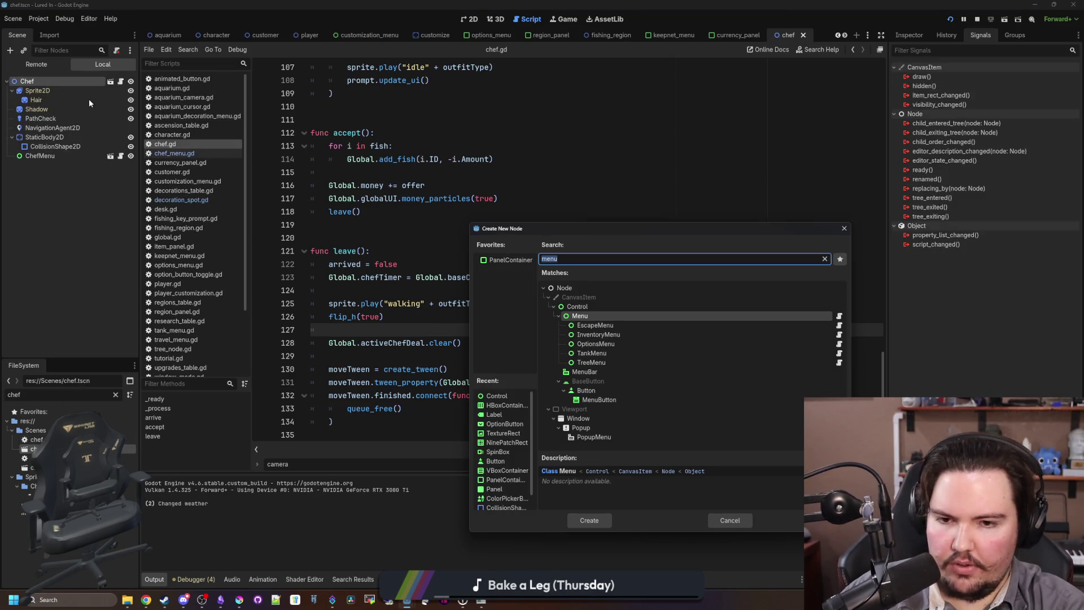
text(control)
key(Return)
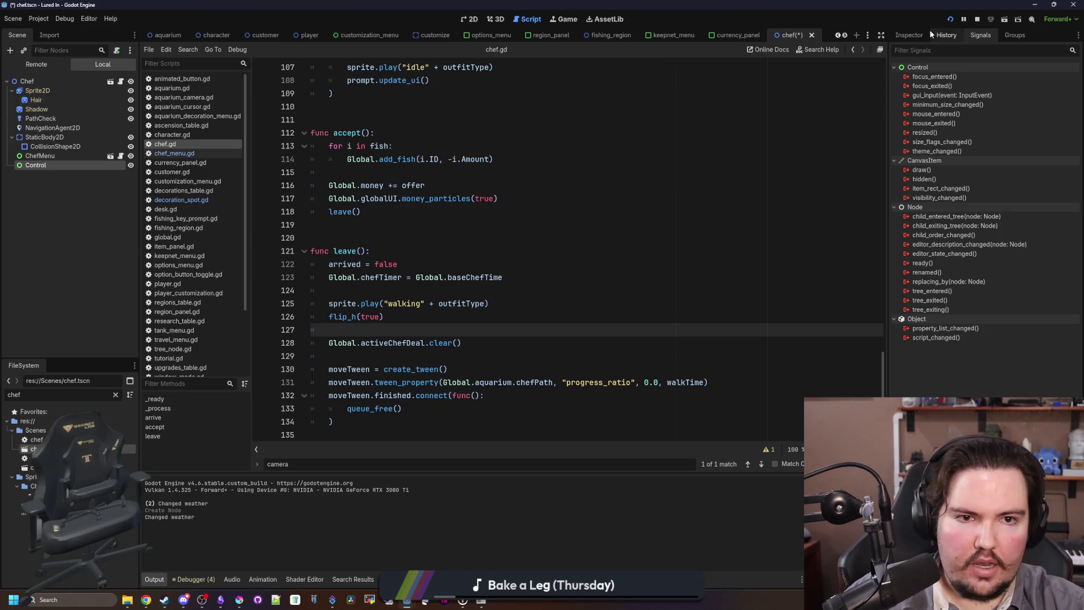
- Keep the Control at Top Left anchors and 0 × 0 size, then reparent ChefMenu under it
click(924, 35)
click(910, 108)
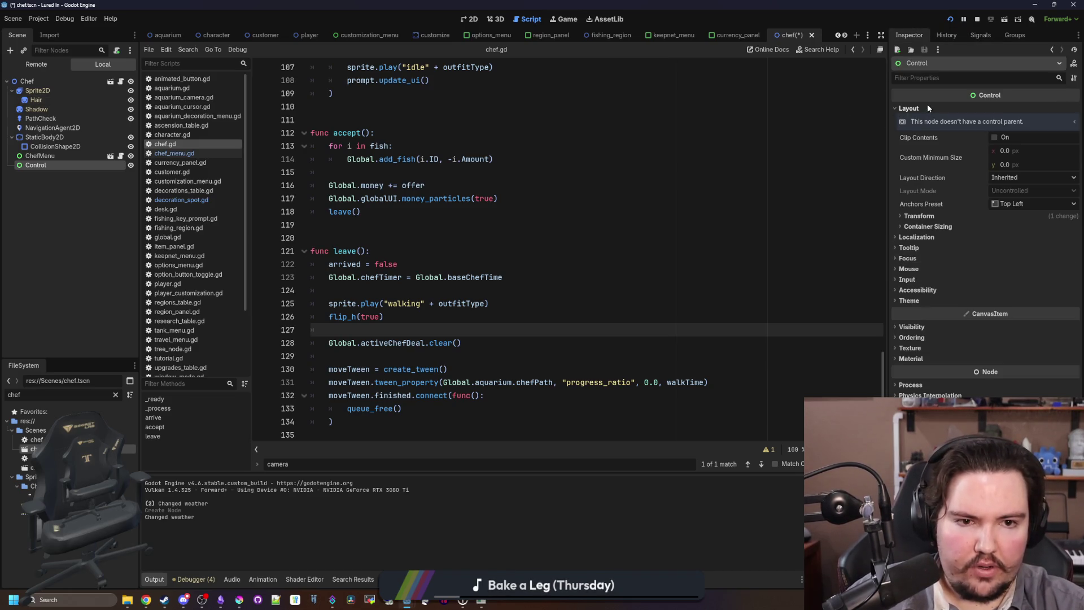
click(1012, 203)
click(1012, 203)
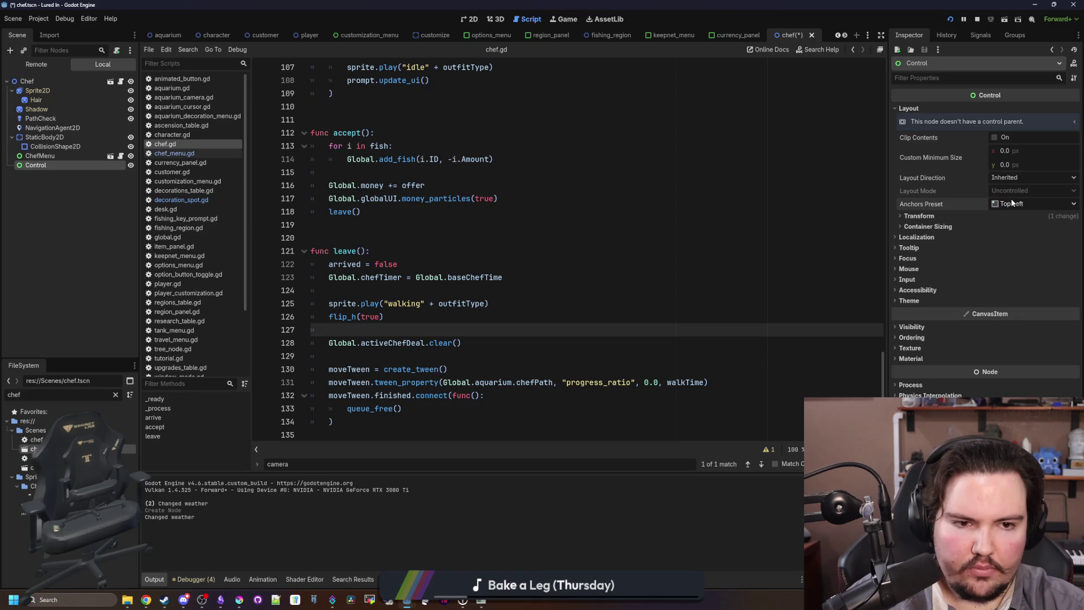
click(930, 216)
click(1005, 240)
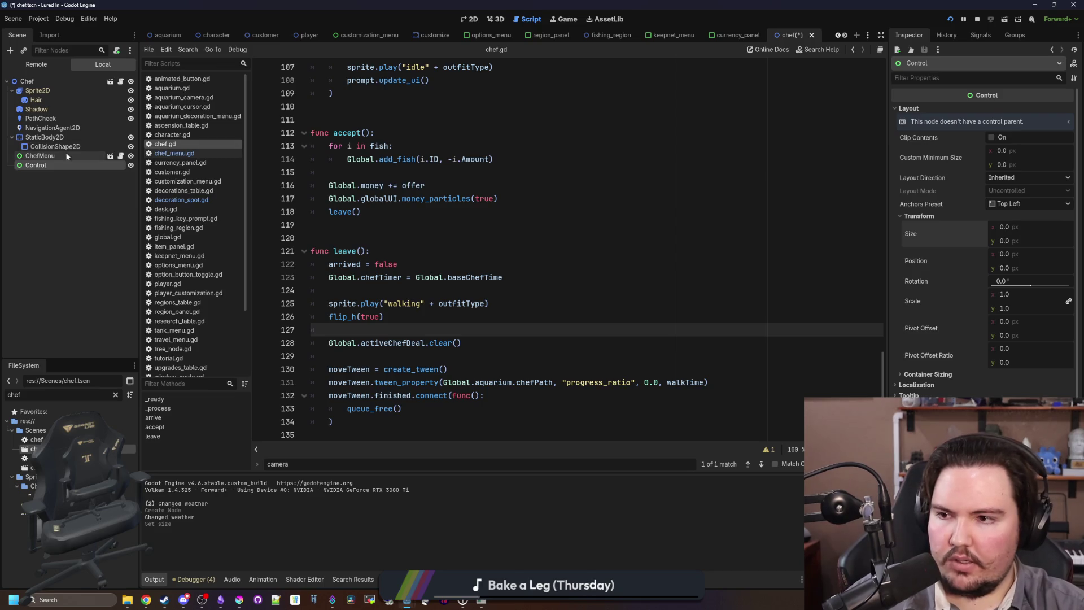
drag(40, 155, 36, 165)
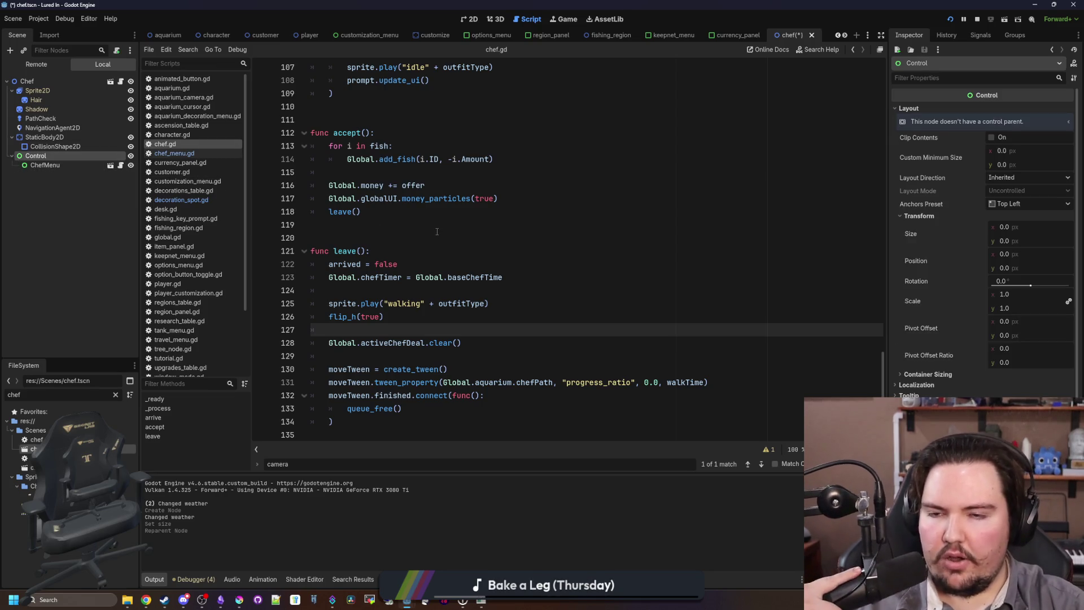
scroll(395, 232, up, 14)
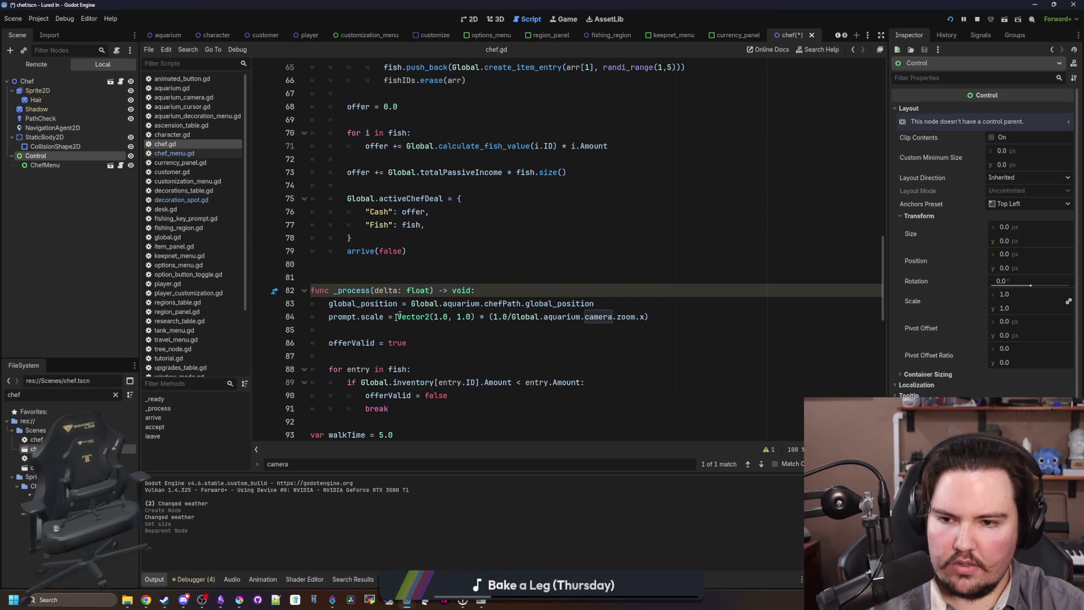
- Change line 84 of chef.gd to scale $Control instead of prompt, and save
click(368, 324)
click(355, 317)
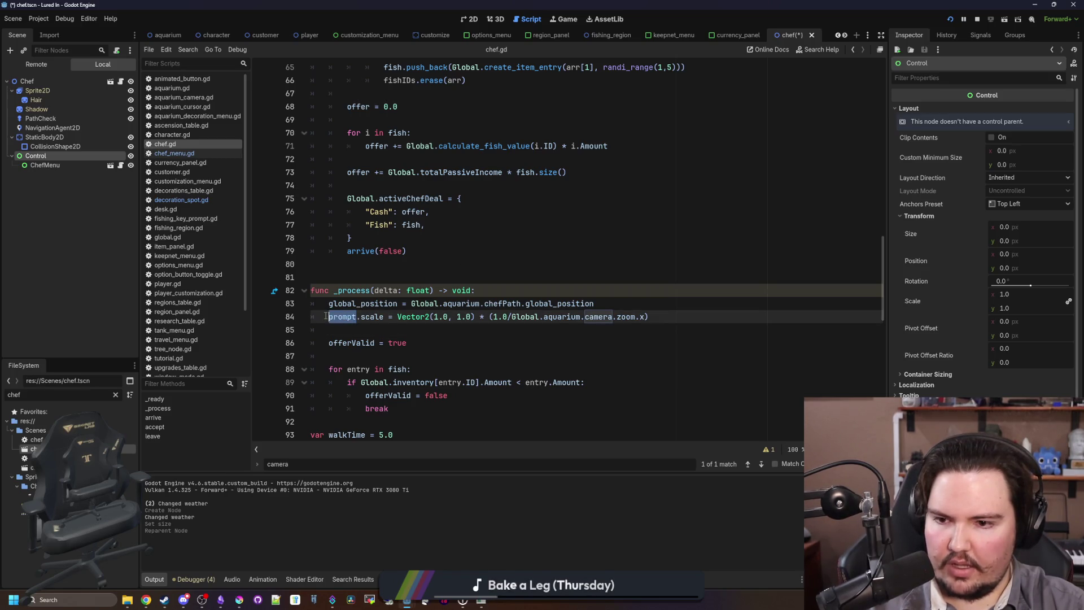
text(Control)
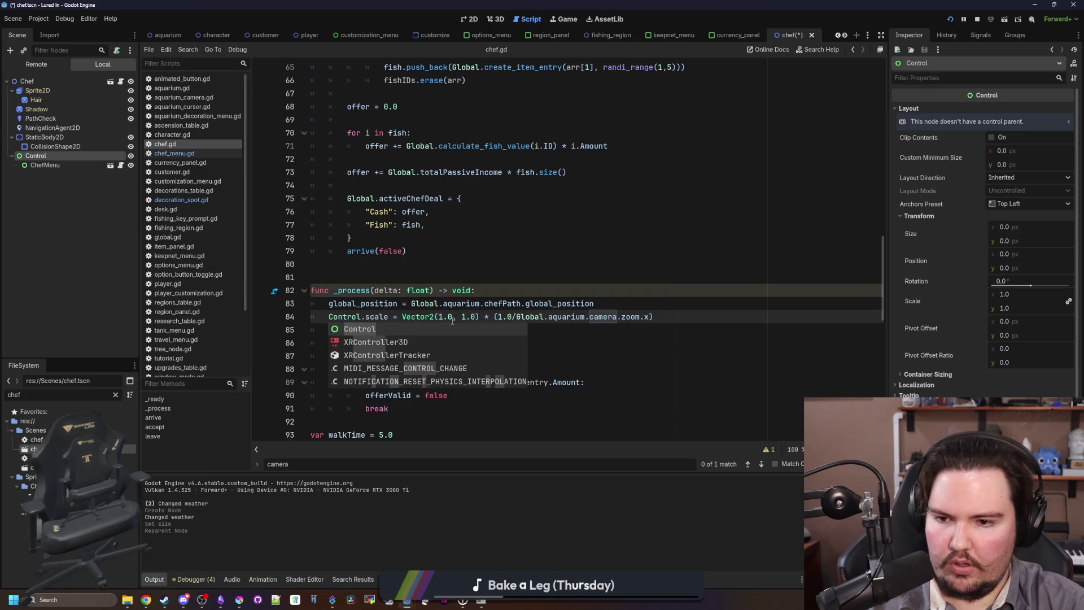
click(324, 317)
text($)
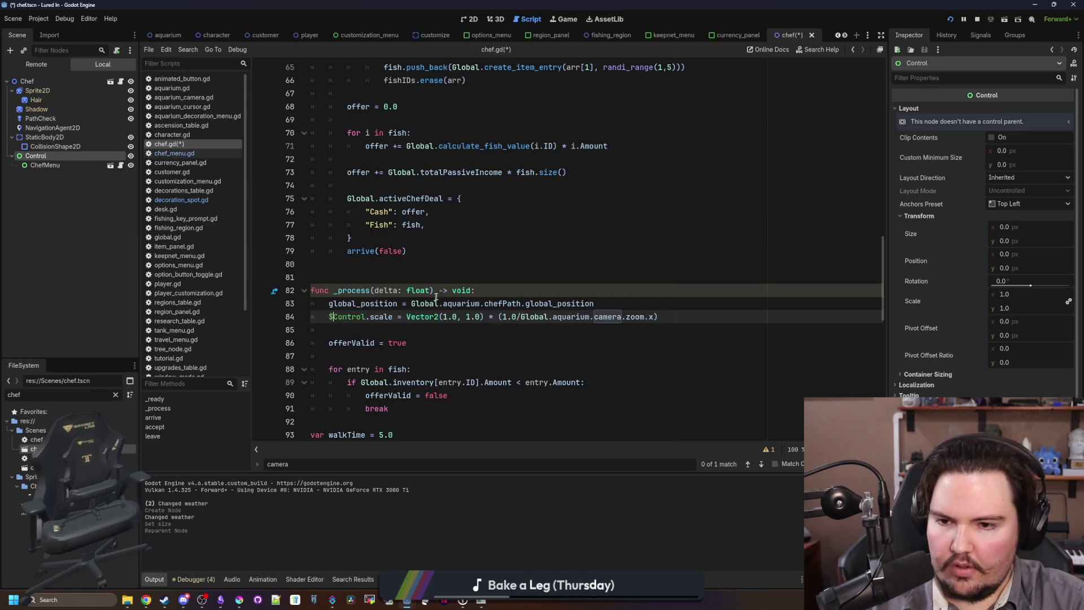
click(430, 257)
key(ctrl+s)
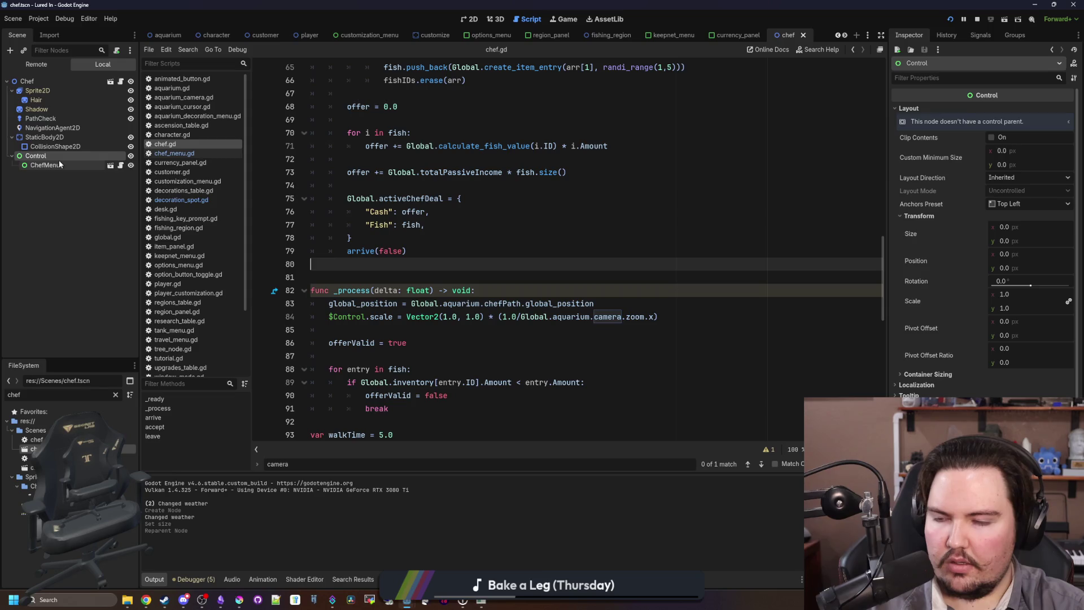
- Point the prompt onready path at $Control/ChefMenu, then restart the game
click(35, 100)
click(47, 82)
click(575, 214)
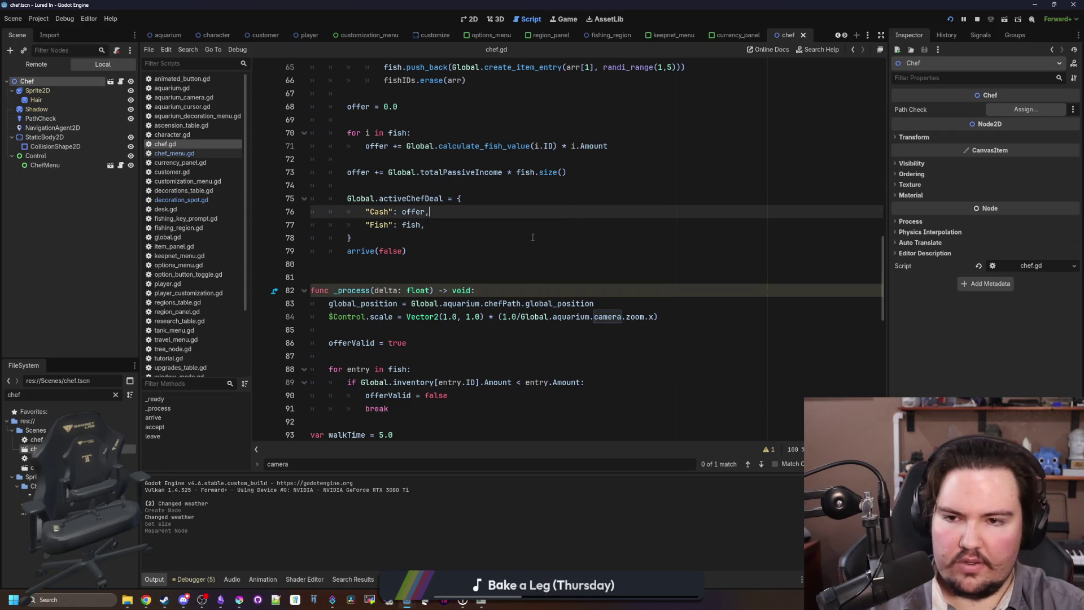
click(388, 272)
scroll(388, 272, up, 15)
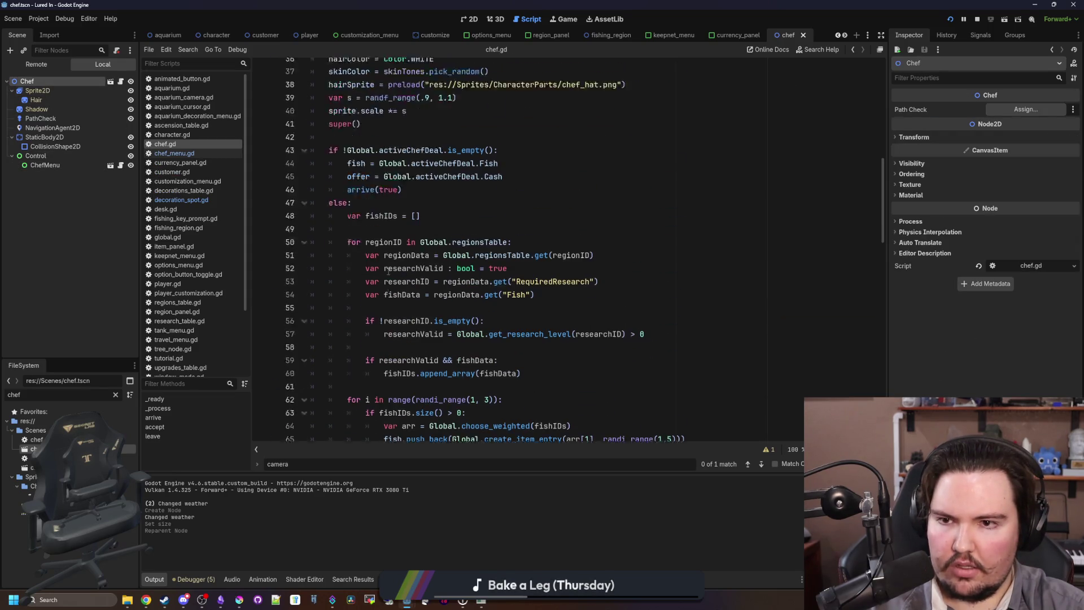
click(443, 172)
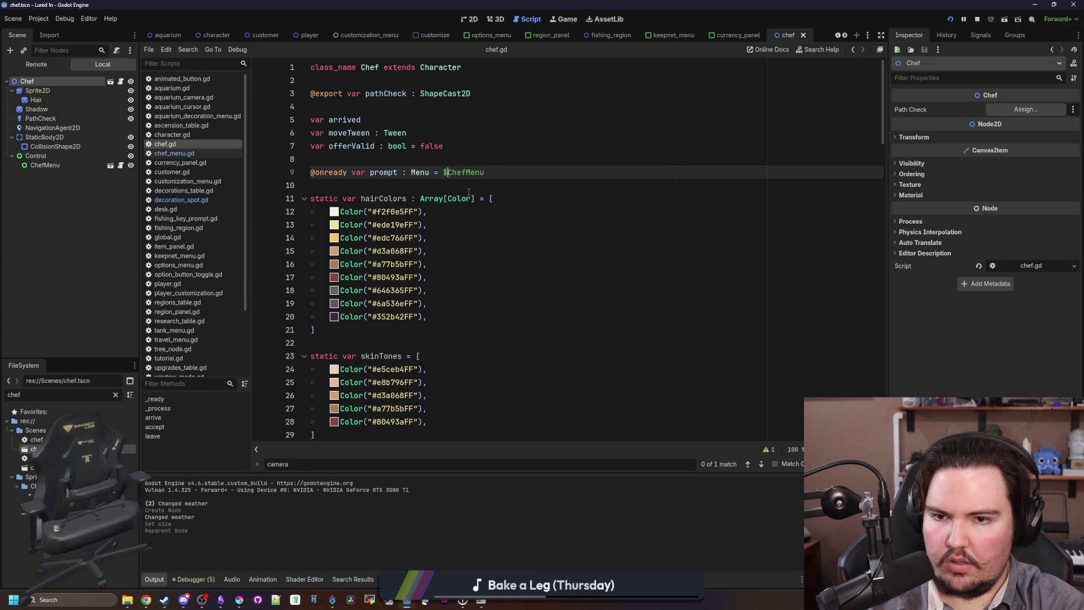
click(469, 188)
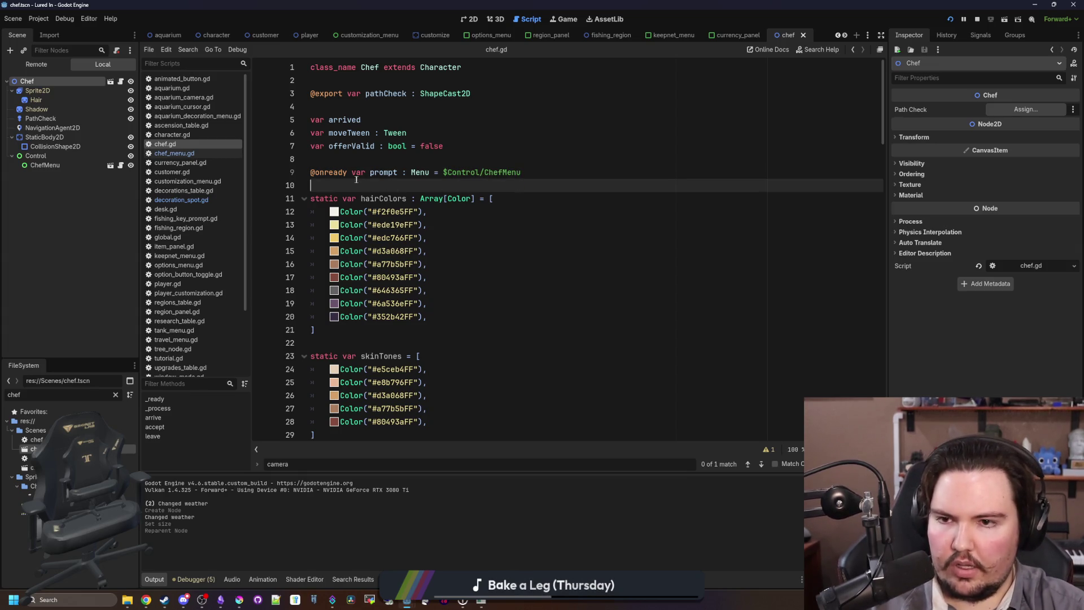
click(541, 157)
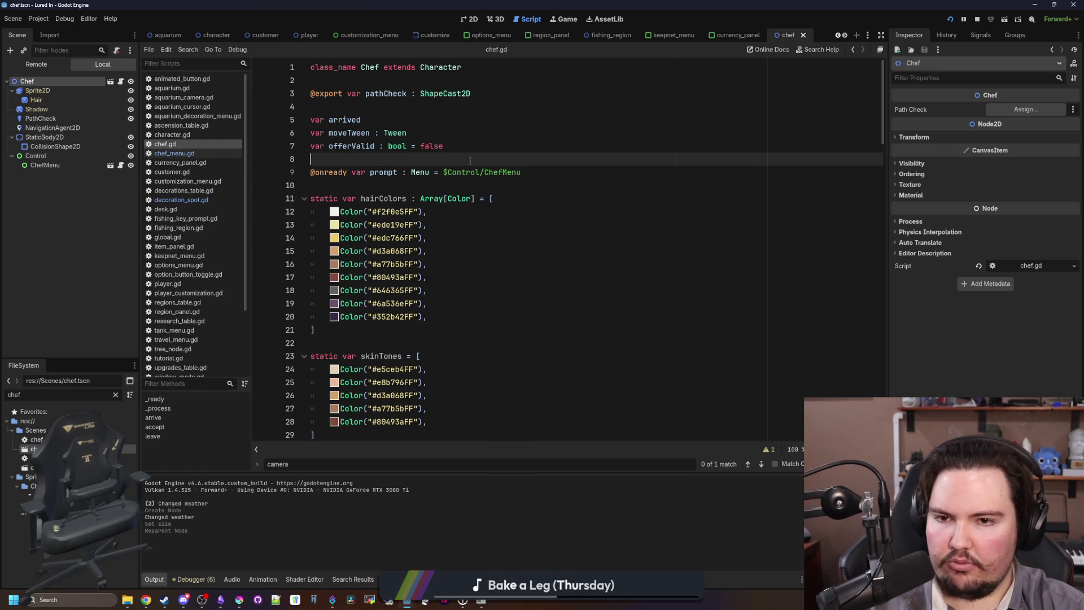
scroll(527, 228, down, 20)
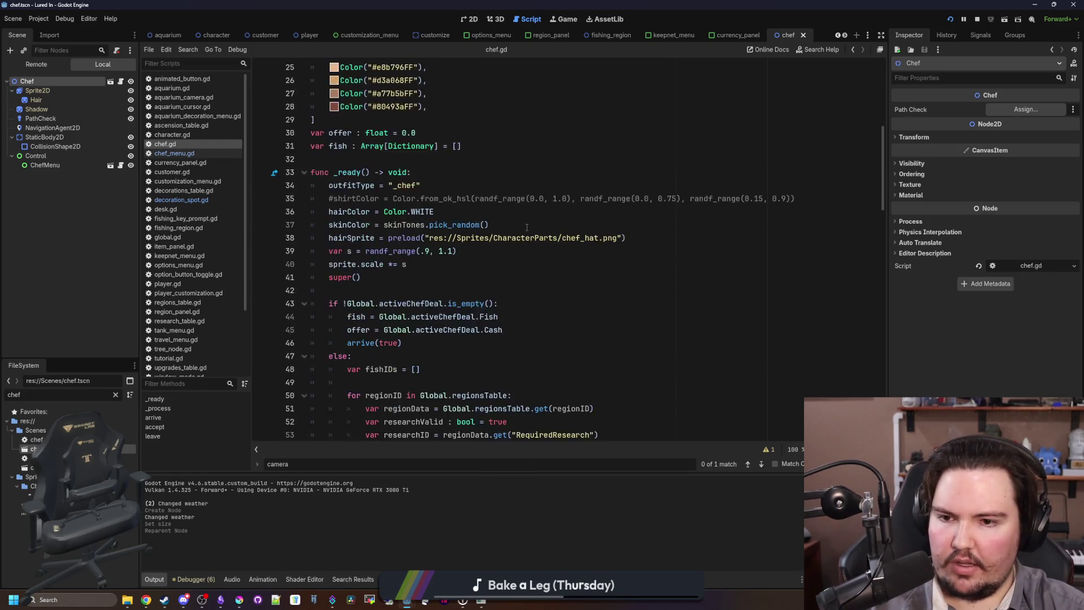
click(505, 174)
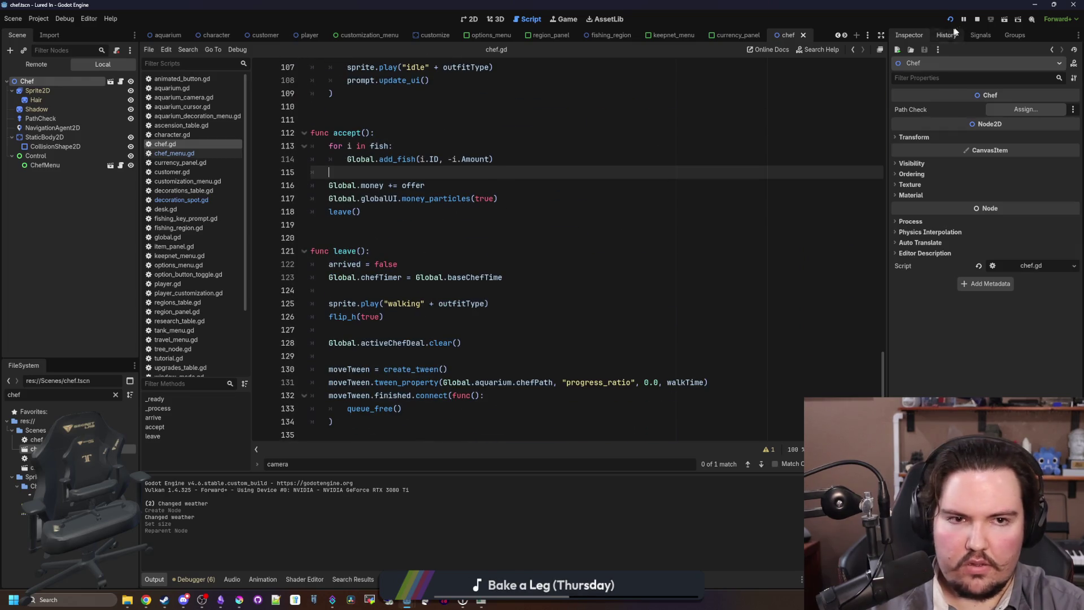
click(974, 21)
click(949, 18)
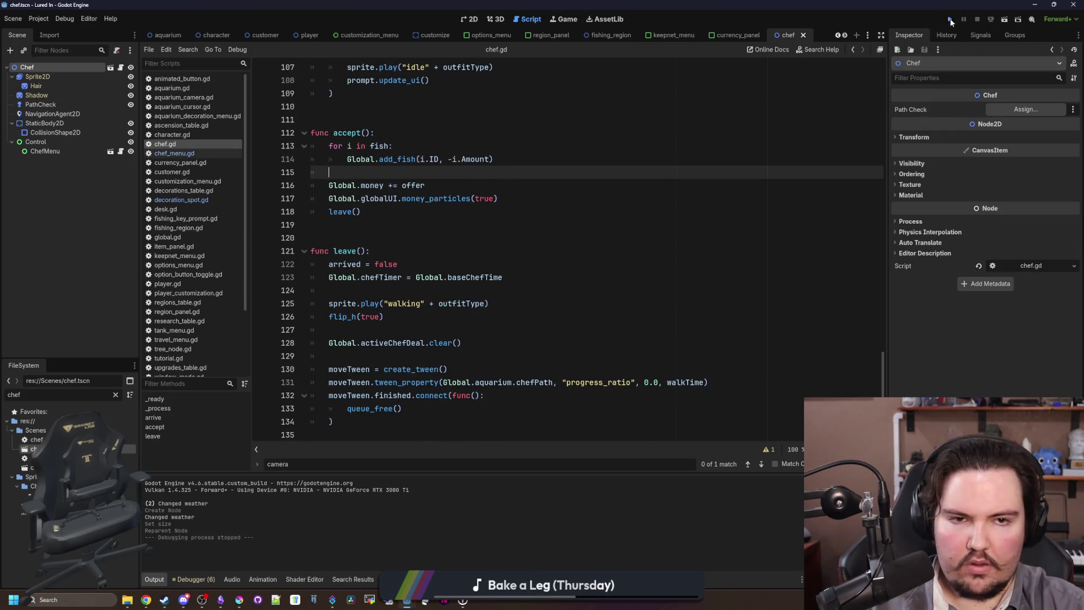
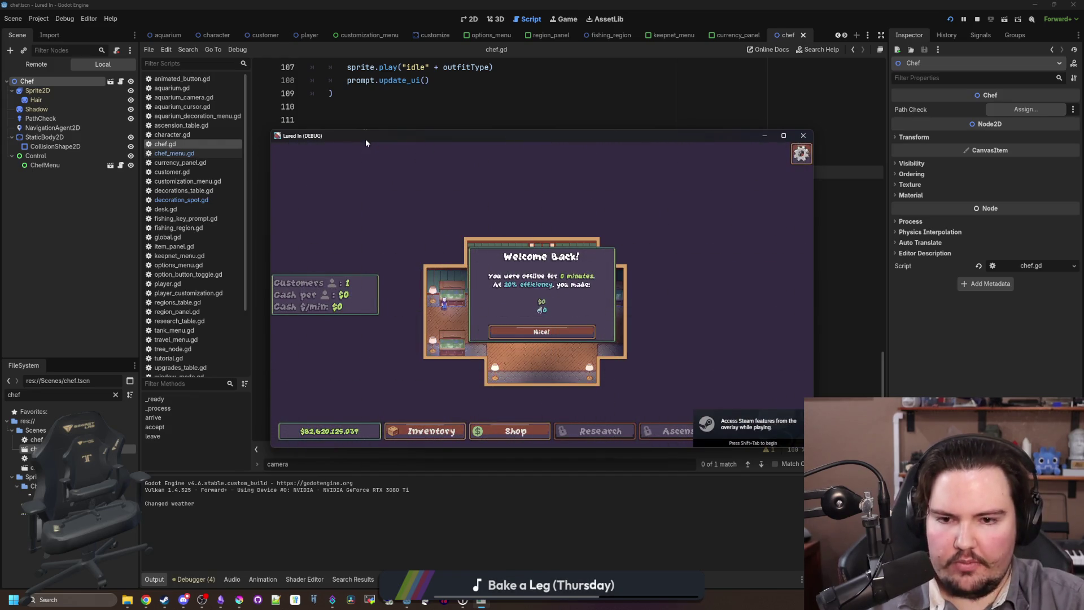
- Dismiss Welcome Back, go fullscreen, decline the chef's fish deal, then bring the offer up again
click(546, 331)
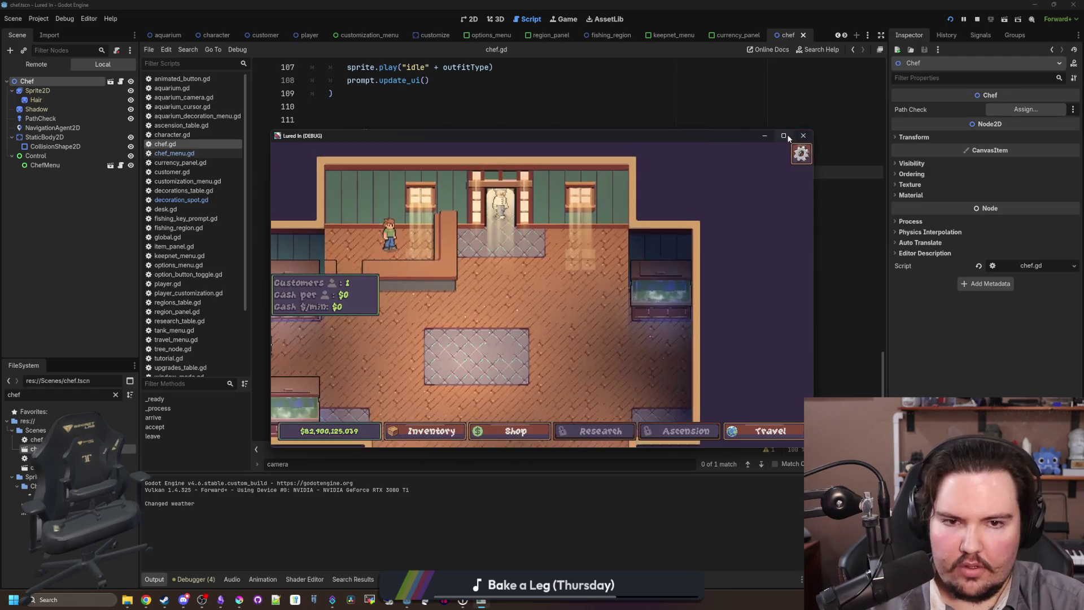
click(787, 137)
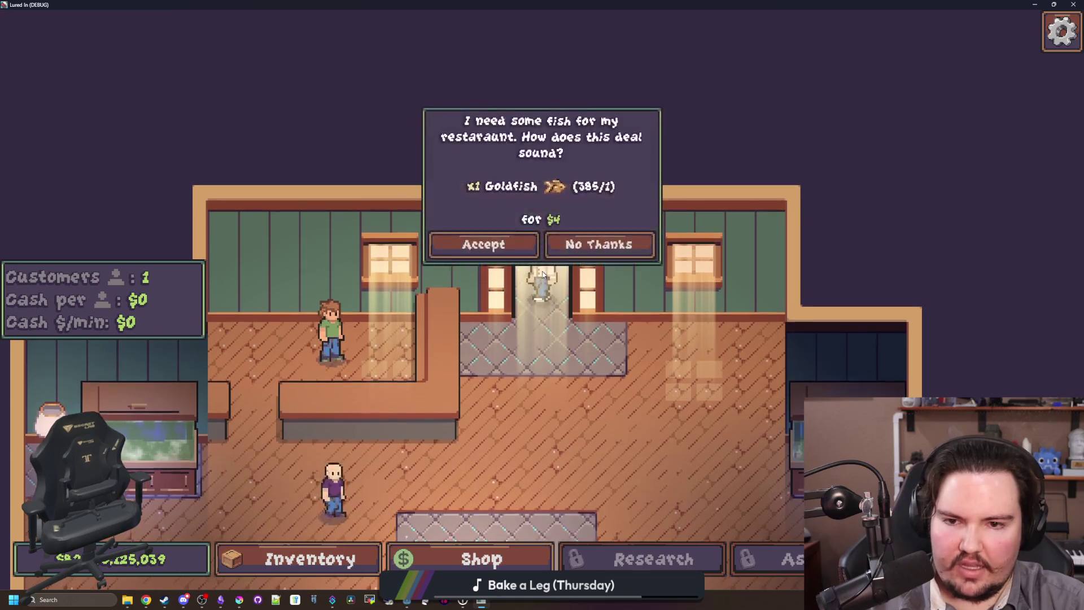
click(573, 254)
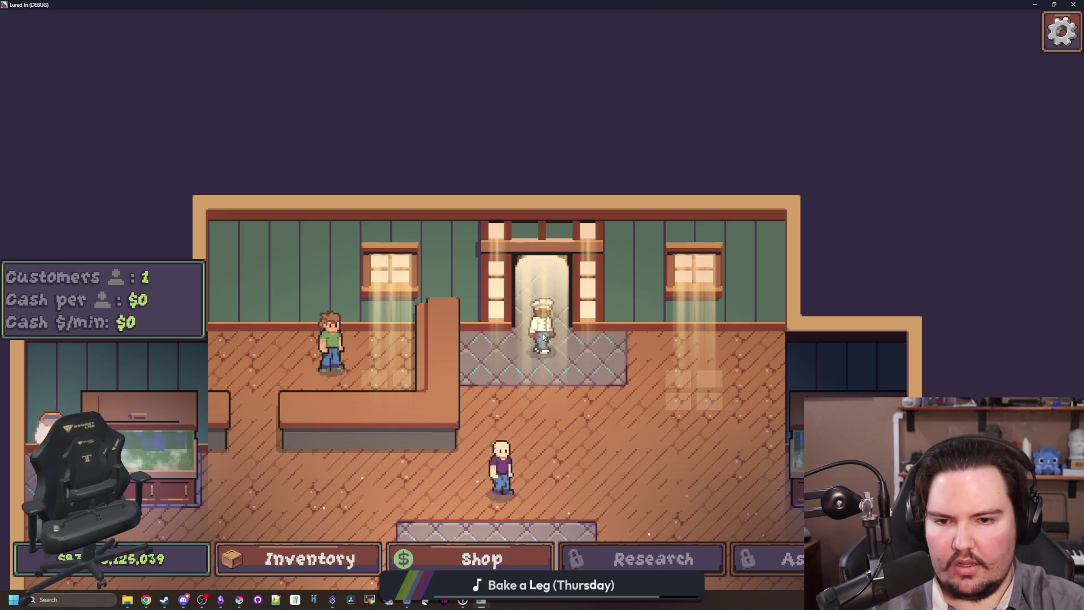
key(Escape)
key(Escape)
click(584, 322)
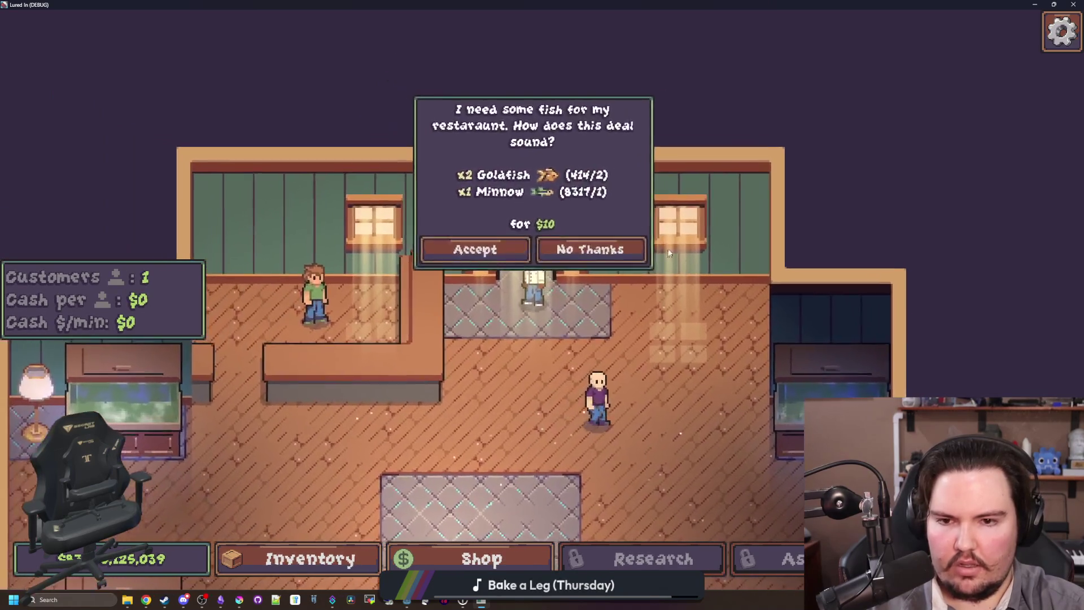
- Shrink the game window back over the editor and stop the game
click(486, 242)
drag(1043, 5, 634, 260)
click(644, 254)
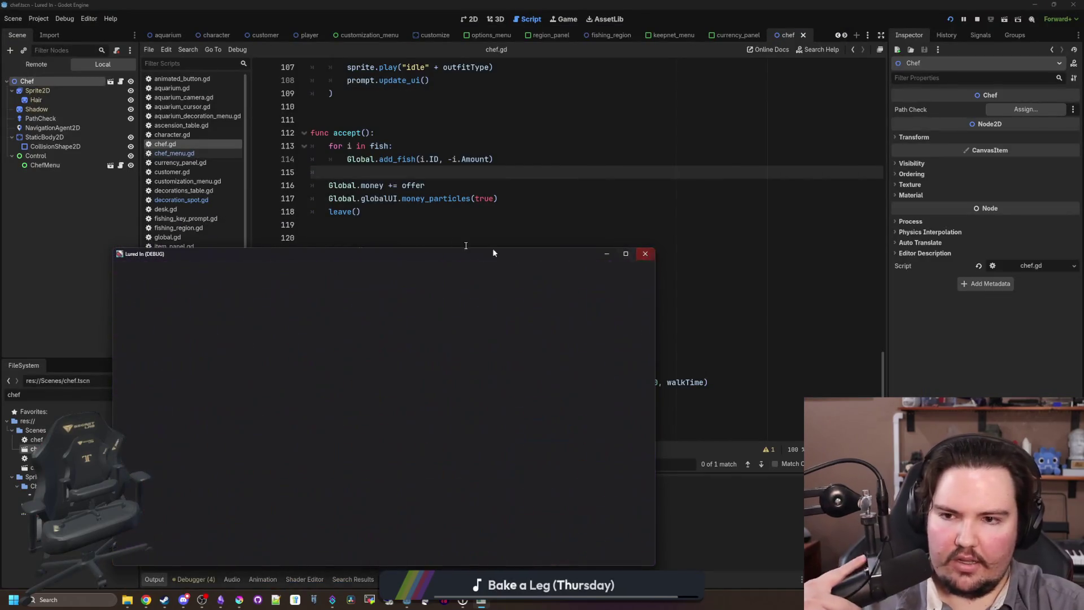
- Save the scene, check chef_menu.gd, and return to chef.gd's variable declarations
click(324, 224)
key(ctrl+s)
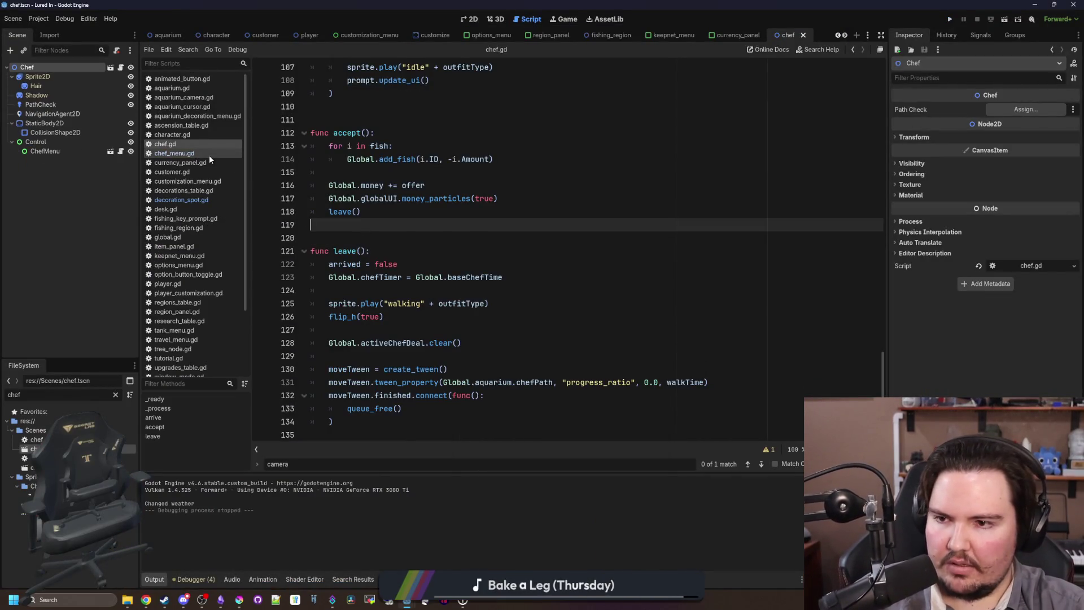
click(208, 155)
click(370, 137)
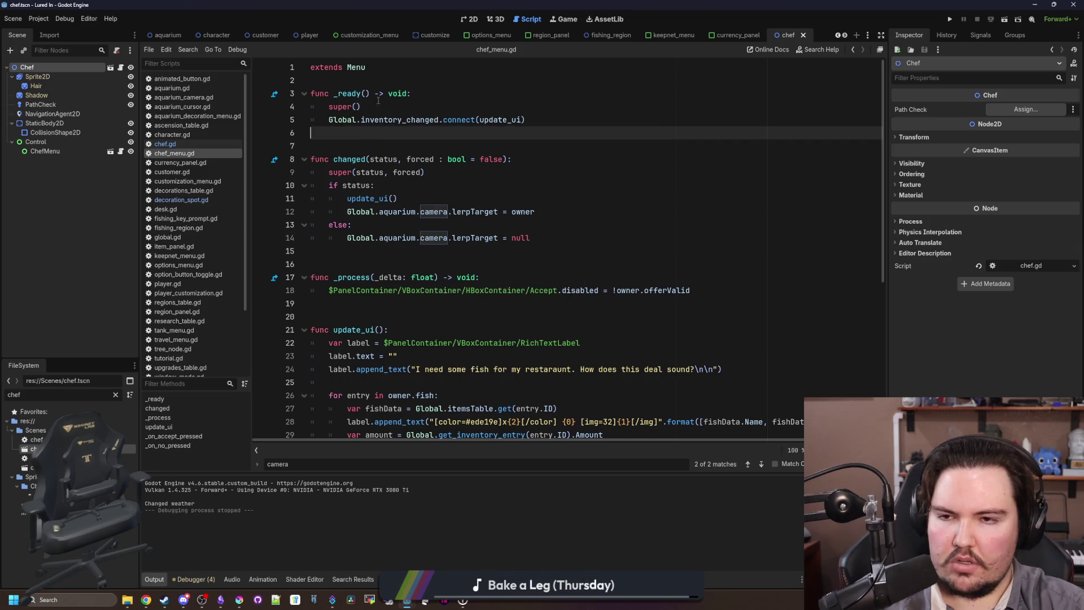
click(165, 144)
scroll(419, 171, up, 15)
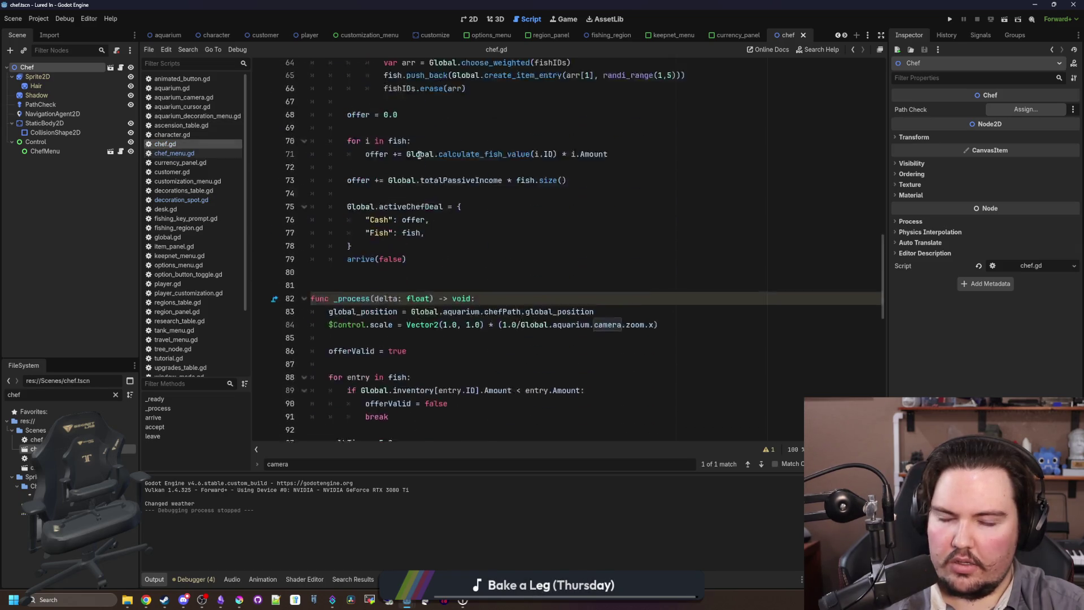
scroll(419, 171, up, 8)
click(346, 159)
key(ctrl+s)
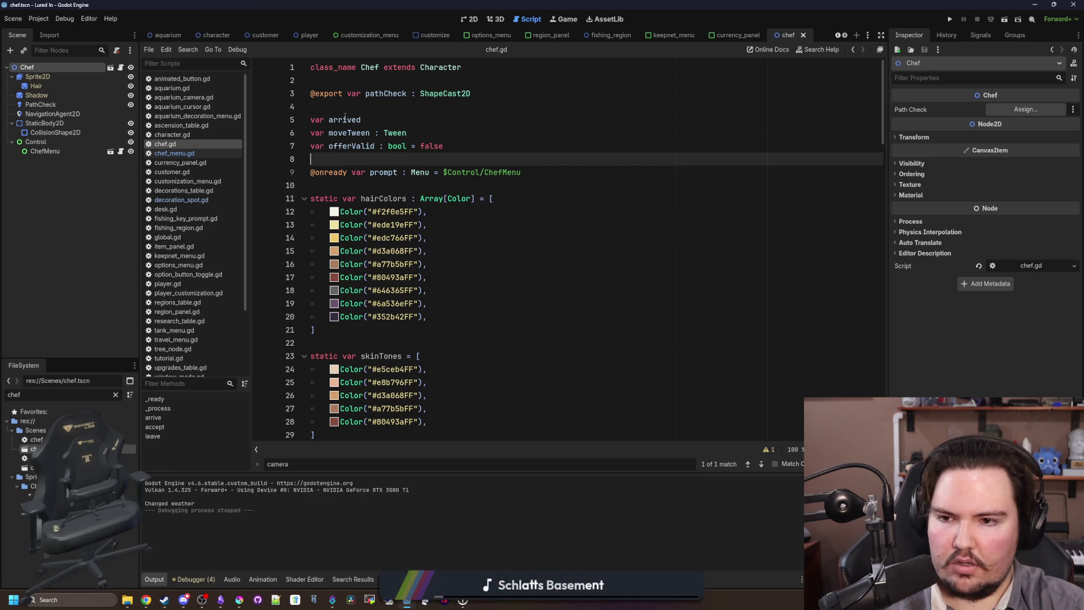
- Declare 'var leaving : bool = false' below offerValid in chef.gd
double_click(346, 120)
click(480, 147)
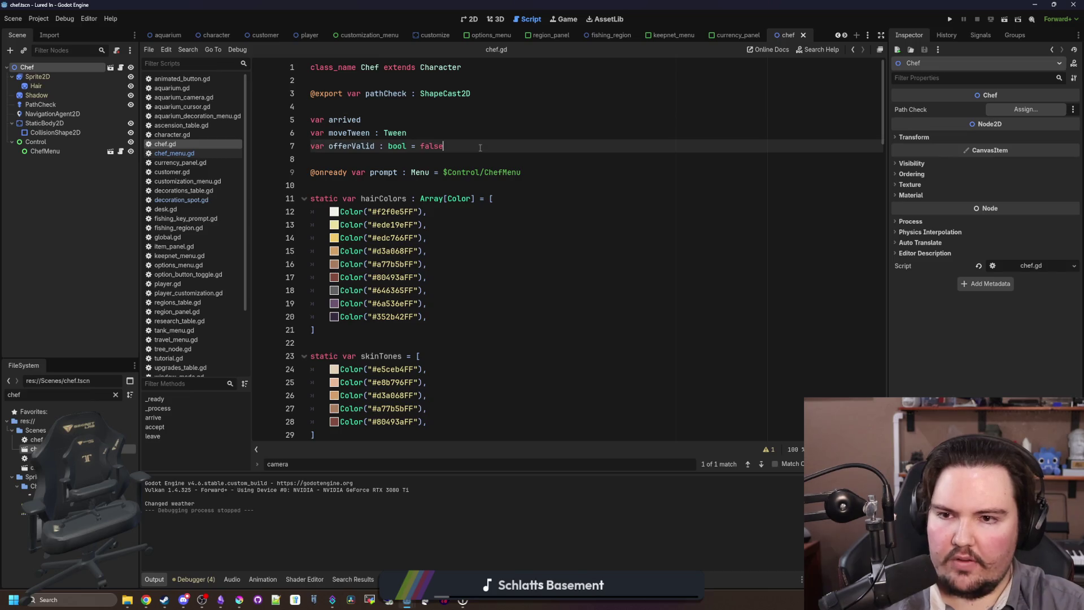
key(Return)
text(var leaving : bool = false)
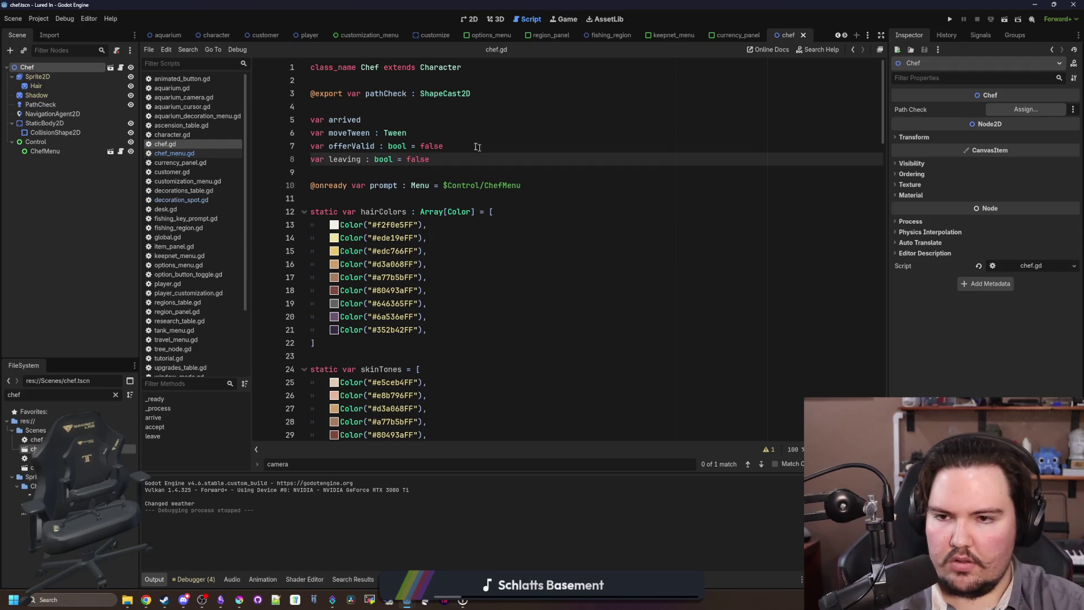
double_click(345, 159)
- Add 'leaving = true' at the top of leave() and save chef.gd
scroll(578, 311, down, 20)
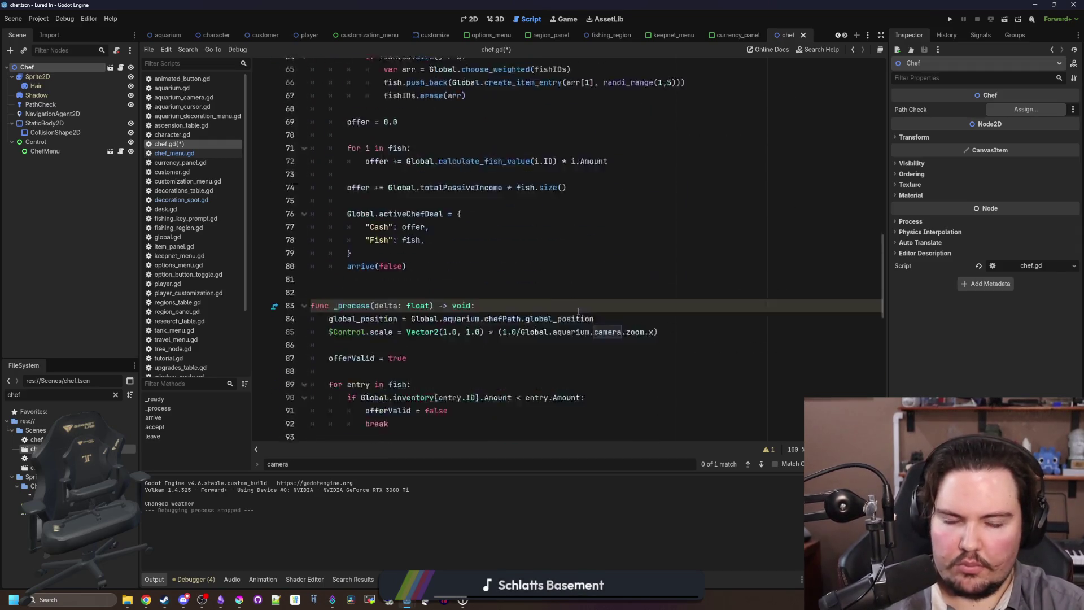
scroll(578, 311, down, 1)
ctrl+click(333, 213)
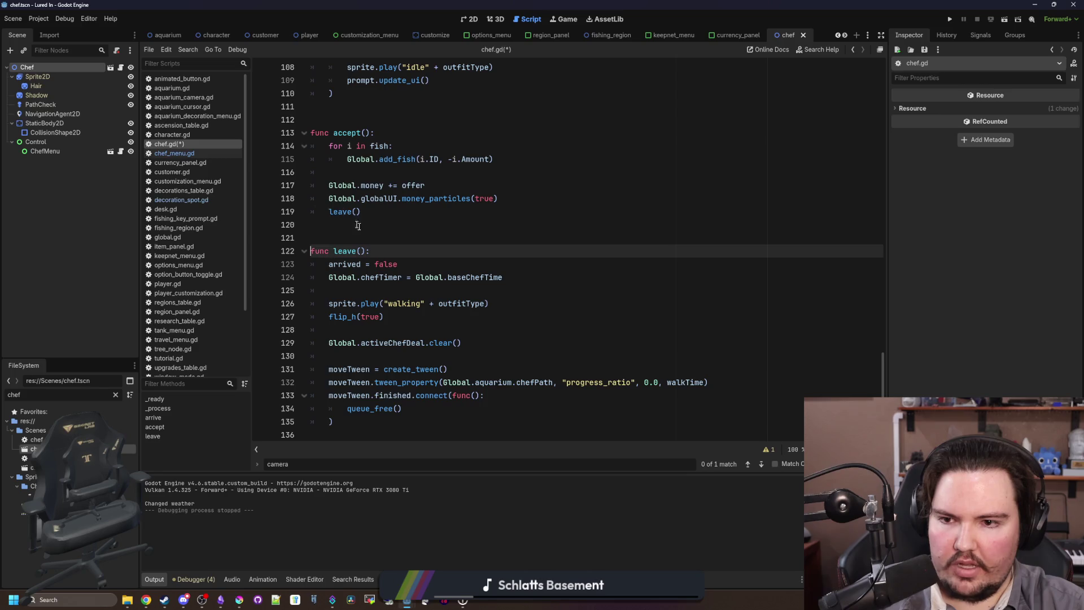
key(Return)
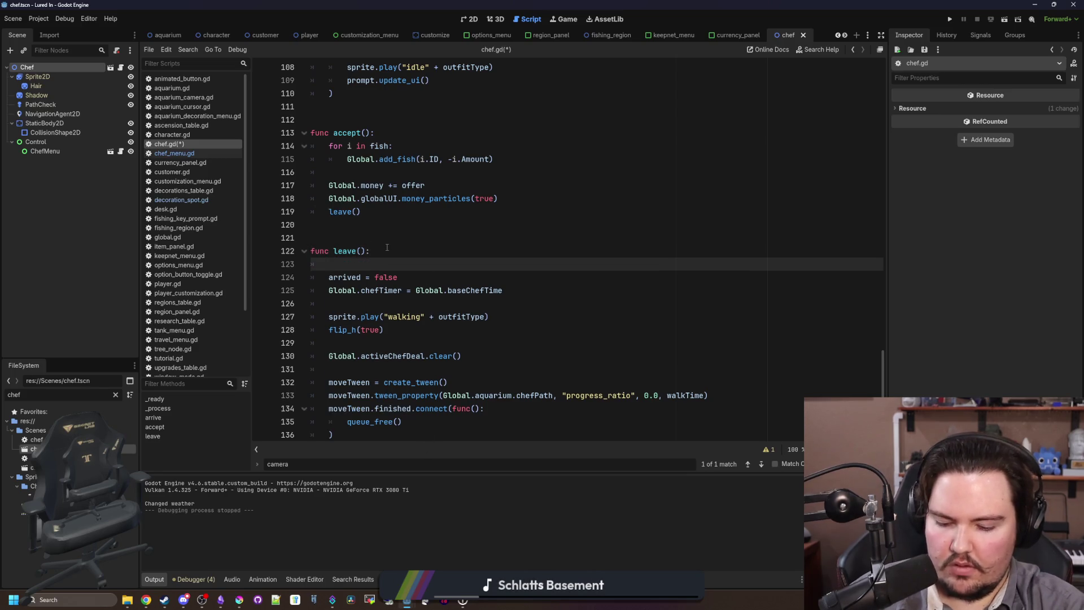
text(leaving = true)
click(387, 247)
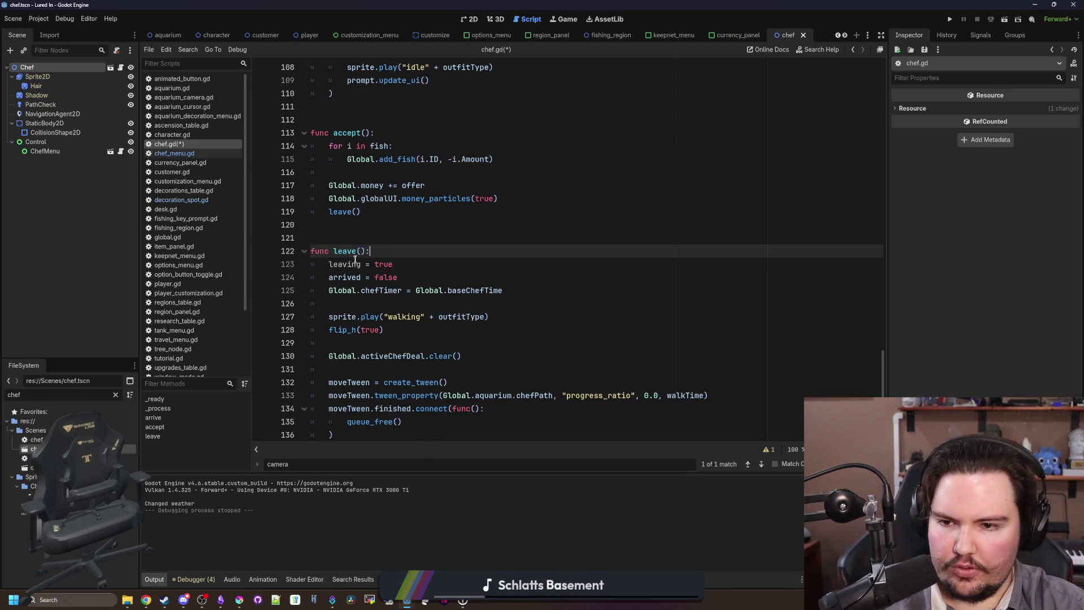
key(ctrl+z)
key(ctrl+z)
key(ctrl+s)
click(346, 264)
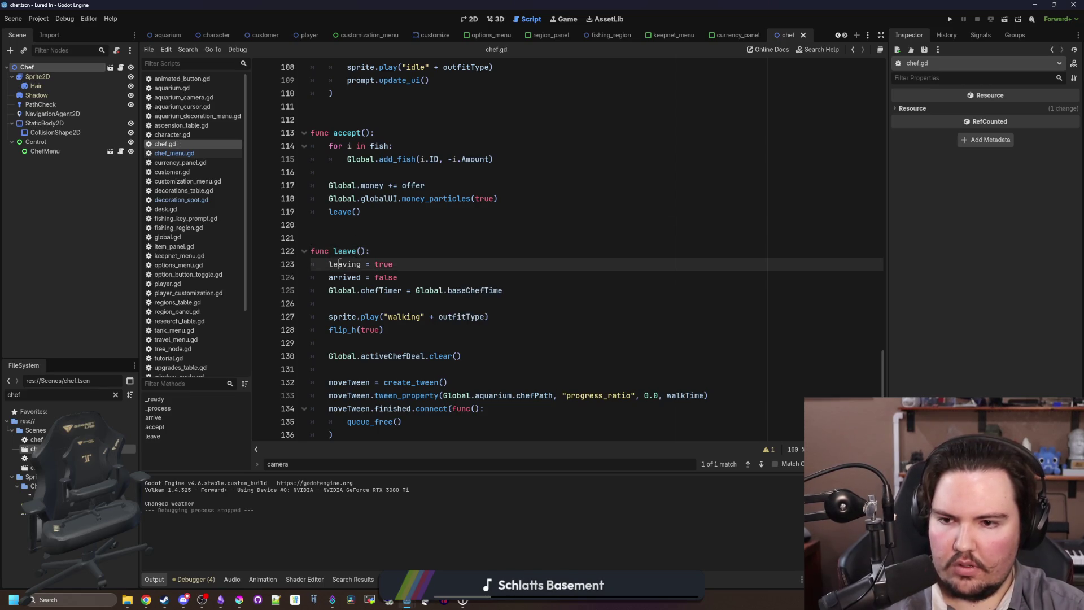
click(338, 237)
key(ctrl+s)
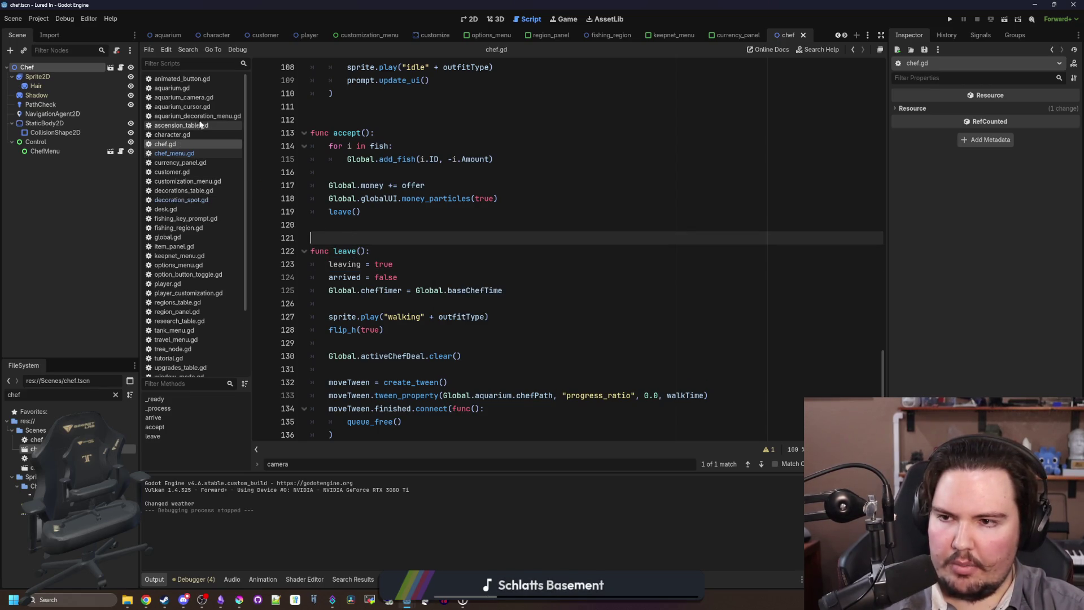
click(181, 107)
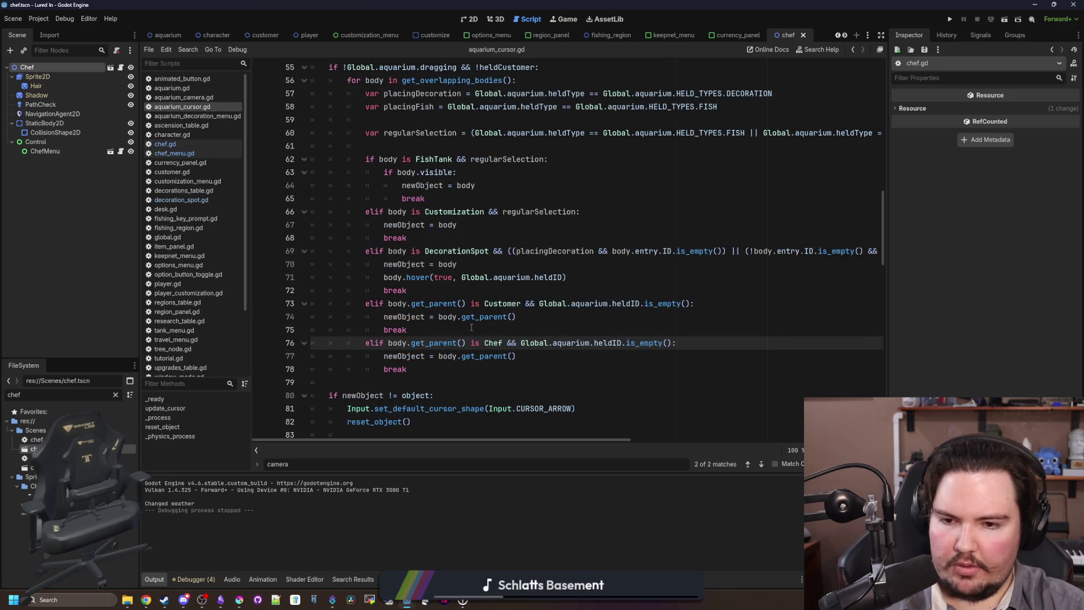
- Add 'if !body.get_parent().leaving:' under the Chef check in aquarium_cursor.gd
click(472, 327)
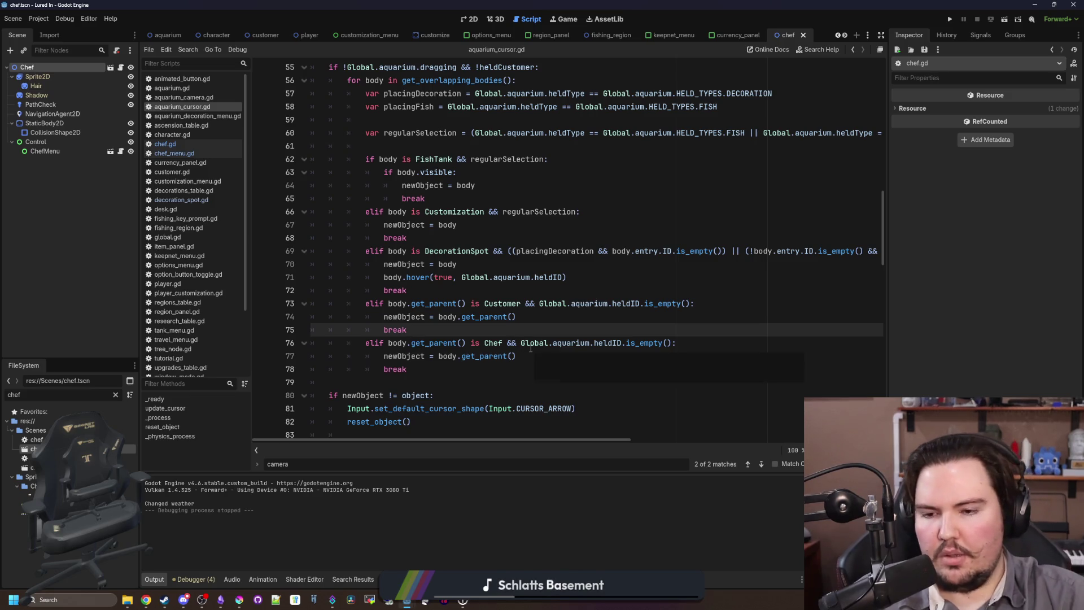
scroll(531, 348, right, 3)
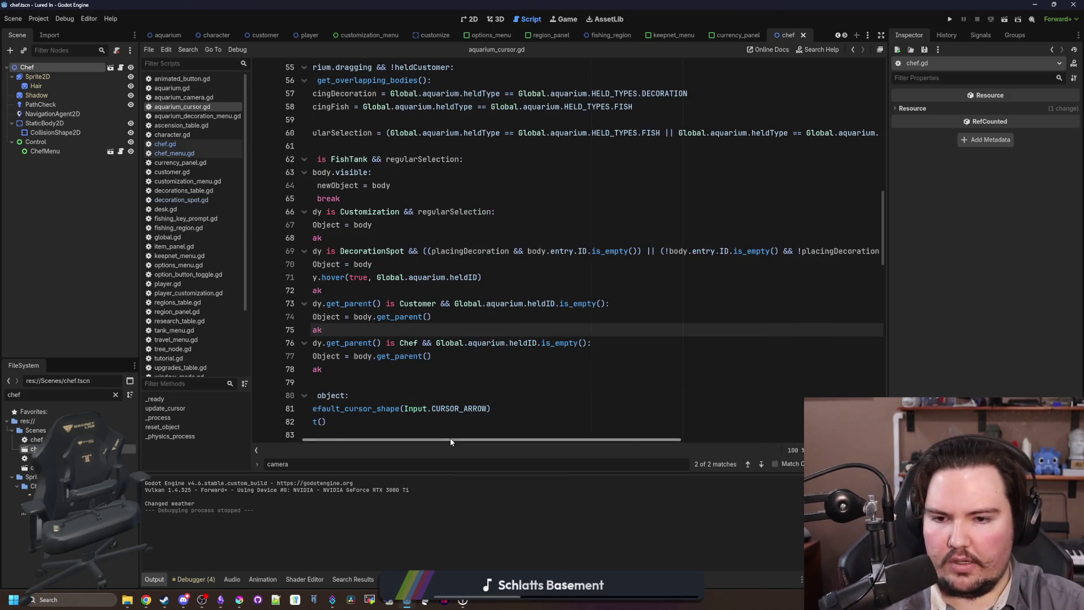
scroll(451, 442, left, 3)
click(518, 356)
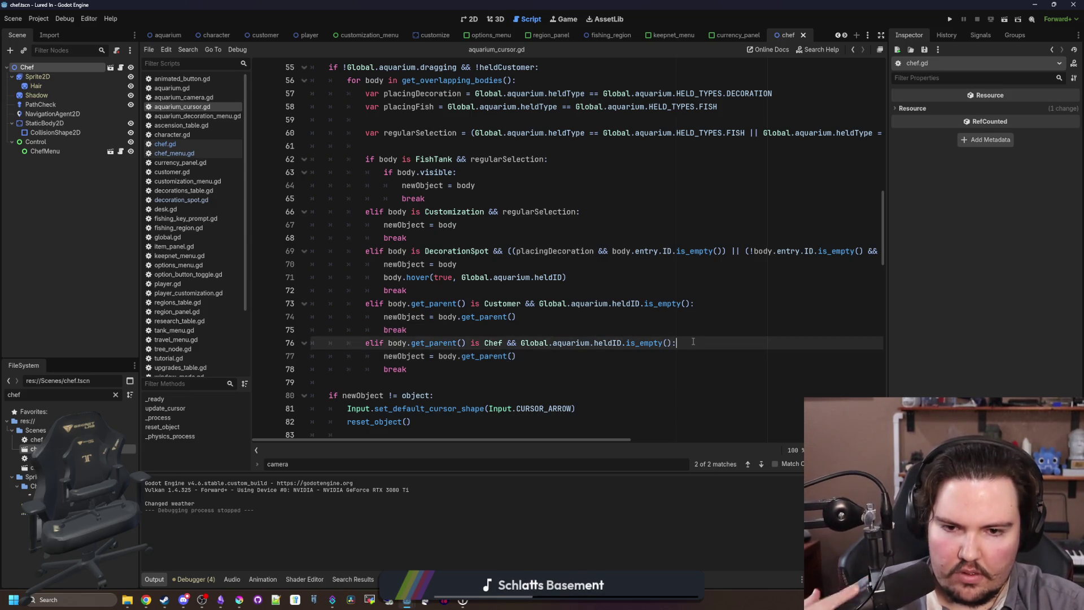
key(ctrl+shift+Return)
text(if body.)
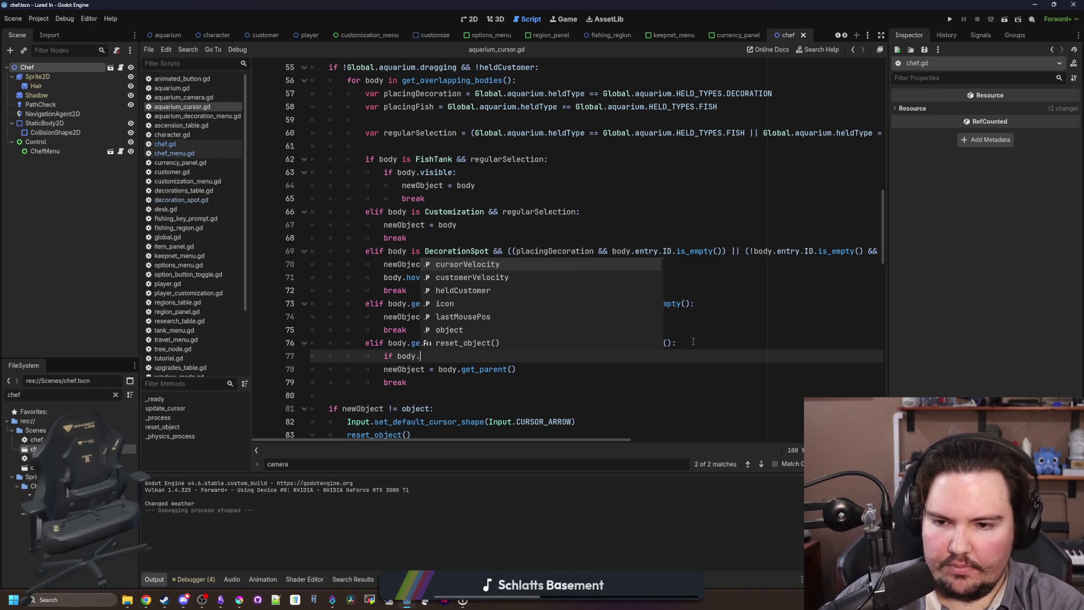
key(Escape)
text(get_parnt)
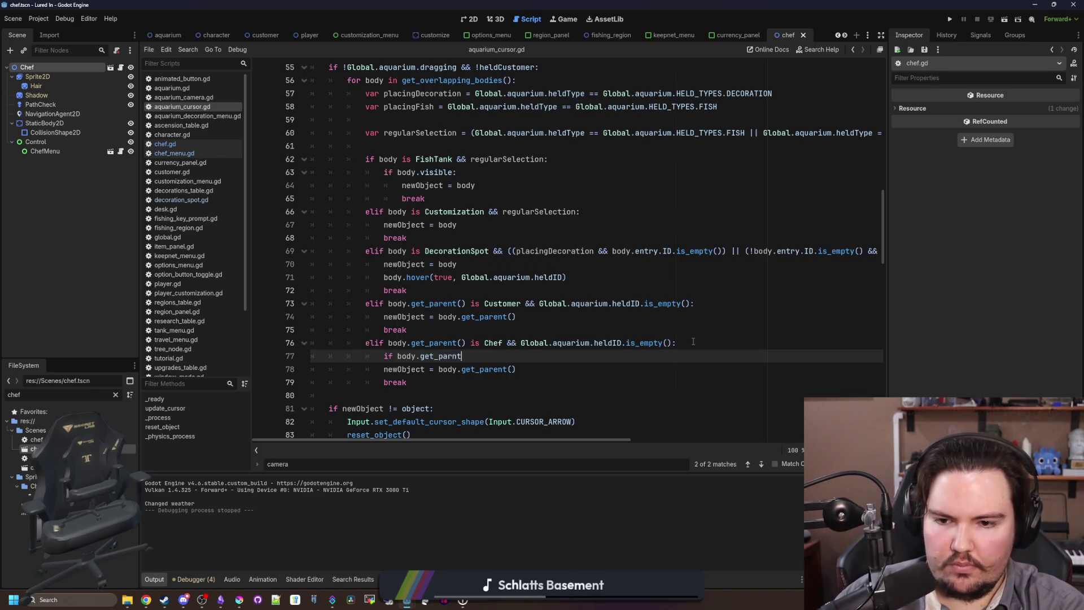
key(ctrl+space)
key(Return)
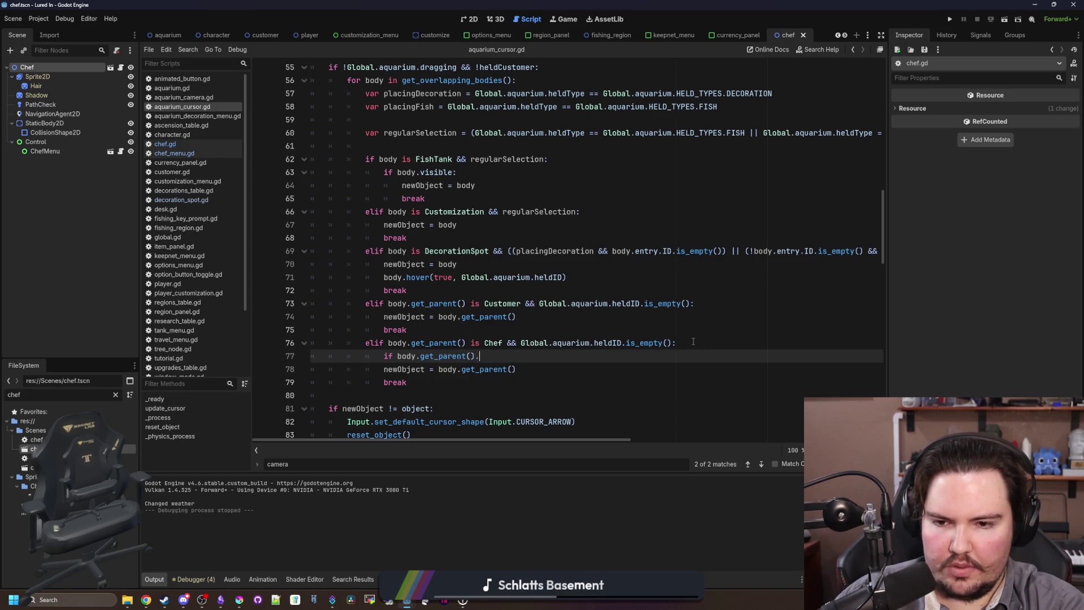
key(Return)
text(:)
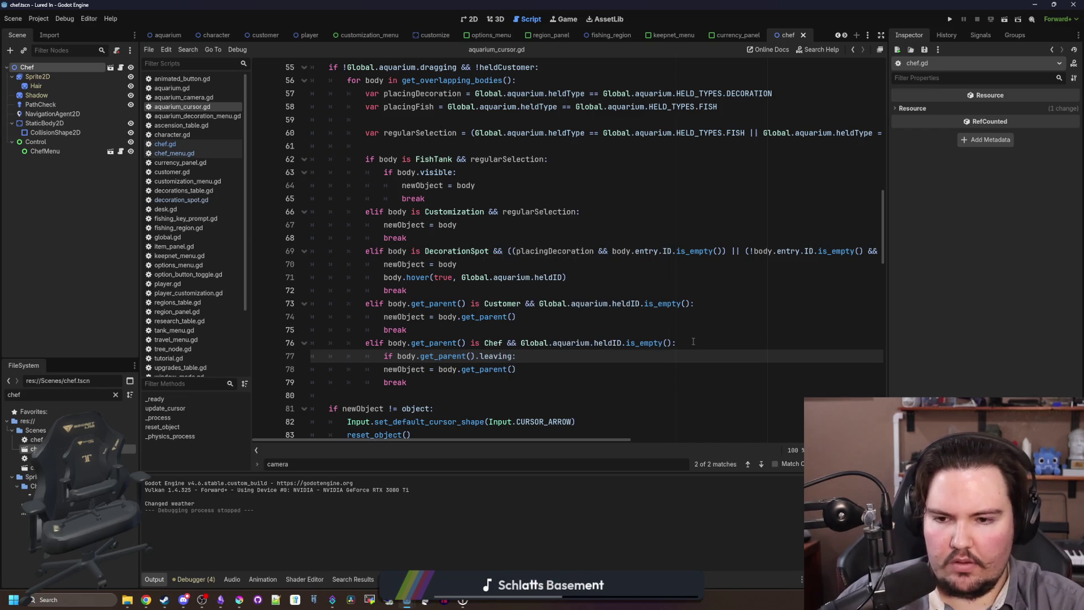
- Indent the following two lines under the new condition, add the '!' negation, and run the game
drag(428, 389, 384, 368)
key(Tab)
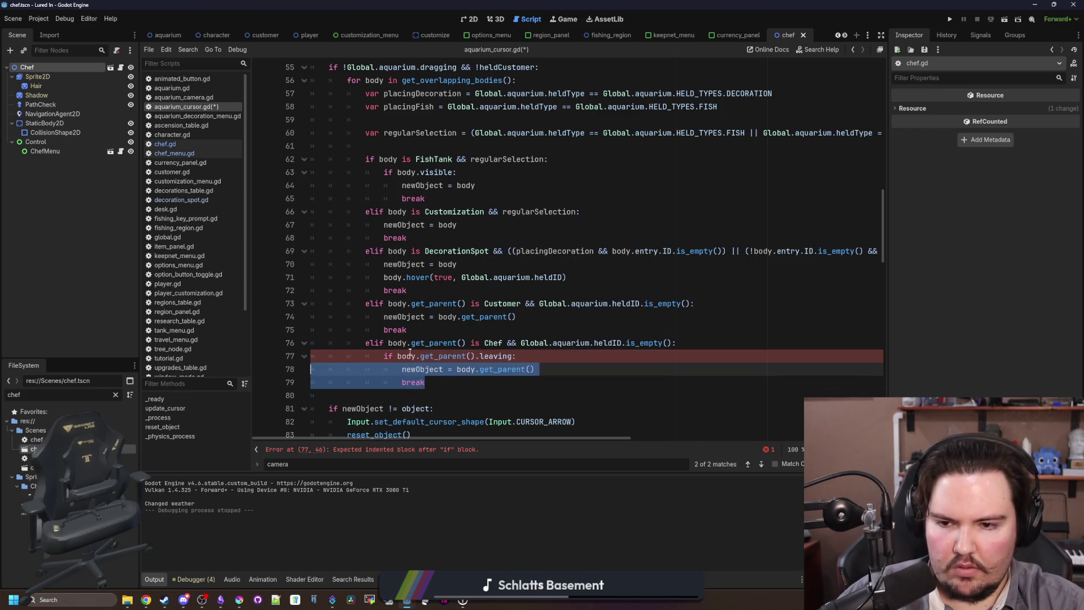
click(399, 355)
text(!)
click(407, 329)
click(950, 19)
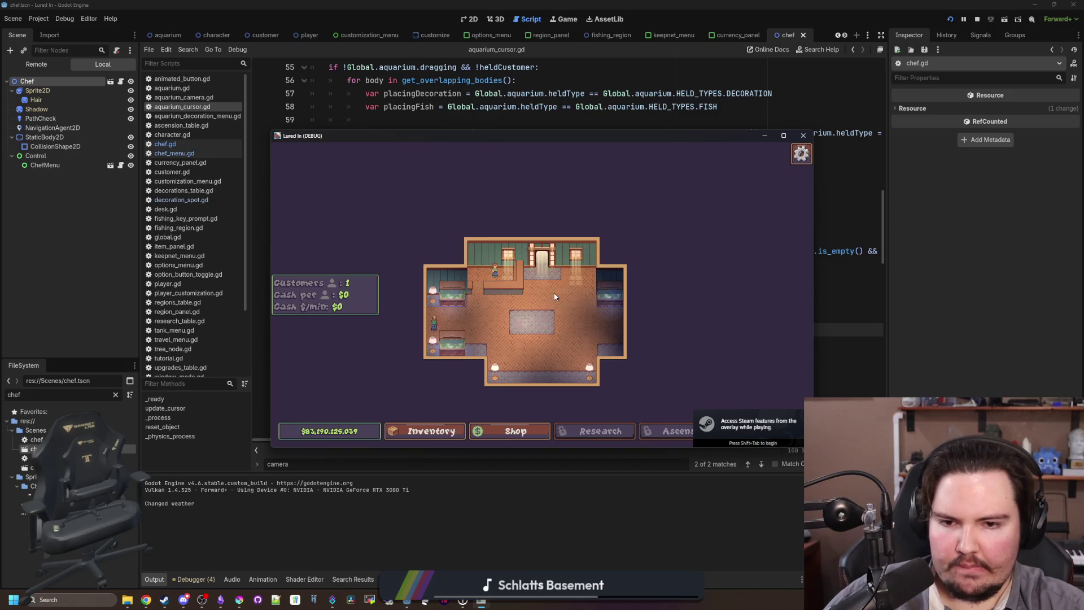
- Go fullscreen and decline each chef deal, including Bluegill and three fish for $26, then restore the window
click(783, 136)
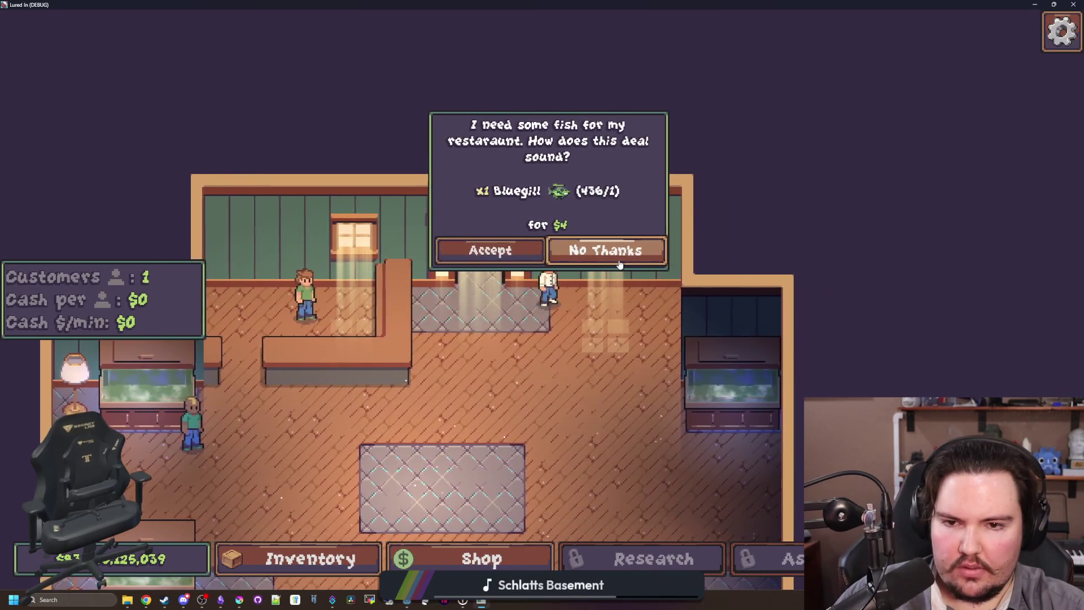
click(620, 264)
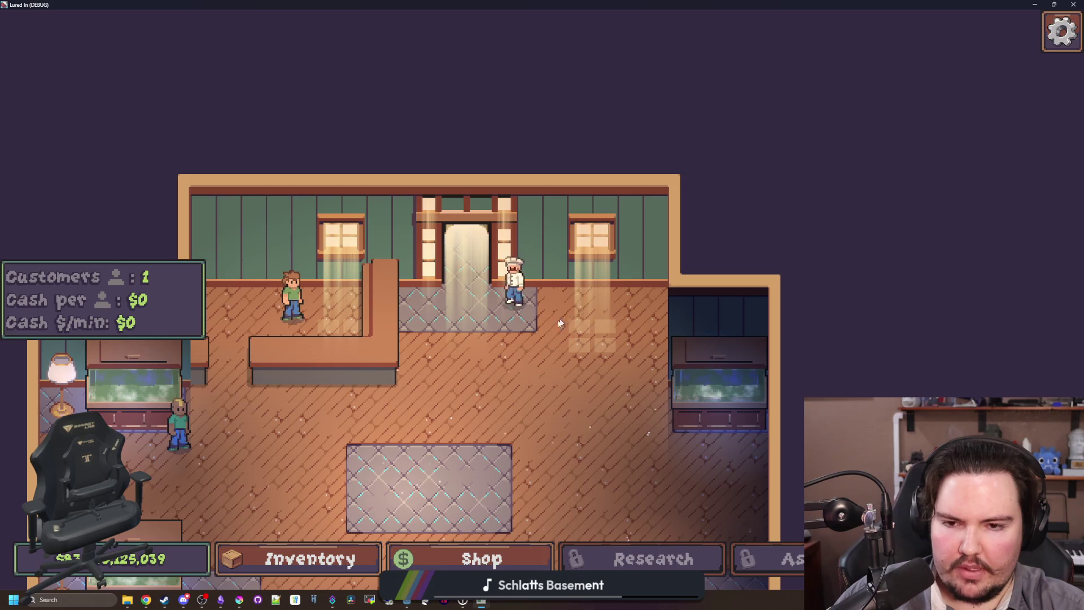
scroll(555, 320, up, 2)
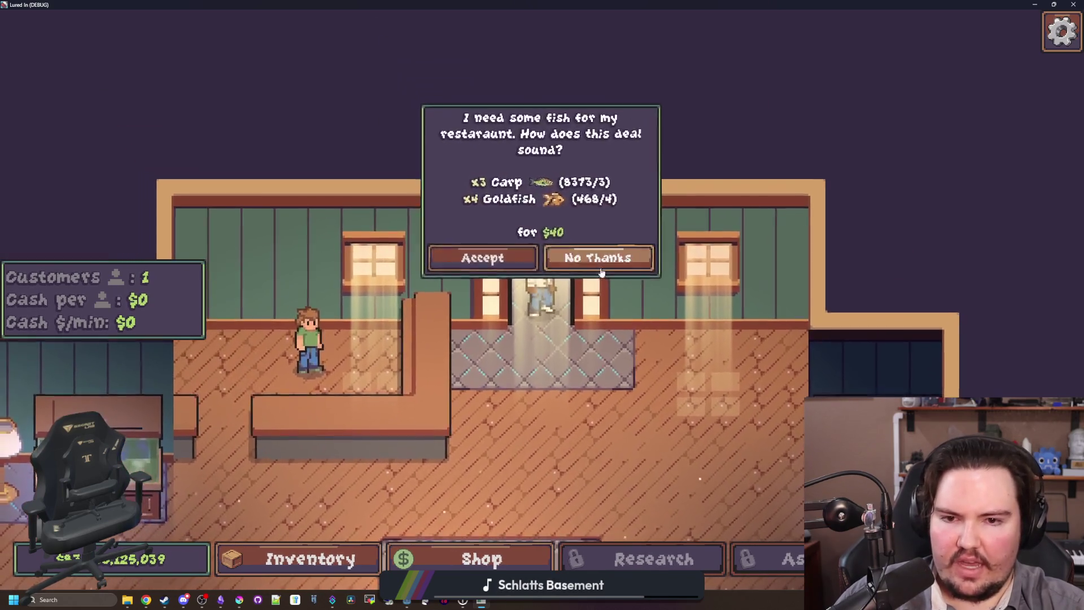
click(603, 268)
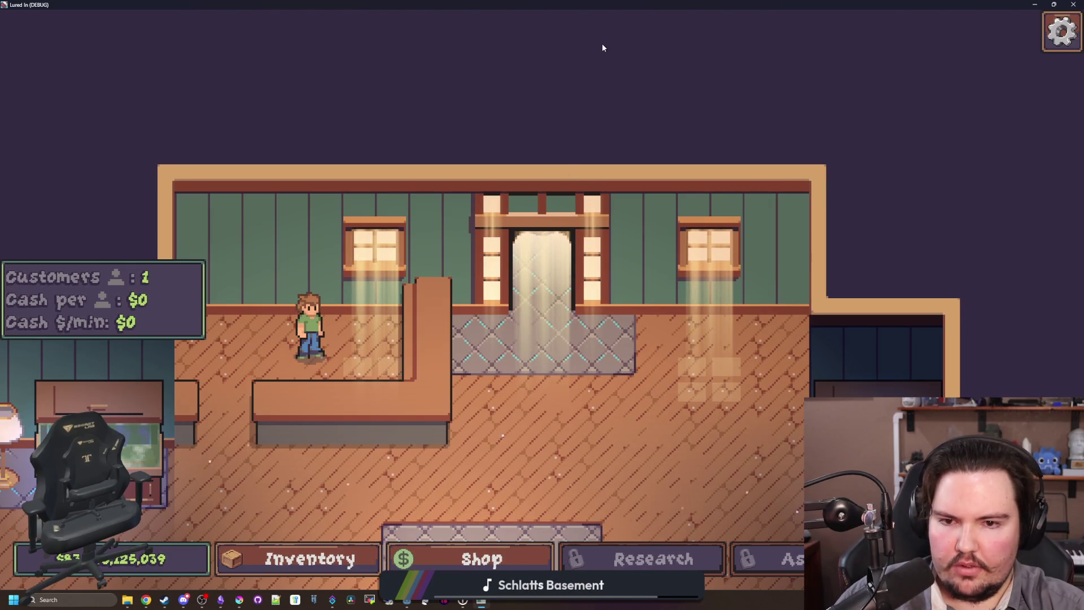
key(d)
key(s)
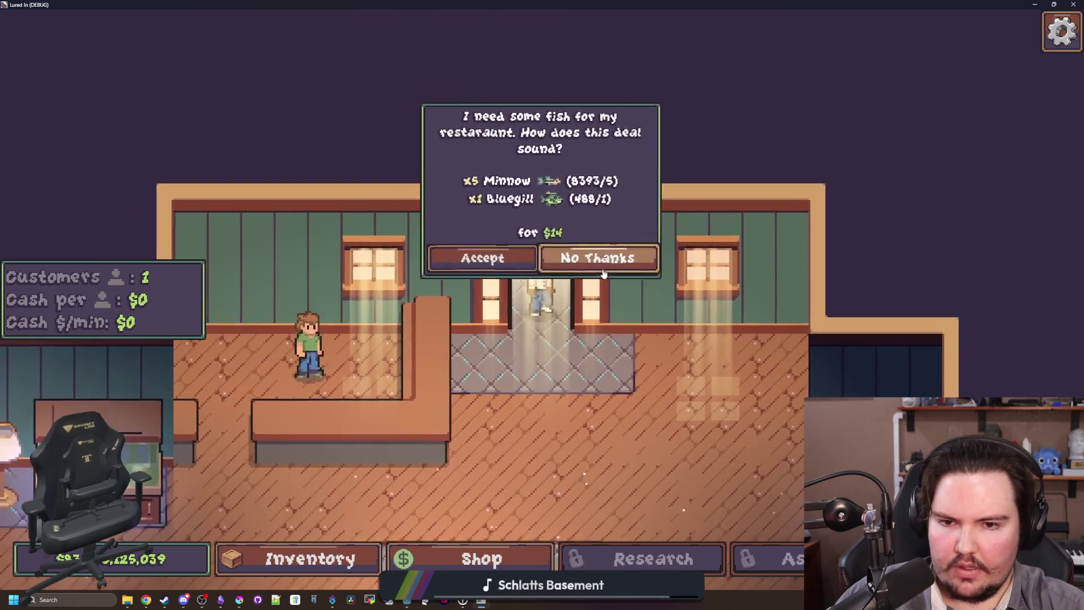
click(600, 255)
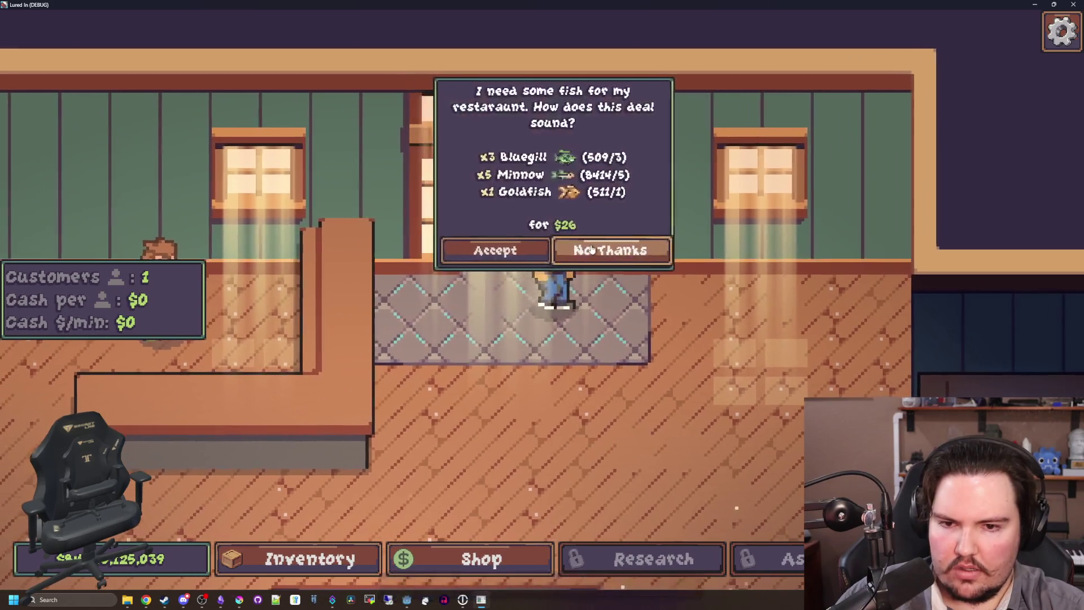
click(612, 249)
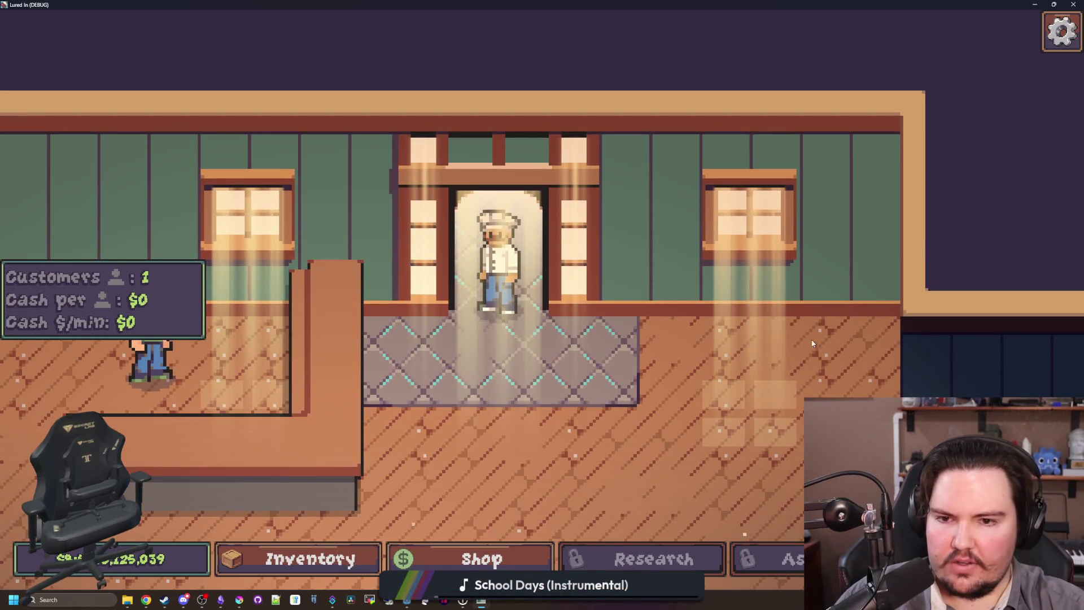
click(1053, 5)
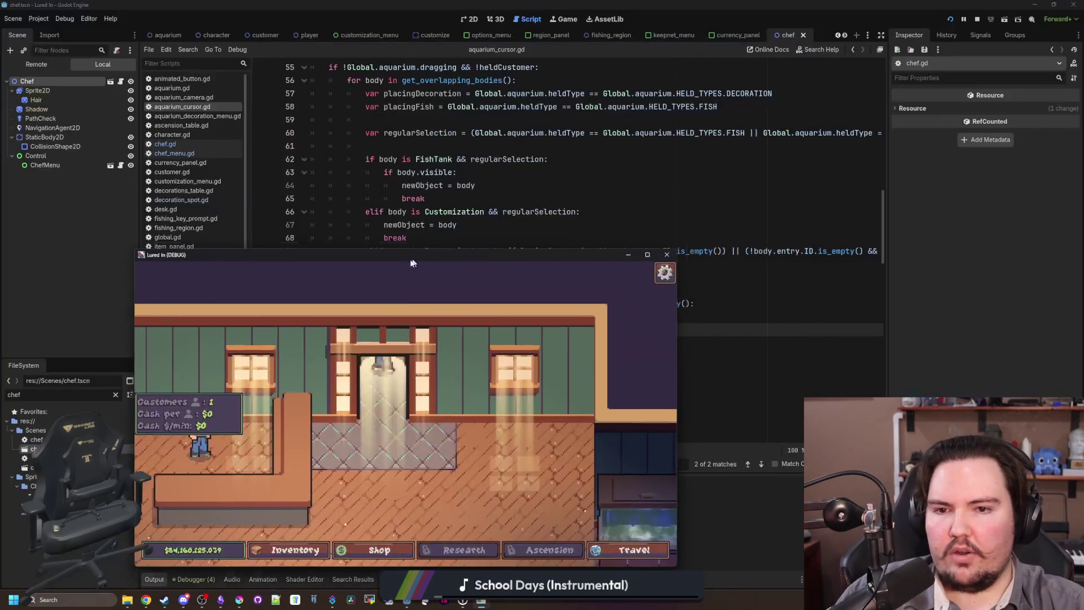
- Stop the game, append '&& body.get_parent().arrived' to line 77's chef condition, and save
click(665, 255)
click(434, 237)
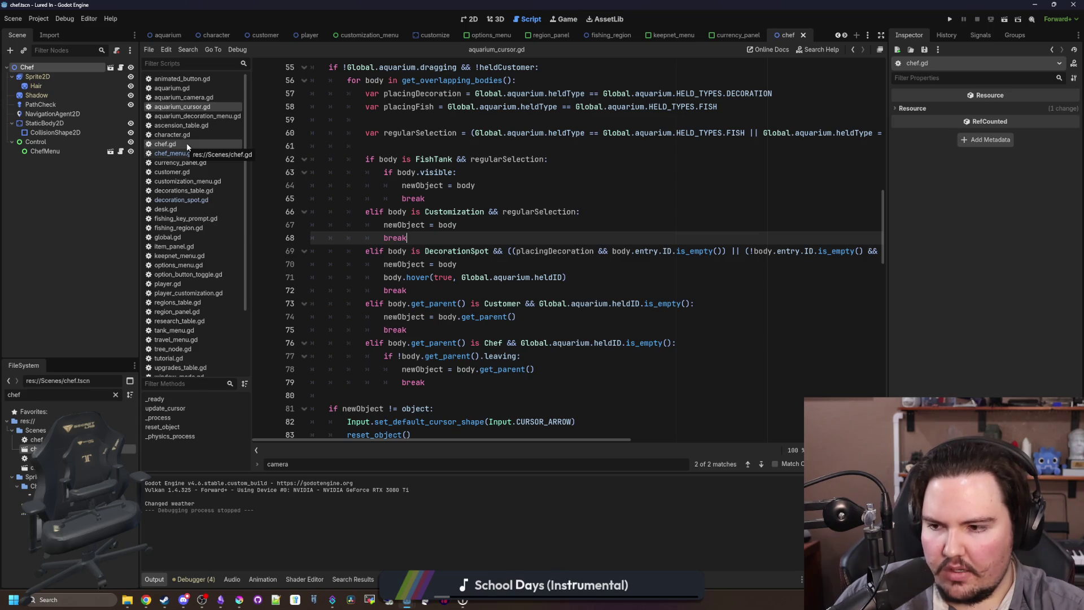
click(553, 267)
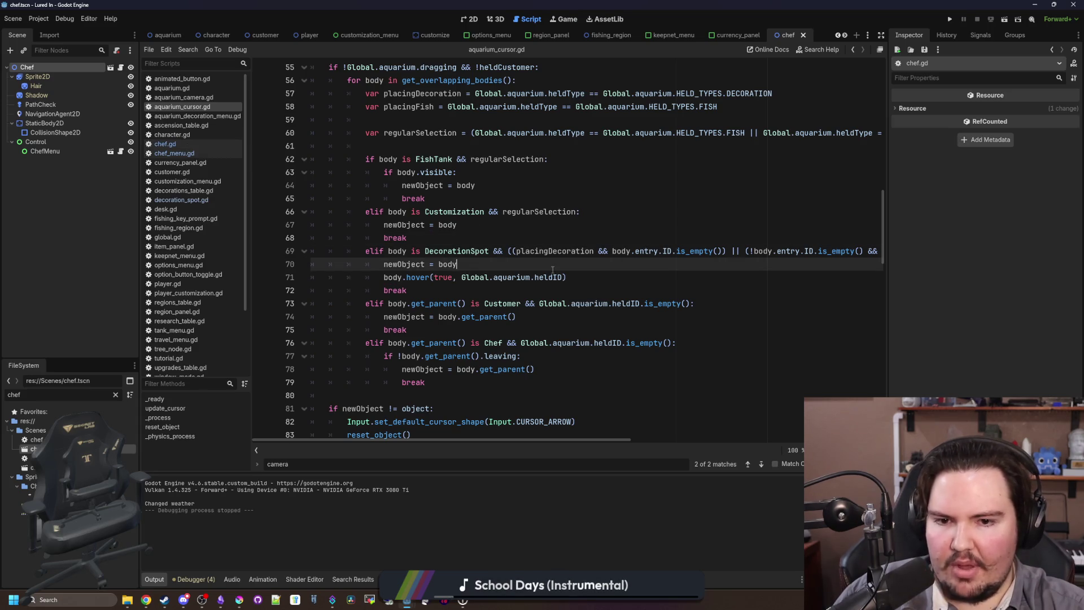
scroll(563, 266, down, 2)
click(580, 290)
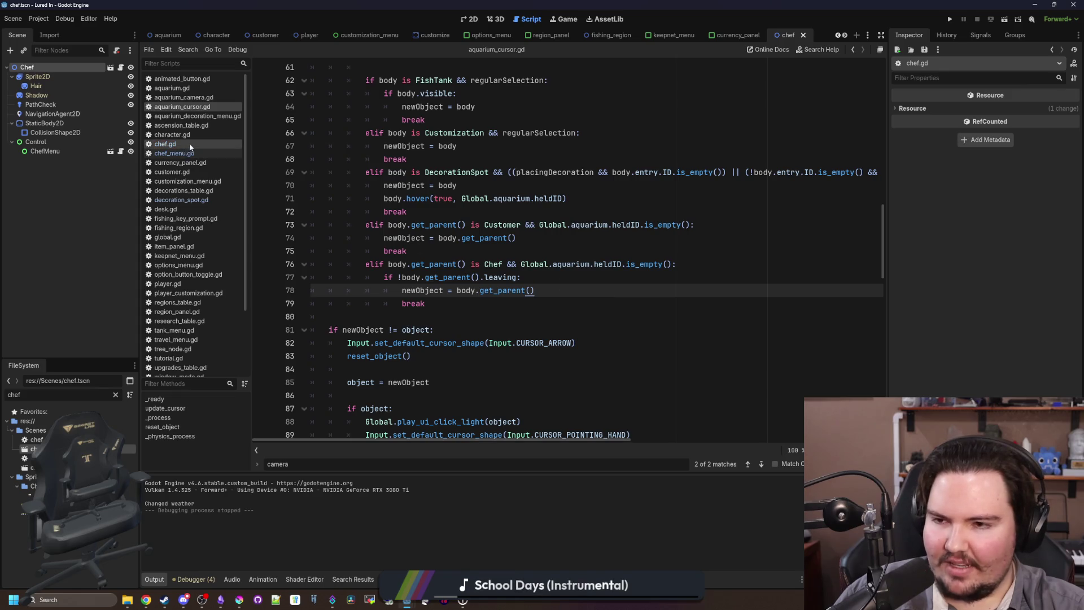
click(518, 278)
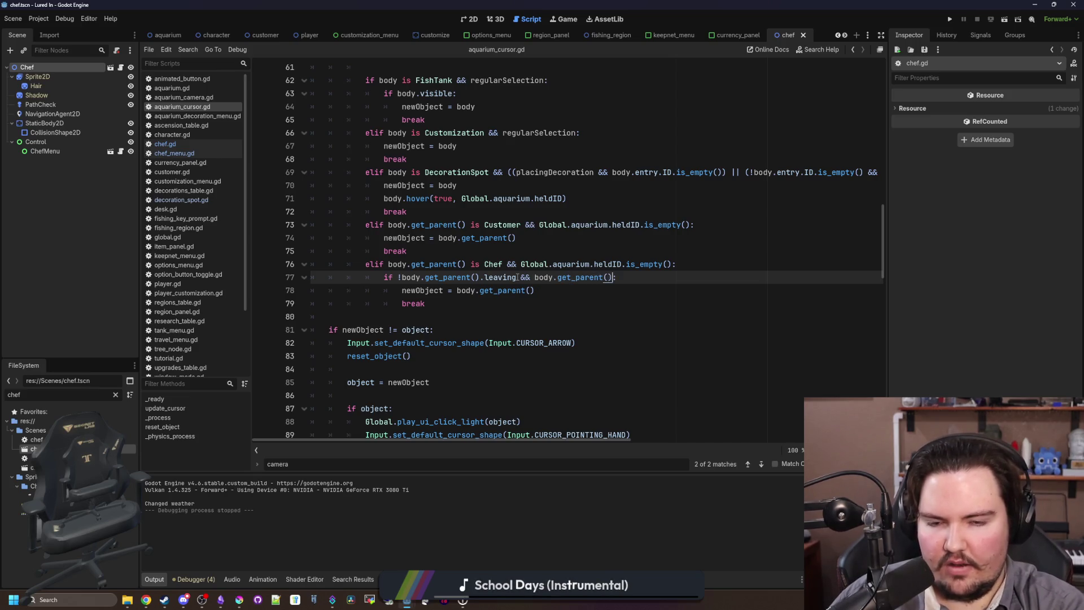
key(Left)
key(Left)
key(Left)
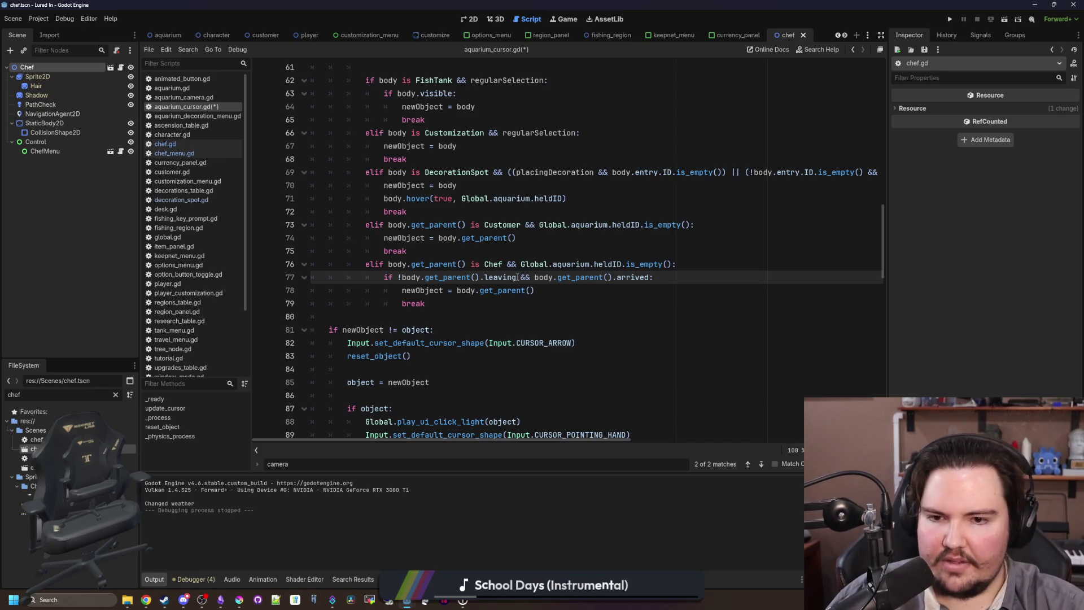
key(Up)
key(Up)
key(ctrl+s)
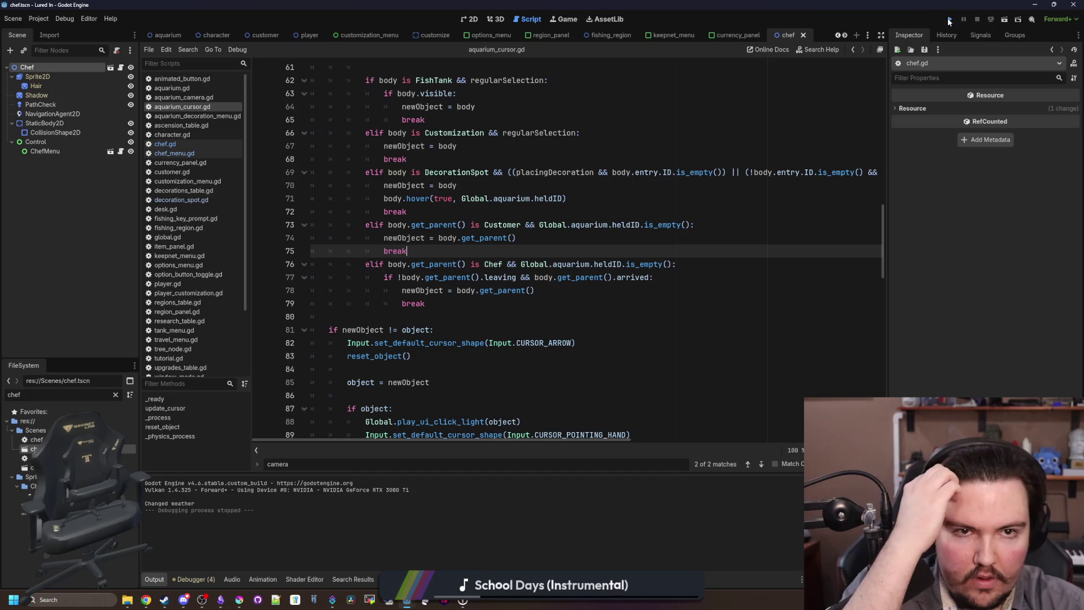
- Run the project, dismiss Welcome Back, pan to the chef, decline his fish deal, and restore the window
click(949, 21)
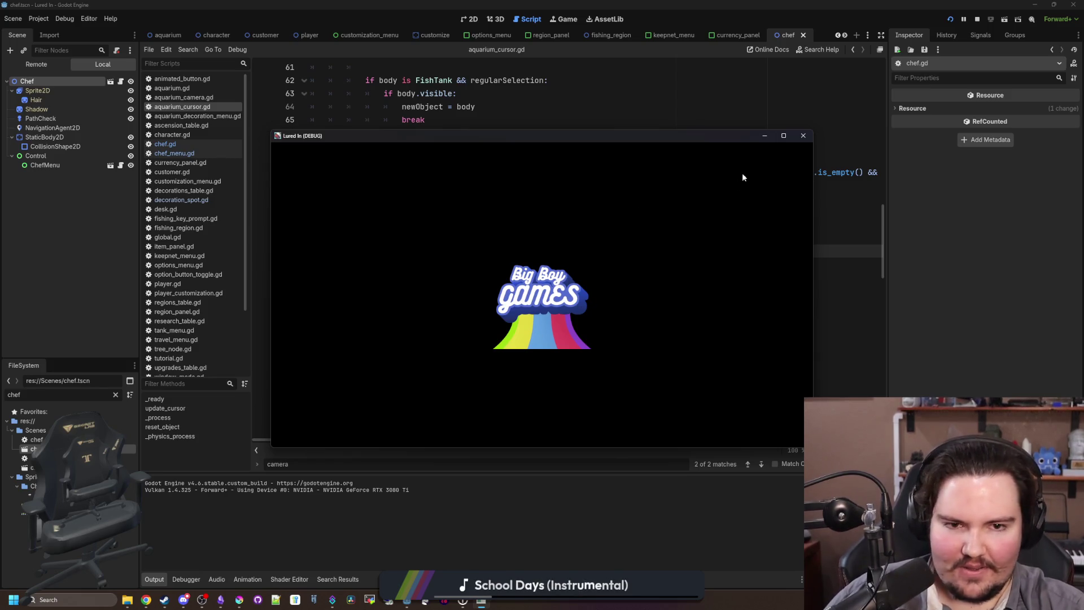
click(640, 249)
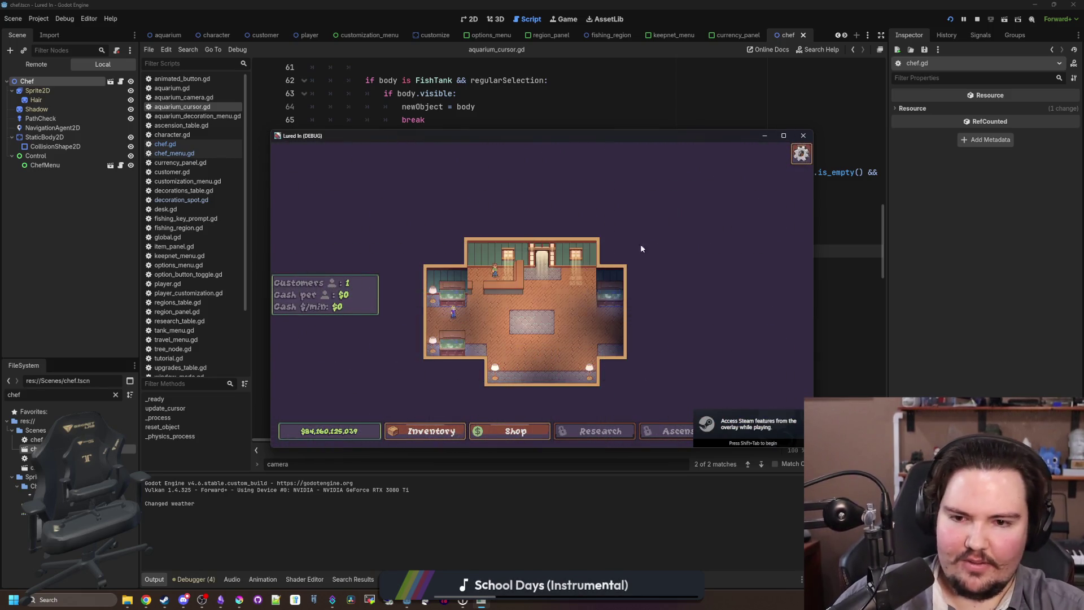
click(783, 139)
scroll(594, 280, up, 5)
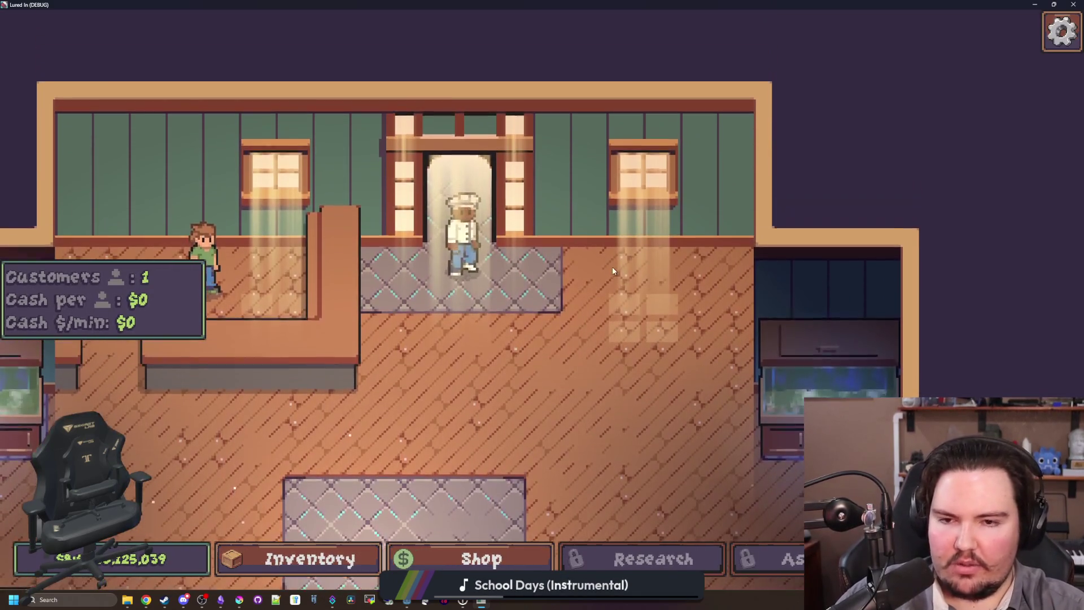
scroll(600, 300, down, 5)
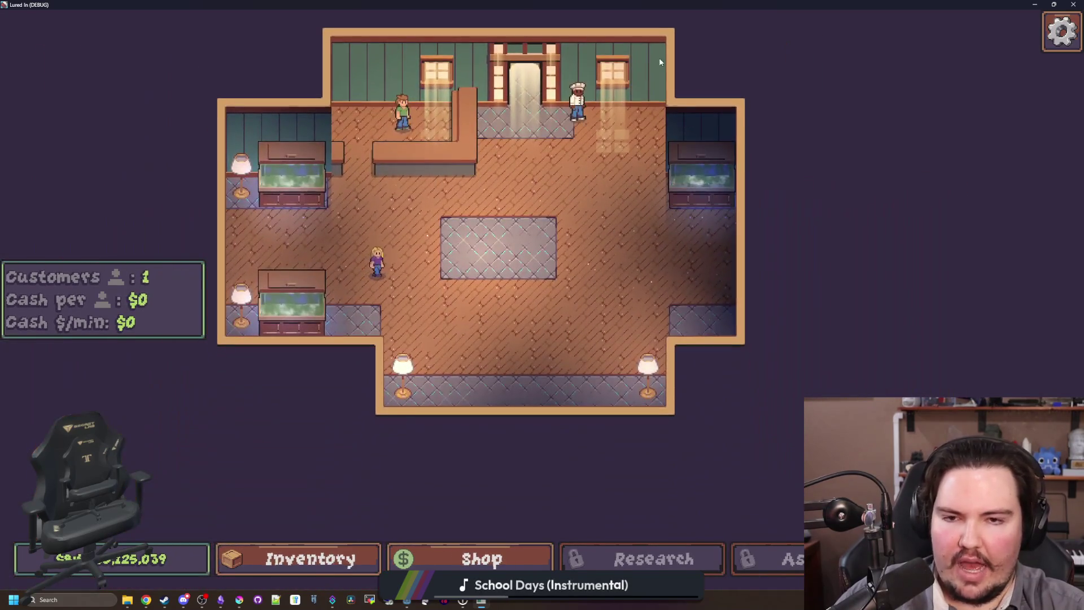
mouse_move(659, 58)
mouse_down()
mouse_move(580, 165)
mouse_move(576, 204)
mouse_up()
click(598, 249)
scroll(470, 356, up, 5)
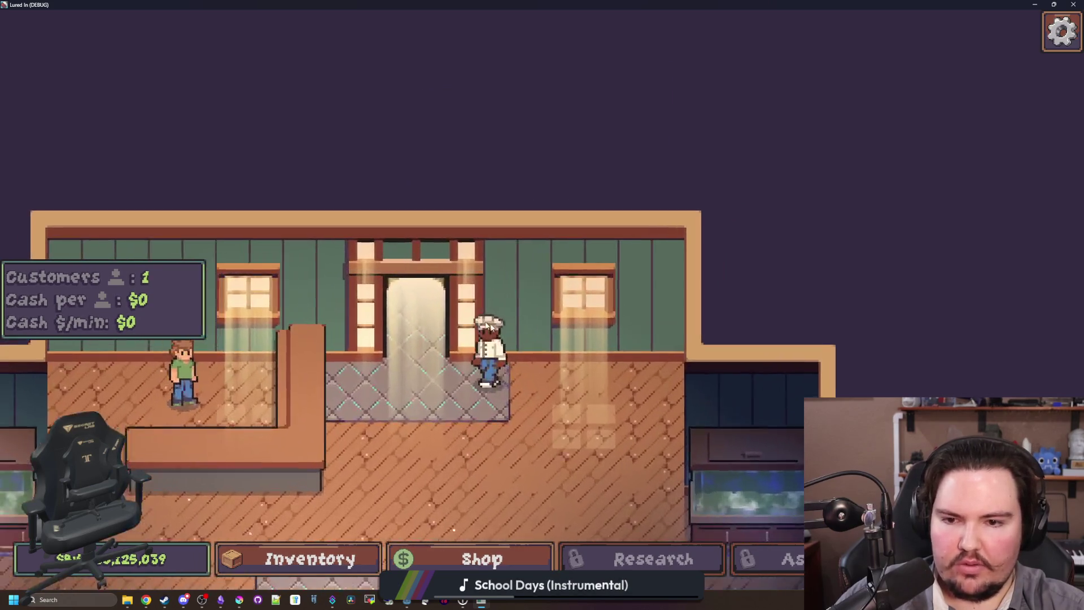
click(1053, 5)
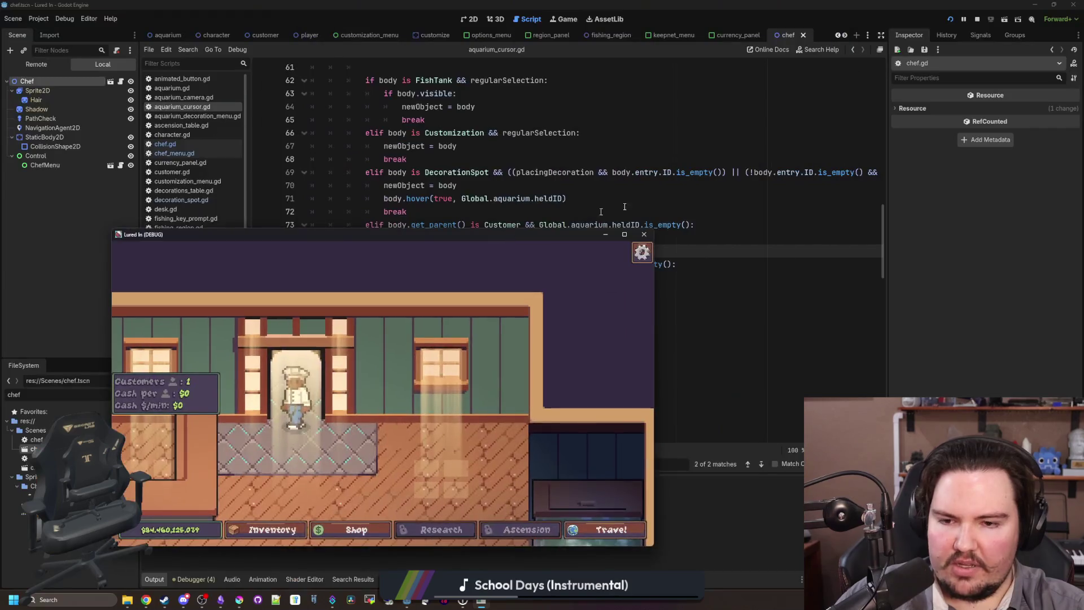
- Stop the game and switch the chef scene to the 2D view
click(978, 19)
click(429, 185)
click(35, 141)
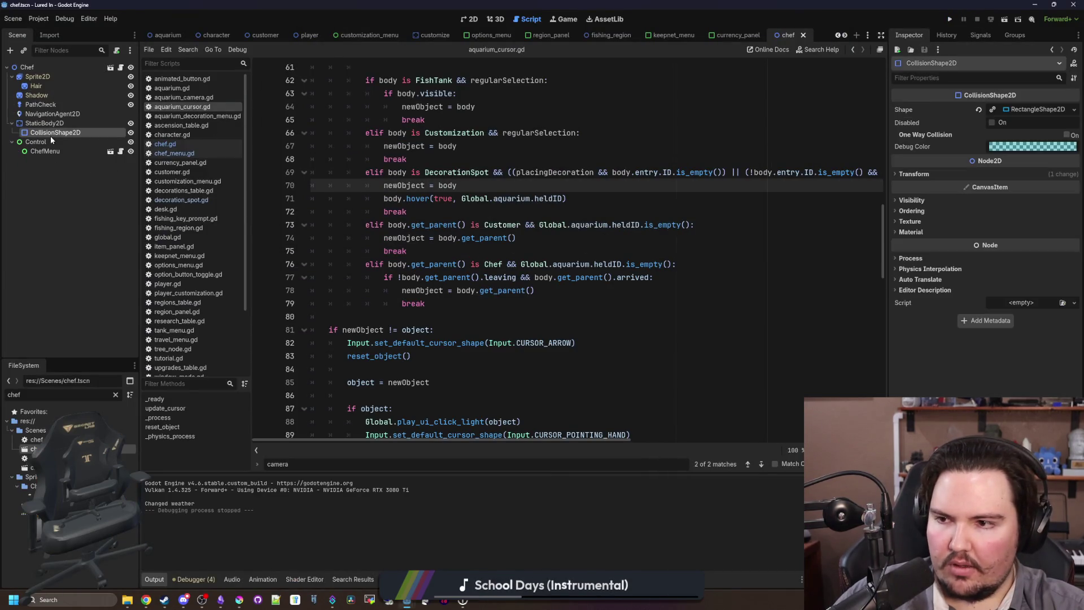
click(469, 19)
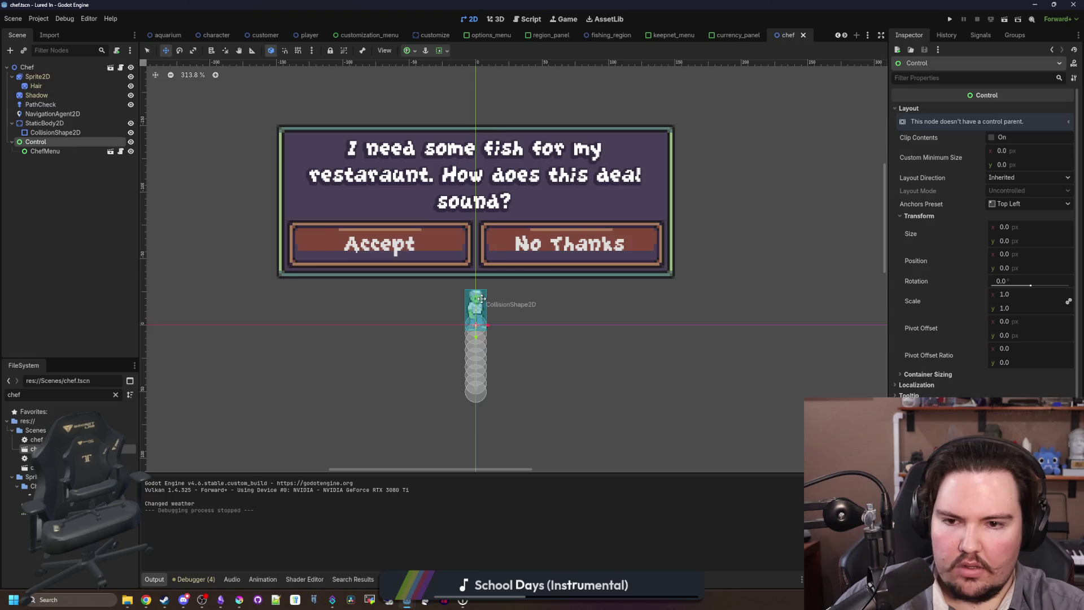
scroll(482, 299, up, 5)
scroll(481, 323, down, 2)
- Set ChefMenu's Transform position y to 0
click(59, 152)
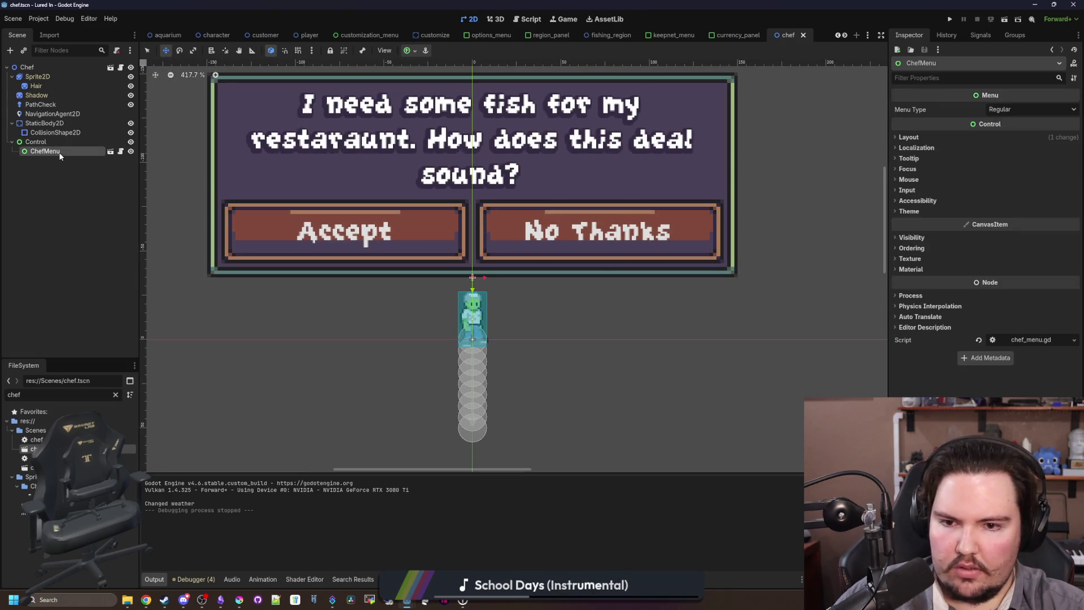
click(922, 138)
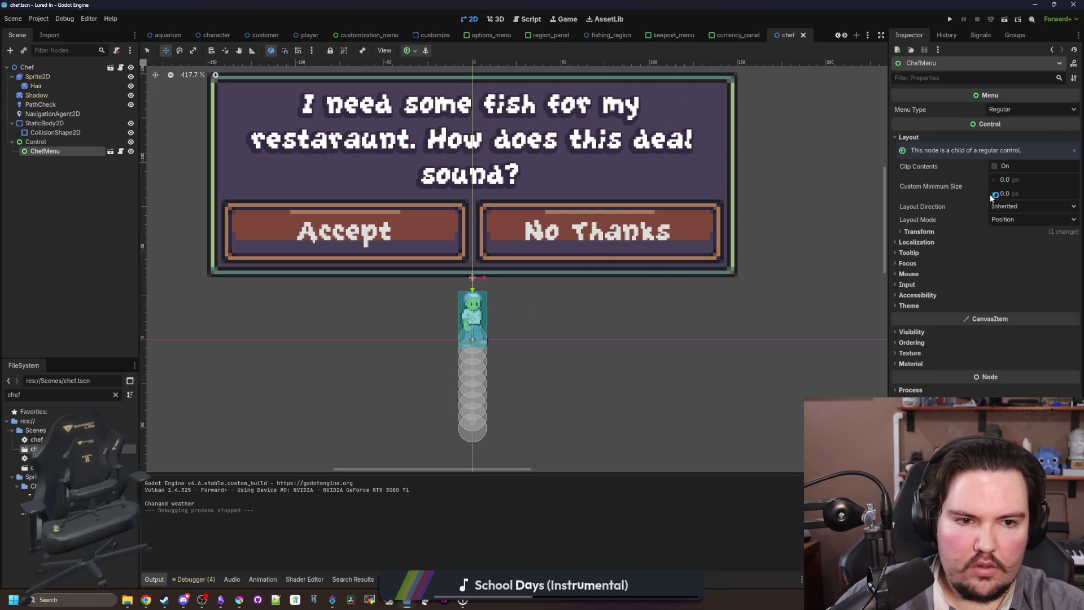
click(947, 232)
click(1008, 284)
text(0)
key(Return)
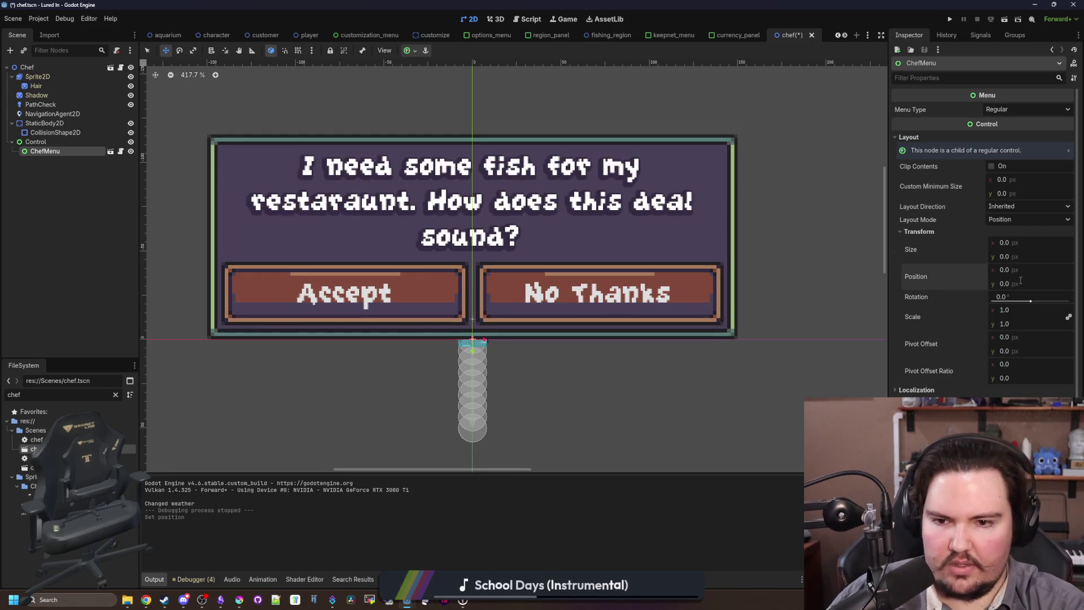
- Set the Control node's position y to -32 and save the chef scene
click(36, 142)
scroll(390, 204, up, 4)
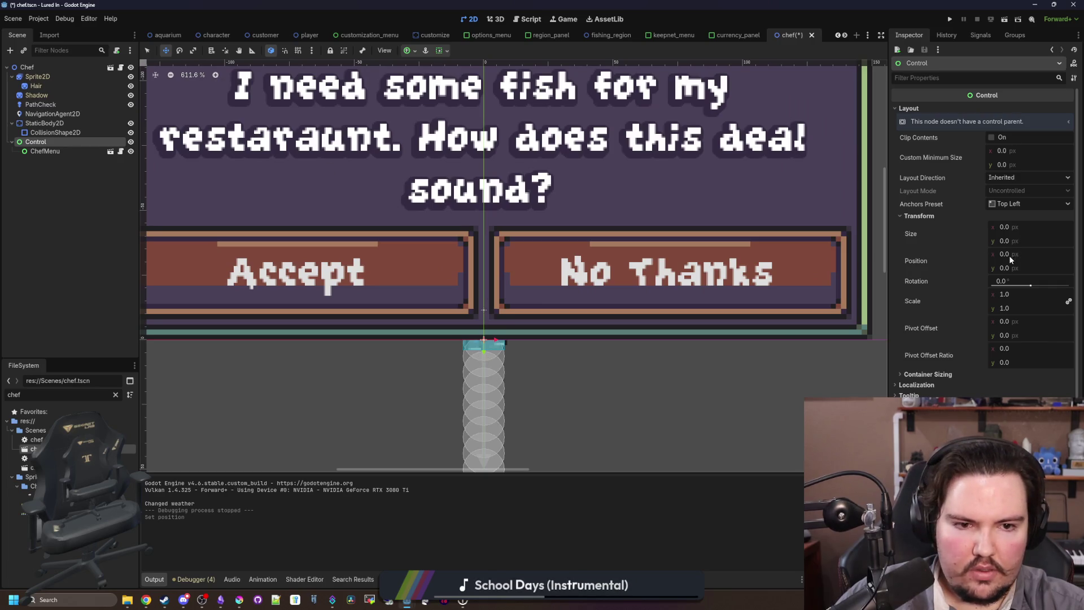
drag(1011, 269, 988, 269)
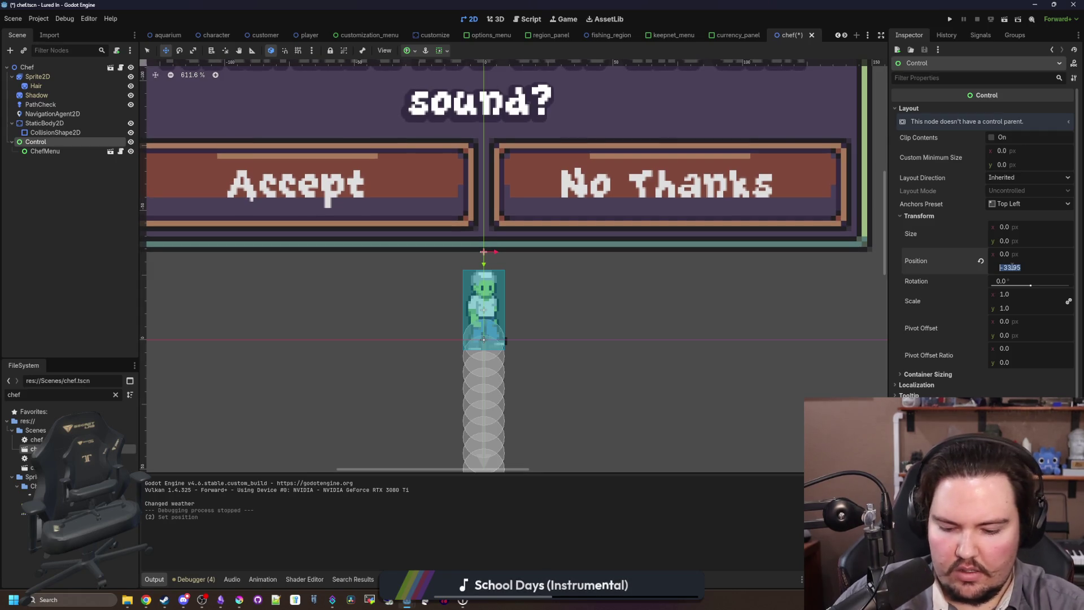
text(-32)
key(Return)
scroll(556, 279, down, 3)
key(ctrl+s)
scroll(536, 305, down, 1)
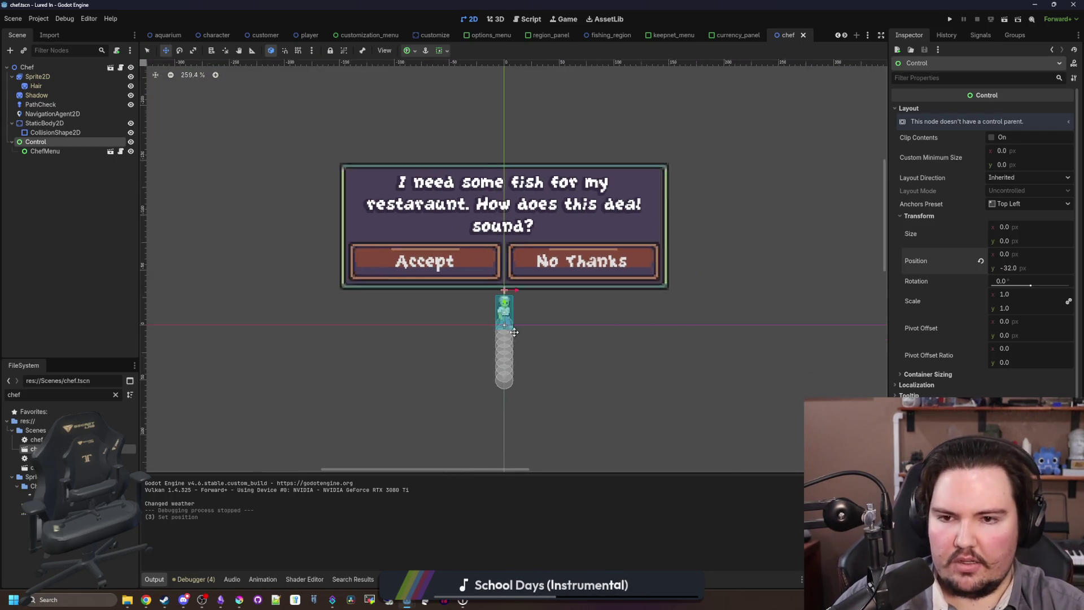
scroll(534, 319, up, 1)
scroll(518, 320, up, 1)
scroll(499, 310, down, 1)
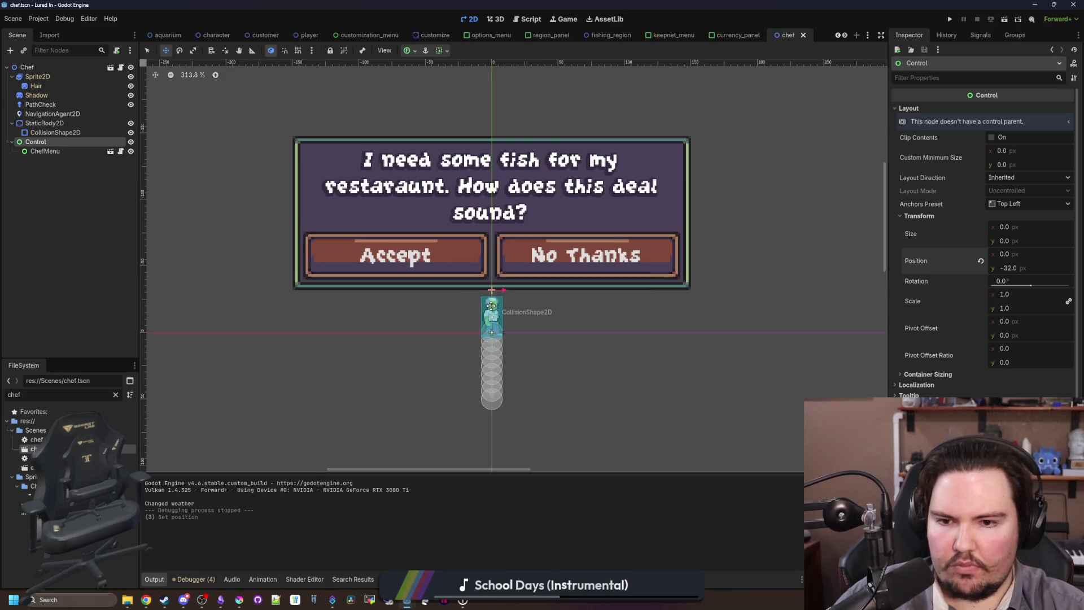
click(121, 70)
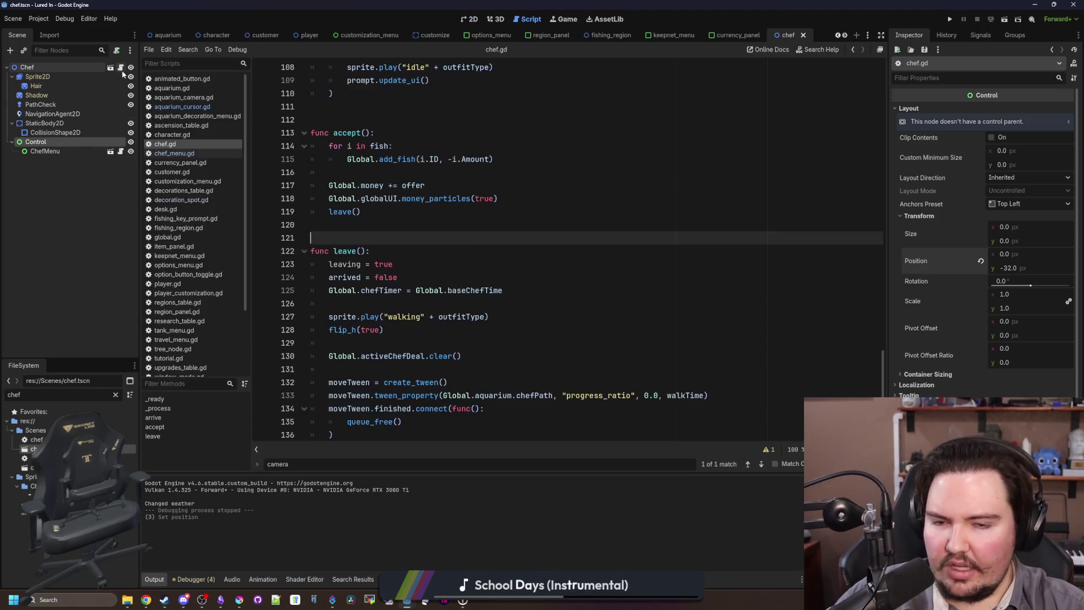
- Change line 12 of chef_menu.gd so lerpTarget is set to self instead of owner, then run the game
scroll(461, 256, up, 5)
click(76, 152)
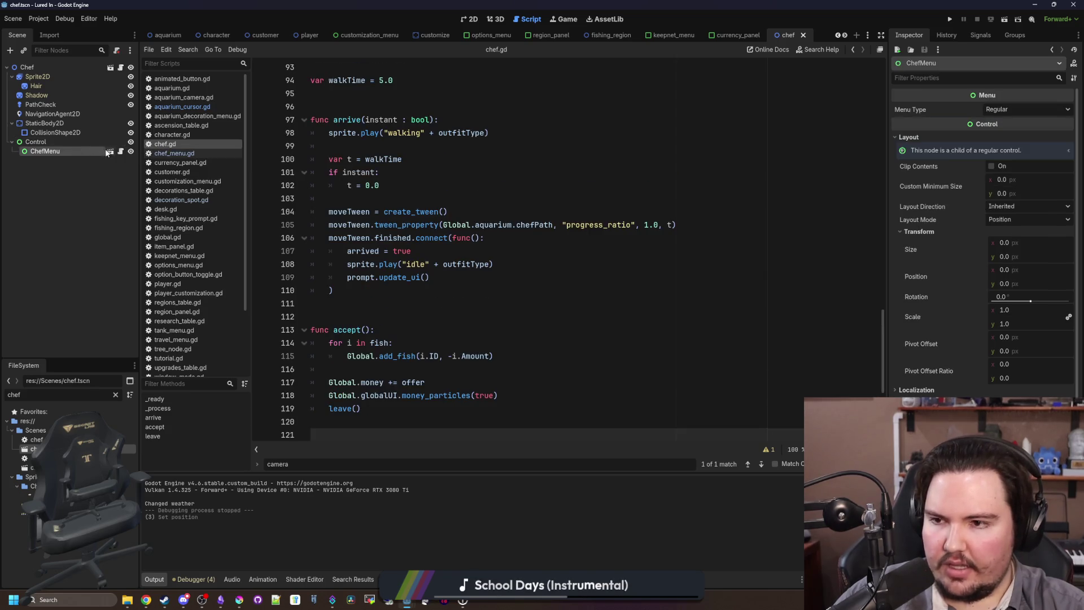
click(111, 151)
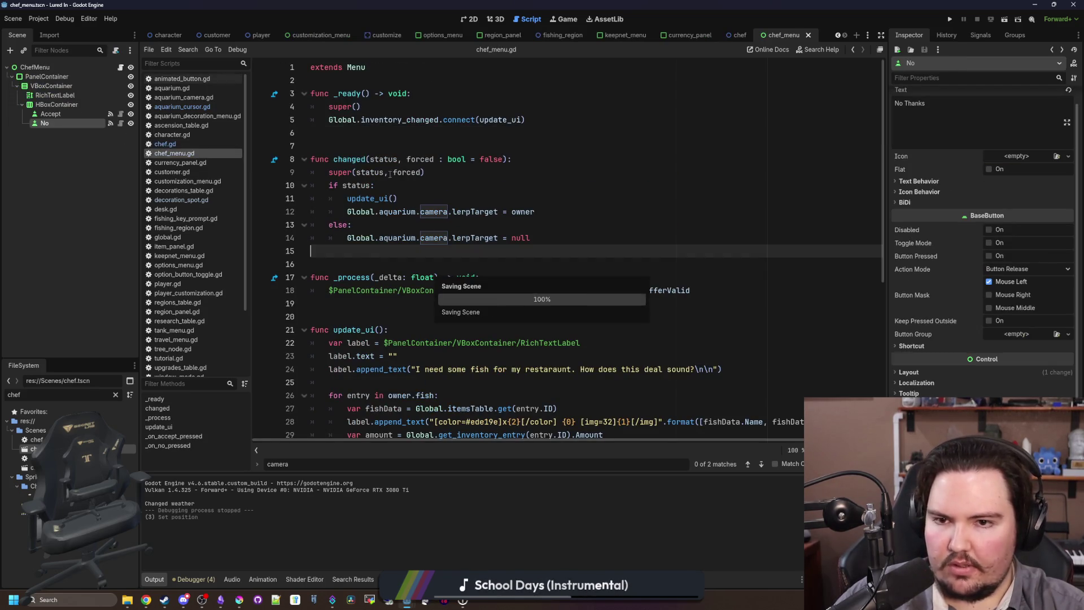
click(402, 143)
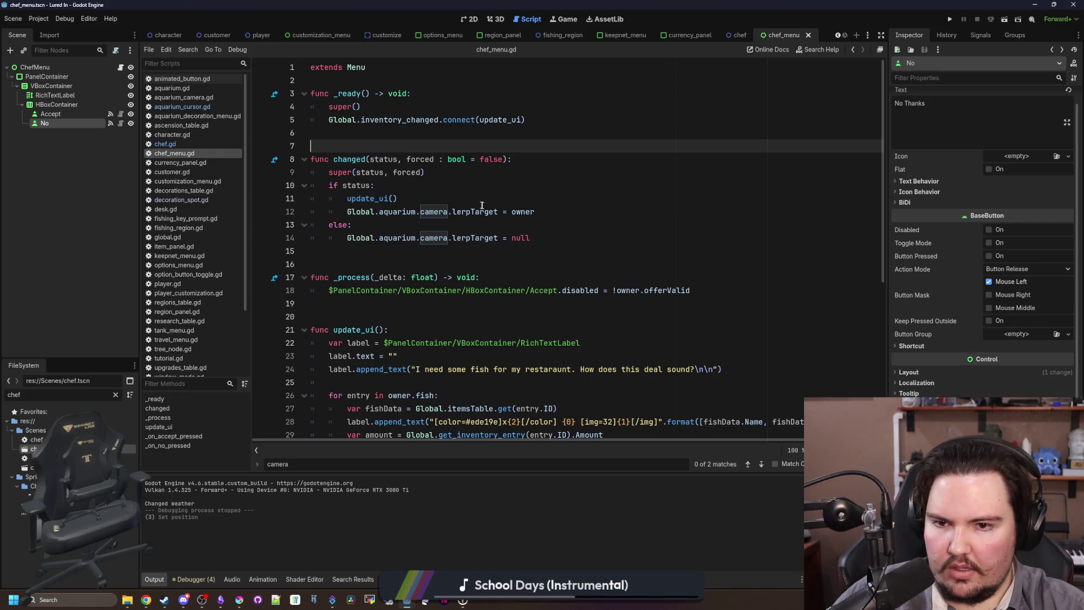
click(485, 210)
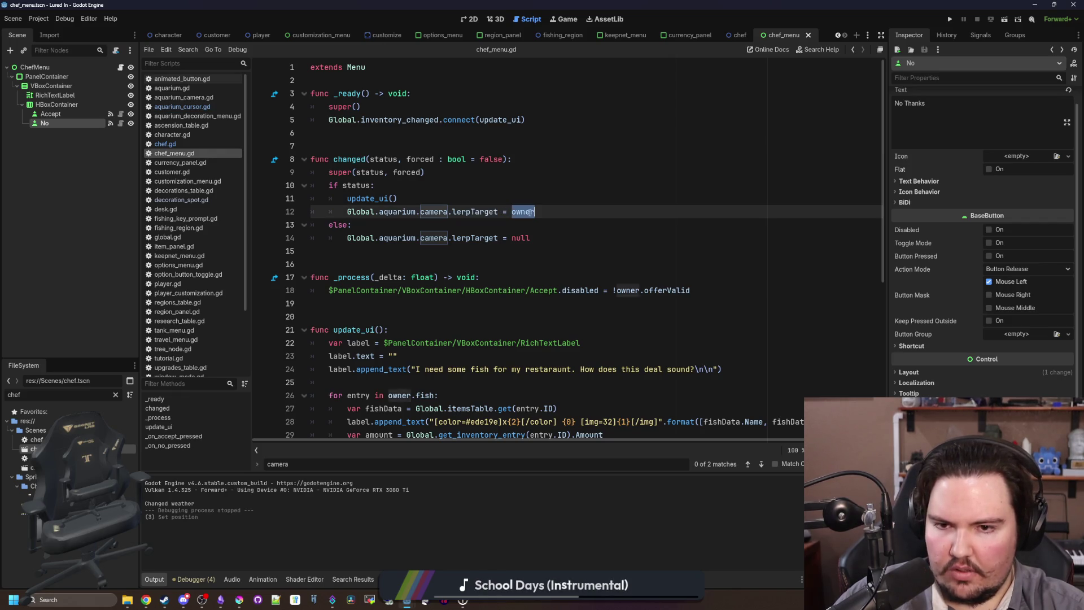
text(slf)
click(564, 185)
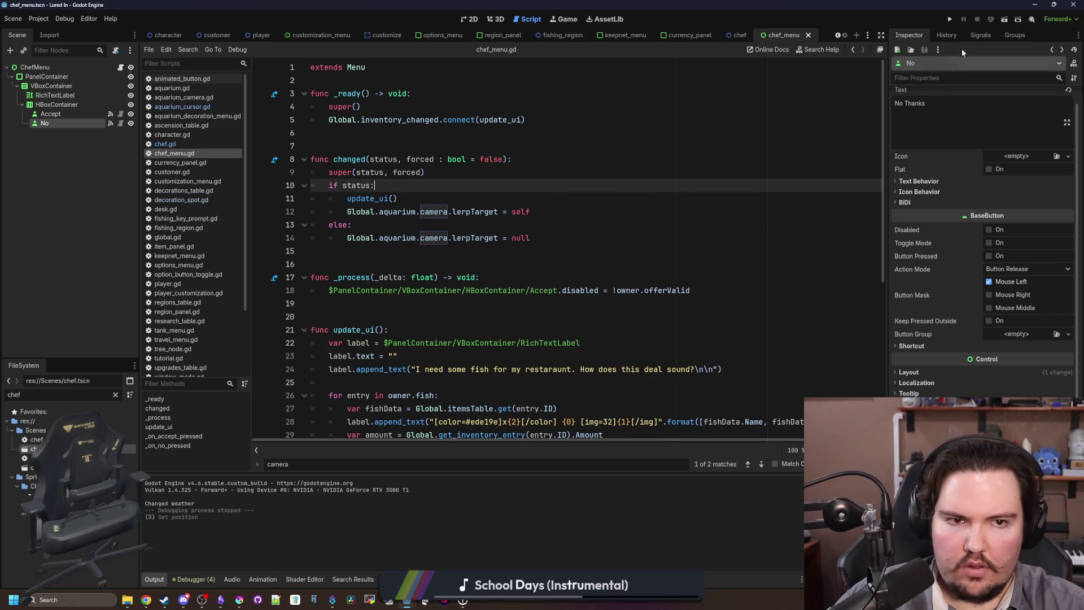
click(950, 19)
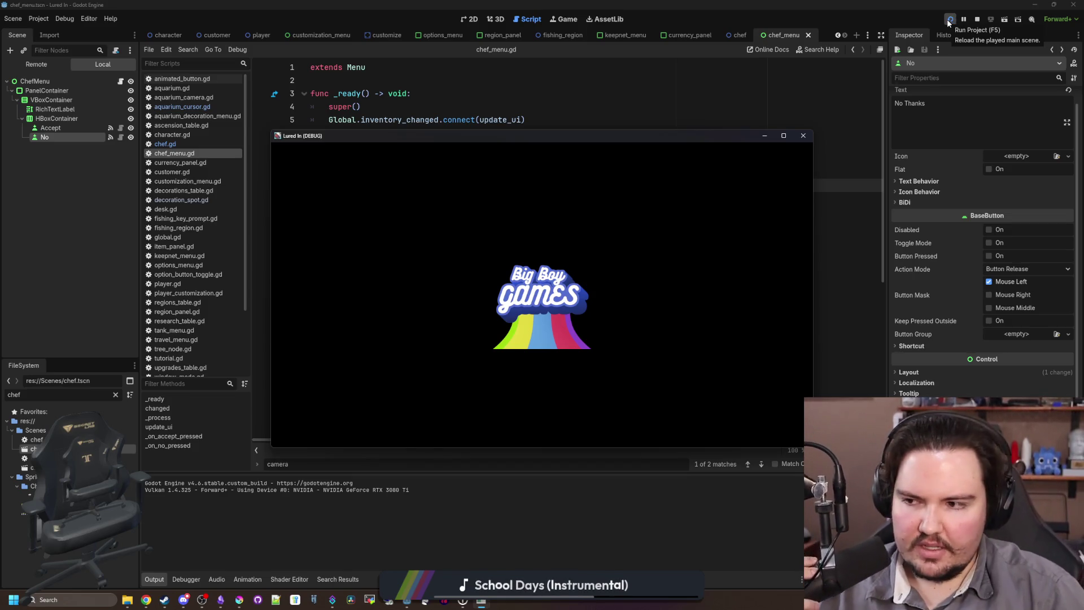
- Dismiss Welcome Back, pan to the chef, and open his offer, triggering the error
click(784, 136)
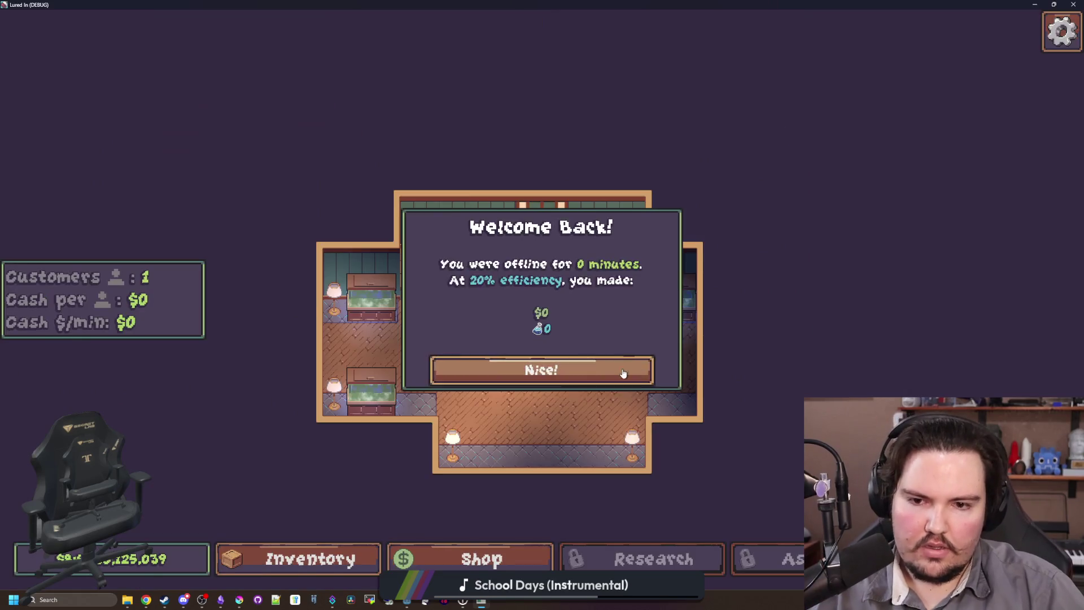
click(570, 370)
scroll(575, 335, up, 1)
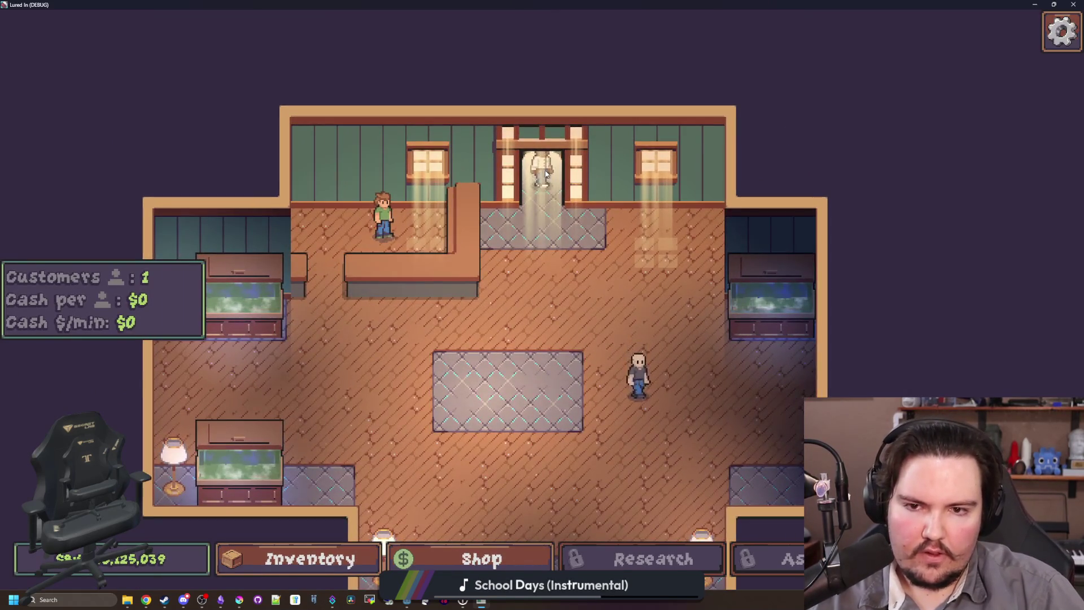
key(d)
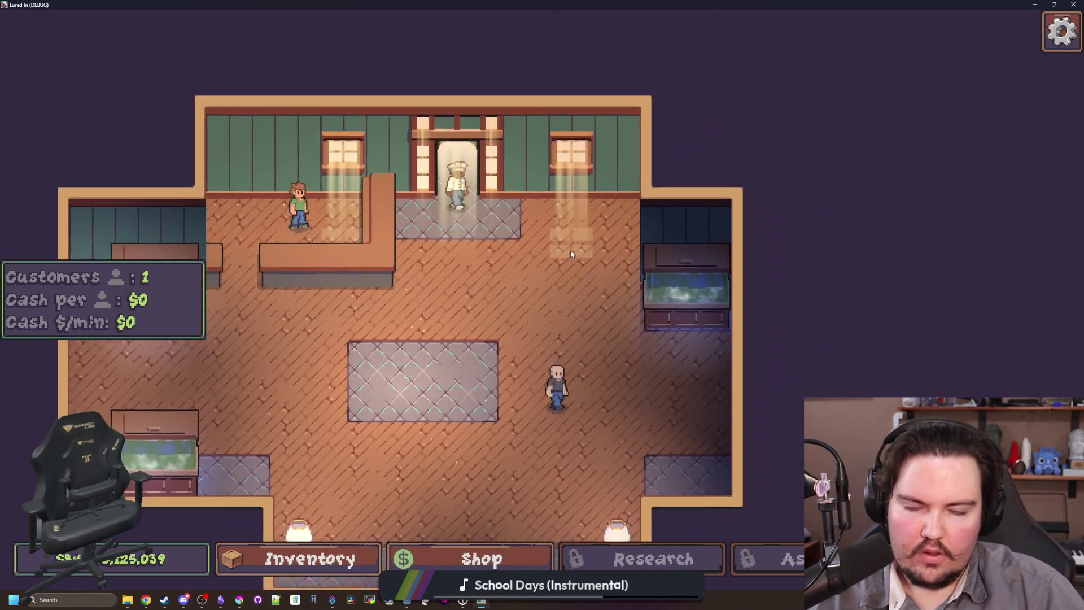
key(w)
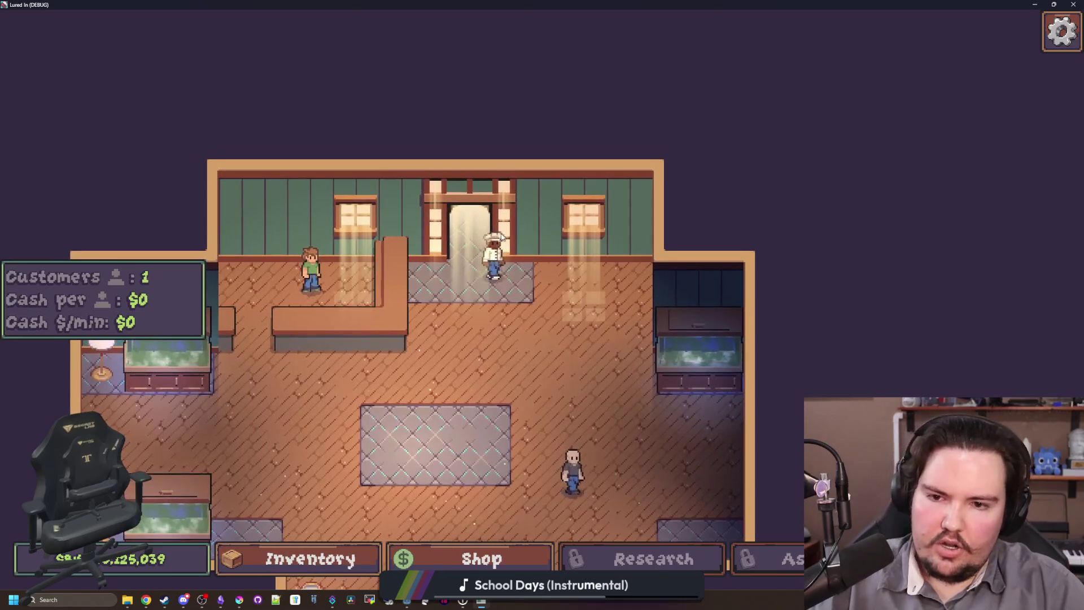
key(s)
key(w)
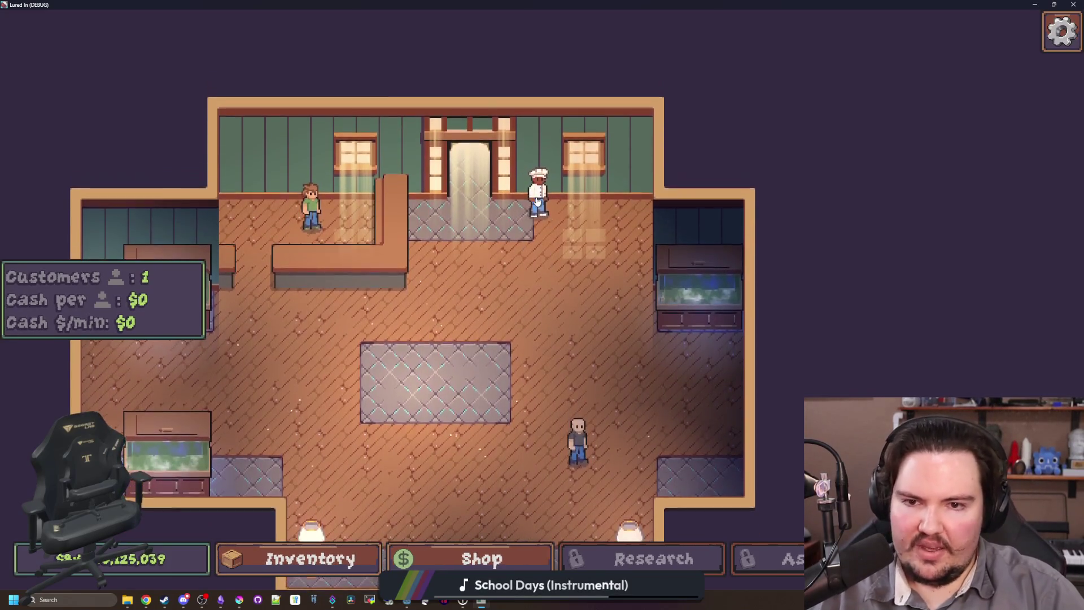
click(550, 259)
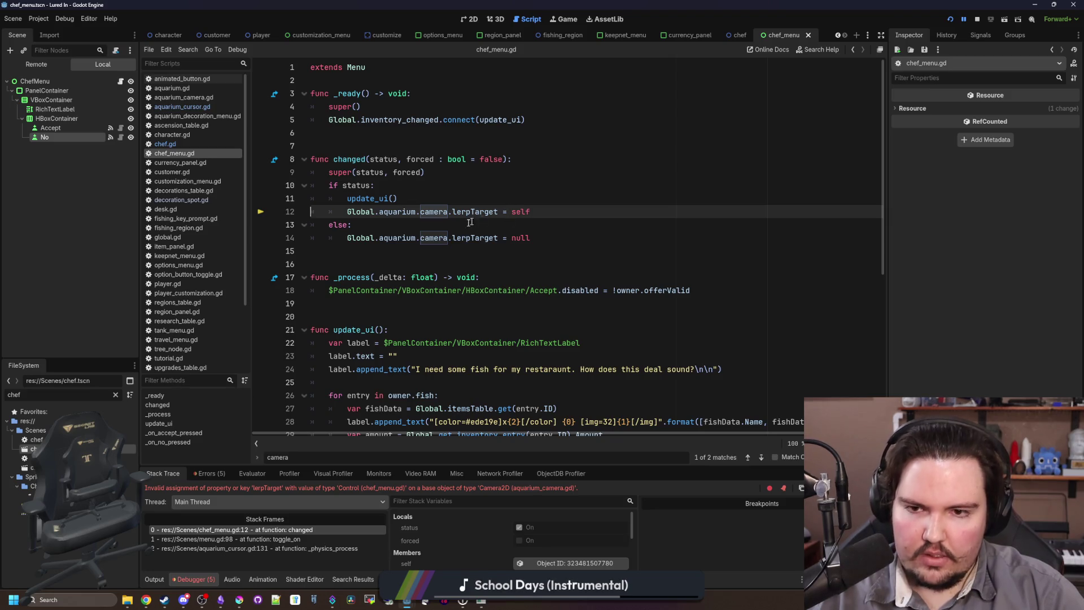
- Replace self with owner on line 12 of chef_menu.gd and resume the game with F12
click(456, 236)
click(450, 221)
double_click(526, 207)
text(owner)
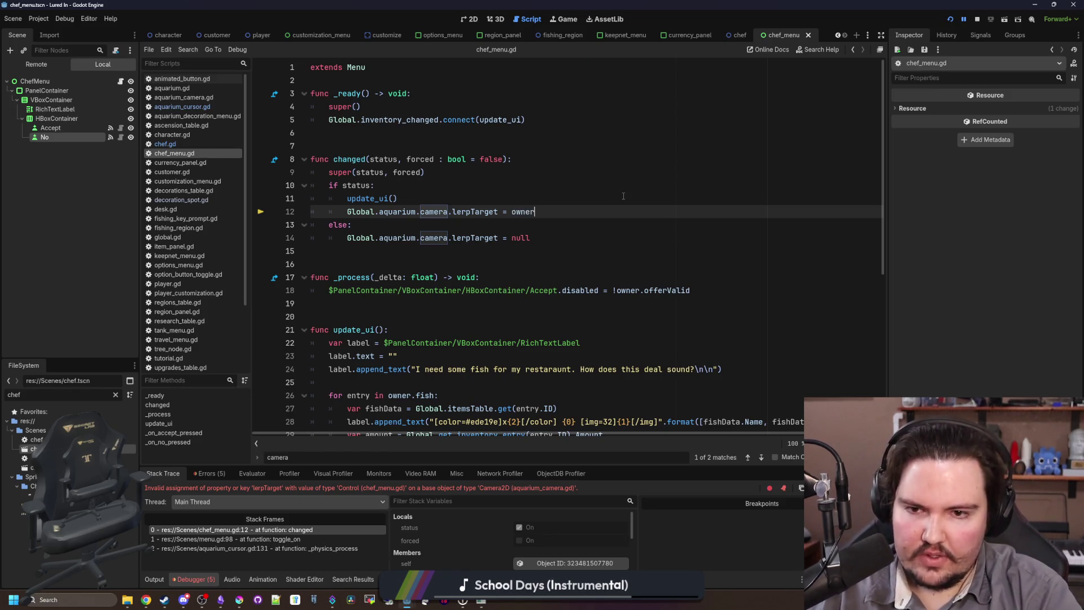
click(530, 178)
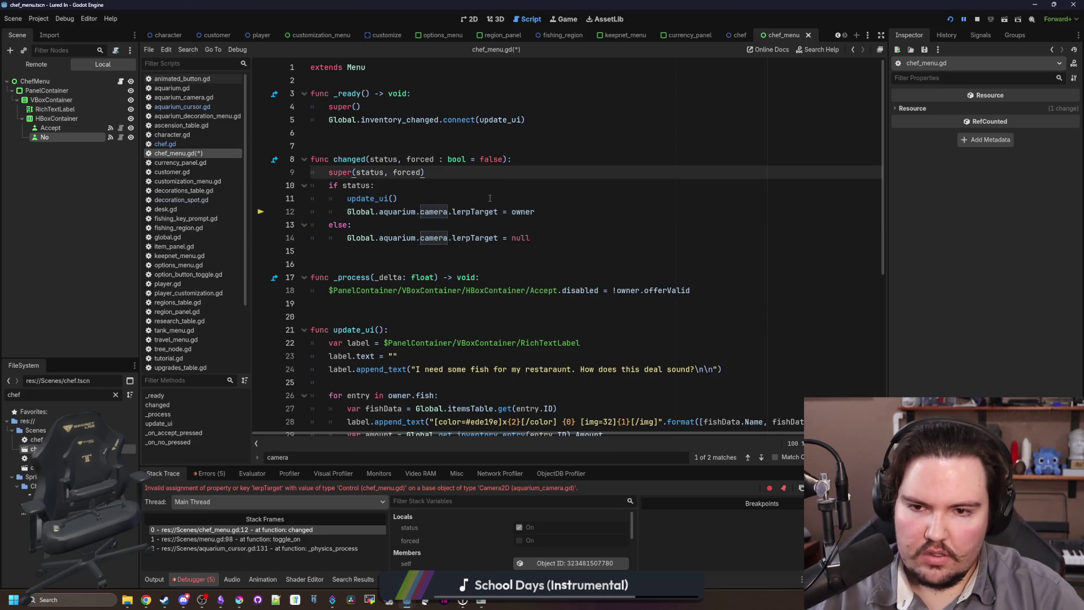
click(490, 198)
key(F12)
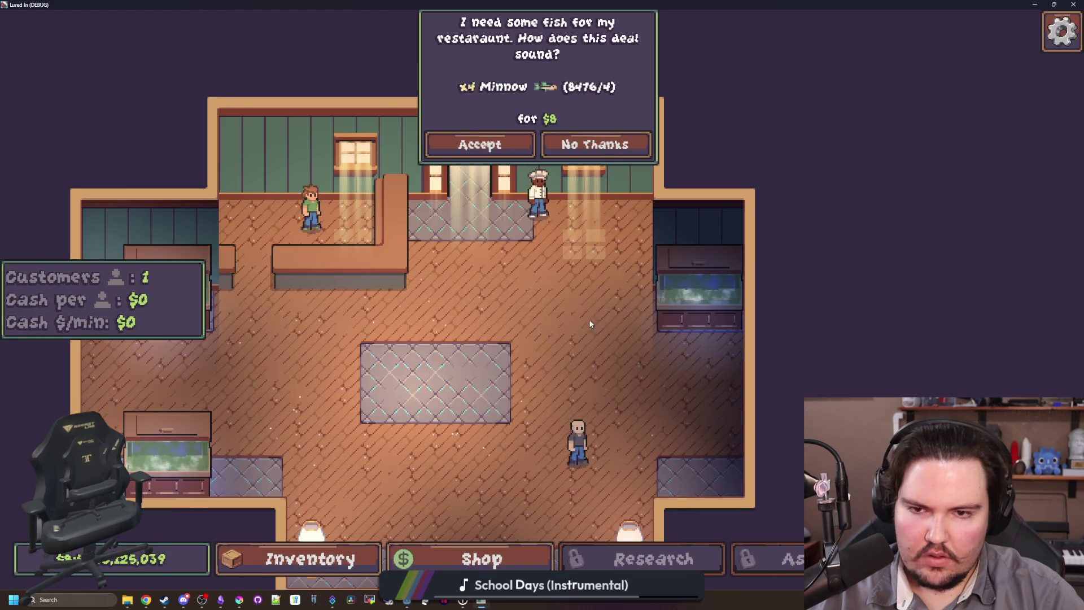
- Decline the chef's Minnow and Goldfish offers, then reopen and decline another Minnow deal
click(595, 144)
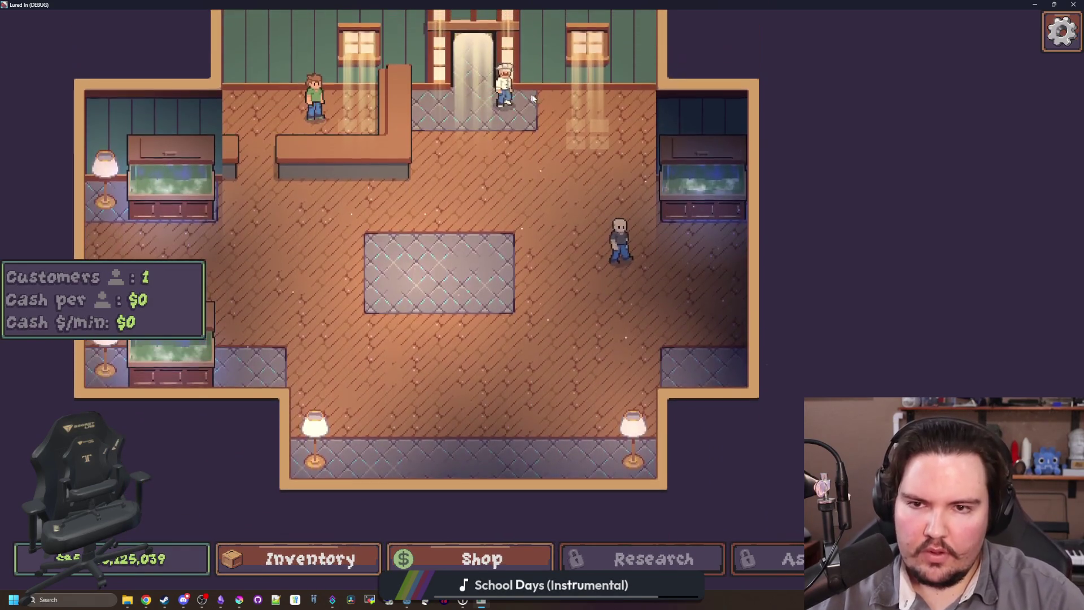
click(543, 97)
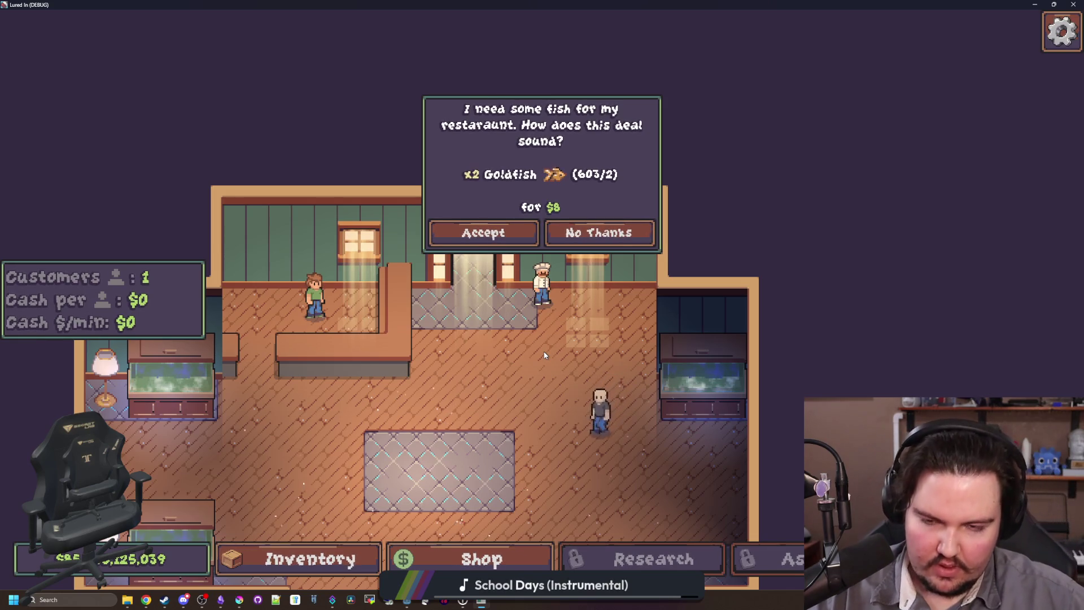
click(624, 237)
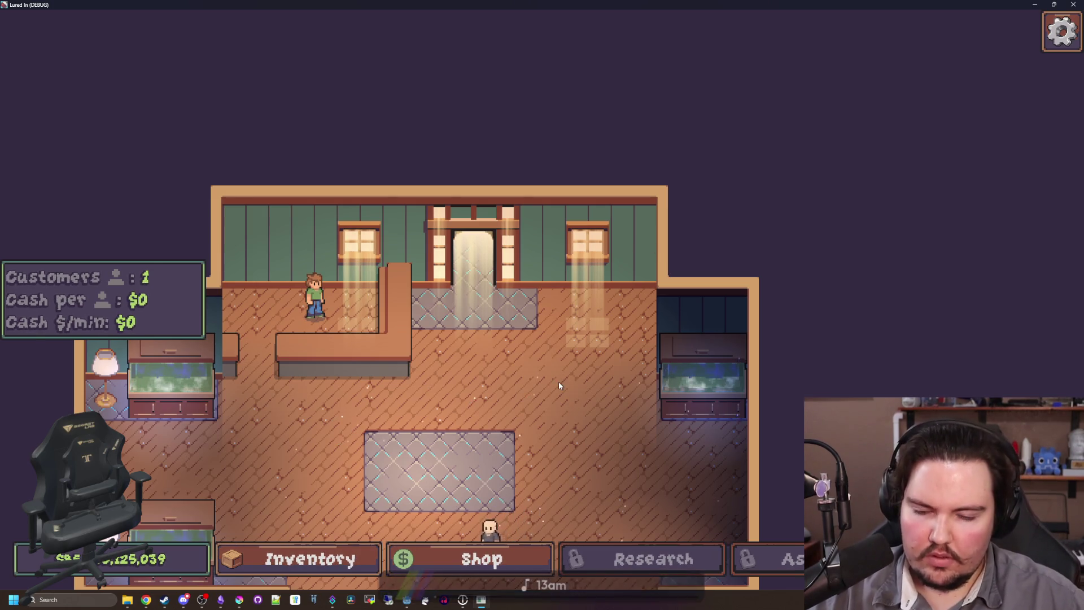
scroll(559, 386, down, 1)
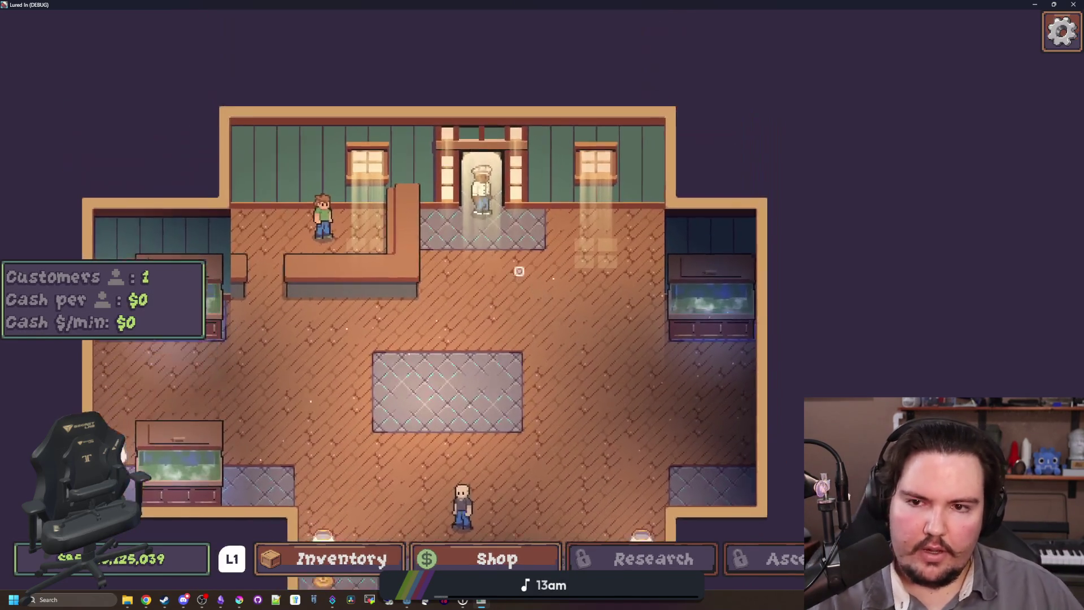
scroll(539, 297, up, 5)
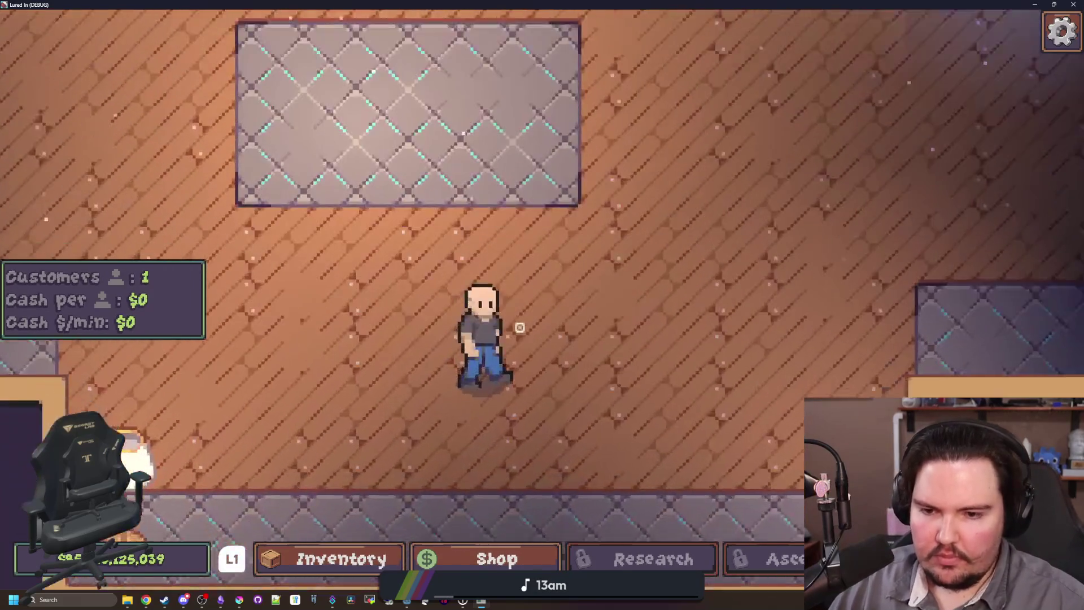
scroll(552, 296, down, 5)
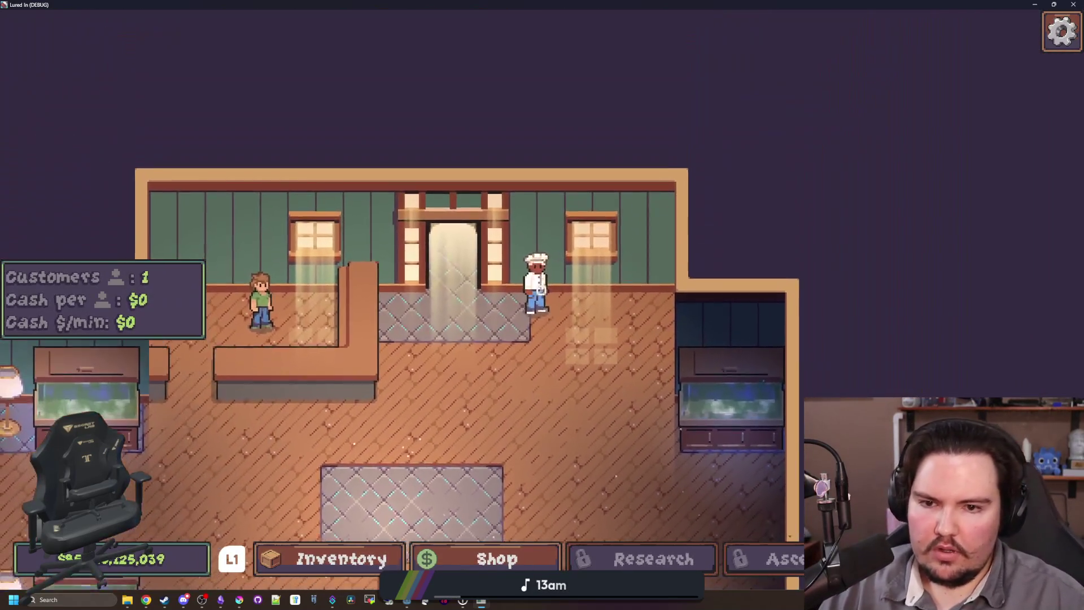
click(539, 290)
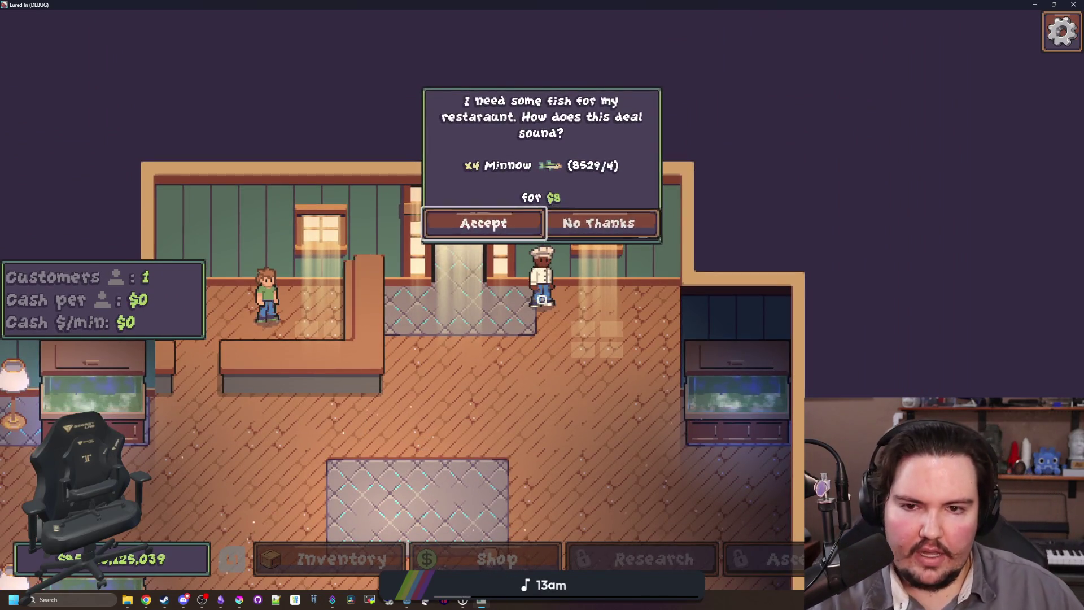
key(Escape)
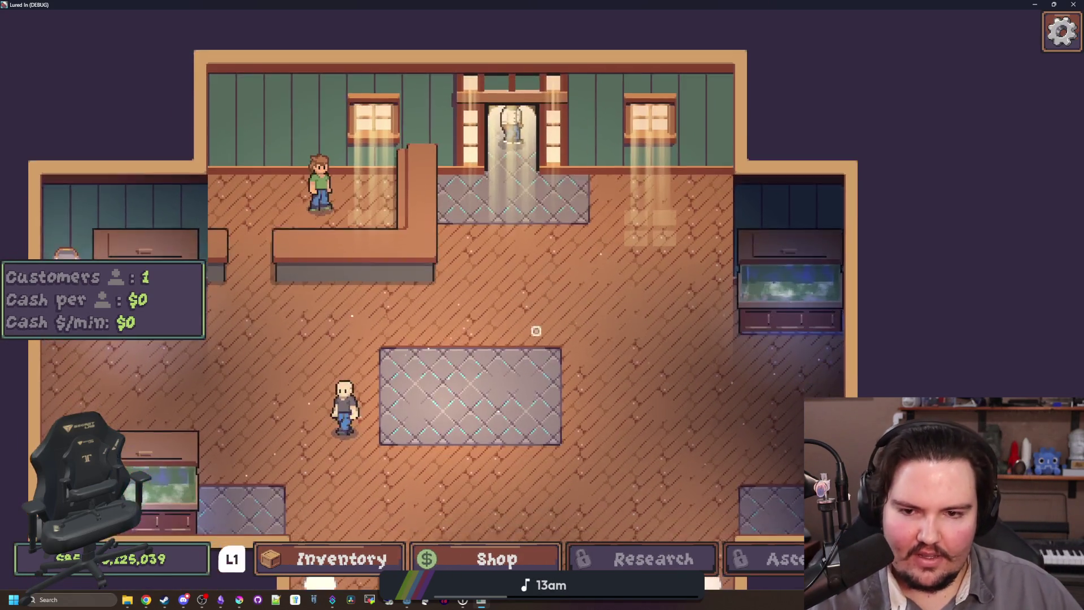
- Pan to the back wall and entrance, open another chef deal, and decline the Goldfish offer by keyboard
key(s)
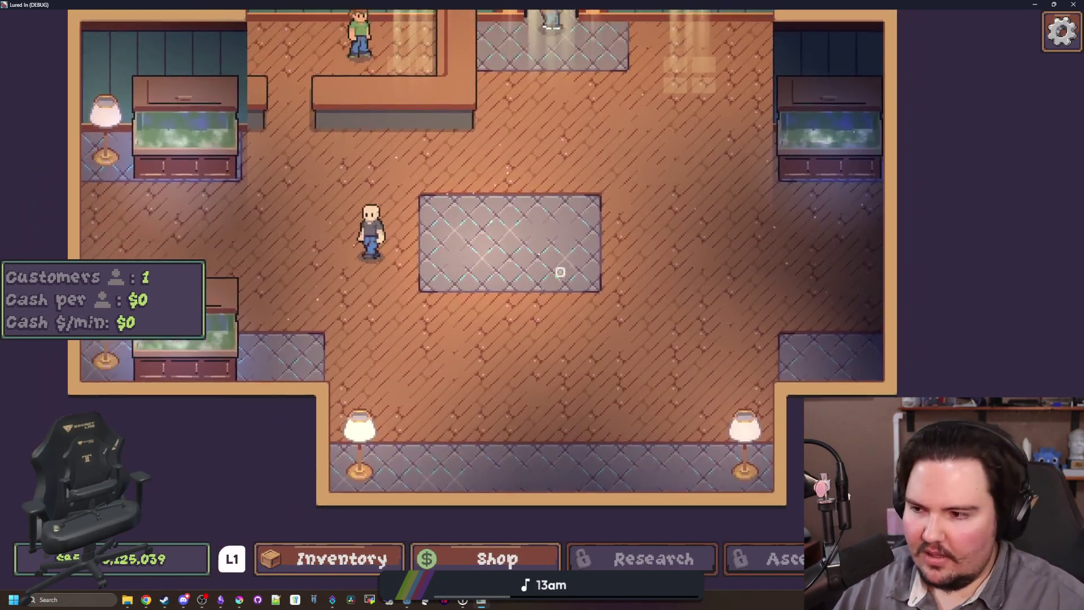
key(w)
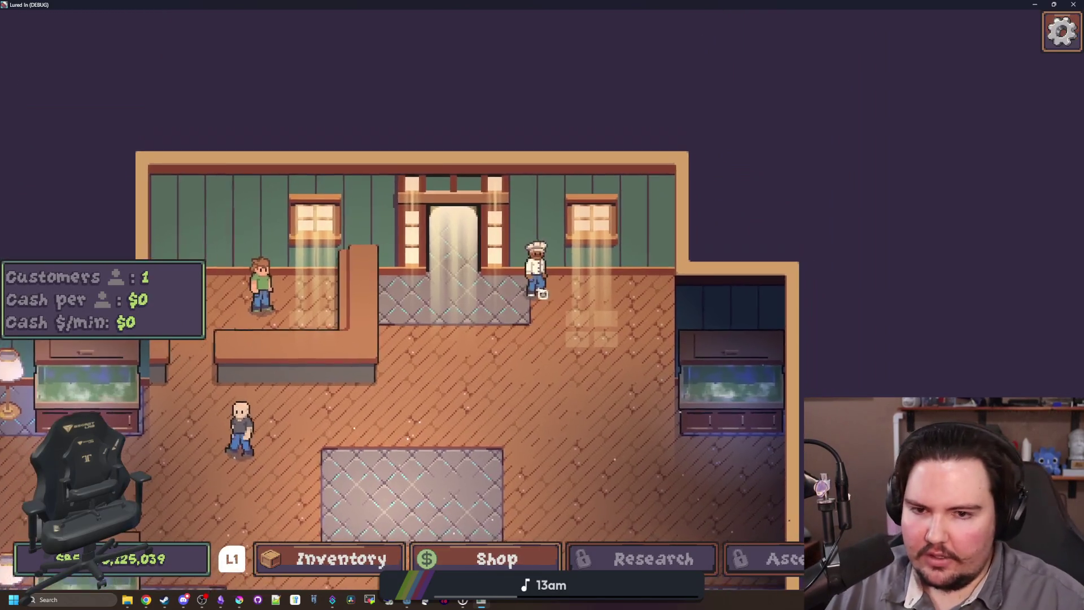
click(543, 305)
key(Right)
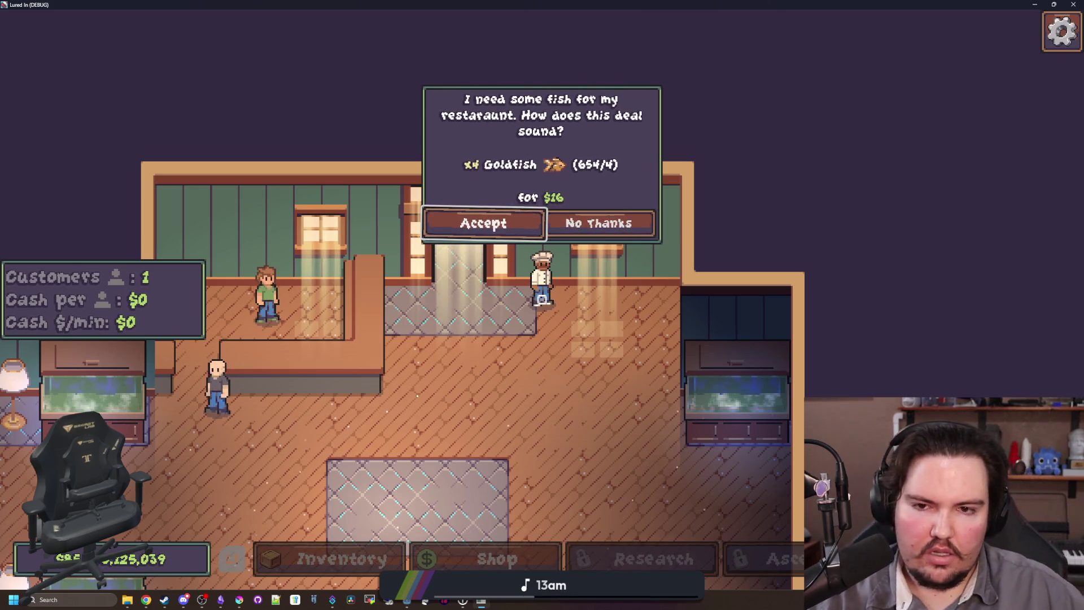
key(Right)
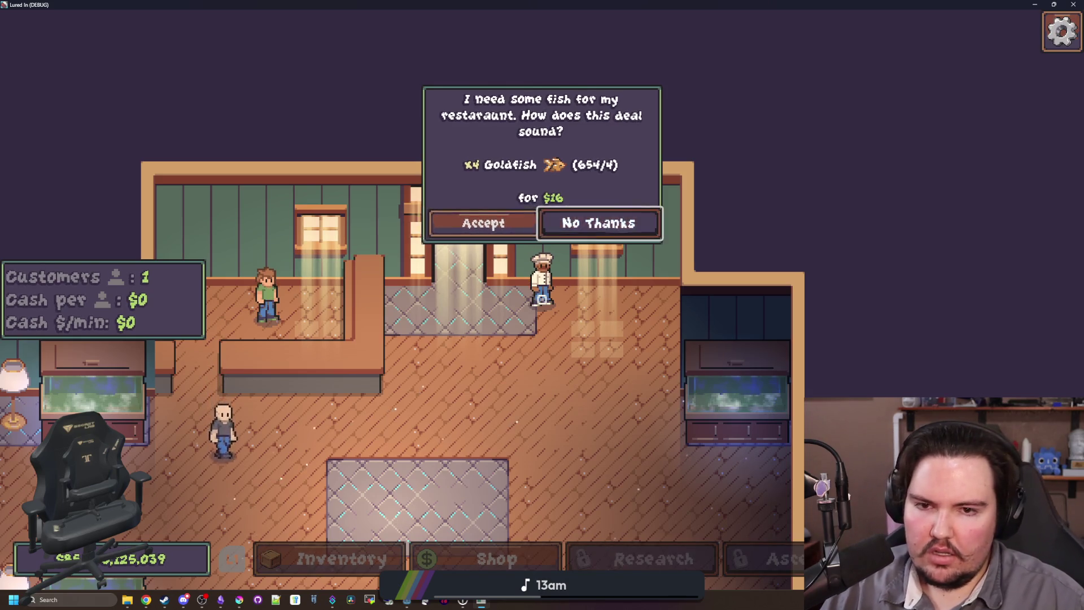
key(Return)
- Leave fullscreen, restore the game window, and close the debug session
key(super)
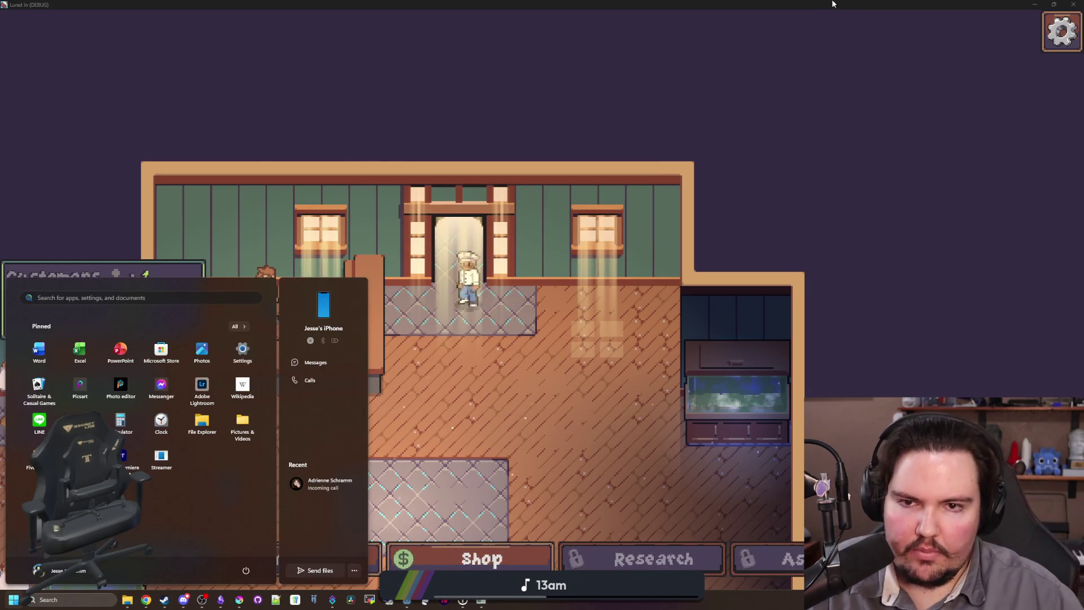
double_click(832, 4)
click(859, 291)
click(409, 250)
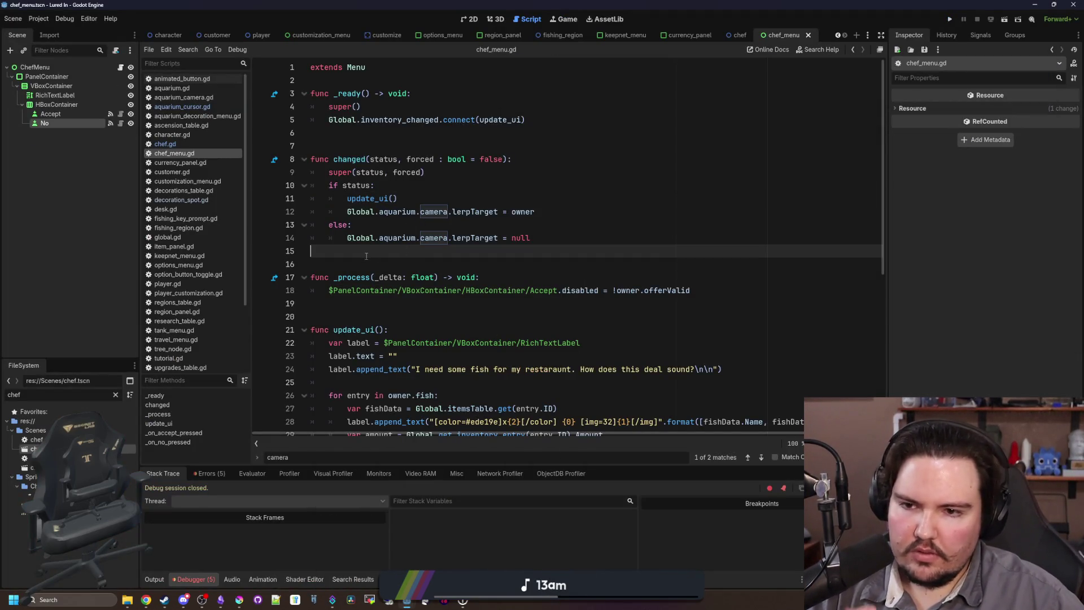
- Add an HBoxContainer child to the chef menu's VBoxContainer and move it above RichTextLabel
click(49, 68)
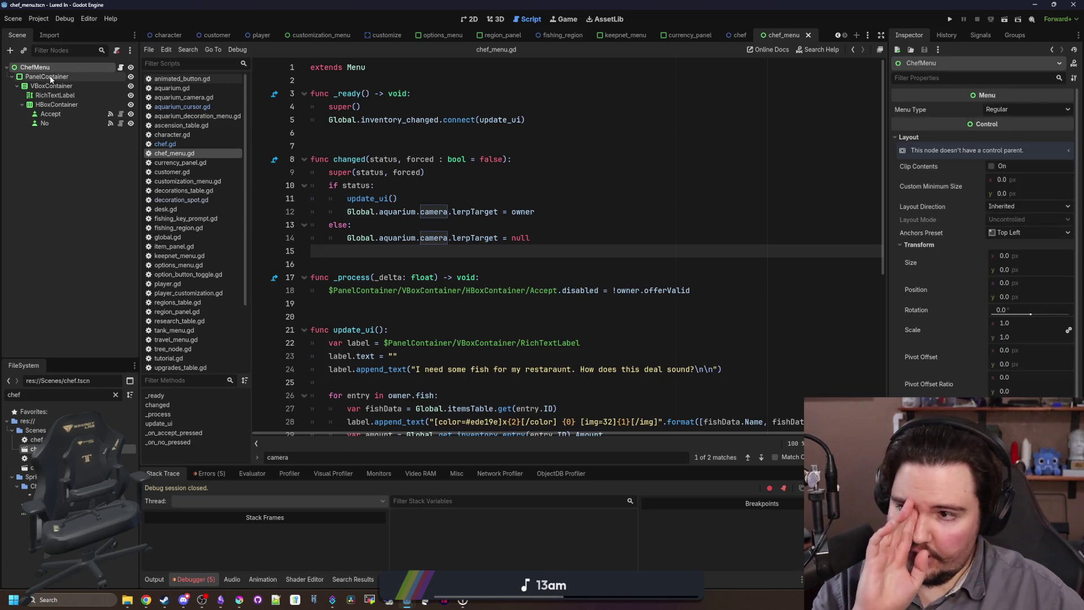
click(50, 85)
click(469, 19)
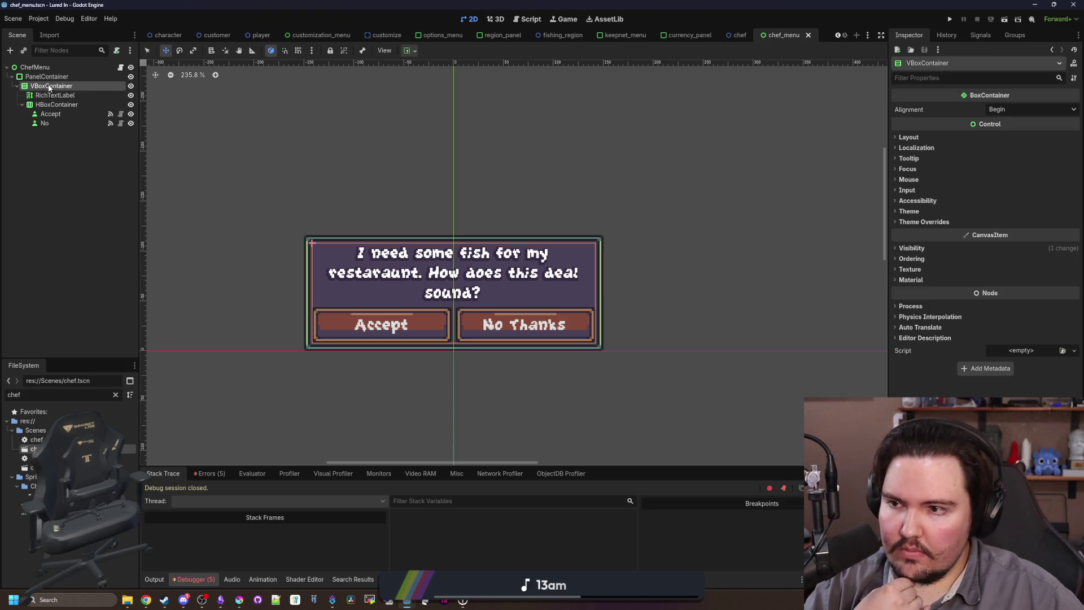
right_click(49, 85)
click(72, 90)
text(hbox)
key(Return)
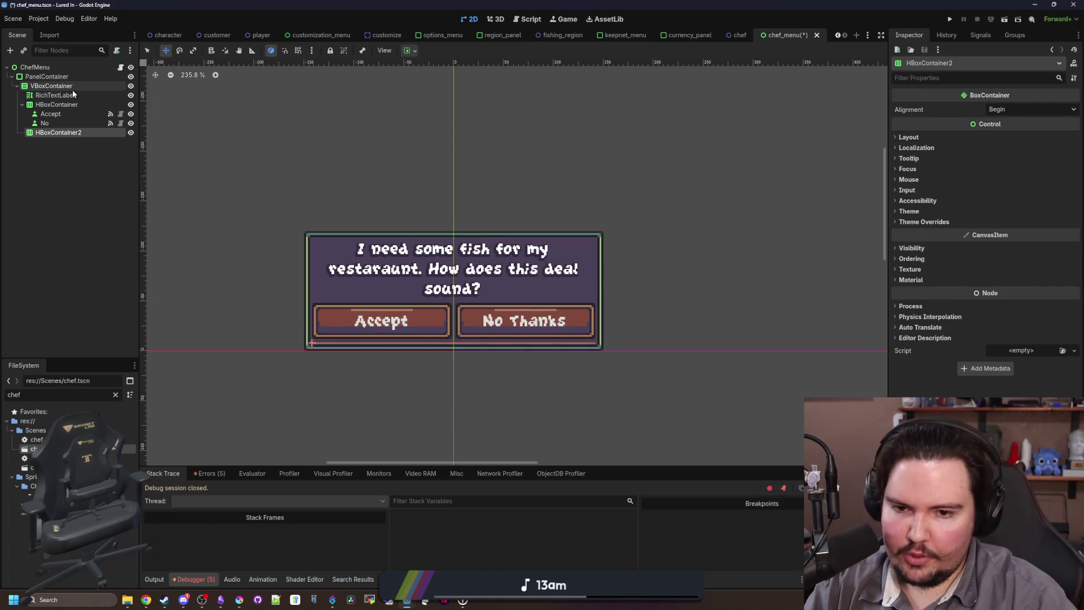
drag(56, 96, 57, 95)
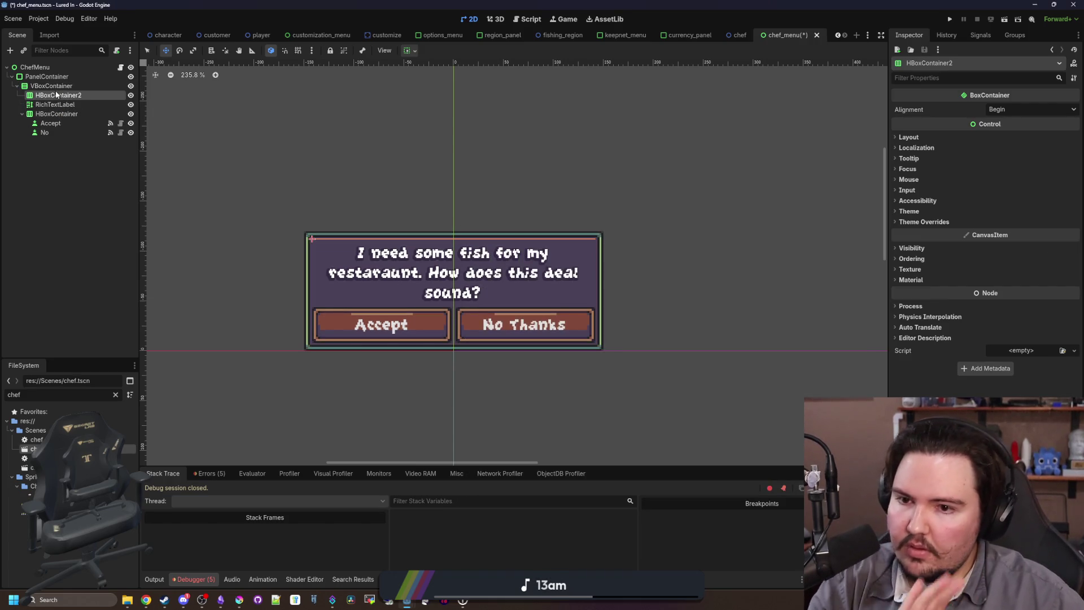
right_click(60, 93)
click(119, 403)
- Filter the FileSystem for 'decora', open decoration_spot.tscn, and switch to aquarium_decoration_menu
click(115, 394)
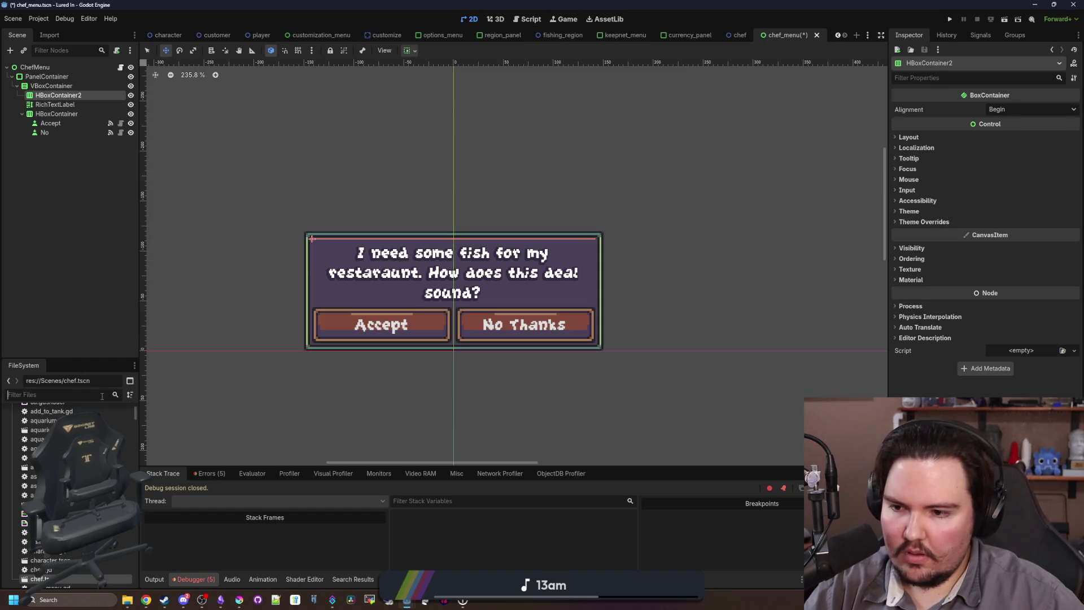
text(exit)
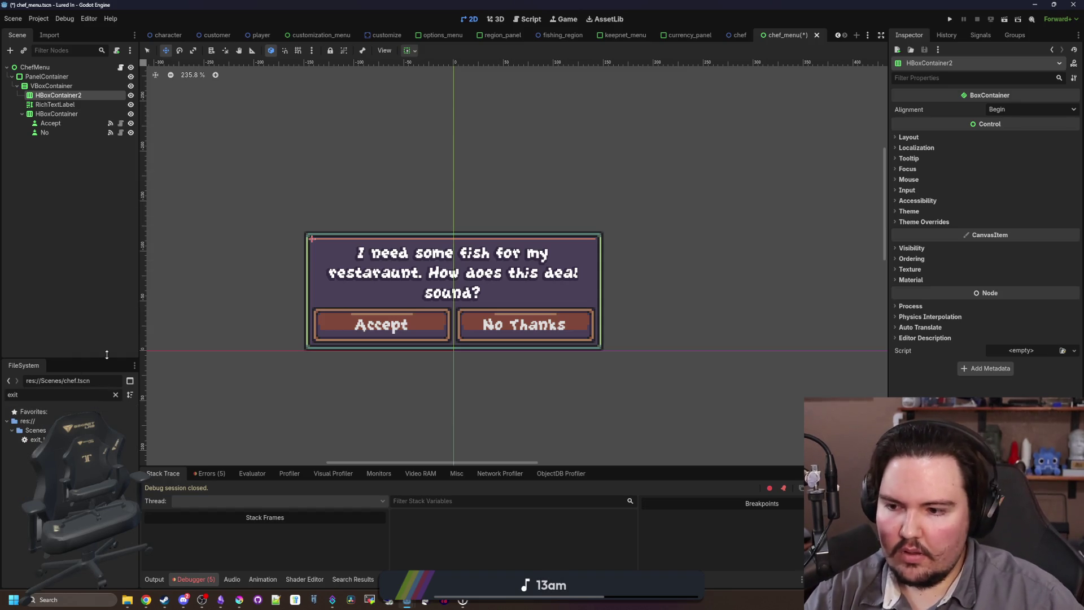
click(107, 353)
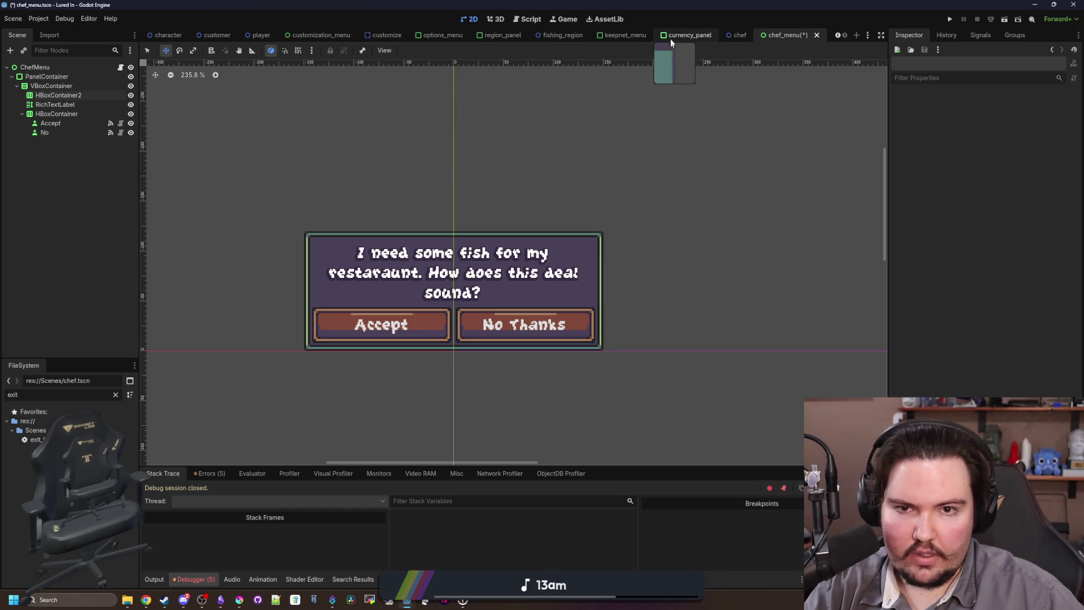
click(116, 394)
text(decora)
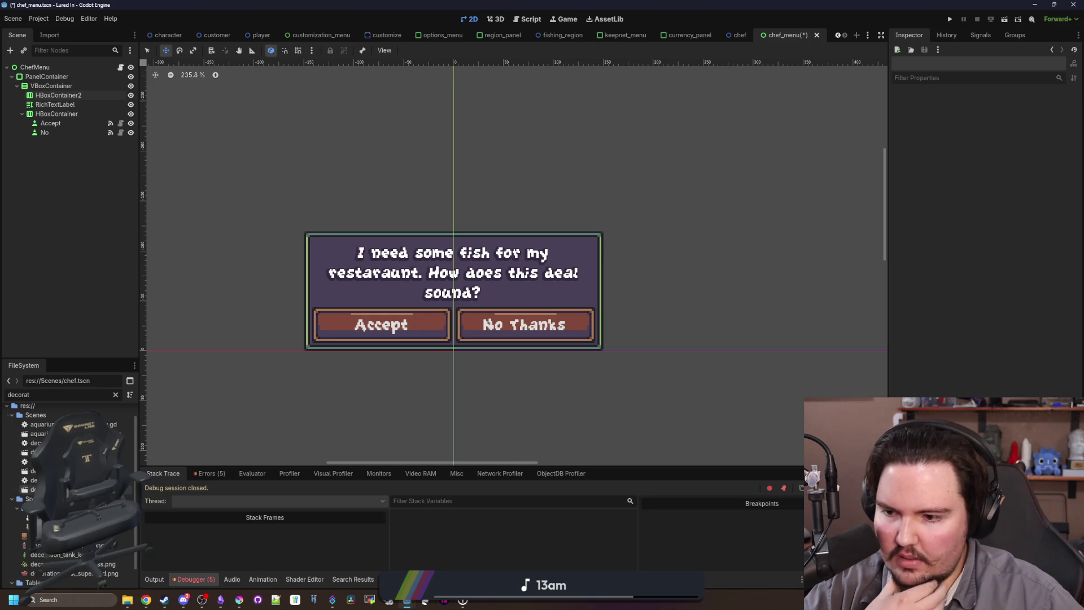
double_click(34, 489)
click(110, 133)
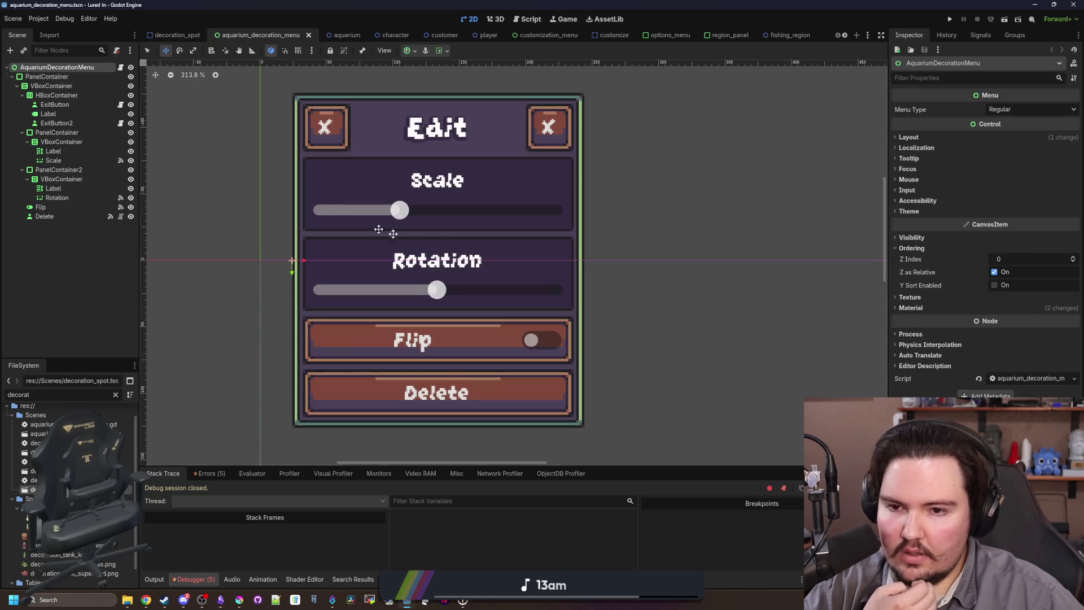
- Copy the decoration menu's header HBoxContainer with its X buttons and Edit label
click(58, 104)
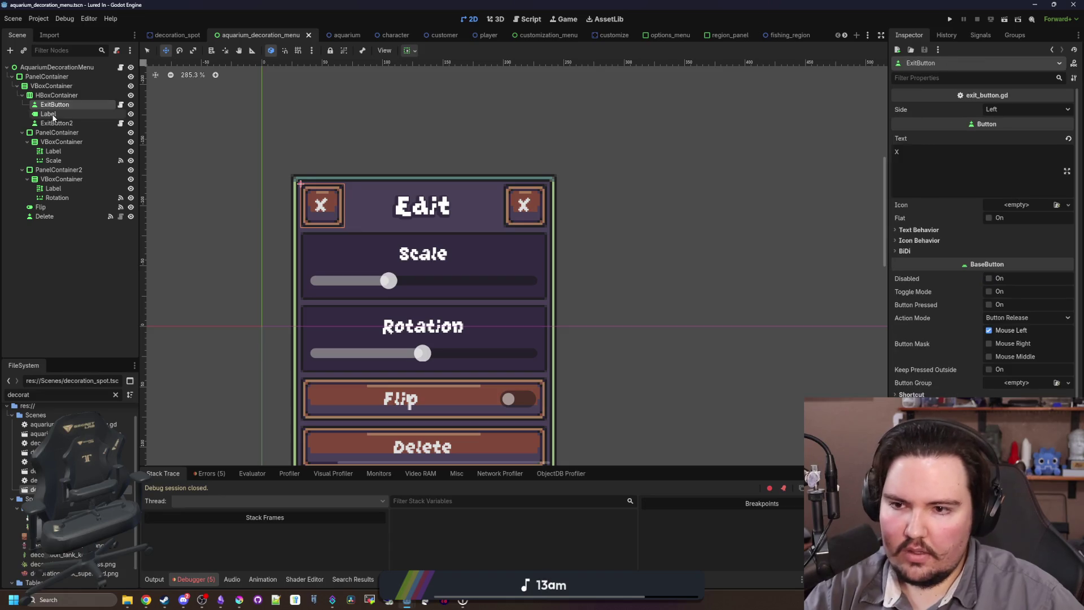
key(Down)
key(Down)
click(56, 95)
right_click(57, 95)
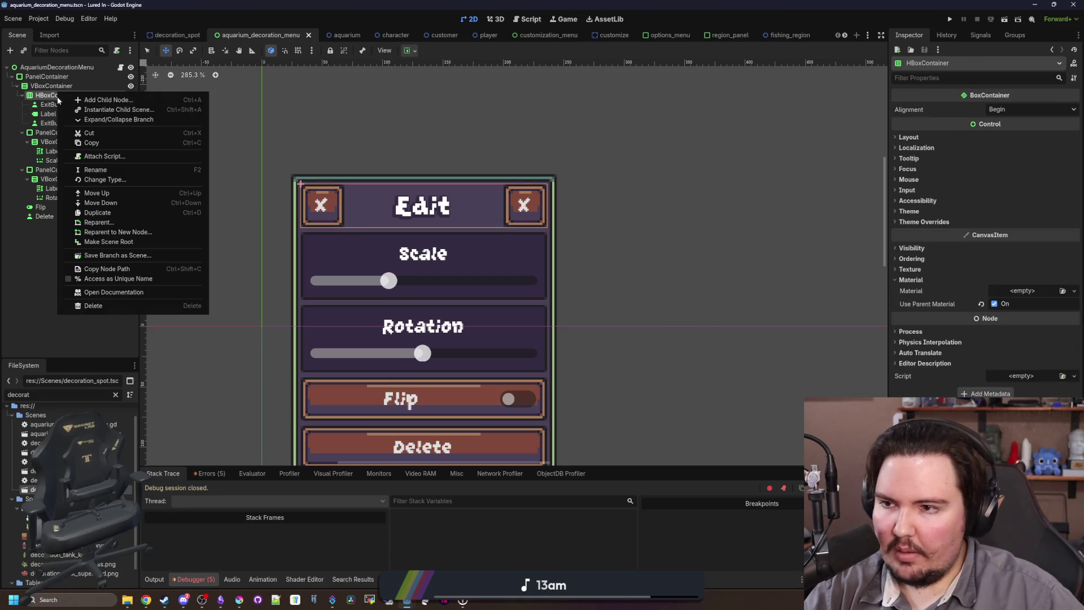
key(Escape)
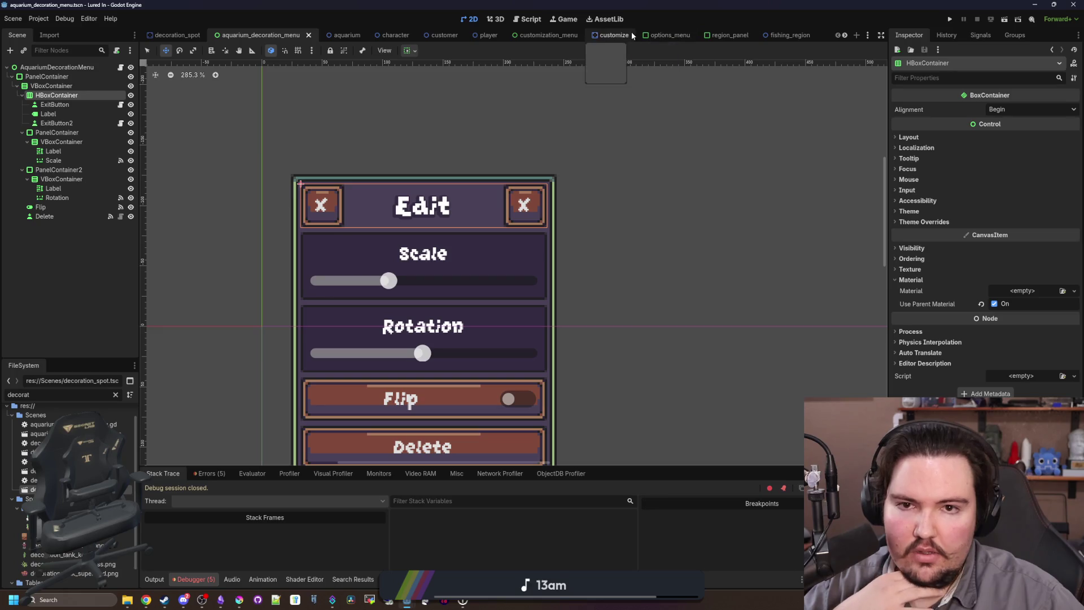
- Open chef_menu via a 'chef' filter and paste the header row into its VBoxContainer
click(115, 394)
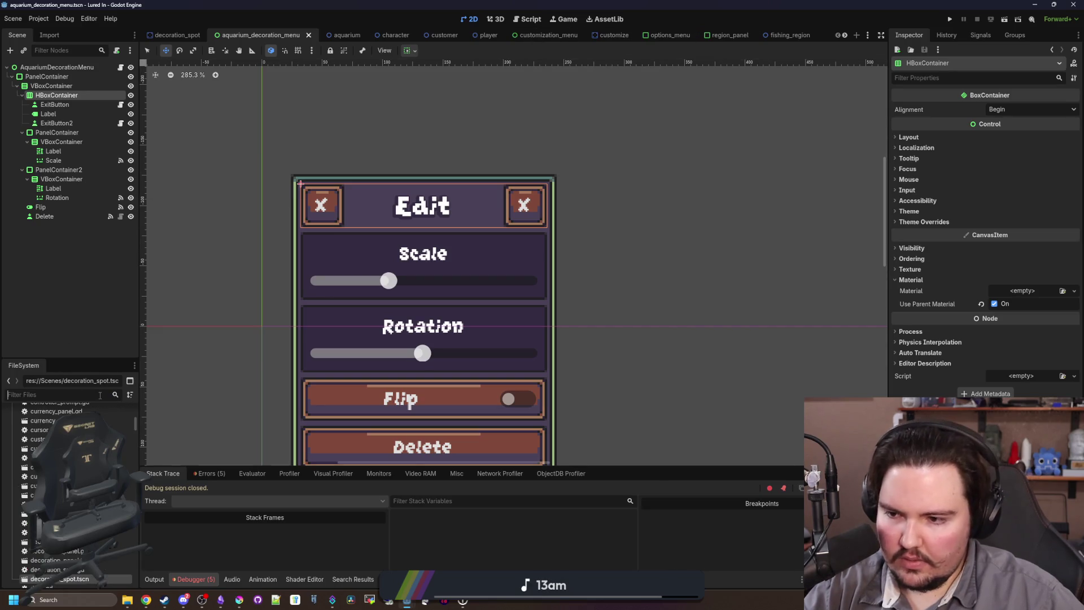
text(chef)
double_click(28, 467)
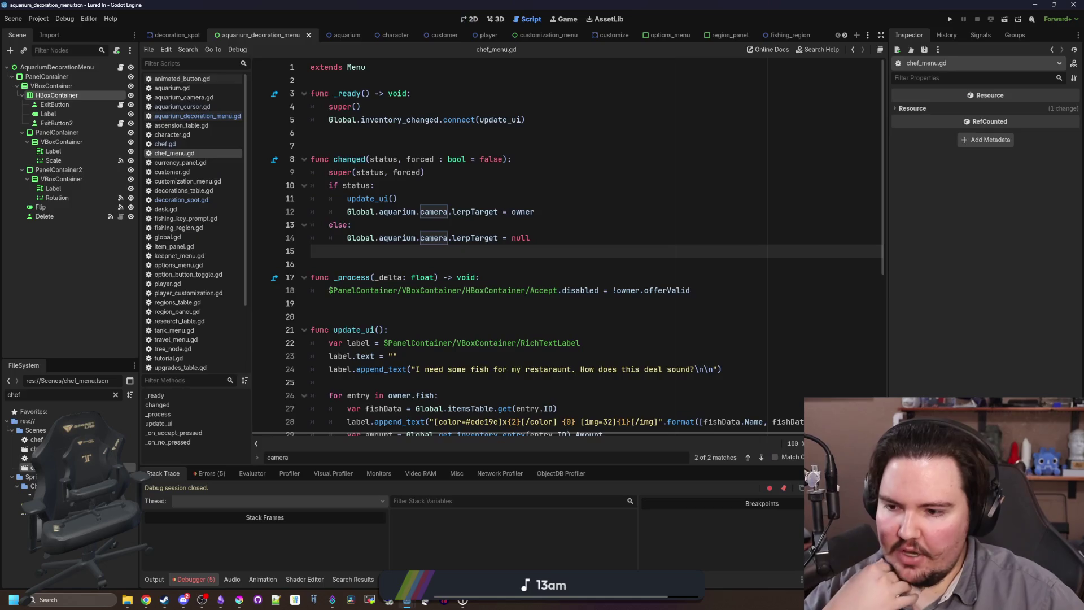
click(51, 86)
right_click(52, 88)
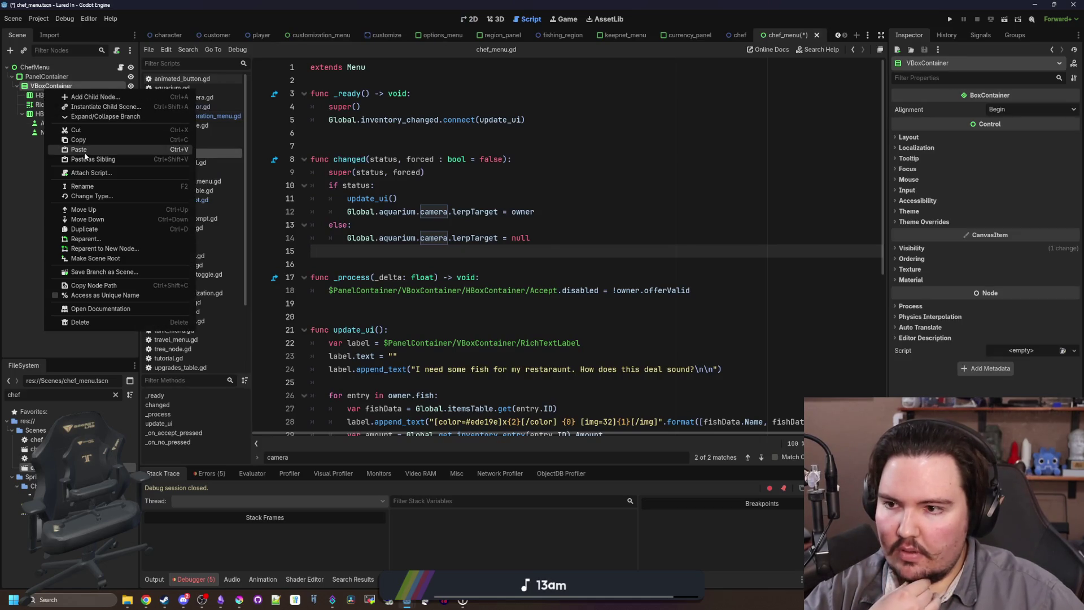
click(56, 95)
- Delete HBoxContainer2 and move the pasted HBoxContainer3 above RichTextLabel
key(Delete)
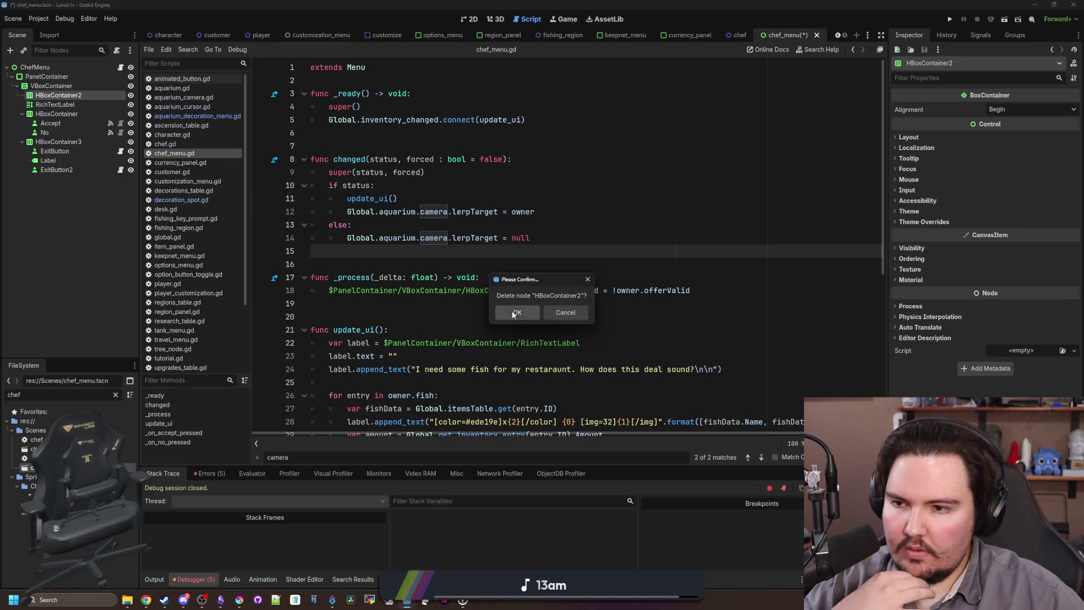
click(516, 312)
drag(56, 132, 76, 92)
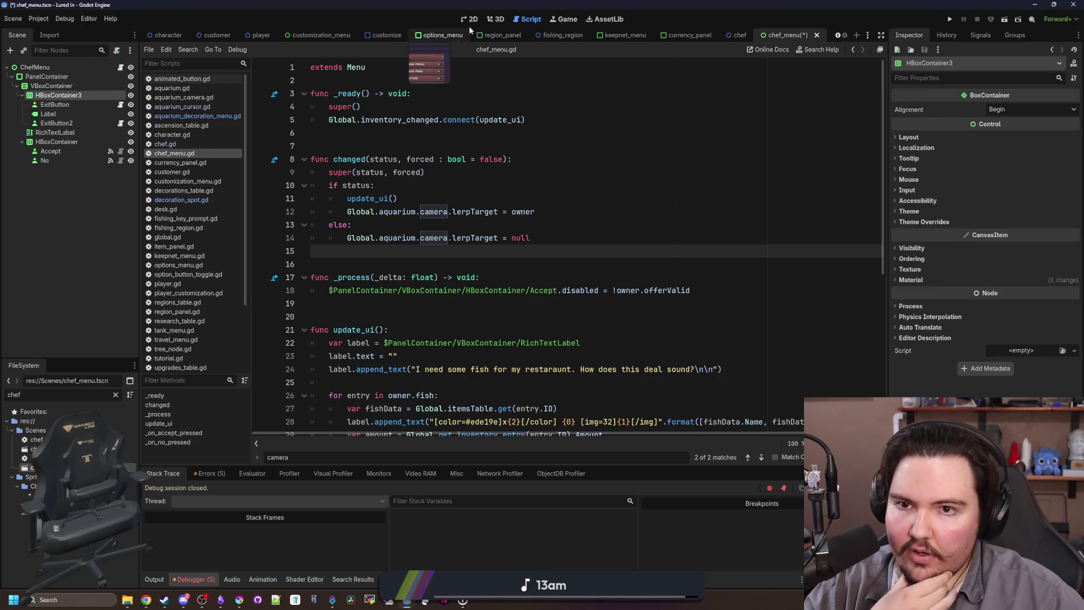
click(468, 18)
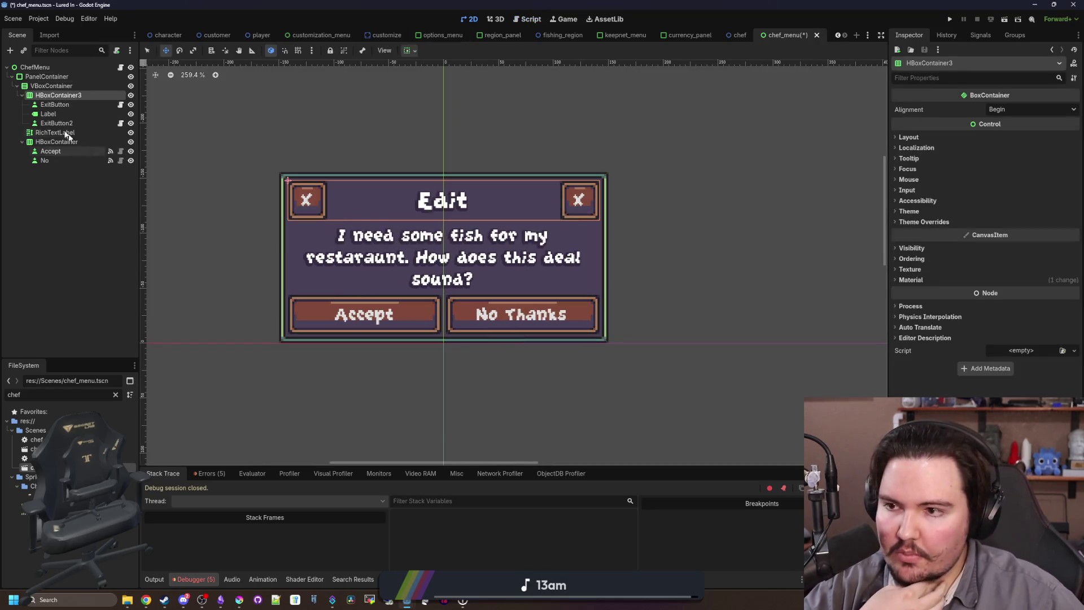
- Set the PanelContainer's Custom Minimum Size x to 400
click(53, 86)
click(52, 77)
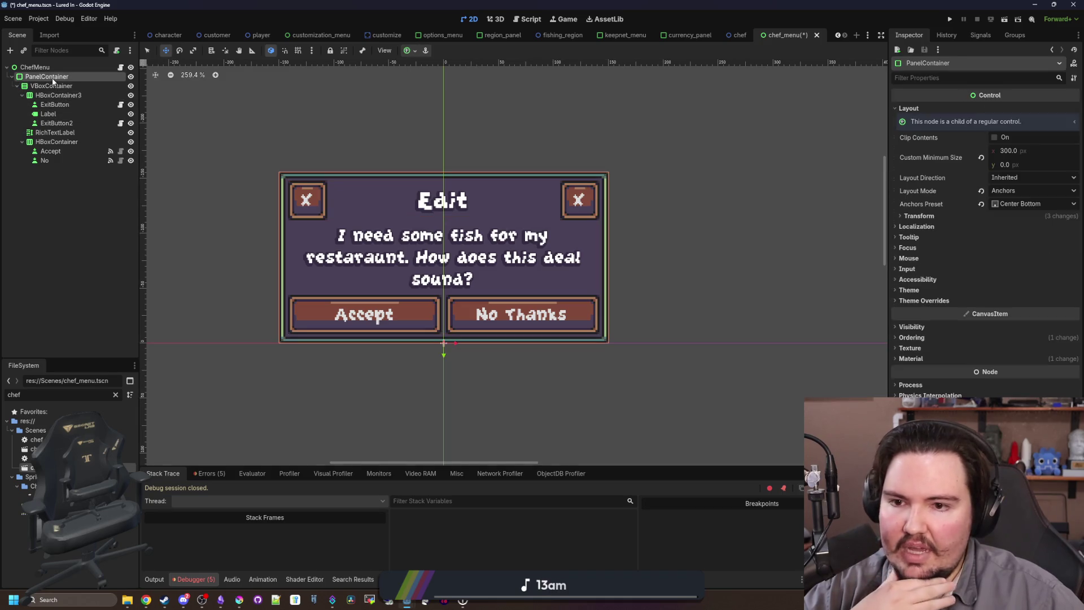
click(1013, 150)
text(400)
key(Return)
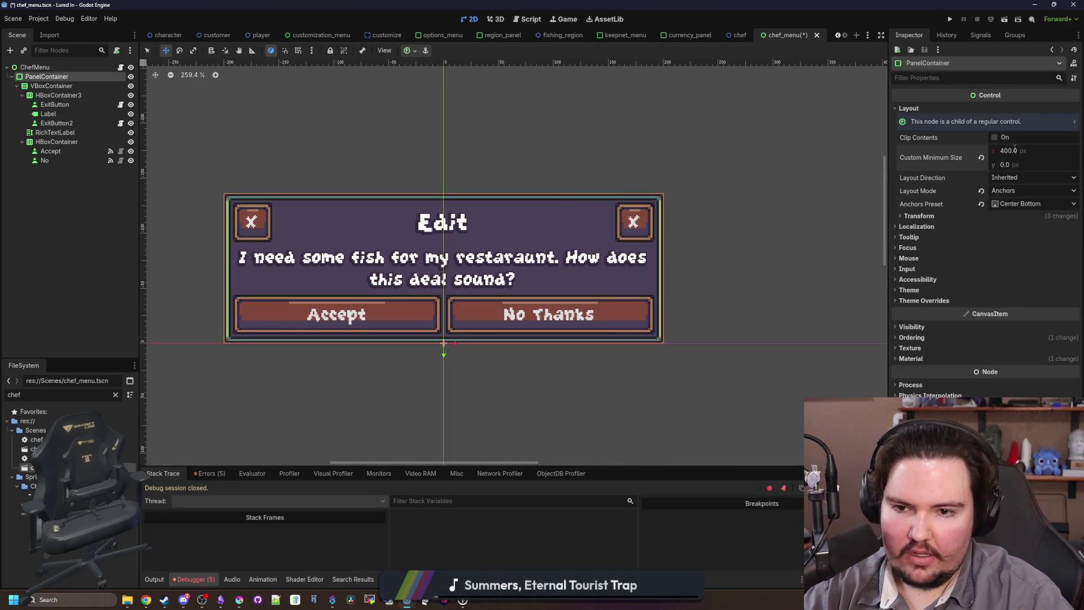
- Change the header label text from Edit to "Chef's Offer" and save the scene
click(48, 114)
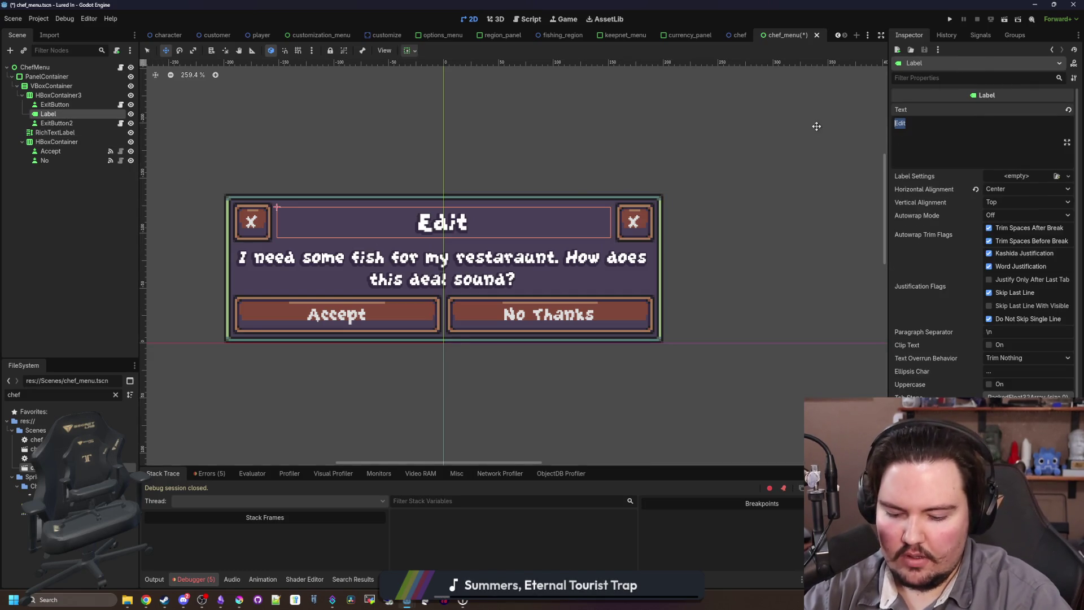
text(Offer)
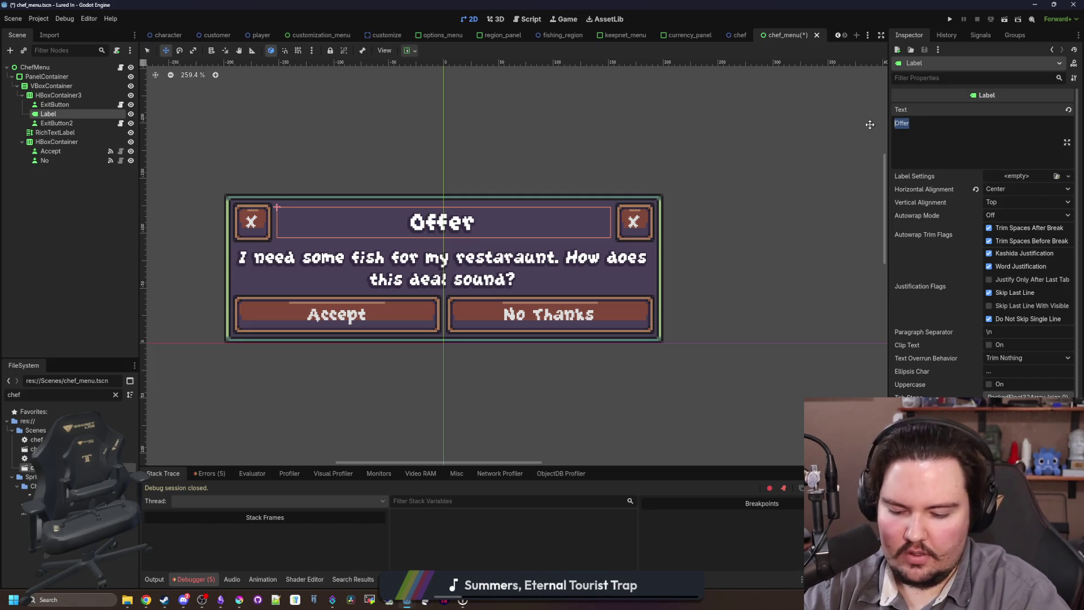
text(Chef's O)
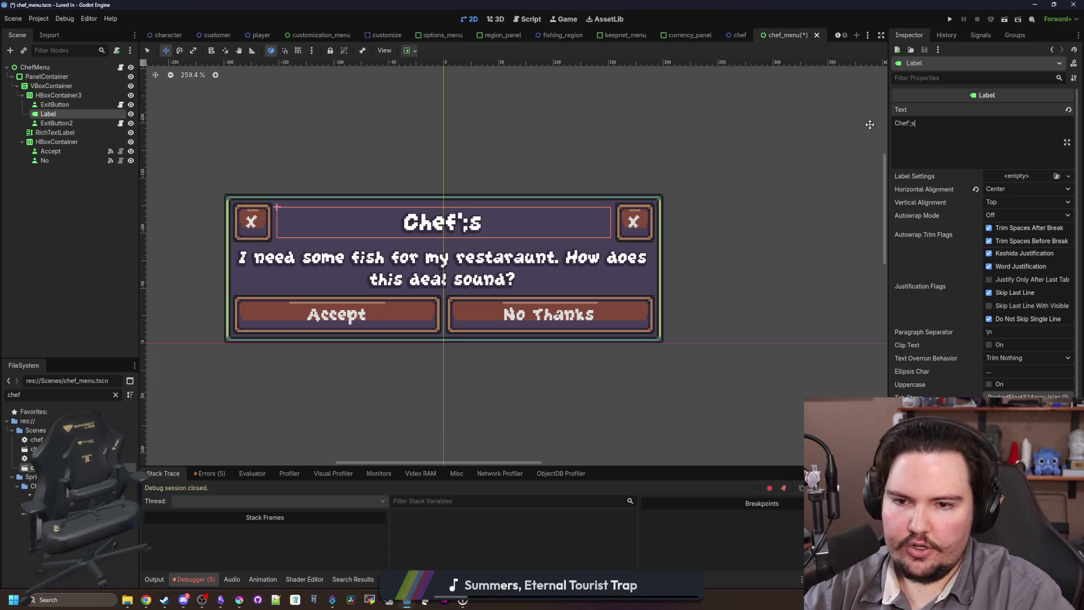
text(ffer)
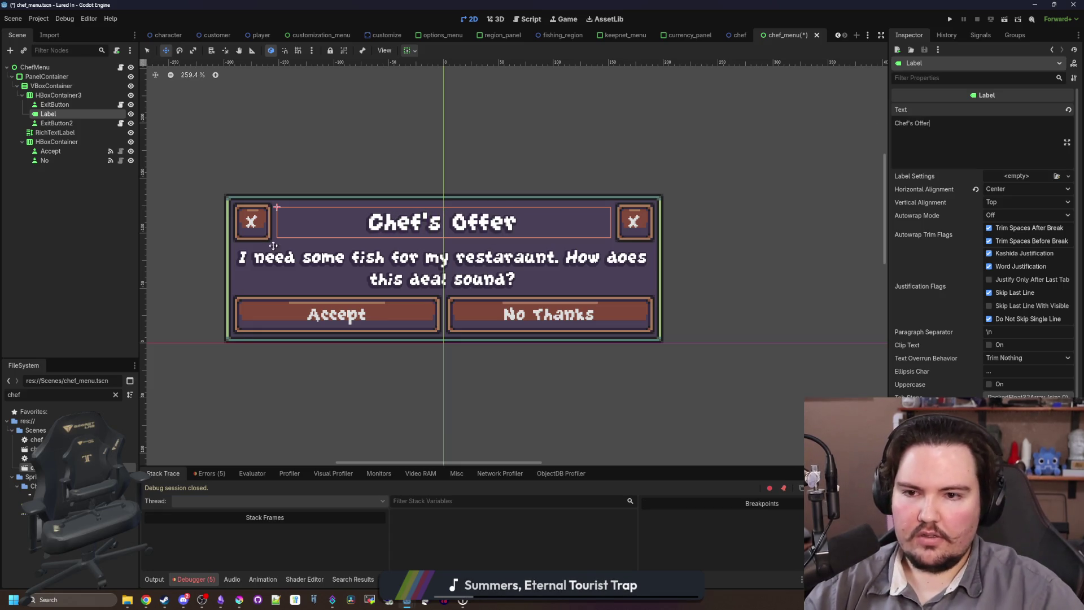
click(113, 237)
scroll(481, 218, down, 6)
key(ctrl+s)
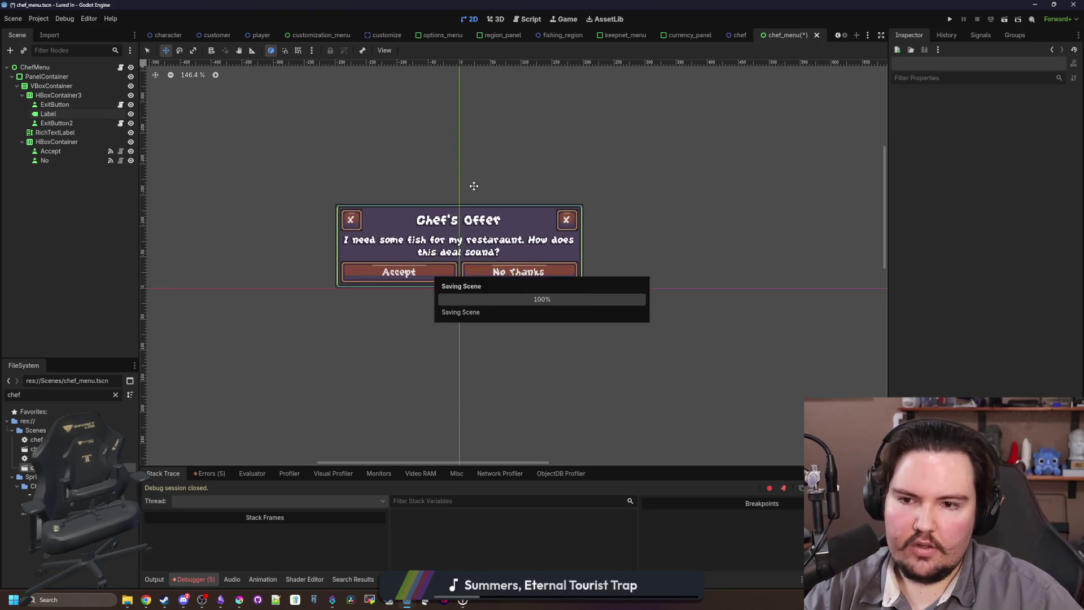
- Save the chef menu, then add a Node2D child under the Chef root in the chef scene
scroll(474, 186, up, 3)
key(ctrl+s)
key(ctrl+s)
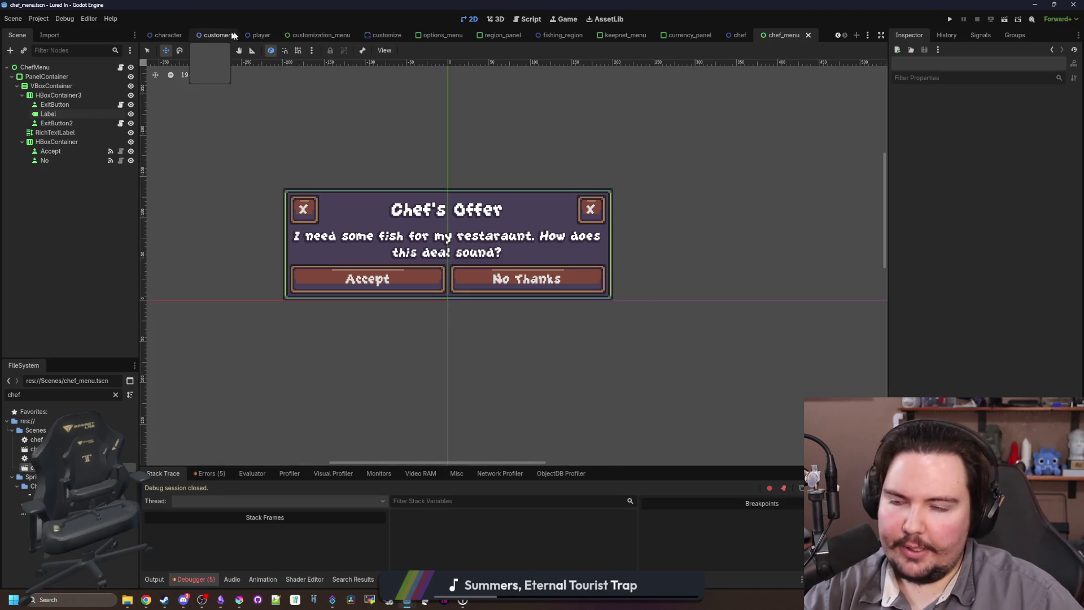
click(261, 35)
scroll(253, 254, up, 3)
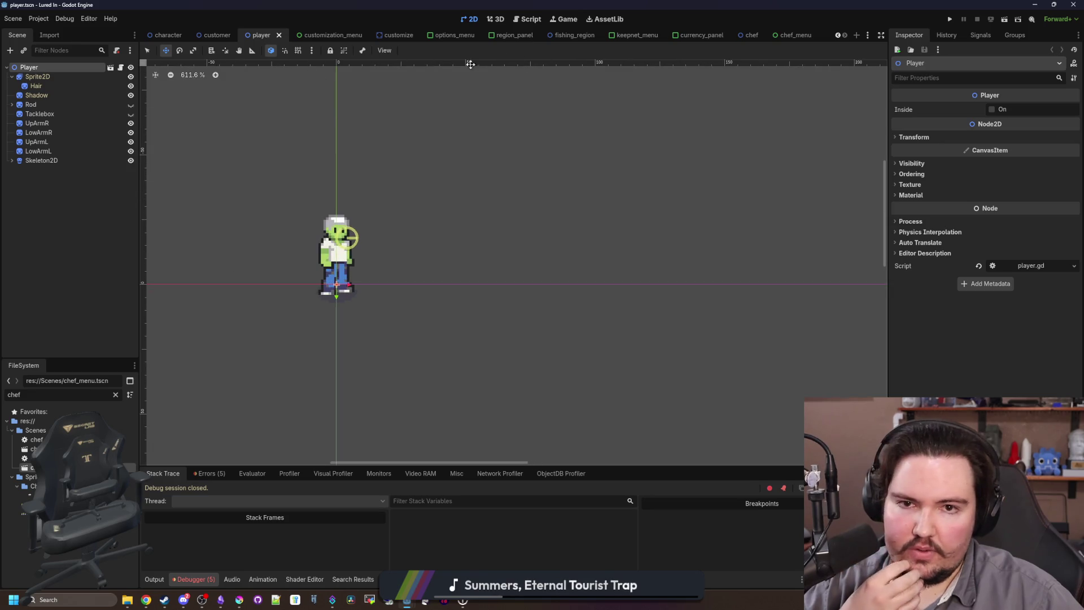
click(751, 35)
right_click(25, 67)
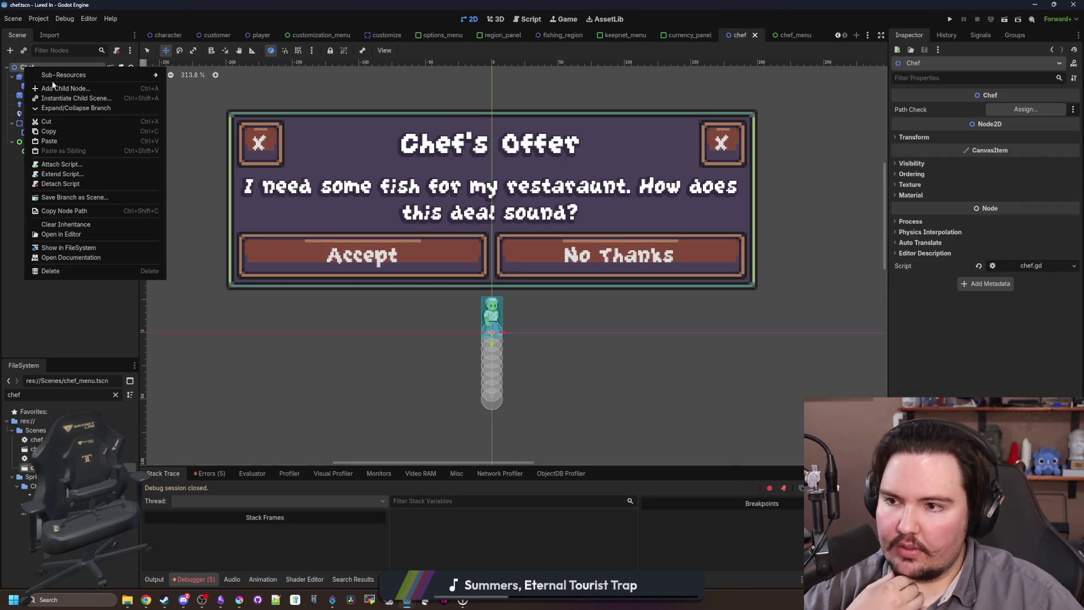
click(66, 88)
text(node23d)
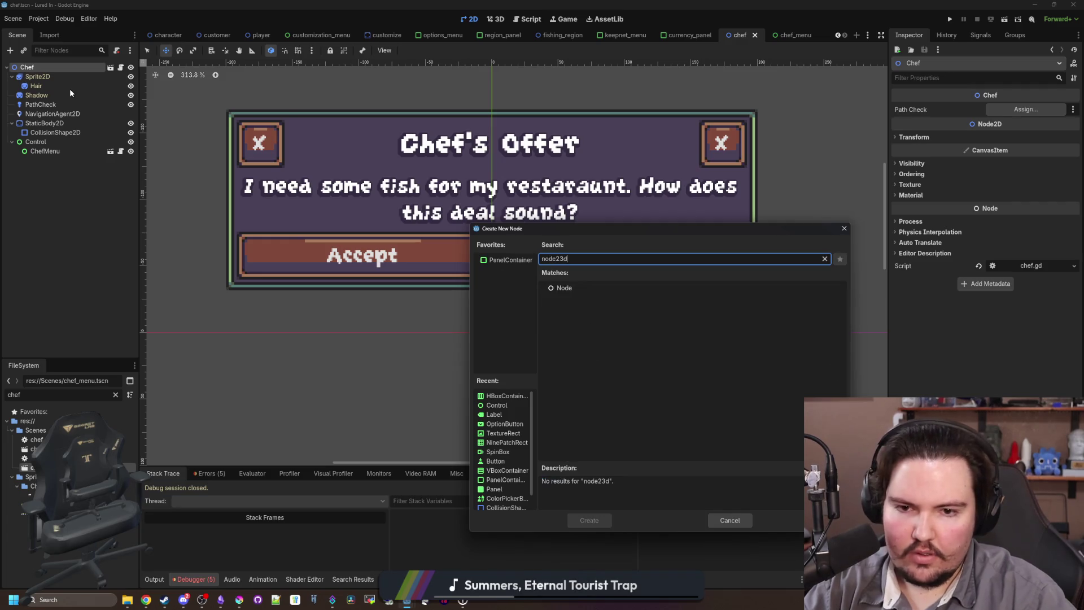
key(BackSpace)
key(BackSpace)
text(d)
key(Return)
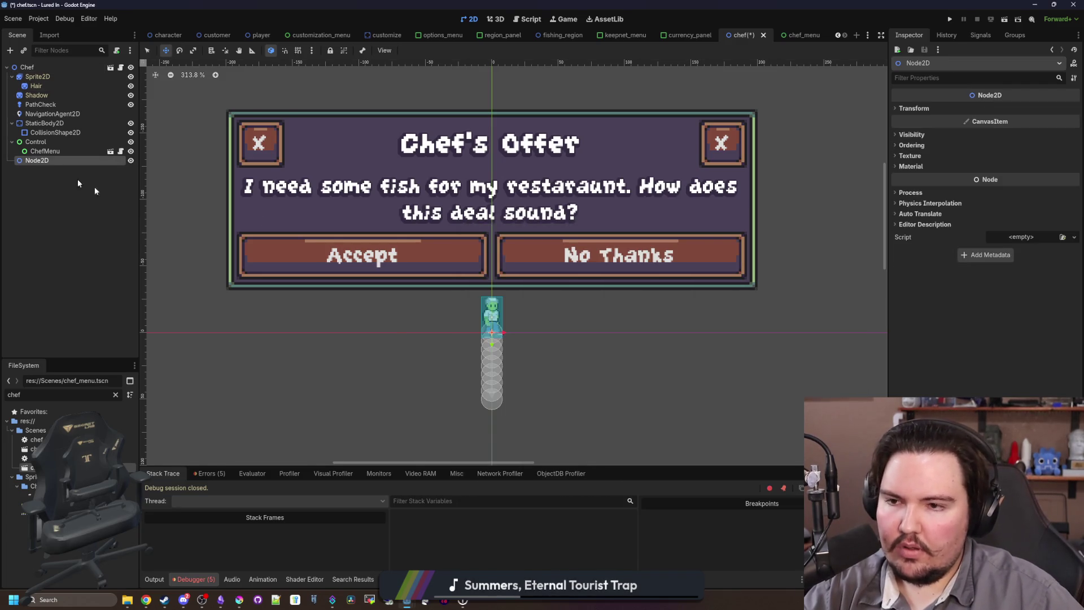
- Move the Node2D to (0, -64) above the chef, save, and open chef.gd
scroll(532, 357, up, 5)
drag(444, 346, 441, 255)
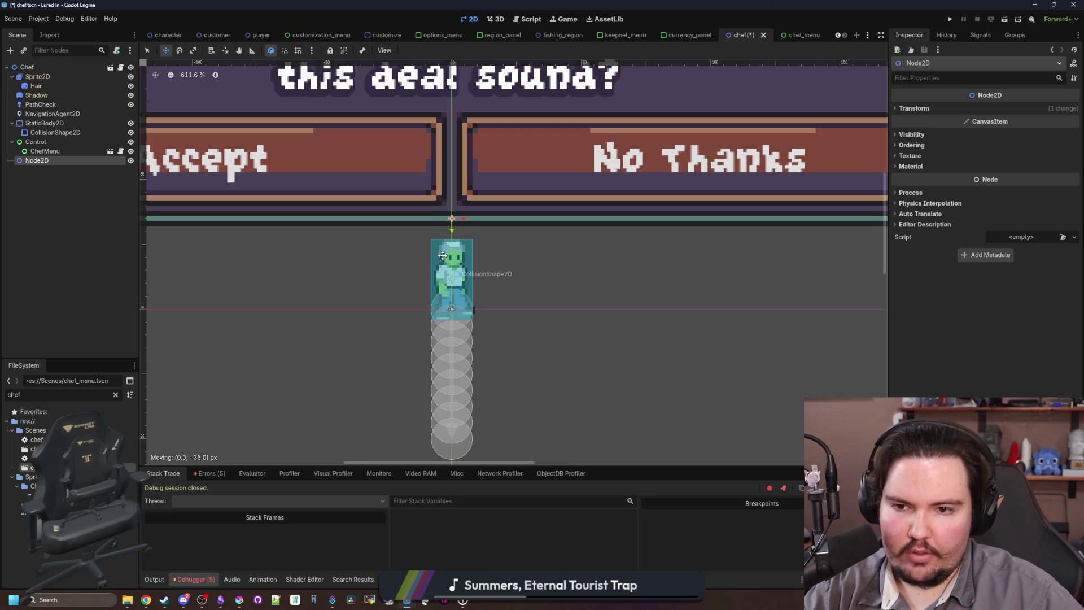
click(930, 108)
scroll(475, 349, down, 6)
key(ctrl+s)
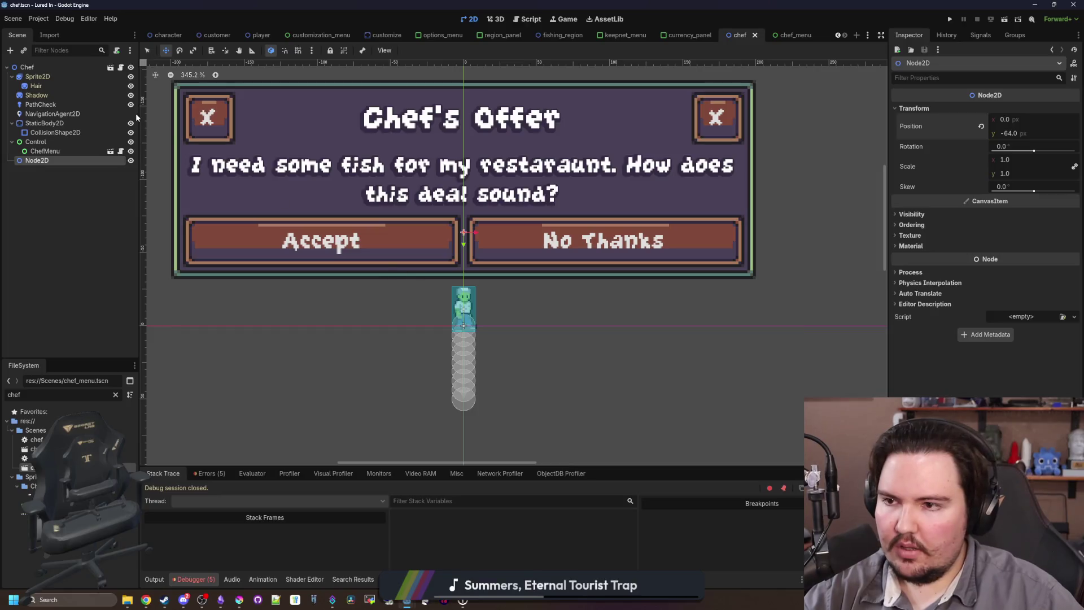
click(119, 68)
double_click(60, 161)
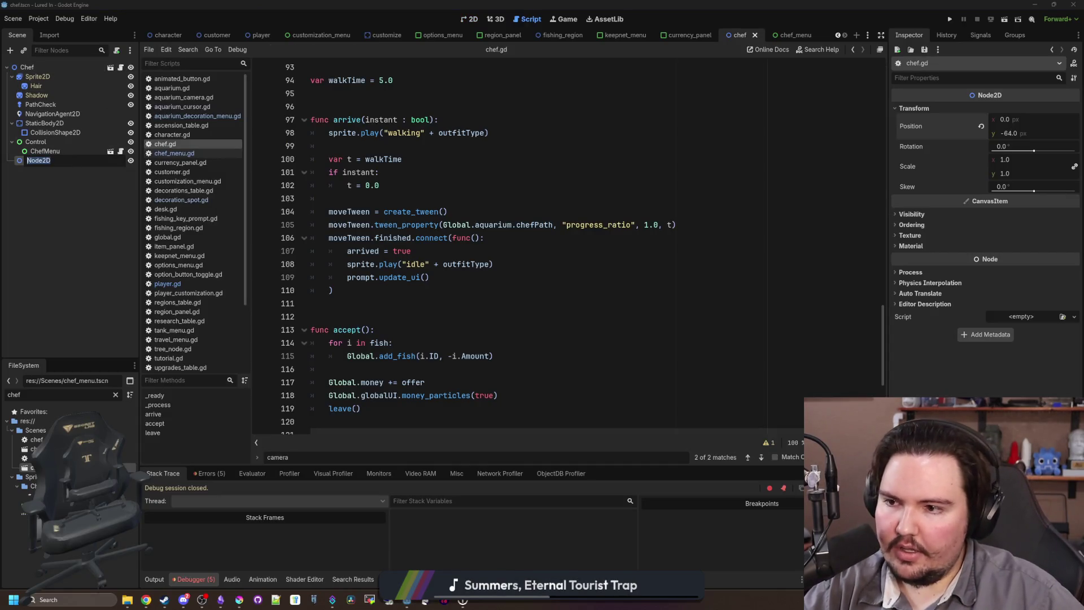
text(LerpTarget)
key(Return)
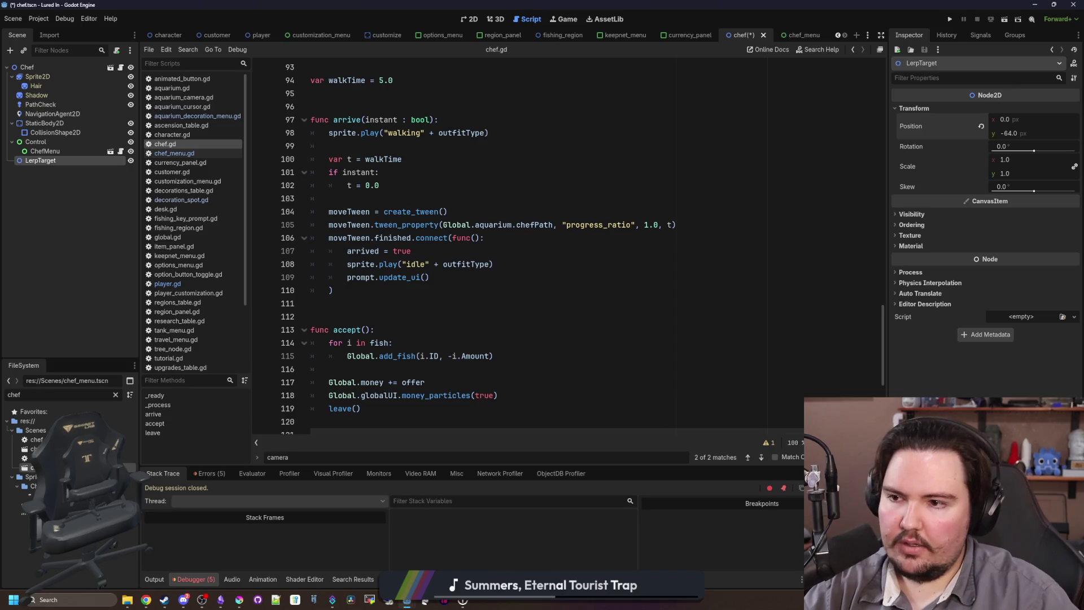
scroll(487, 244, up, 20)
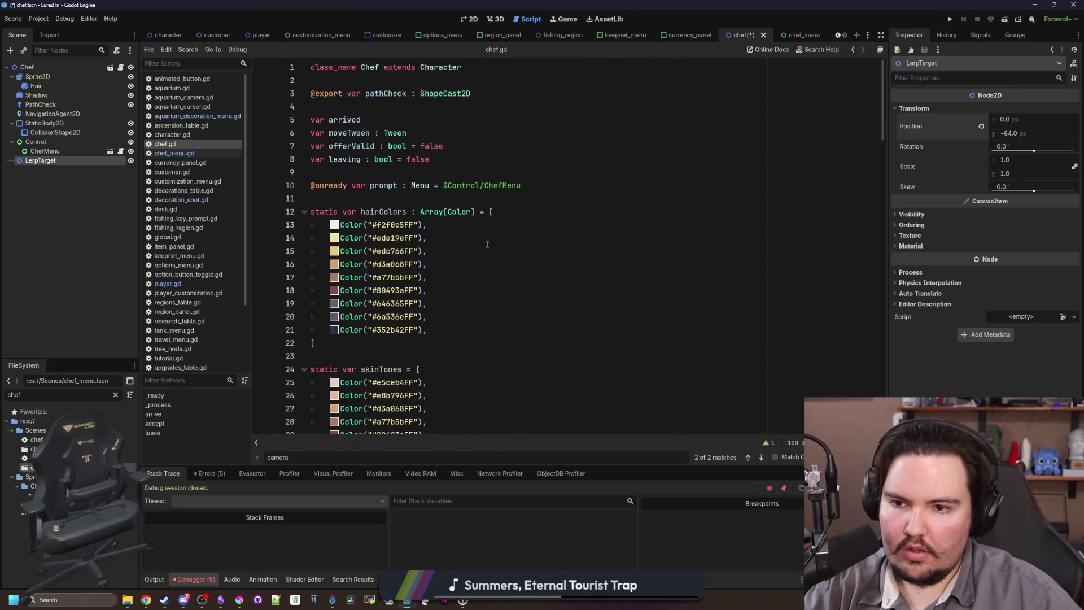
click(530, 191)
key(Return)
text(@o)
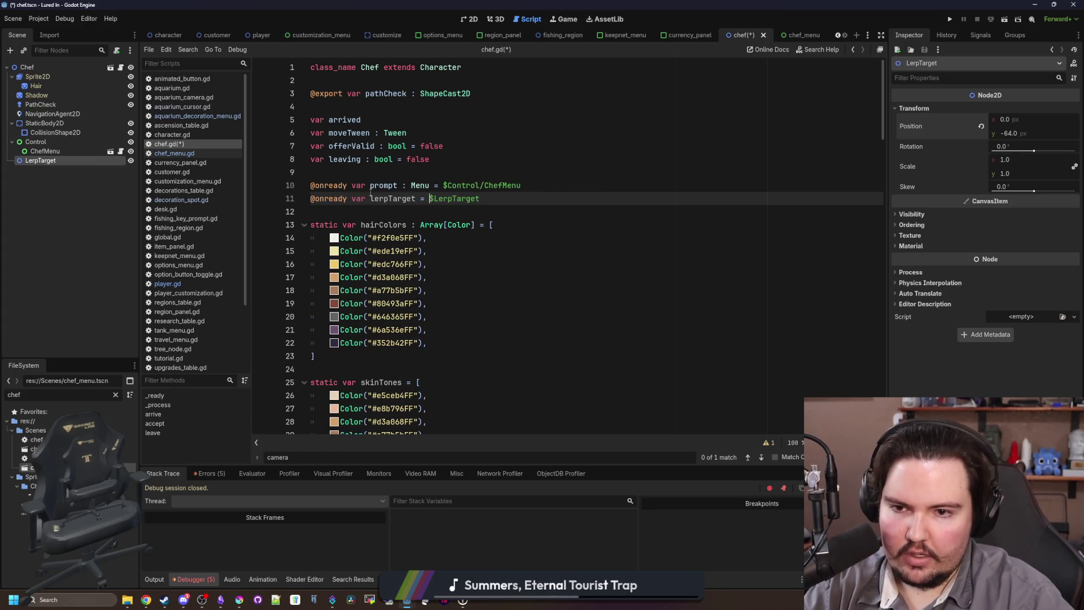
click(440, 172)
key(ctrl+s)
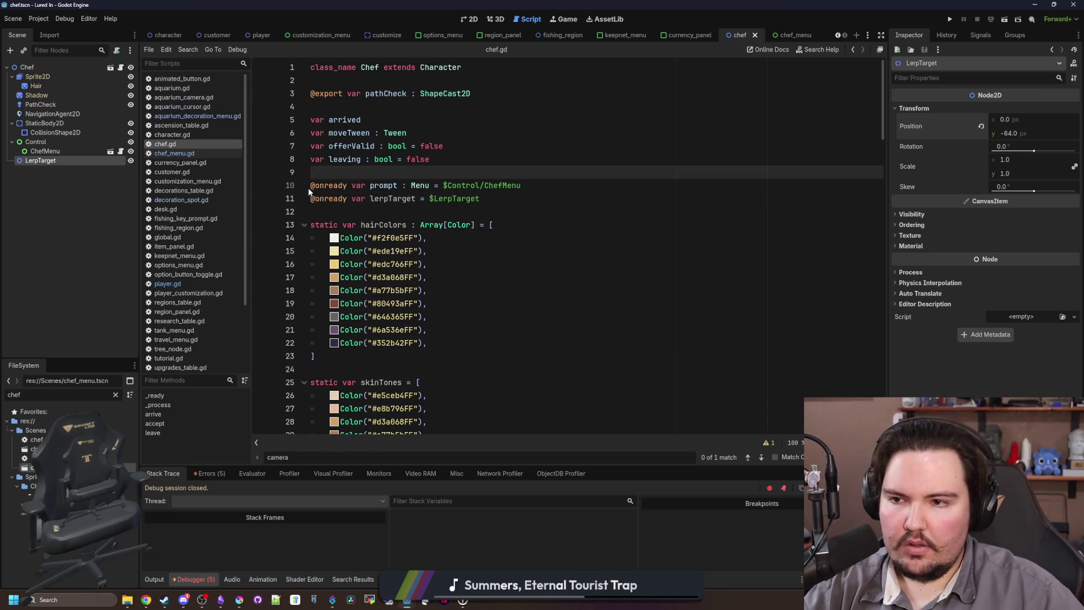
- In chef_menu.gd, change line 12's camera target to owner.lerpTarget and save
click(174, 153)
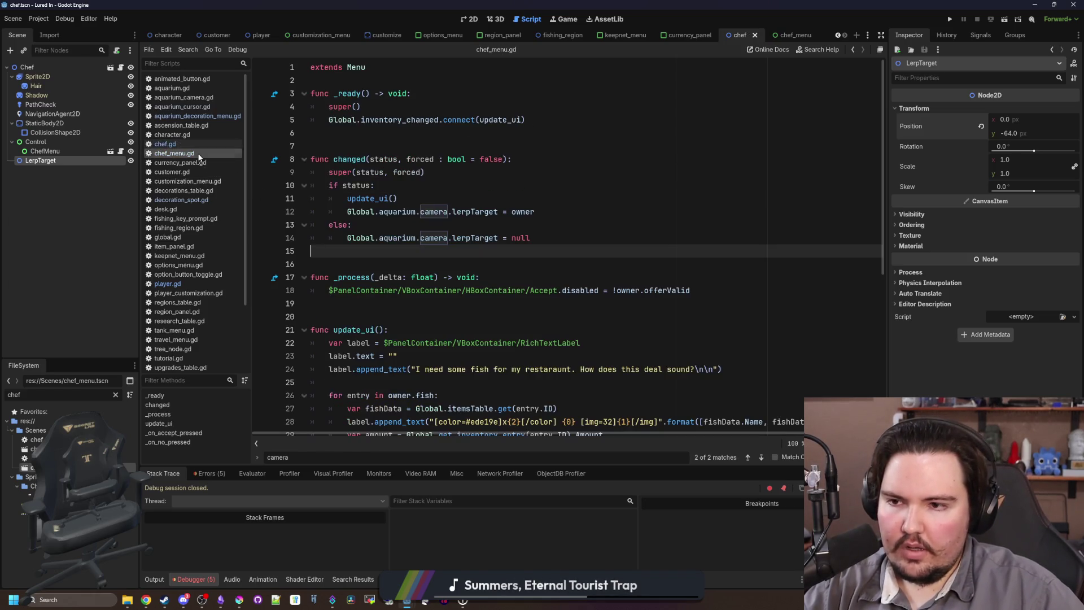
double_click(534, 212)
text(lerpT)
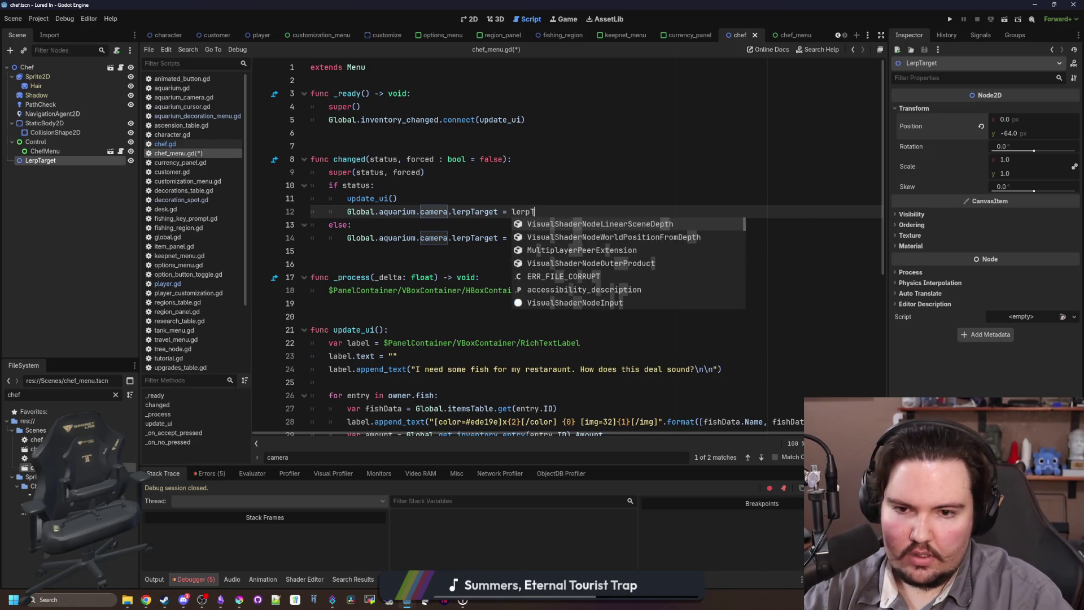
key(BackSpace)
key(BackSpace)
key(BackSpace)
text(c)
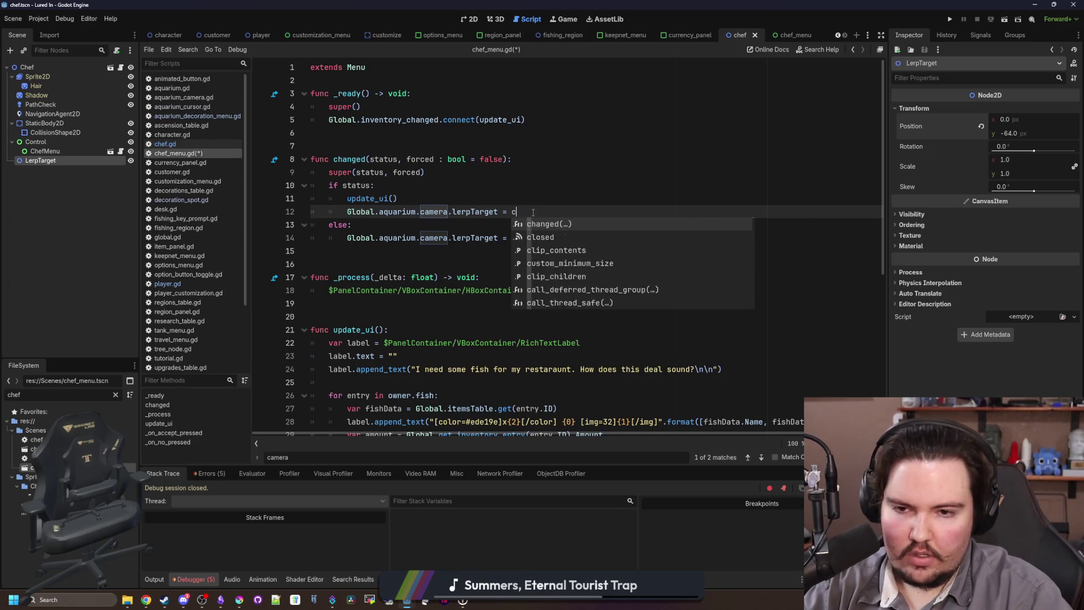
key(BackSpace)
text(owner.lerpTarg)
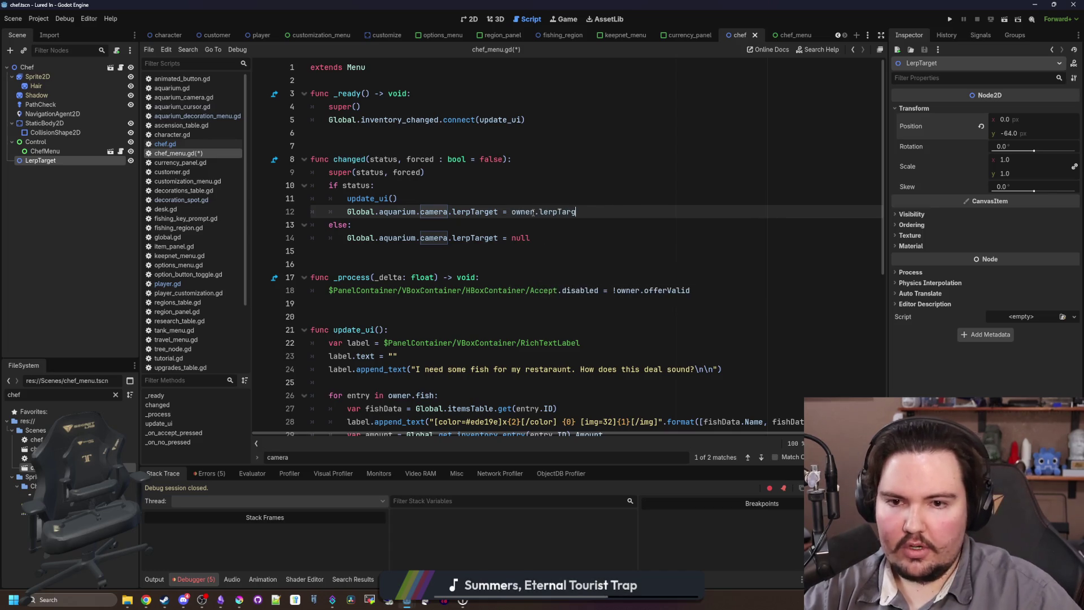
text(et)
key(ctrl+s)
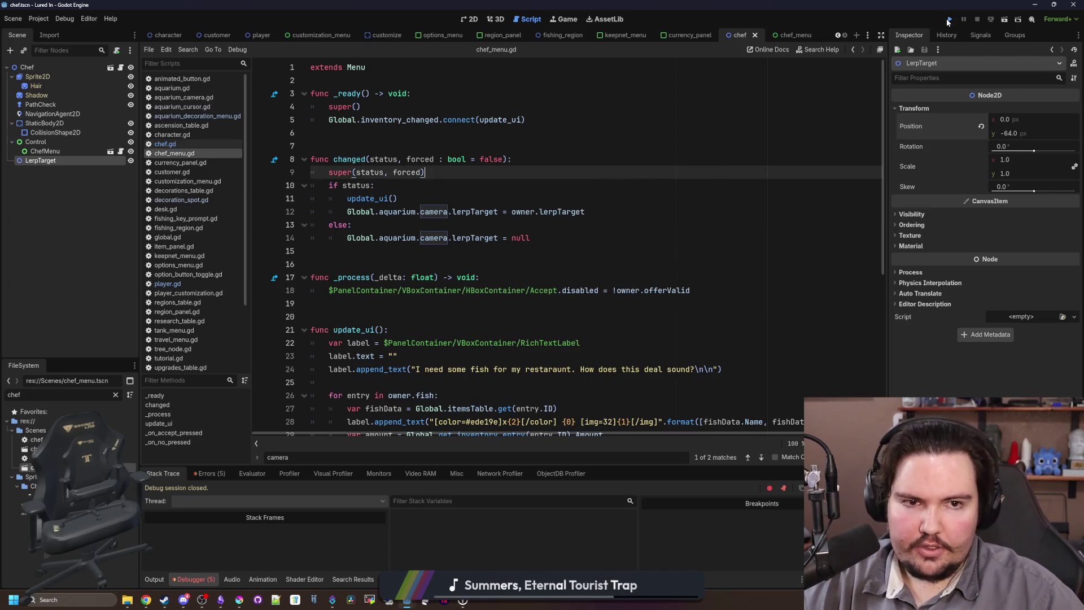
- Run the game, dismiss Welcome Back, close the Chef's Offer, walk to the aquarium, then return to the editor
click(949, 20)
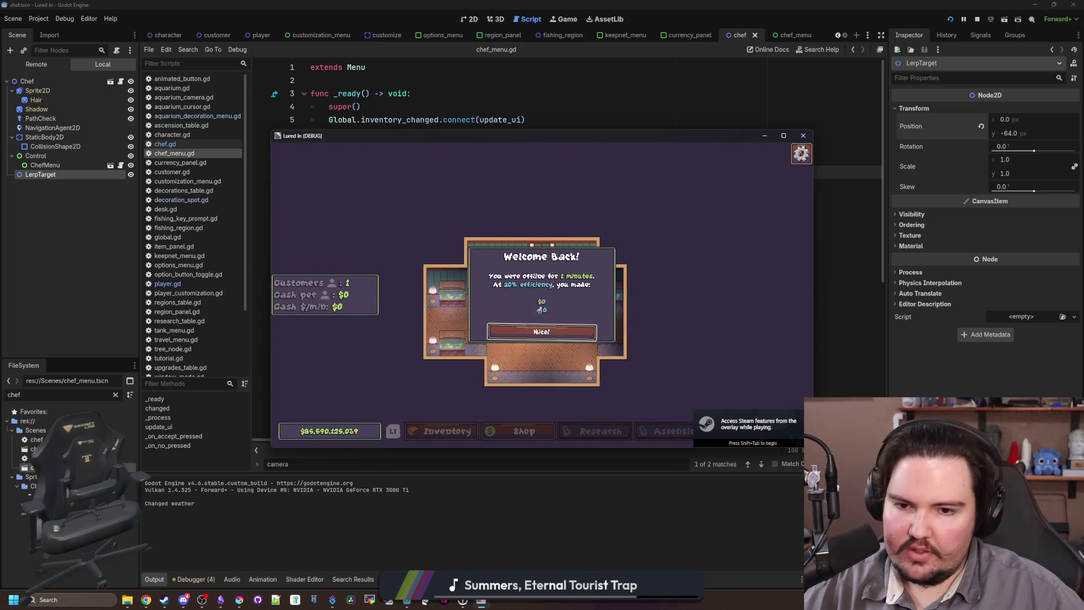
click(542, 331)
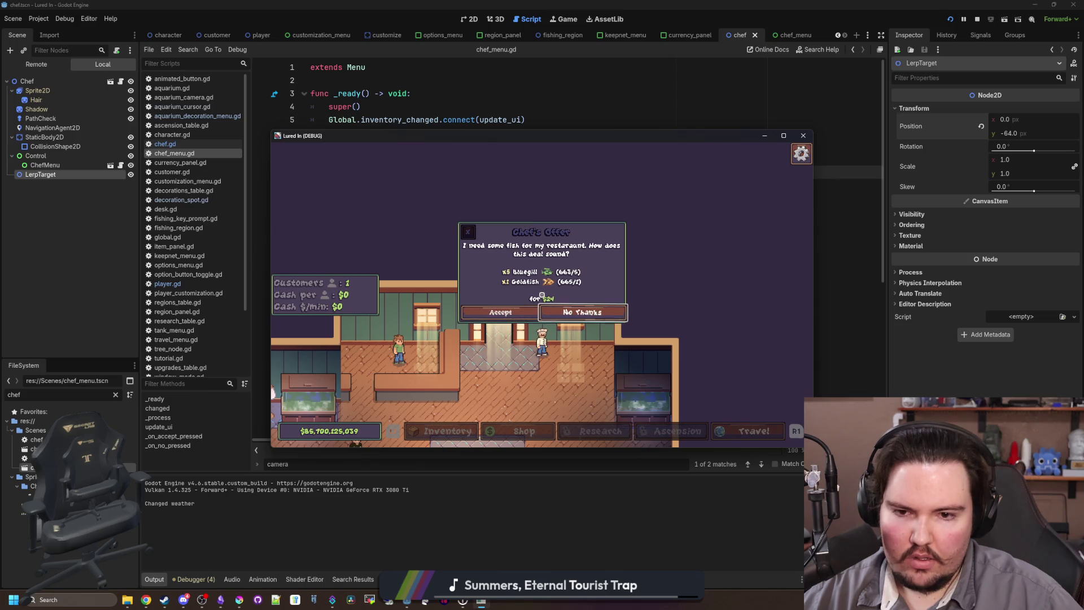
key(Return)
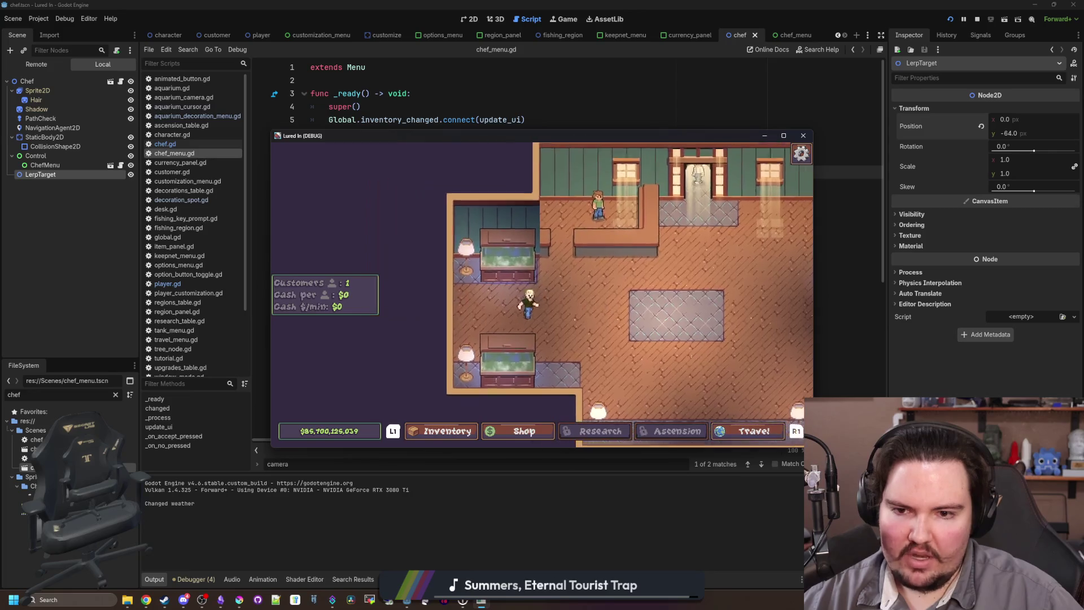
key(e)
key(Escape)
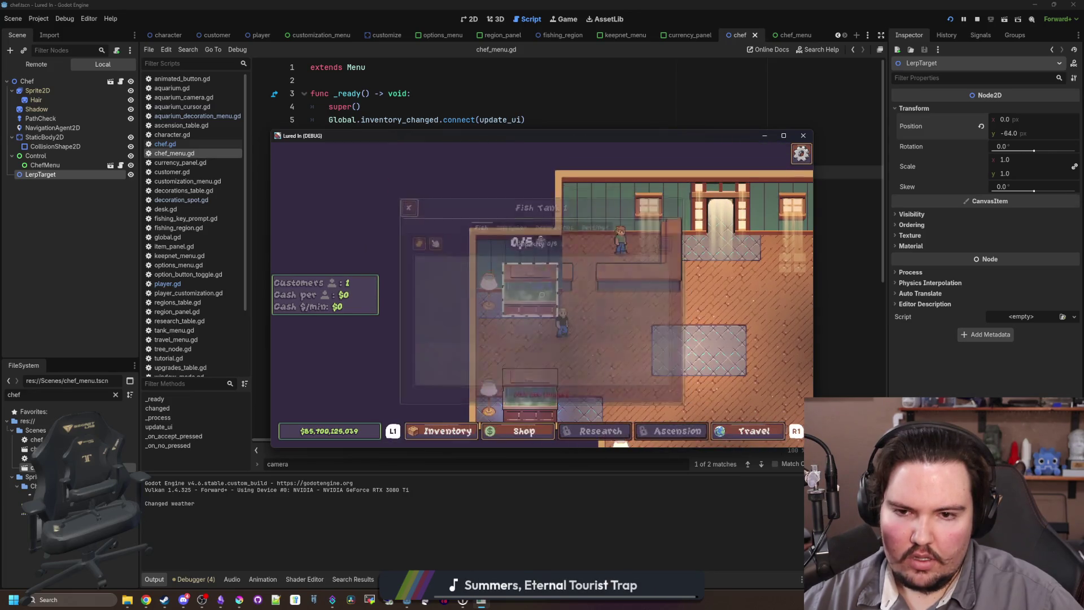
key(super)
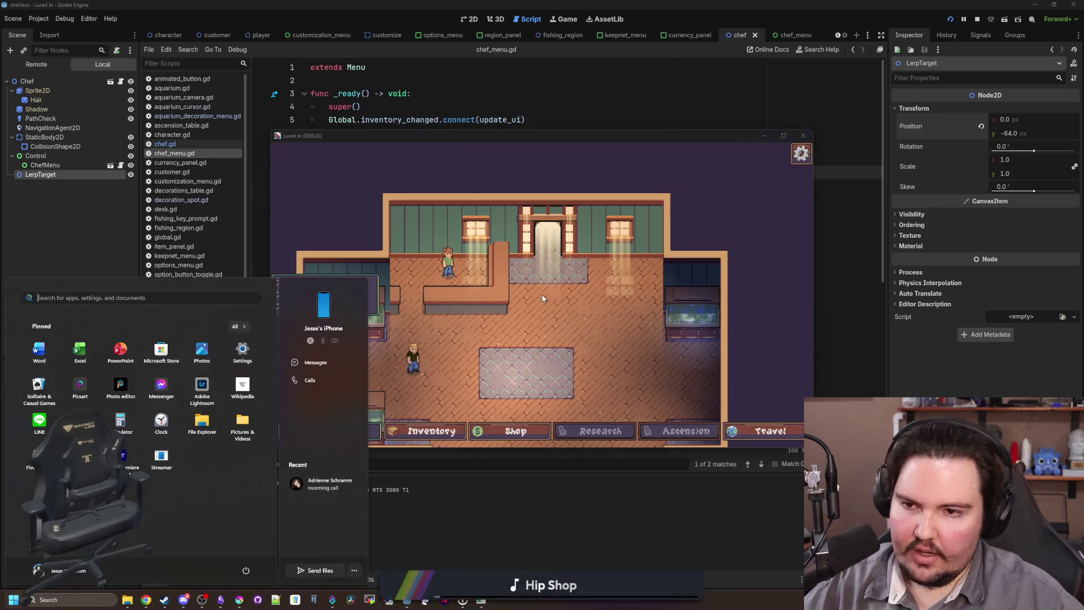
key(F8)
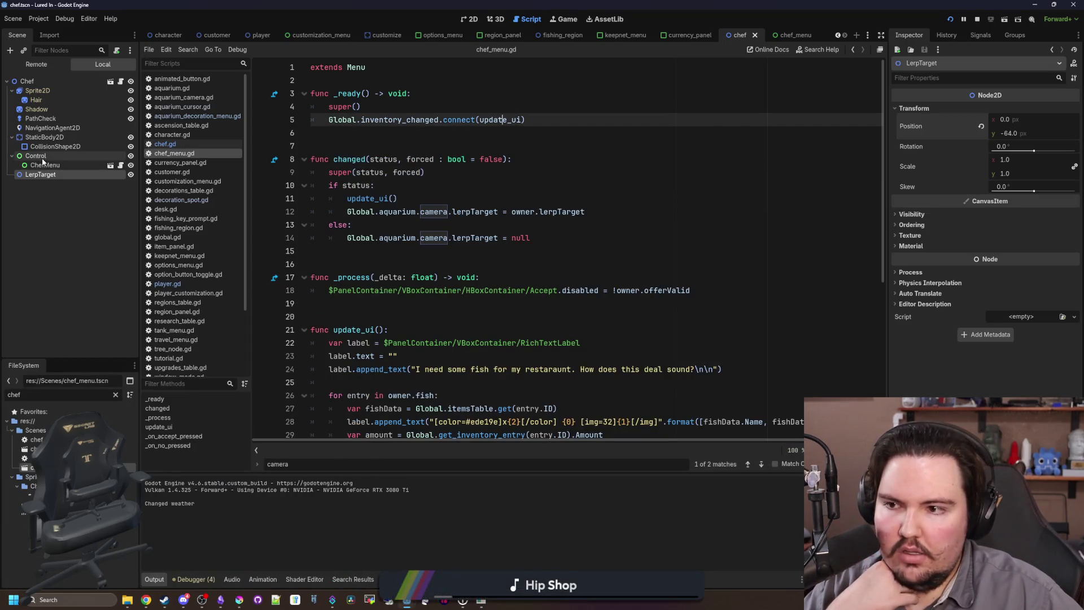
- Save the chef scene and open the chef menu scene for editing
click(42, 158)
scroll(903, 375, down, 1)
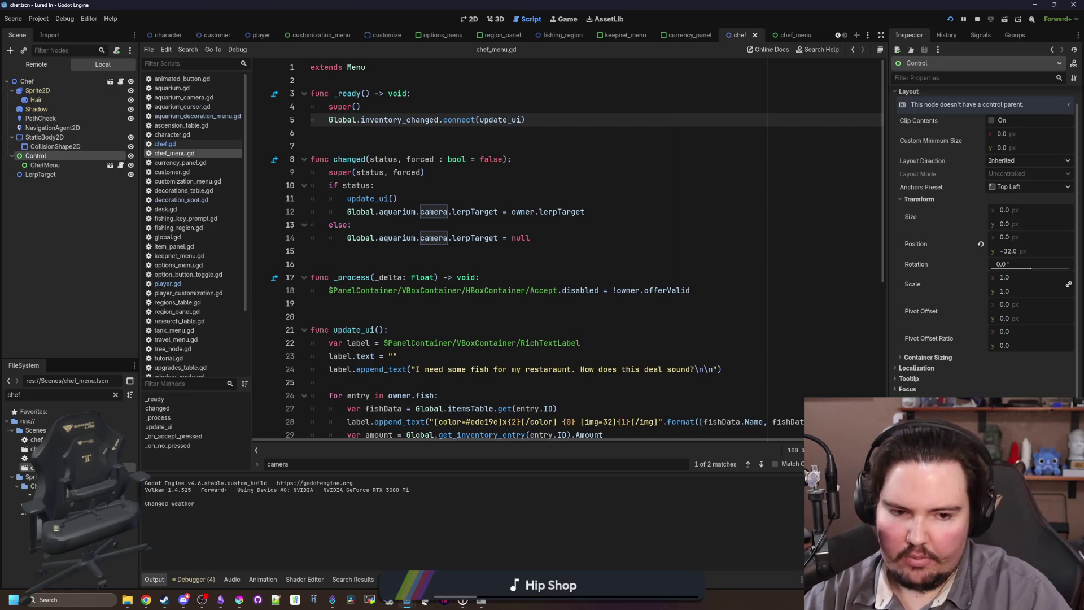
click(519, 267)
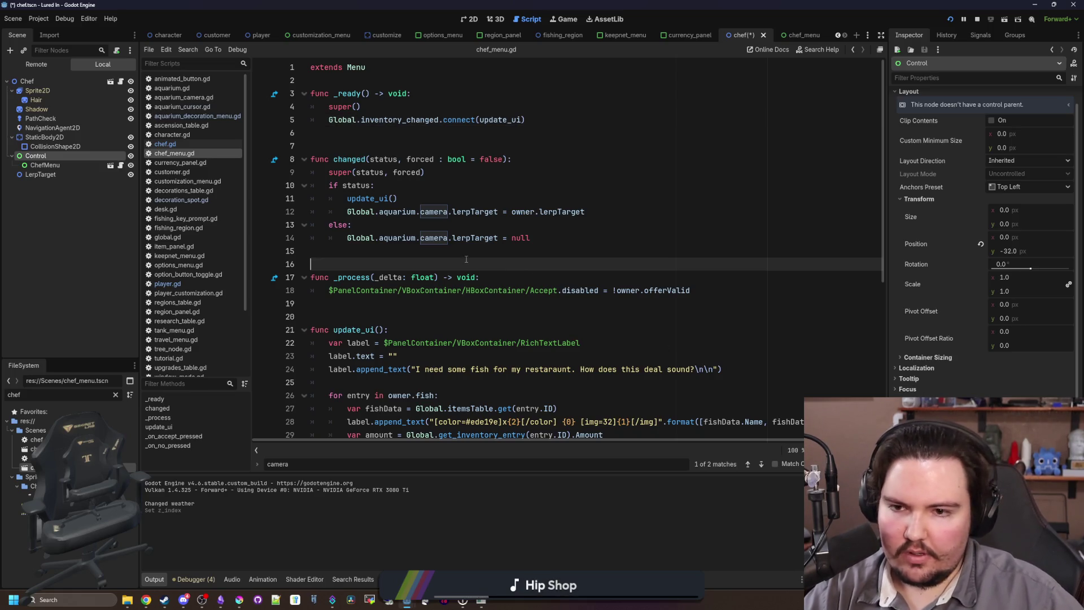
key(ctrl+s)
click(61, 165)
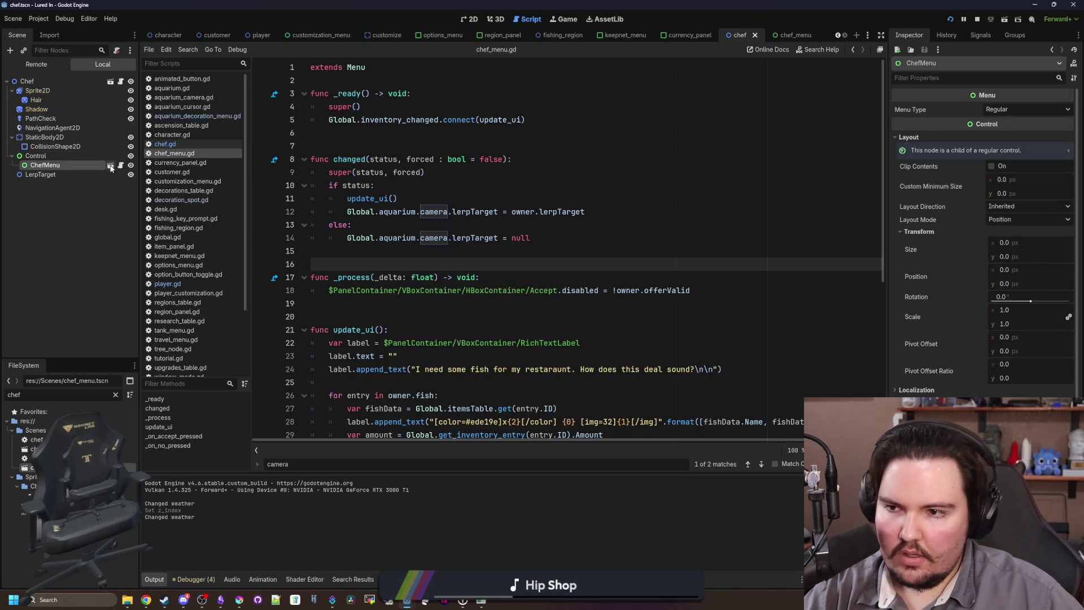
click(110, 165)
- Select the nine nodes from VBoxContainer to No and tick Use Parent Material
click(43, 174)
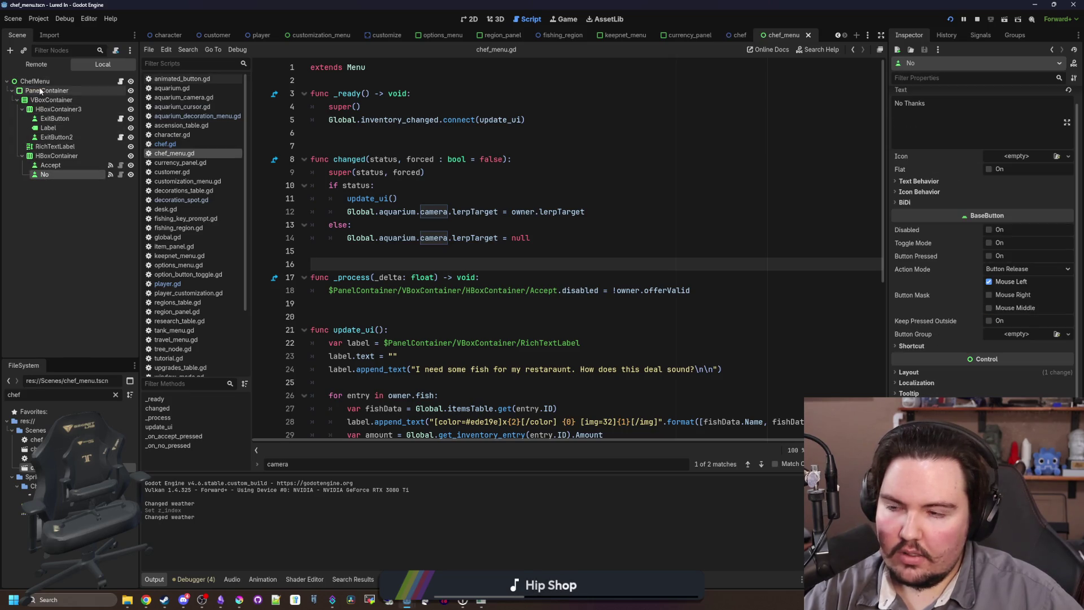
shift+click(42, 83)
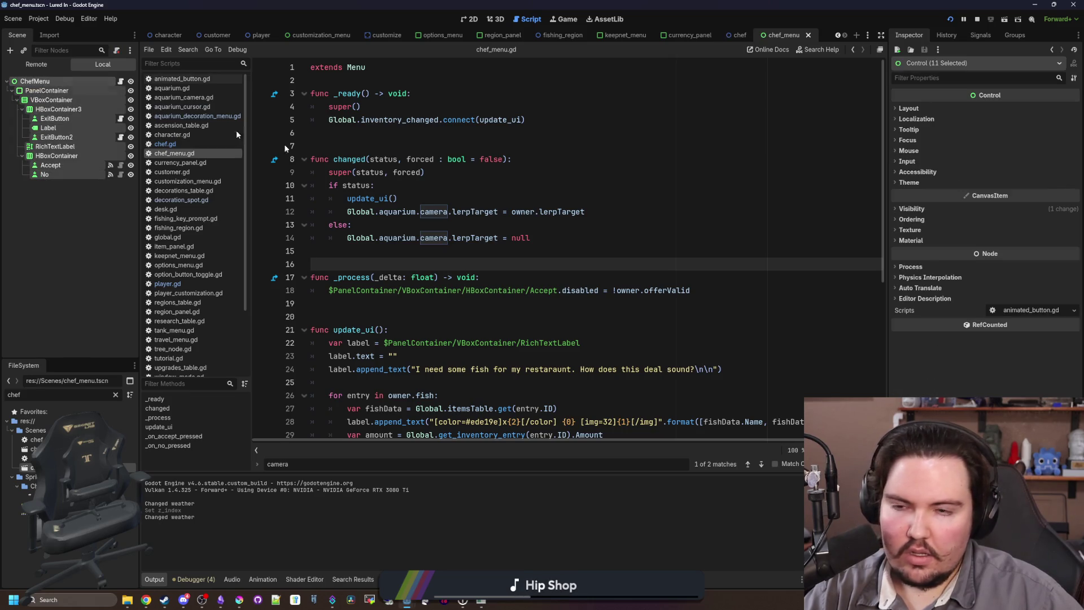
click(936, 241)
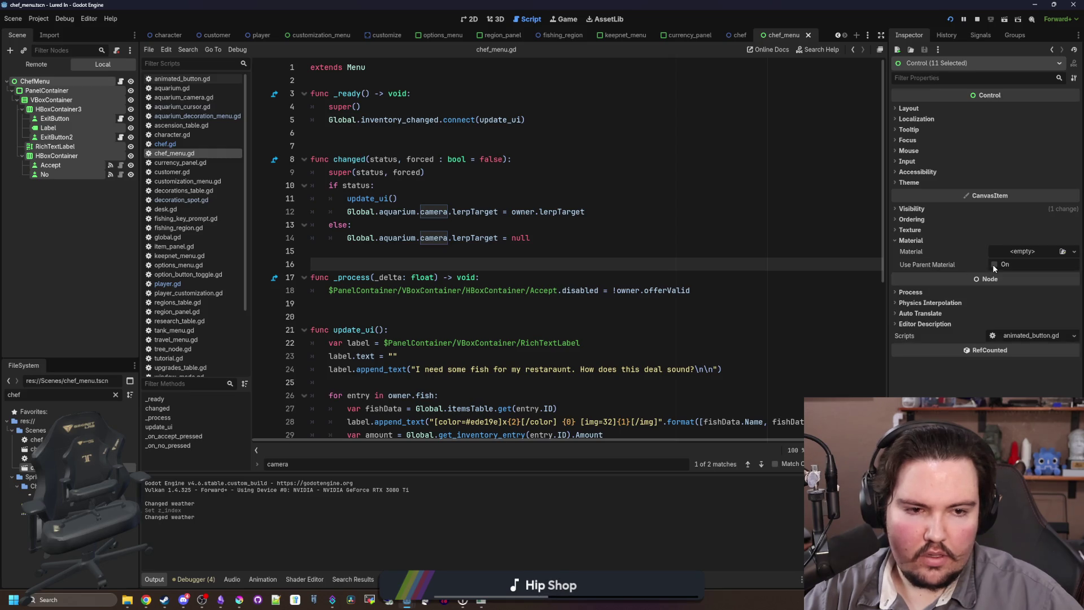
click(46, 90)
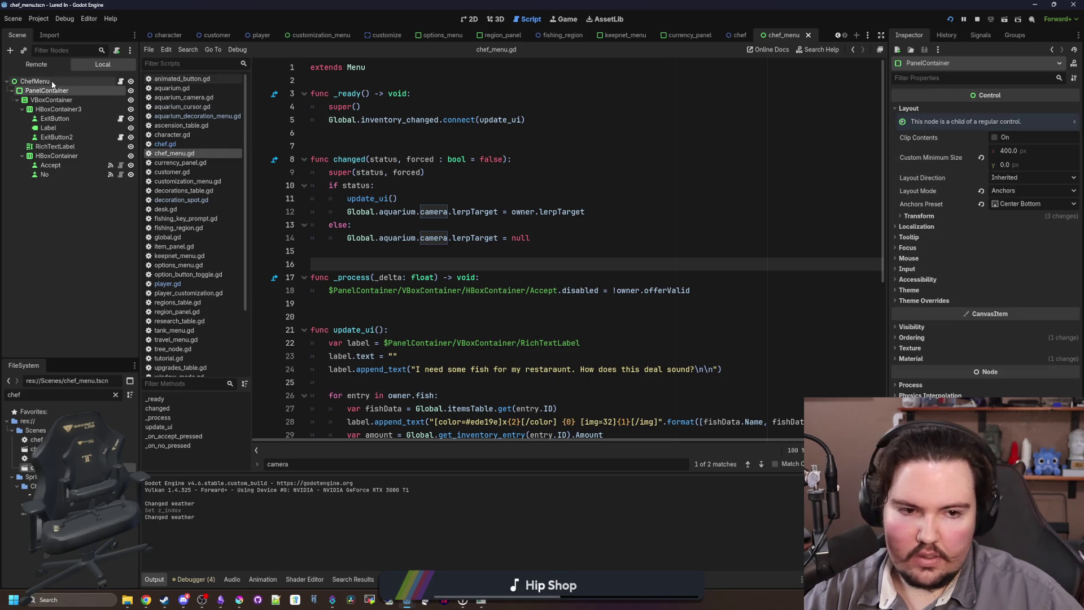
click(50, 100)
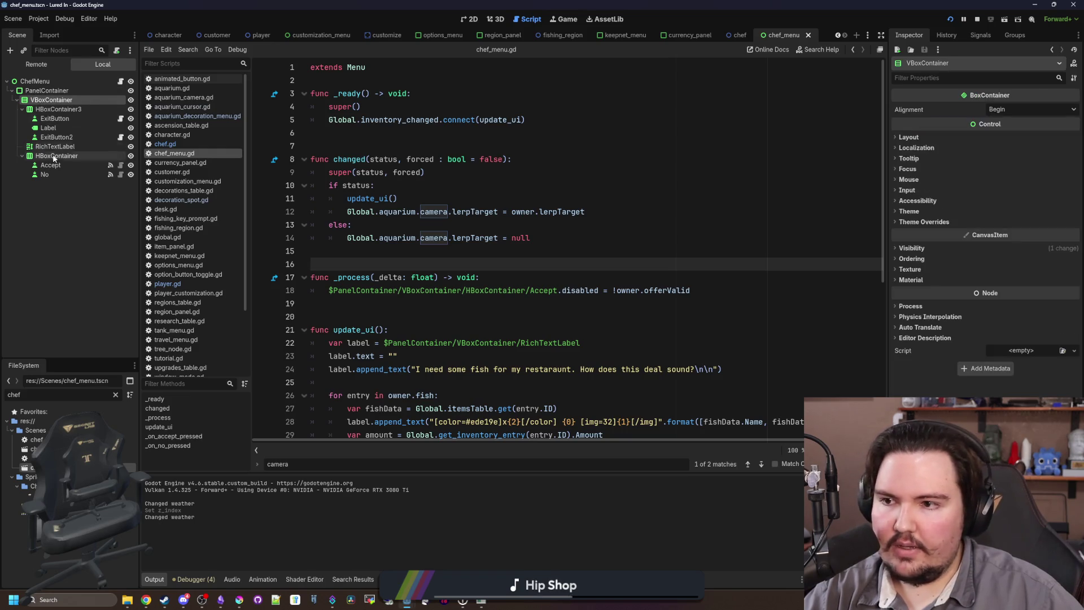
shift+click(60, 178)
click(948, 243)
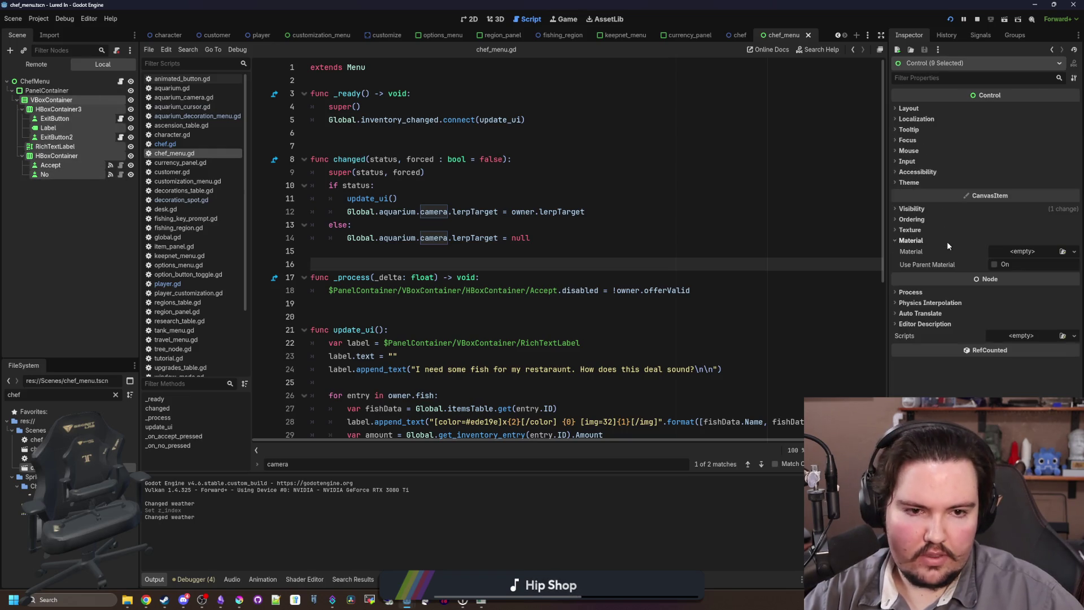
click(995, 264)
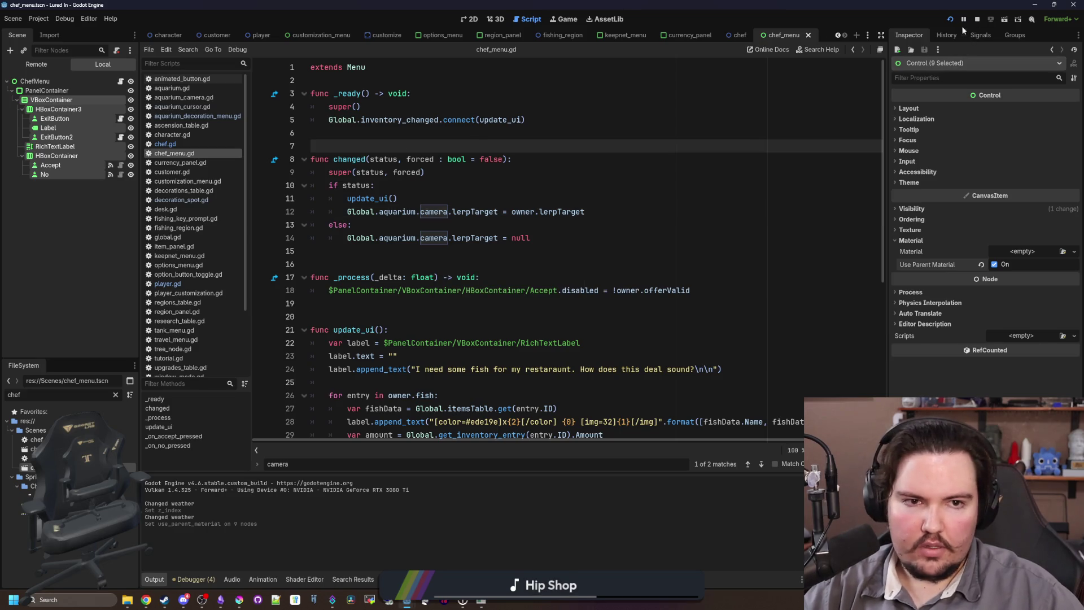
click(483, 600)
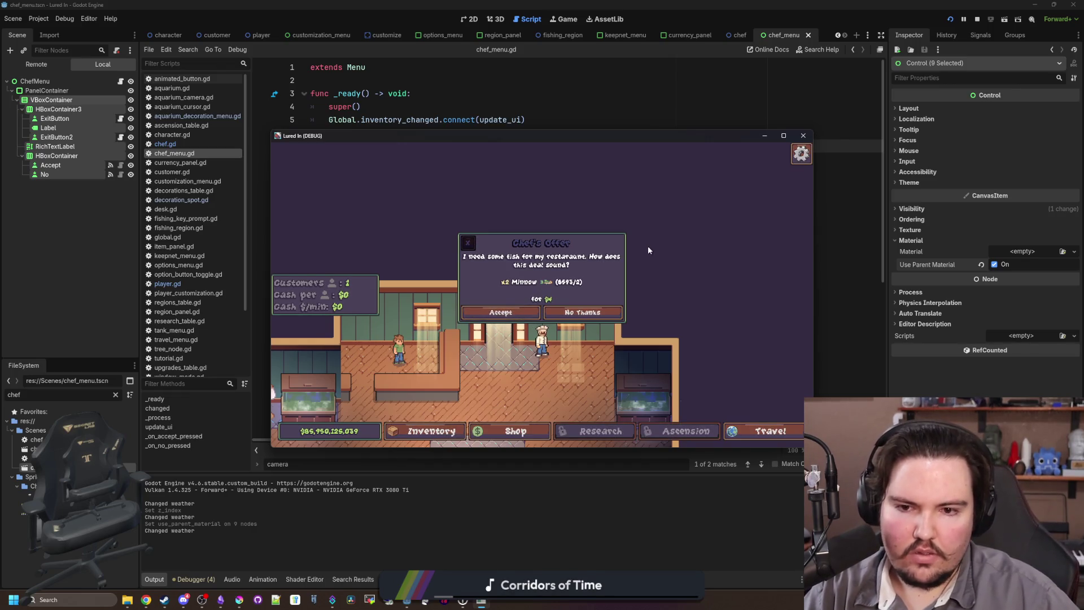
- Stop the running Lured In game after viewing the restyled Chef's Offer popup
click(977, 19)
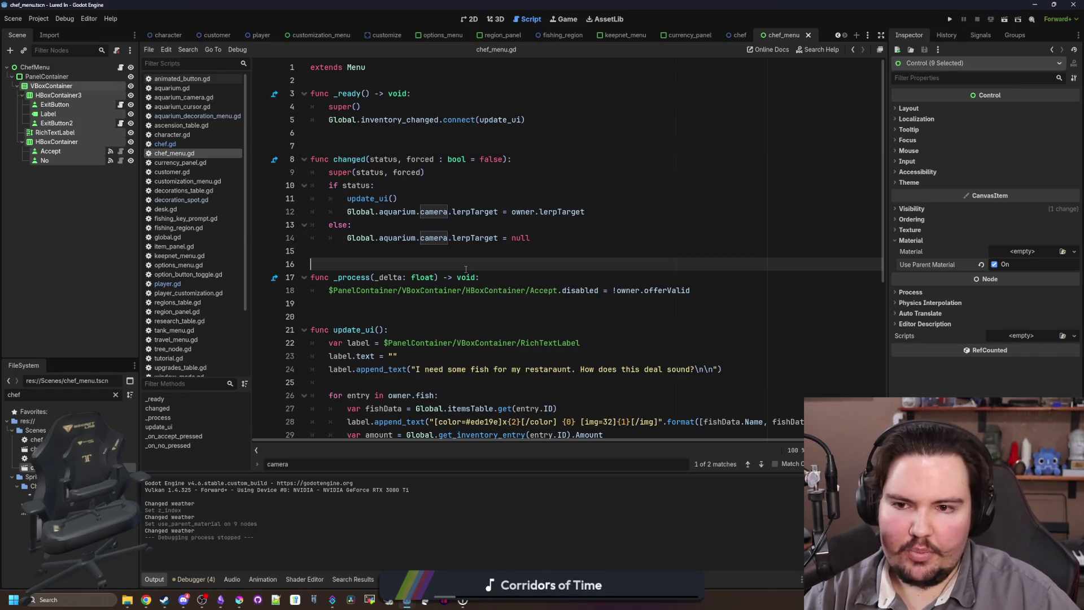
- Save the chef menu scene and rename HBoxContainer3 to Top
click(473, 19)
key(ctrl+s)
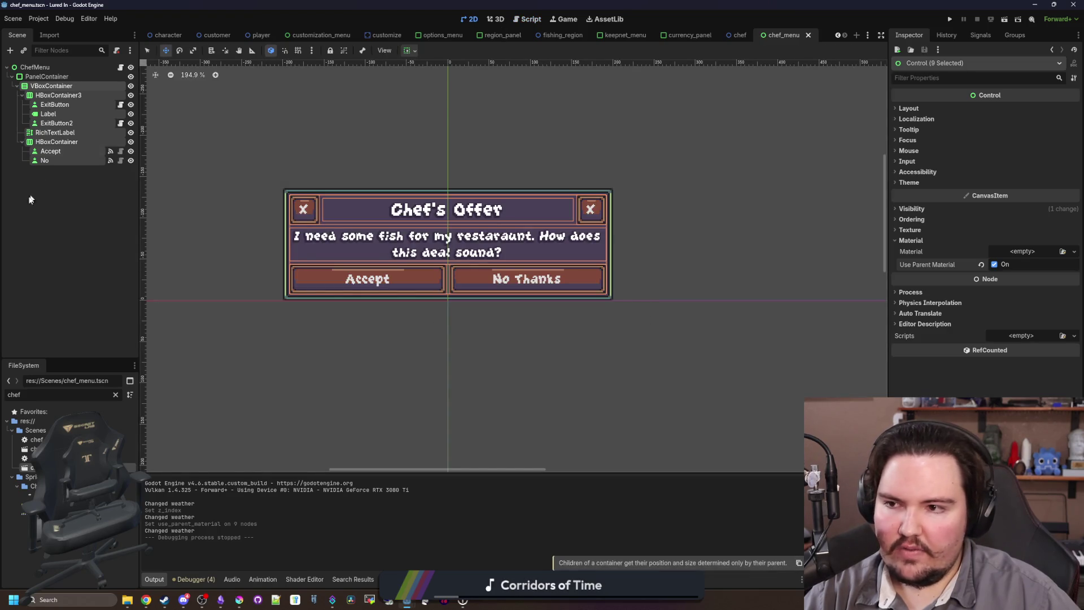
click(37, 202)
key(ctrl+s)
click(47, 77)
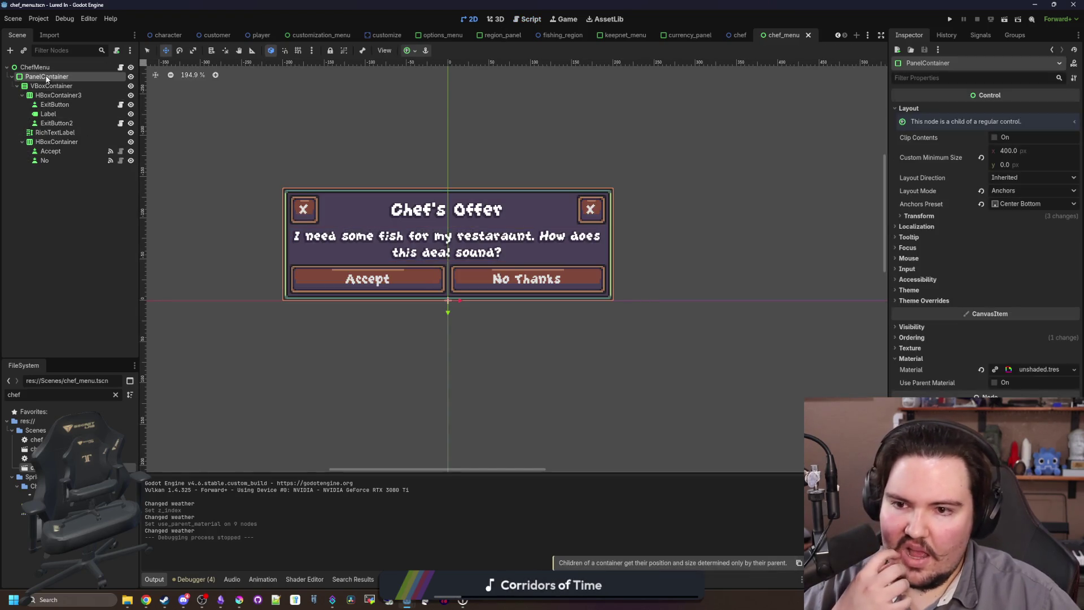
click(51, 86)
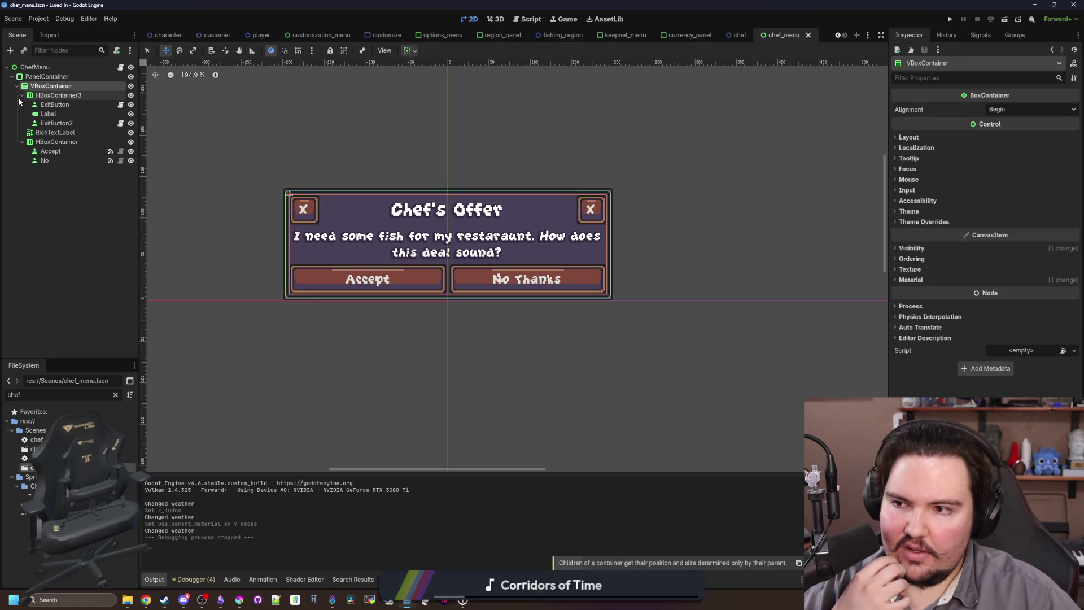
click(22, 95)
double_click(49, 97)
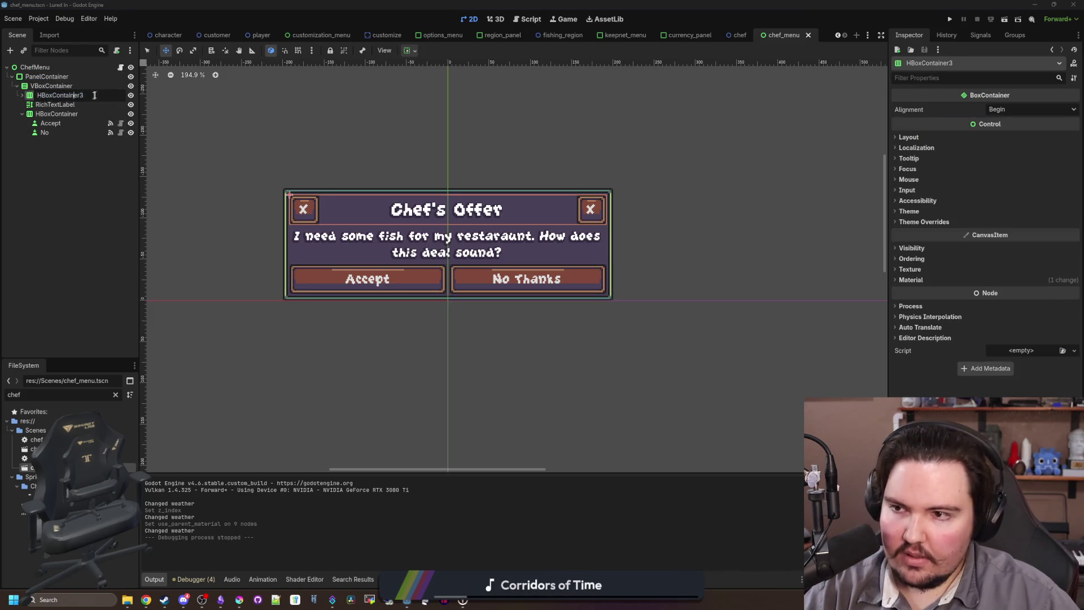
text(Top)
key(Return)
- Add a Panel child to VBoxContainer, then delete it again
right_click(73, 86)
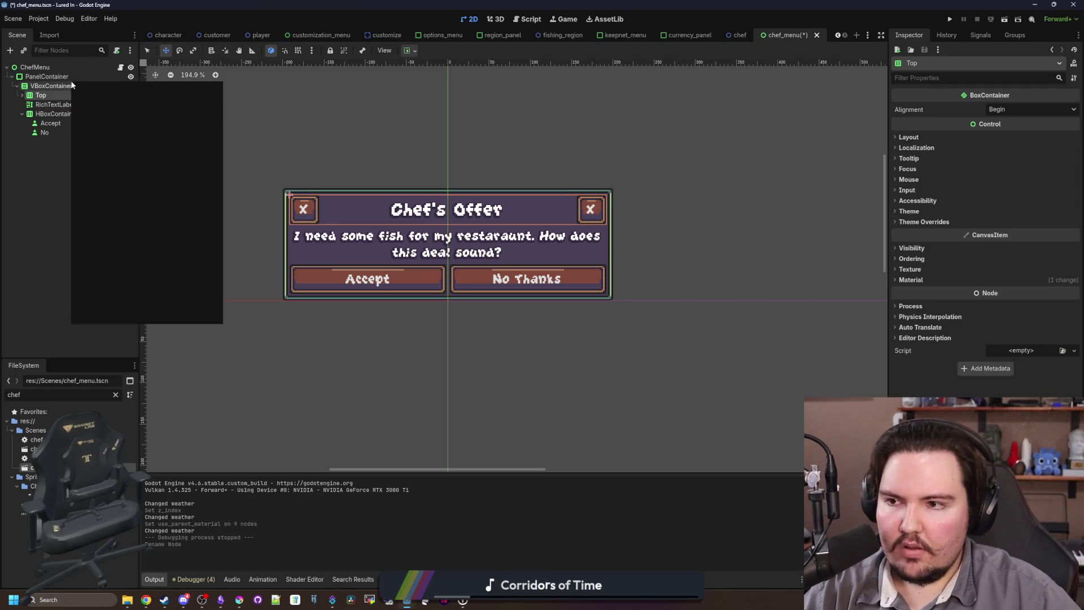
click(94, 88)
text(panel)
key(Return)
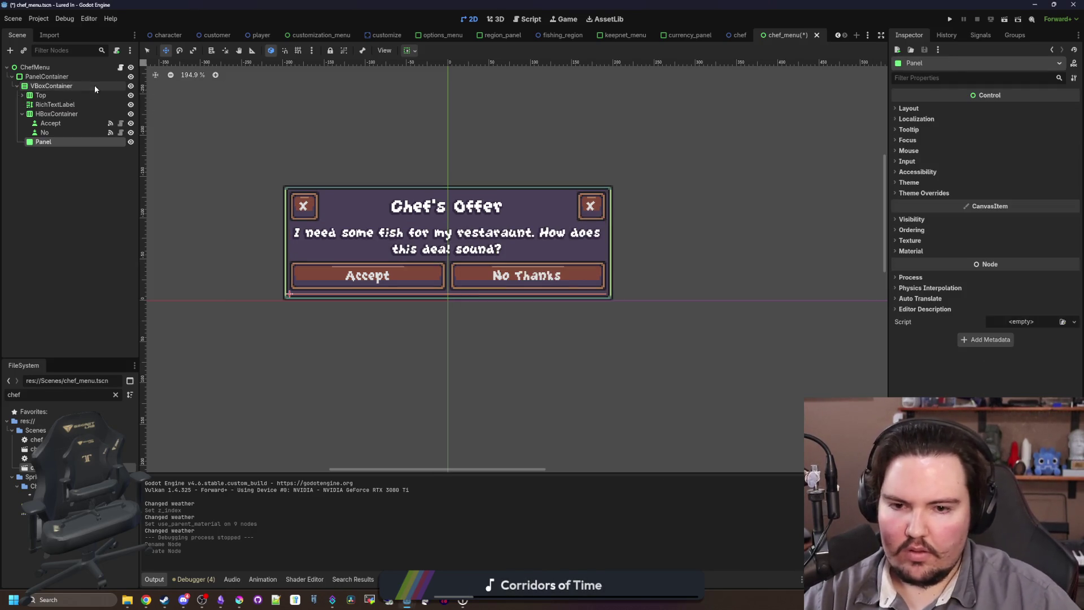
right_click(49, 139)
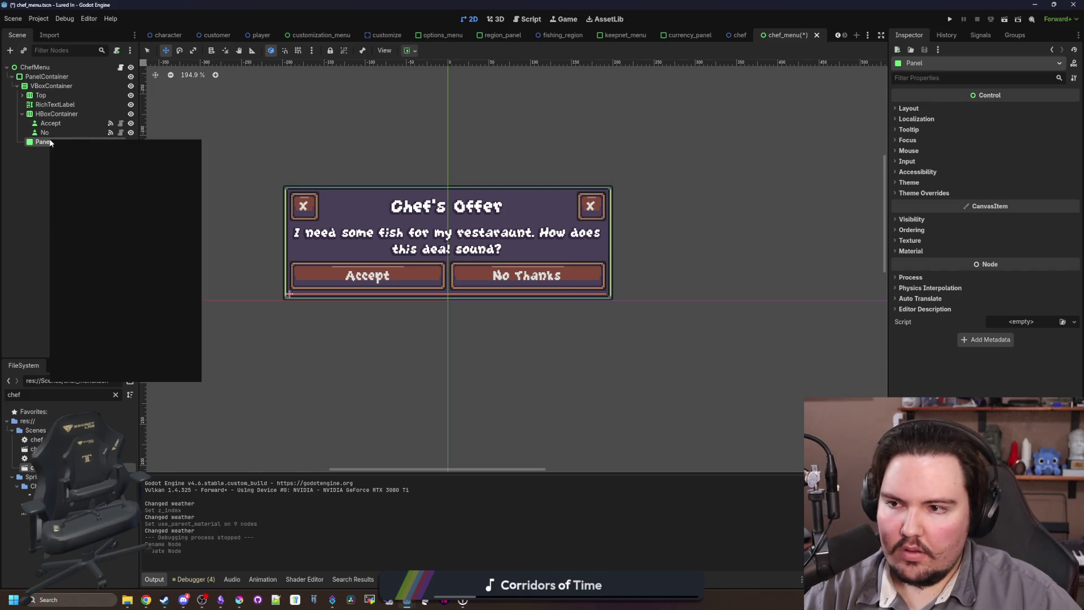
click(73, 375)
click(510, 316)
- Add a PanelContainer under VBoxContainer with a new VBoxContainer inside it
click(41, 86)
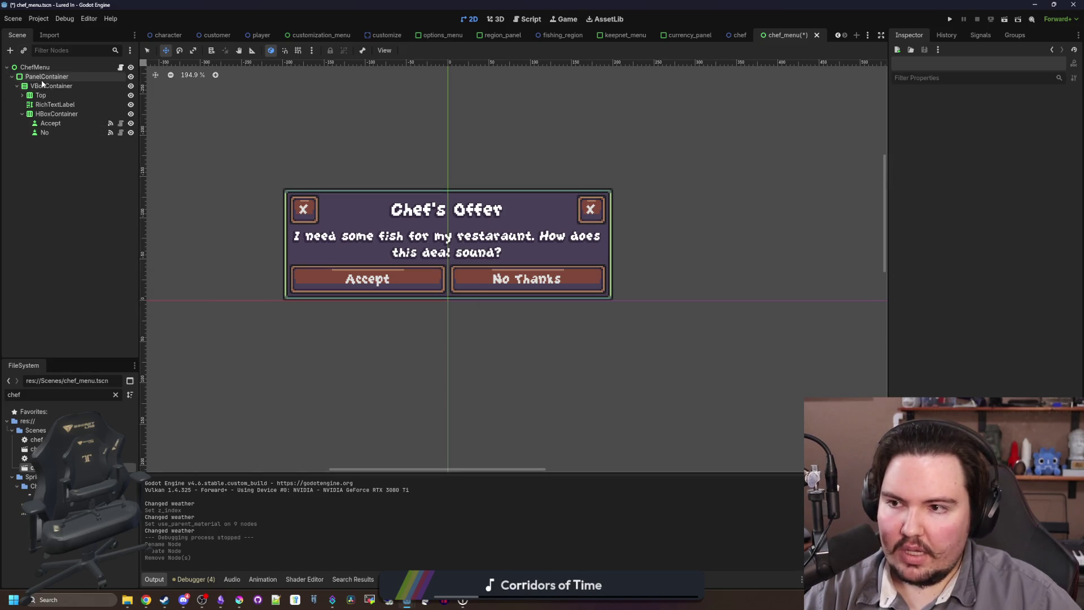
right_click(41, 84)
click(64, 90)
text(panelcontainer)
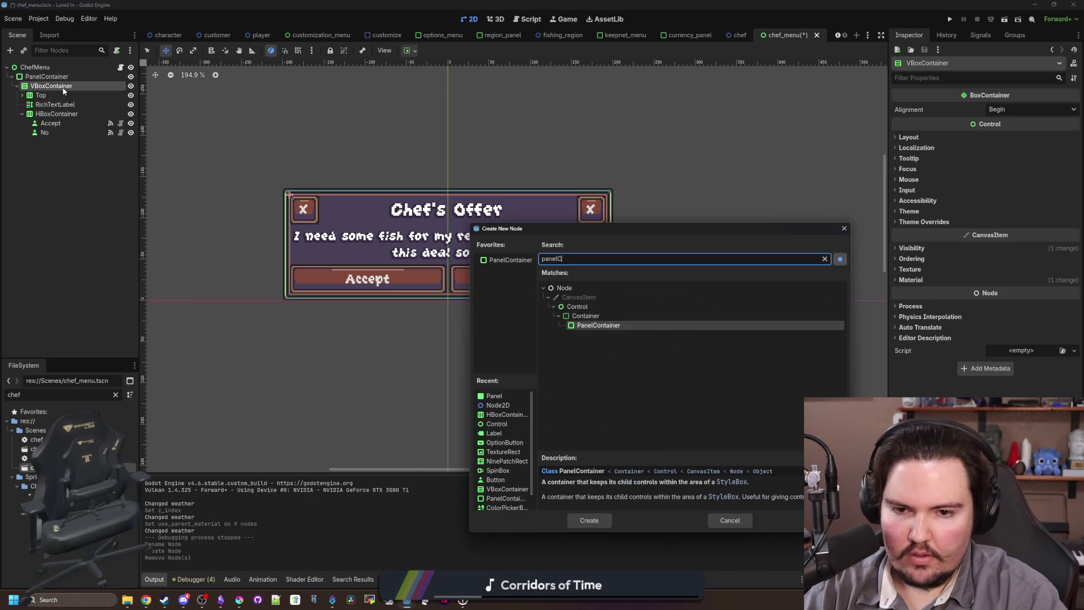
key(Return)
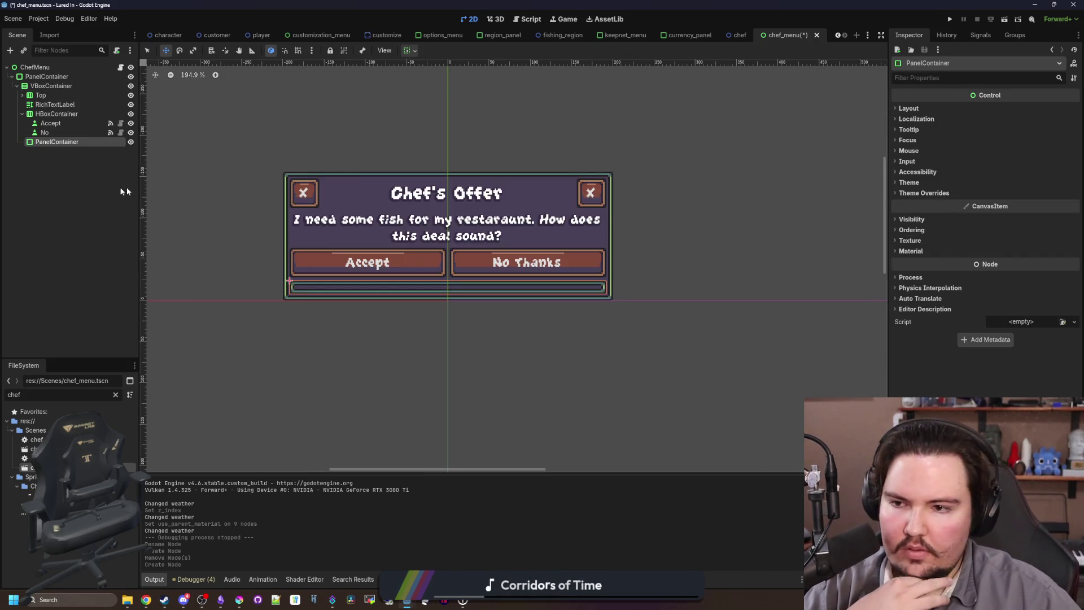
click(53, 132)
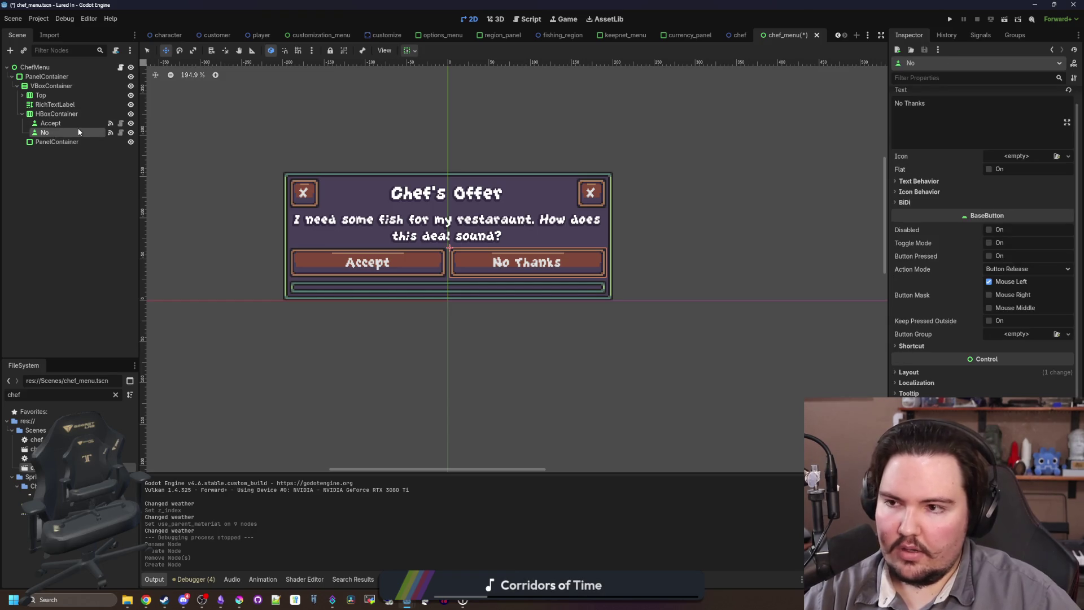
right_click(51, 142)
click(80, 147)
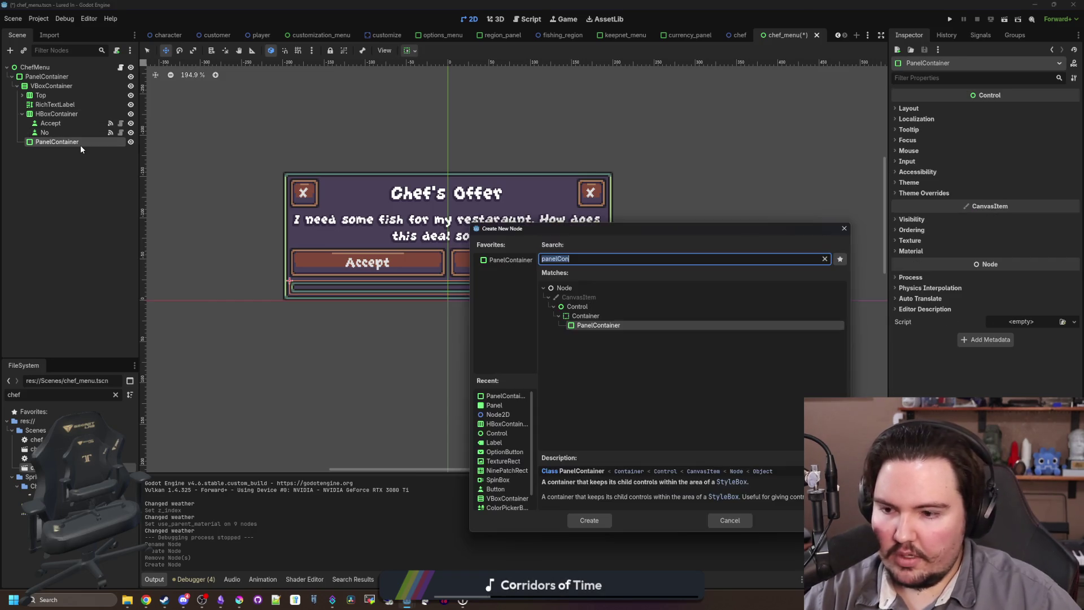
text(vbox)
key(Return)
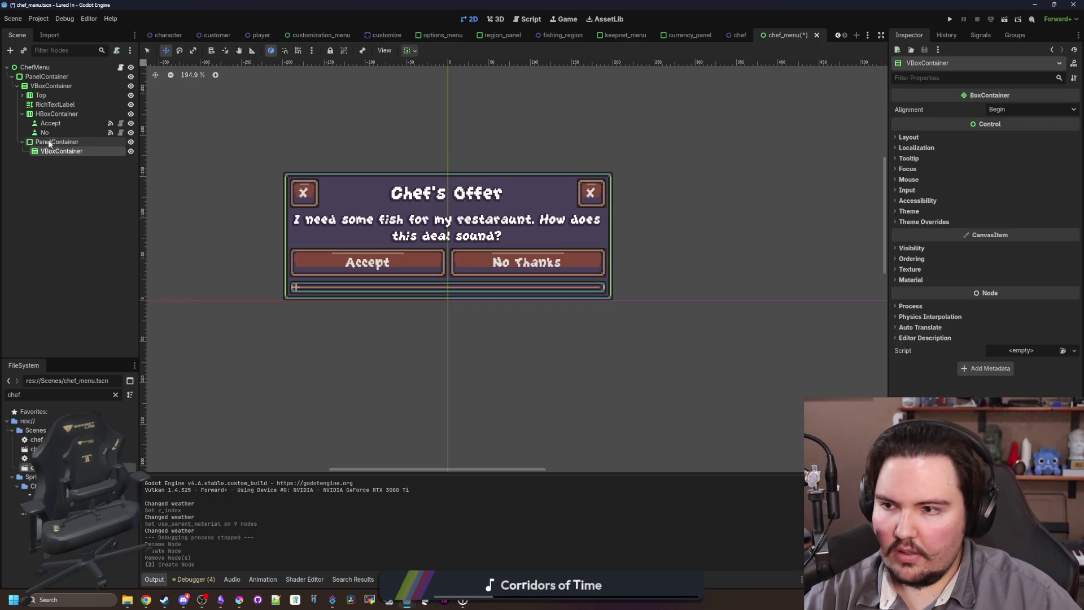
- Move the RichTextLabel into the new VBoxContainer, keeping HBoxContainer with Accept and No under the outer VBoxContainer
click(45, 132)
shift+click(54, 104)
drag(55, 104, 62, 150)
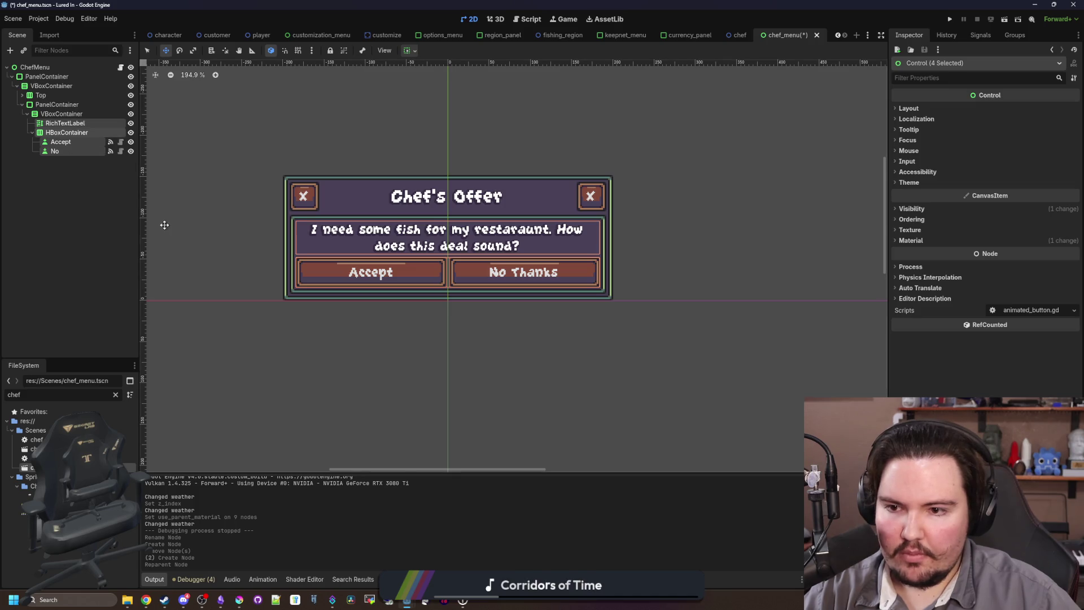
click(92, 235)
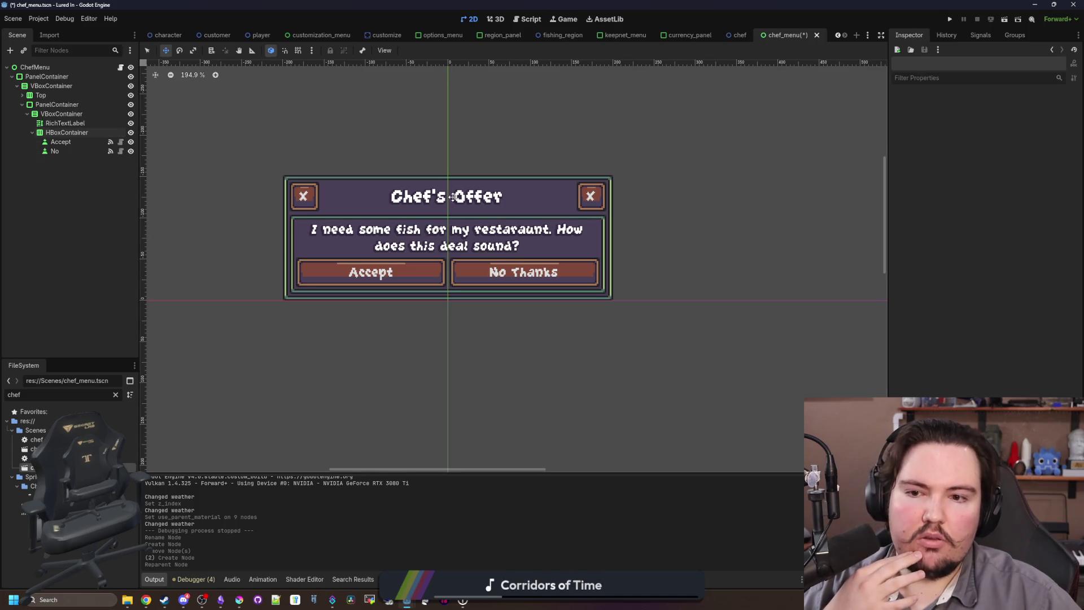
scroll(452, 196, up, 2)
click(67, 150)
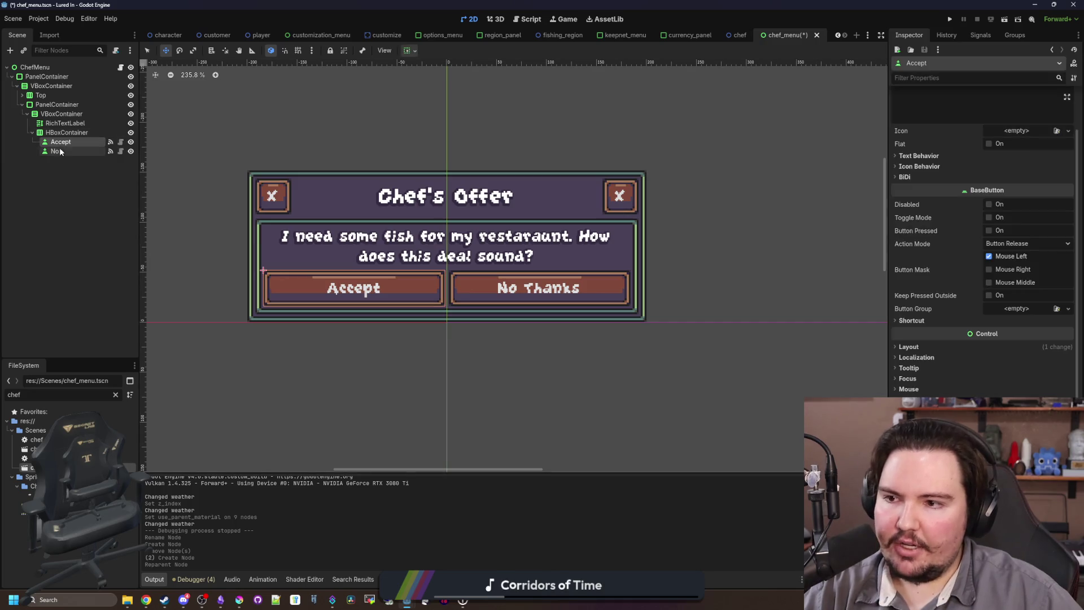
shift+click(65, 145)
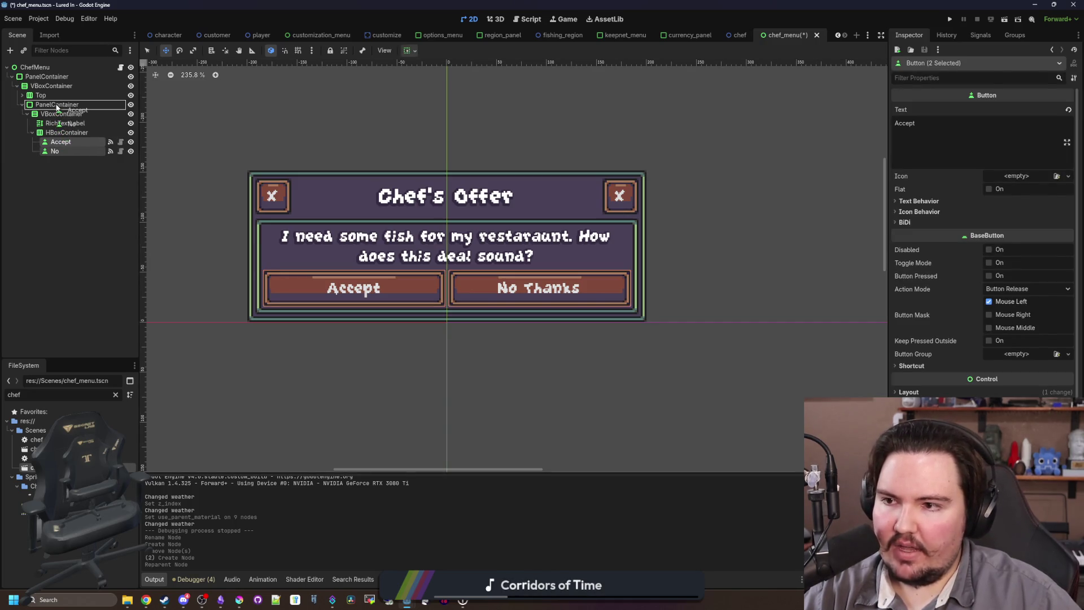
mouse_move(59, 117)
mouse_down()
mouse_move(55, 141)
mouse_move(57, 89)
mouse_up()
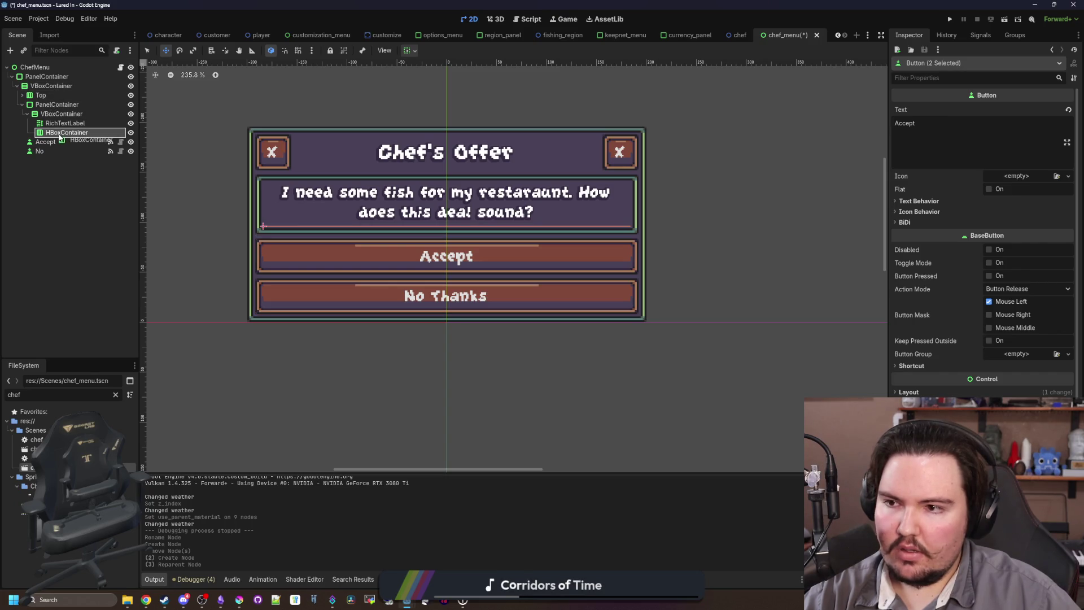
drag(71, 132, 57, 135)
key(ctrl+z)
drag(56, 89, 55, 88)
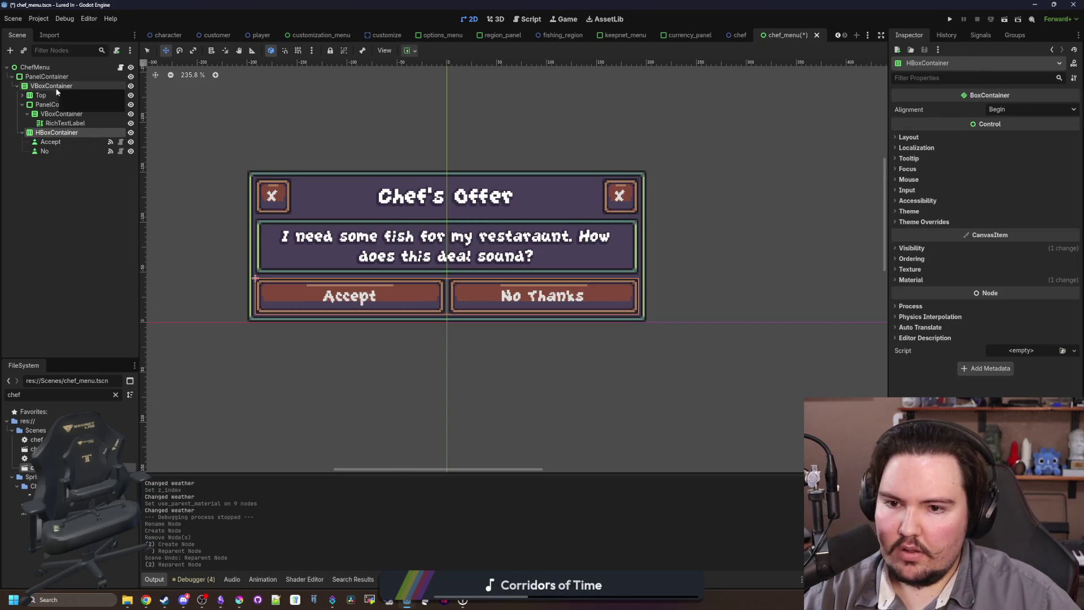
- Give the message's PanelContainer the PanelContainer3 type variation and save the scene
click(62, 105)
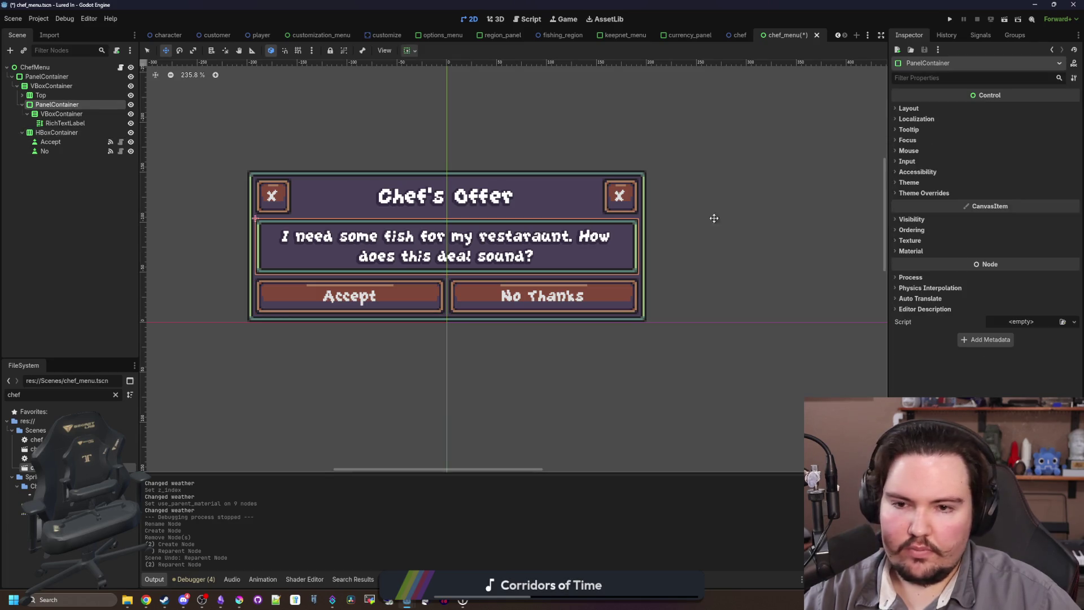
click(934, 193)
click(932, 183)
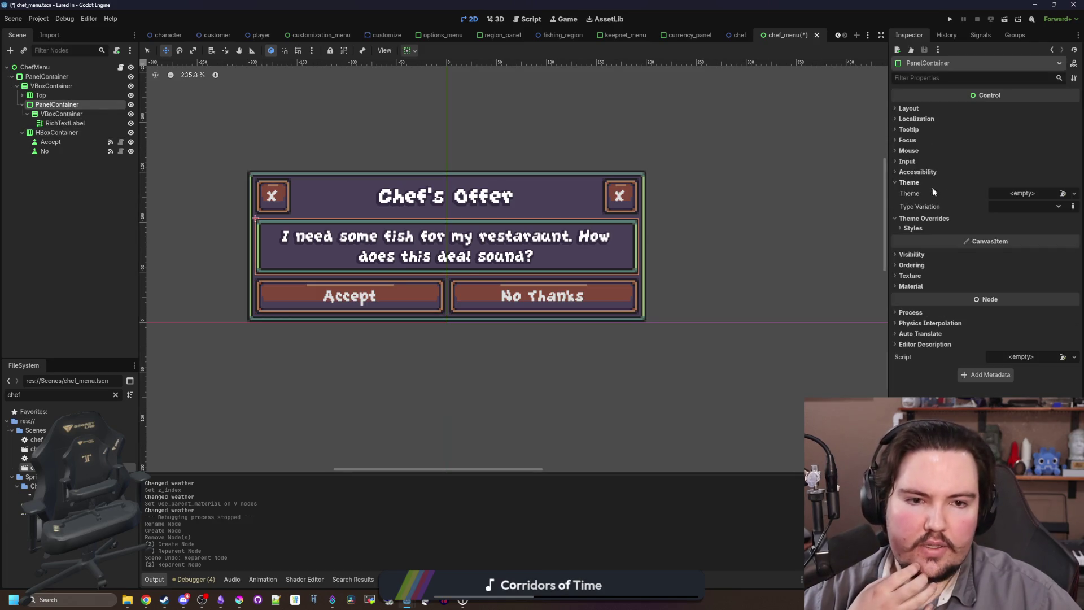
click(1014, 216)
click(1017, 206)
click(1018, 245)
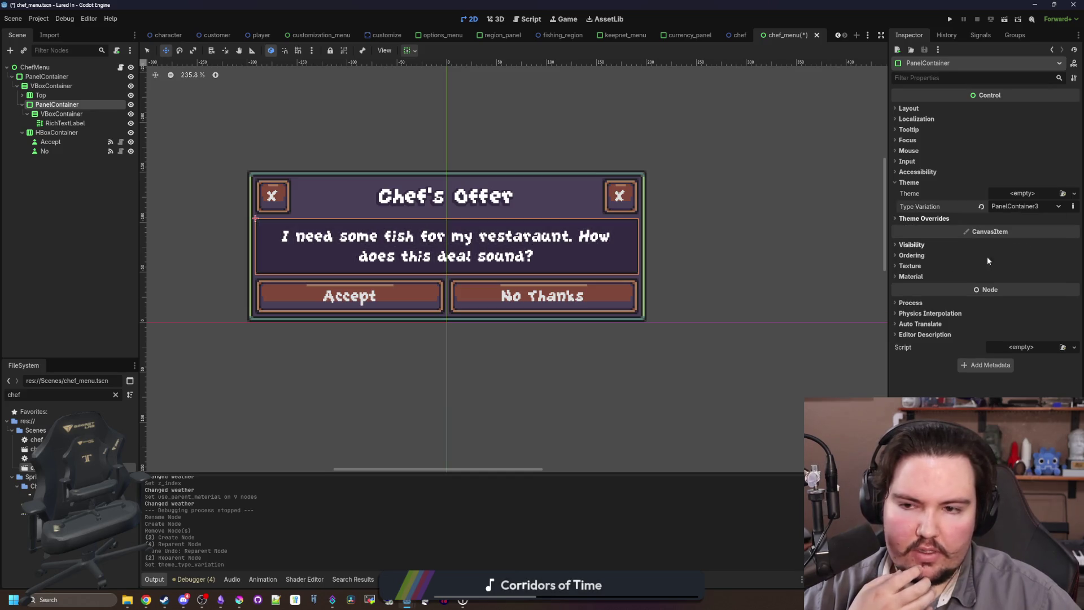
click(111, 203)
scroll(391, 283, down, 2)
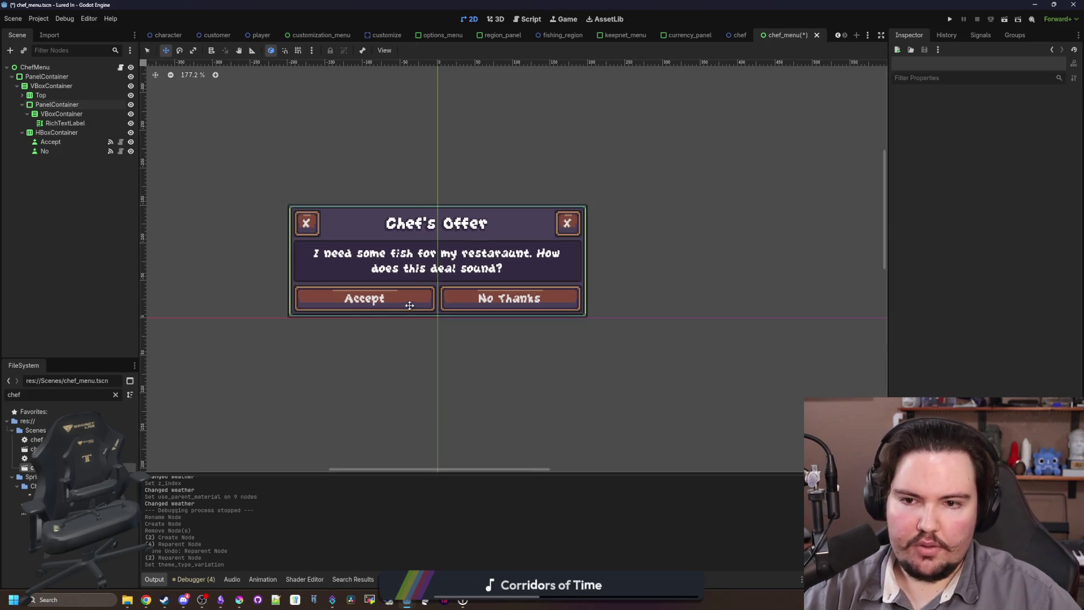
key(ctrl+s)
key(ctrl+s)
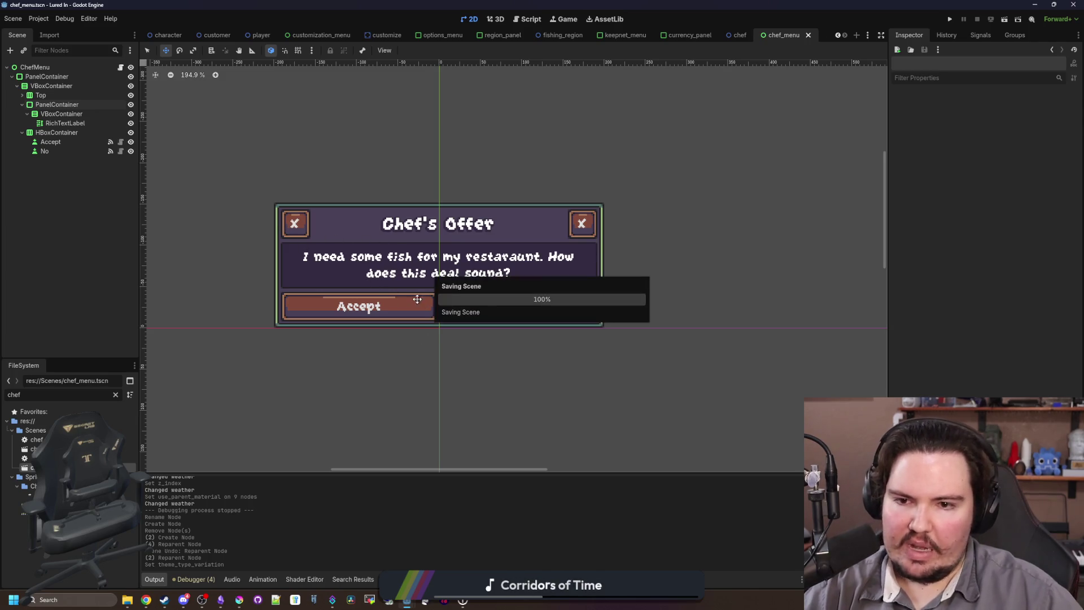
scroll(429, 254, up, 2)
scroll(428, 254, down, 3)
scroll(417, 254, up, 1)
key(ctrl+s)
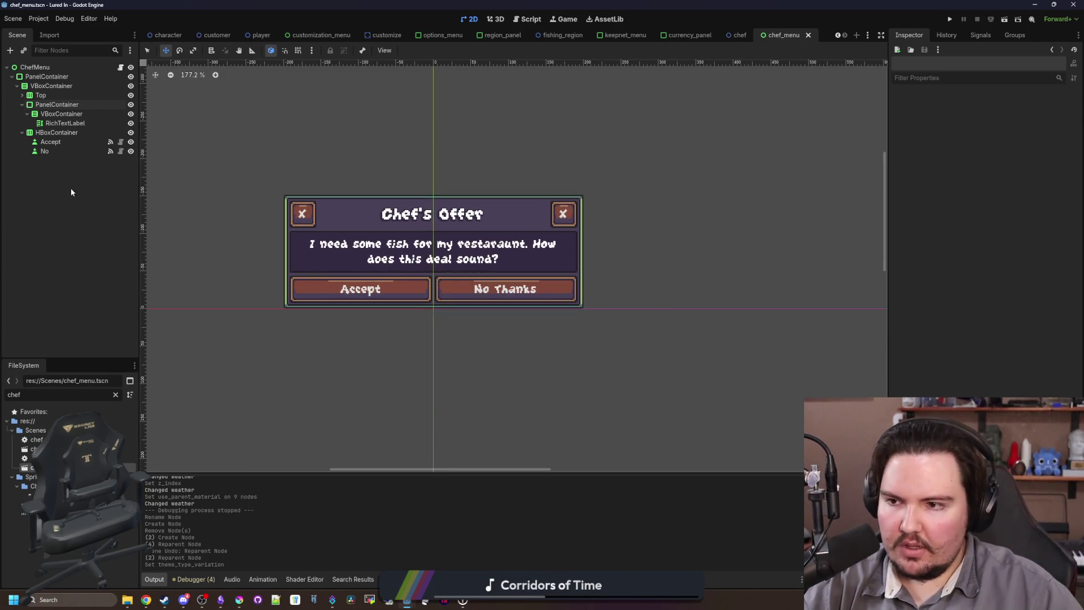
- Open chef_menu.gd, try dropping the Accept node's path on line 15, then delete it
click(52, 149)
click(63, 187)
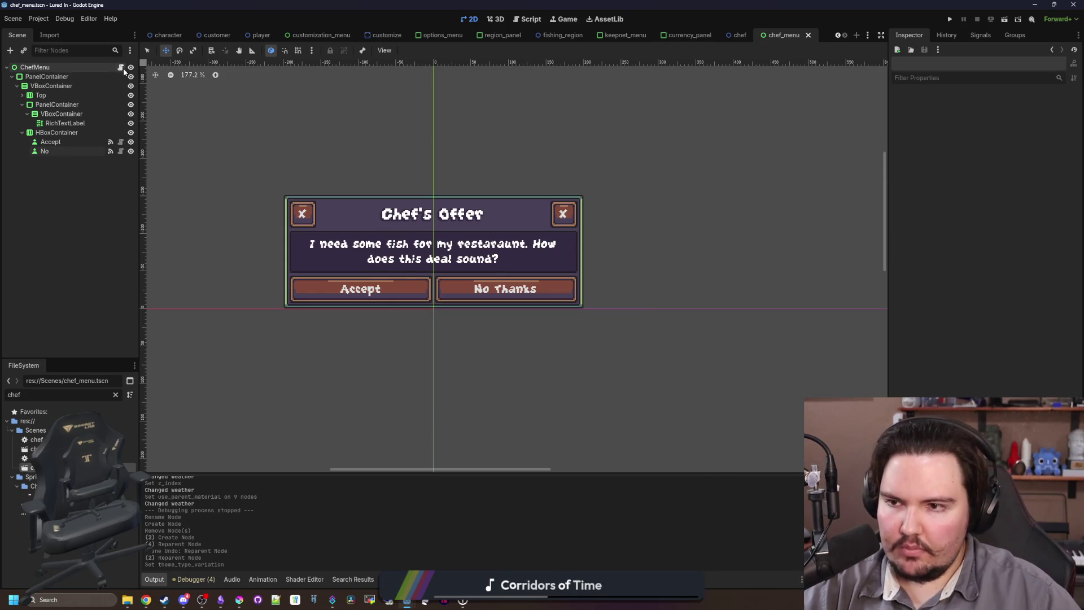
click(120, 68)
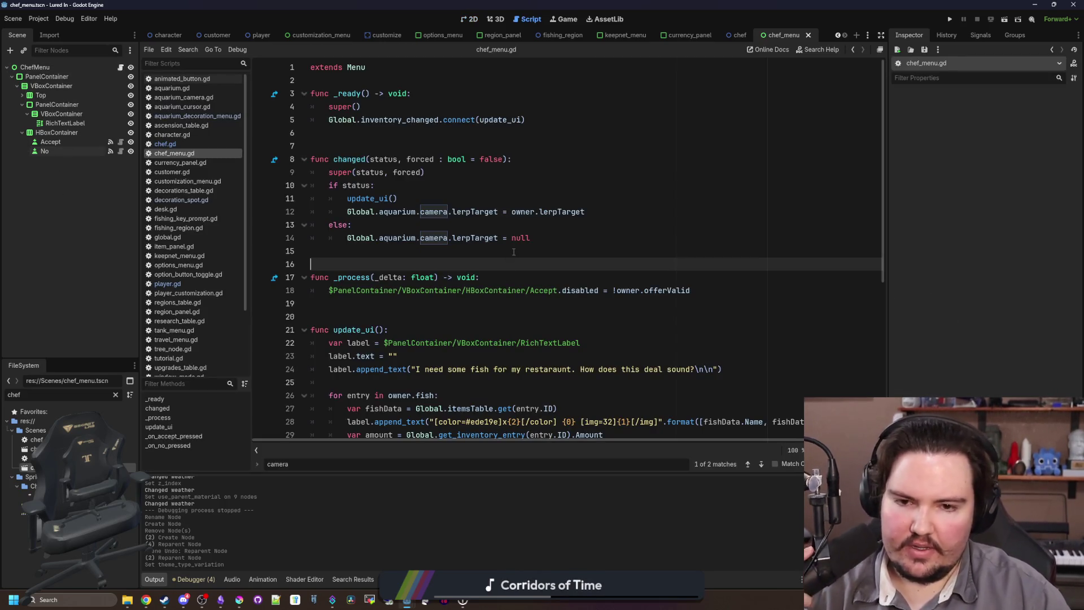
click(513, 252)
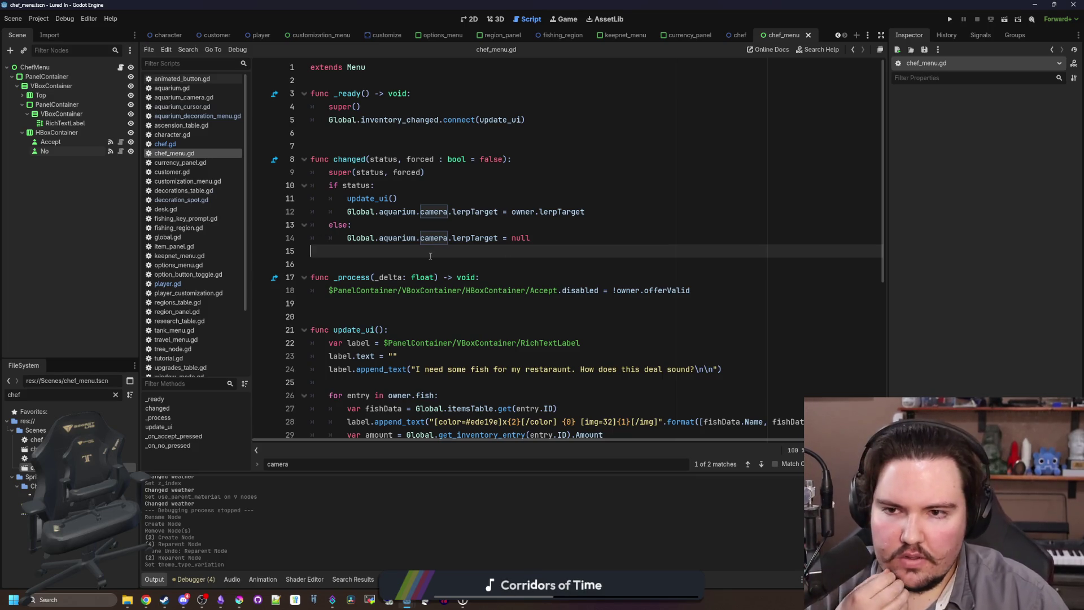
click(375, 136)
click(358, 80)
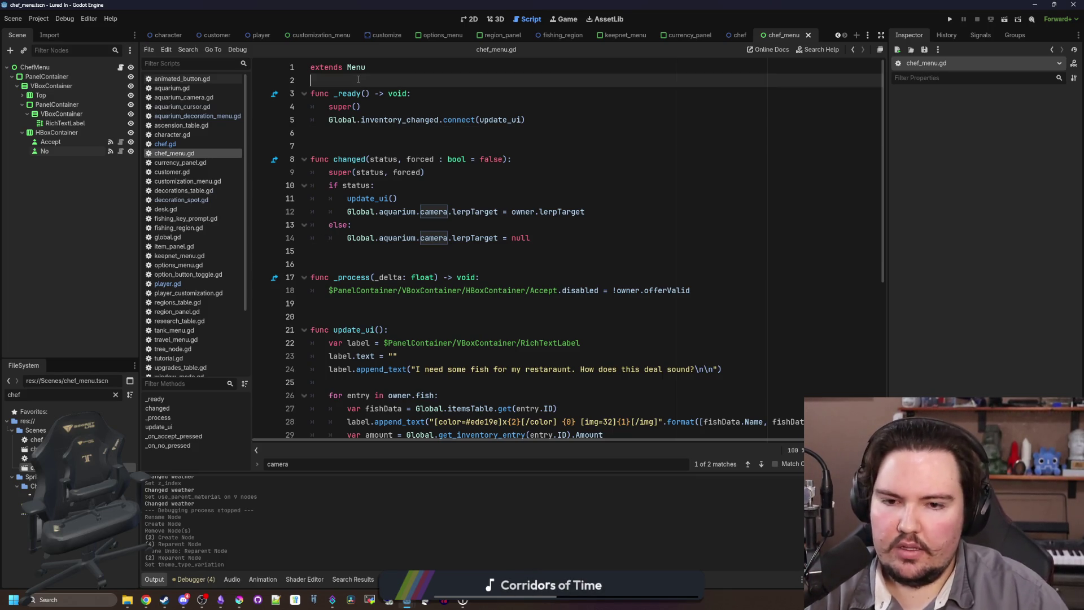
scroll(326, 103, down, 1)
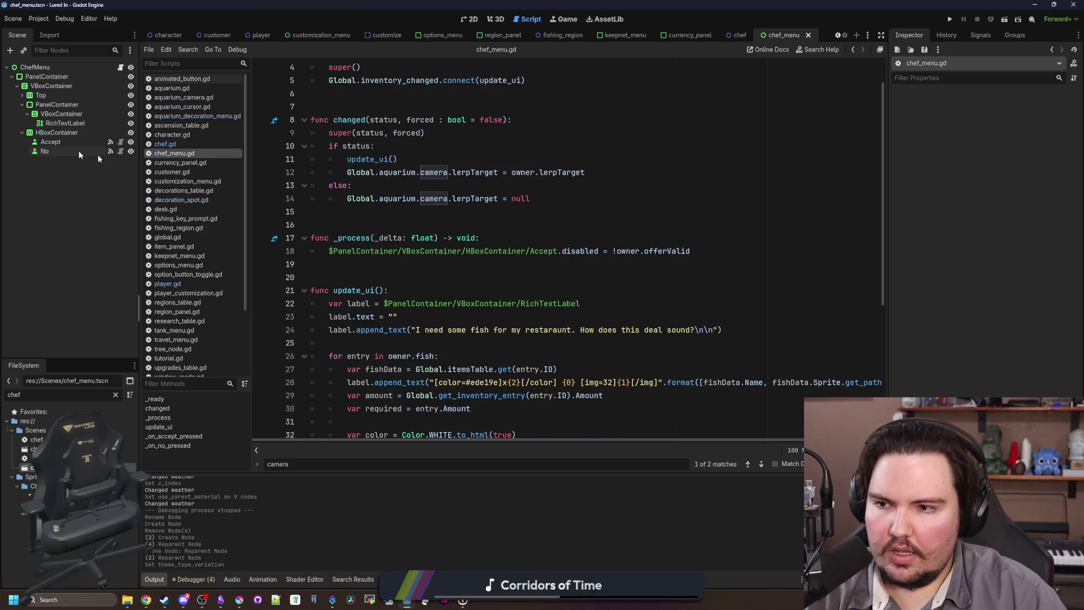
drag(65, 141, 447, 215)
key(shift+Home)
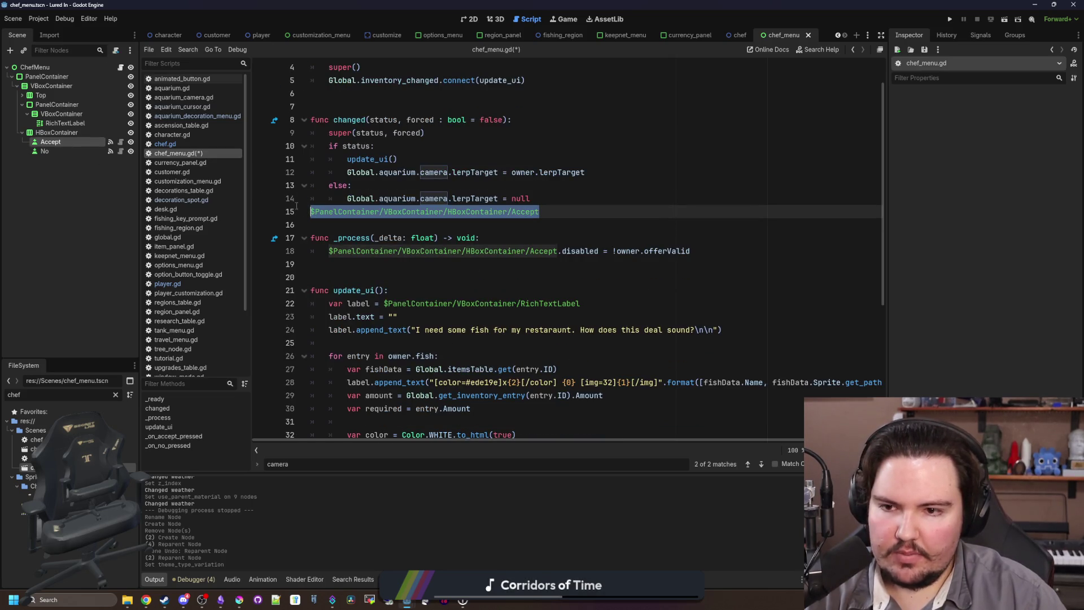
key(BackSpace)
- Look over the node paths around lines 16–20 and save chef_menu.gd
drag(557, 251, 328, 246)
key(Right)
click(364, 221)
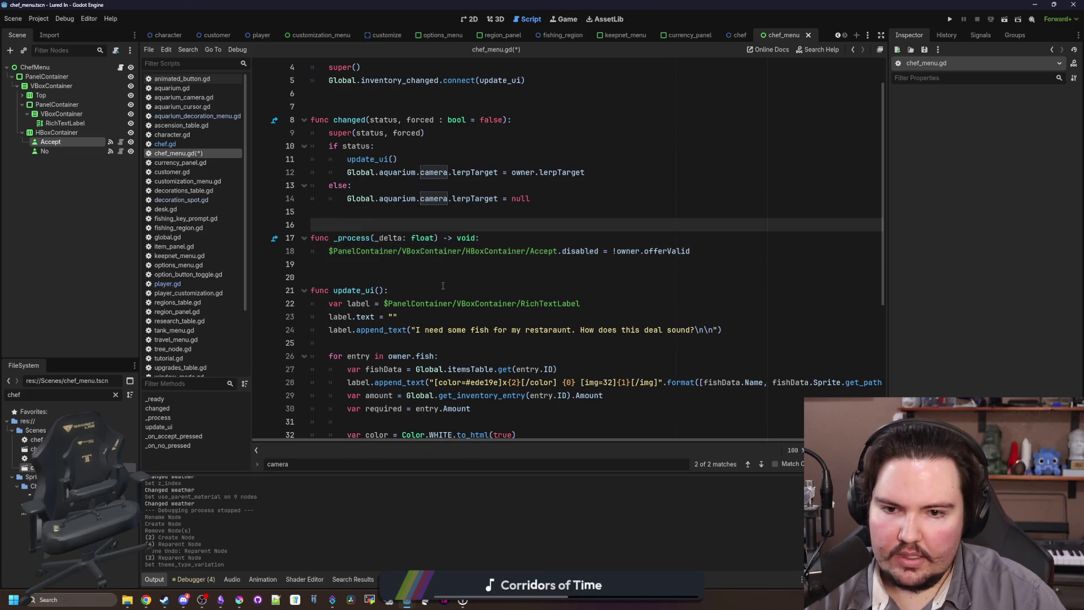
scroll(443, 286, down, 1)
click(381, 237)
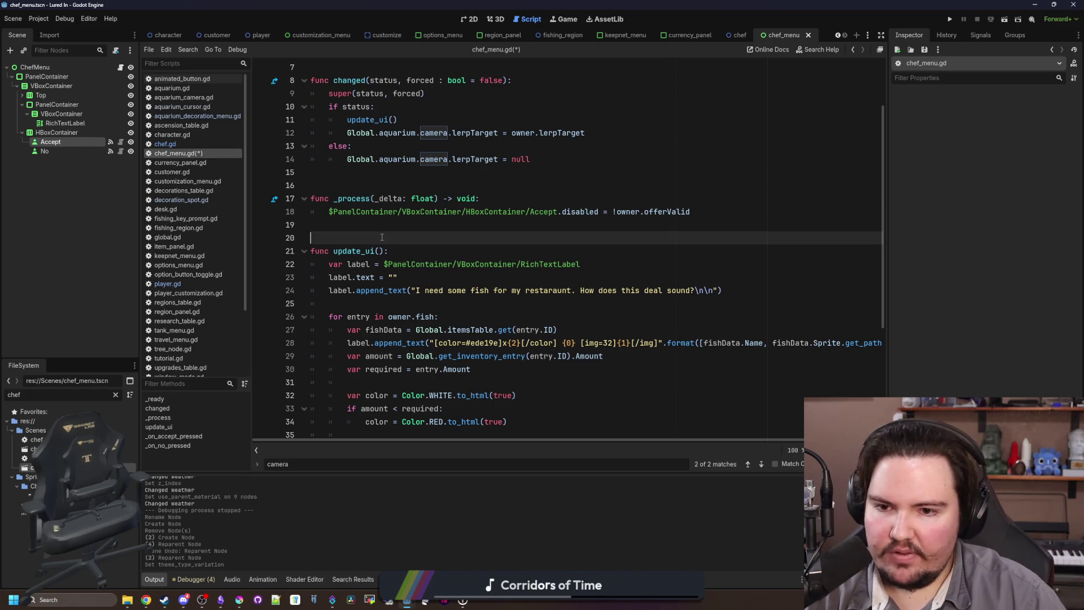
click(401, 226)
scroll(401, 226, down, 3)
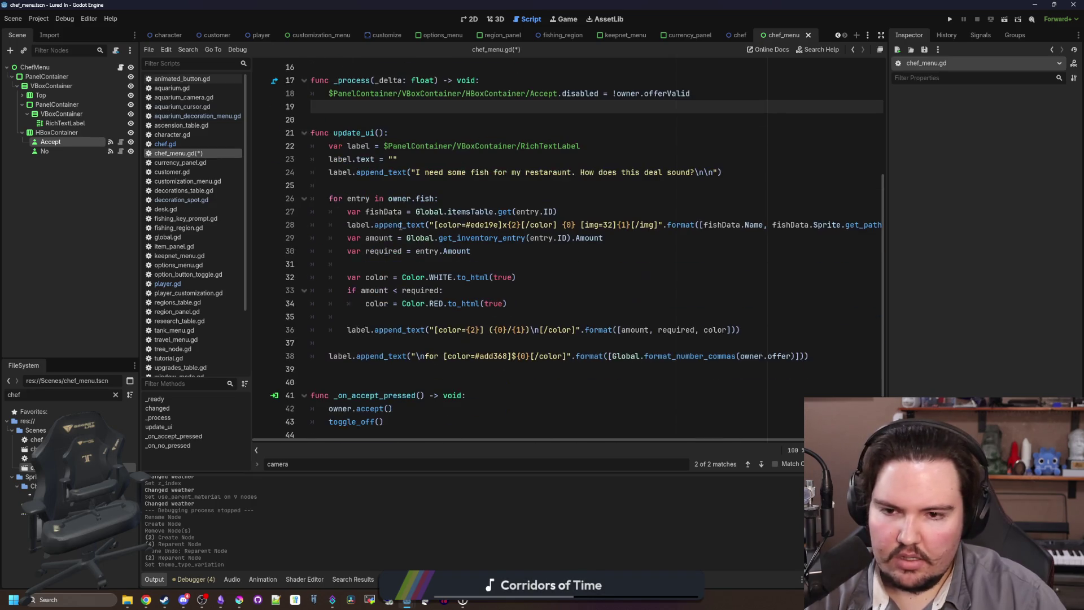
scroll(463, 268, up, 7)
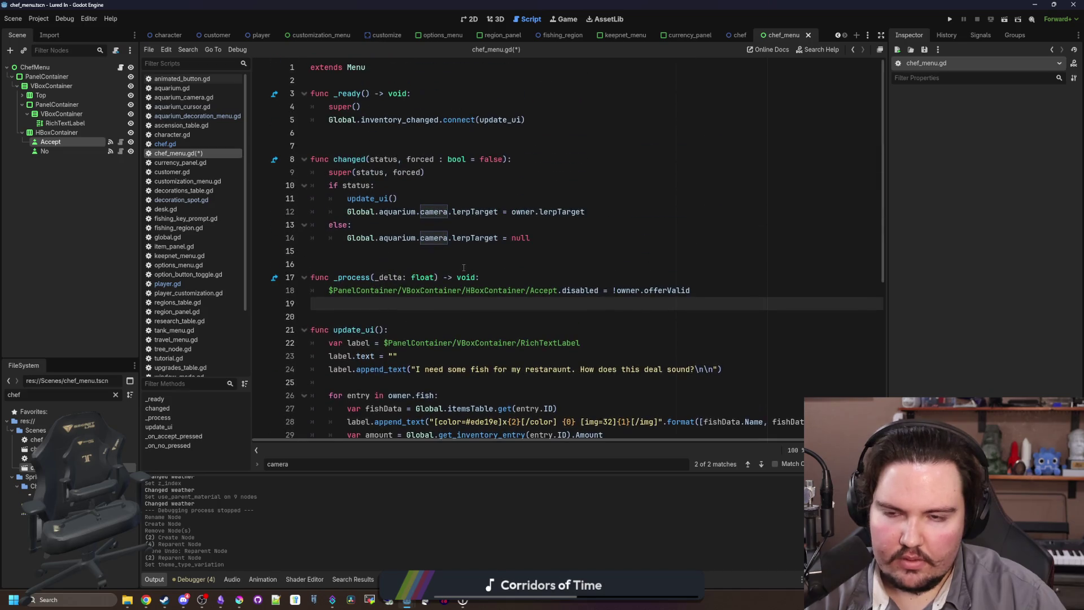
scroll(412, 304, down, 1)
key(ctrl+s)
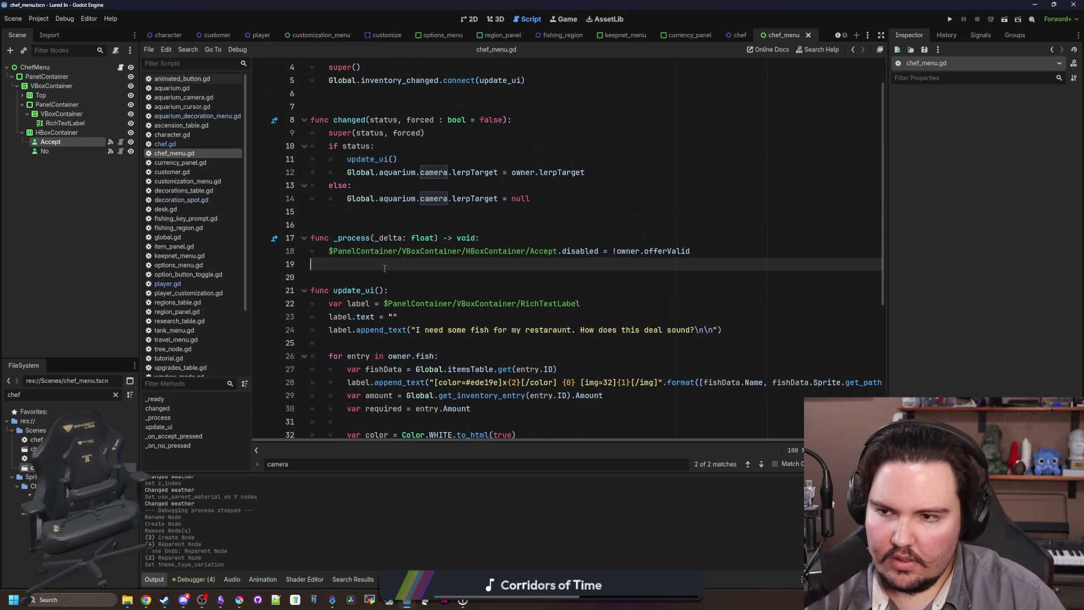
- Replace the old label path in update_ui with the RichTextLabel's new nested path, and save
click(368, 272)
scroll(386, 270, down, 1)
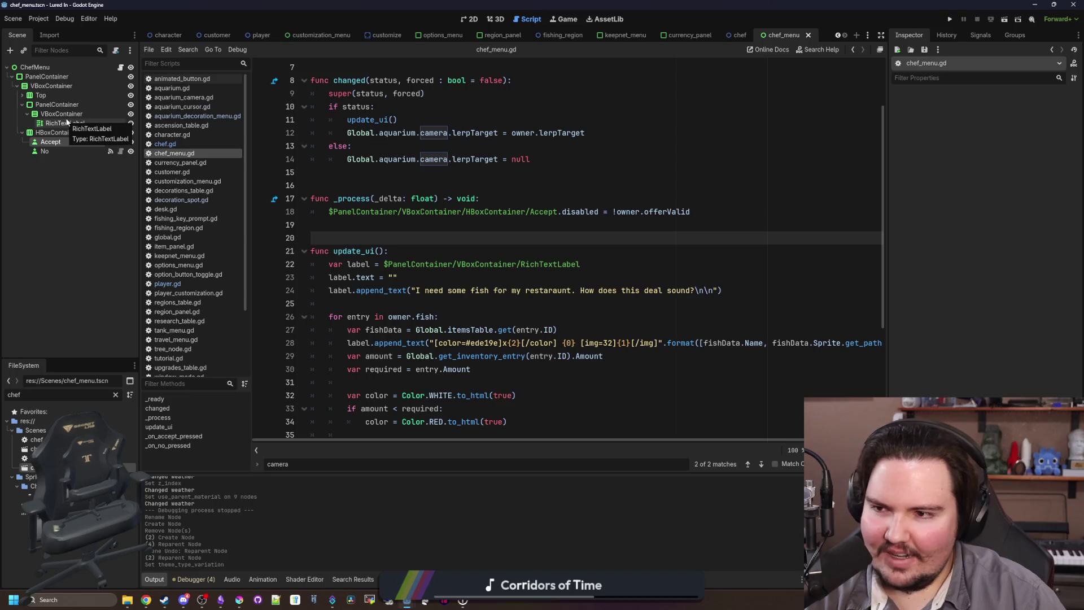
mouse_move(65, 122)
mouse_down()
mouse_move(406, 226)
mouse_move(406, 236)
mouse_up()
drag(639, 237, 310, 237)
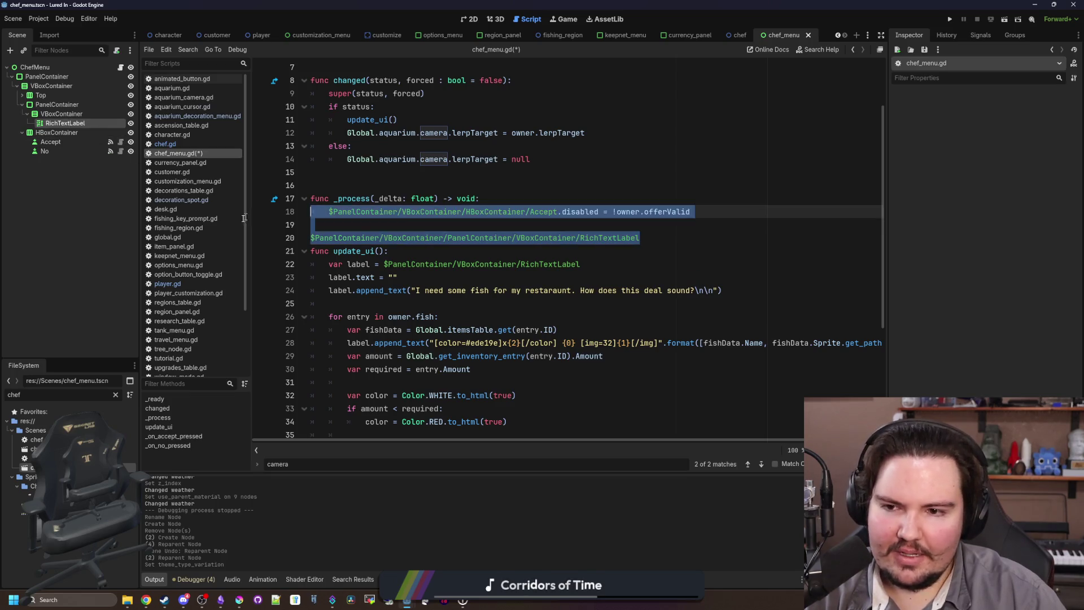
key(ctrl+x)
drag(580, 263, 439, 264)
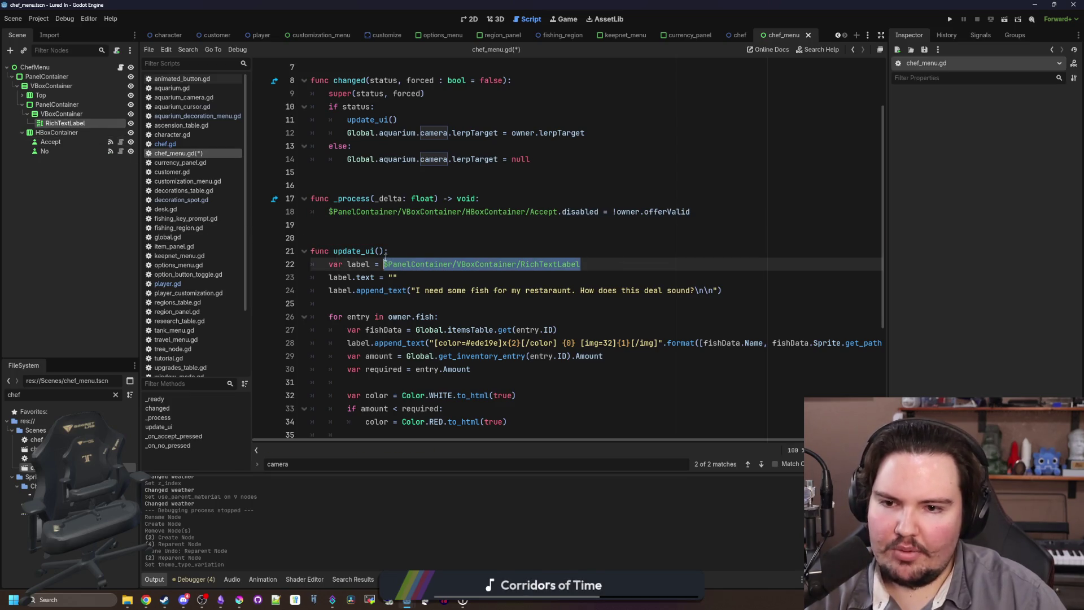
key(ctrl+v)
scroll(440, 263, up, 2)
scroll(436, 254, down, 6)
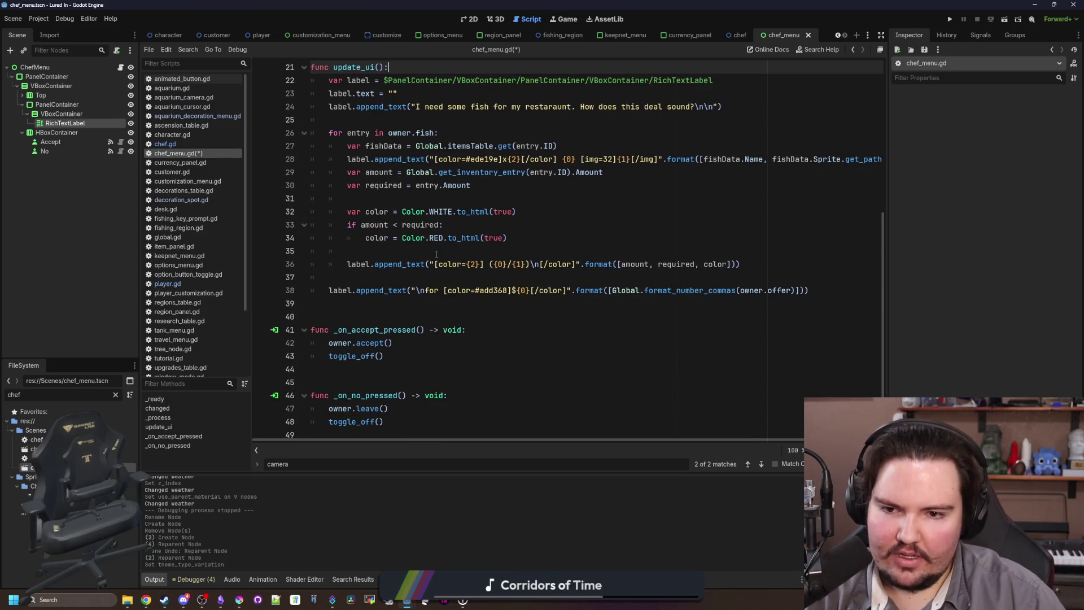
key(ctrl+s)
- Run the game with F5 to test the change
scroll(495, 286, up, 6)
click(495, 282)
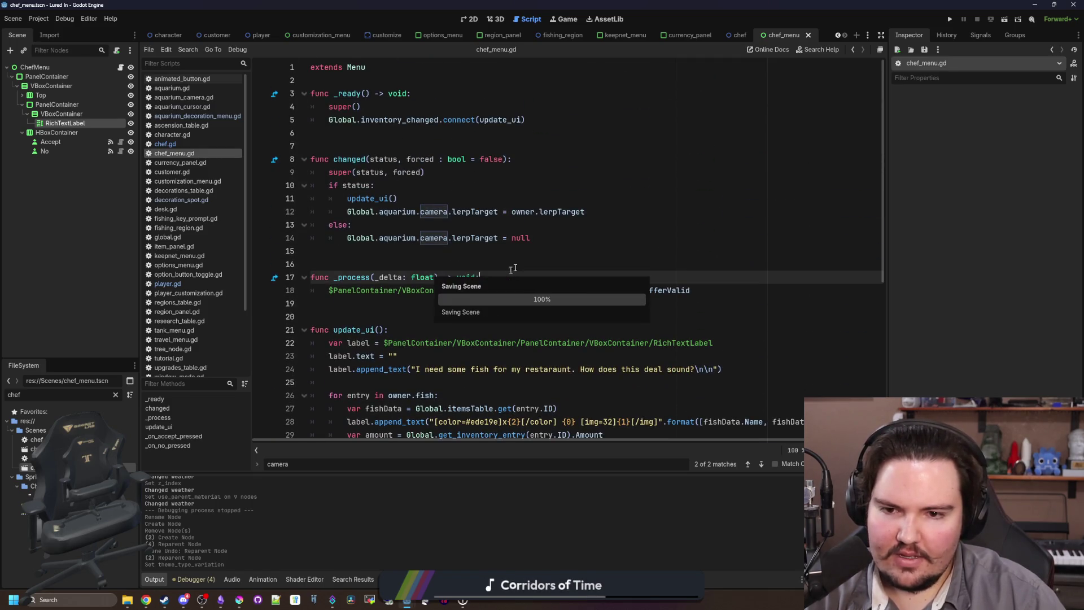
key(F5)
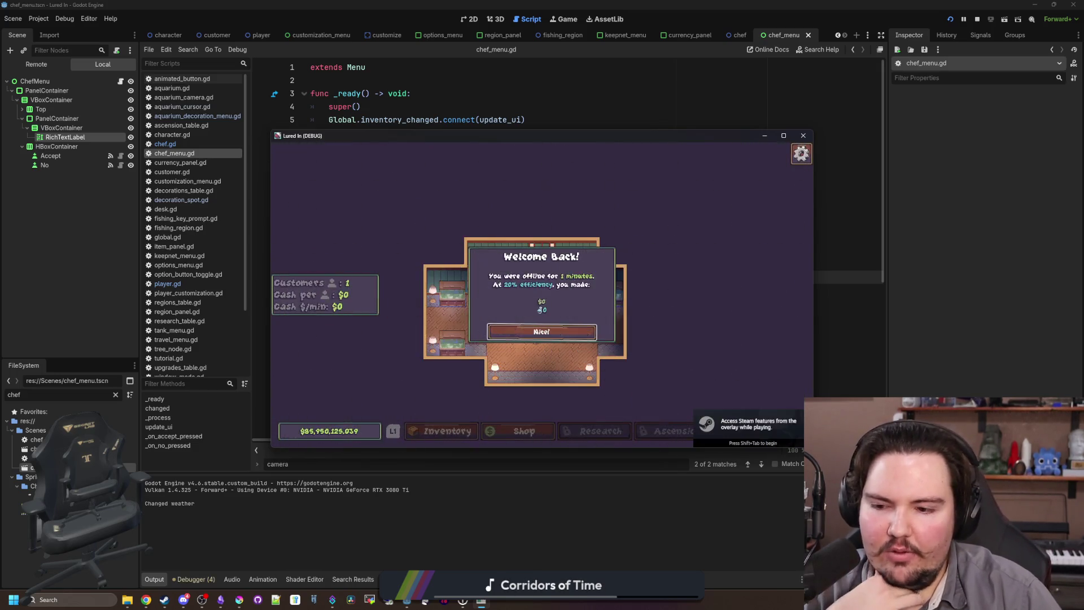
- Dismiss the Welcome Back message, maximize the game window and pan the restaurant view
click(541, 331)
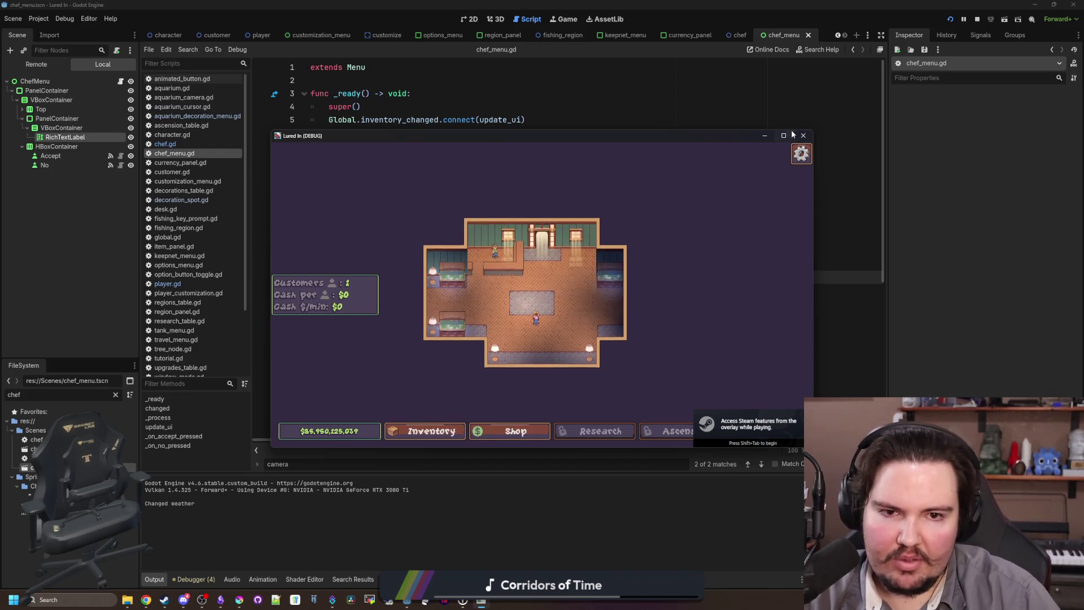
key(super+Up)
scroll(570, 312, up, 4)
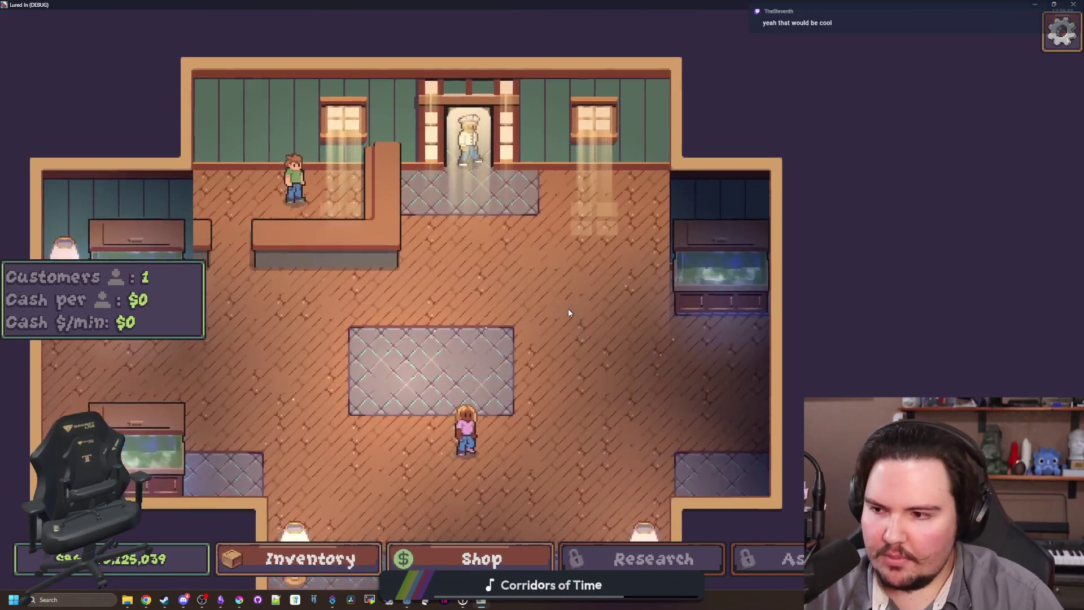
mouse_move(568, 312)
mouse_down()
mouse_move(565, 339)
mouse_move(537, 265)
mouse_up()
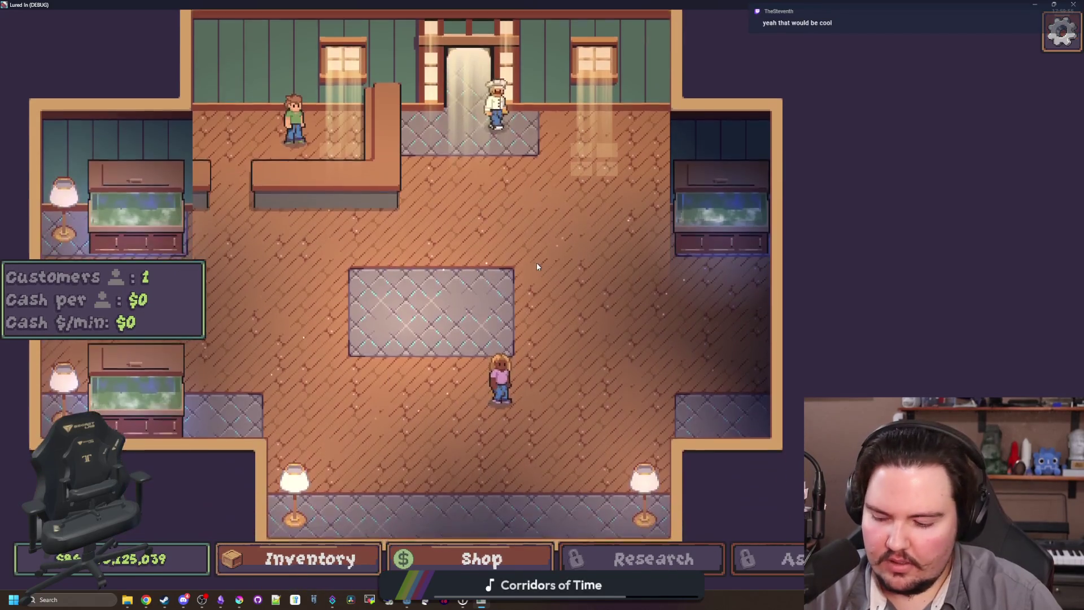
key(w)
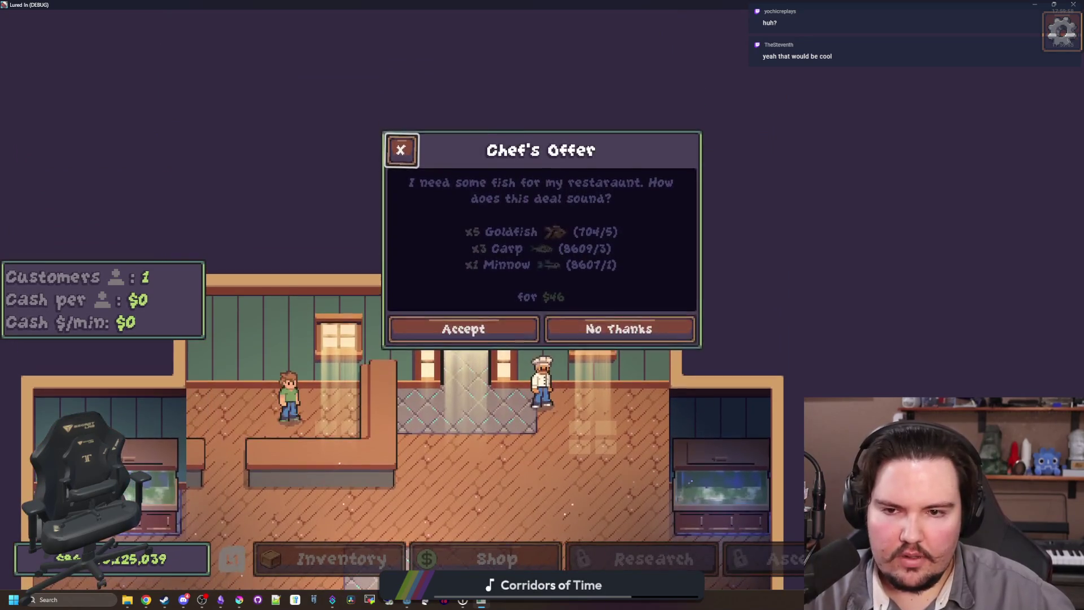
- Check the Chef's Offer for Goldfish, Carp and Minnow at $46, close it, and leave fullscreen
key(Right)
key(Left)
key(Right)
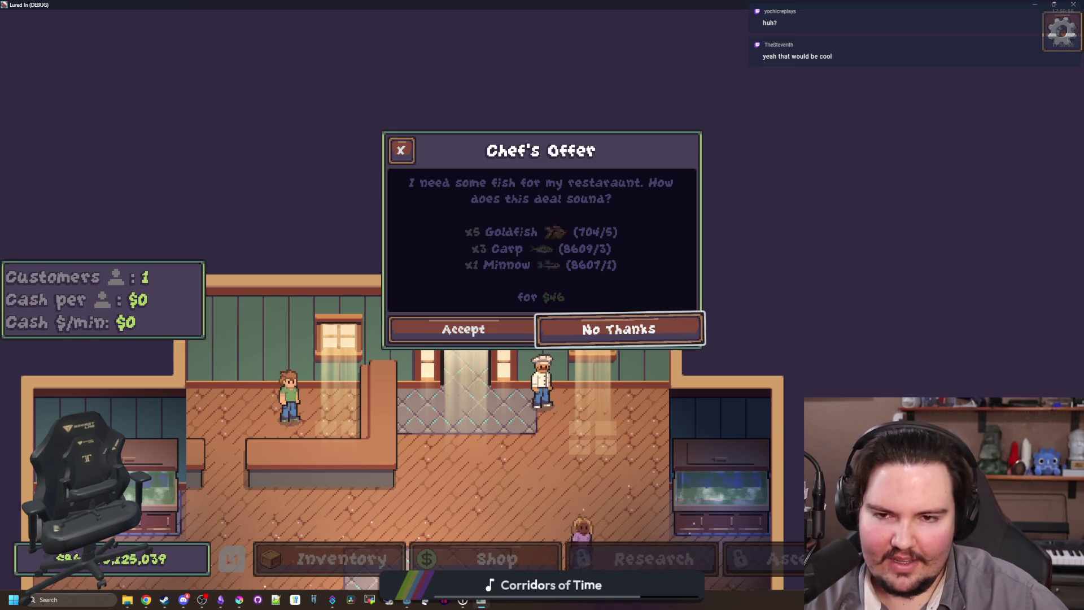
key(Return)
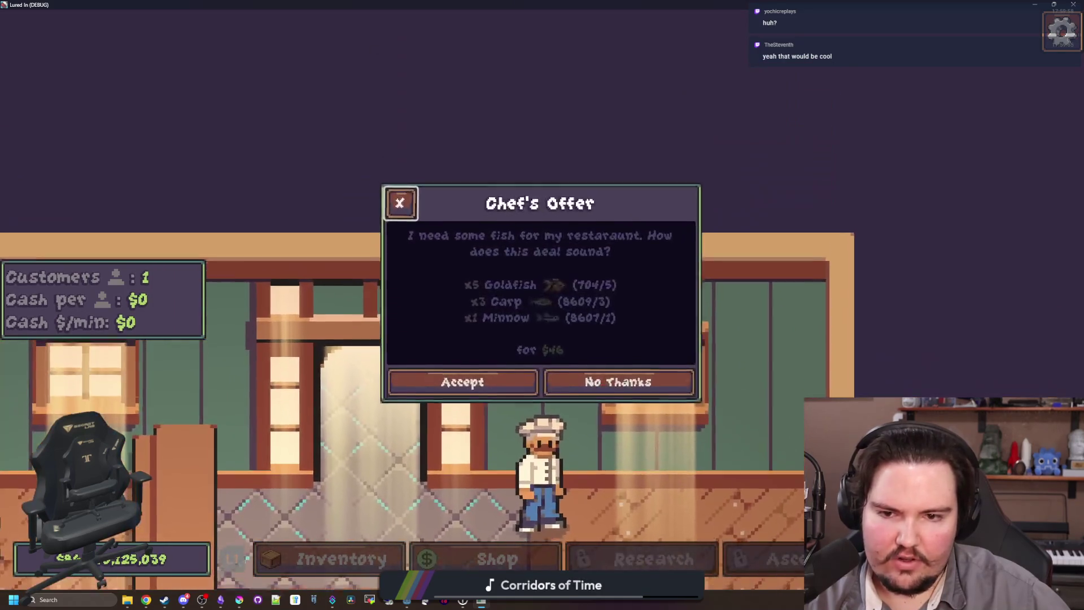
key(Return)
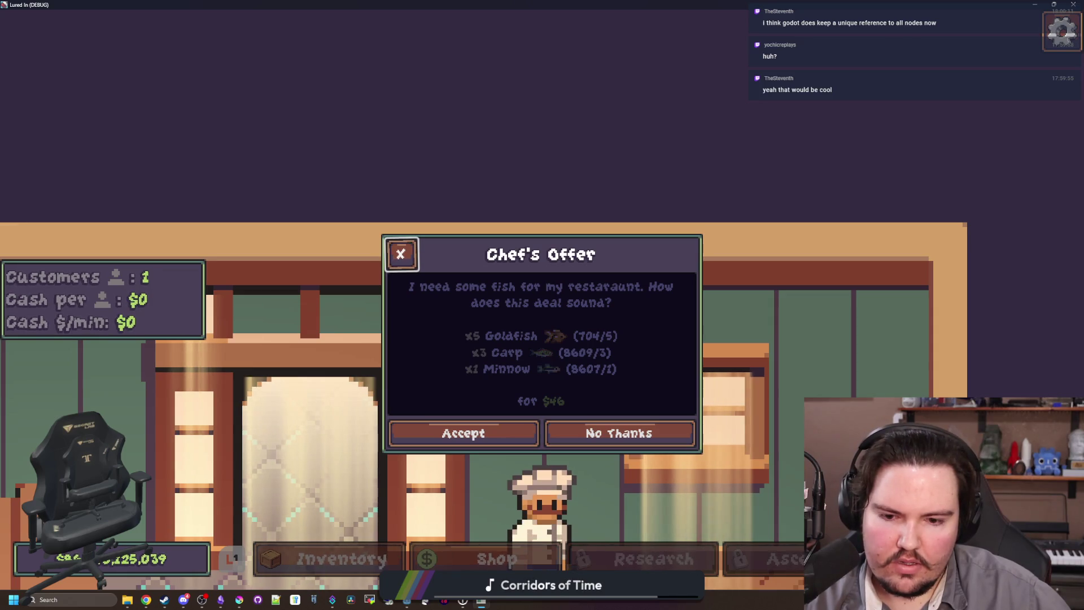
key(Escape)
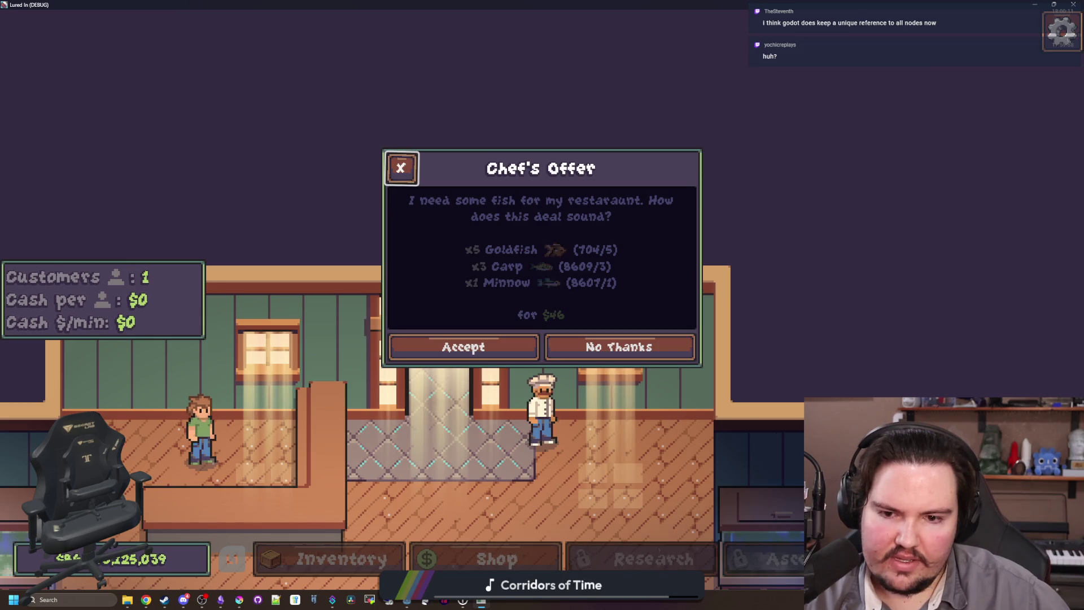
key(Escape)
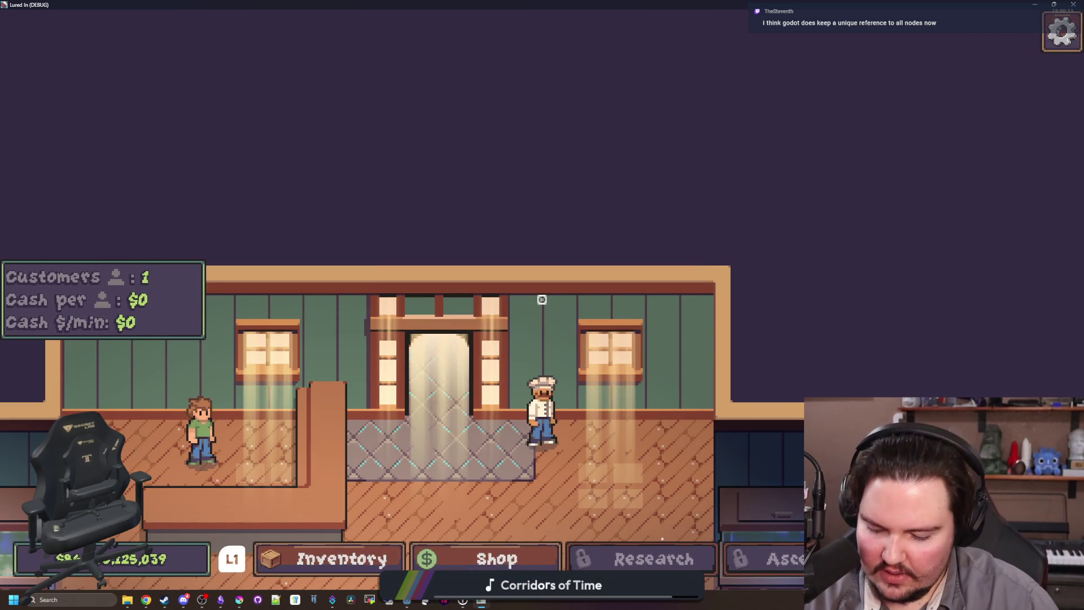
key(super)
key(super)
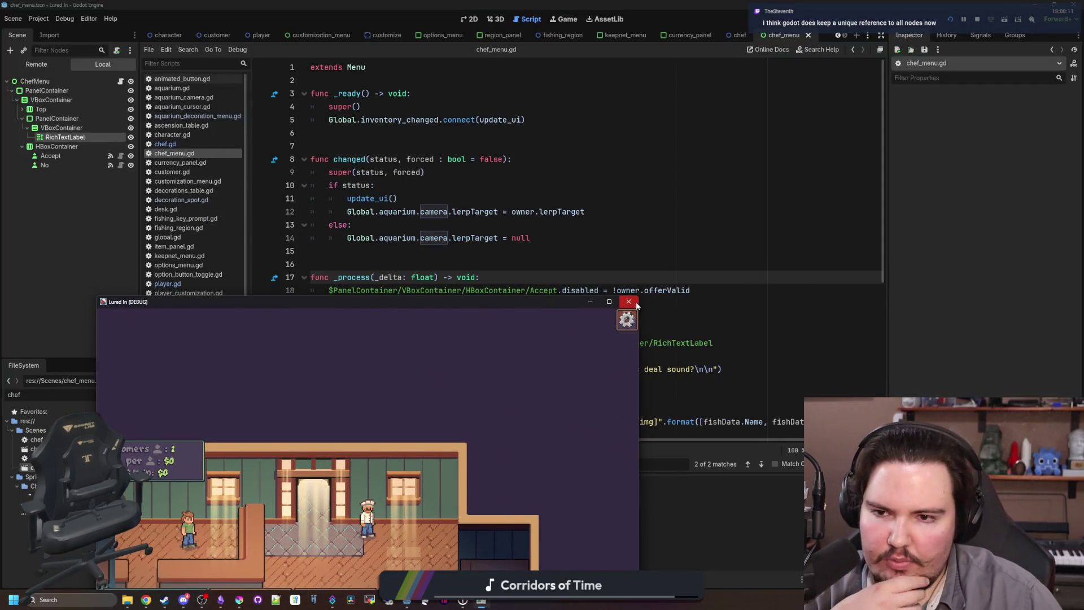
- Close the game and add a Control child to the popup's outer PanelContainer in the 2D view
click(635, 304)
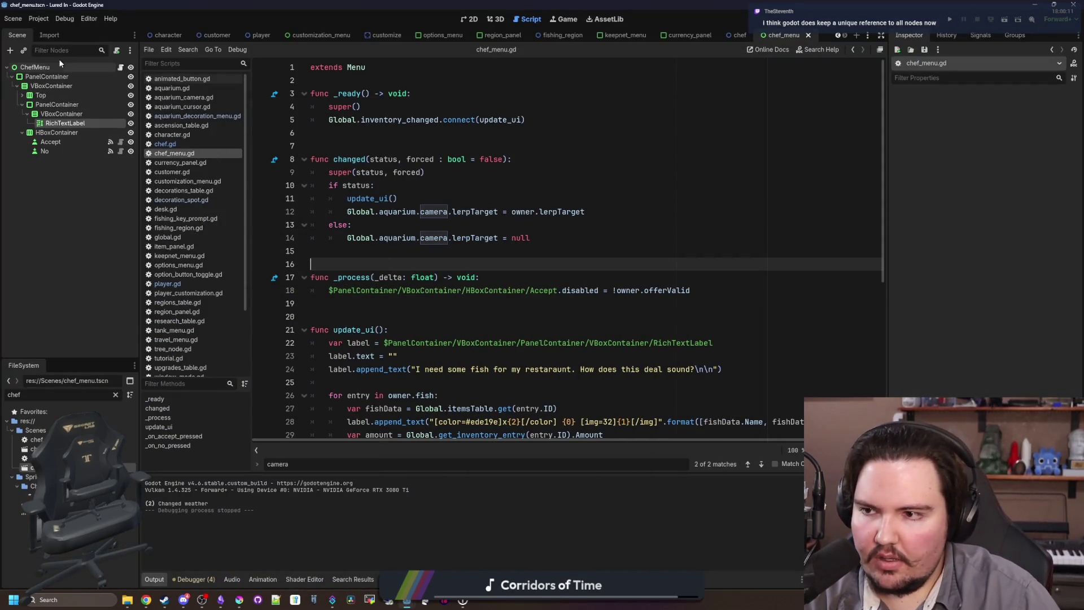
click(35, 67)
key(ctrl+F1)
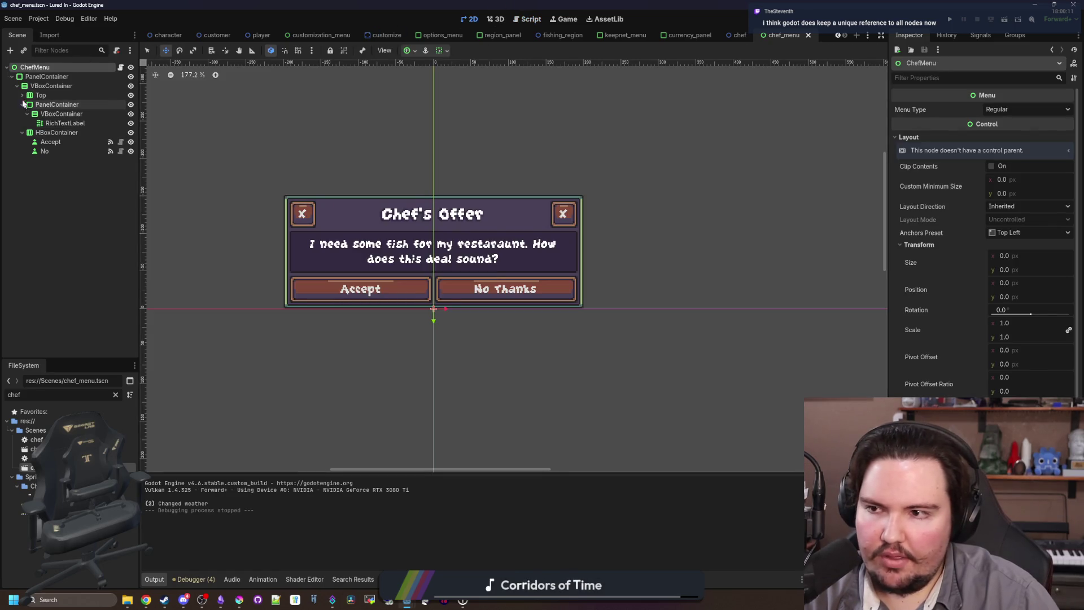
click(44, 77)
right_click(44, 77)
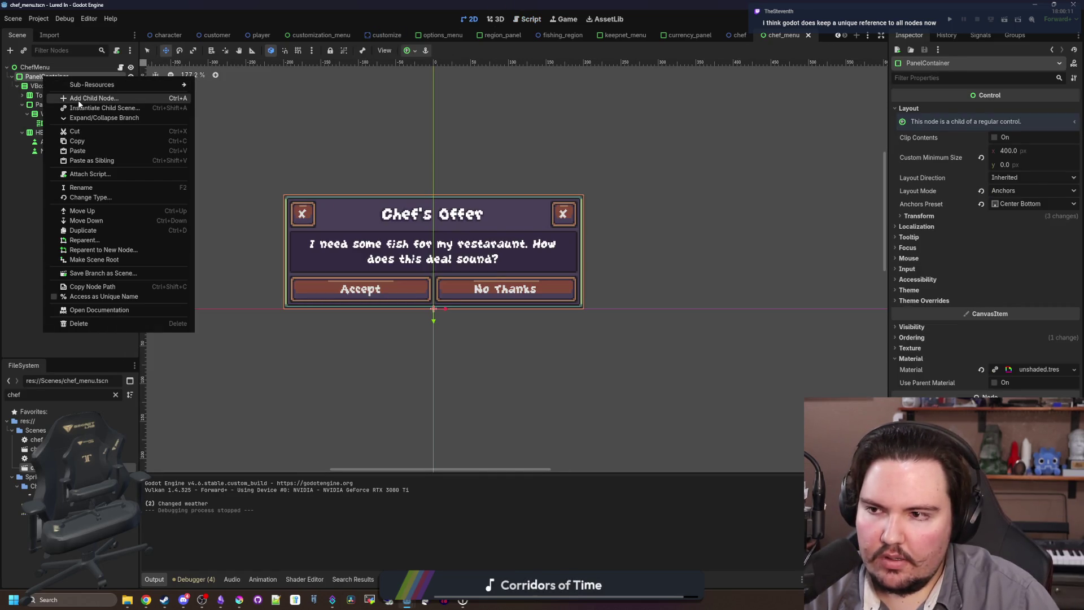
click(78, 100)
text(control)
key(Return)
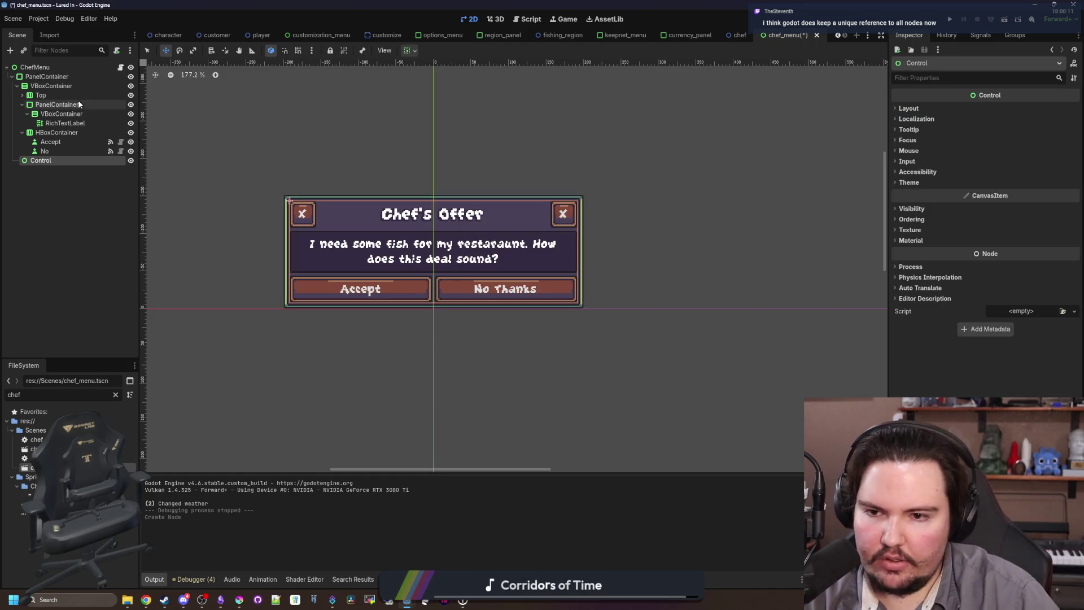
- Set the Control's horizontal and vertical container sizing to Shrink Center
scroll(374, 200, up, 2)
click(931, 108)
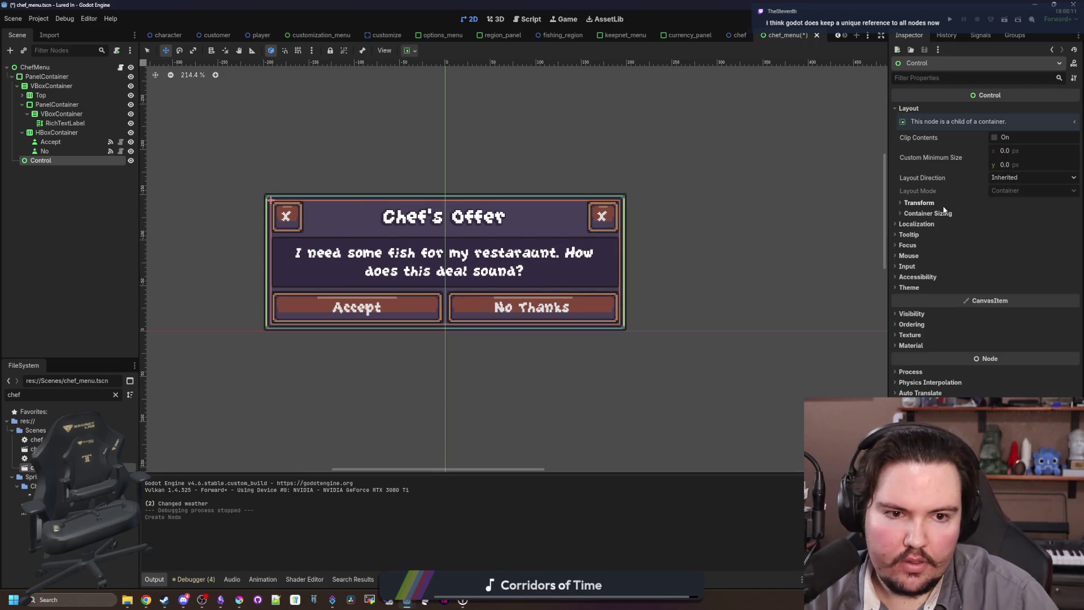
click(960, 203)
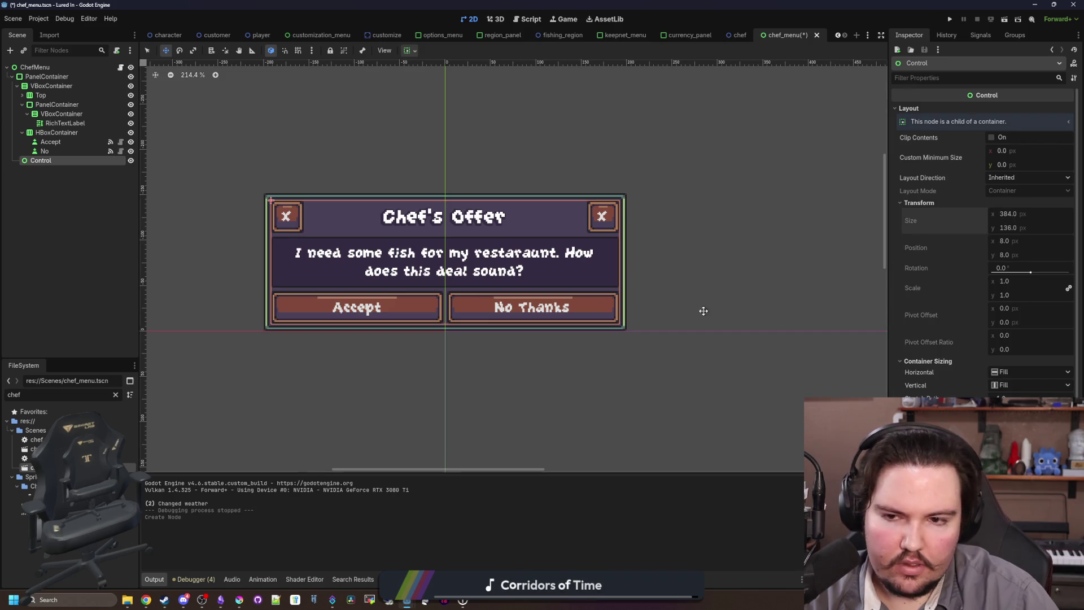
scroll(408, 252, up, 3)
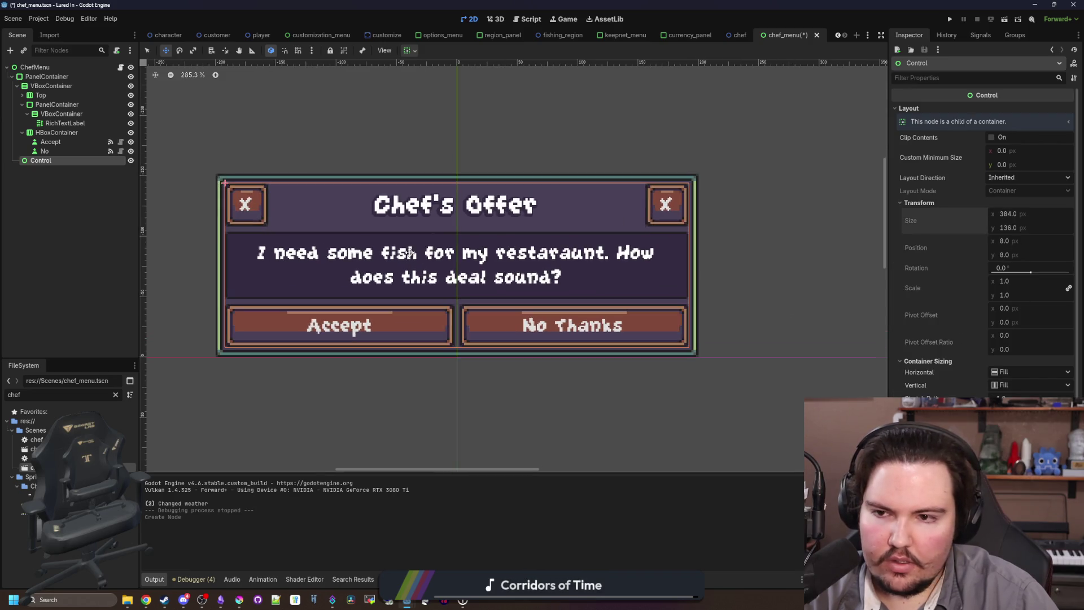
click(33, 76)
click(58, 161)
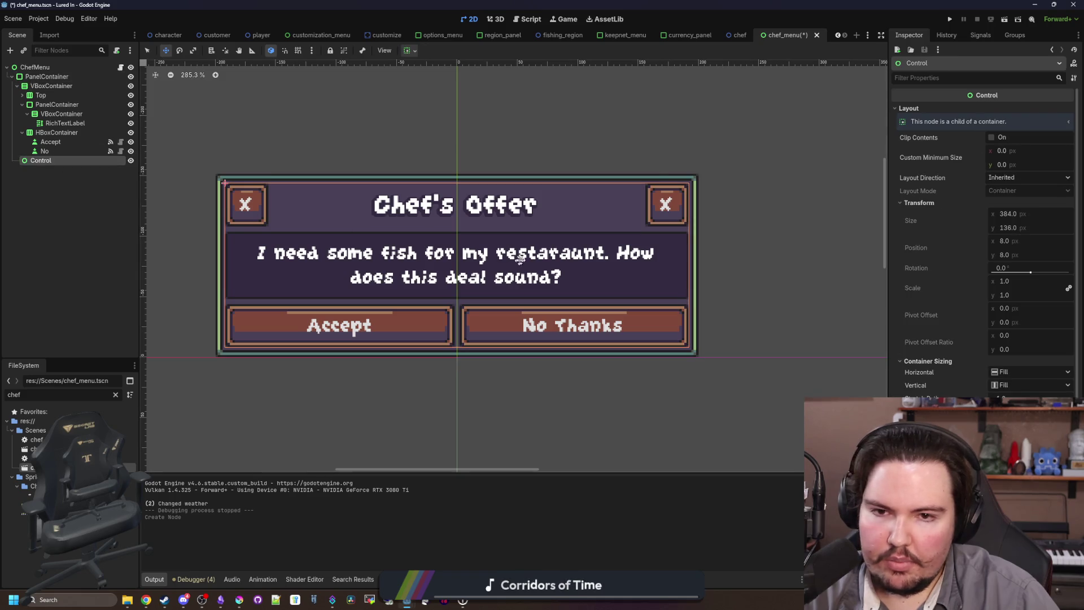
scroll(949, 246, down, 2)
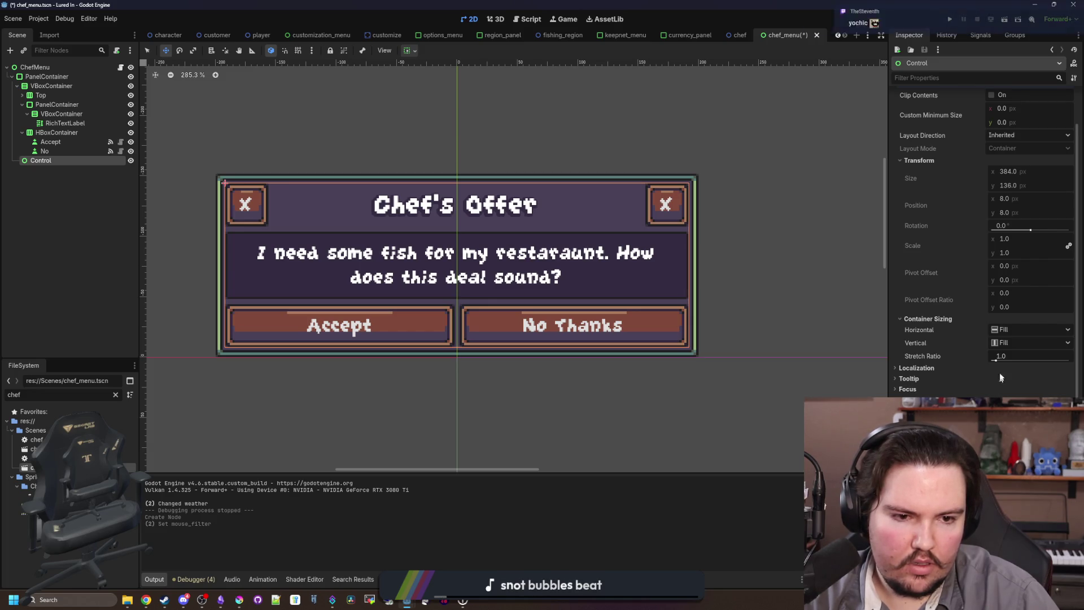
click(1031, 343)
click(1033, 376)
click(1018, 332)
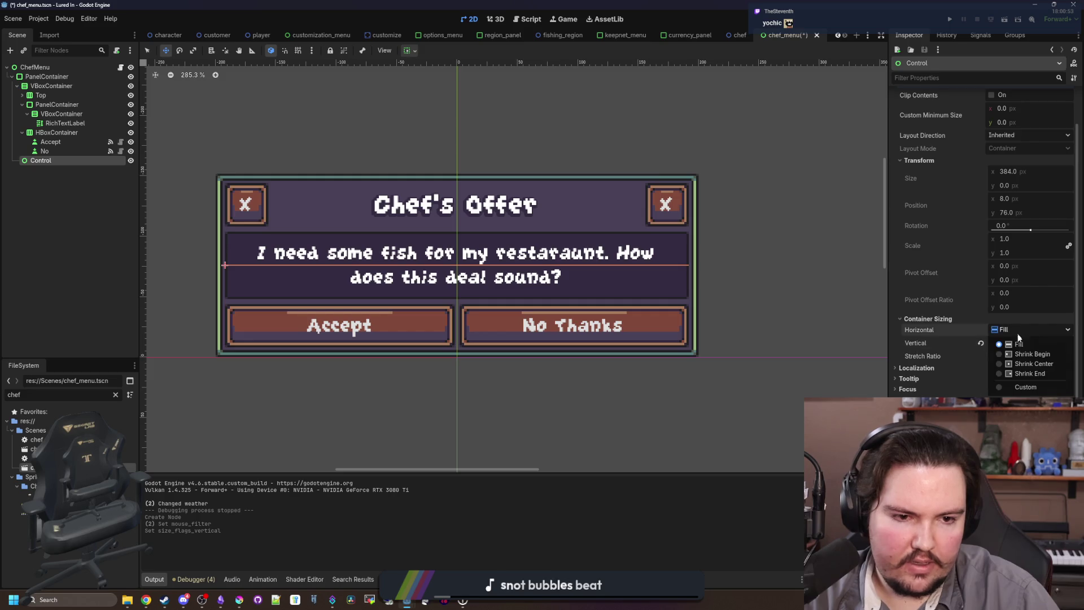
click(1027, 364)
- Add a Node2D under the Control and rename it Lerp
right_click(32, 150)
click(79, 168)
text(n)
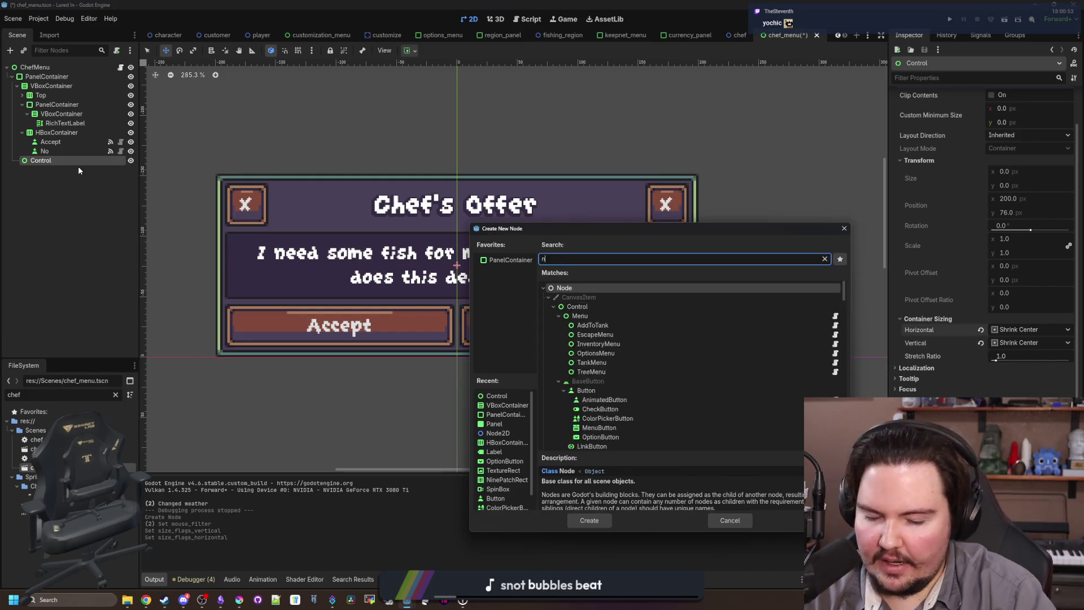
text(ode2d)
key(Return)
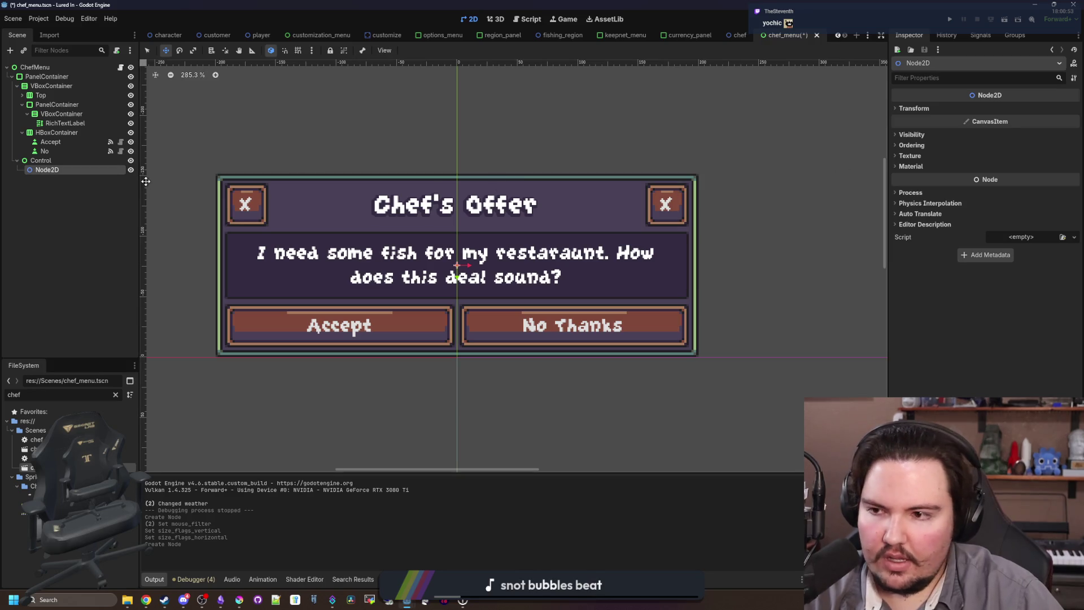
double_click(90, 170)
text(Lerp)
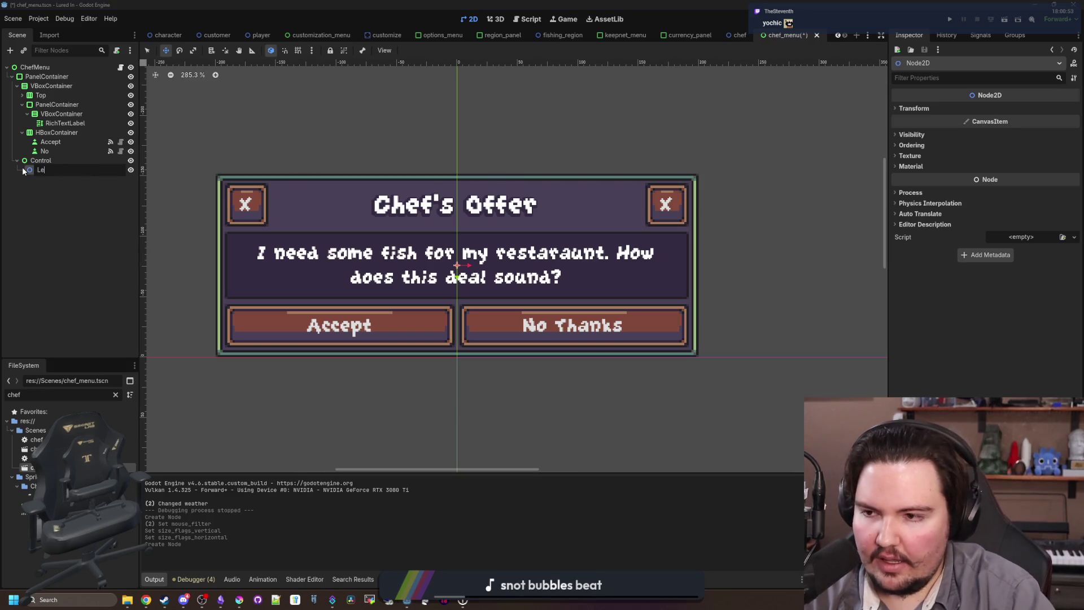
key(Return)
click(120, 67)
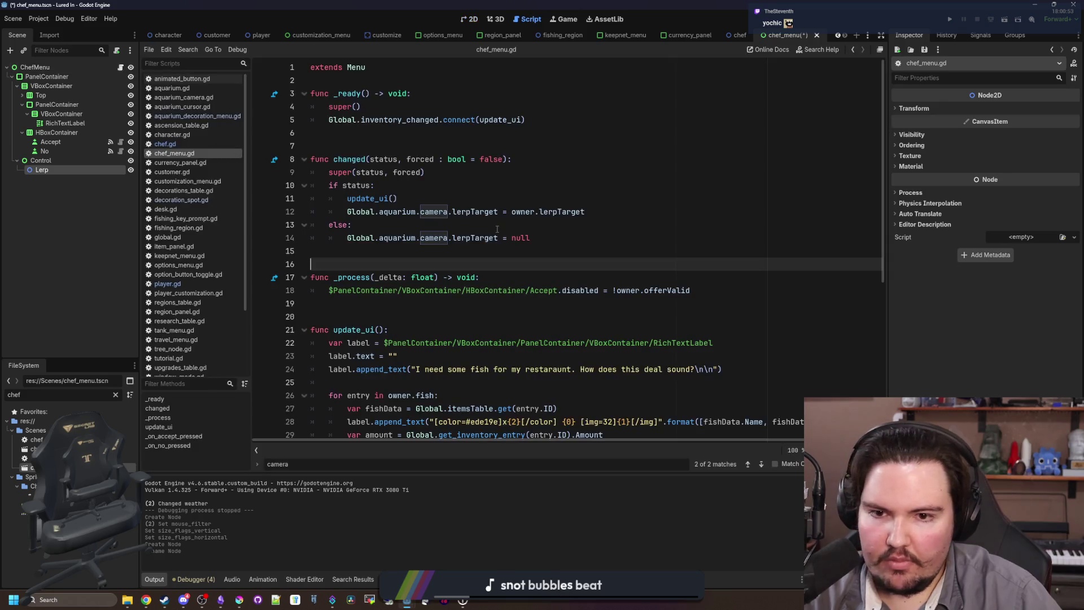
- Replace owner.lerpTarget on line 12 of chef_menu.gd with the Lerp node's path, and save
mouse_move(41, 169)
mouse_down()
mouse_move(600, 218)
mouse_move(511, 211)
mouse_up()
key(BackSpace)
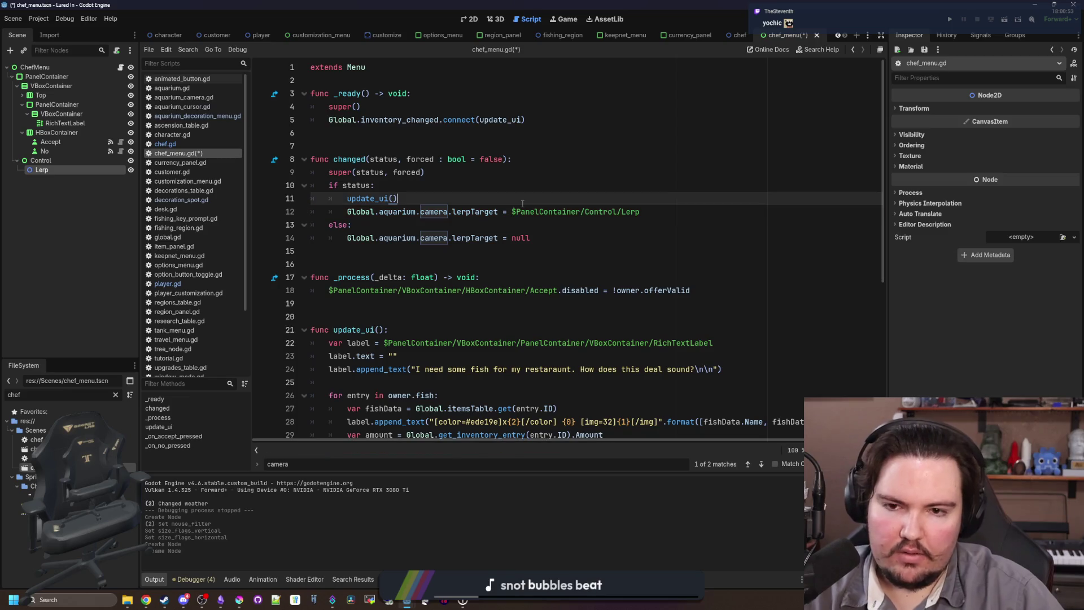
key(ctrl+s)
click(403, 185)
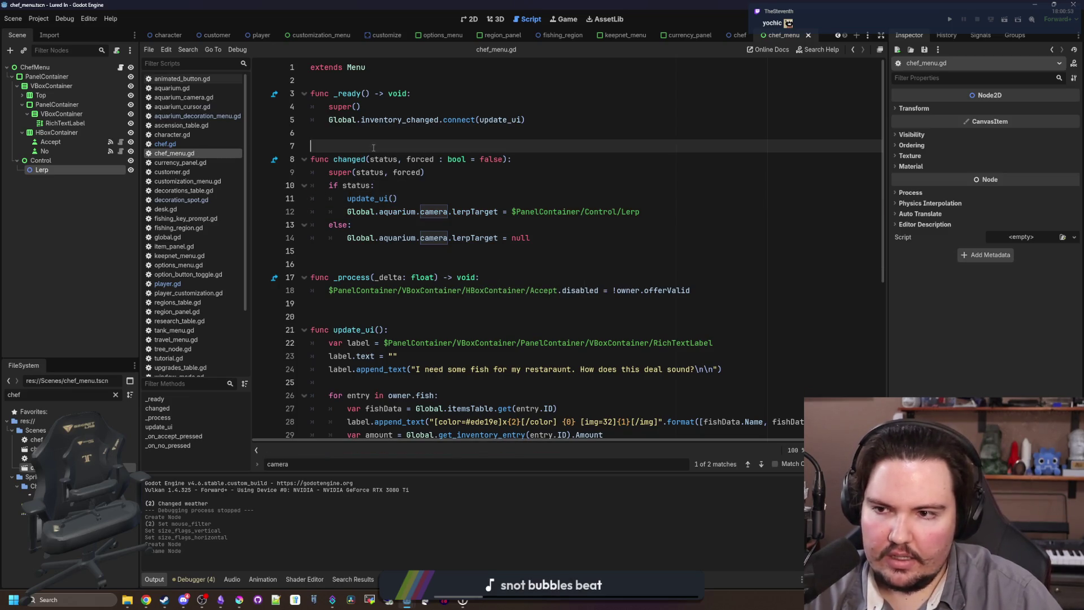
- Delete the chef's LerpTarget node and its lerpTarget variable line in chef.gd, save, and run the project
click(168, 144)
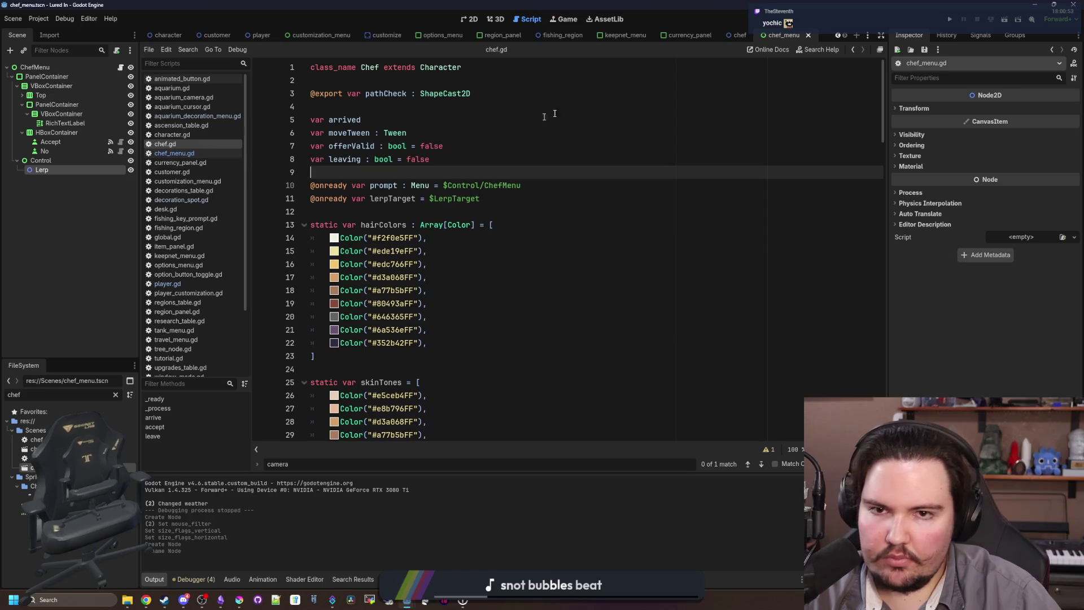
click(736, 35)
click(40, 160)
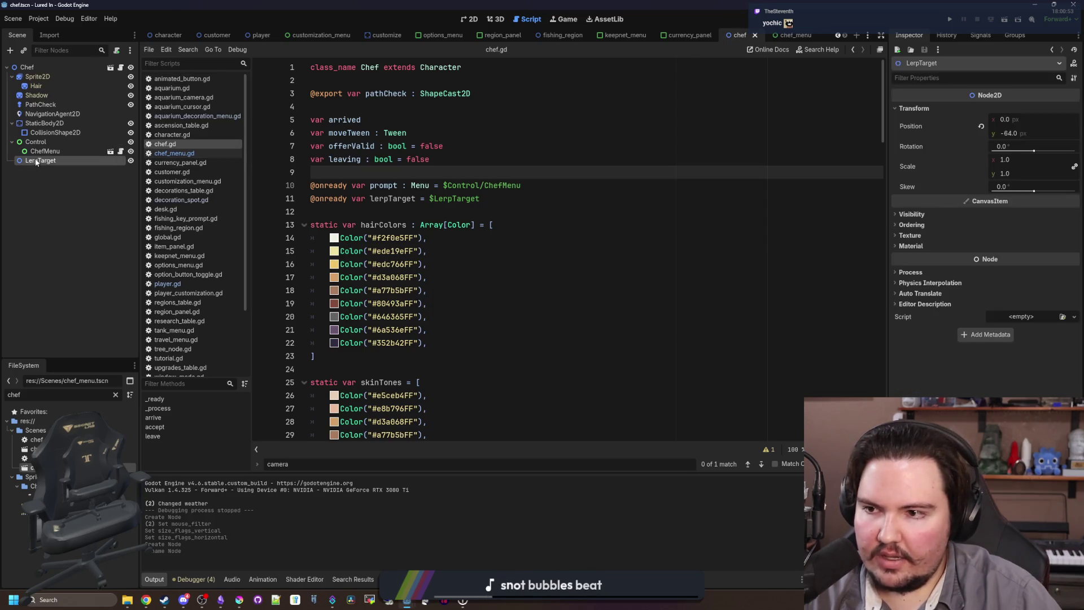
key(Delete)
key(Return)
drag(480, 198, 243, 192)
click(480, 199)
key(ctrl+shift+k)
click(400, 171)
key(ctrl+s)
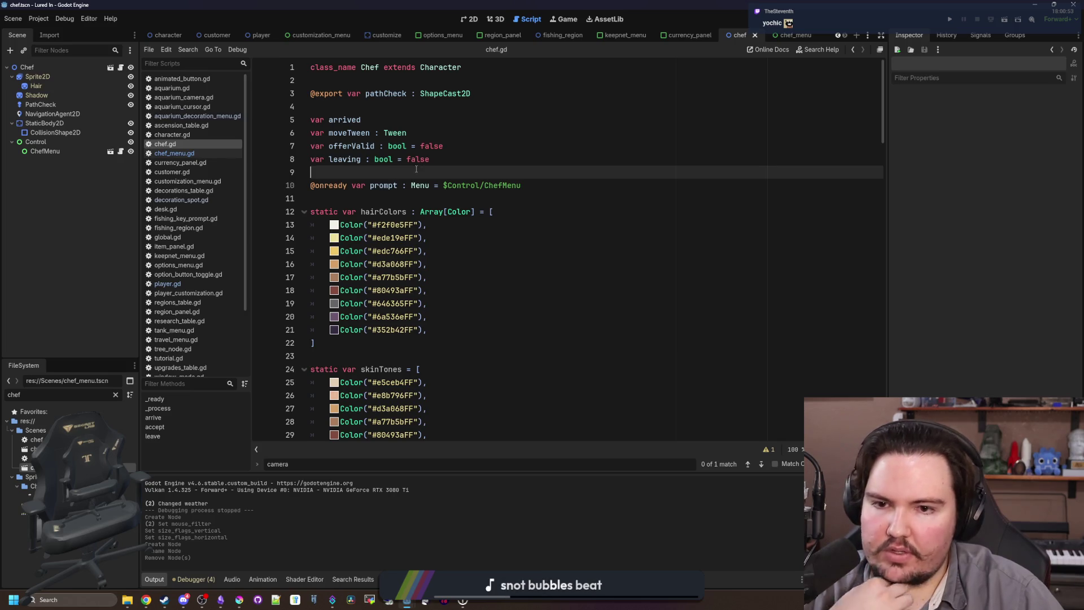
click(950, 21)
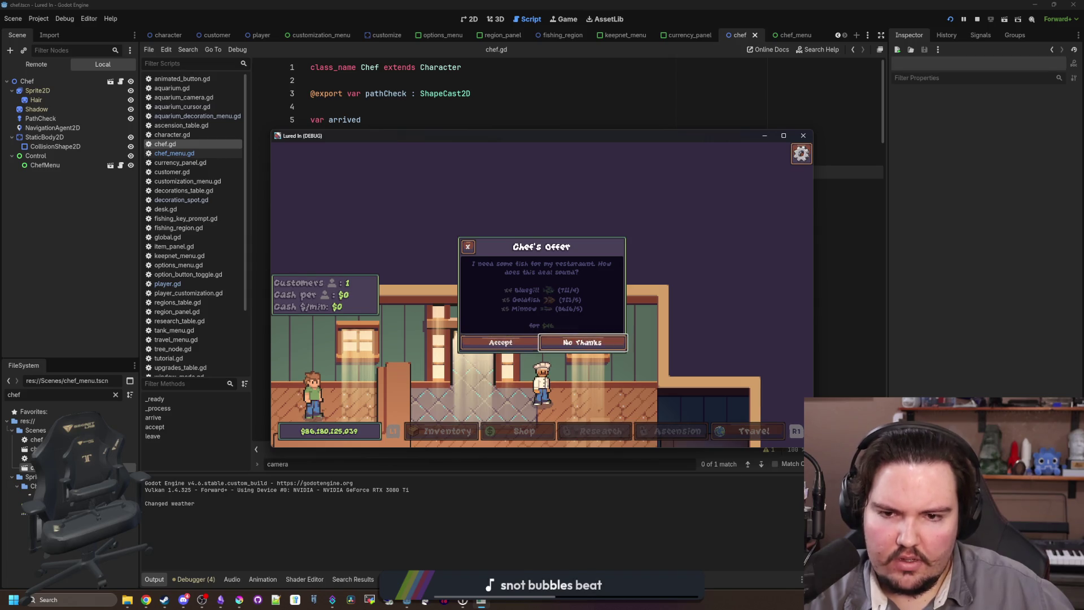
- Decline the Chef's Offer with No Thanks, reopen and decline it again, then stop the game
click(582, 342)
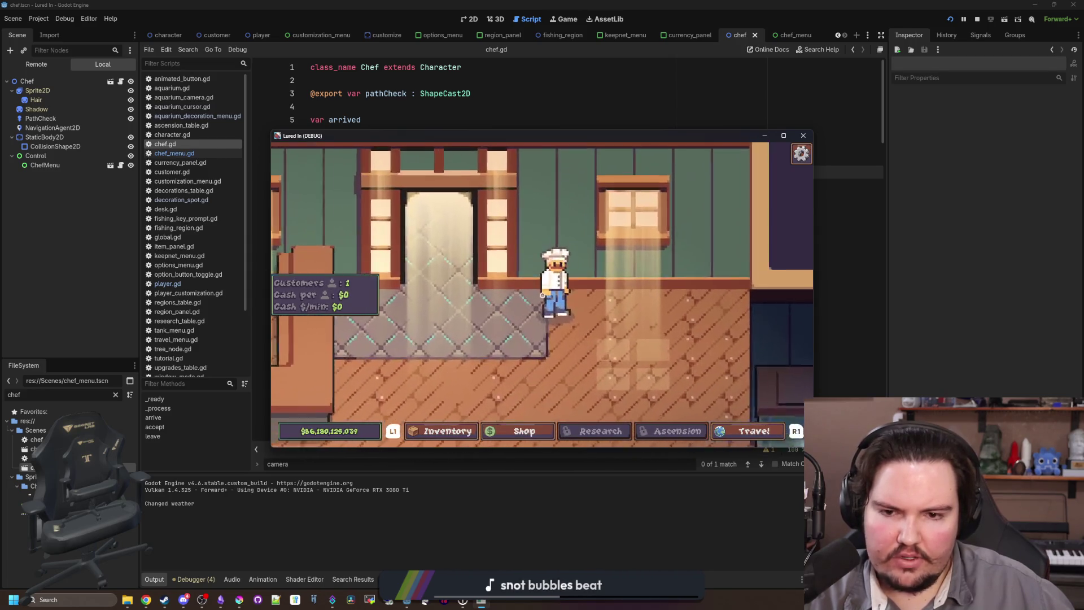
click(542, 294)
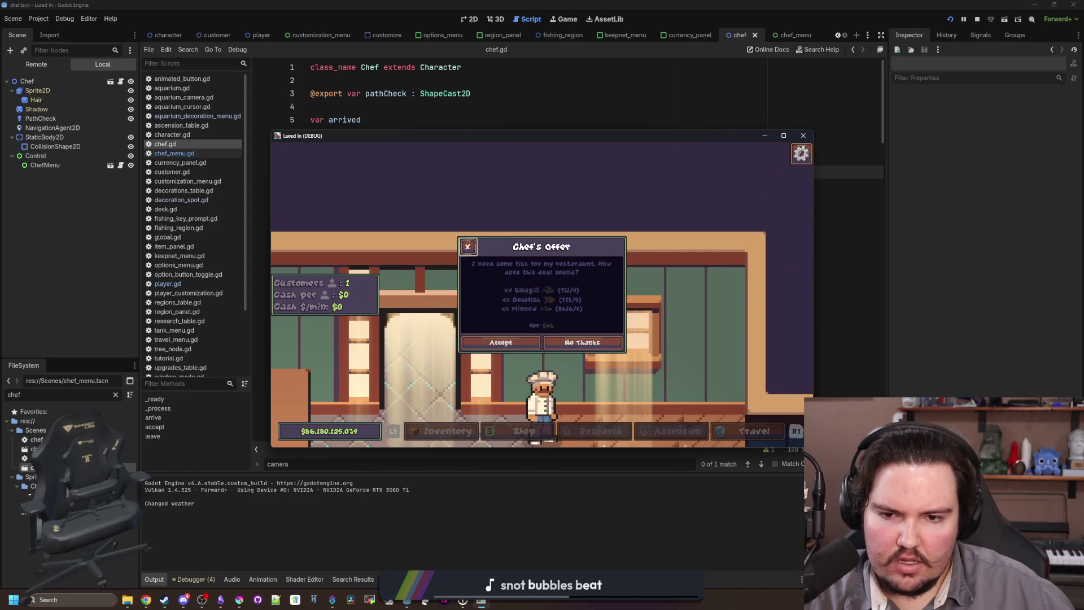
click(542, 294)
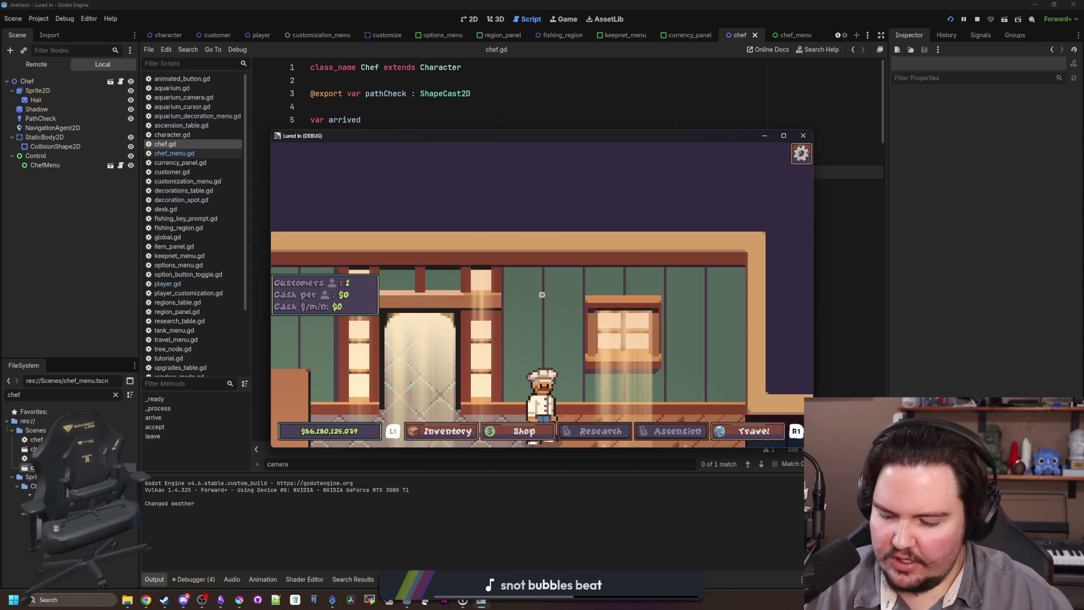
key(super)
click(977, 18)
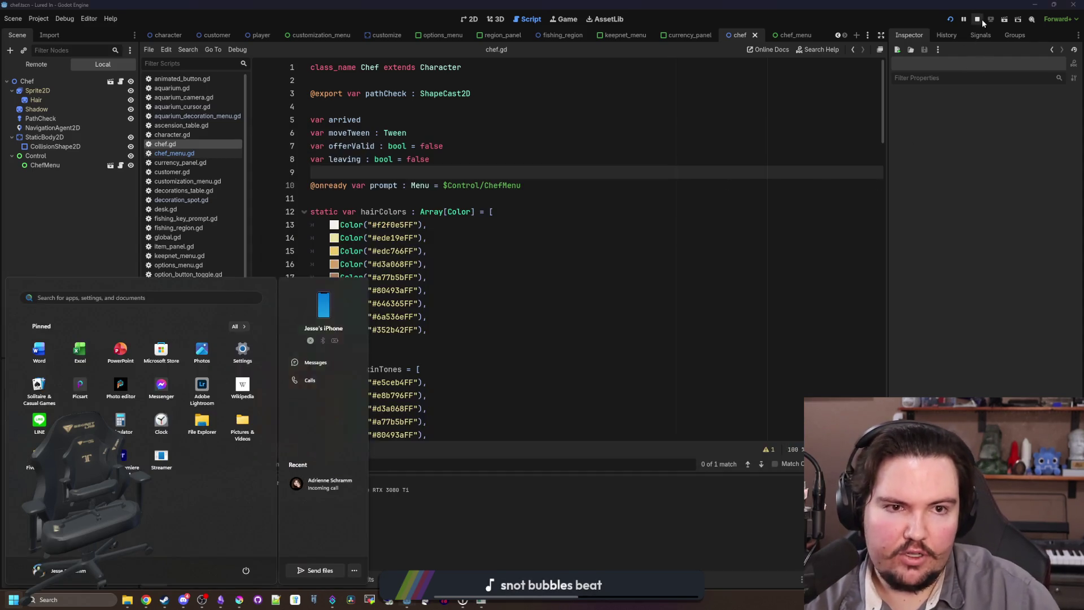
- Switch to the 2D view, open the chef_menu scene and save it
click(509, 246)
click(390, 198)
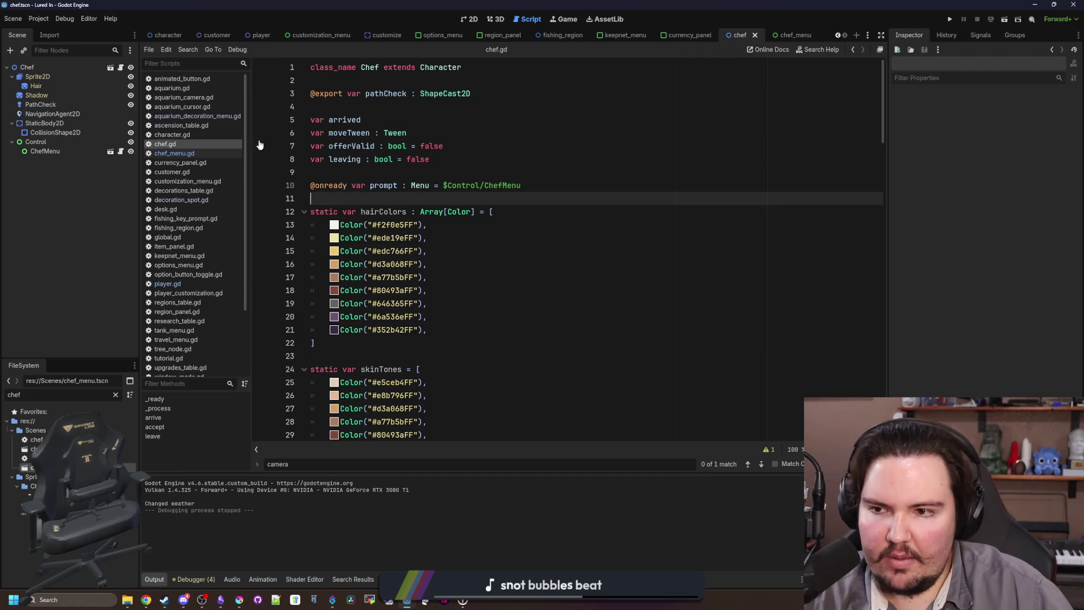
click(469, 21)
scroll(477, 104, down, 3)
scroll(460, 240, up, 2)
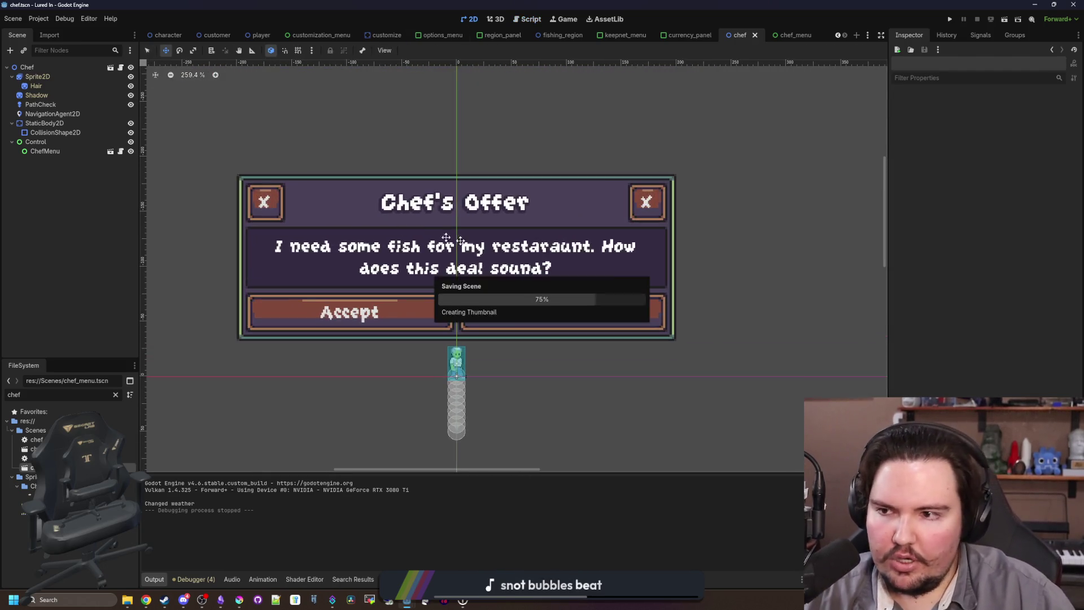
click(781, 35)
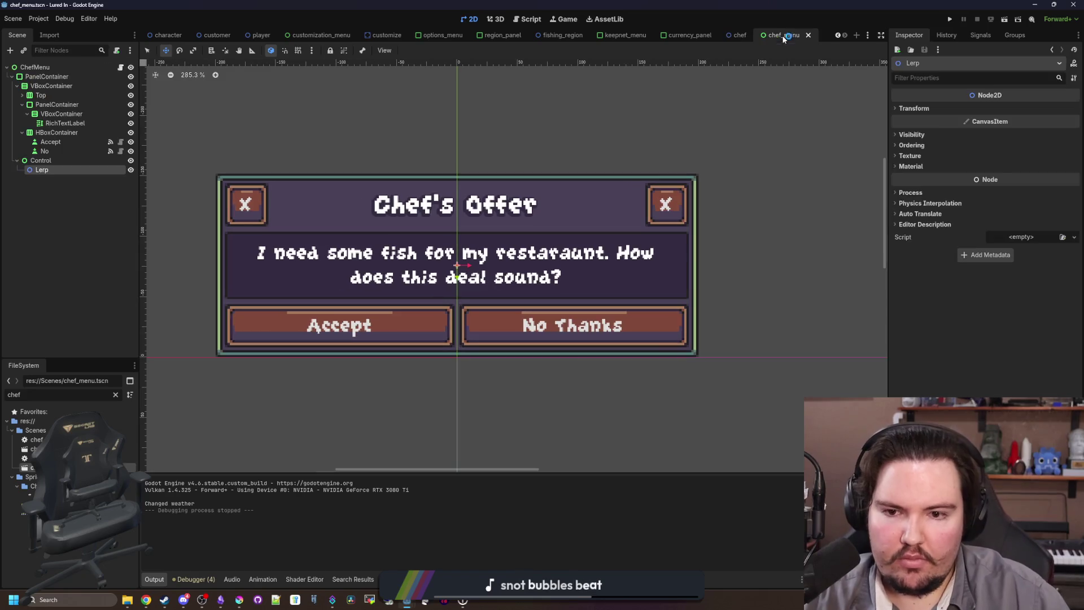
key(ctrl+s)
- Move Lerp onto the Control, adjust the Control's stretch ratio, then bring up the PanelContainer's actions
click(41, 160)
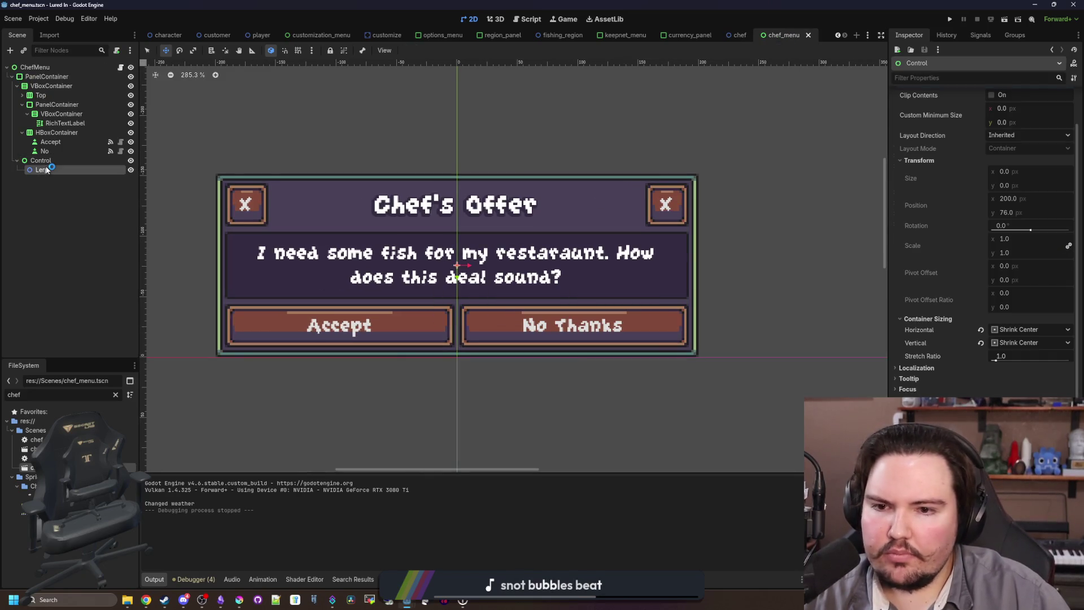
drag(42, 169, 51, 164)
click(50, 162)
scroll(491, 235, up, 1)
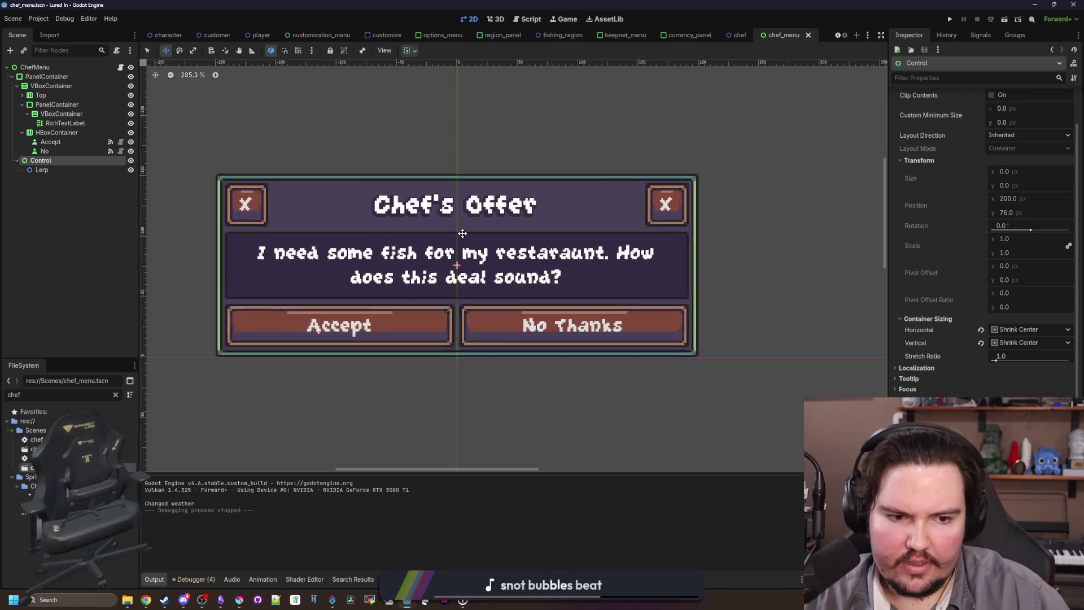
scroll(522, 265, down, 2)
scroll(467, 271, up, 2)
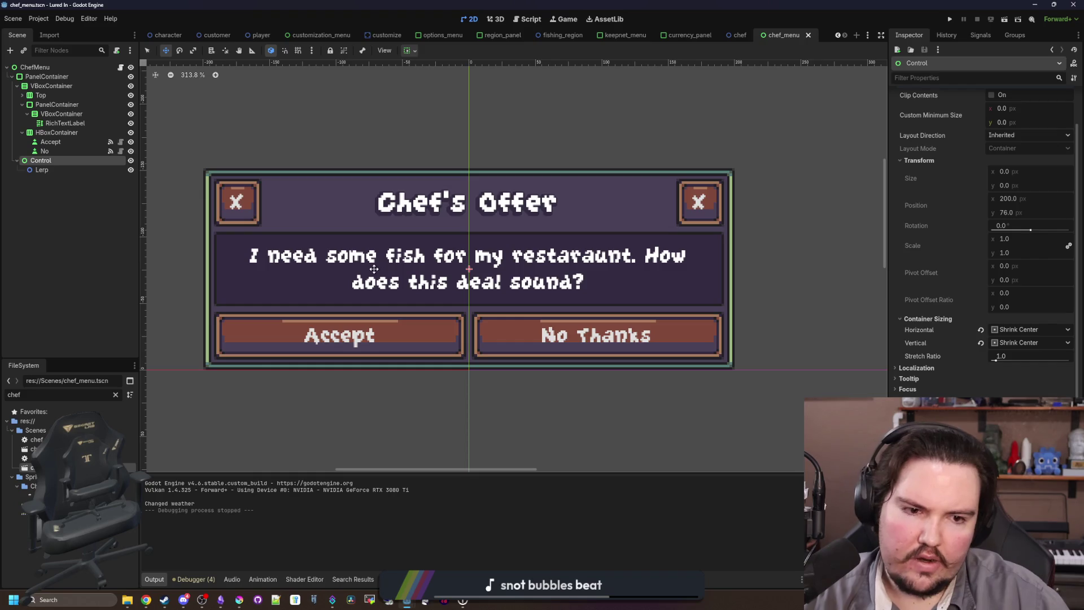
drag(994, 360, 1031, 360)
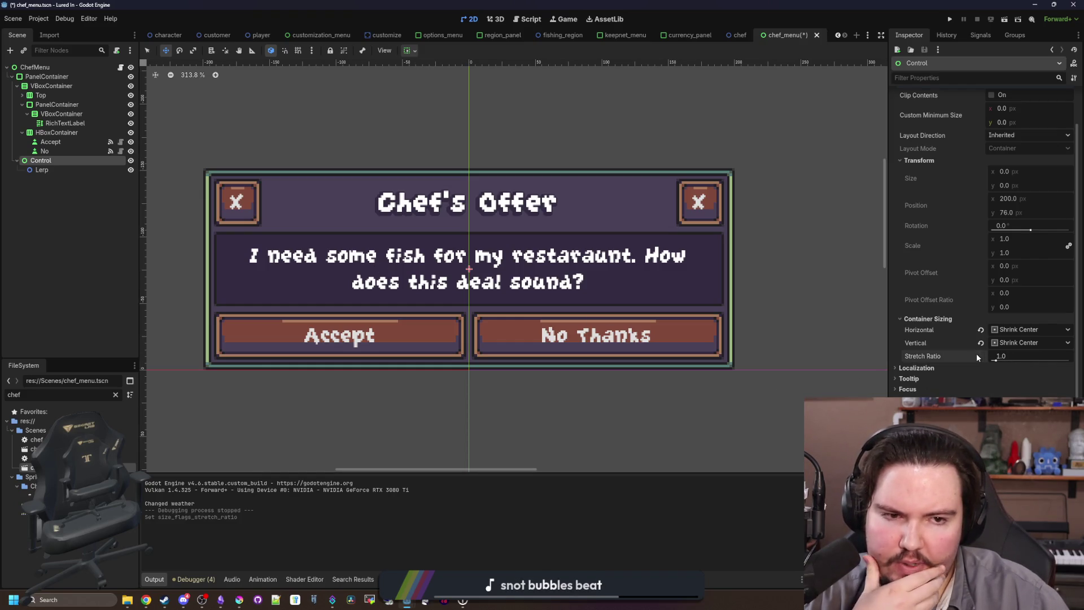
click(48, 78)
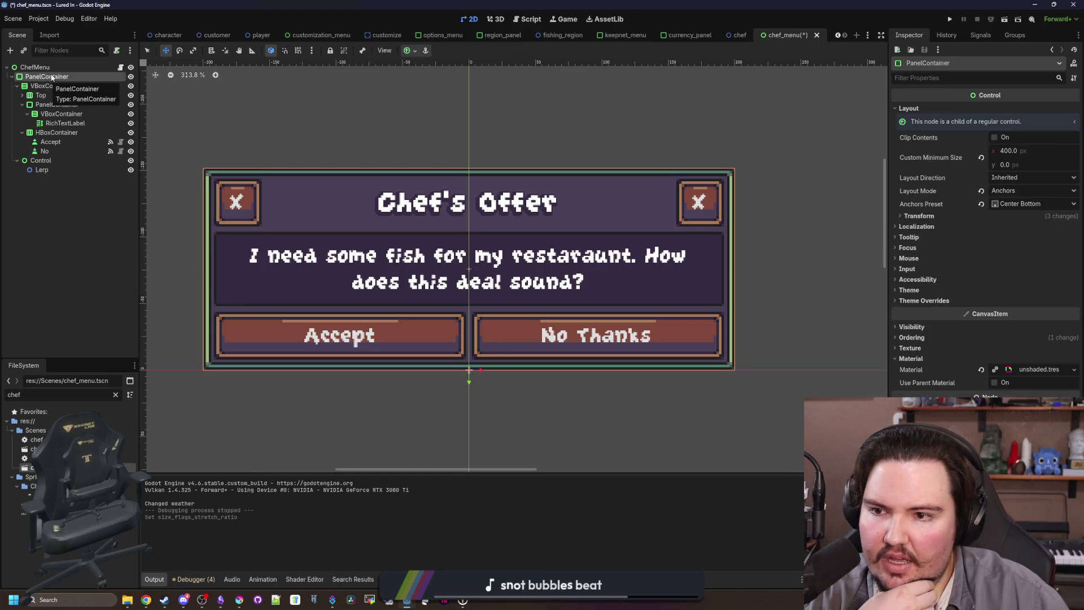
click(54, 68)
click(57, 78)
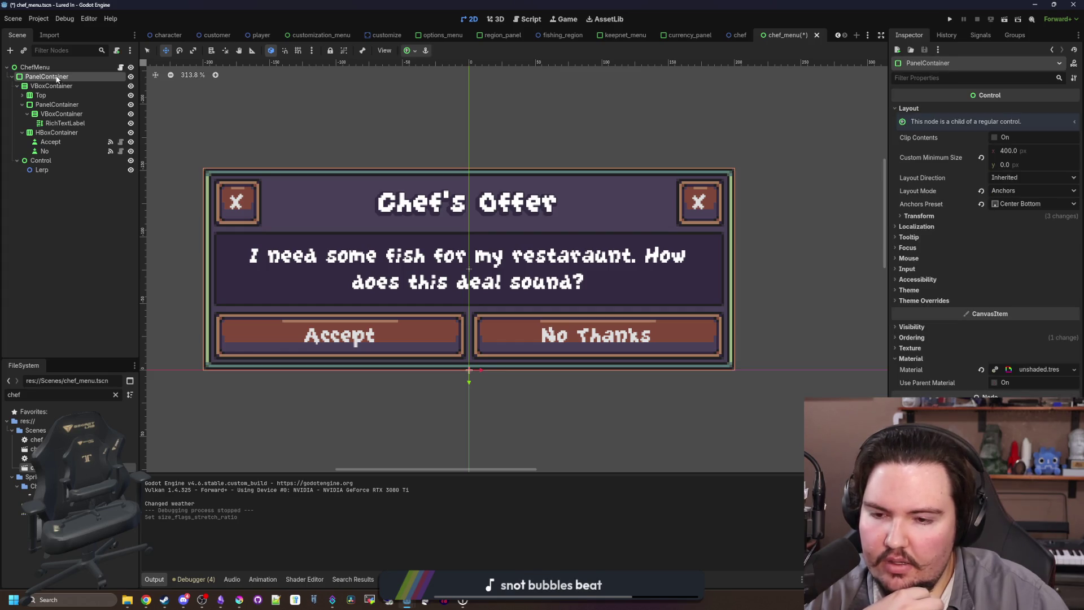
right_click(57, 78)
- Add a VBoxContainer2 child to ChefMenu and set its horizontal container sizing to Shrink Center
click(103, 97)
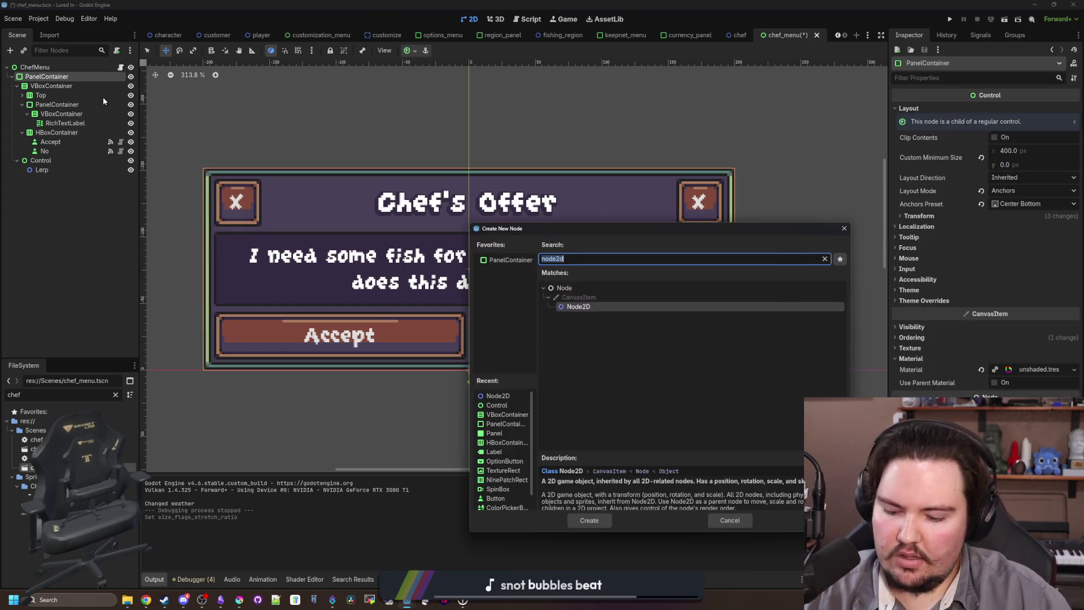
key(Escape)
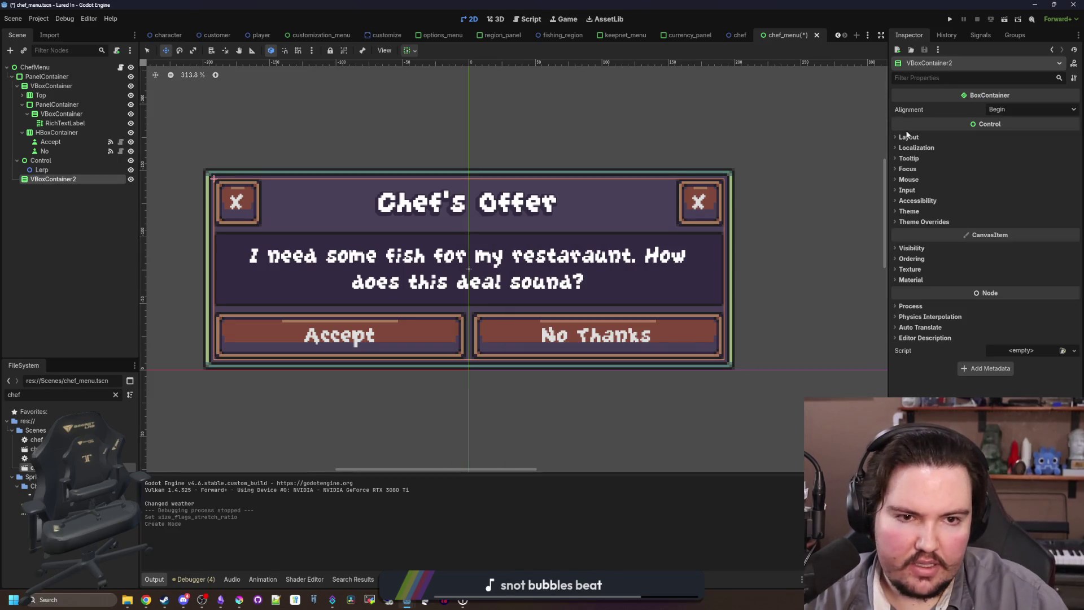
click(927, 241)
click(1021, 253)
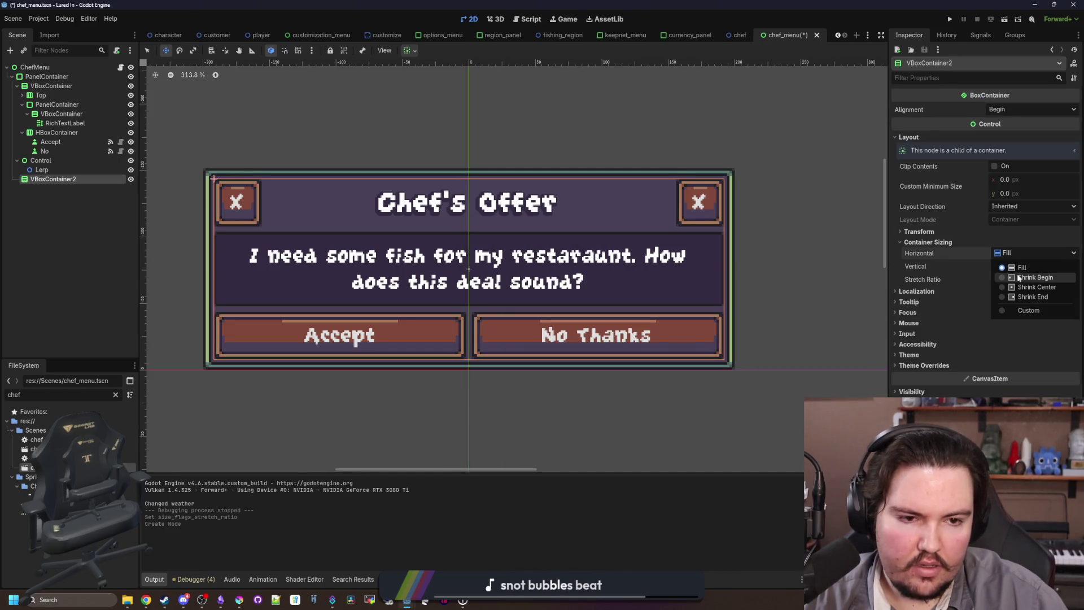
click(1023, 288)
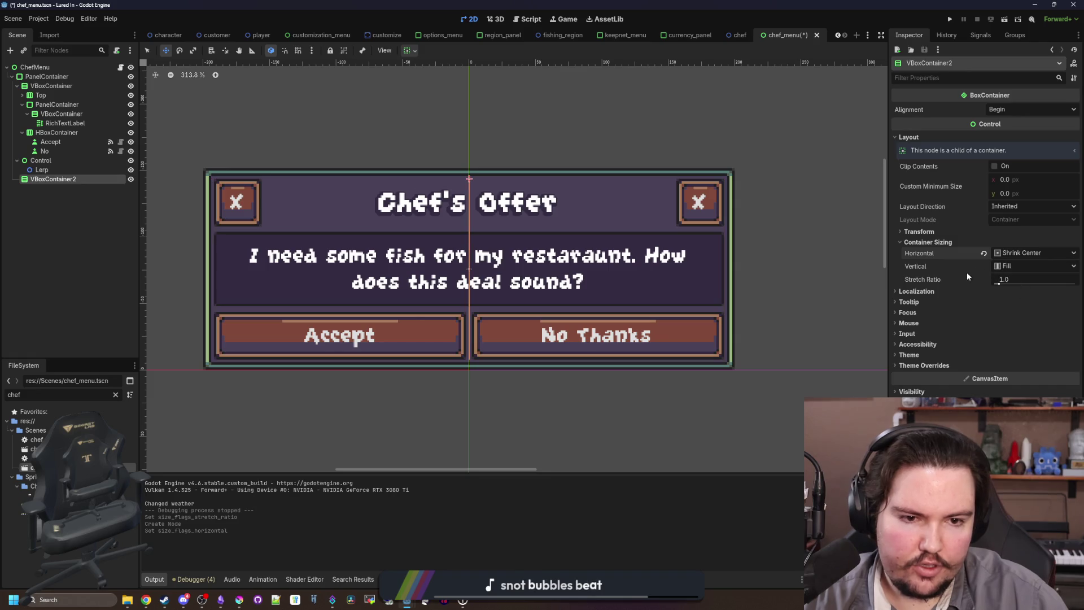
- Set VBoxContainer2's mouse filter to Ignore and move the Control holding Lerp inside it
click(909, 323)
click(1030, 333)
click(1016, 368)
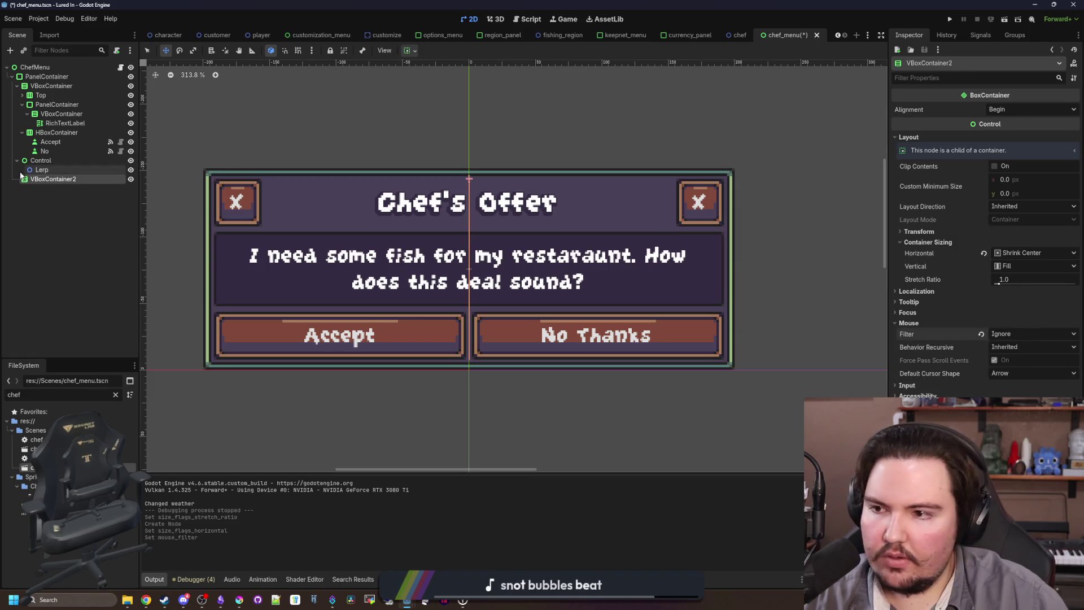
drag(52, 163, 44, 181)
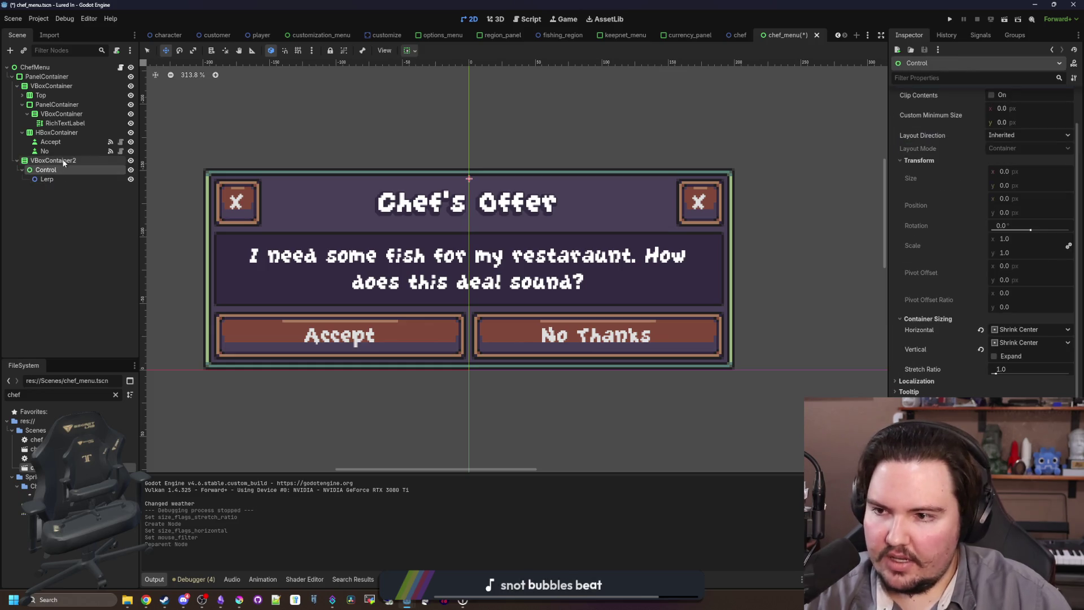
right_click(68, 160)
- Add a new Control2 node and place it above Control in VBoxContainer2
click(76, 165)
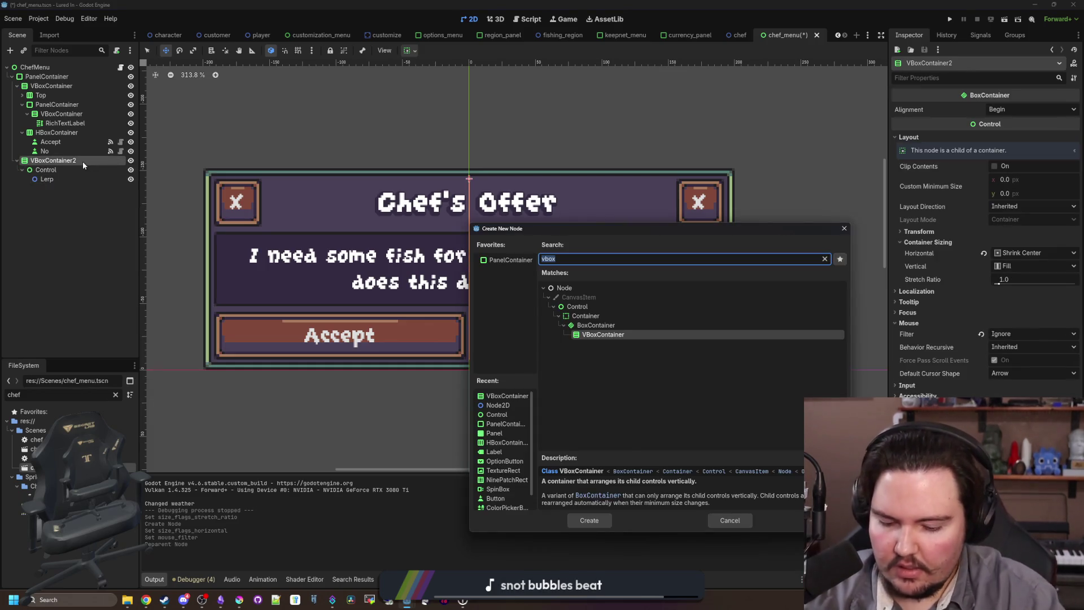
text(control)
key(Return)
drag(38, 199, 50, 167)
- Make both Control2 and Control expand vertically via Container Sizing > Vertical > Expand
click(53, 179)
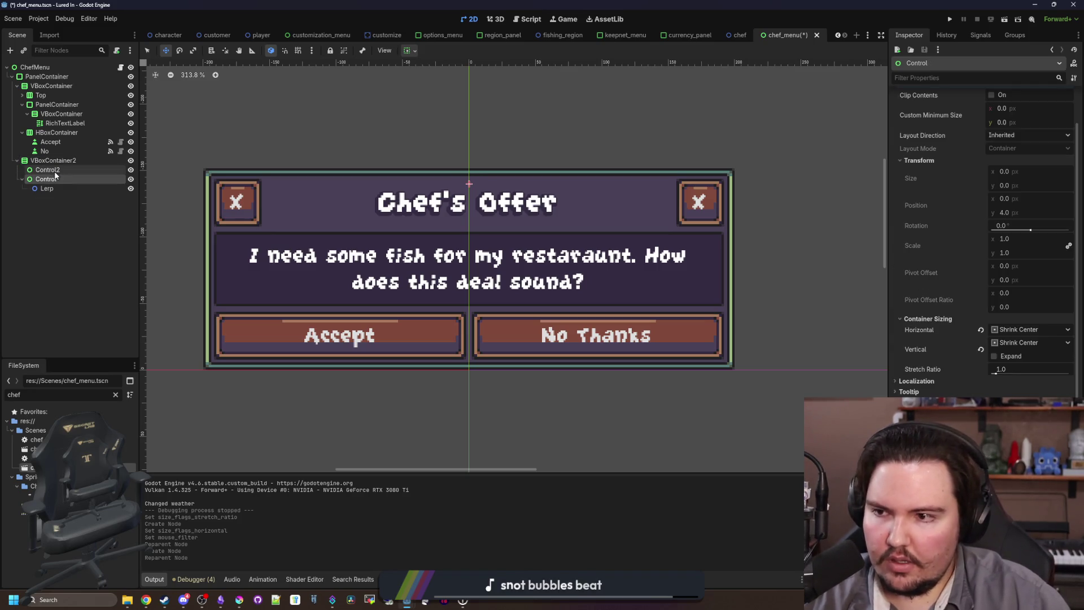
click(58, 162)
click(57, 169)
shift+click(54, 179)
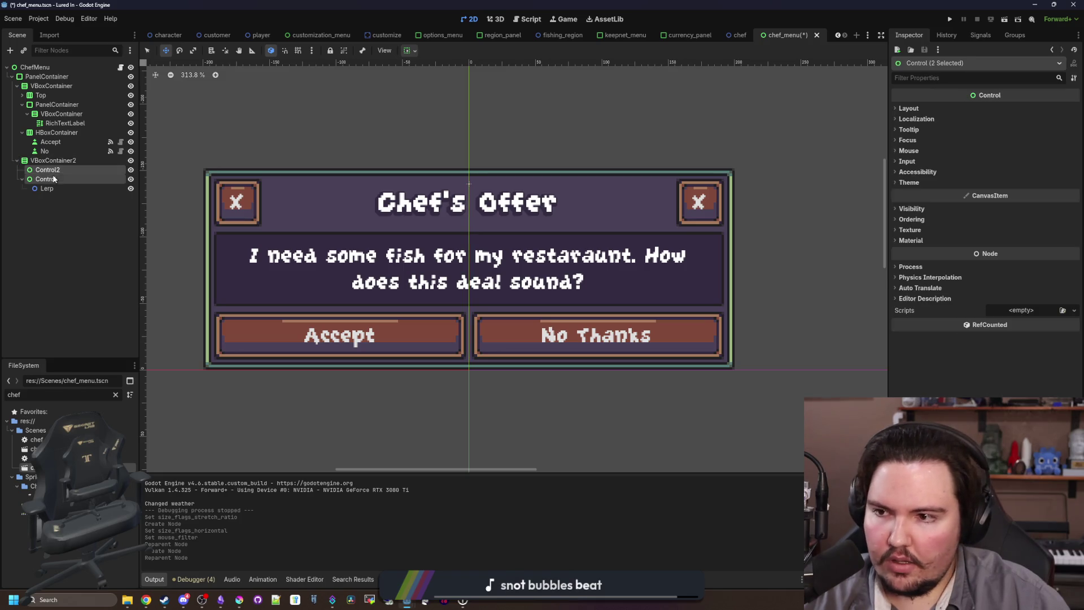
click(909, 108)
click(937, 195)
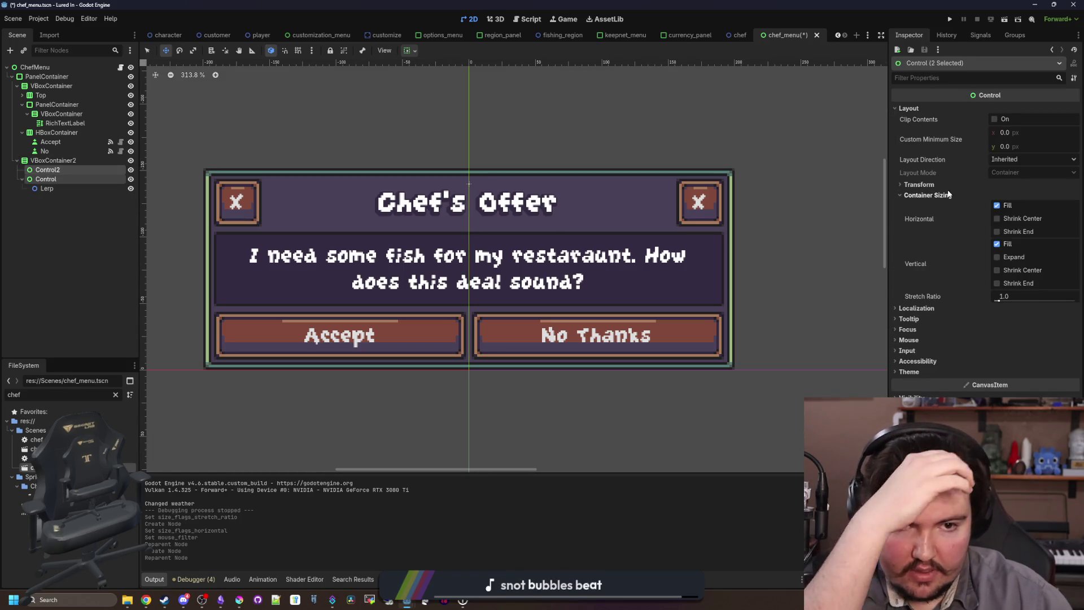
click(997, 258)
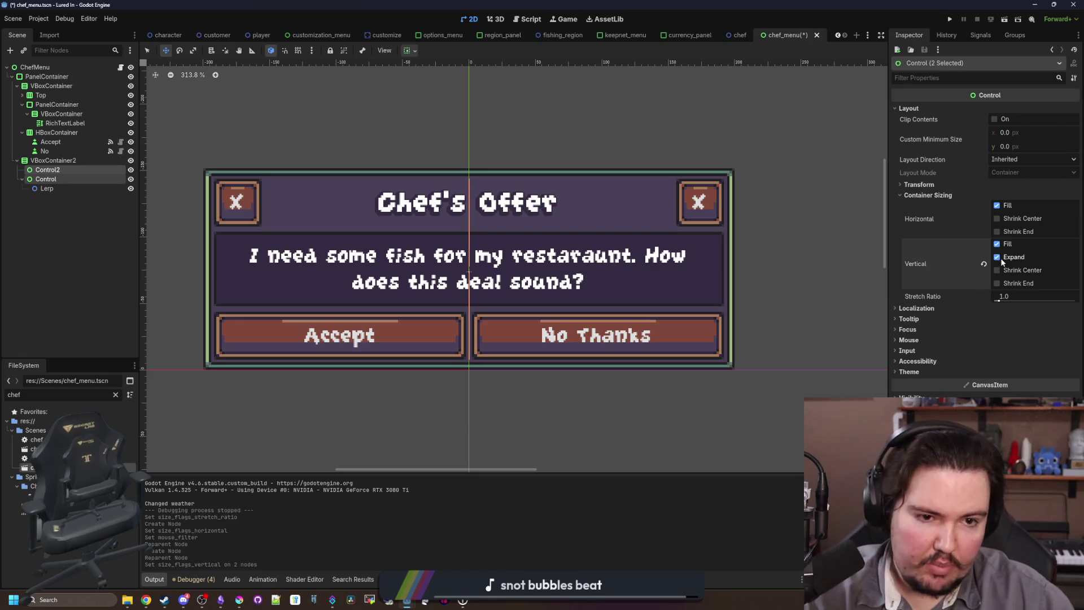
- Give the Control2 spacer a stretch ratio of 2.5
click(55, 170)
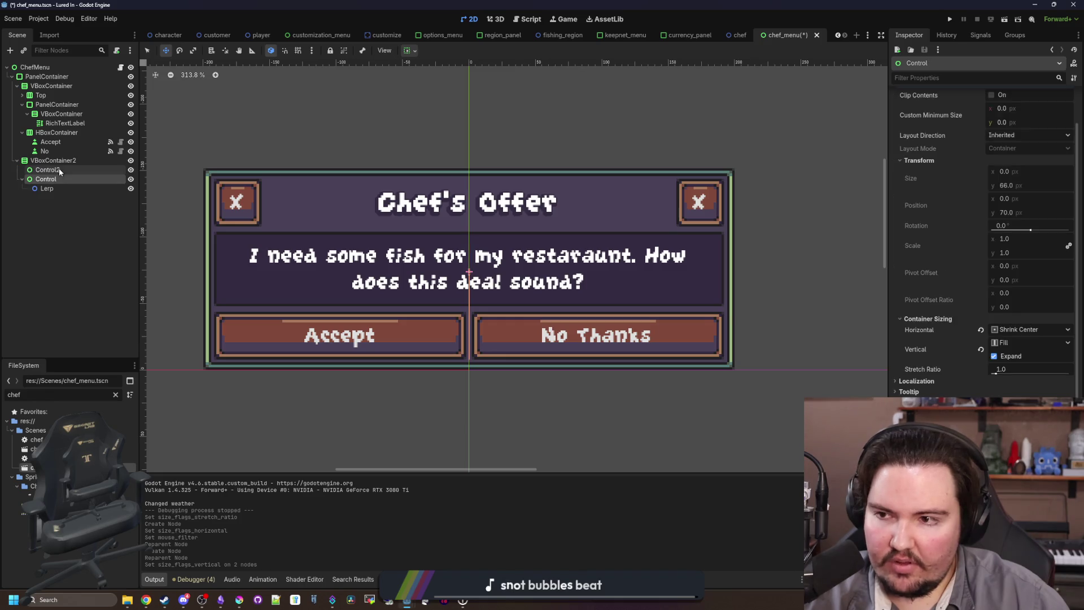
click(925, 108)
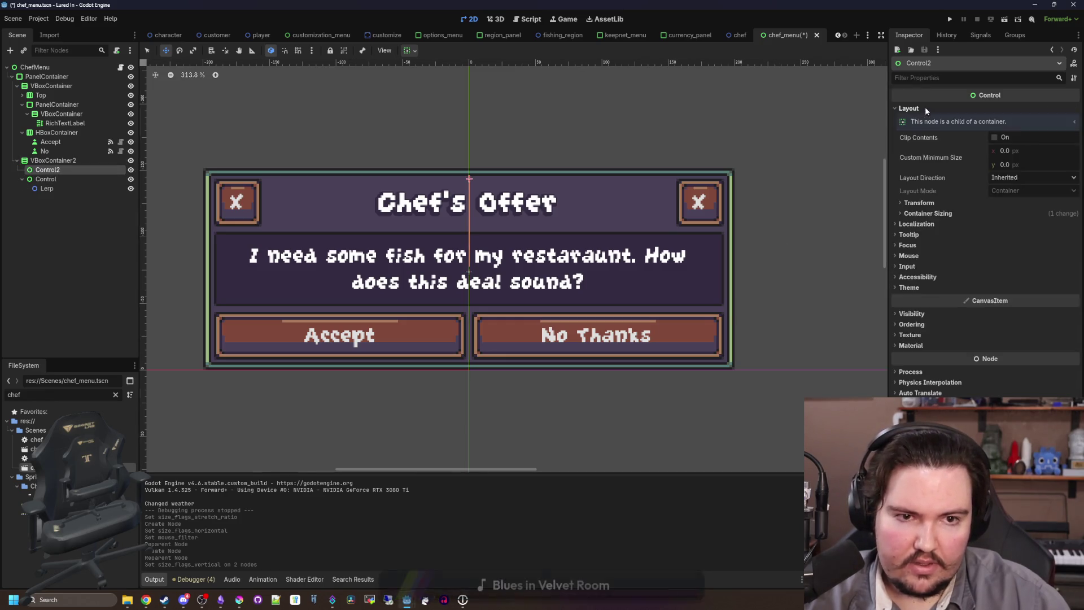
click(960, 213)
click(1016, 265)
text(2.5)
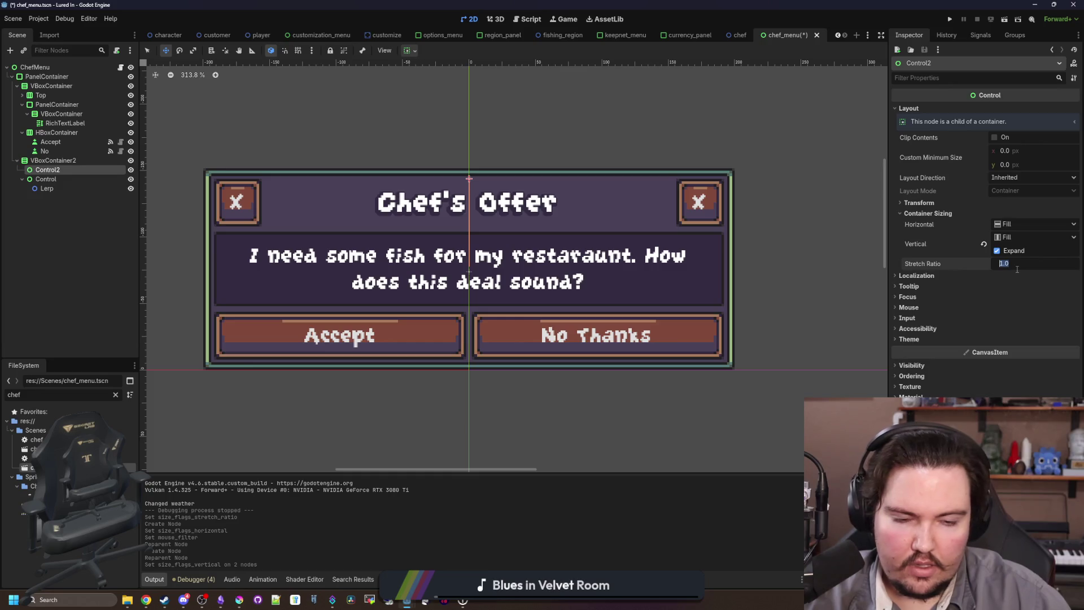
key(Return)
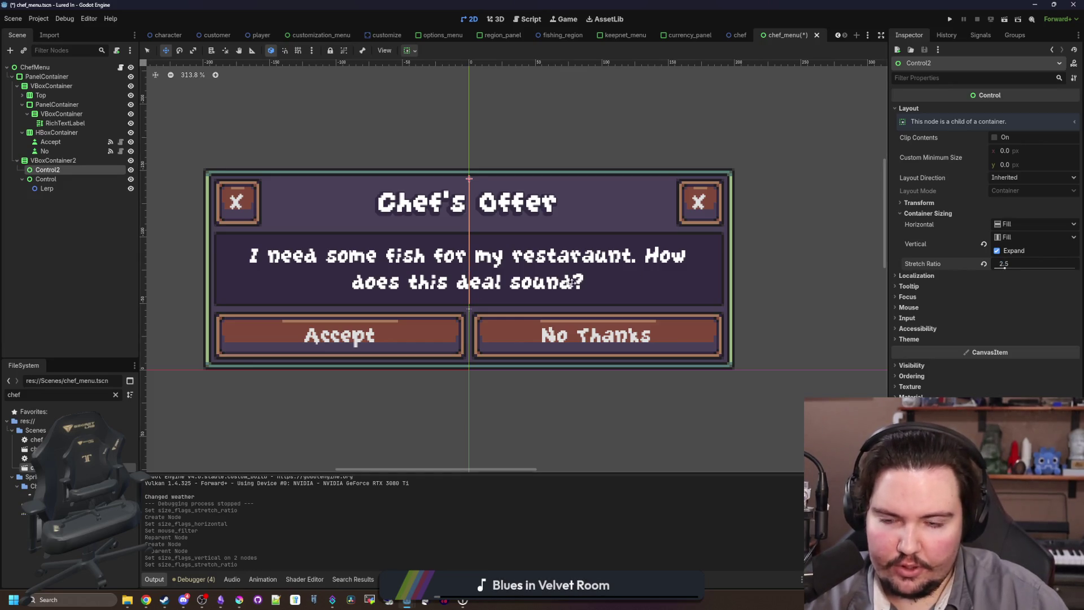
- Review the Control and VBoxContainer2 layout settings, then open chef_menu.gd
click(68, 188)
click(68, 181)
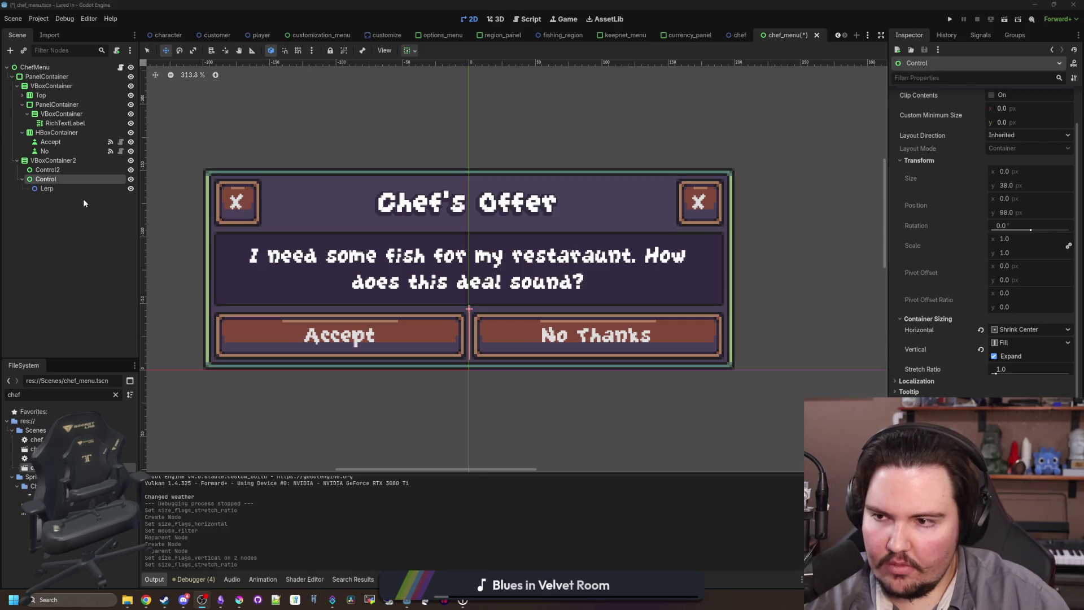
click(69, 178)
click(67, 161)
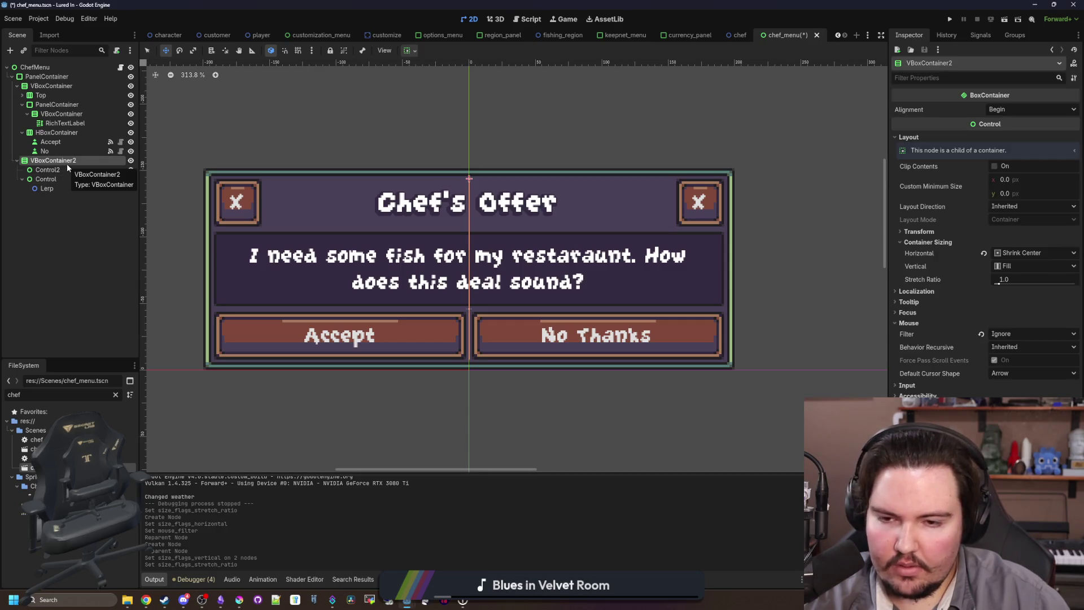
click(47, 178)
- Replace line 12's path with $PanelContainer/VBoxContainer2/Control/Lerp and save chef_menu.gd
click(120, 67)
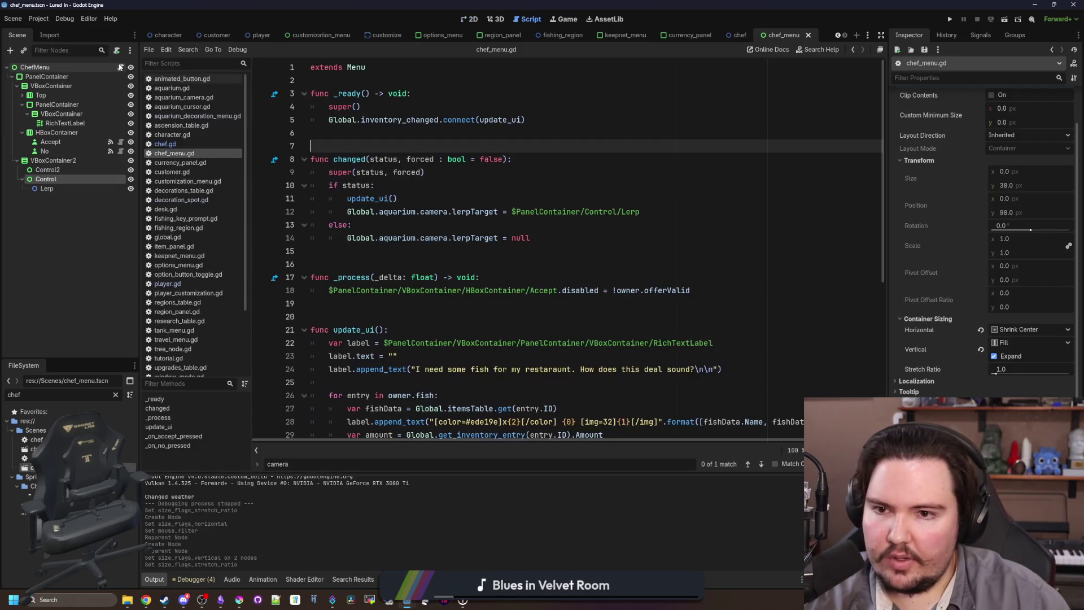
click(526, 201)
mouse_move(94, 196)
mouse_down()
mouse_move(497, 198)
mouse_move(398, 198)
mouse_up()
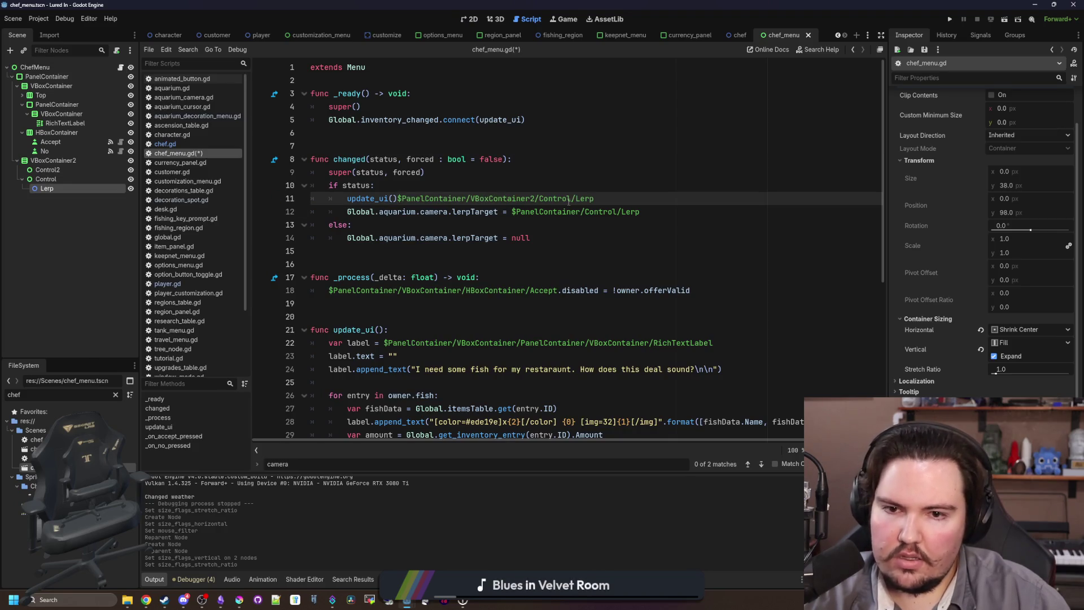
key(ctrl+z)
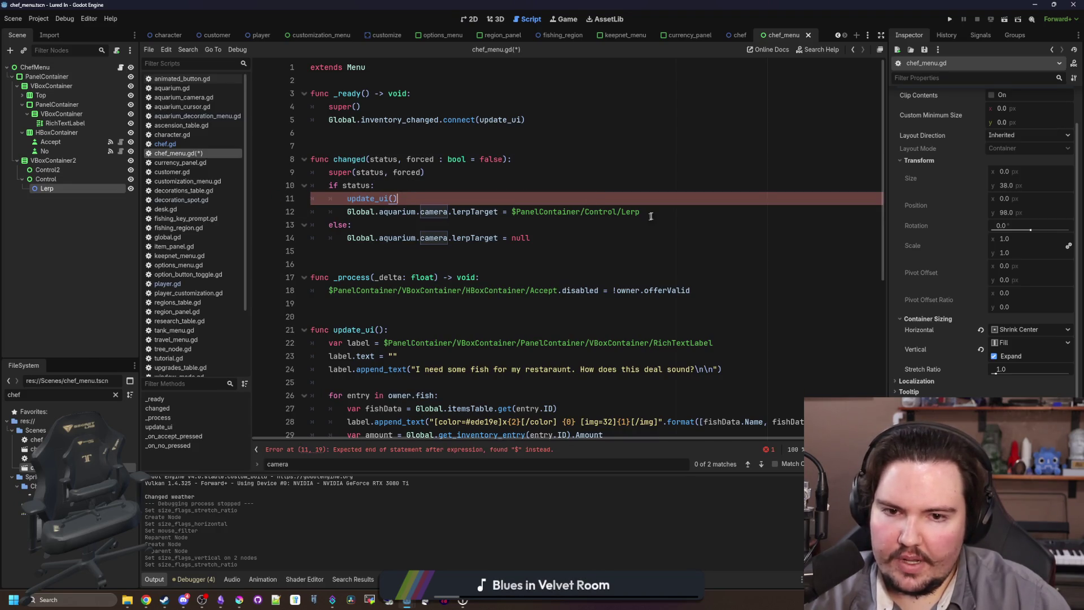
drag(640, 212, 508, 212)
text($PanelContainer/VBoxContainer2/Control/Lerp)
key(ctrl+s)
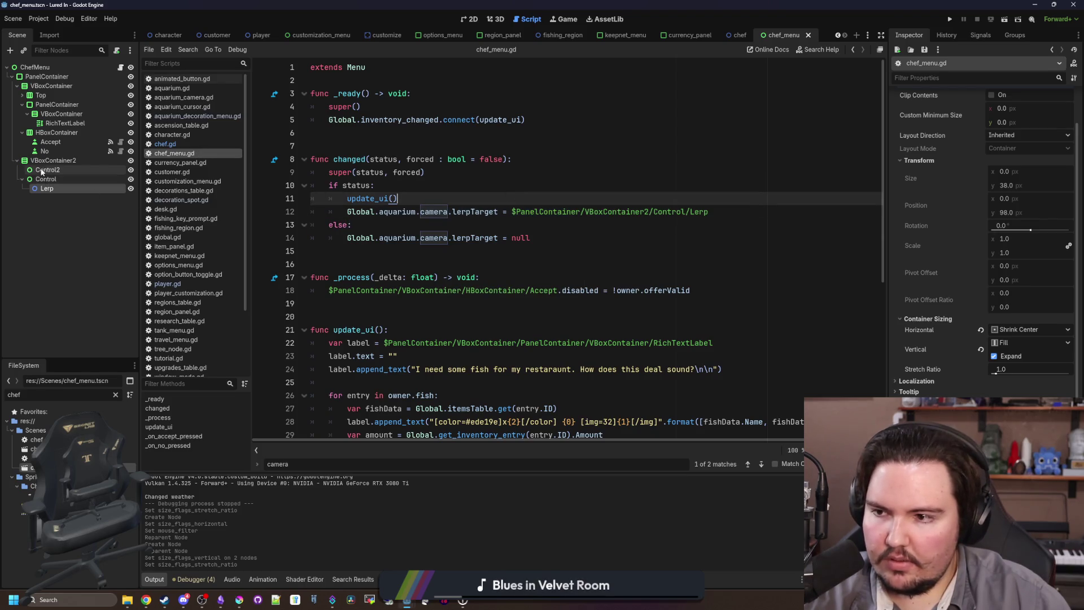
- Set the mouse filter of VBoxContainer2, Control2 and Control to Ignore
shift+click(45, 162)
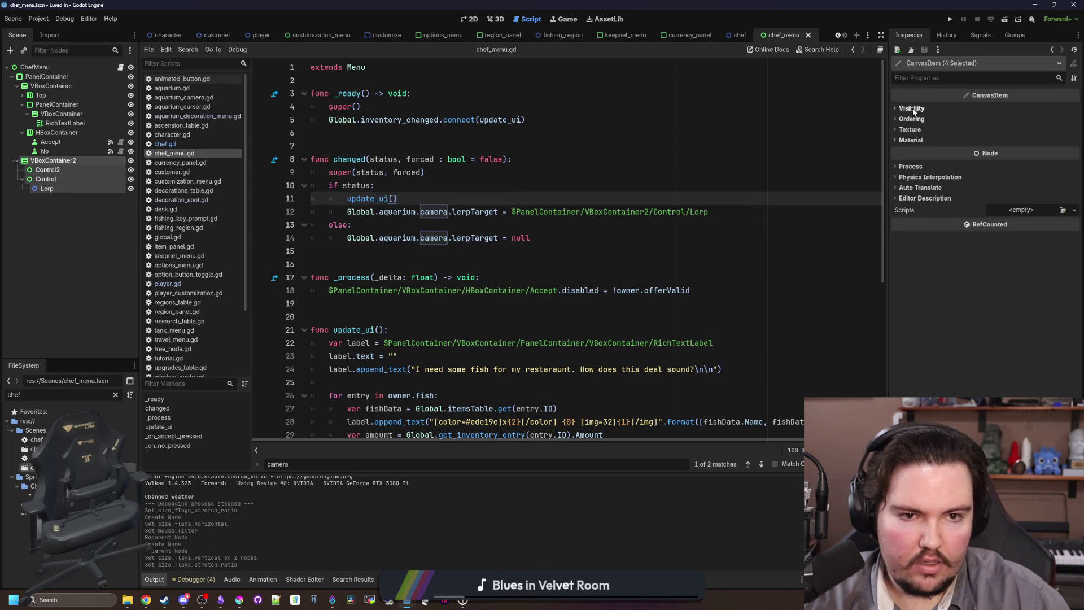
click(395, 172)
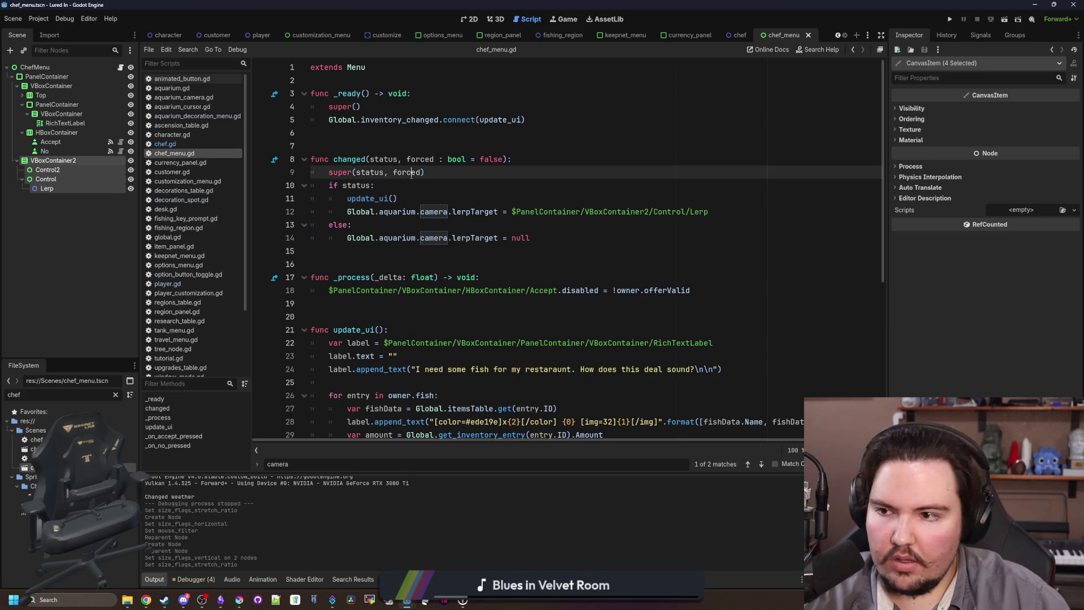
ctrl+click(47, 189)
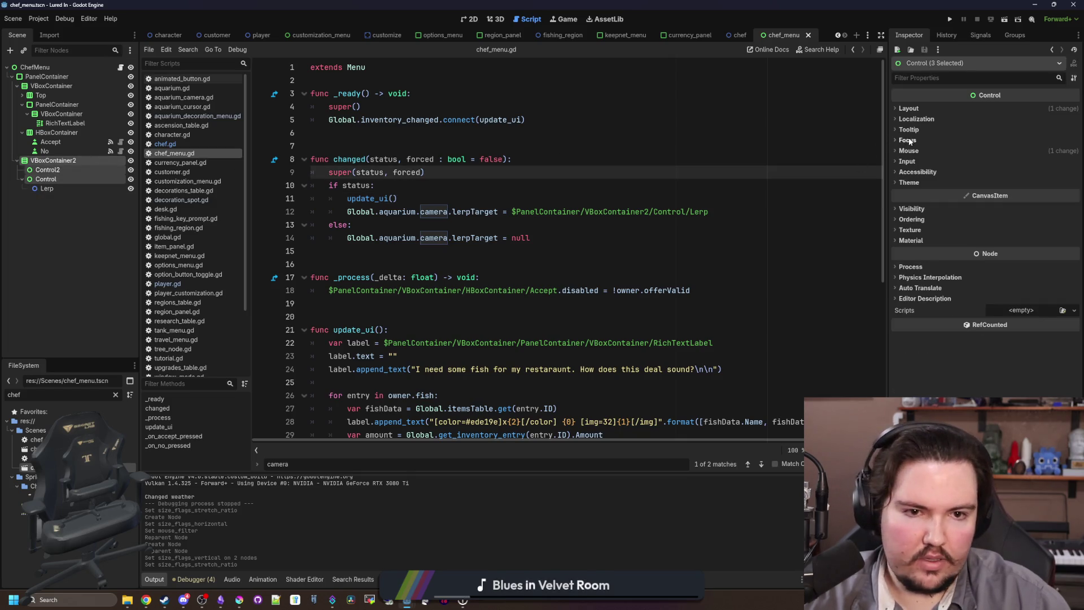
click(910, 151)
click(1010, 161)
click(1011, 186)
click(1014, 164)
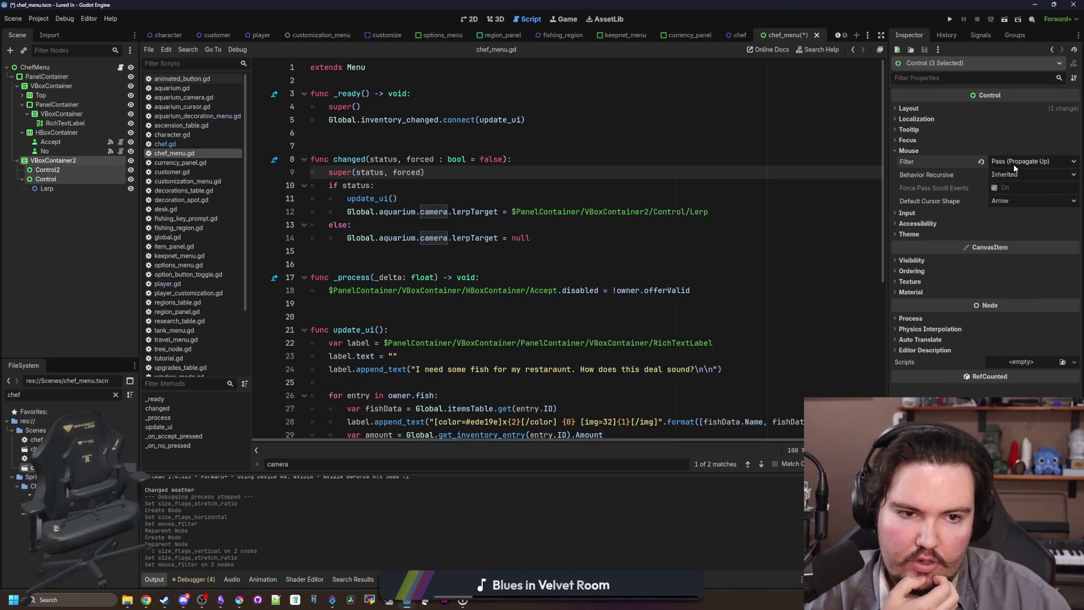
click(1011, 196)
- Save the chef_menu scene and go back to the 2D scene view
click(452, 145)
key(ctrl+s)
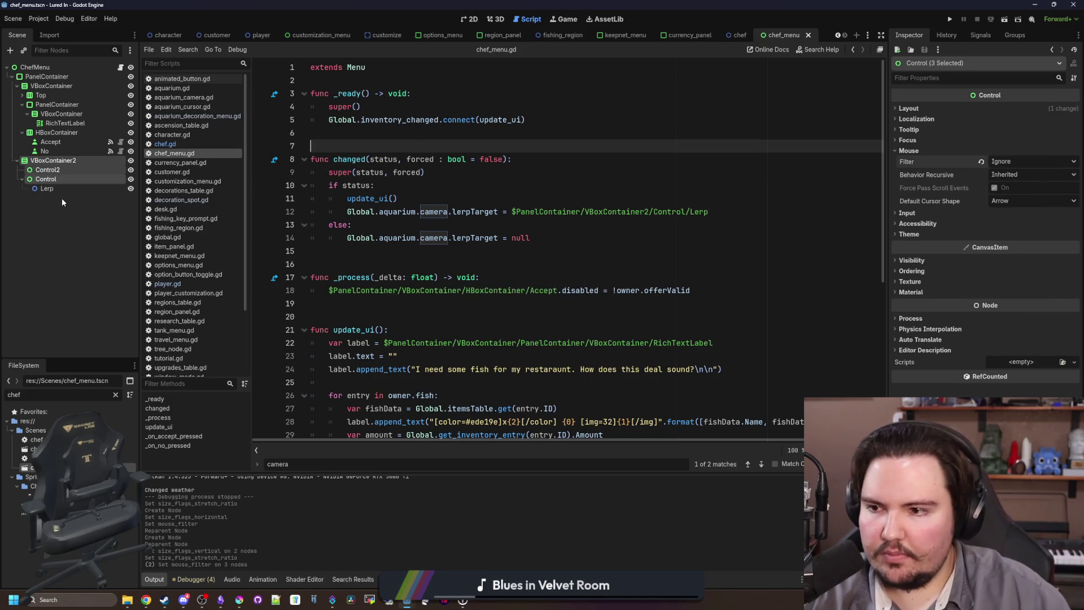
click(47, 189)
click(481, 193)
click(406, 147)
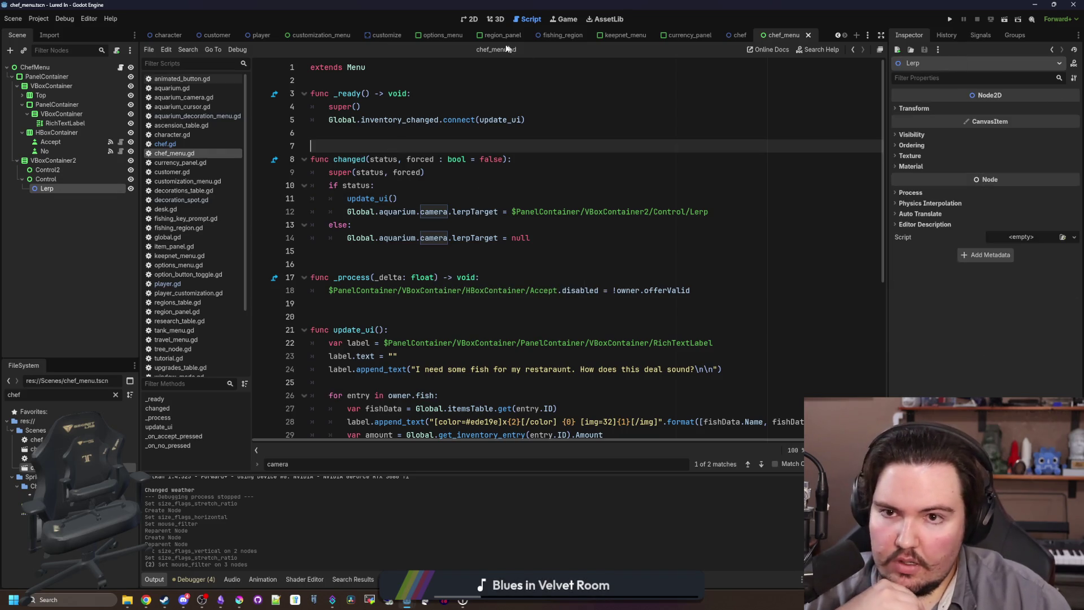
click(469, 19)
- Enable Use Parent Material on all 13 nodes from PanelContainer to Lerp, then run the game
shift+click(47, 76)
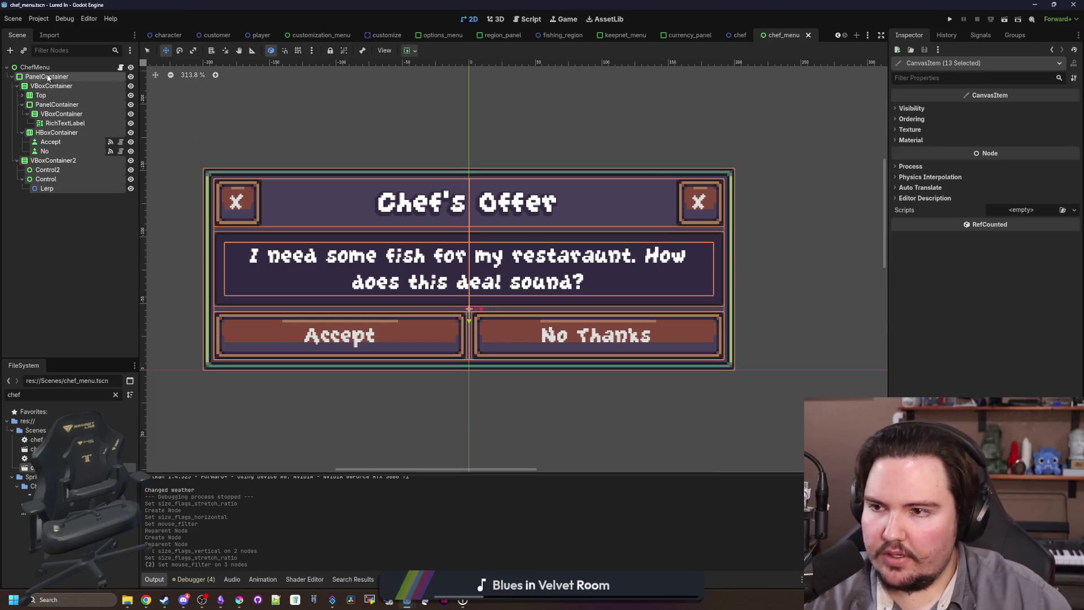
click(910, 140)
click(993, 164)
key(Up)
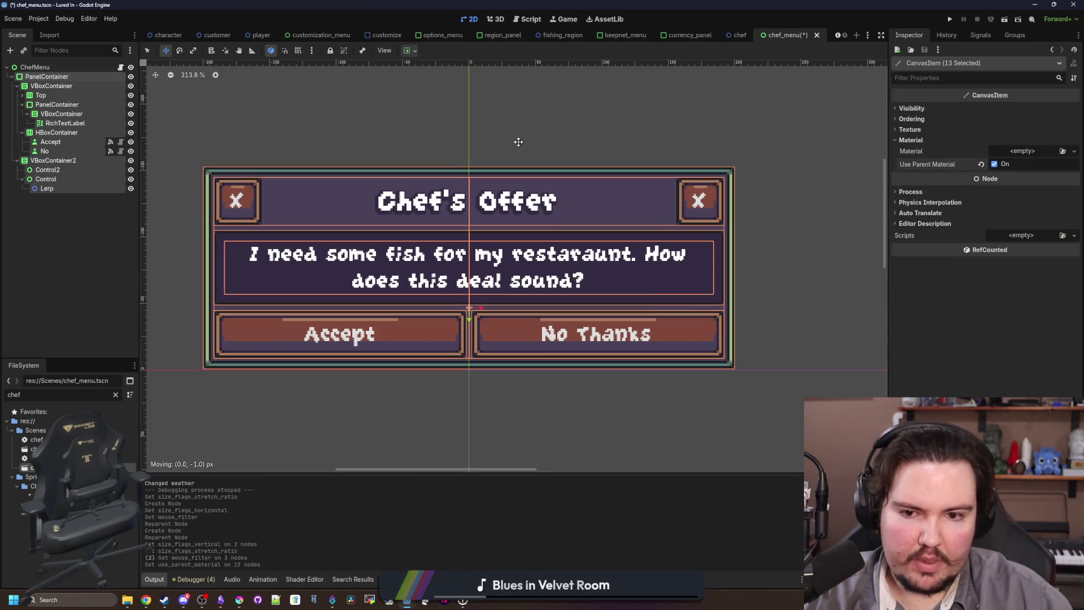
scroll(473, 162, down, 4)
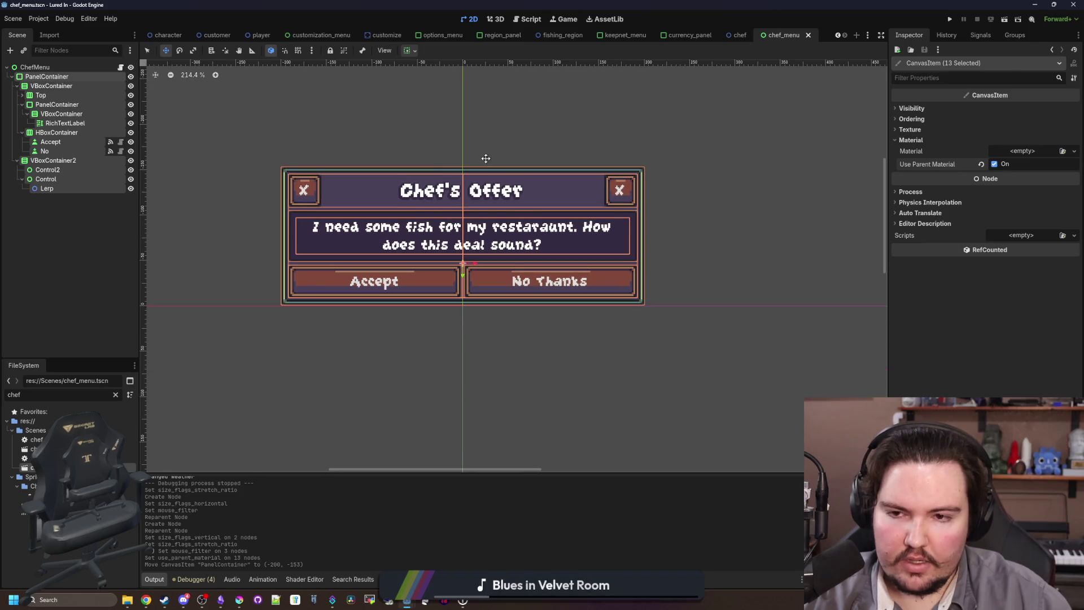
key(ctrl+z)
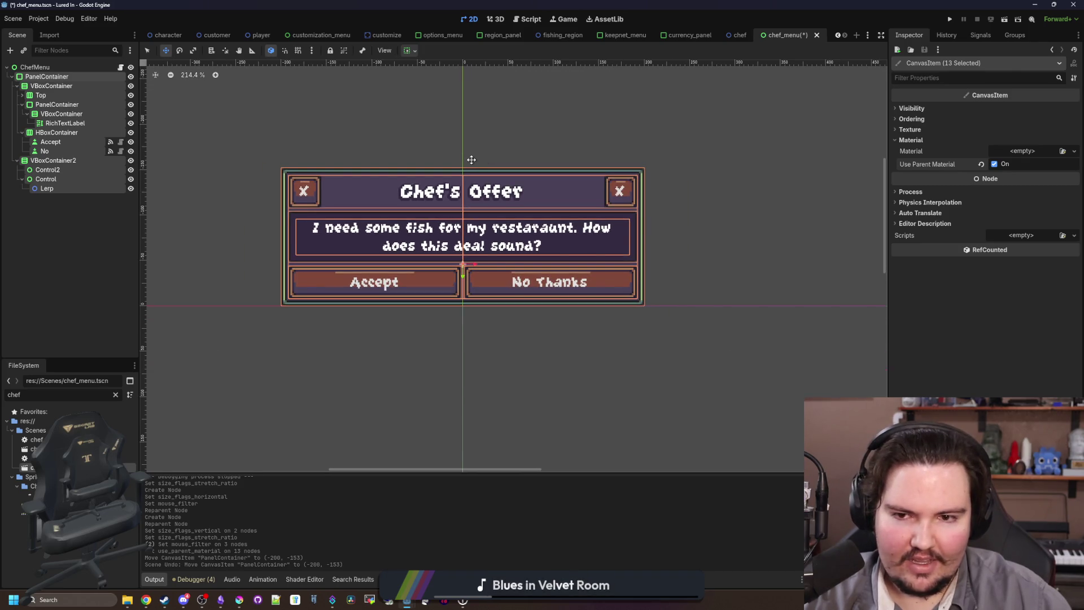
key(ctrl+z)
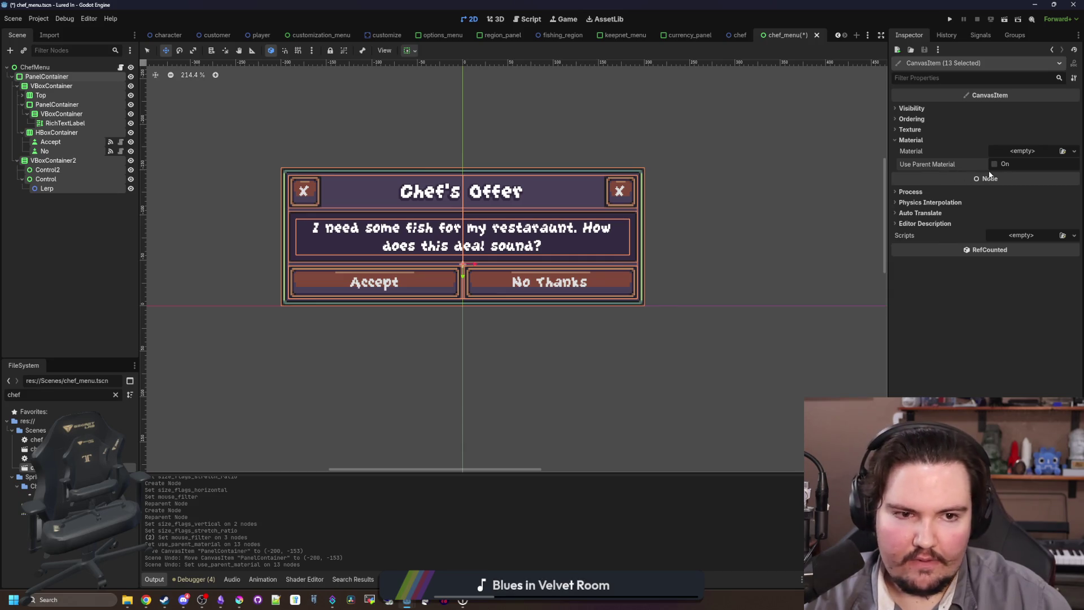
click(994, 164)
key(F5)
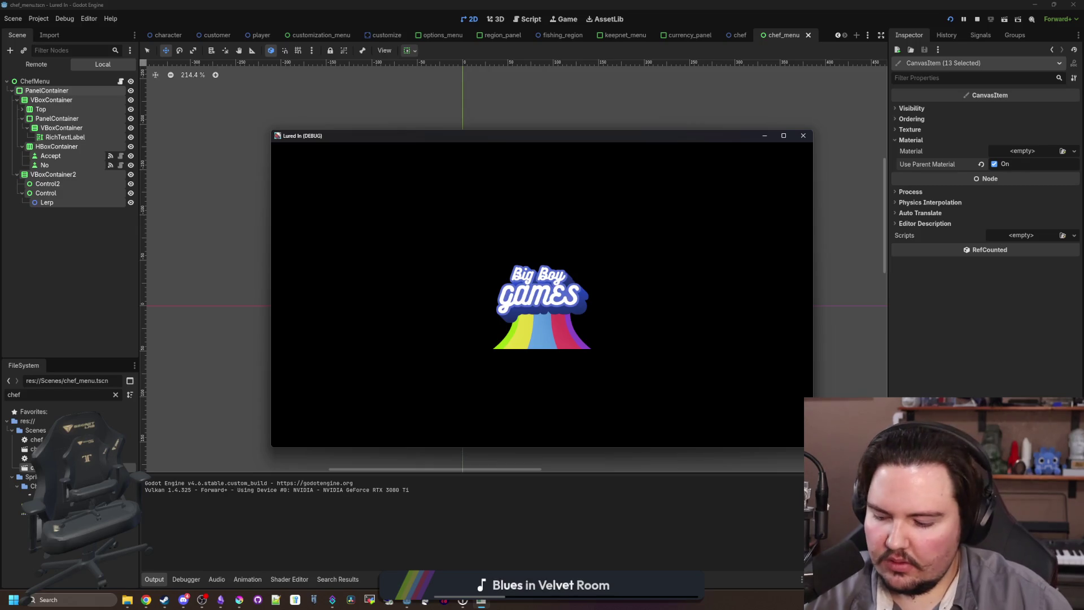
click(543, 309)
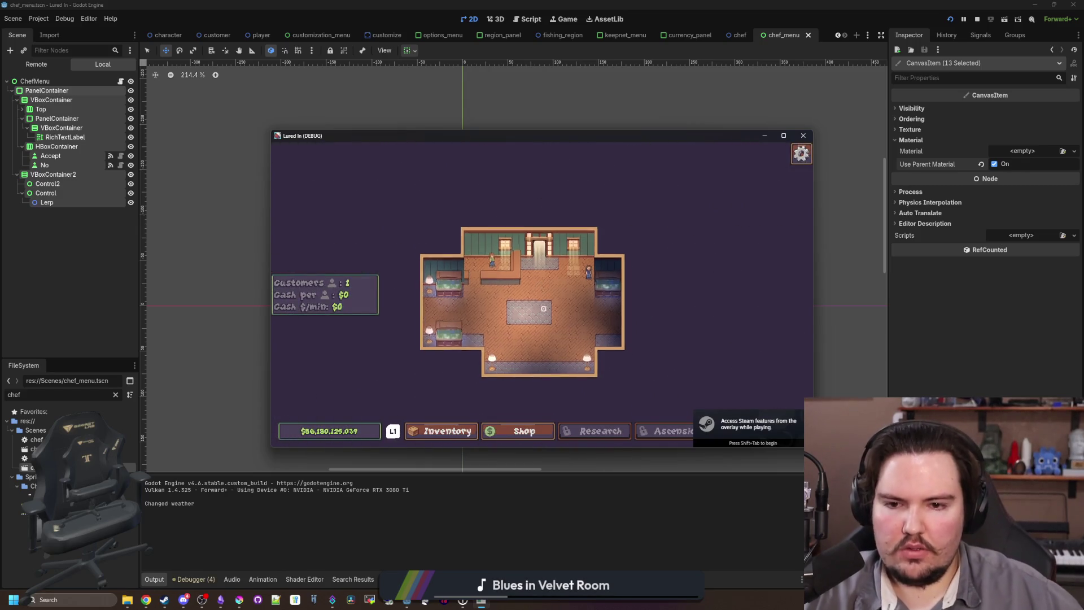
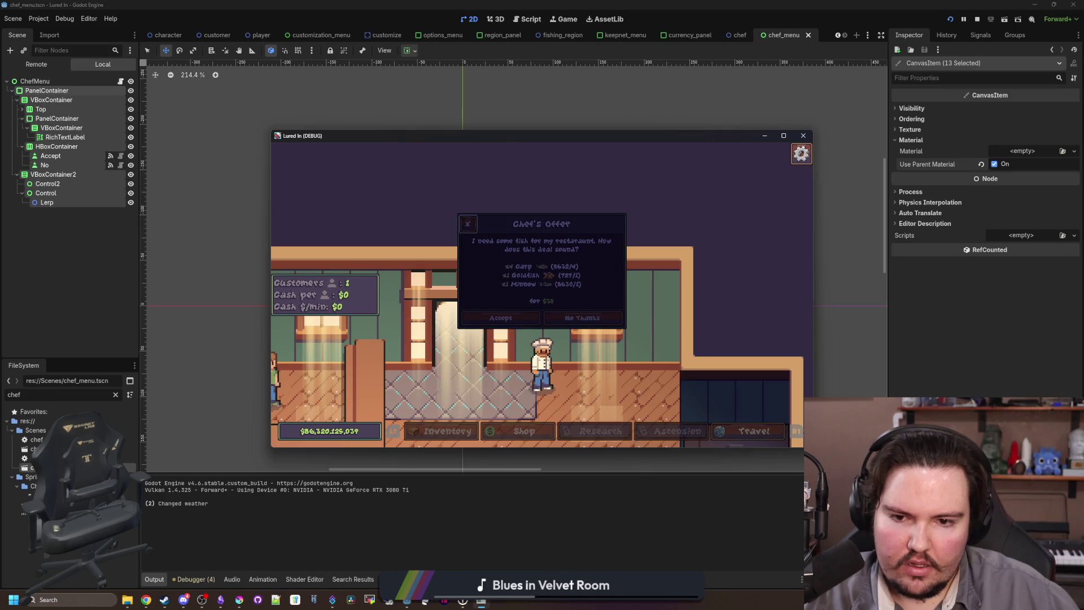
- Dismiss the Chef's Offer for carp, goldfish and minnow, then close the running game
key(Up)
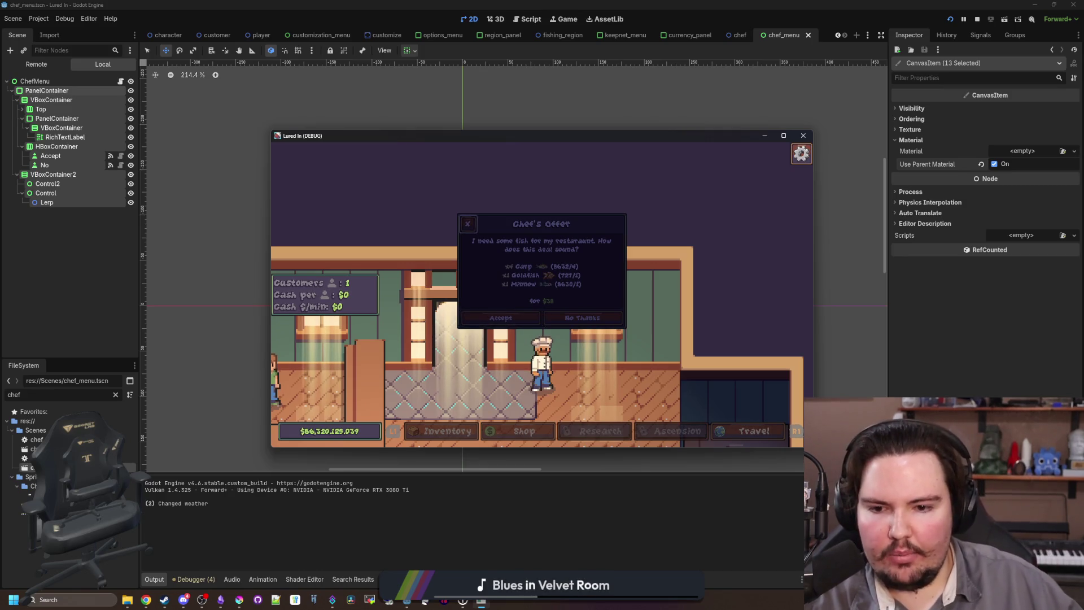
key(Return)
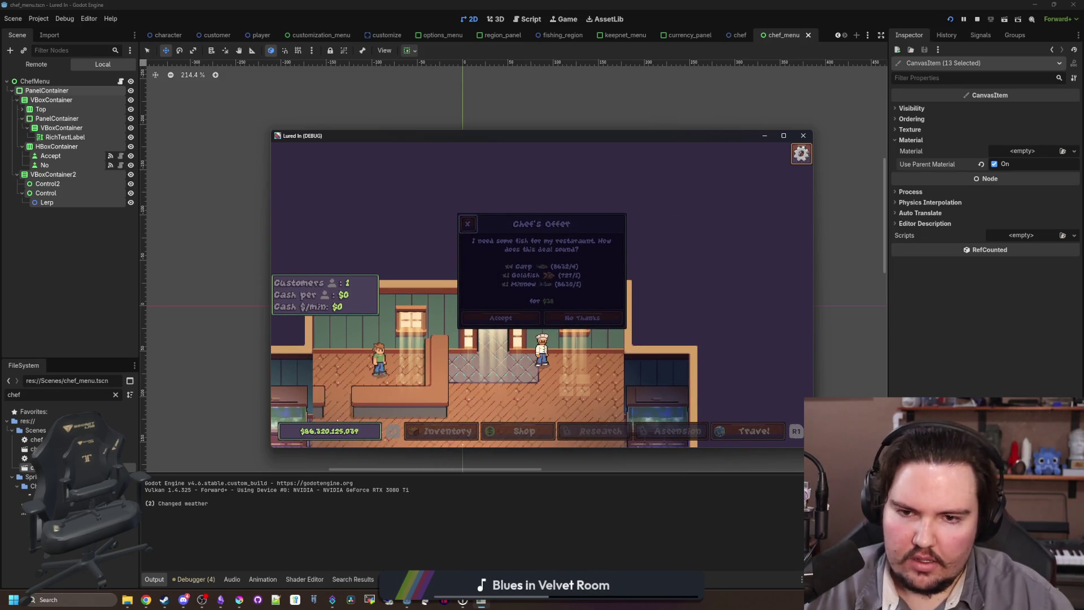
key(super)
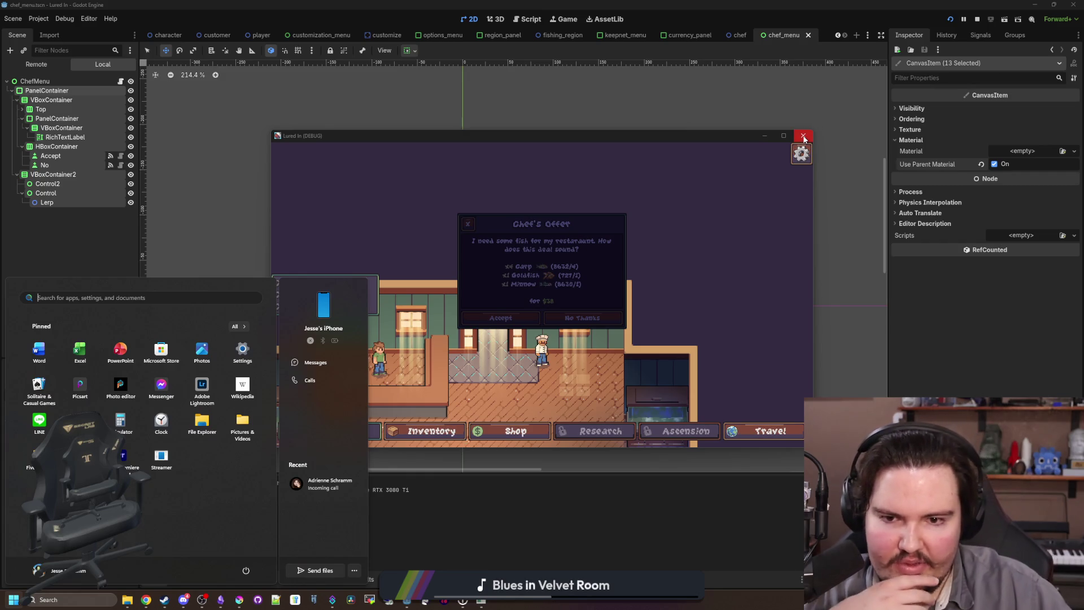
click(804, 137)
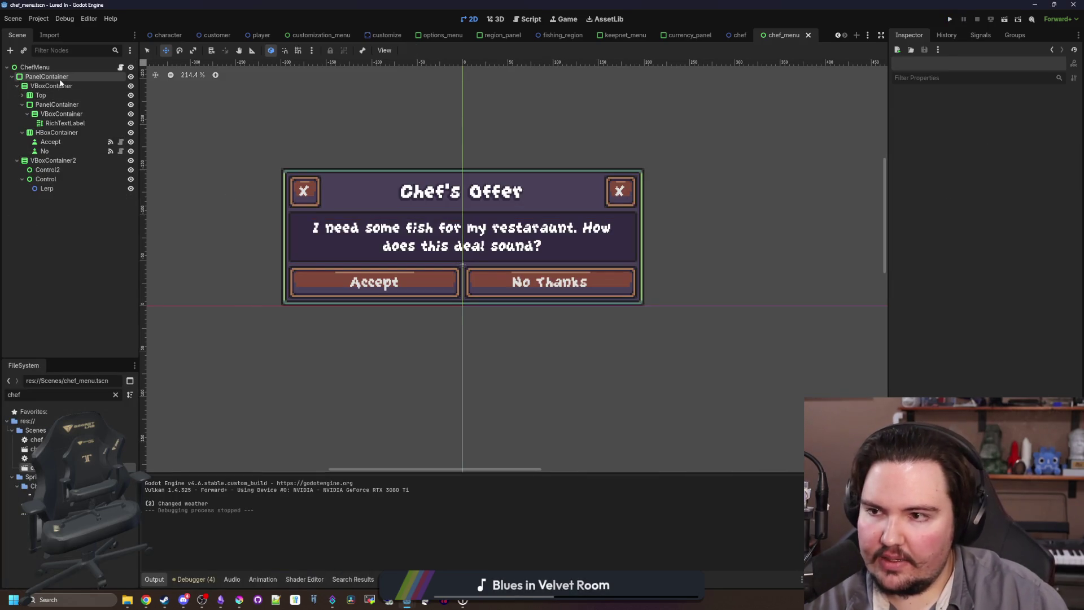
- Save the chef menu scene with PanelContainer selected and run the project again
click(60, 79)
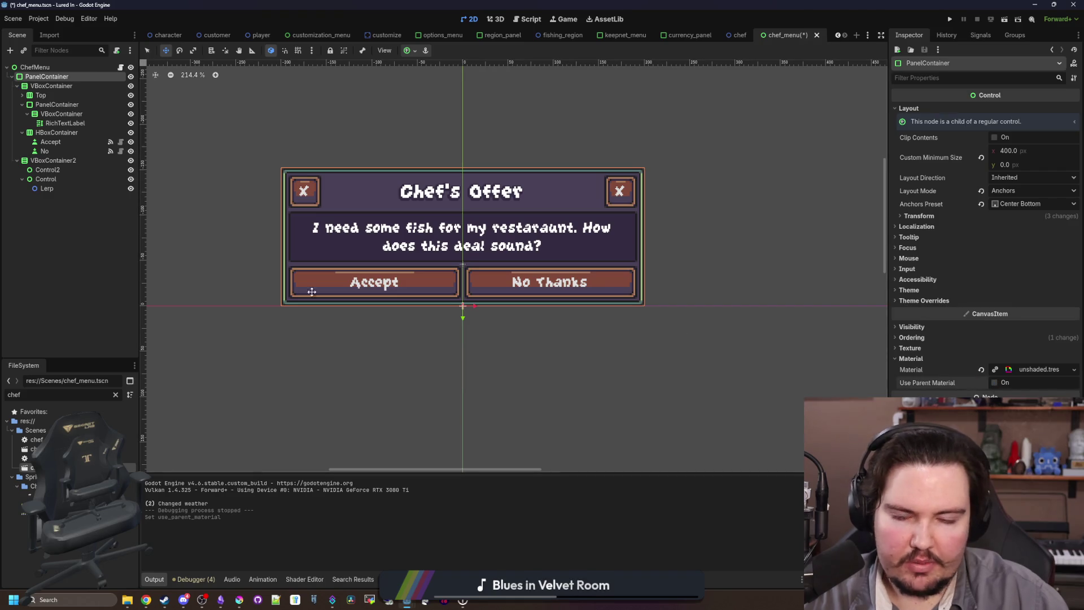
key(ctrl+s)
scroll(495, 288, down, 3)
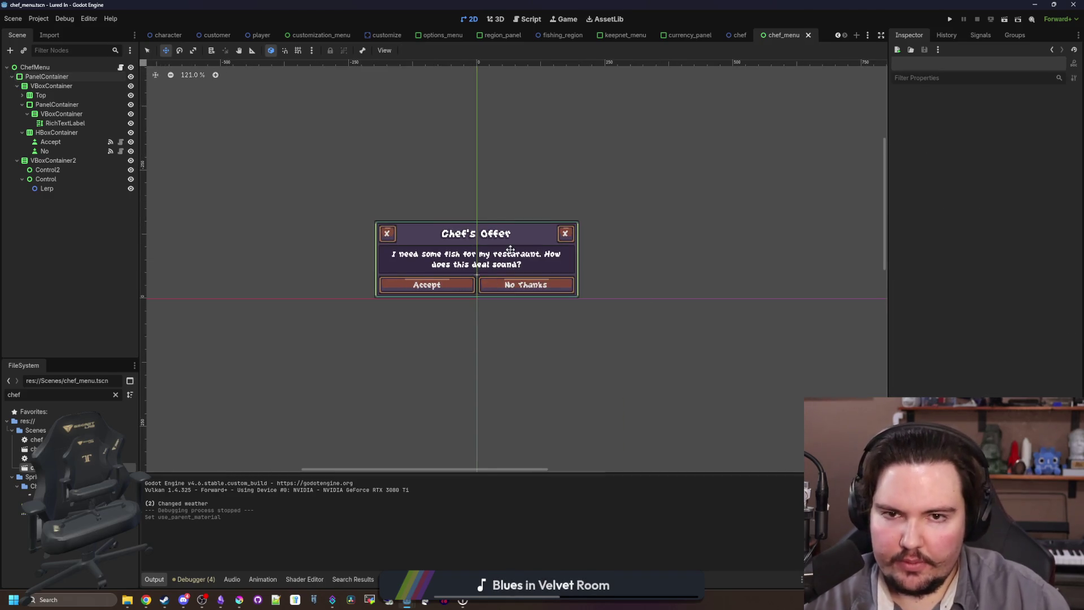
scroll(495, 289, down, 1)
key(ctrl+s)
scroll(484, 231, down, 1)
scroll(484, 231, up, 1)
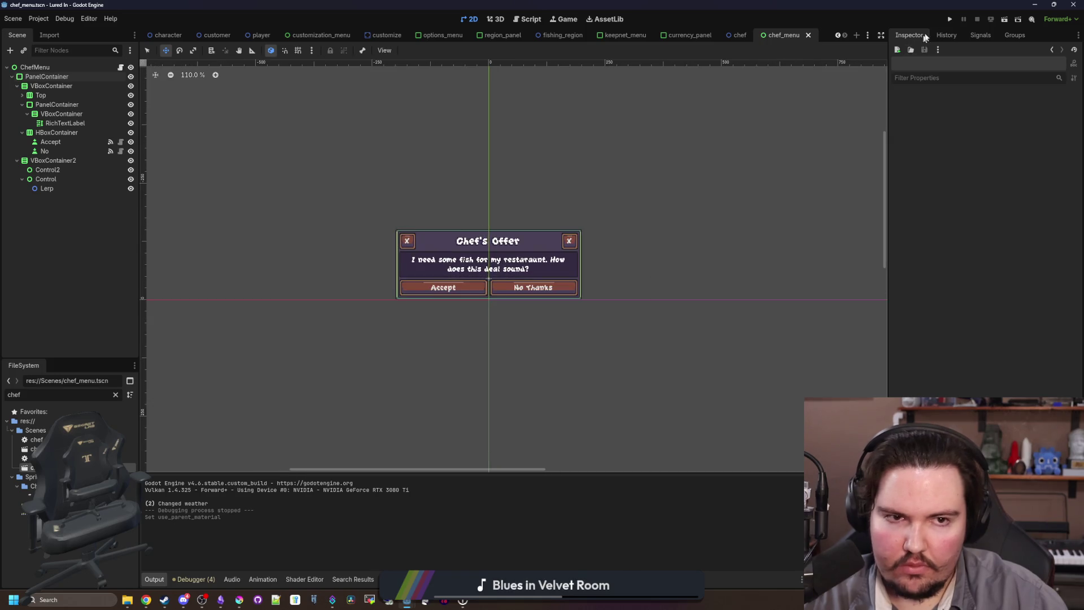
click(947, 20)
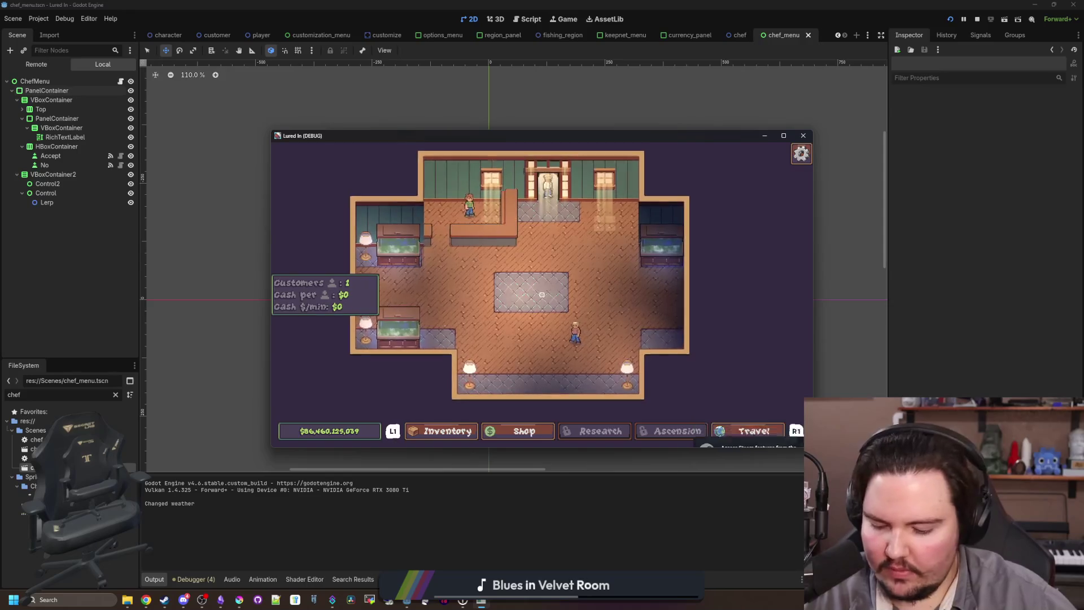
- Maximize the game window and accept the Chef's Offer of a Carp and a Bluegill for $12
key(super)
key(super+Up)
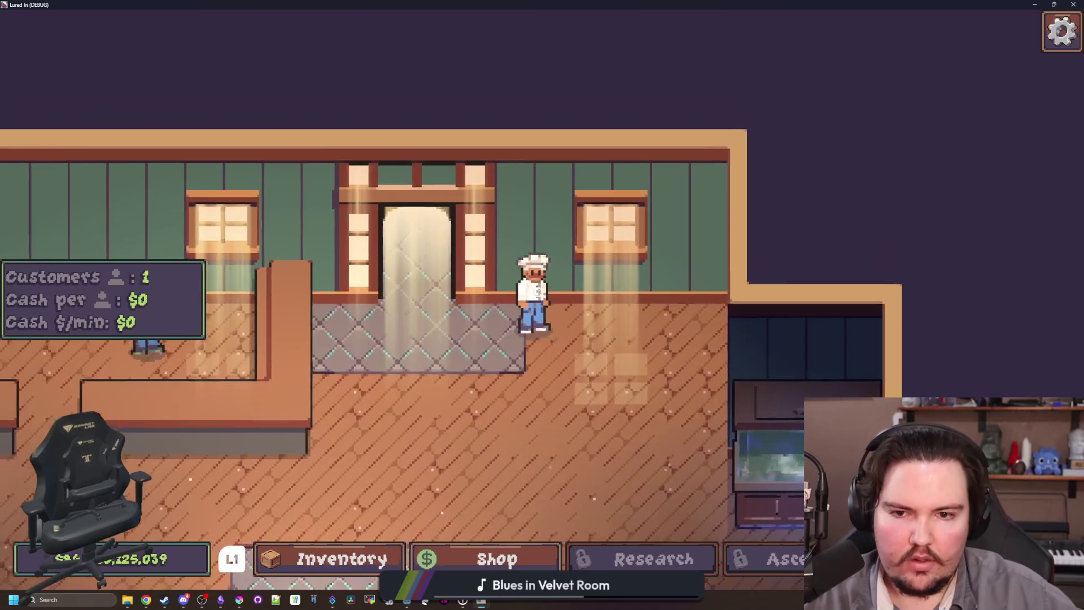
key(Left)
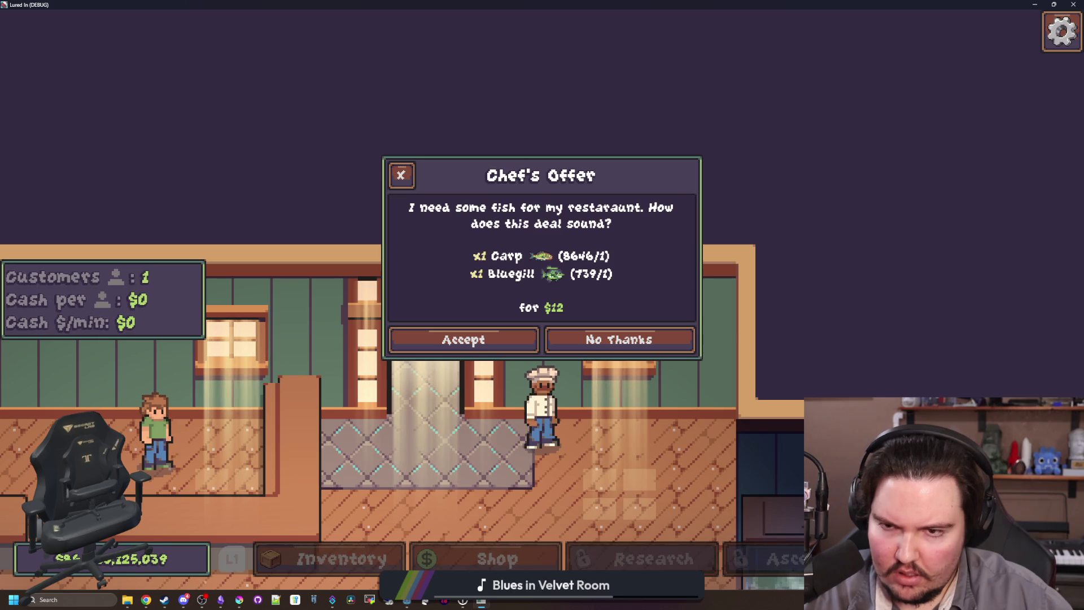
key(Escape)
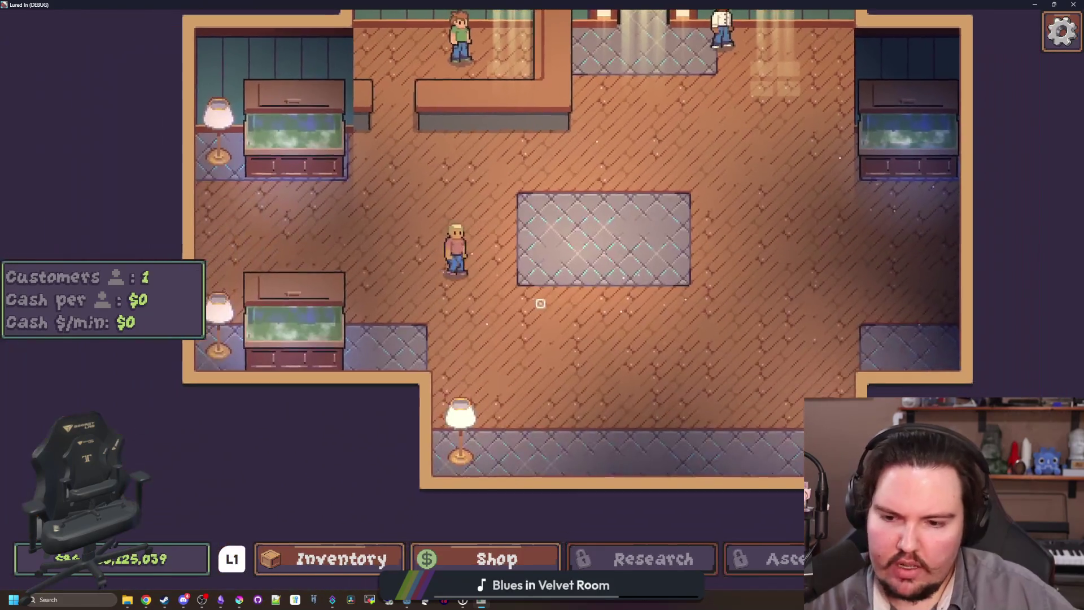
- Buy a Crate from the shop's Decorations and place it in the centre tank
key(Down)
key(Right)
key(Return)
key(Left)
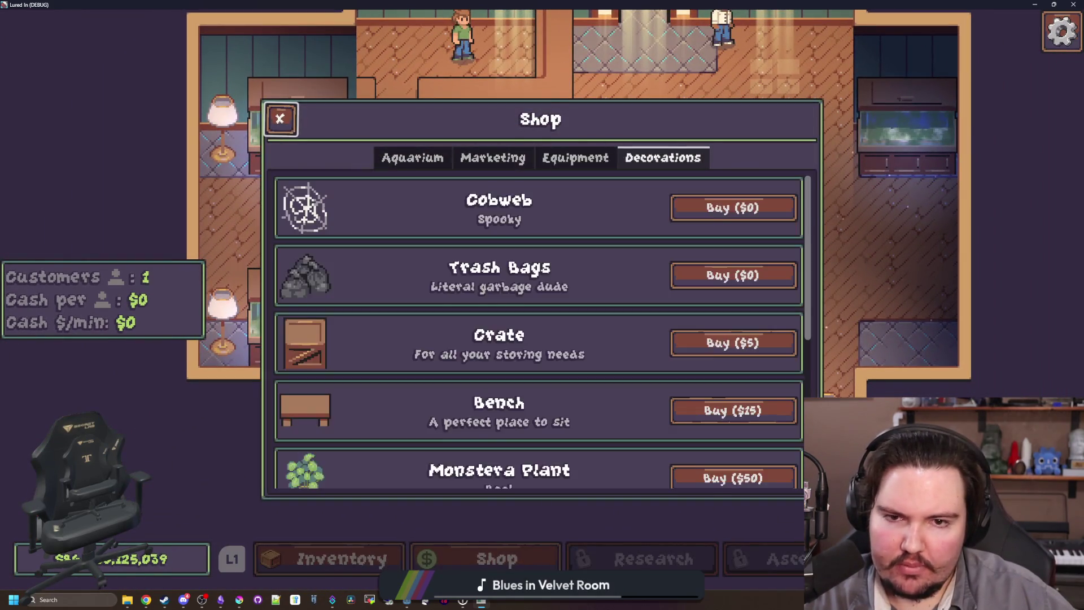
key(Down)
key(Down)
key(Down)
key(Return)
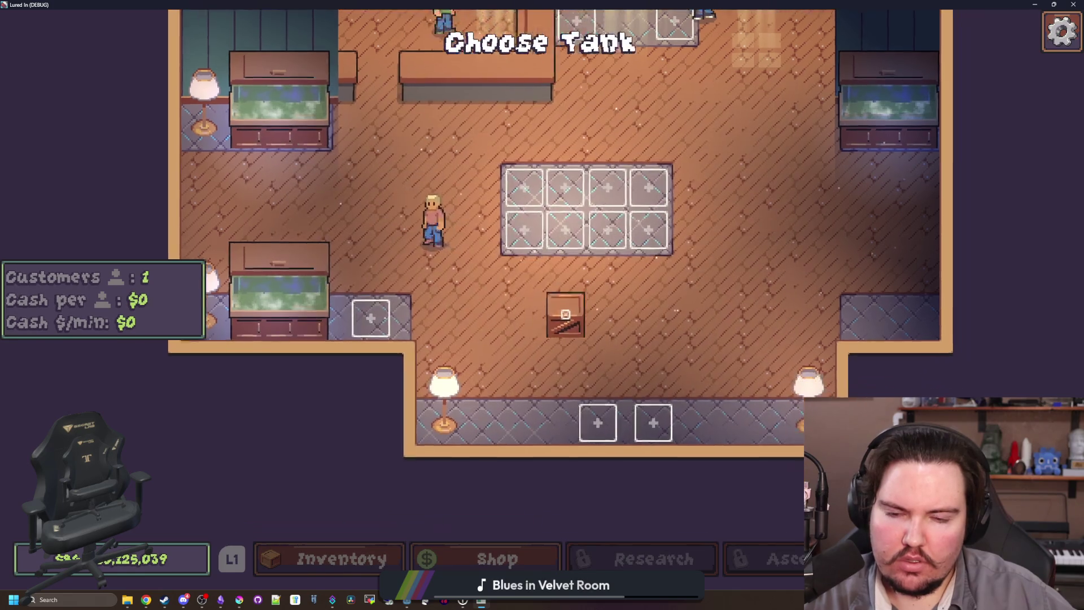
key(Return)
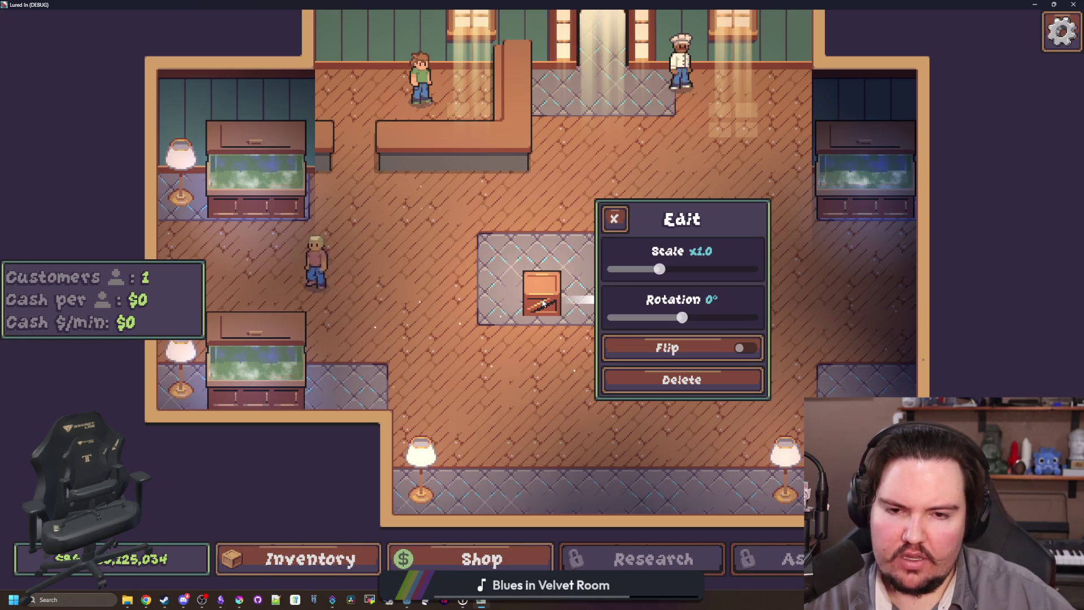
- Step through the crate's edit options, close the edit panel and open the Escape Menu
scroll(542, 299, down, 3)
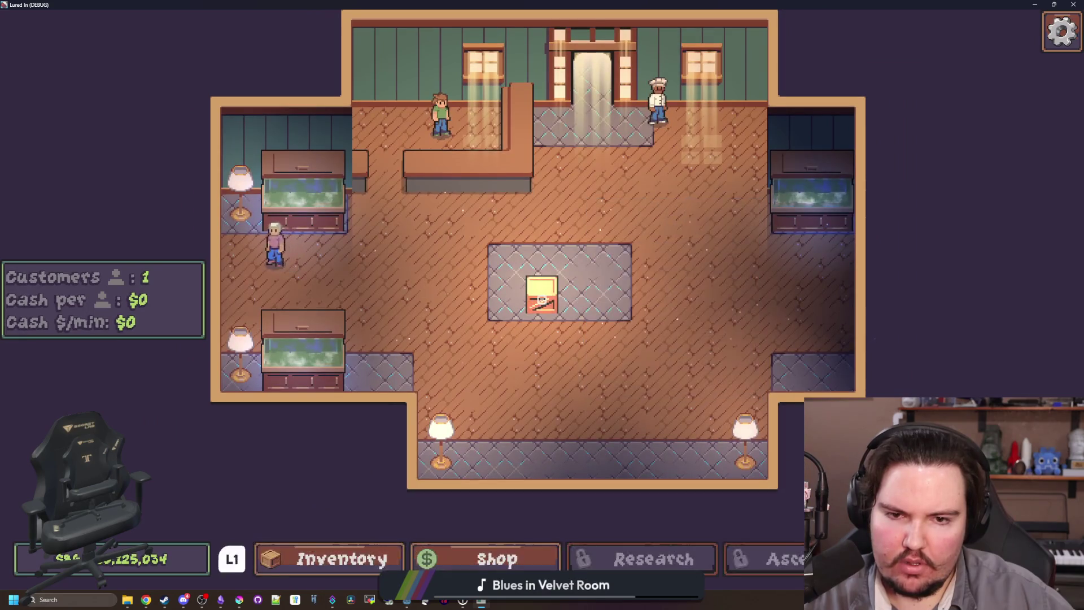
key(Down)
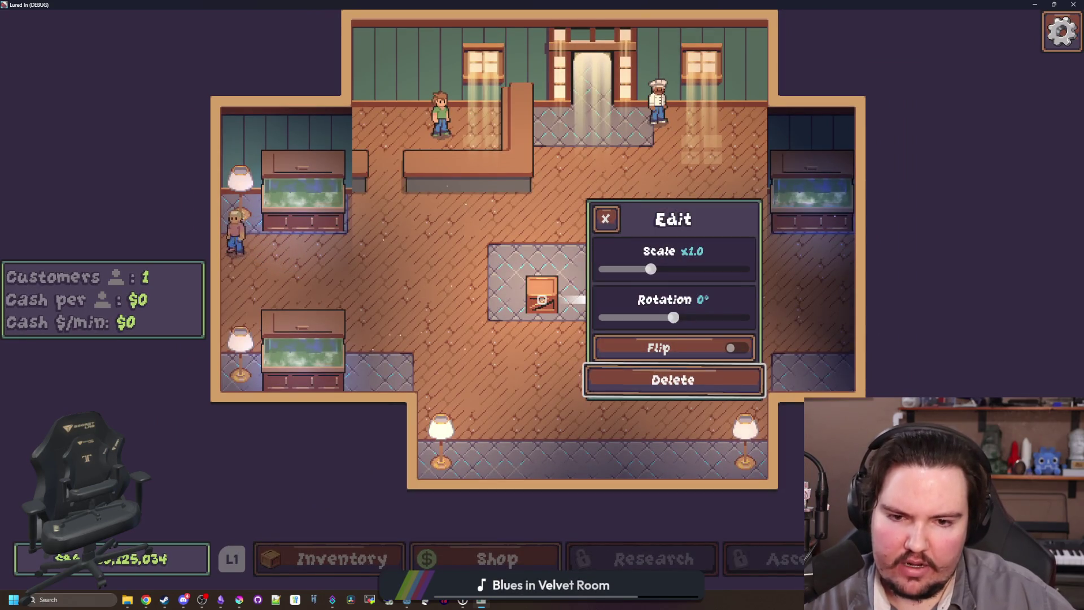
key(Up)
key(Down)
key(Down)
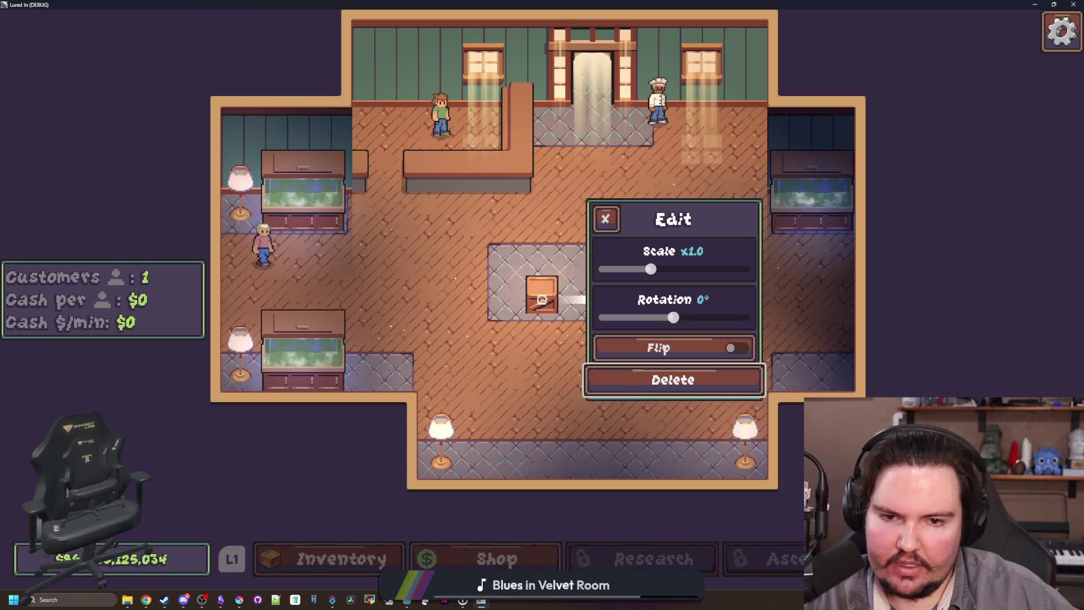
key(Down)
key(Down)
key(Up)
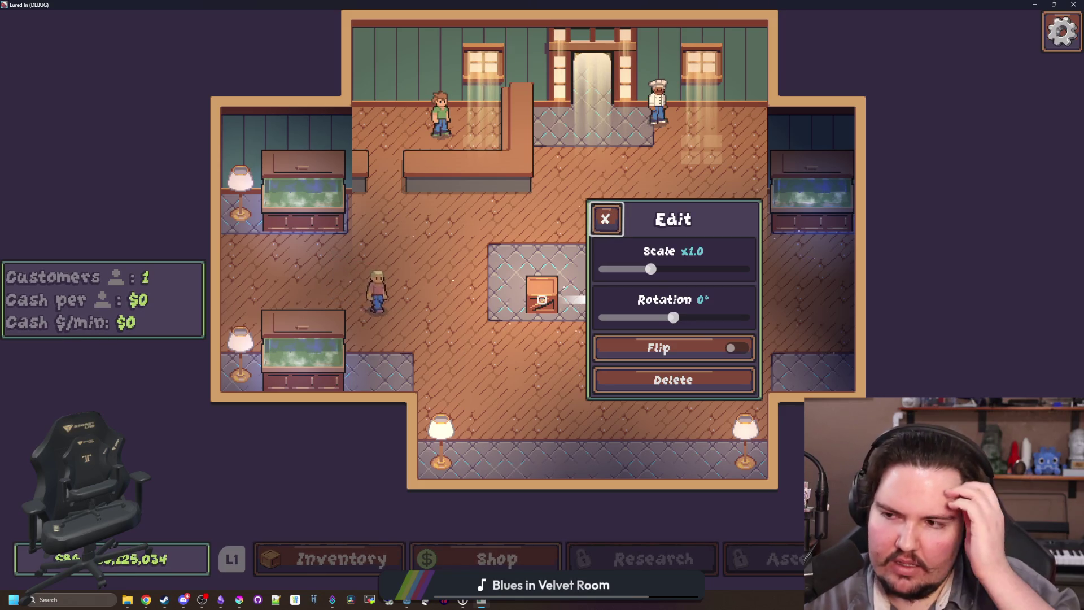
key(Return)
key(Escape)
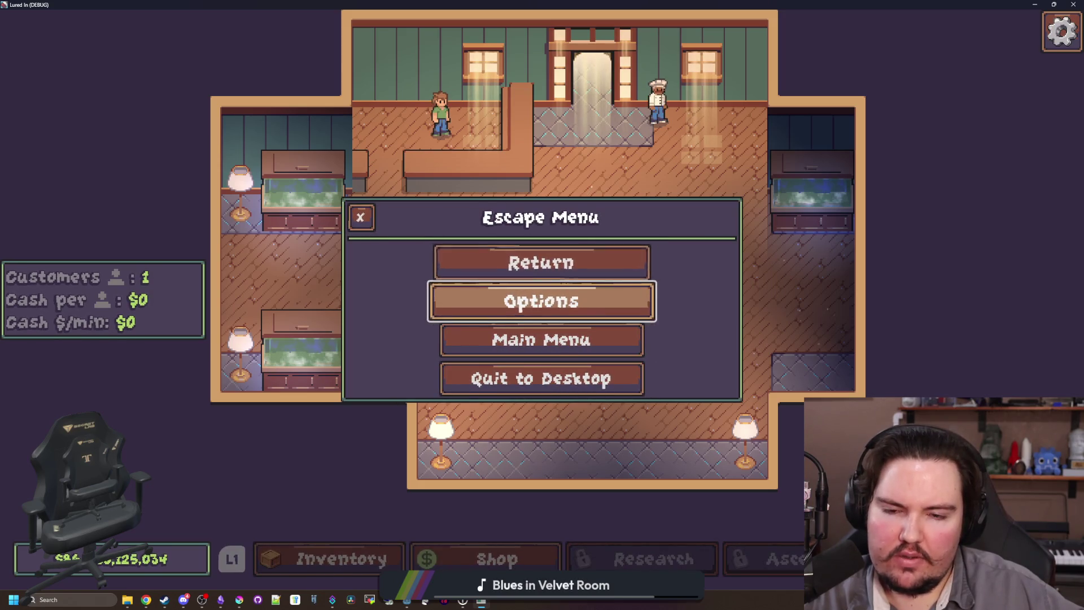
- Cycle focus through Return, Options, Main Menu and Quit to Desktop, then restore the window
key(Up)
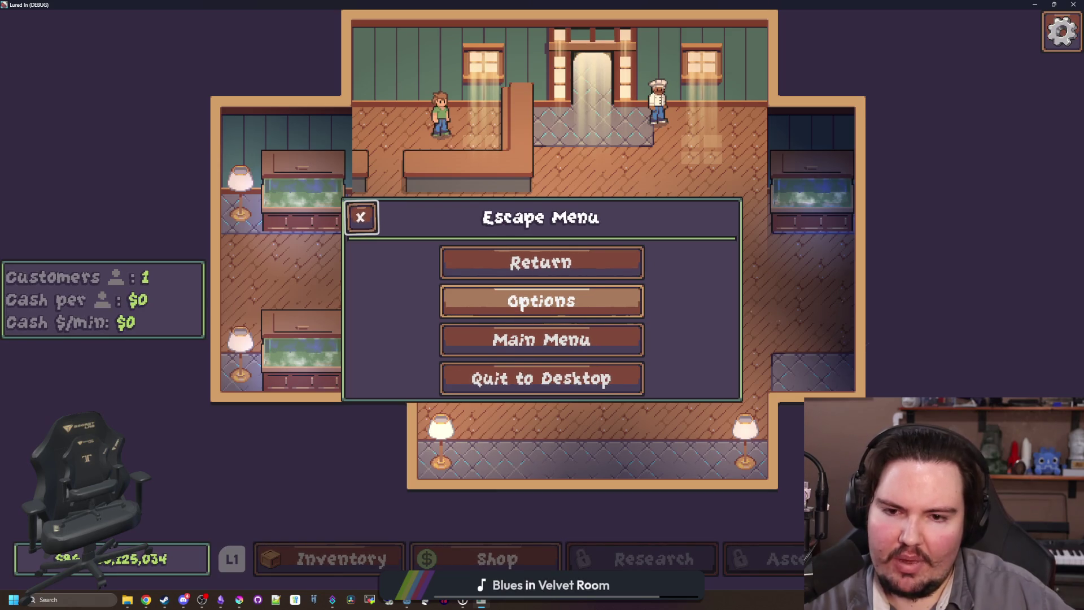
key(Down)
key(Down)
key(Down)
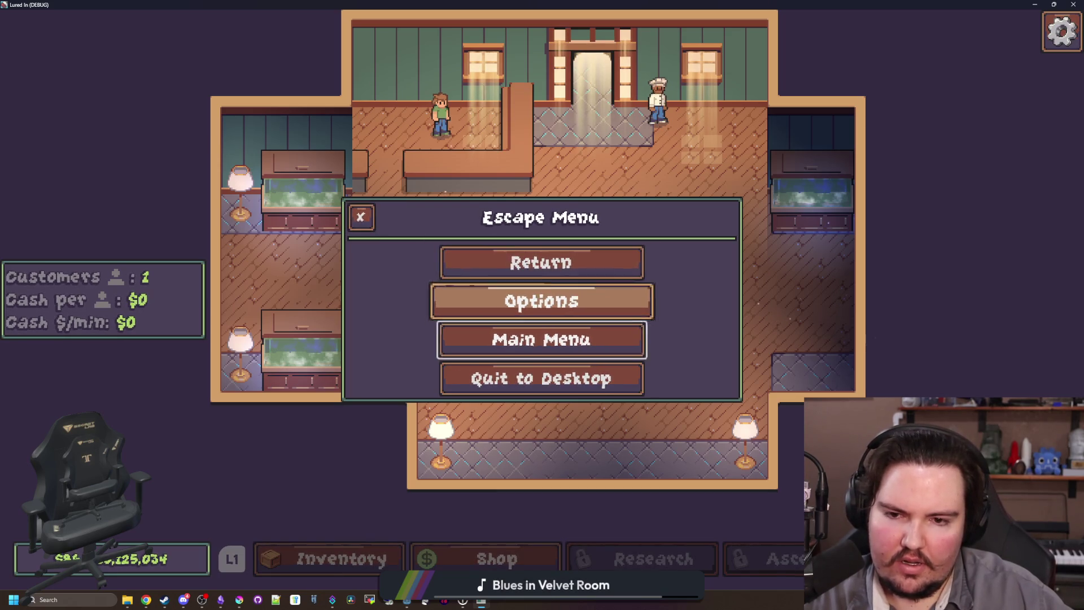
key(Up)
key(Up)
key(Up)
key(Down)
key(Down)
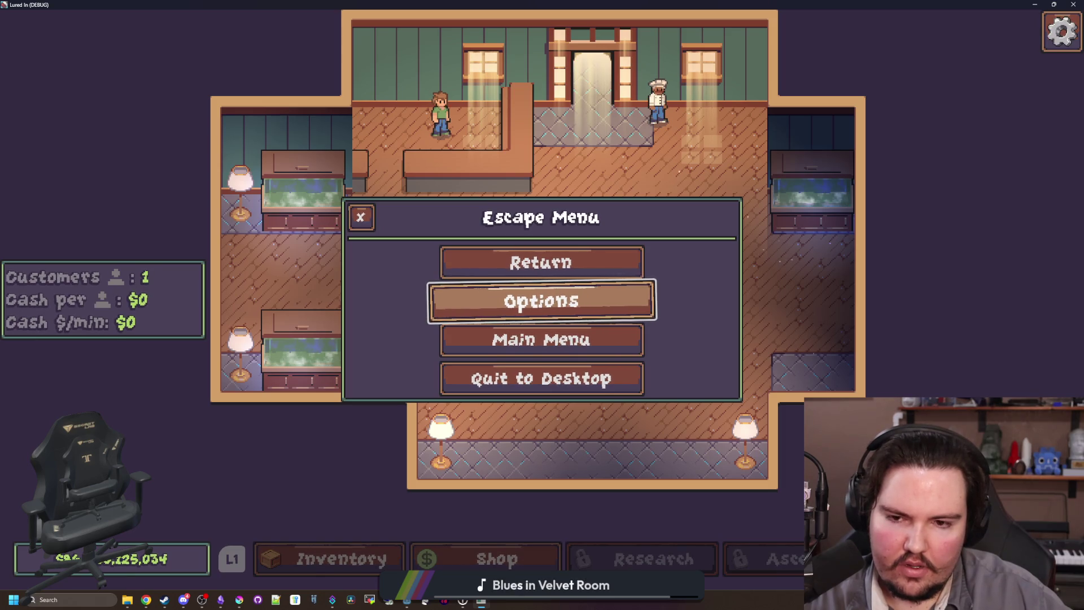
key(Down)
key(Down)
key(Up)
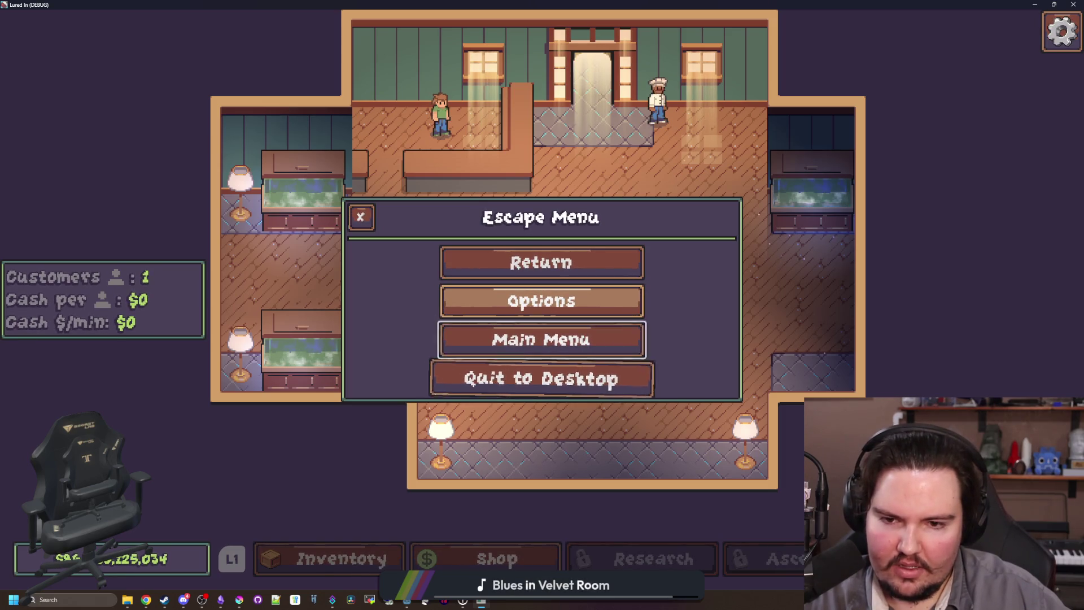
key(Up)
key(Up)
key(super)
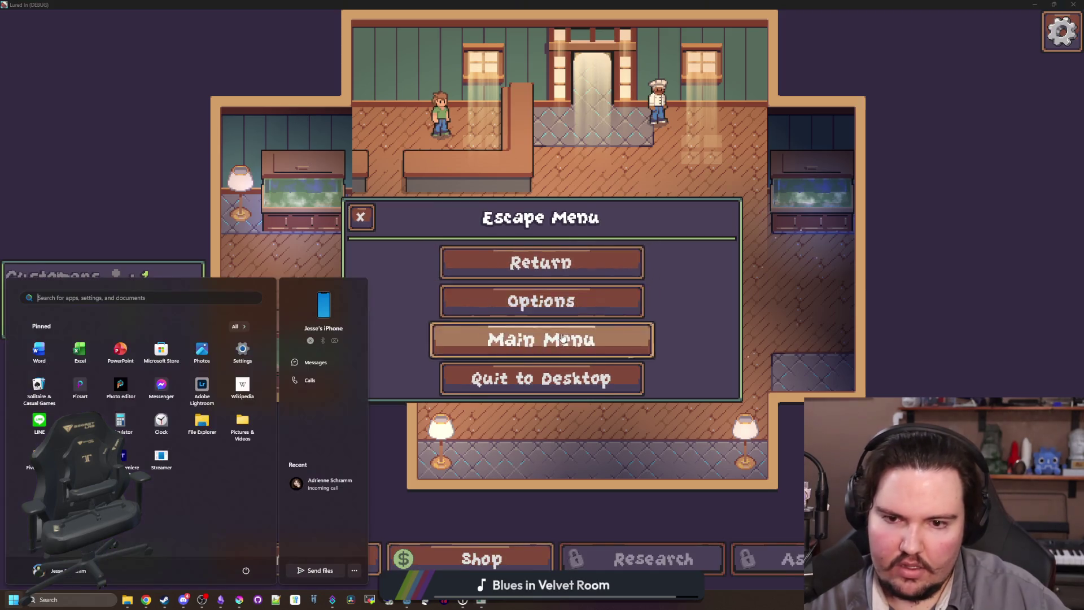
key(super+Down)
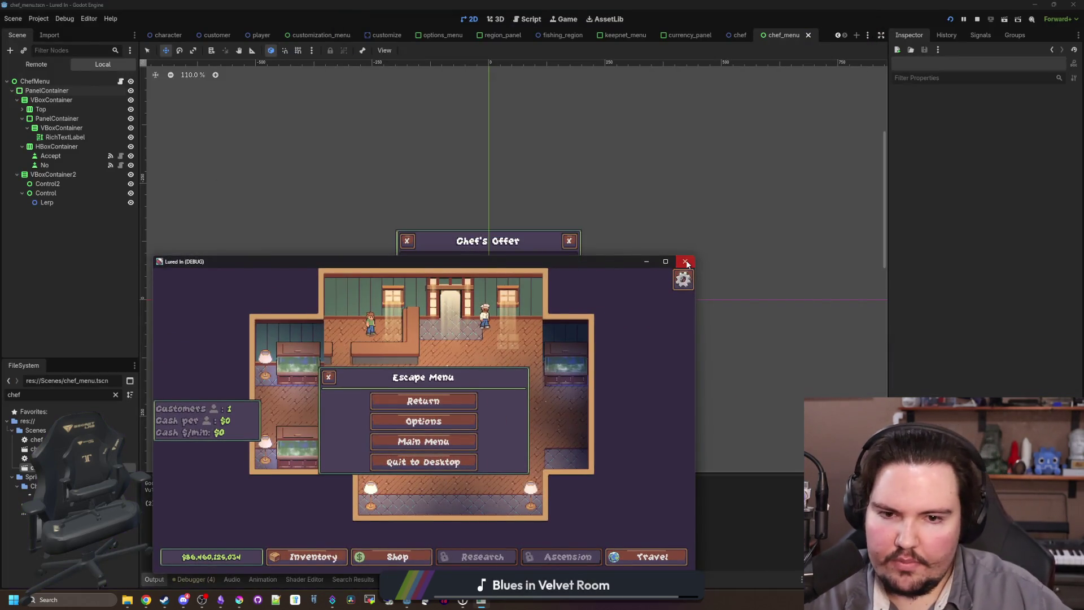
- Stop the game, filter the files for 'animated' and open animated_button.gd
click(686, 262)
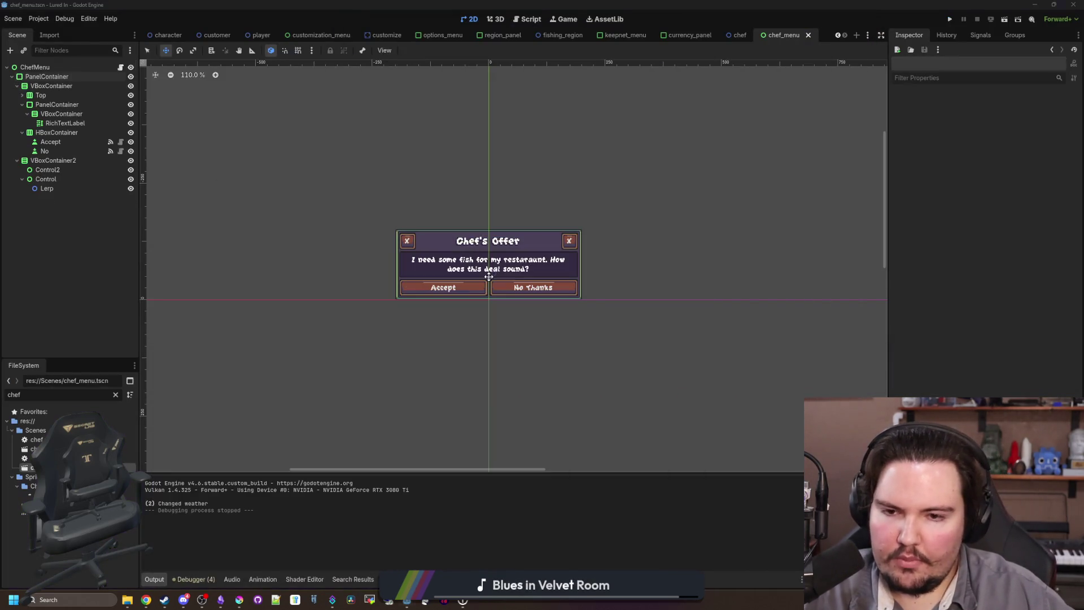
click(115, 395)
text(animated)
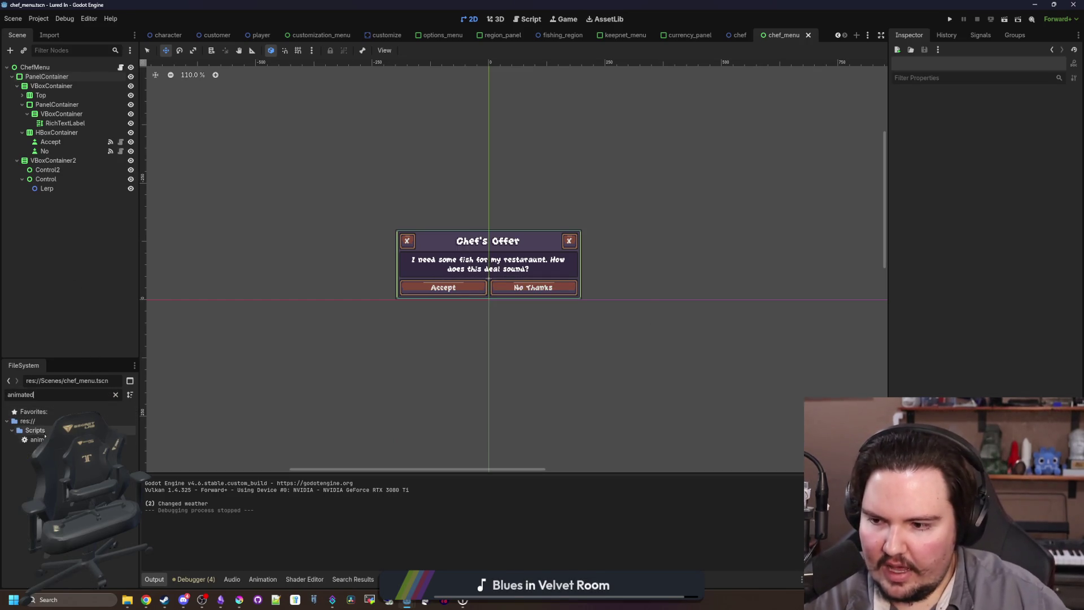
double_click(38, 439)
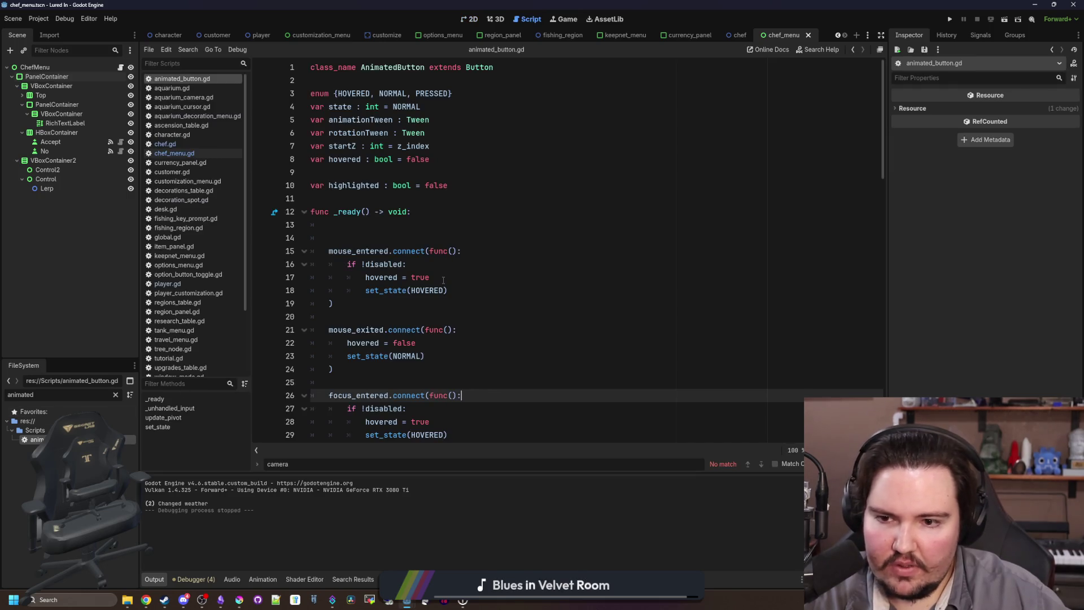
- Make the line 16 hover check read 'if !disabled && !Global.controllerActive'
click(405, 291)
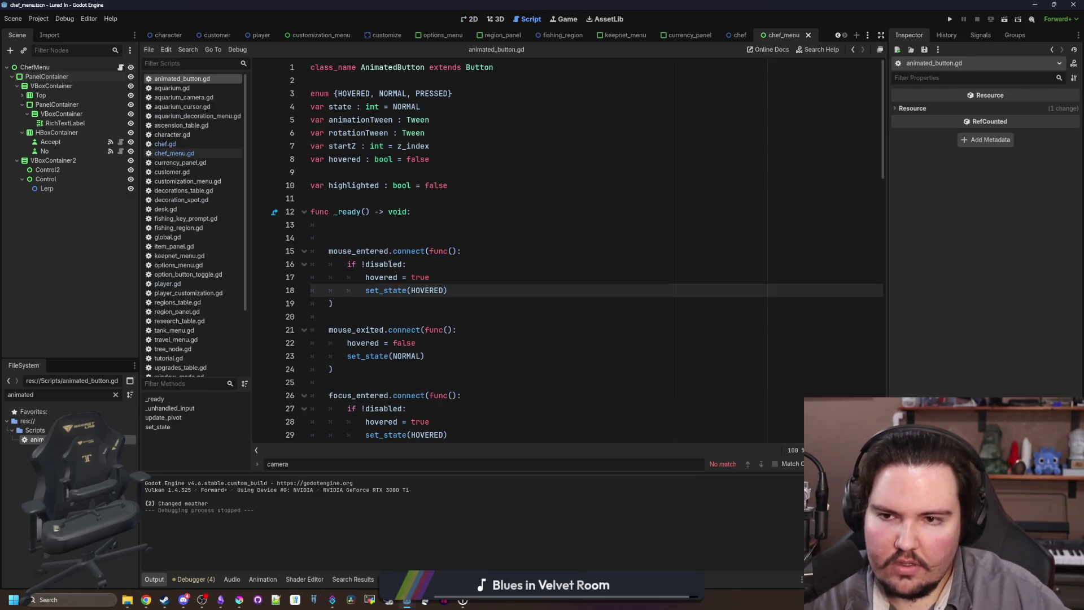
click(389, 263)
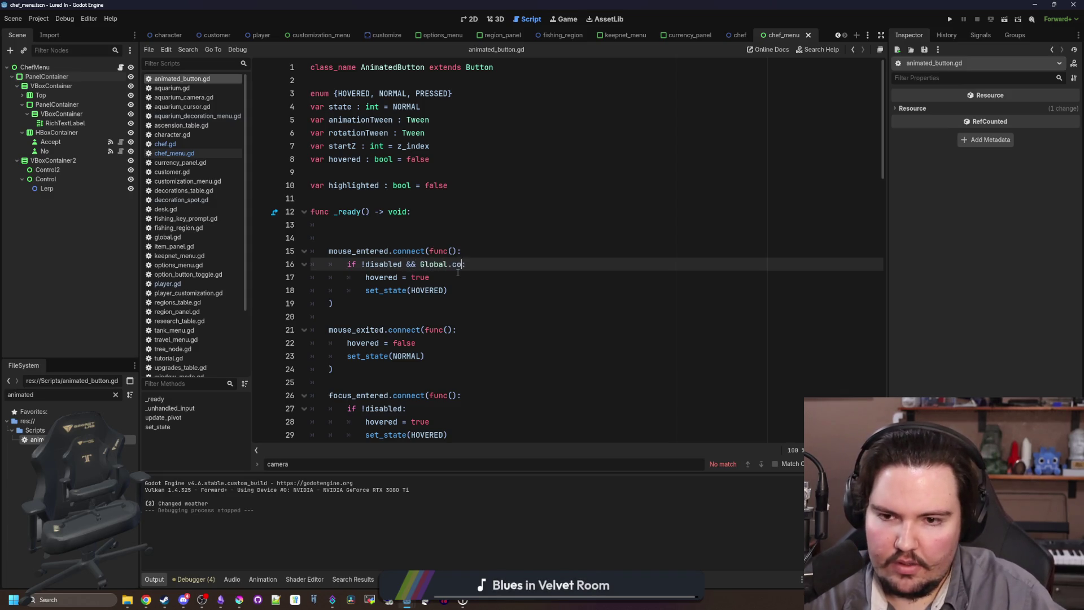
text(Active)
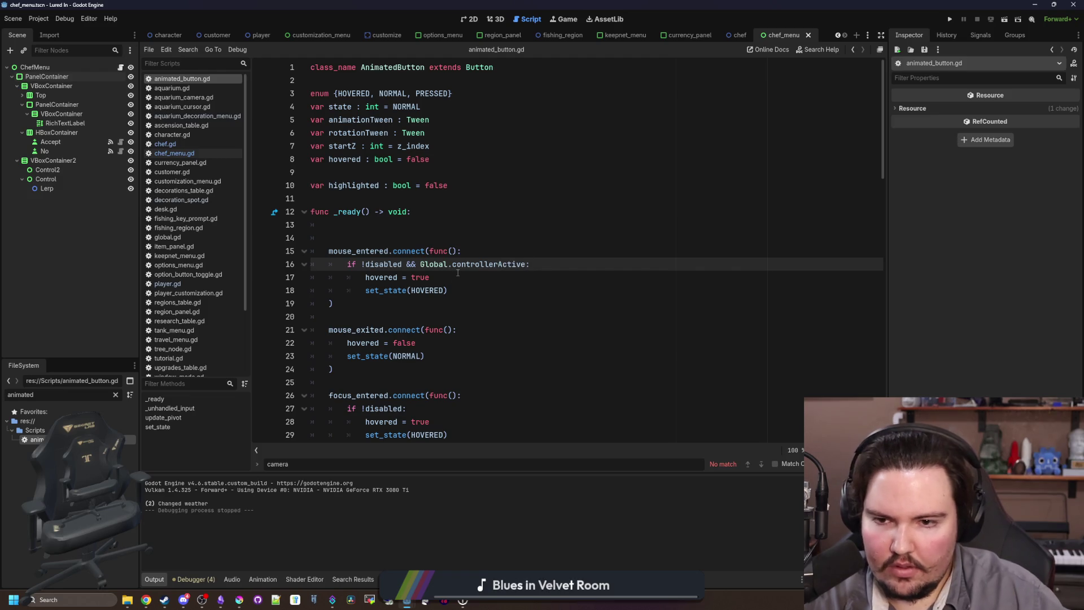
click(420, 264)
text(!)
- Filter the FileSystem dock down to files matching 'camera'
click(339, 237)
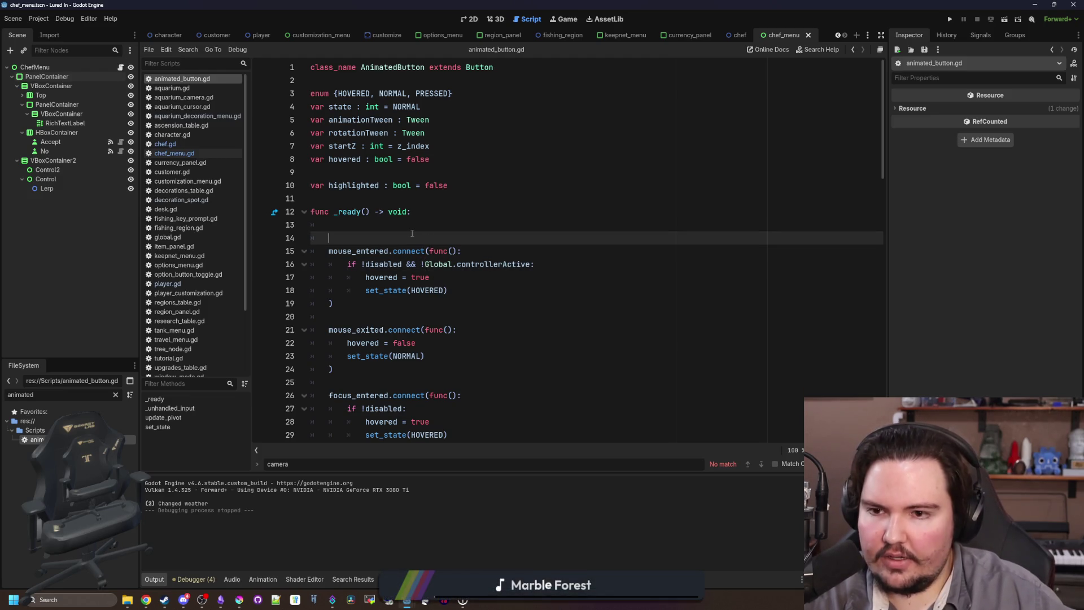
click(116, 394)
text(camera)
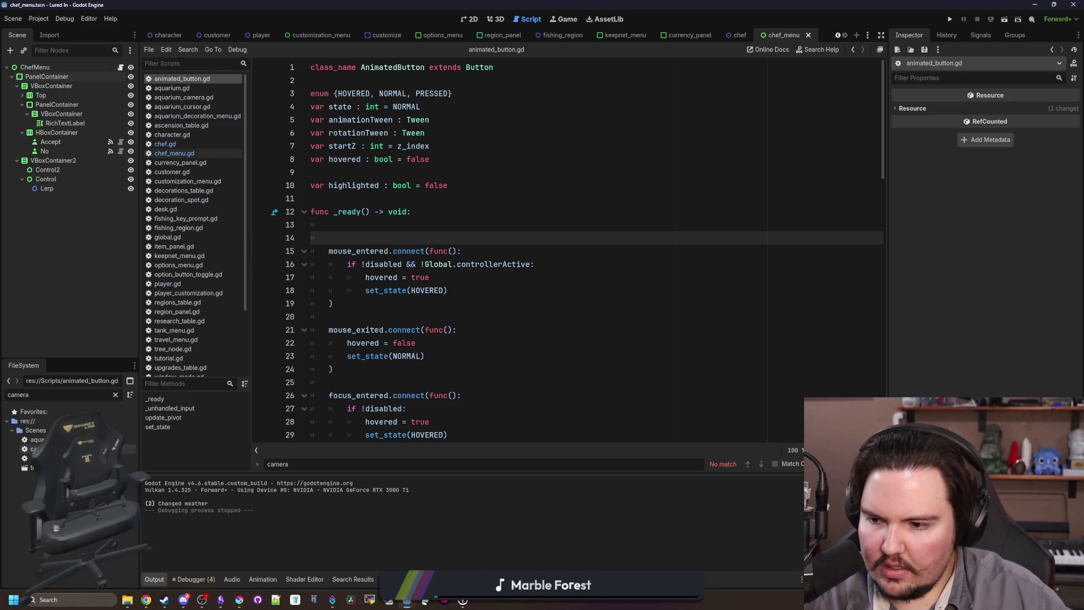
- Open aquarium_camera.gd and scroll to the controller code in _process
double_click(37, 439)
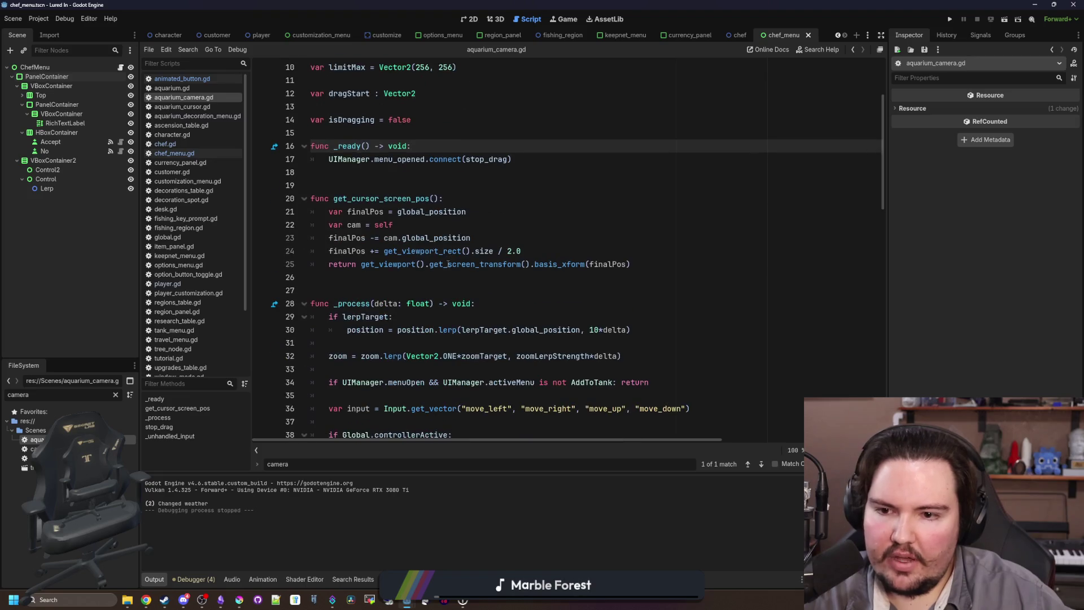
scroll(439, 257, down, 5)
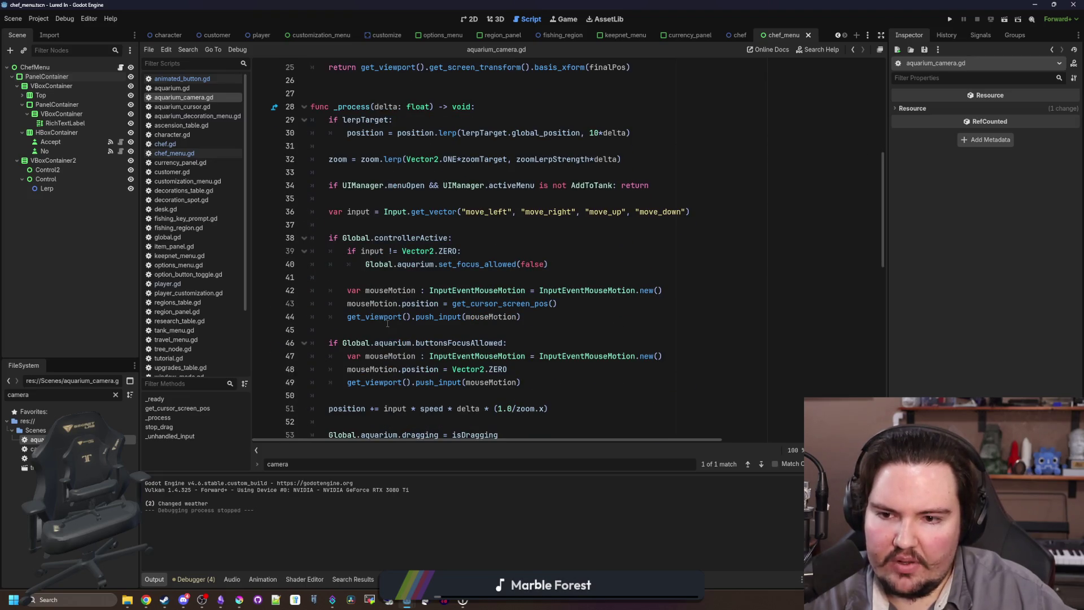
click(387, 330)
scroll(387, 323, down, 1)
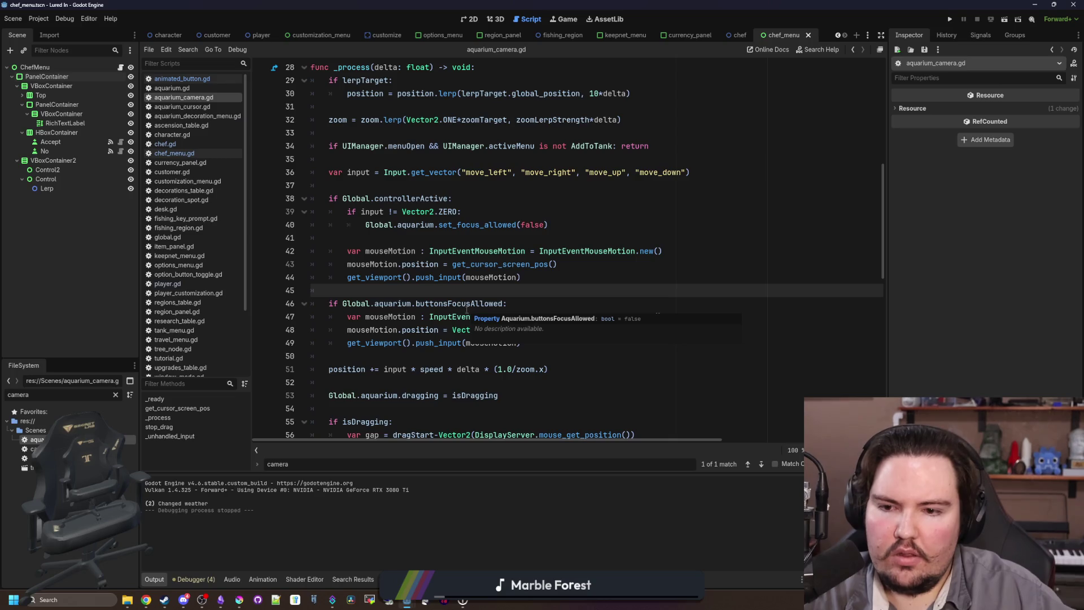
click(405, 353)
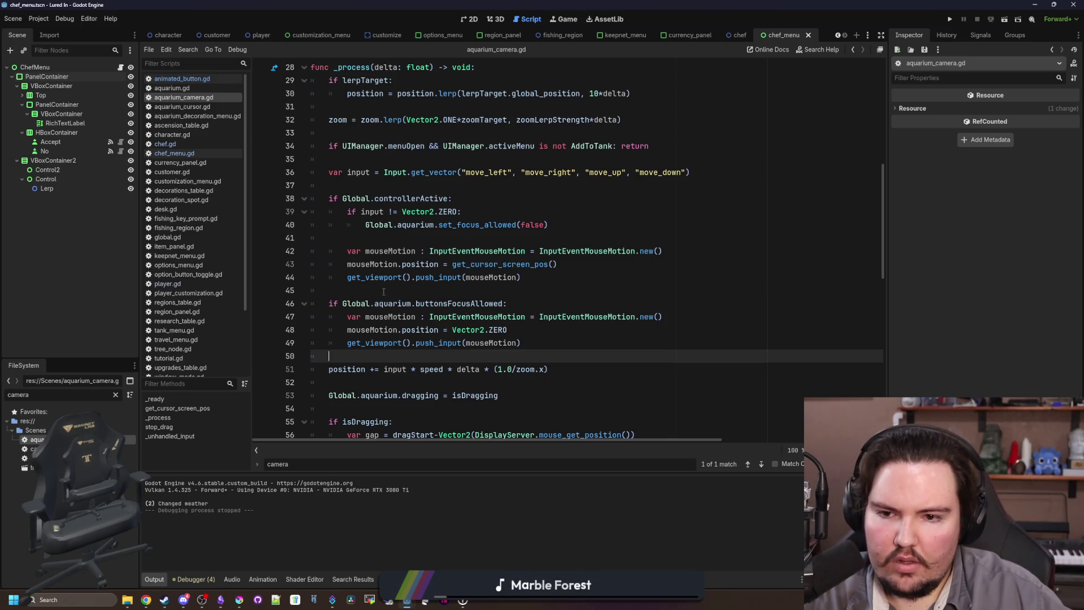
- Comment out the mouseMotion lines 42–44 and the buttonsFocusAllowed block on lines 46–49
click(357, 249)
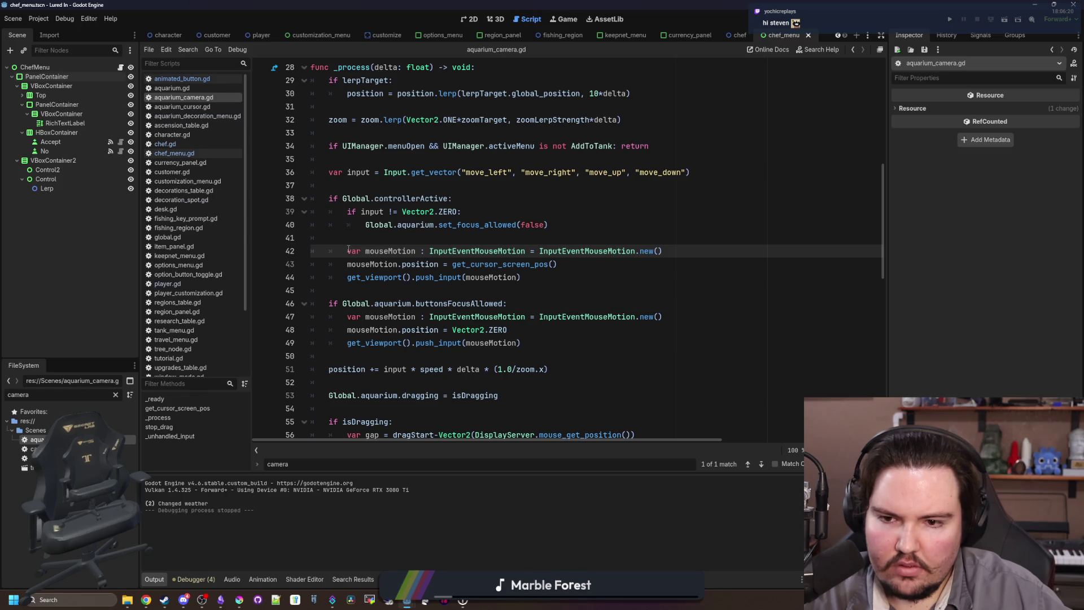
key(ctrl+k)
click(343, 264)
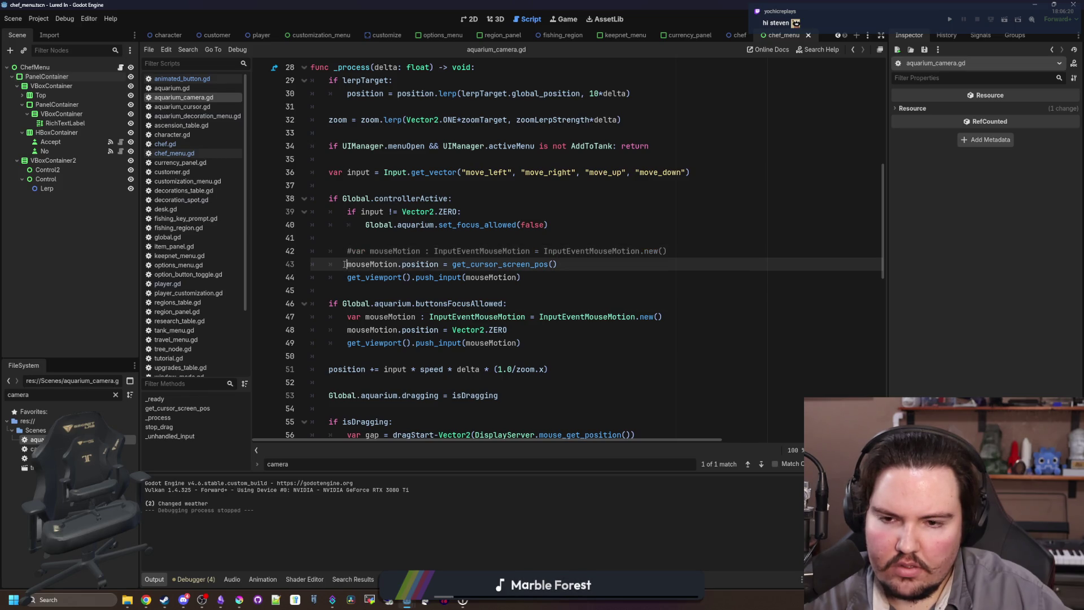
key(ctrl+k)
key(Down)
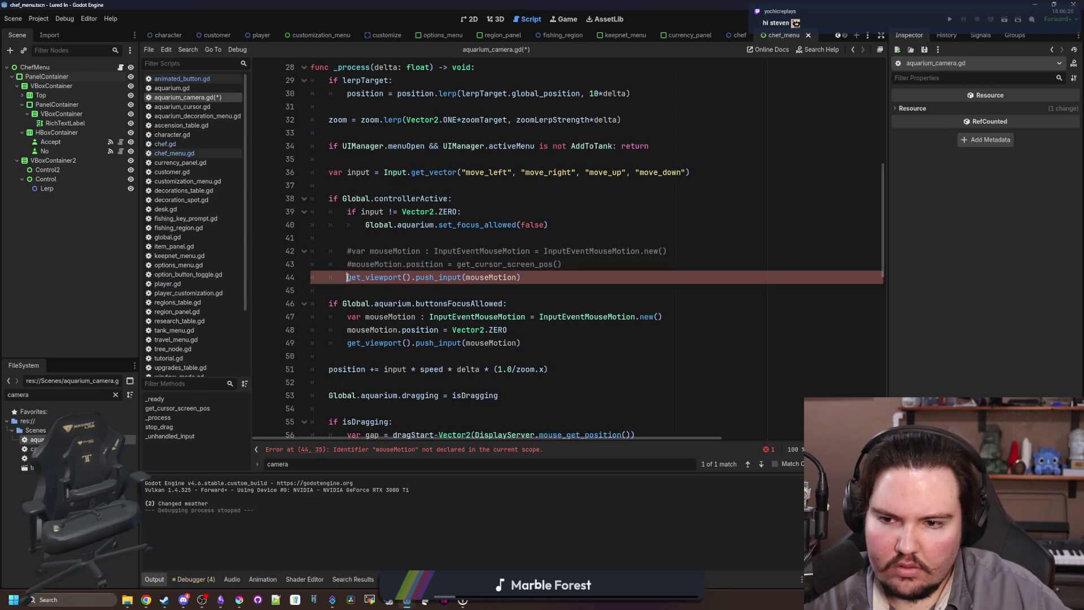
key(ctrl+k)
click(331, 304)
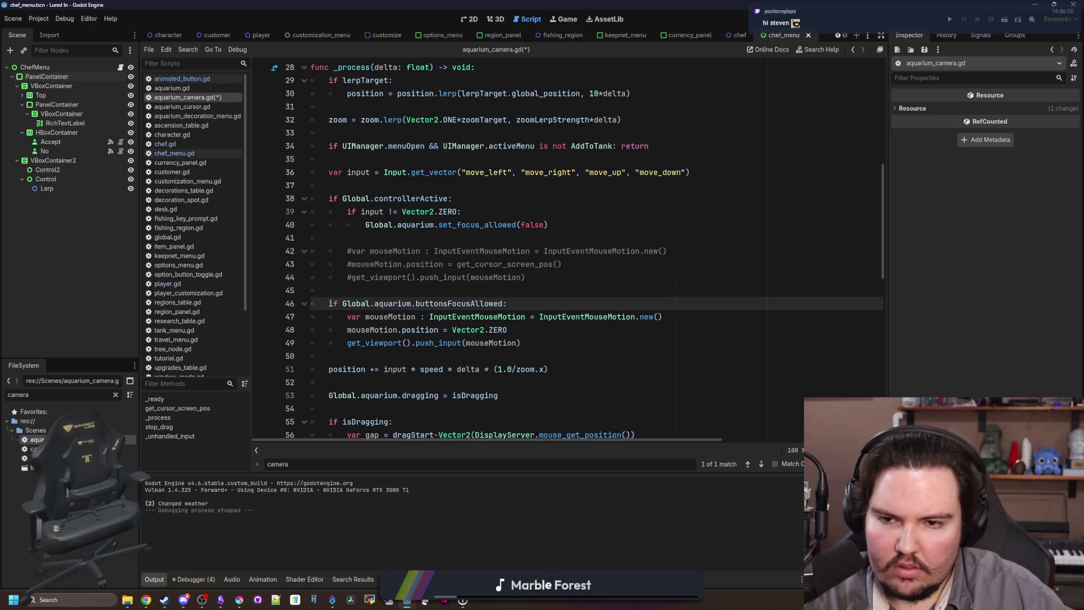
key(ctrl+k)
key(Down)
key(ctrl+k)
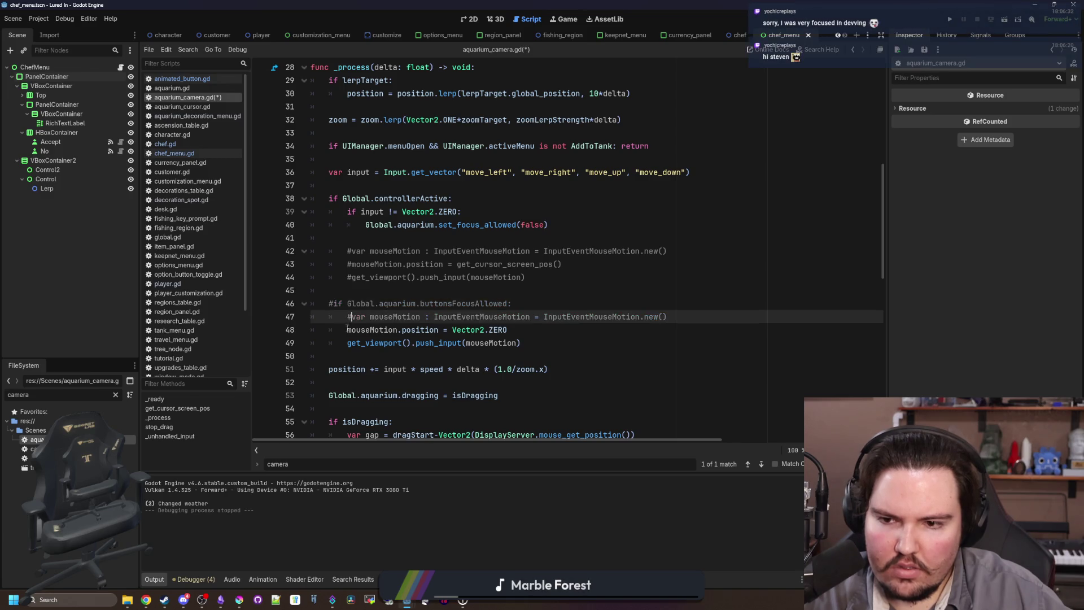
key(Down)
key(ctrl+k)
key(Down)
key(ctrl+k)
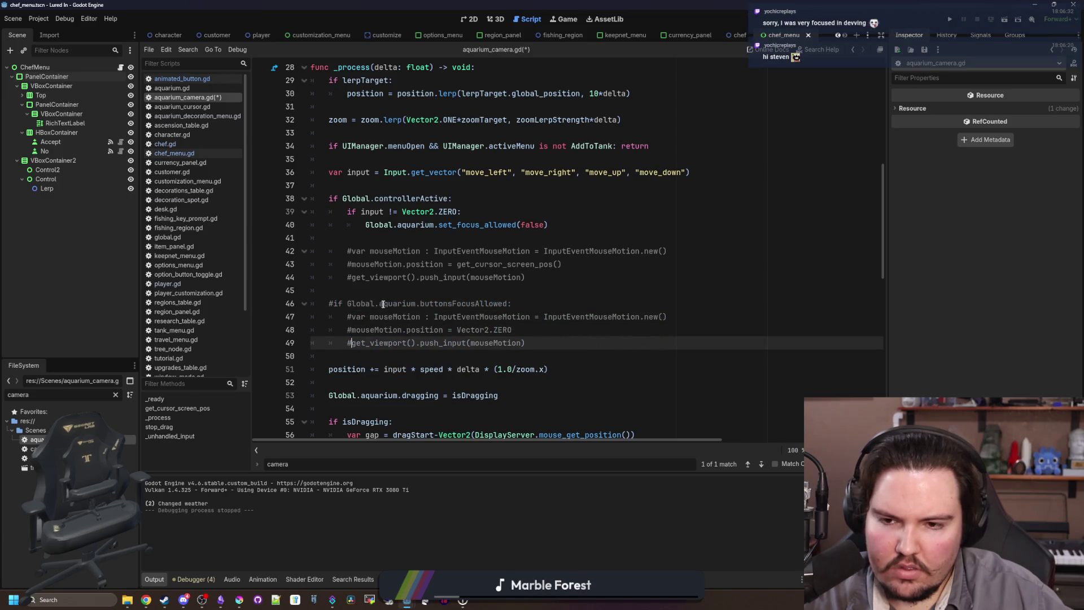
- Uncomment lines 46–49 to restore the buttonsFocusAllowed block
click(398, 290)
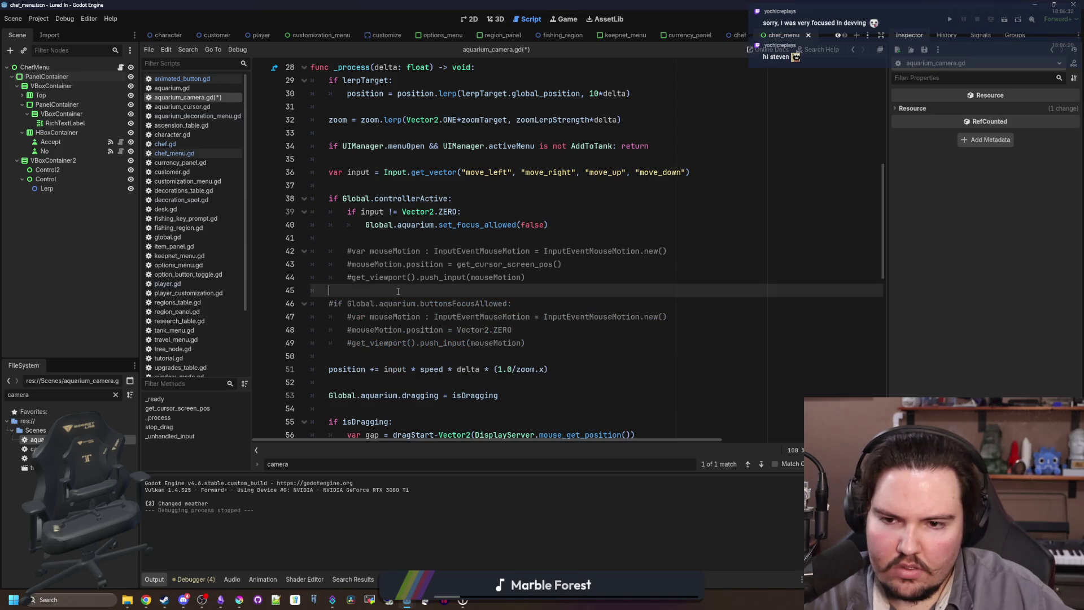
click(358, 347)
key(ctrl+k)
key(Up)
key(ctrl+k)
click(351, 317)
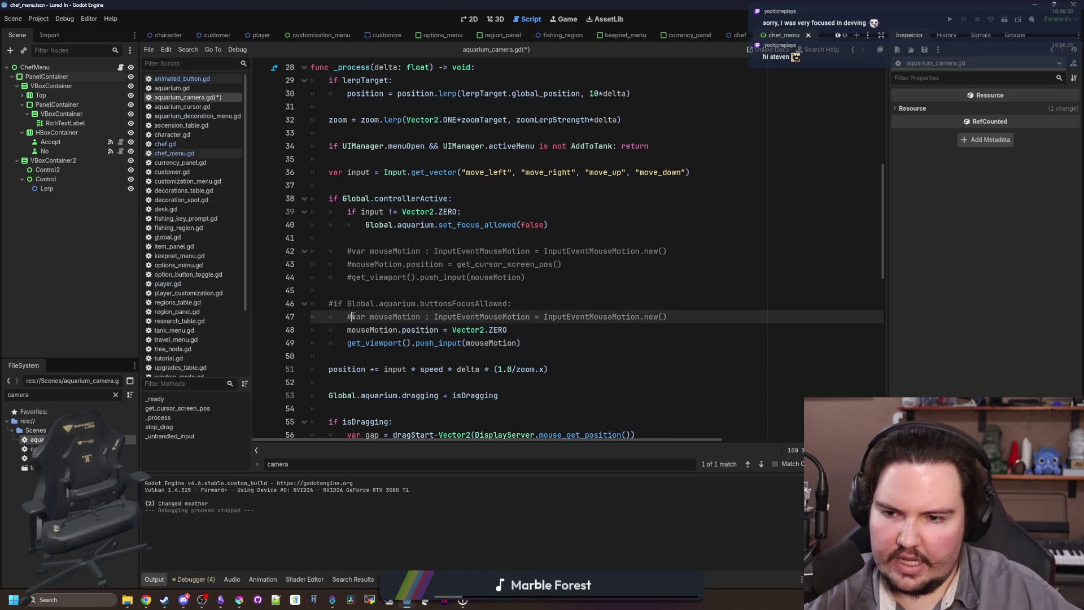
key(ctrl+k)
key(Up)
key(ctrl+k)
key(Up)
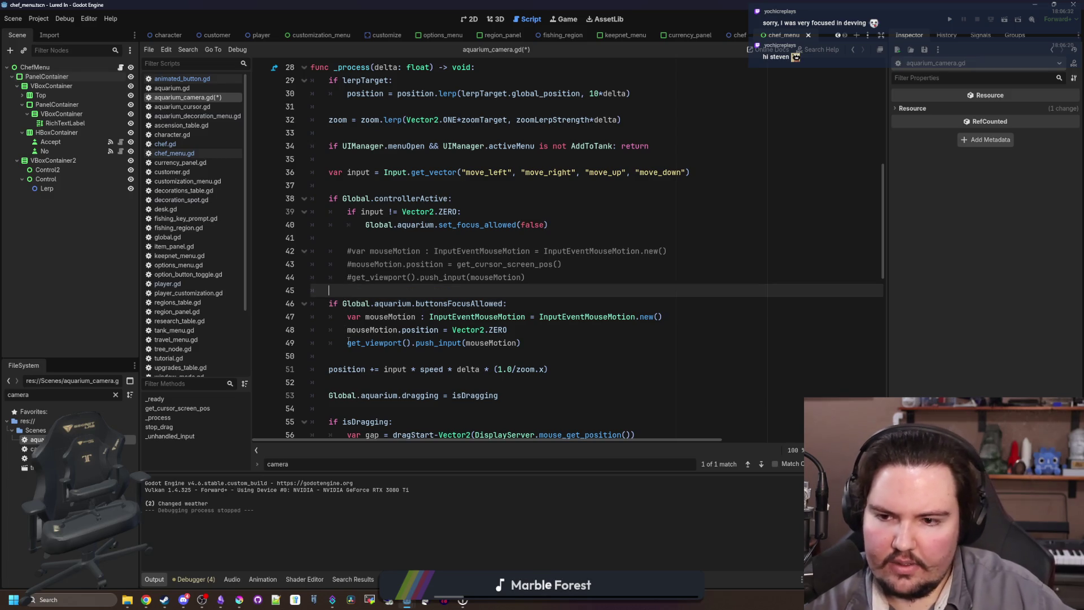
- Comment lines 46–49 out again
click(348, 340)
key(ctrl+k)
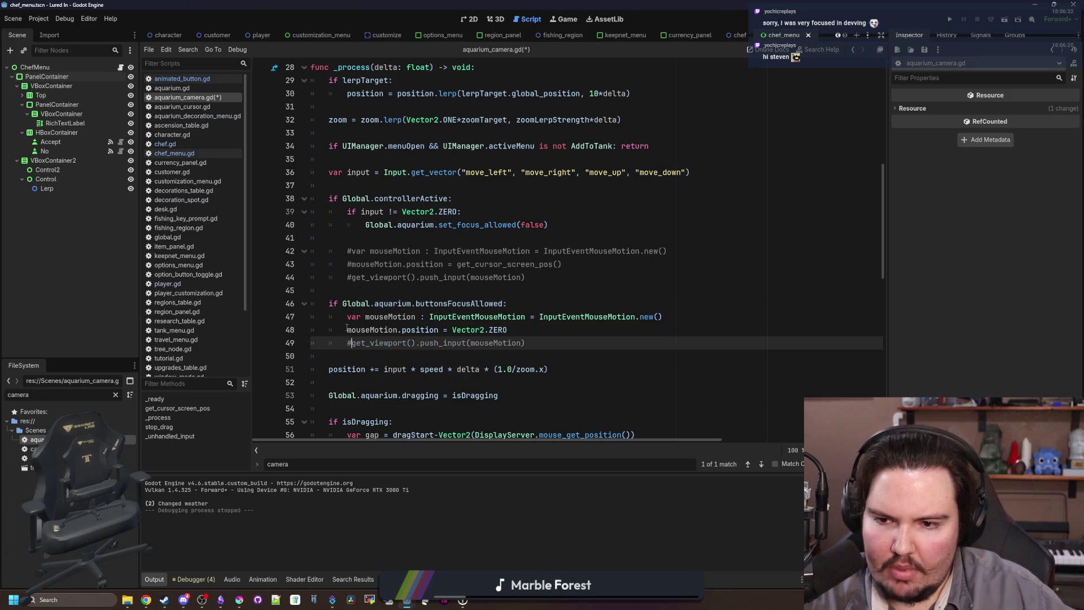
key(Up)
key(ctrl+k)
click(348, 316)
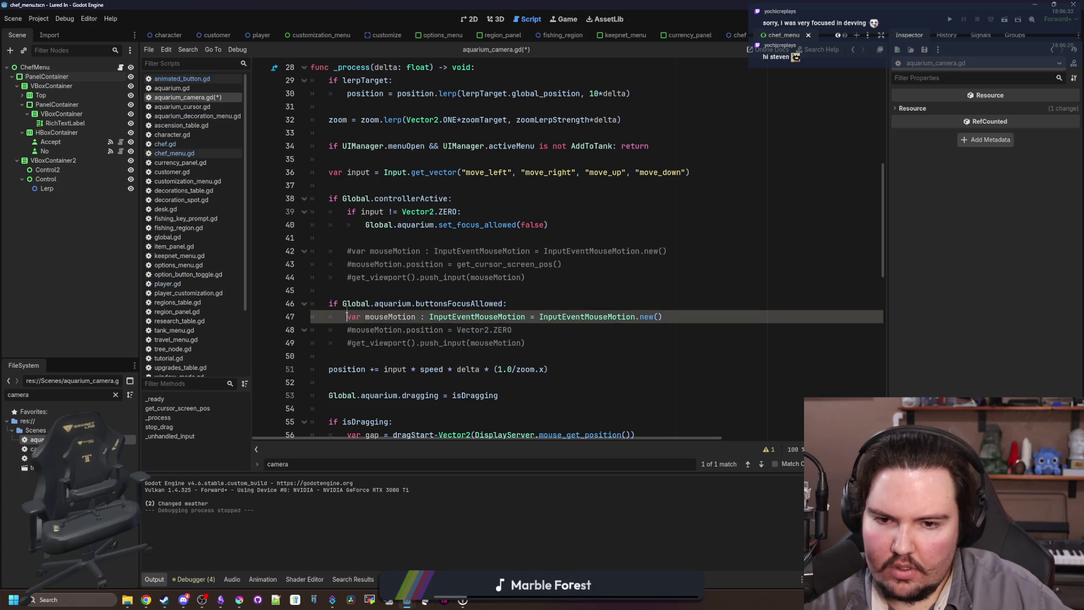
key(ctrl+k)
key(Up)
key(ctrl+k)
- Leave the line 46 if commented, save aquarium_camera.gd and run the game
click(342, 295)
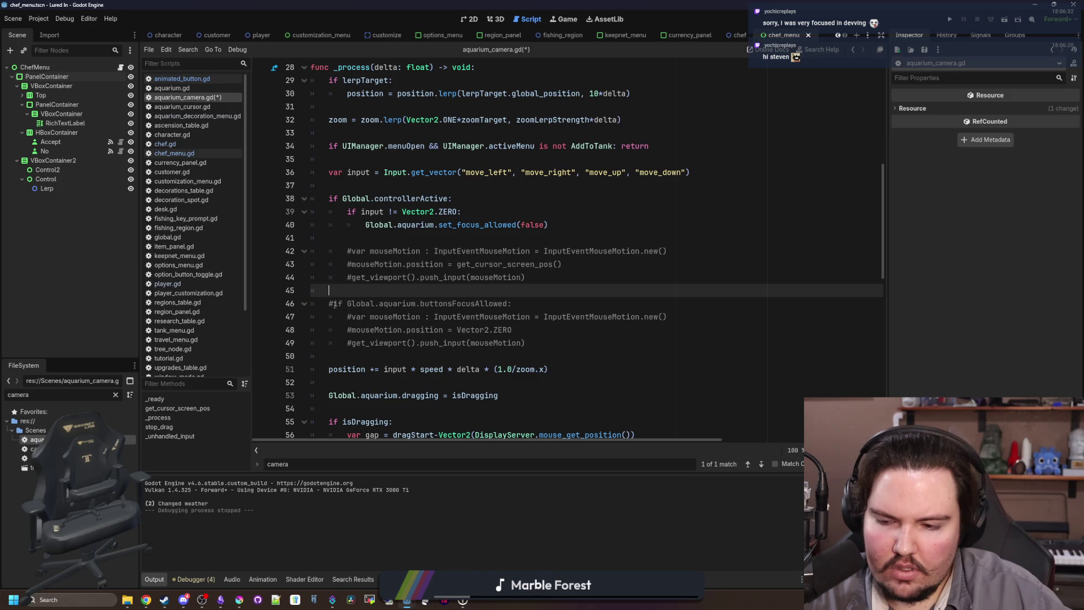
click(335, 304)
key(ctrl+k)
click(351, 318)
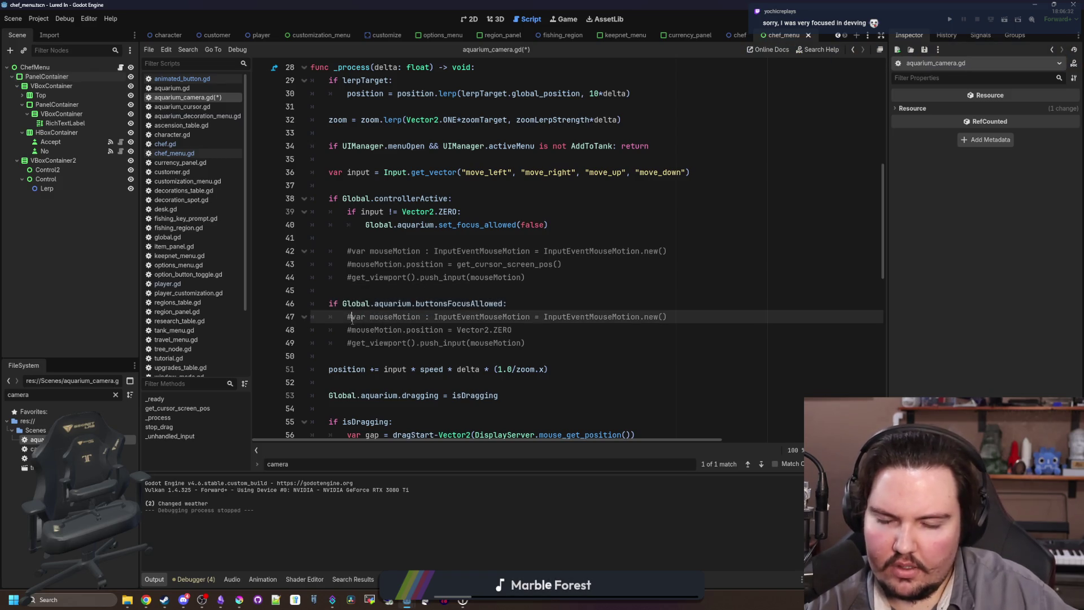
click(350, 304)
key(ctrl+k)
click(350, 289)
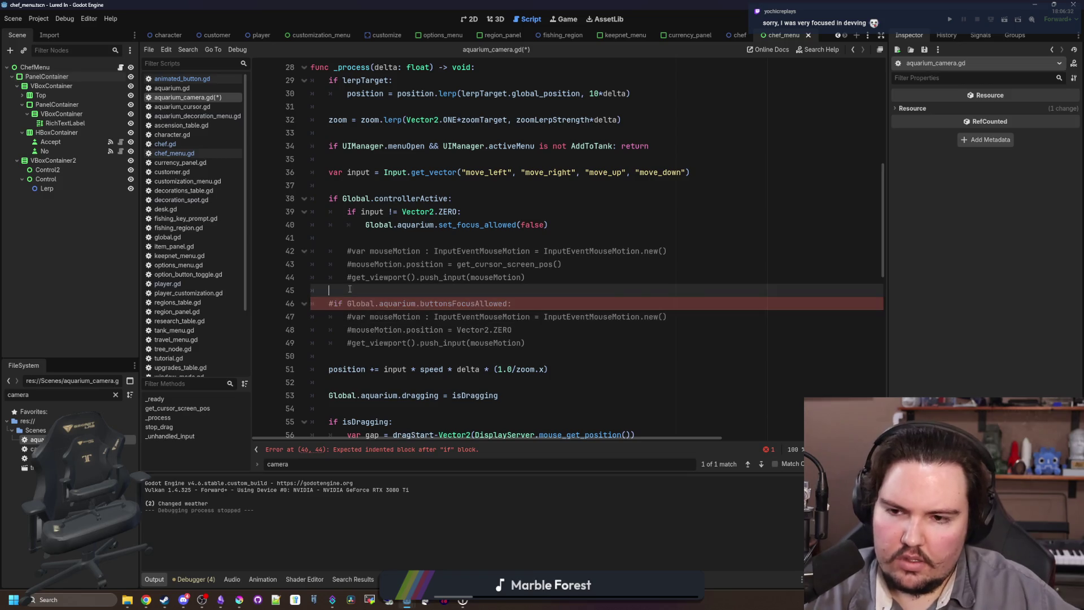
key(ctrl+s)
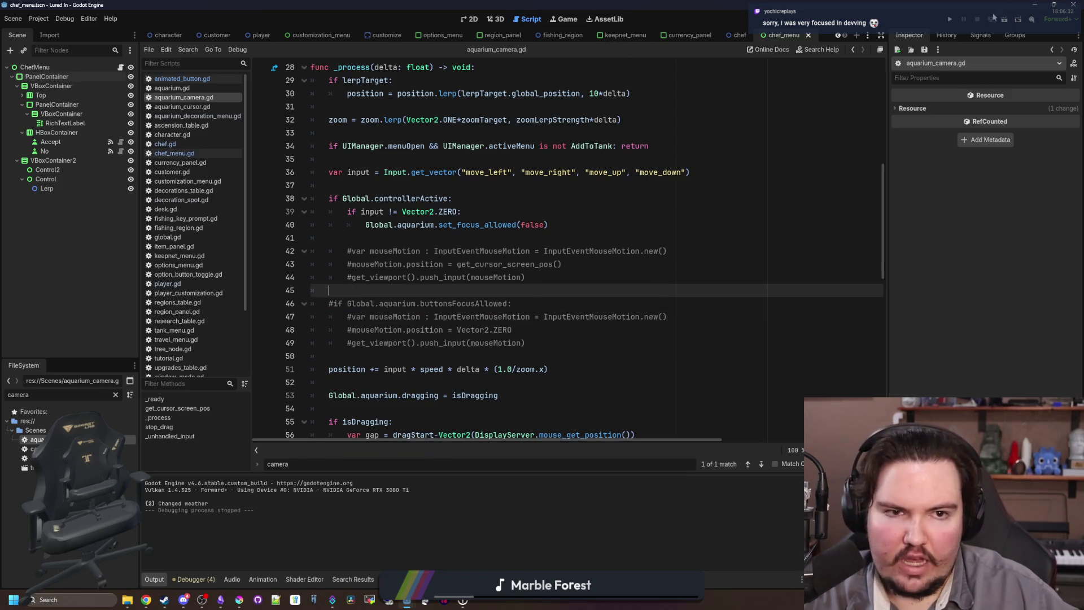
click(950, 18)
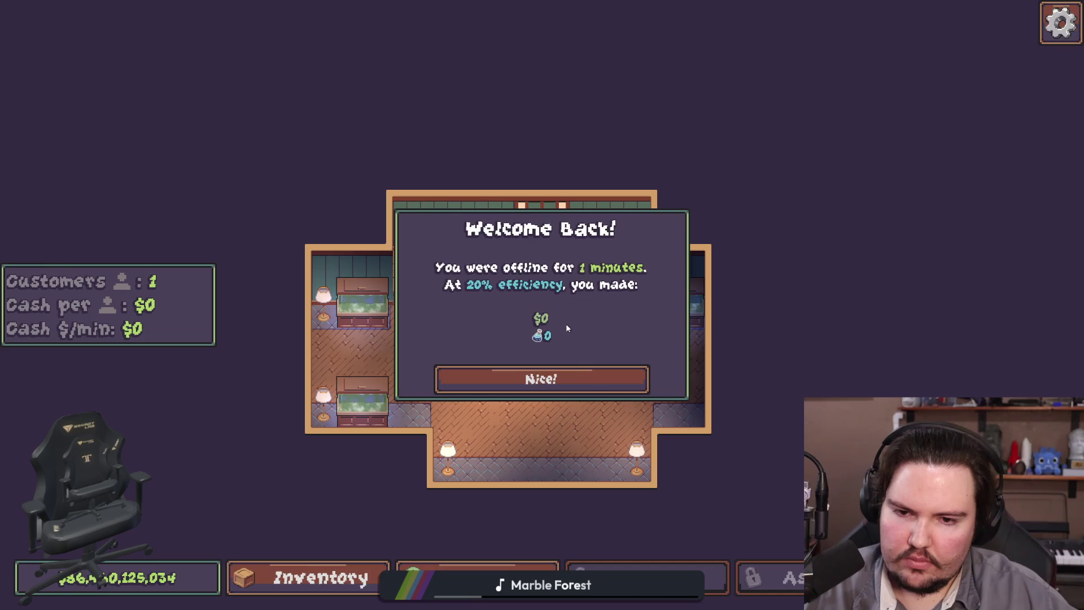
- Dismiss the Welcome Back dialog and test walking the character and panning the aquarium camera with WASD
key(Return)
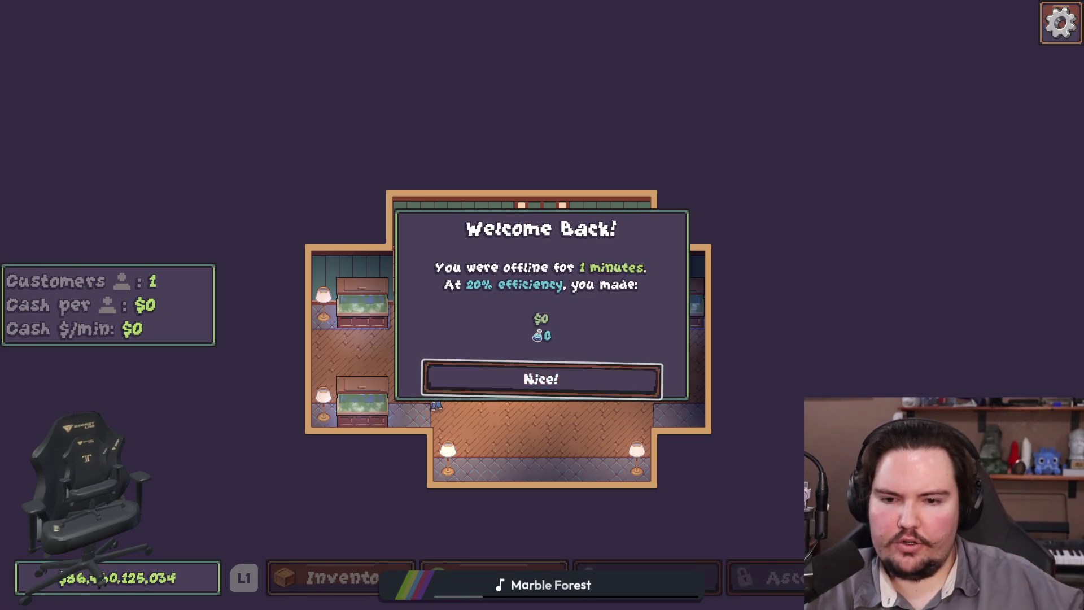
key(d)
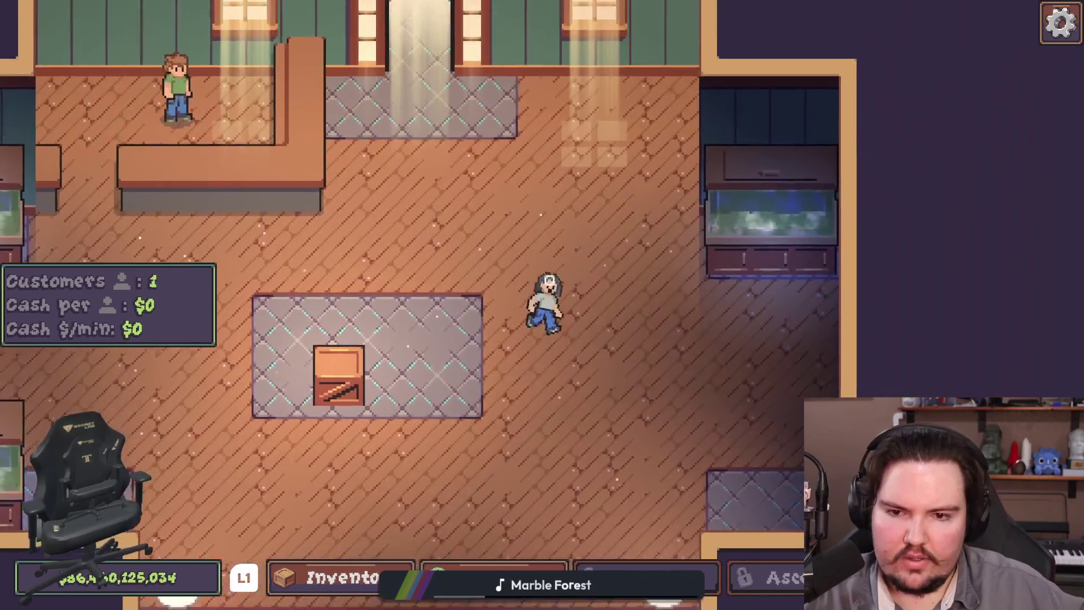
key(b)
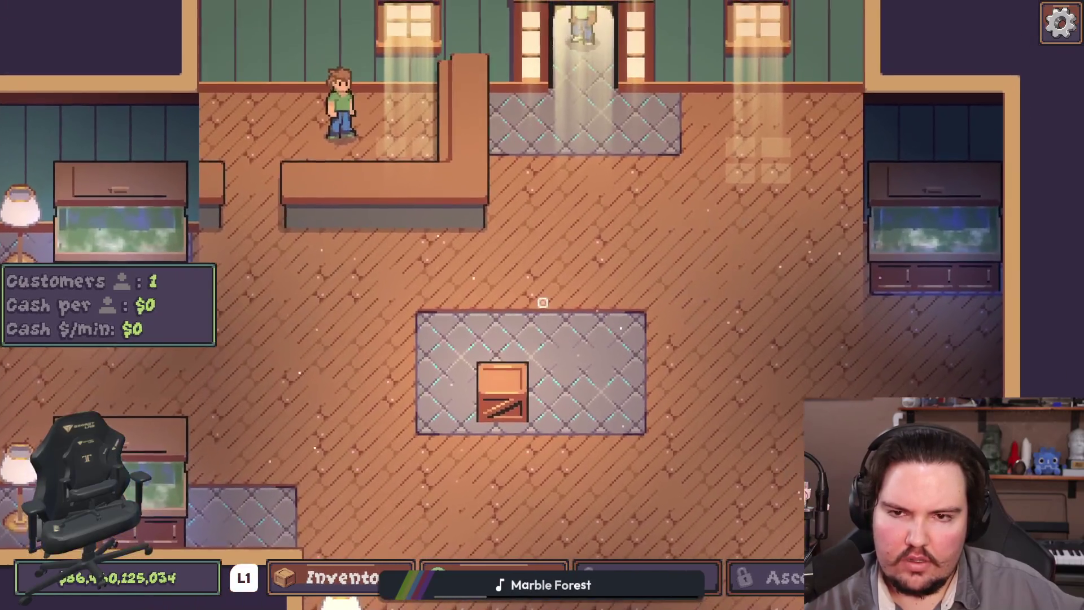
key(w)
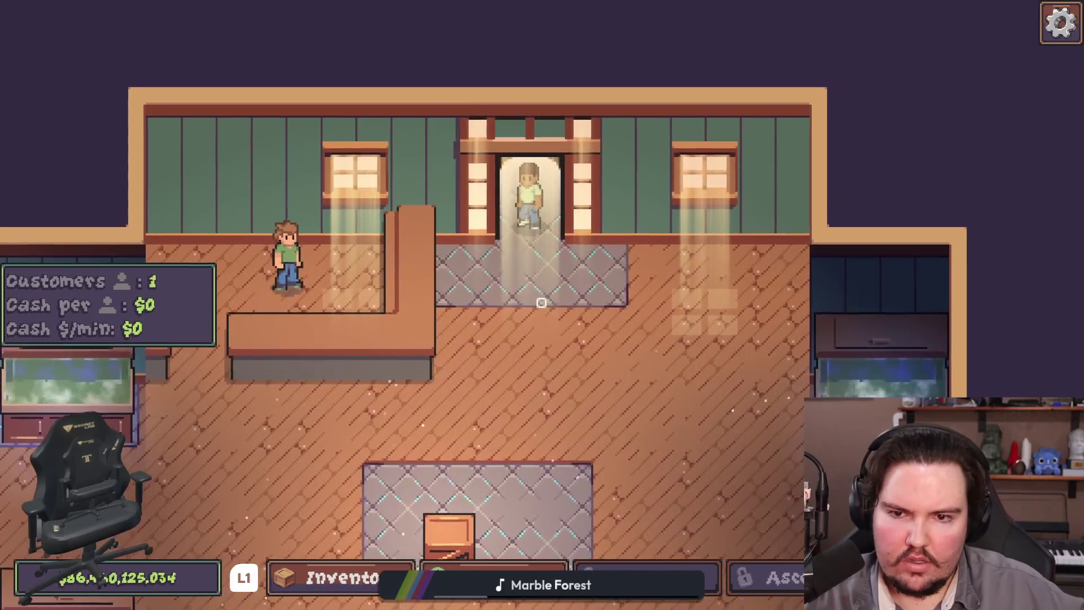
key(d)
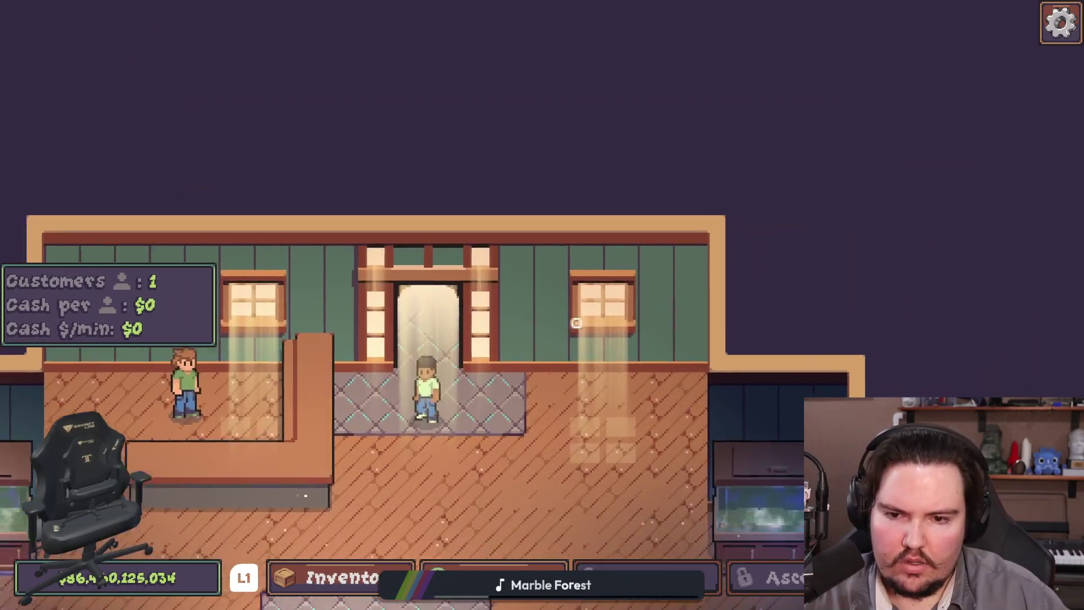
key(s)
key(a)
key(w)
key(d)
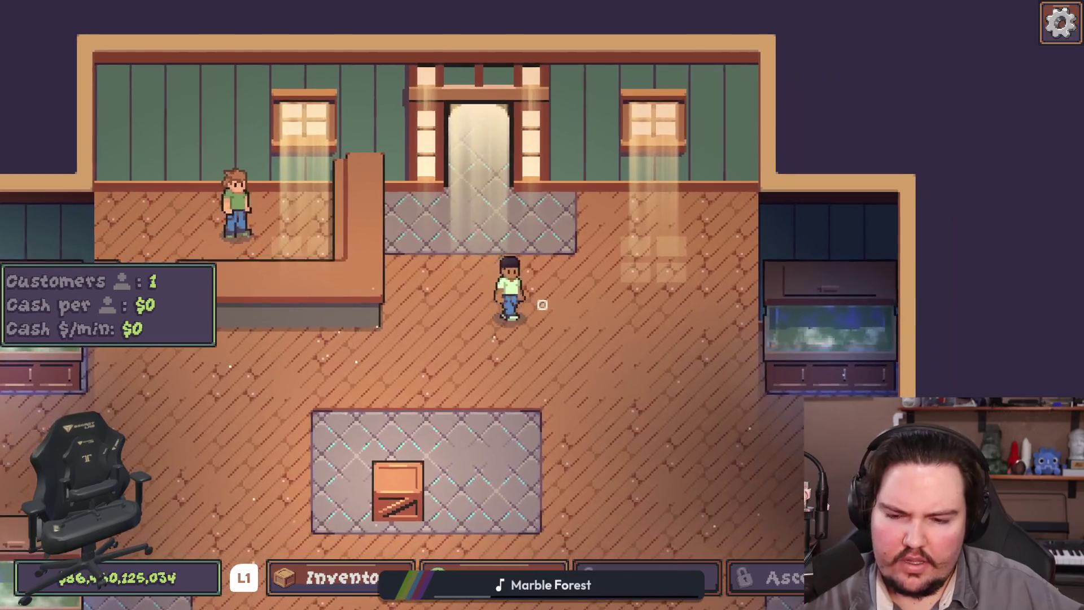
key(s)
key(d)
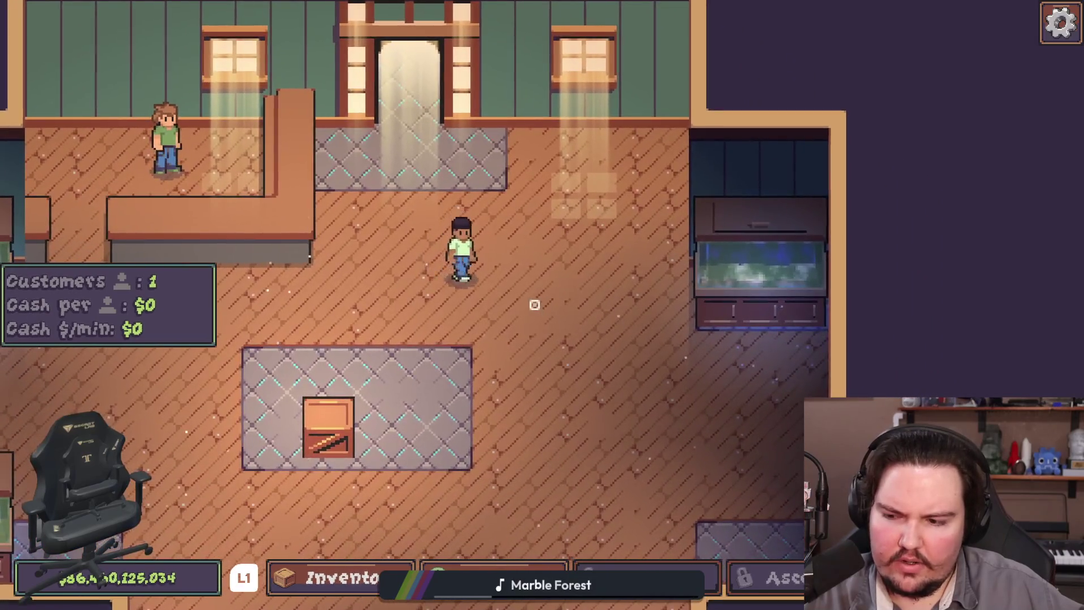
key(a)
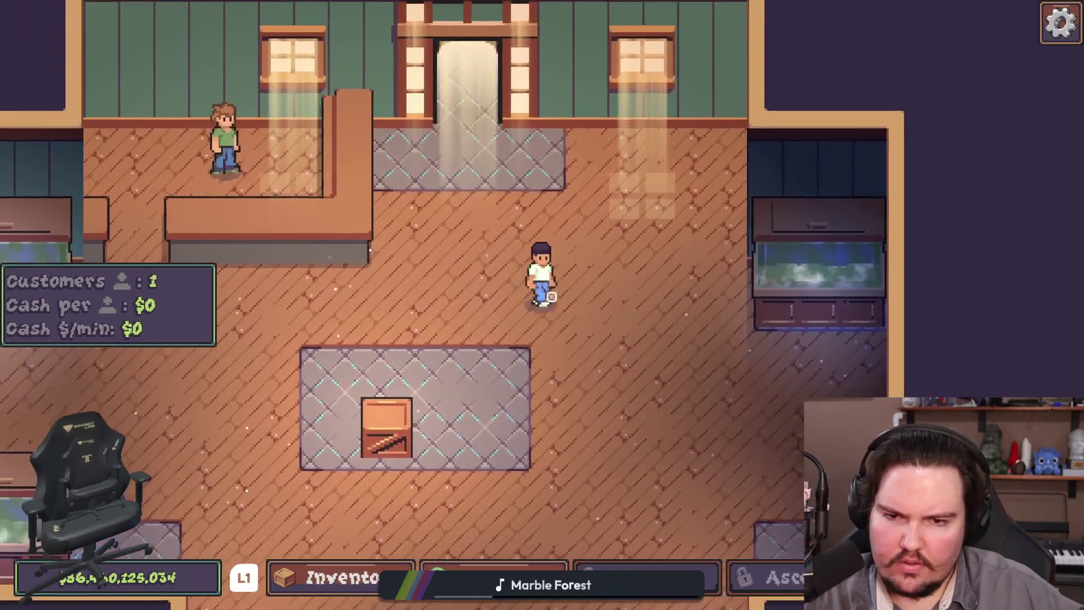
key(a)
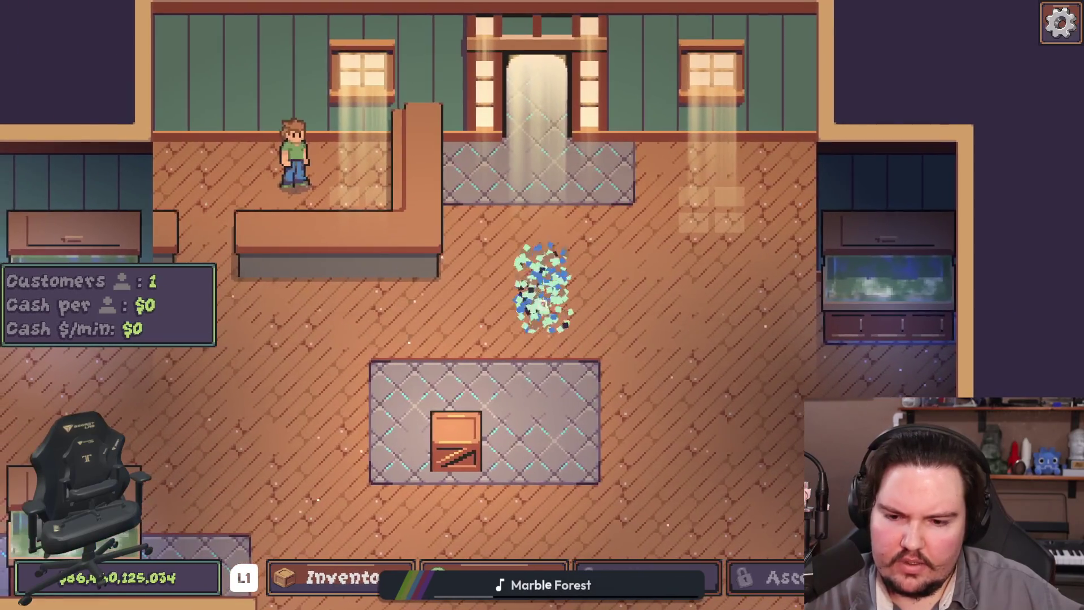
key(s)
key(d)
key(a)
- Open and close the Escape Menu, then take the game out of fullscreen
key(Escape)
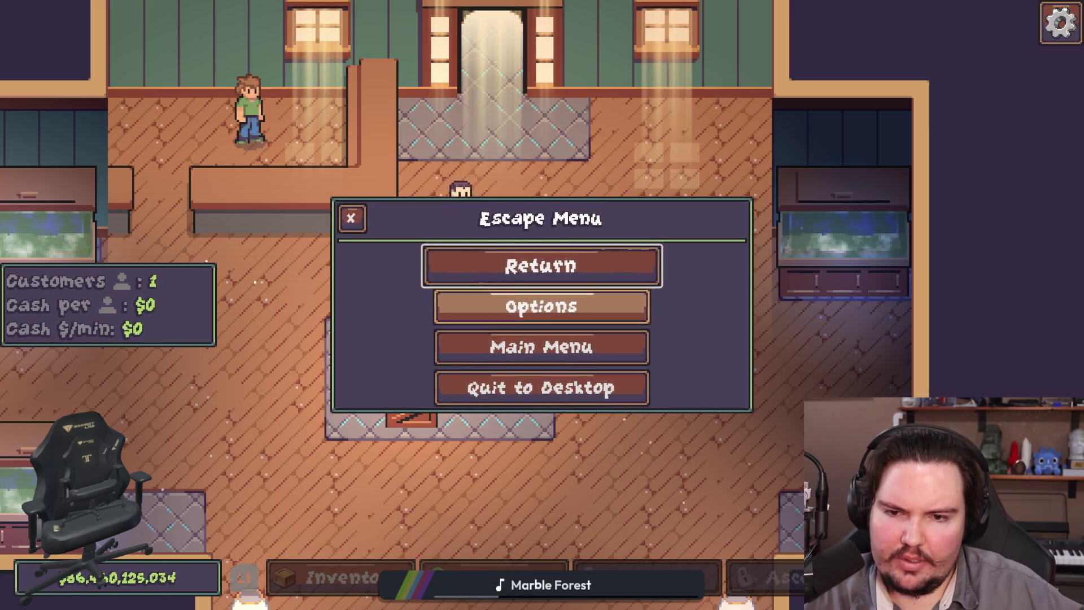
key(Escape)
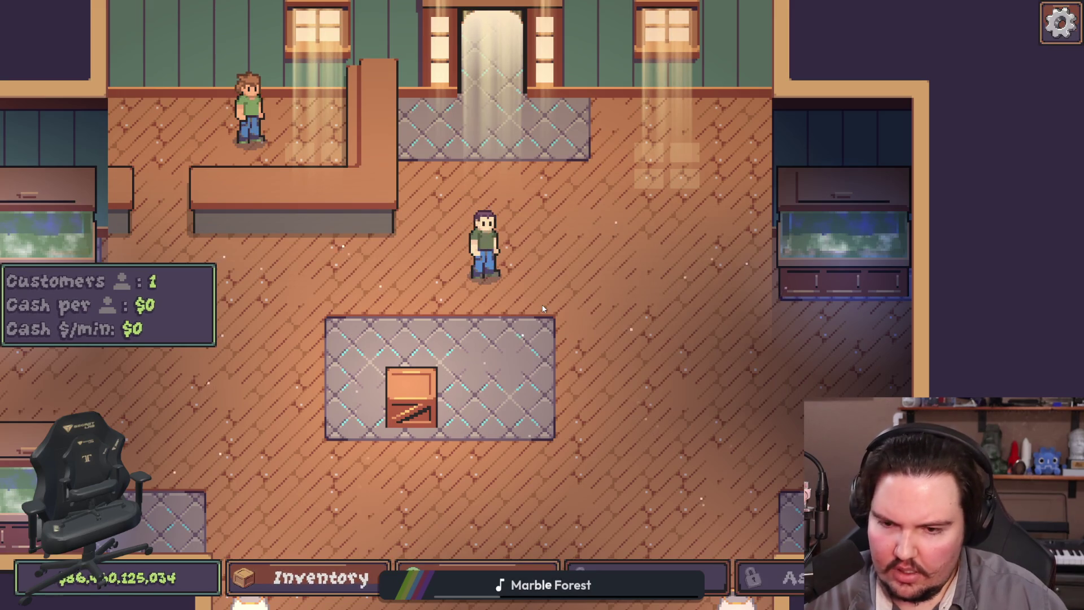
key(super)
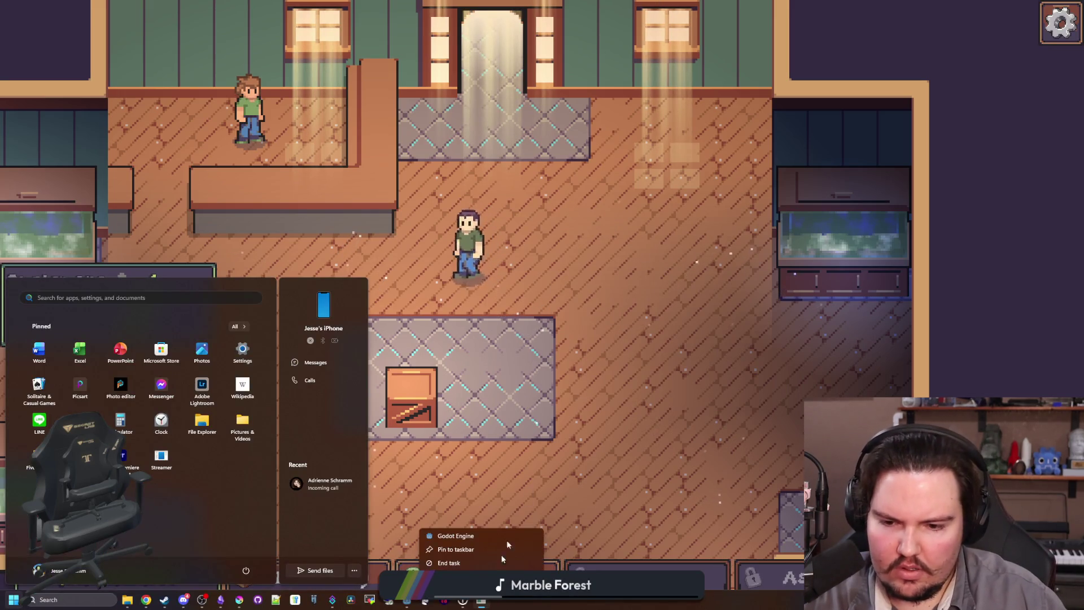
click(507, 540)
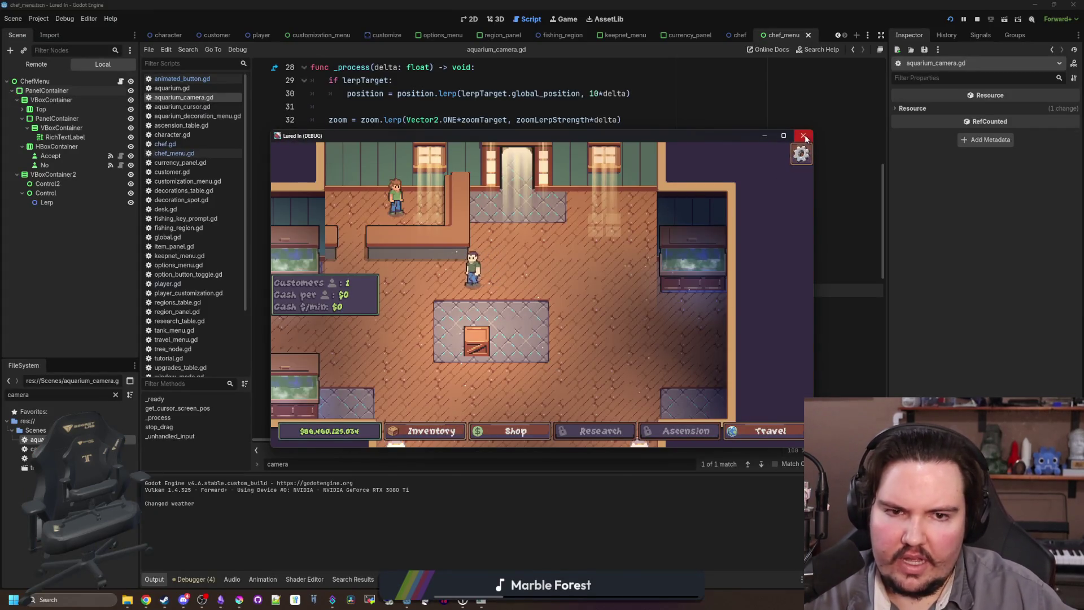
- Close the game, delete '&& !Global.controllerActive' from line 16 of animated_button.gd and save
click(802, 136)
click(471, 124)
click(177, 79)
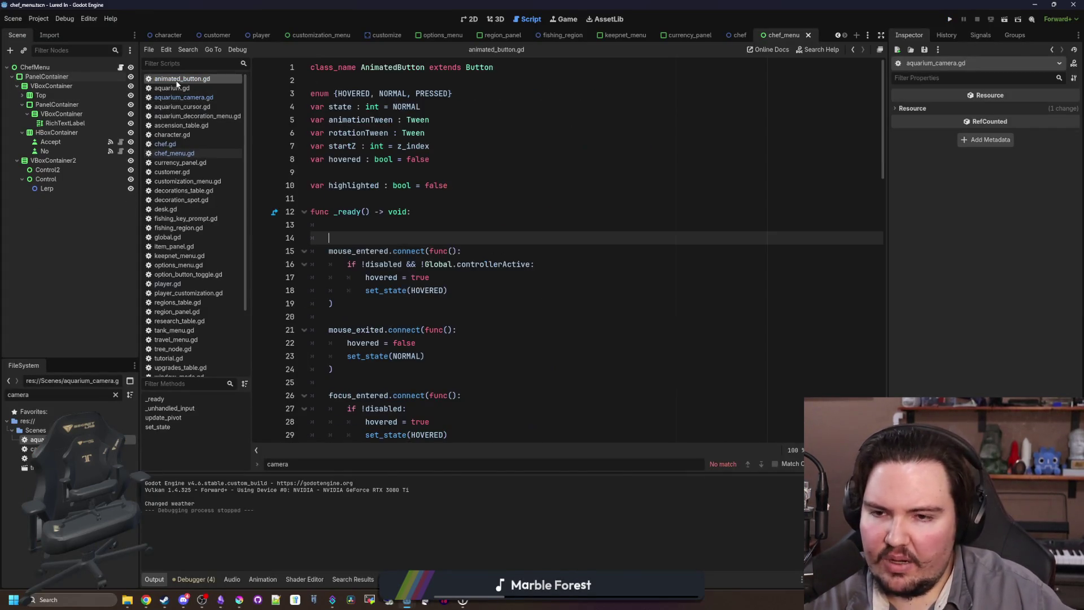
drag(530, 264, 407, 264)
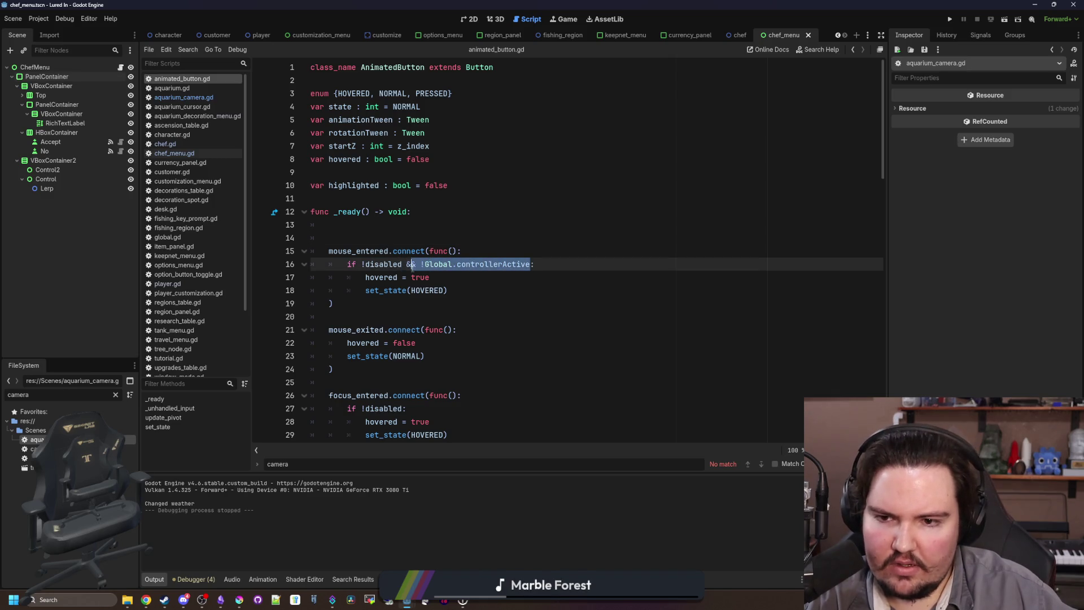
key(BackSpace)
click(429, 238)
scroll(428, 248, down, 2)
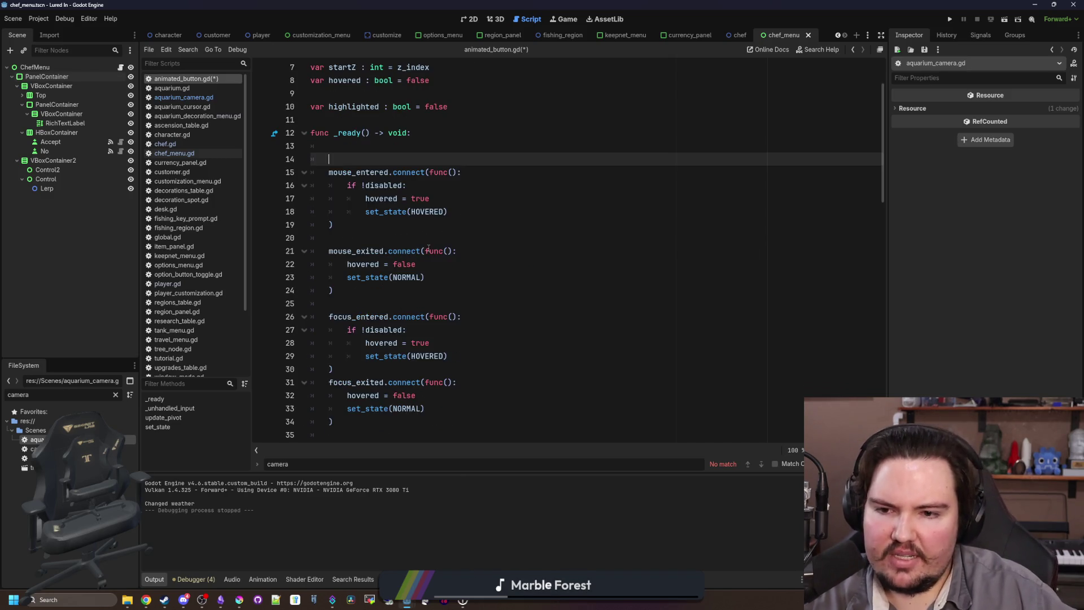
scroll(429, 249, down, 7)
key(ctrl+s)
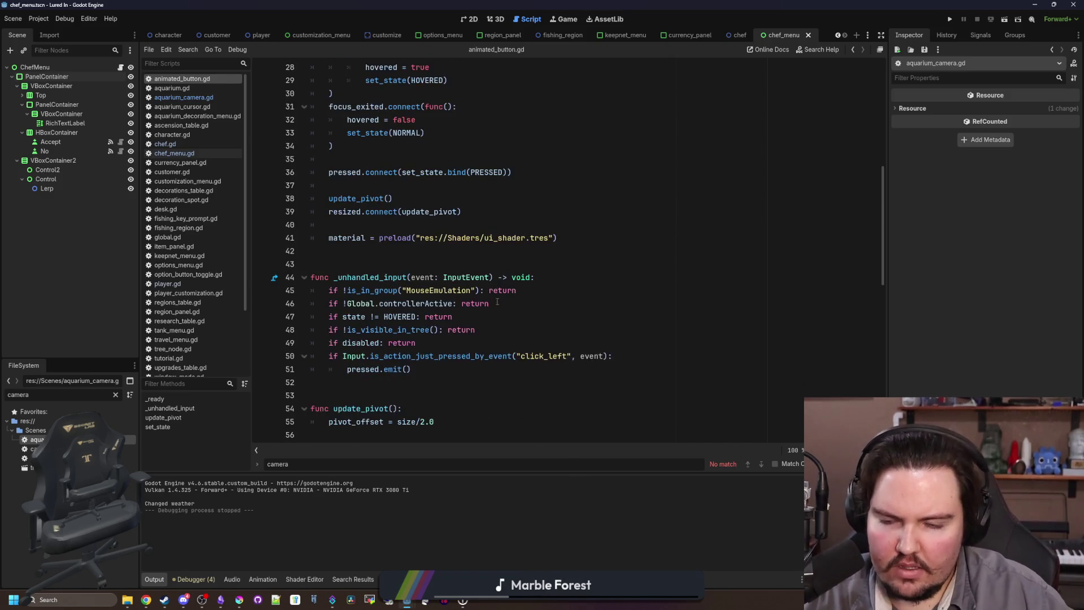
- Delete the MouseEmulation group check line from _unhandled_input
click(464, 256)
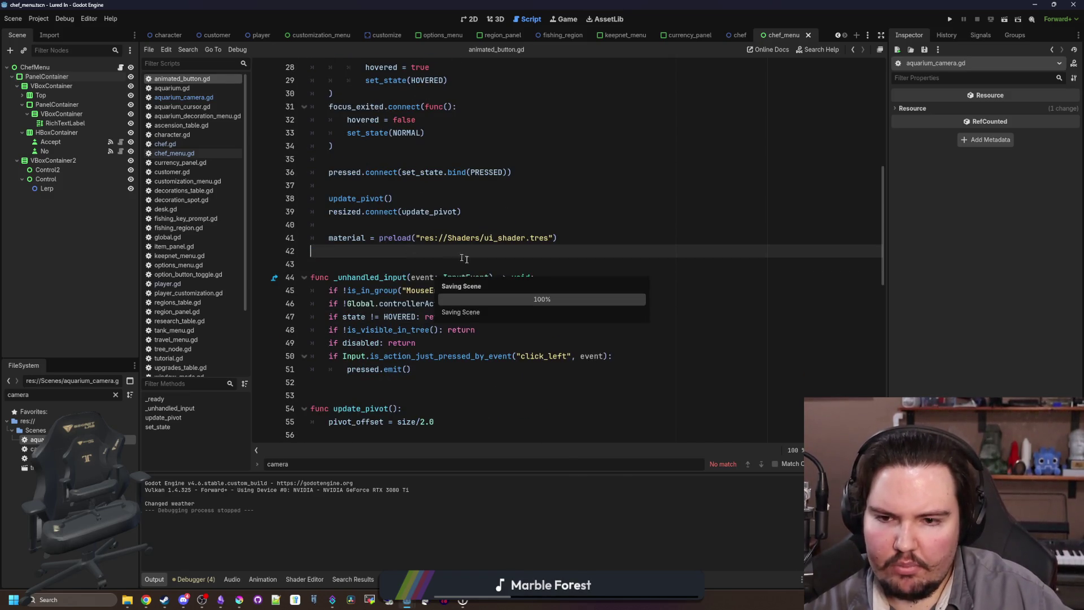
scroll(463, 258, down, 1)
drag(515, 251, 279, 251)
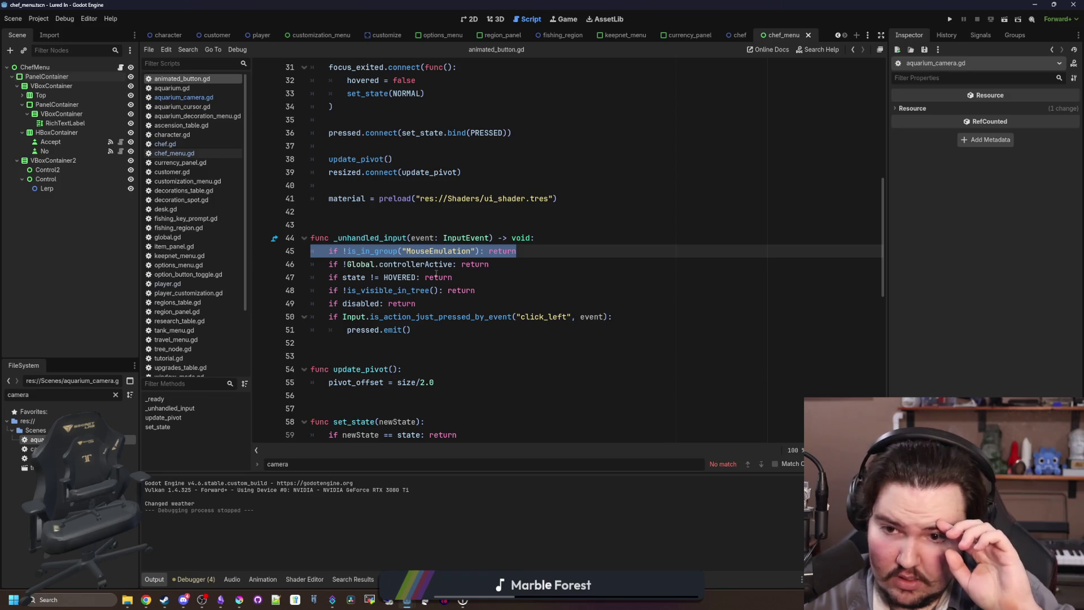
key(BackSpace)
key(BackSpace)
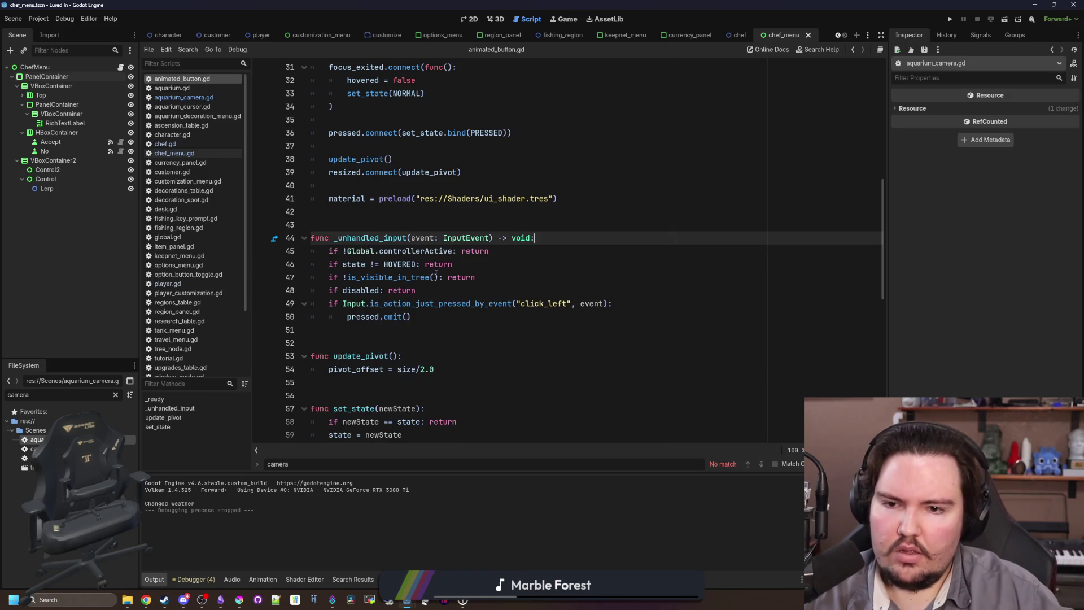
key(Up)
key(Up)
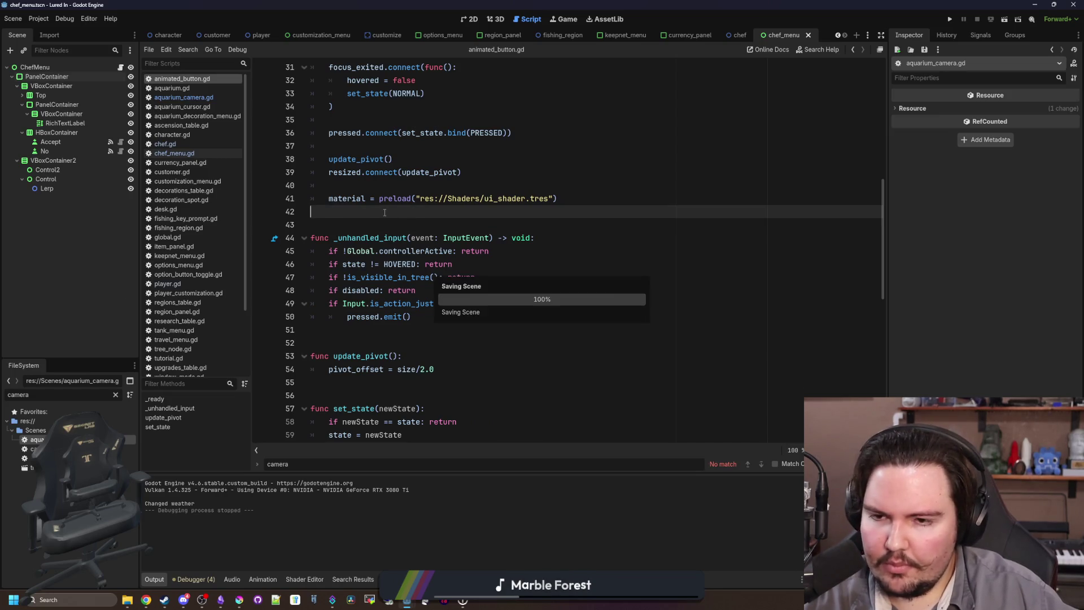
click(1014, 35)
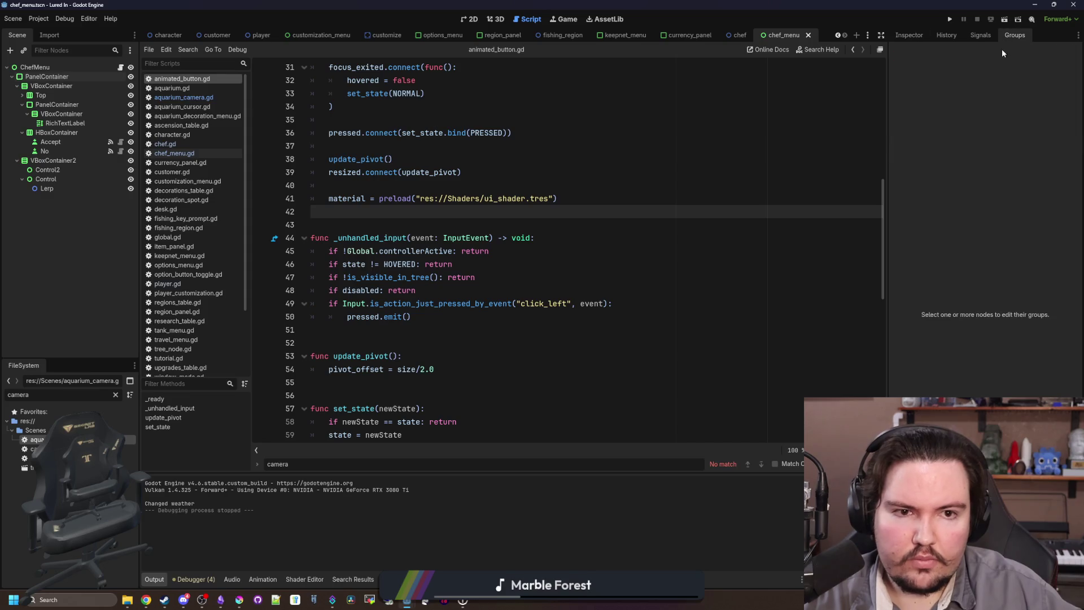
- Add PanelContainer to the MouseEmulation group, remove it again, and save the chef menu scene
click(47, 77)
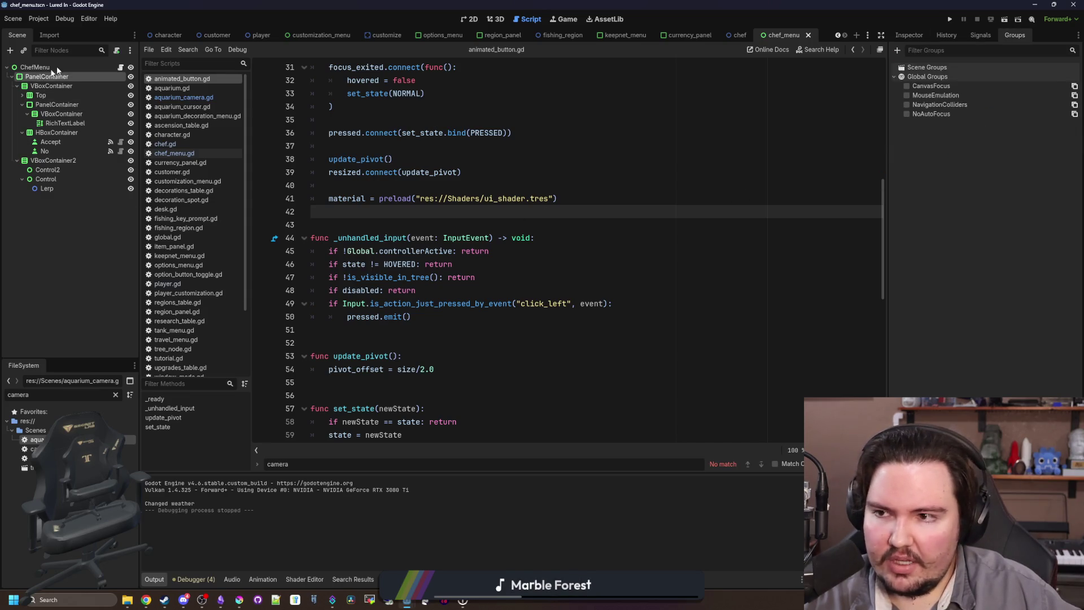
click(965, 94)
right_click(965, 94)
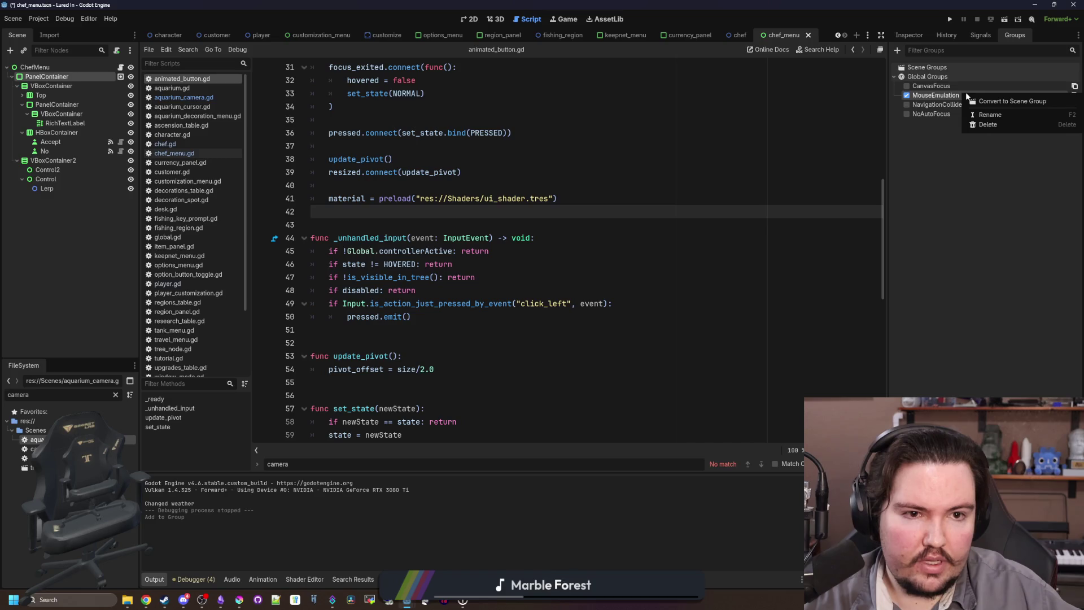
click(936, 97)
click(610, 173)
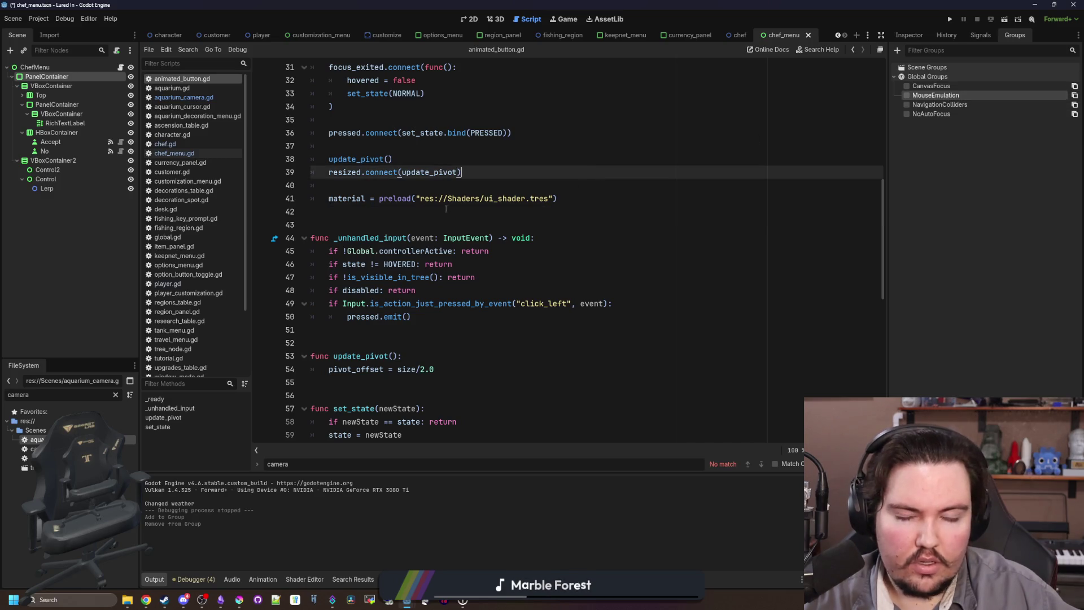
click(341, 224)
key(ctrl+s)
click(341, 219)
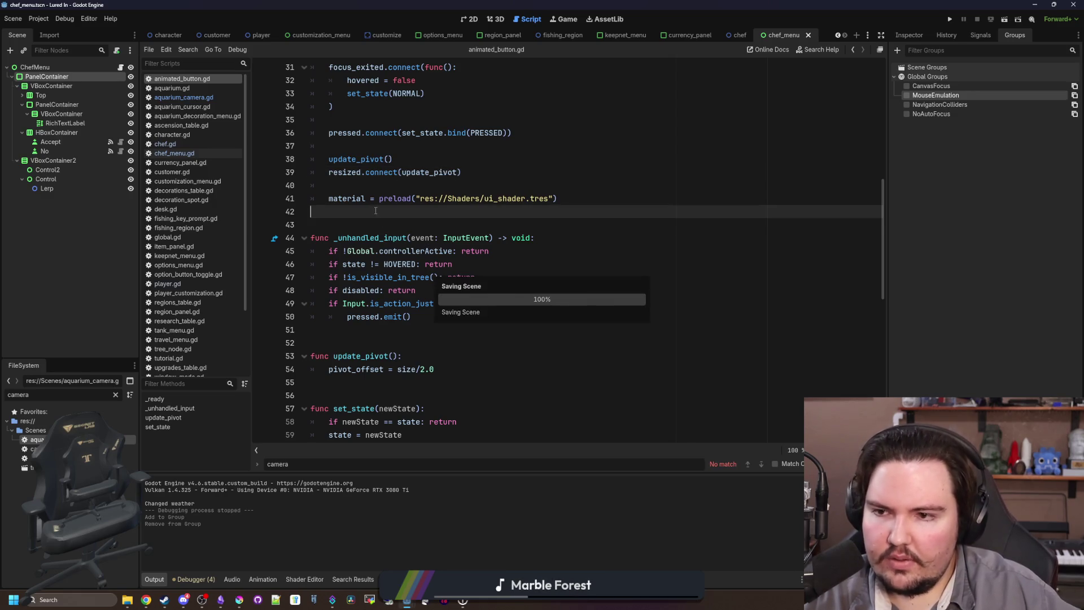
- Select both the No and Accept buttons to view their shared Inspector properties, then save
click(52, 149)
ctrl+click(50, 142)
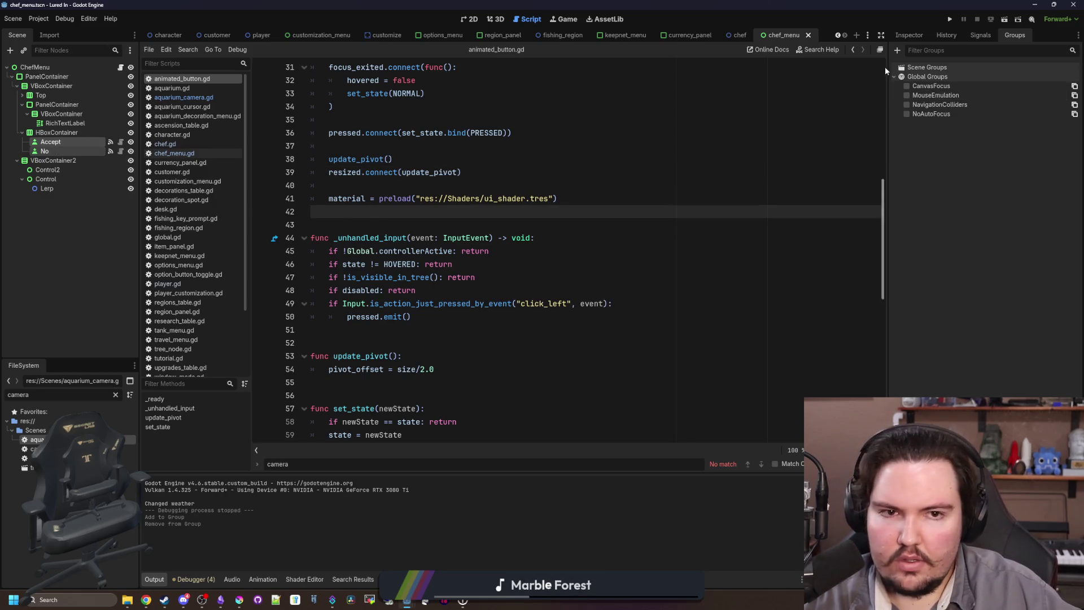
click(915, 36)
click(553, 184)
key(ctrl+s)
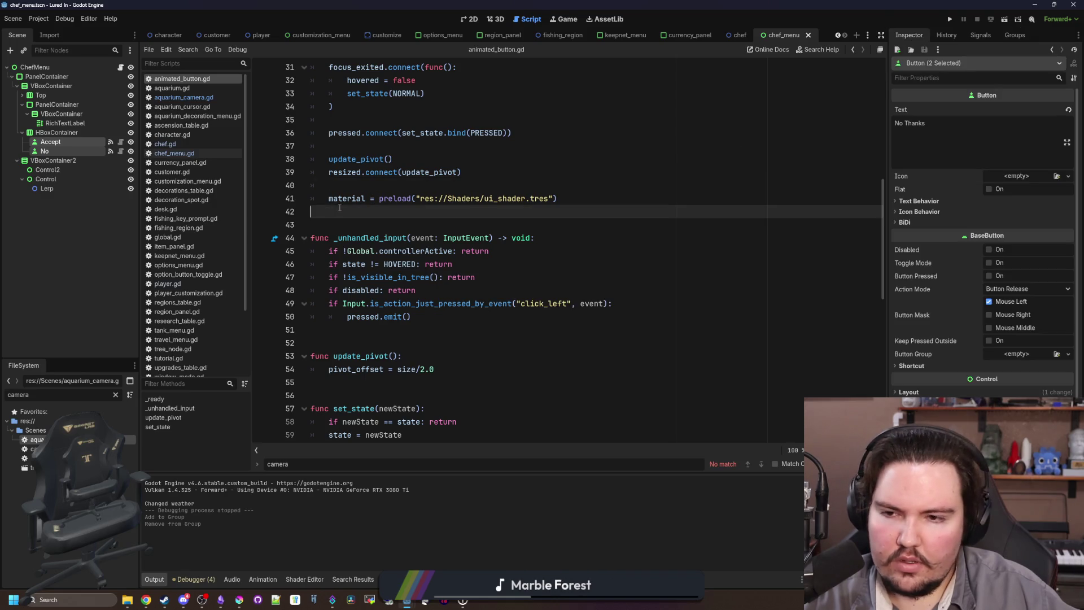
click(381, 209)
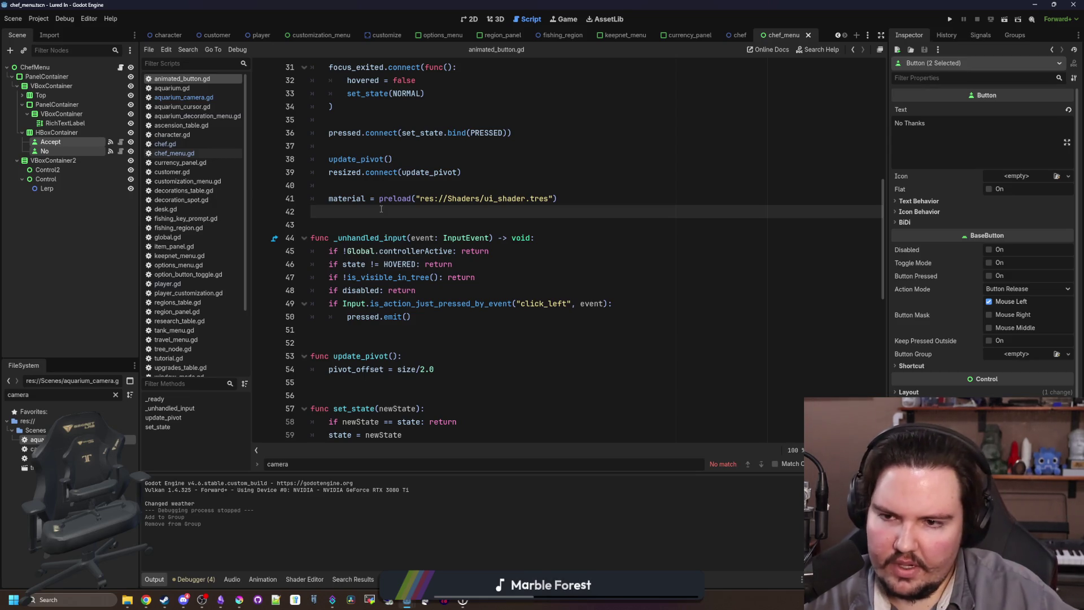
key(ctrl+s)
click(401, 182)
- Search the whole project for 'cursor' and browse through the matching results
key(ctrl+shift+f)
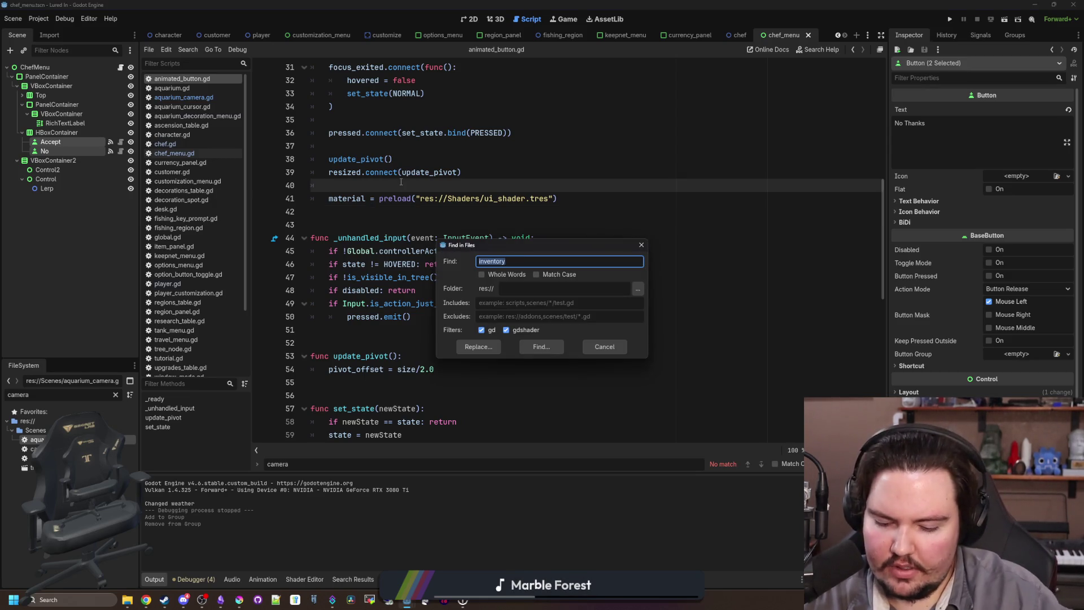
key(Return)
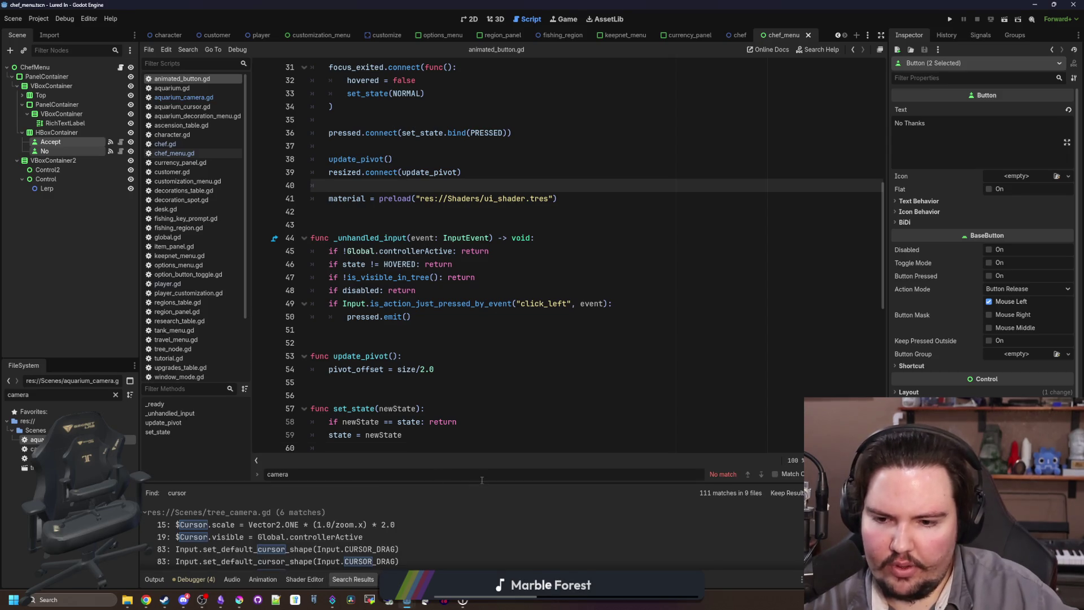
drag(475, 481, 475, 379)
scroll(330, 493, down, 5)
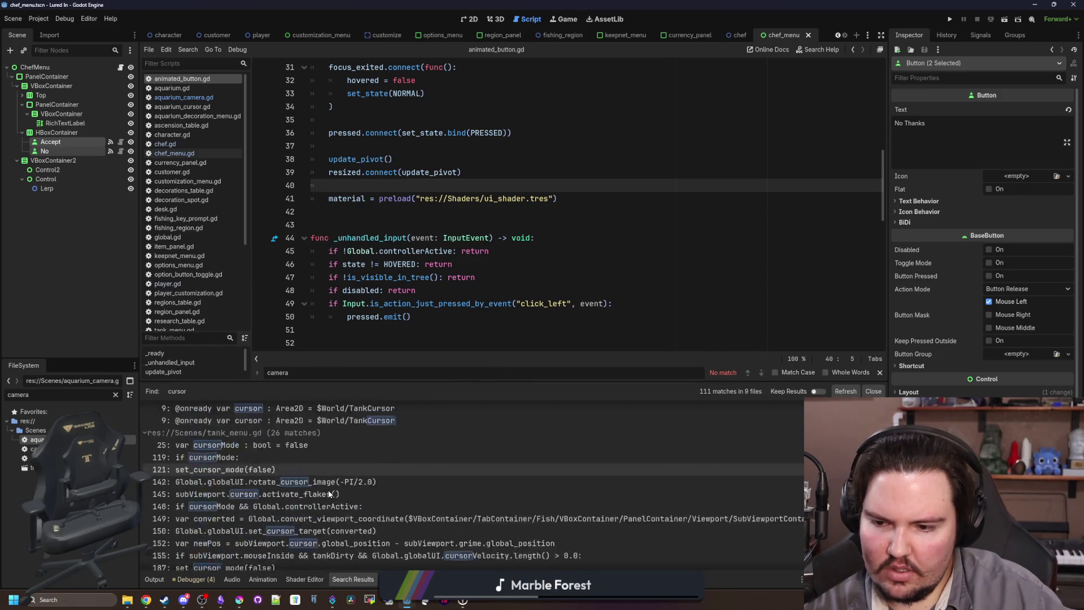
scroll(330, 492, down, 5)
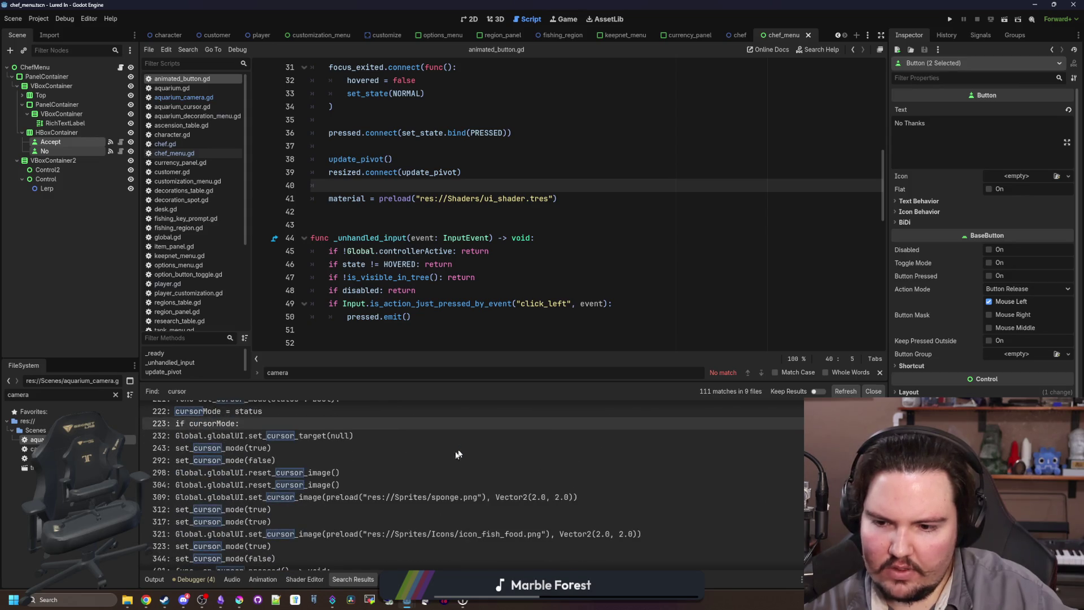
scroll(340, 436, down, 3)
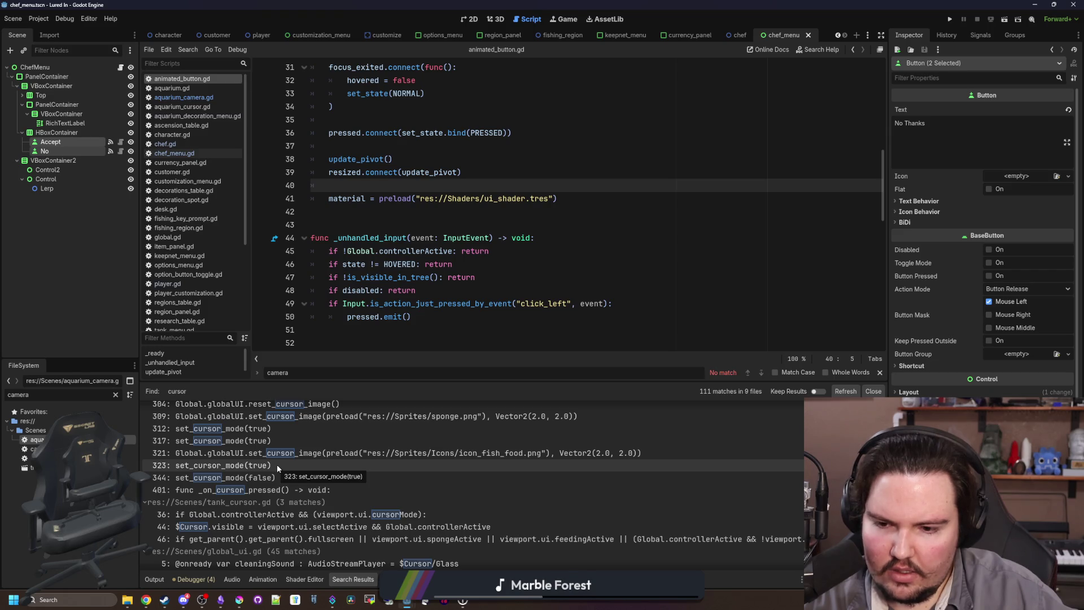
scroll(448, 497, down, 3)
scroll(449, 497, down, 4)
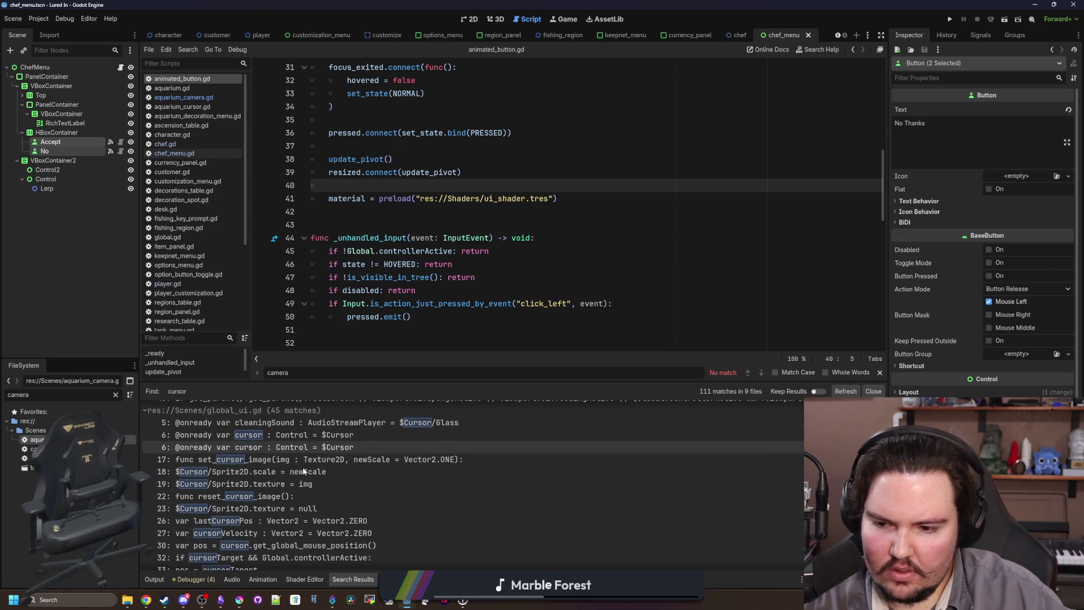
scroll(303, 467, down, 2)
scroll(302, 466, down, 4)
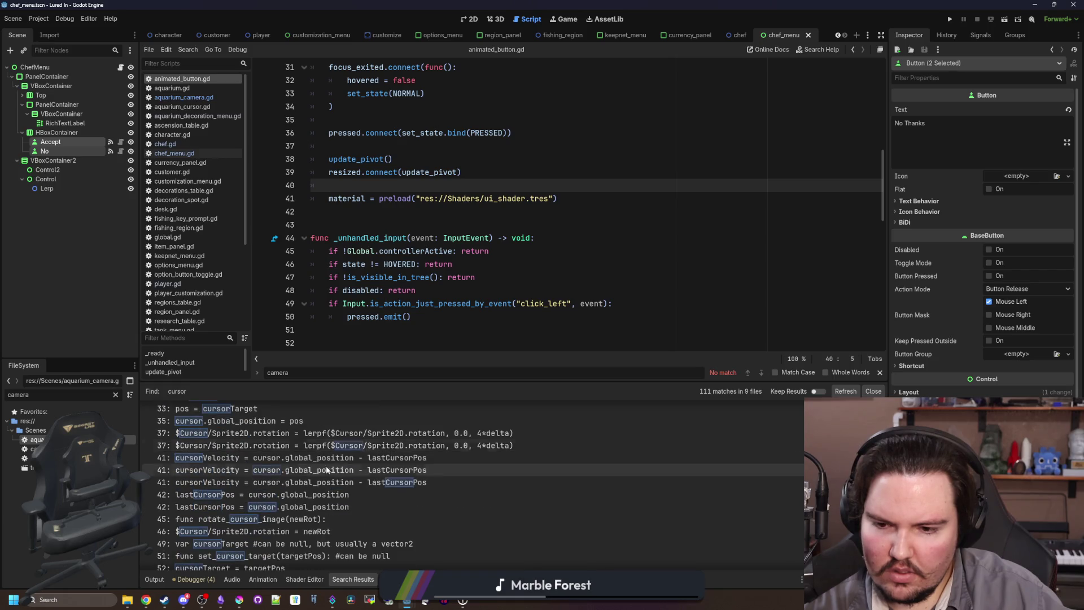
scroll(397, 479, down, 8)
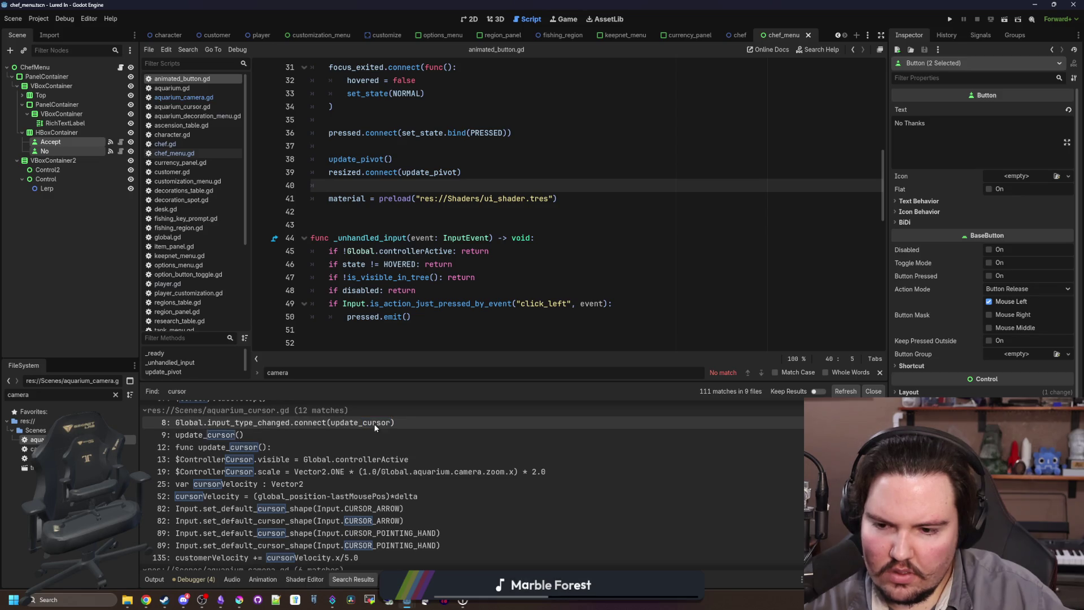
scroll(400, 482, down, 2)
scroll(400, 482, down, 6)
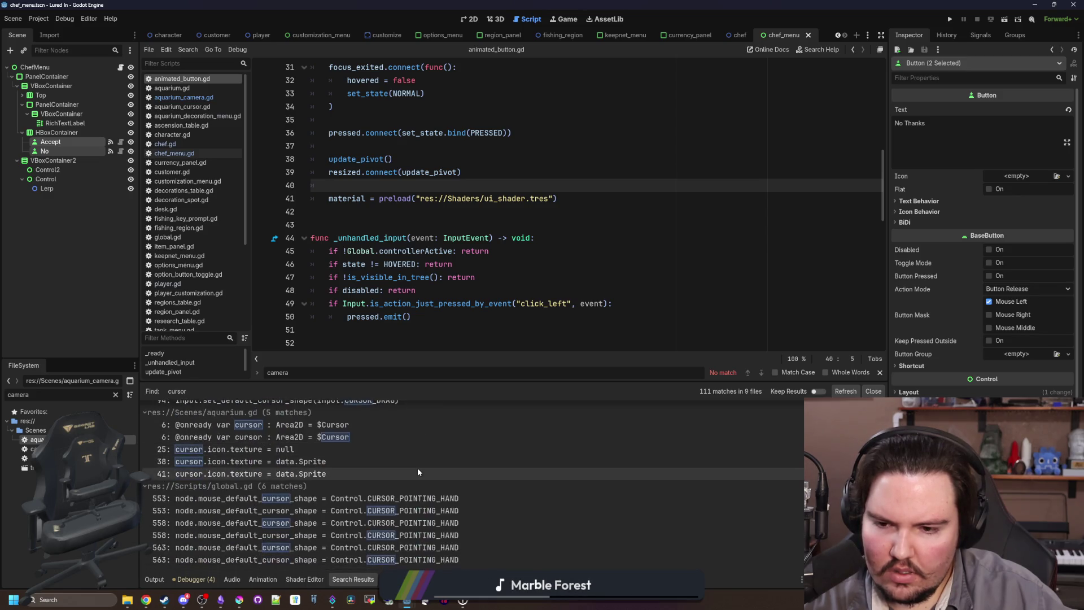
click(517, 304)
- Search the project for 'captured' and open global.gd at set_input_mode's MOUSE_MODE_CAPTURED line
key(ctrl+f)
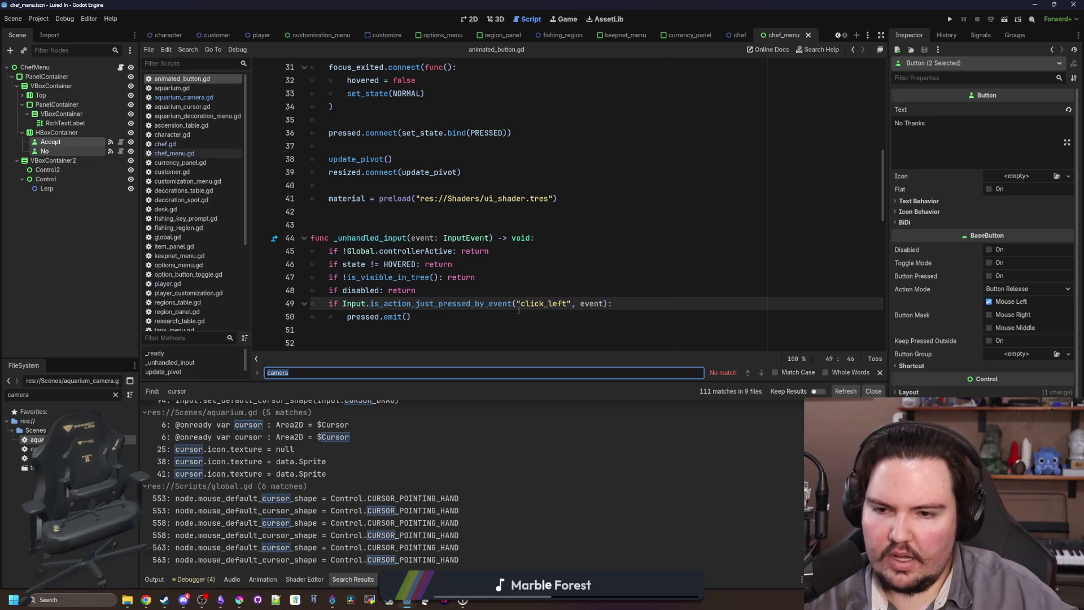
key(ctrl+shift+f)
text(captured)
key(Return)
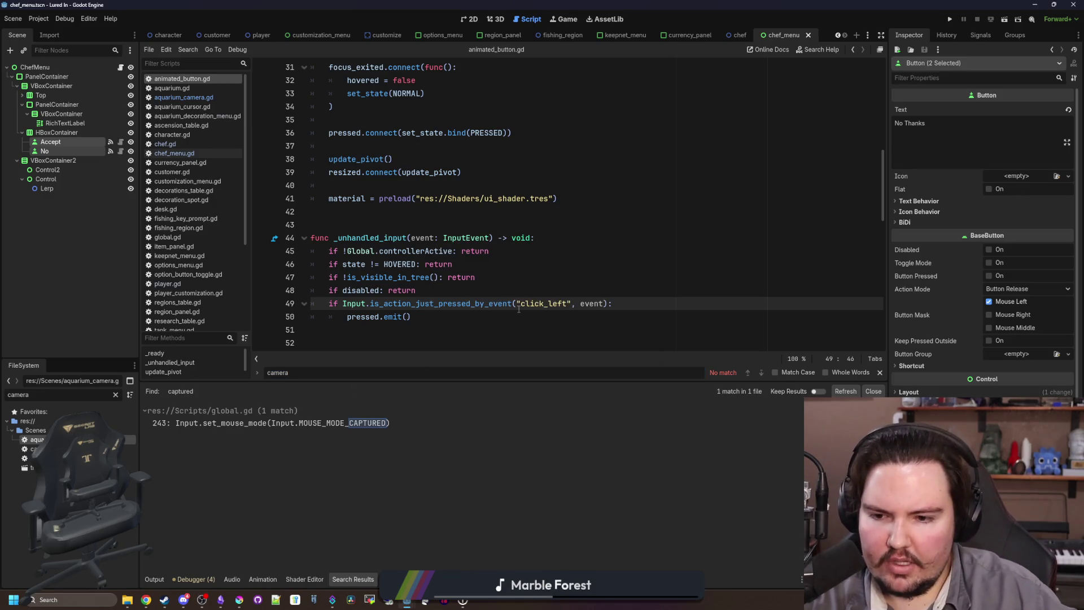
click(271, 422)
click(569, 198)
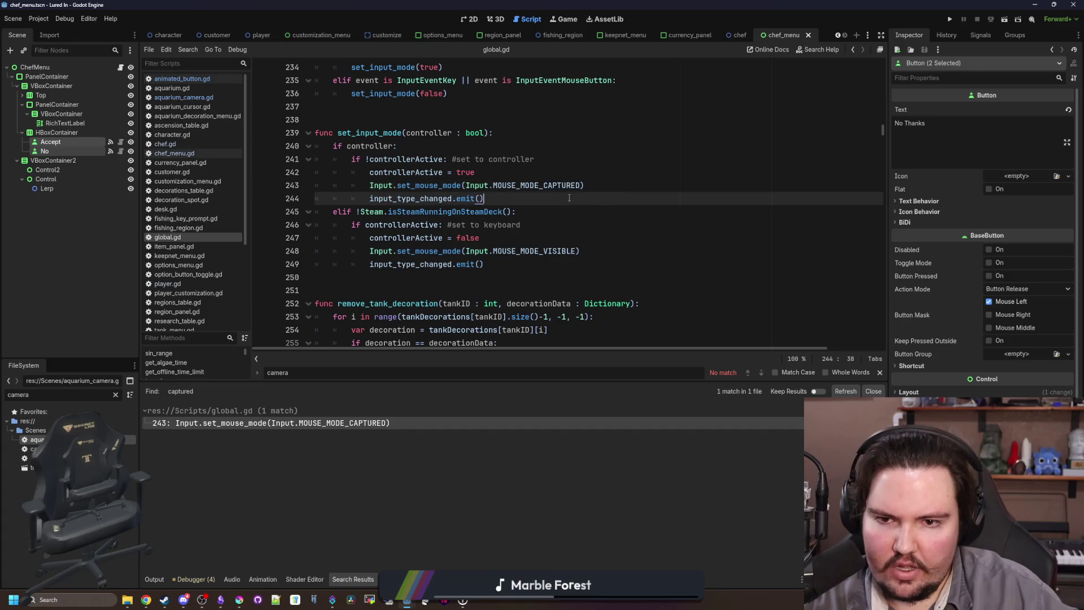